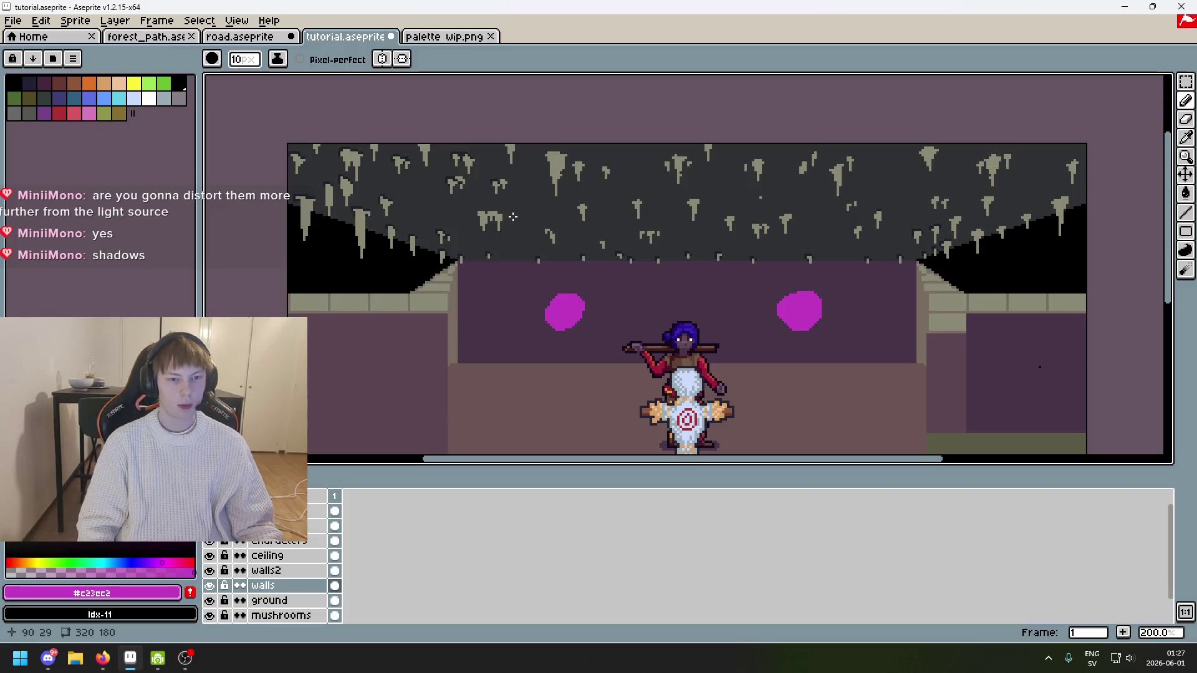
Step: Sample the #303134 ceiling shadow colour, select the ceiling layer, and dab a first shadow pixel
scroll(521, 216, up, 3)
alt+click(473, 312)
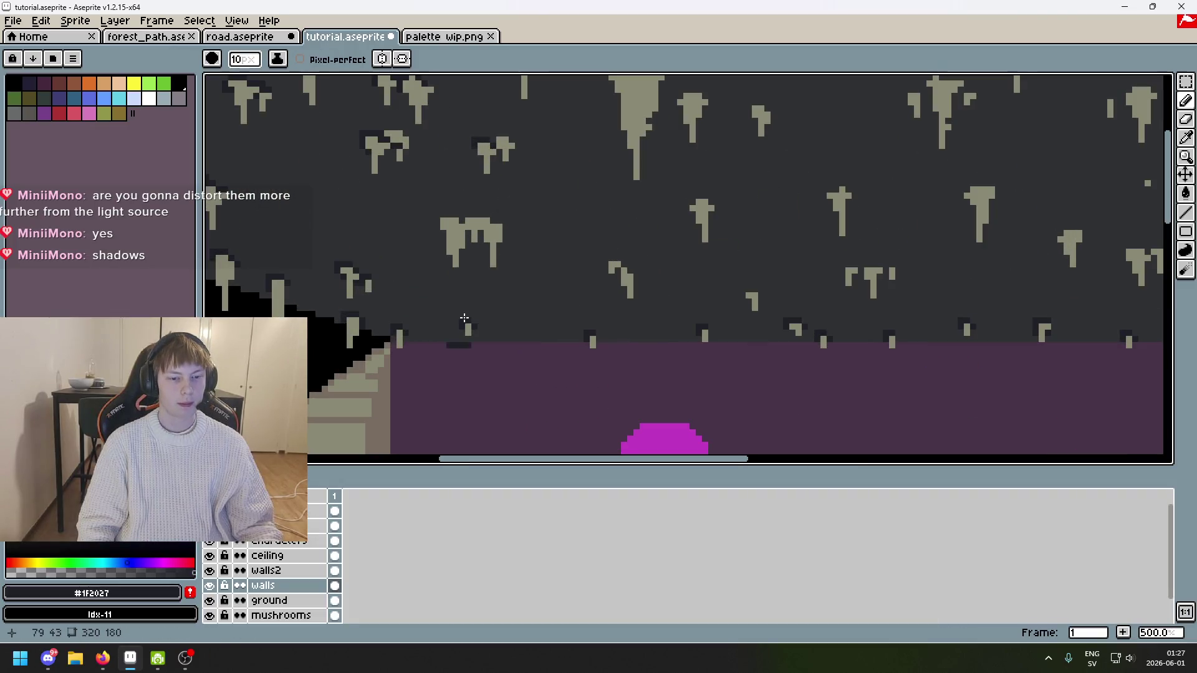
scroll(483, 302, right, 5)
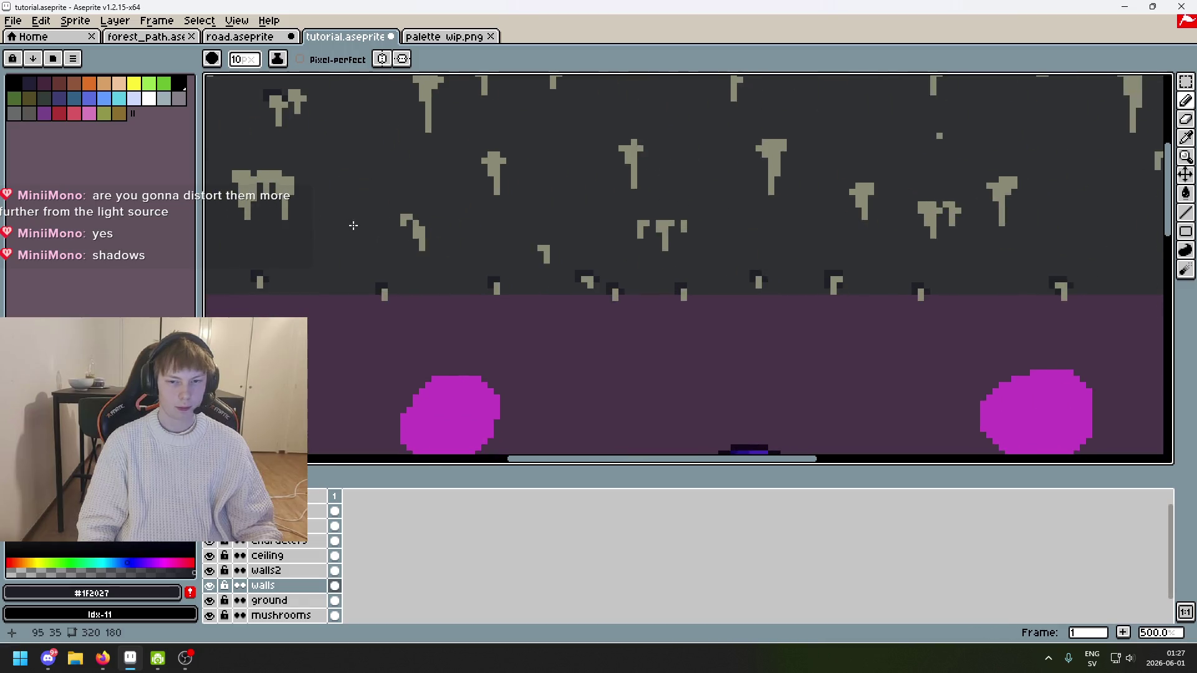
scroll(666, 276, up, 5)
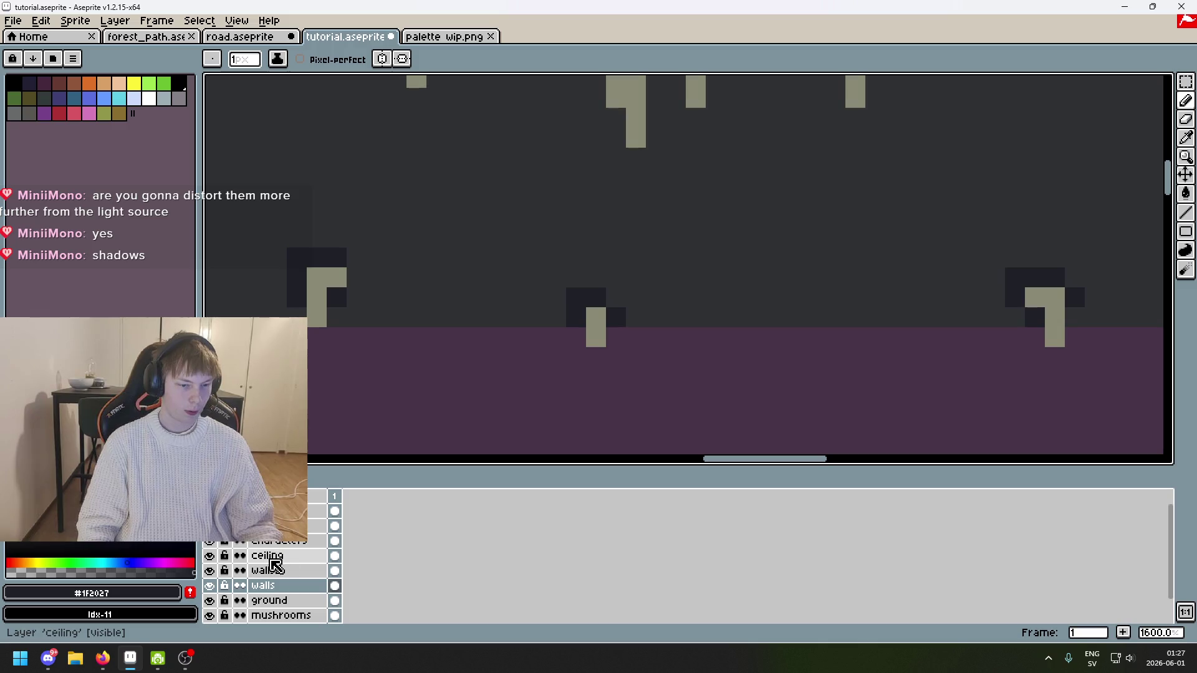
scroll(272, 558, down, 3)
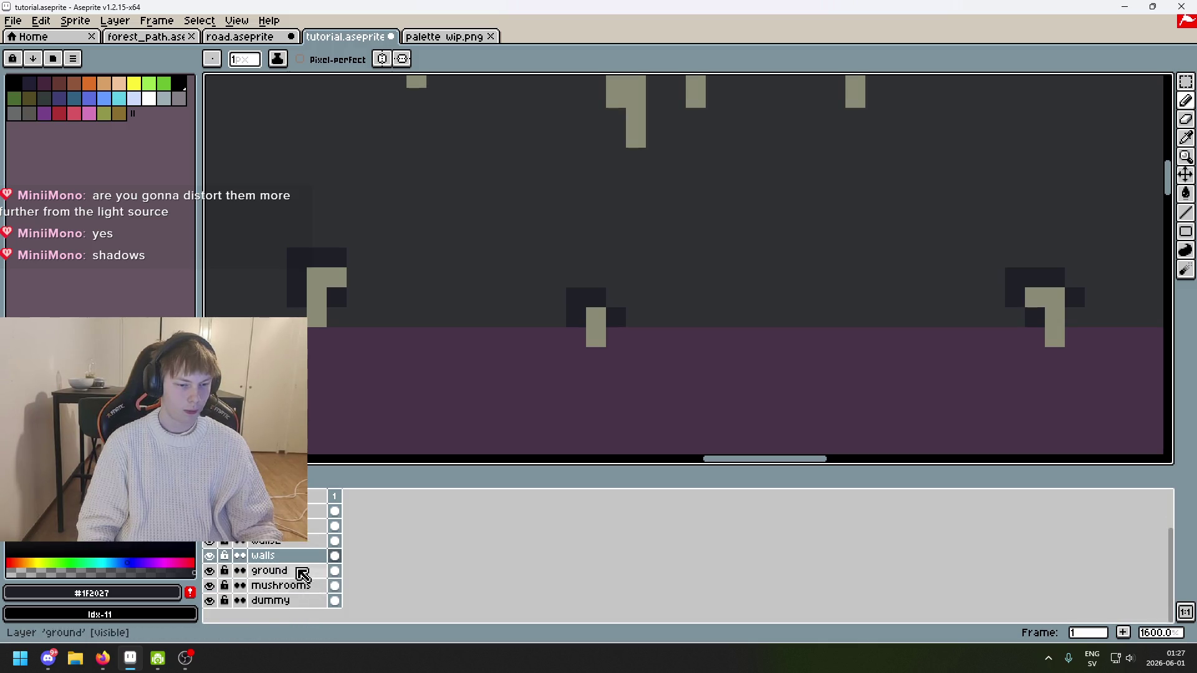
scroll(309, 549, up, 3)
click(248, 556)
right_click(574, 298)
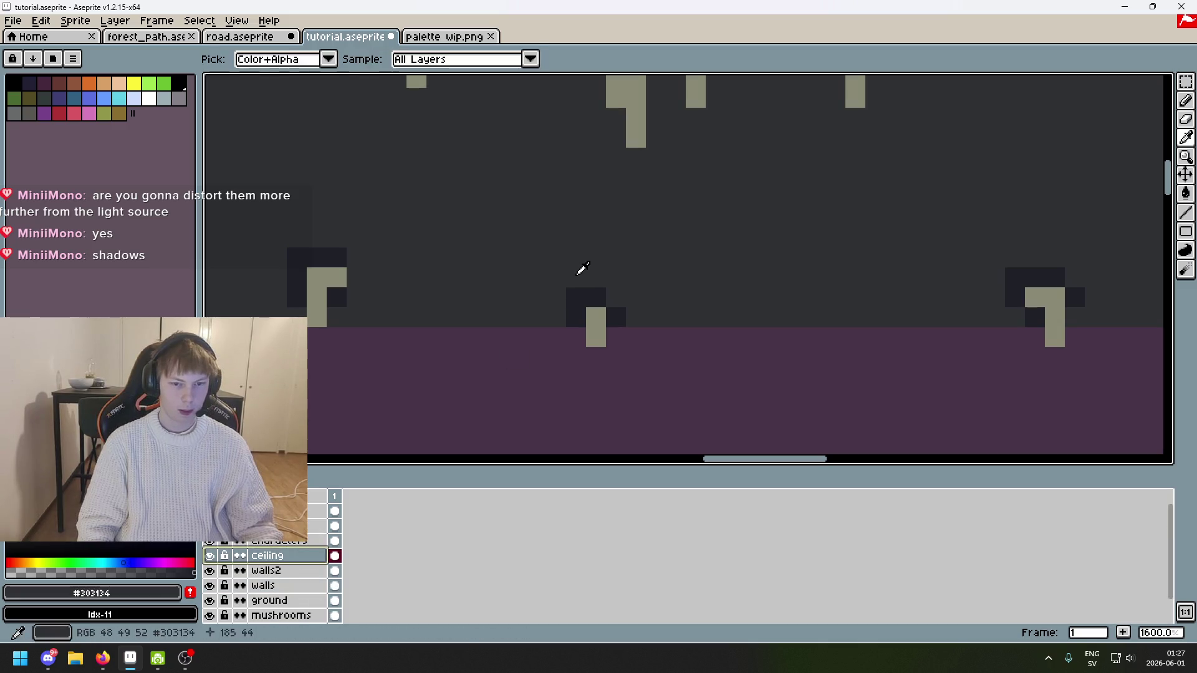
Step: Sample the ceiling and darker shadow colours and paint a shadow pixel above a stalactite
click(612, 293)
scroll(612, 293, down, 5)
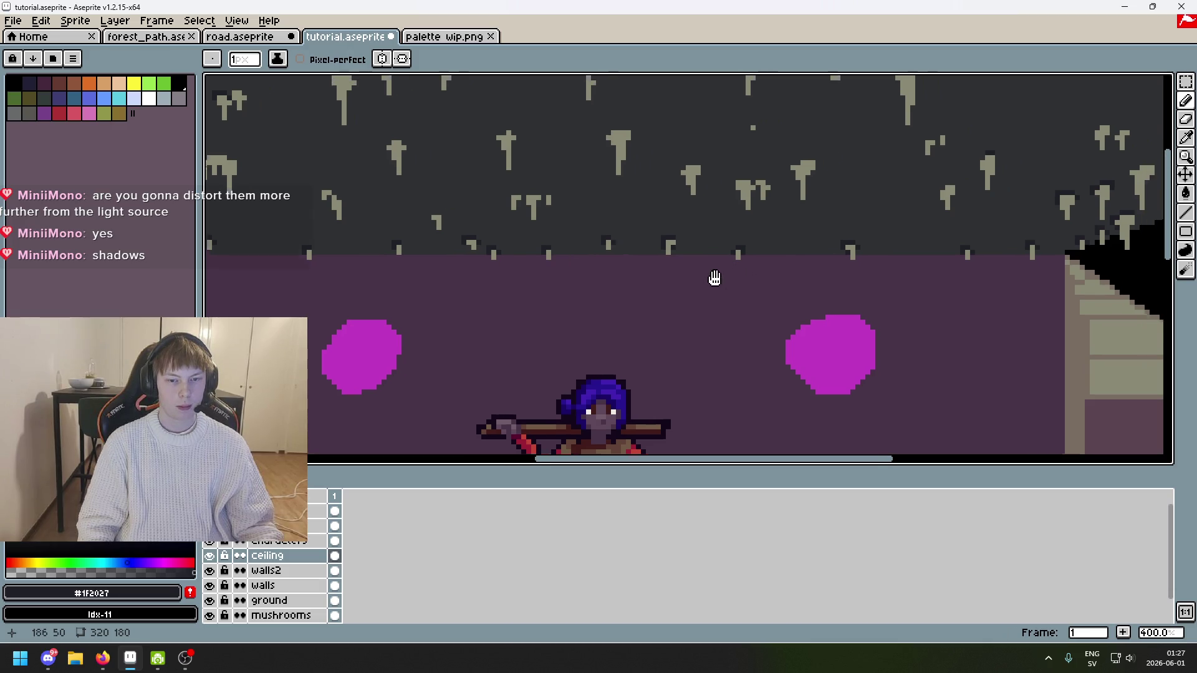
scroll(722, 255, up, 3)
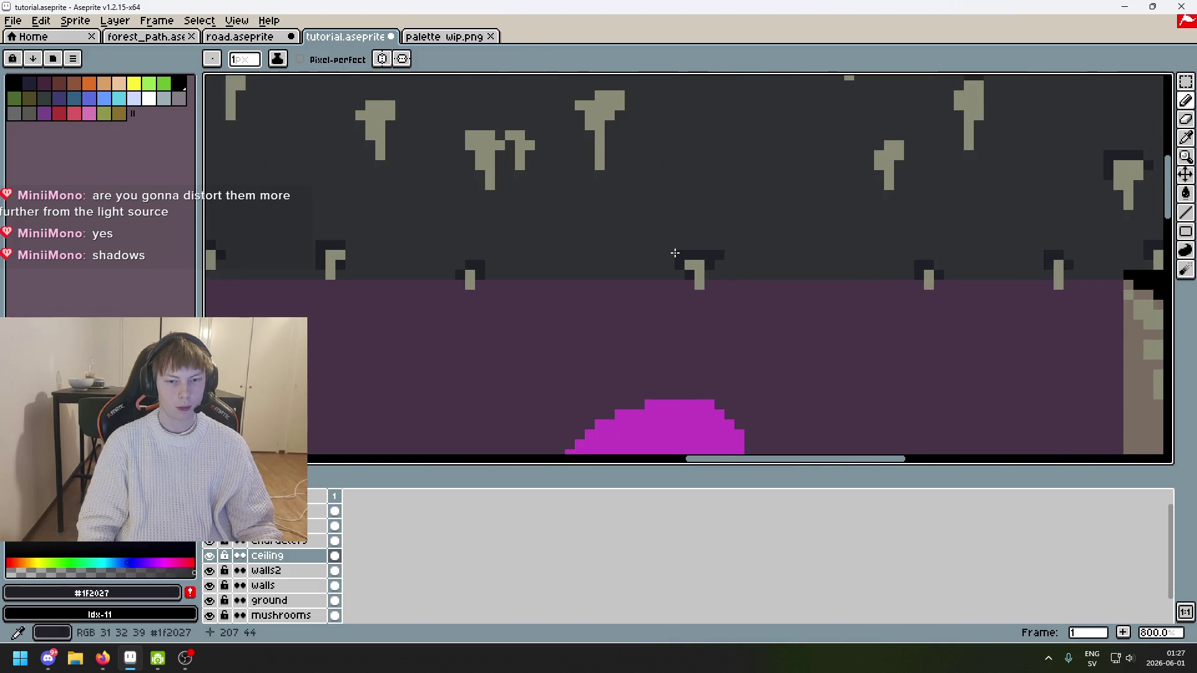
scroll(717, 258, up, 1)
alt+click(680, 244)
alt+click(711, 262)
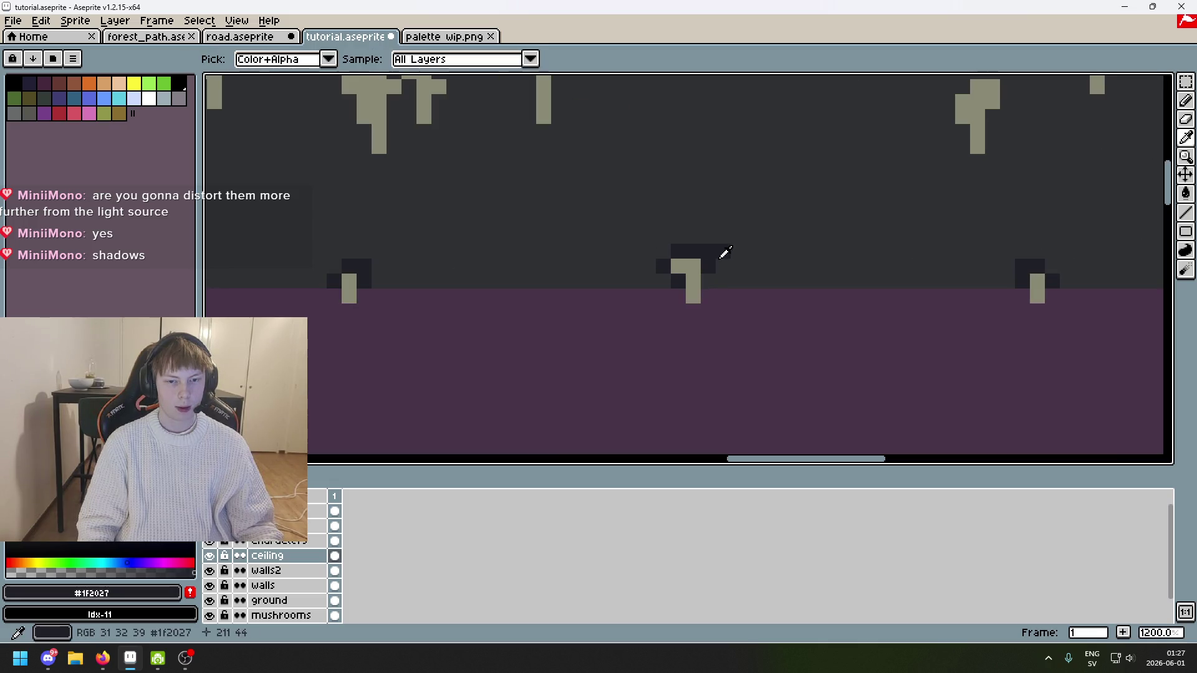
scroll(518, 237, left, 3)
click(563, 261)
Step: Resample the ceiling colour, then undo two stray strokes drawn on the floor with Ctrl+Z
scroll(623, 269, down, 3)
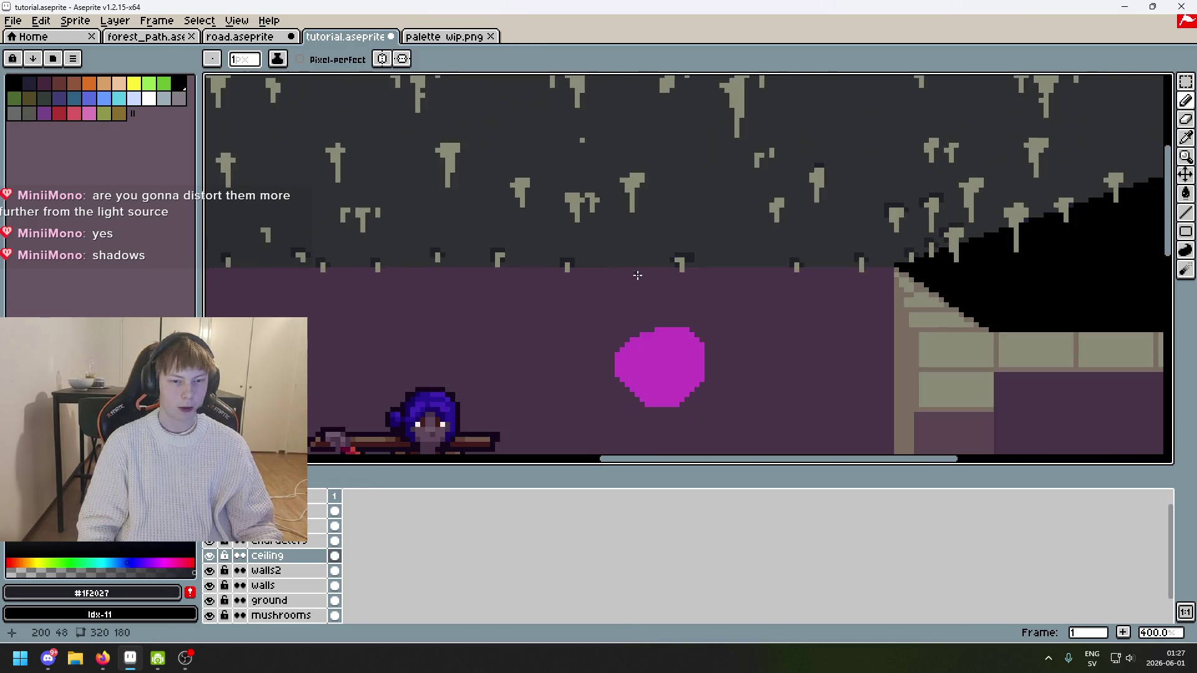
scroll(605, 259, up, 2)
alt+click(553, 258)
scroll(562, 262, down, 2)
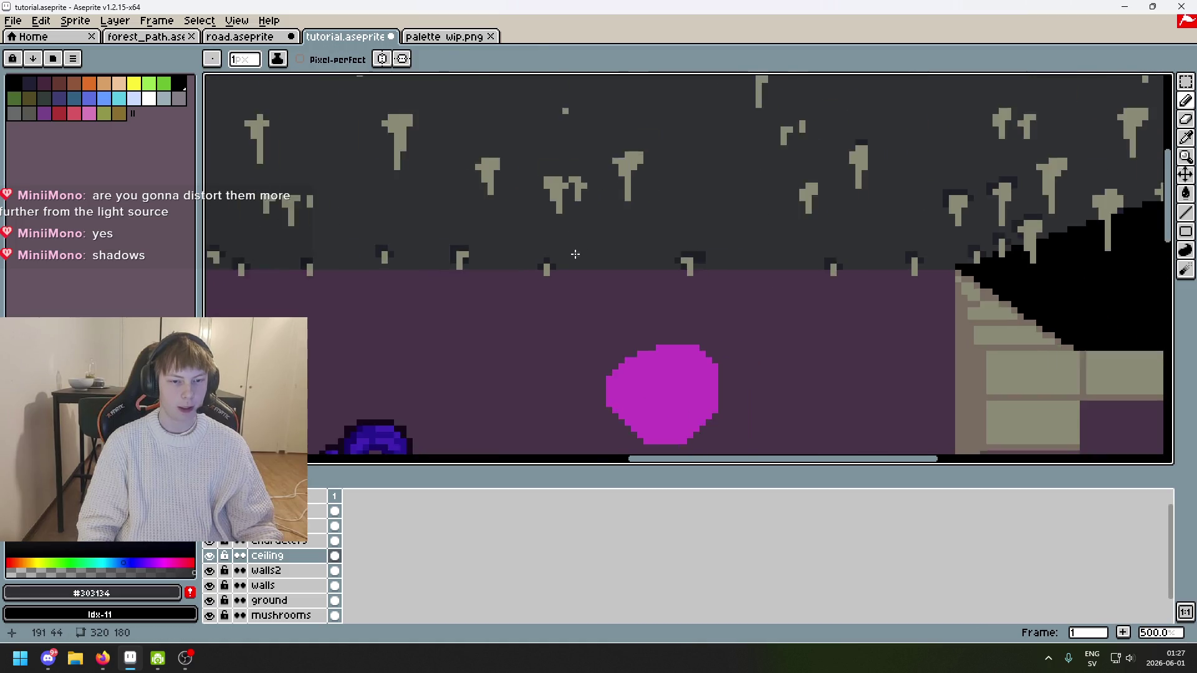
scroll(780, 218, up, 1)
scroll(708, 235, up, 2)
scroll(693, 288, up, 1)
scroll(729, 337, down, 4)
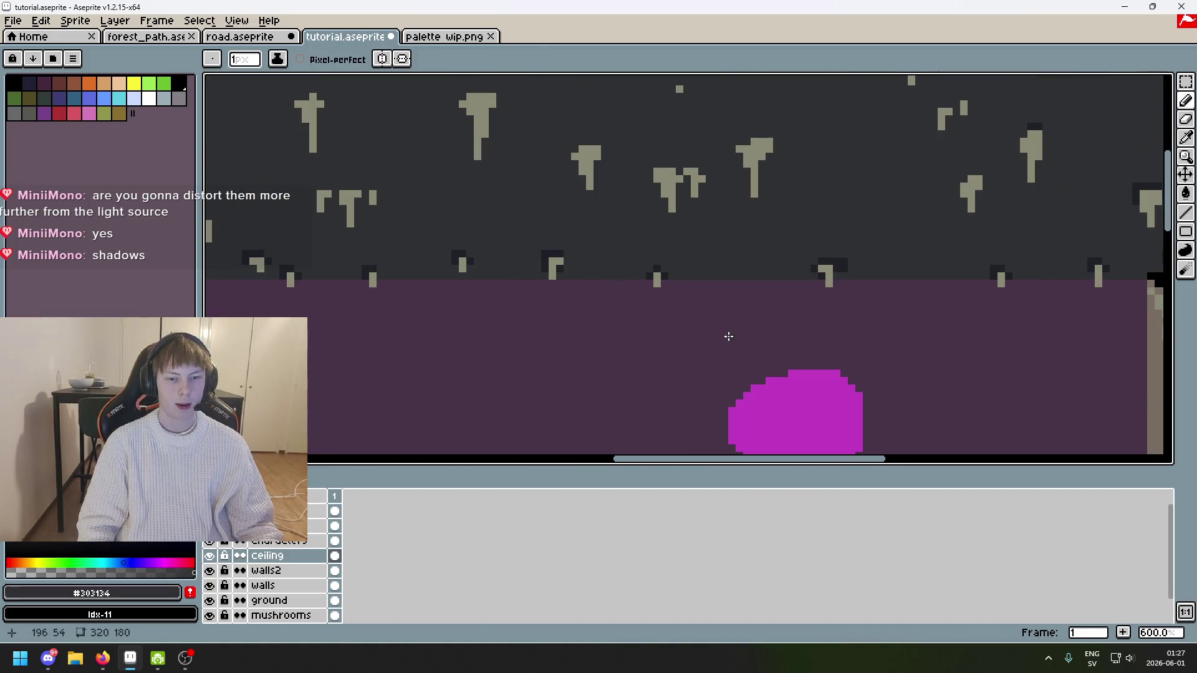
drag(687, 286, 665, 308)
drag(554, 342, 636, 290)
key(ctrl+z)
key(ctrl+z)
key(ctrl+z)
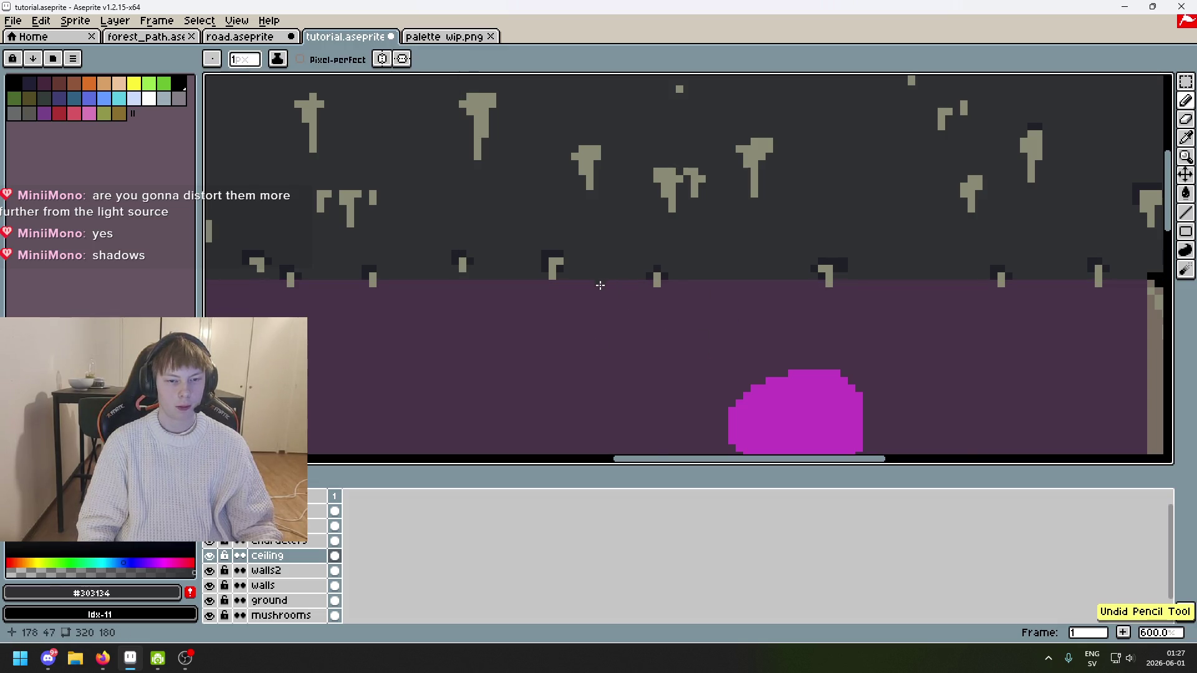
Step: Pan to the next stalactites and sample the darker #1f2027 shadow colour
scroll(600, 285, up, 4)
drag(515, 254, 972, 241)
scroll(585, 265, down, 1)
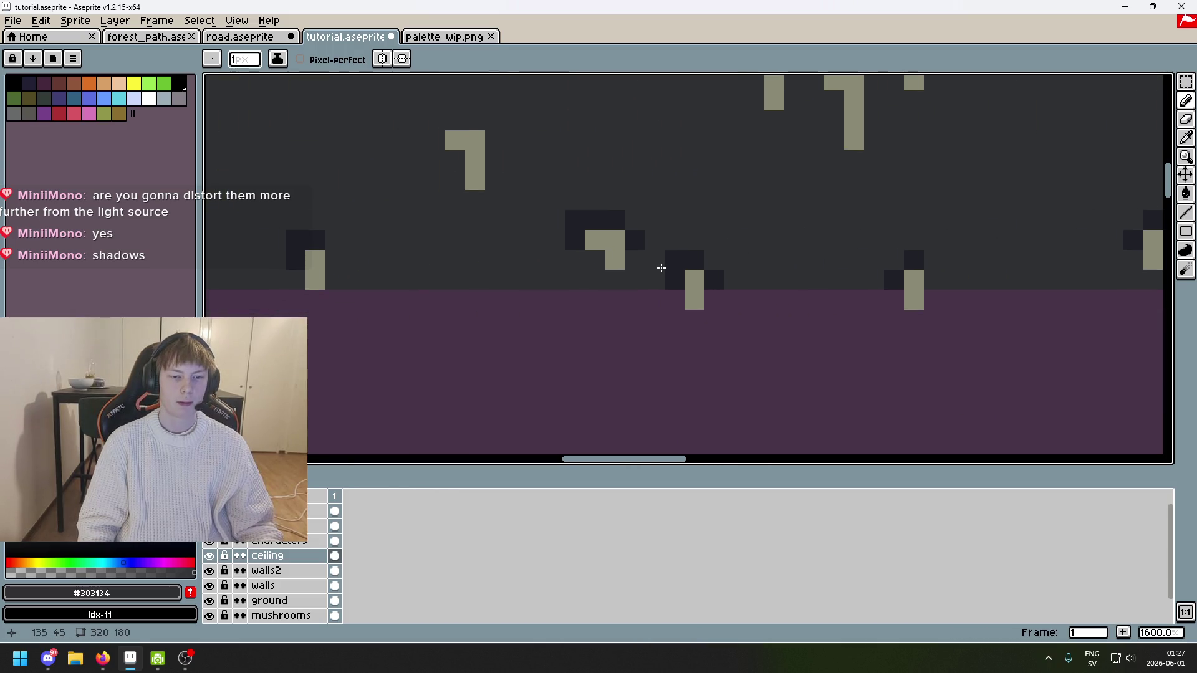
scroll(548, 219, left, 2)
scroll(435, 233, down, 3)
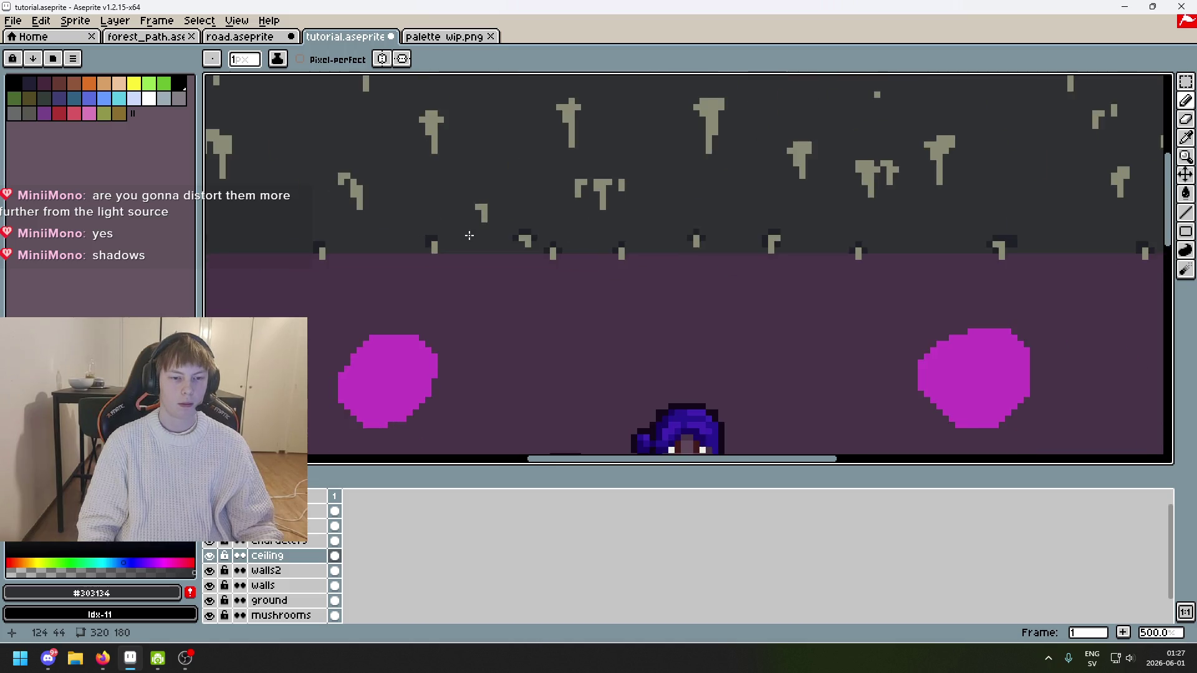
scroll(449, 206, left, 1)
scroll(456, 178, up, 2)
scroll(508, 234, left, 3)
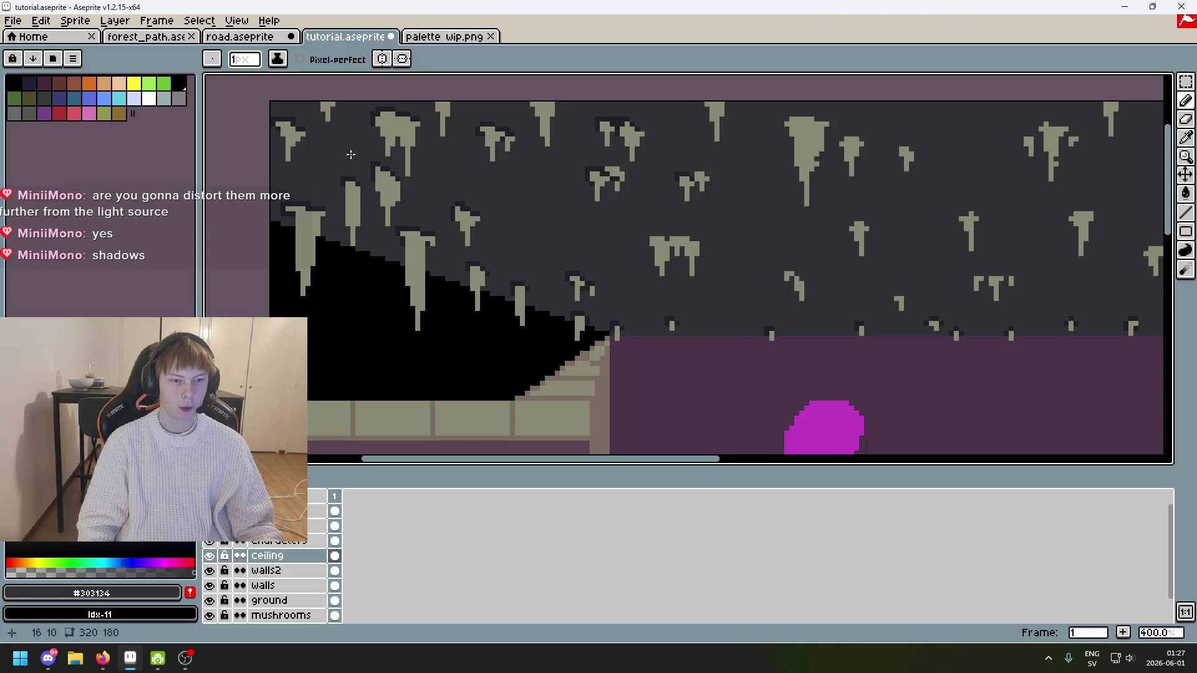
alt+click(342, 179)
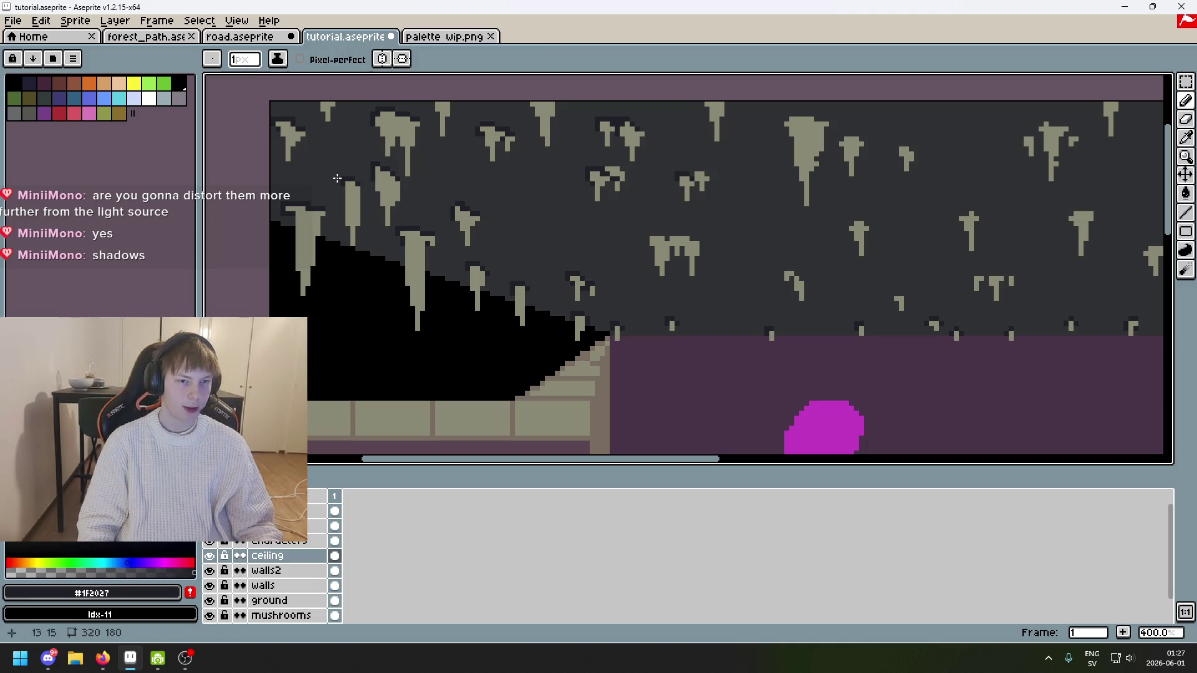
Step: Sample the ceiling and shadow colours and add two dark pixels above a stalactite
scroll(706, 232, right, 8)
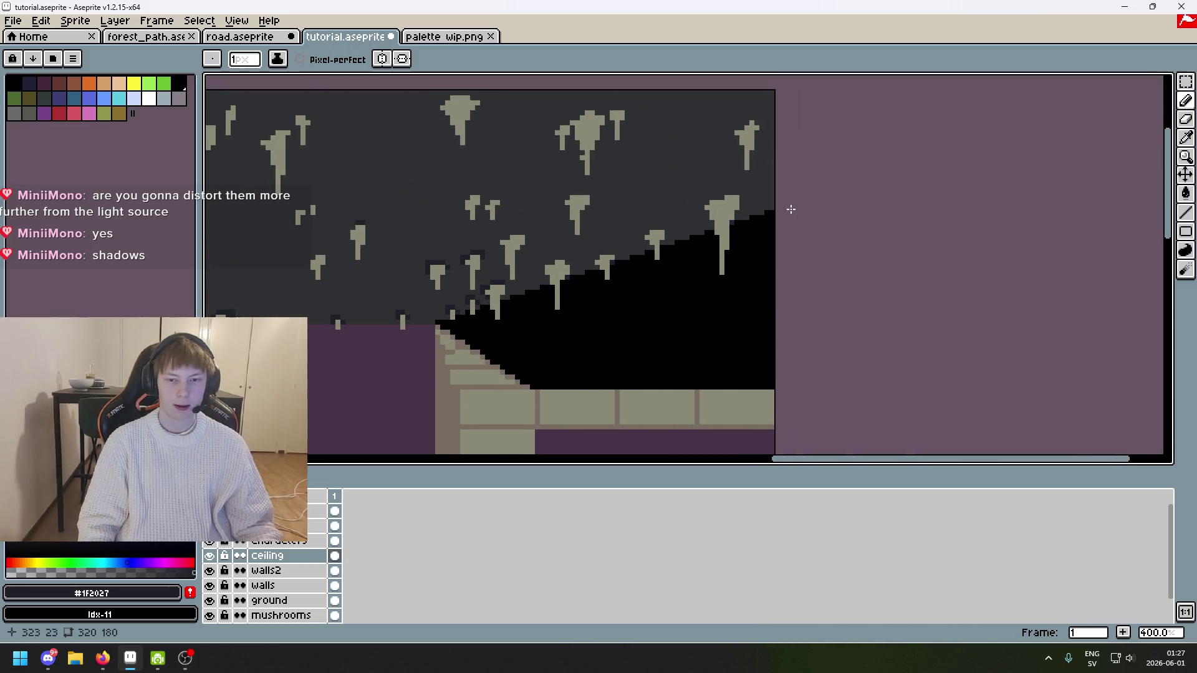
scroll(617, 215, up, 8)
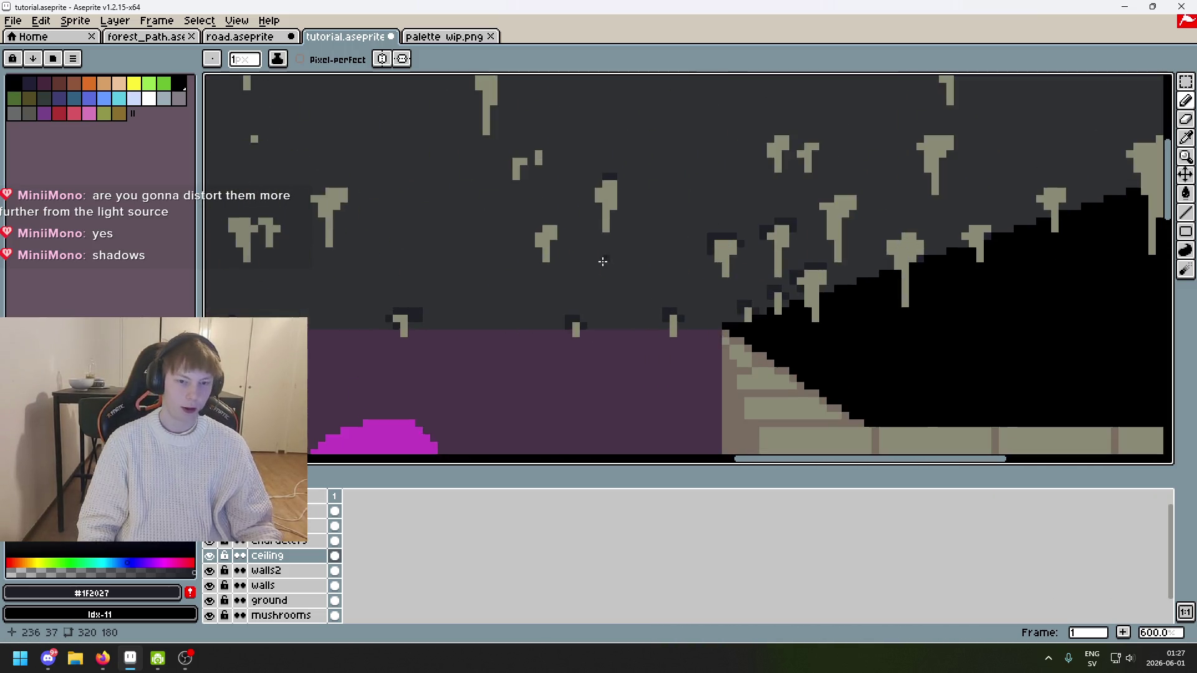
alt+click(634, 243)
scroll(626, 279, down, 5)
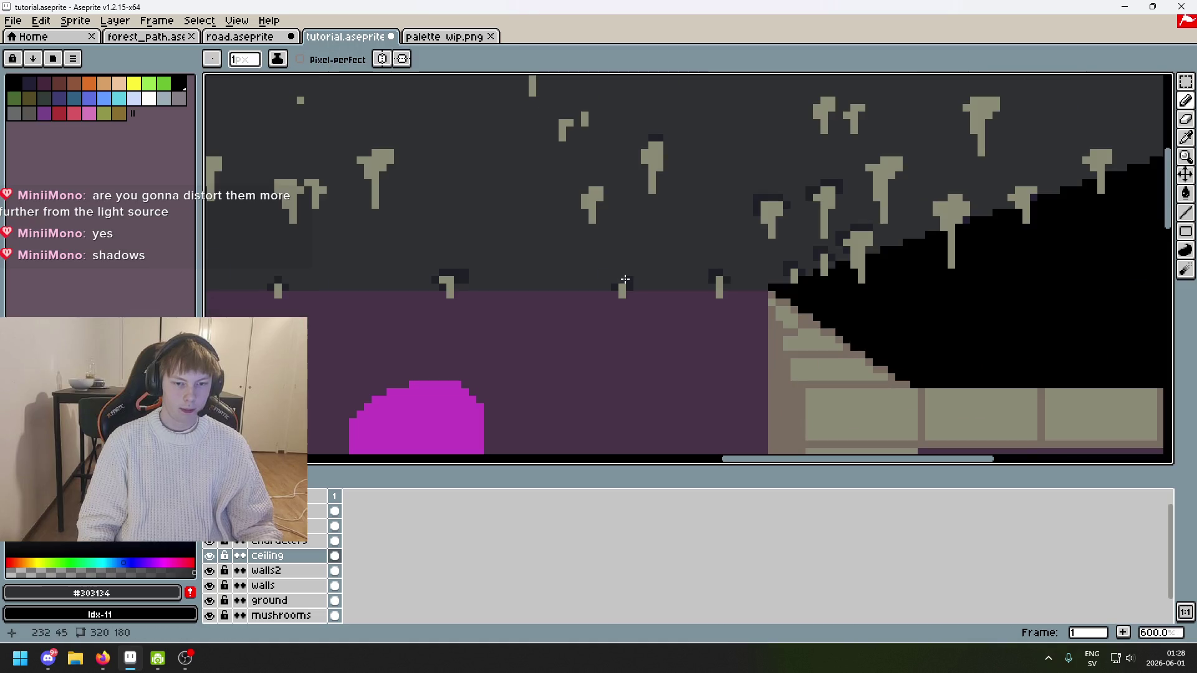
alt+click(458, 272)
scroll(455, 280, up, 5)
click(455, 303)
click(494, 268)
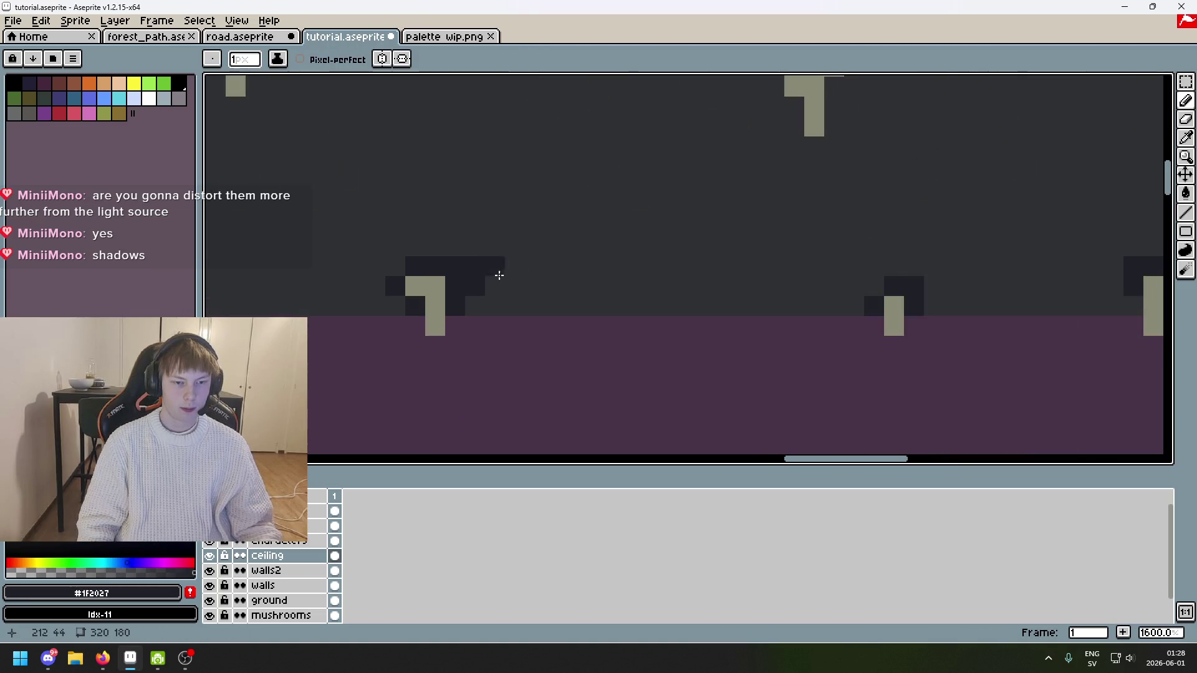
Step: Resample the shadow colour and paint shadow pixels up and right of the stalactite
scroll(688, 270, down, 7)
scroll(688, 270, up, 3)
alt+click(571, 269)
alt+click(568, 264)
drag(567, 264, 585, 263)
scroll(570, 257, down, 5)
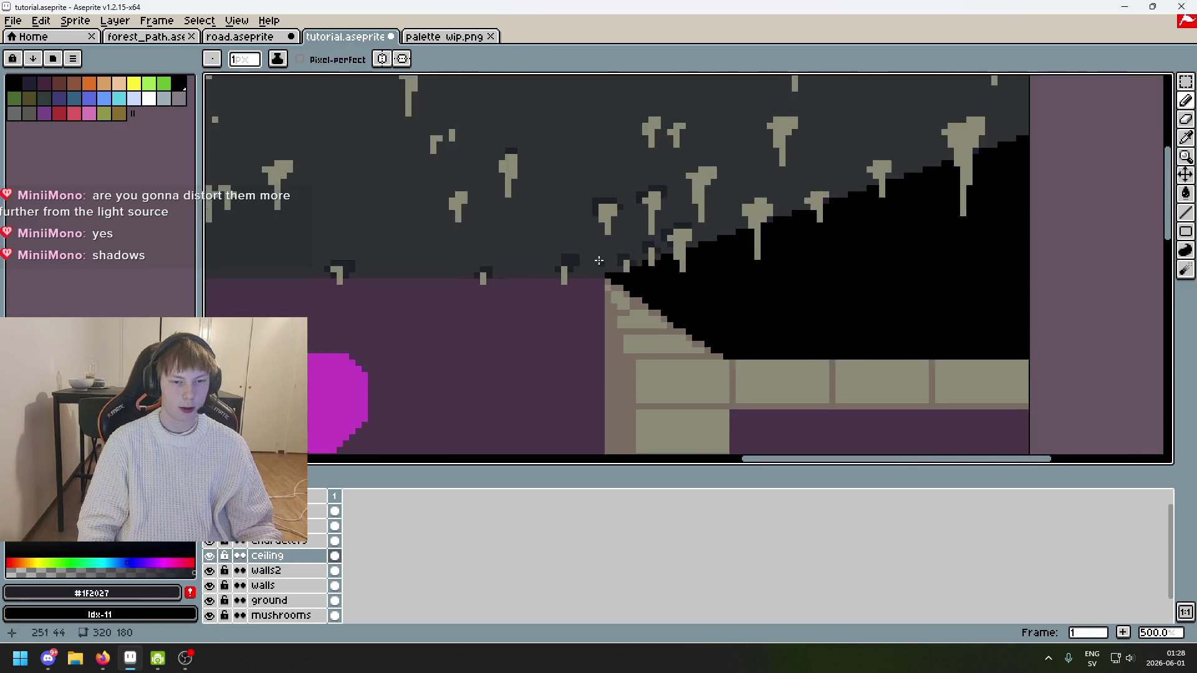
scroll(698, 225, up, 1)
scroll(809, 152, down, 4)
scroll(813, 225, up, 4)
scroll(830, 199, up, 3)
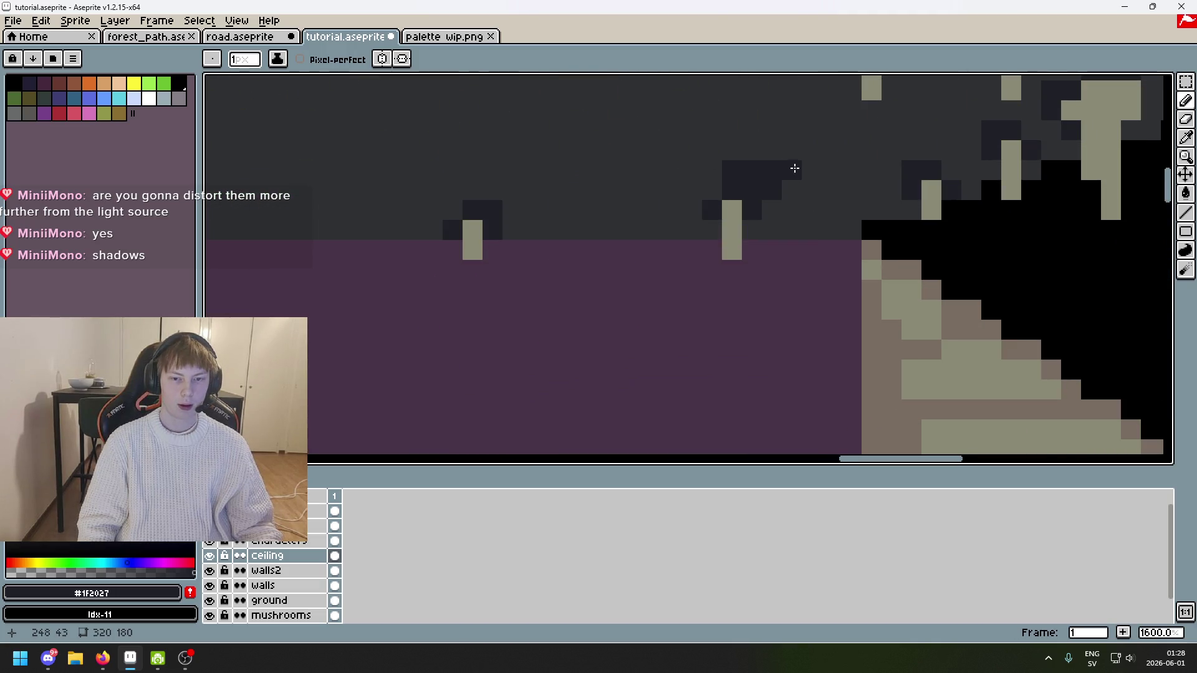
Step: Undo misplaced shadow pixels and repaint shadow beside the left stalactite
key(ctrl+z)
click(767, 160)
key(ctrl+z)
key(ctrl+z)
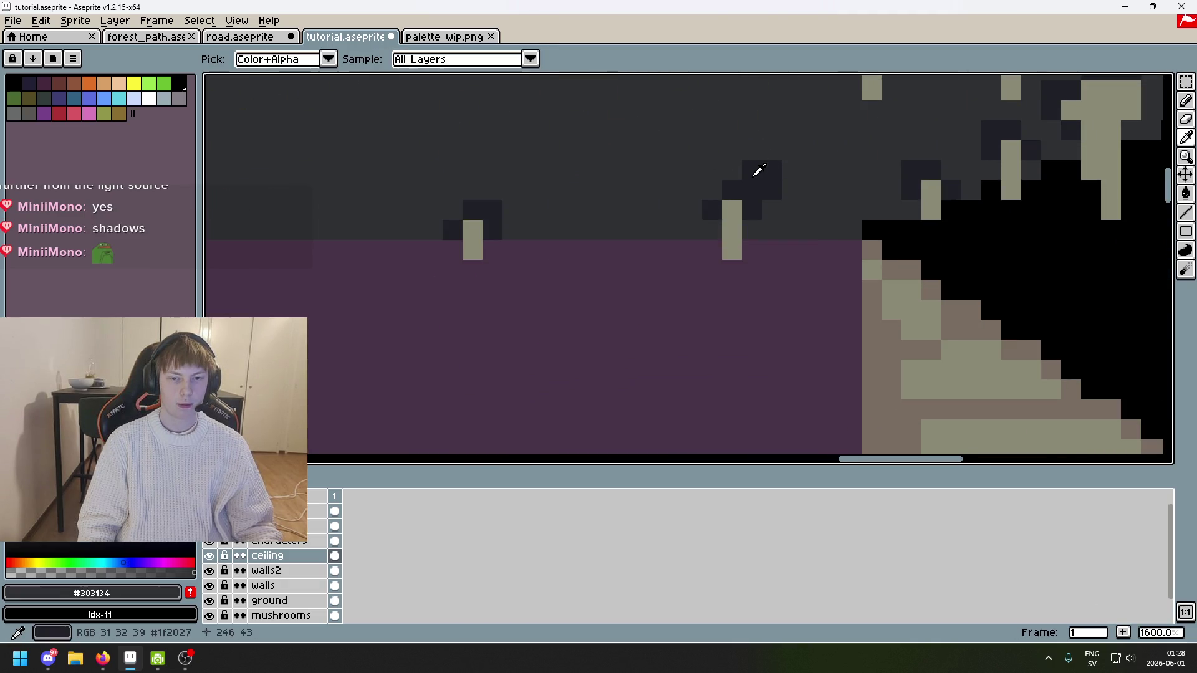
drag(497, 209, 506, 199)
key(ctrl+z)
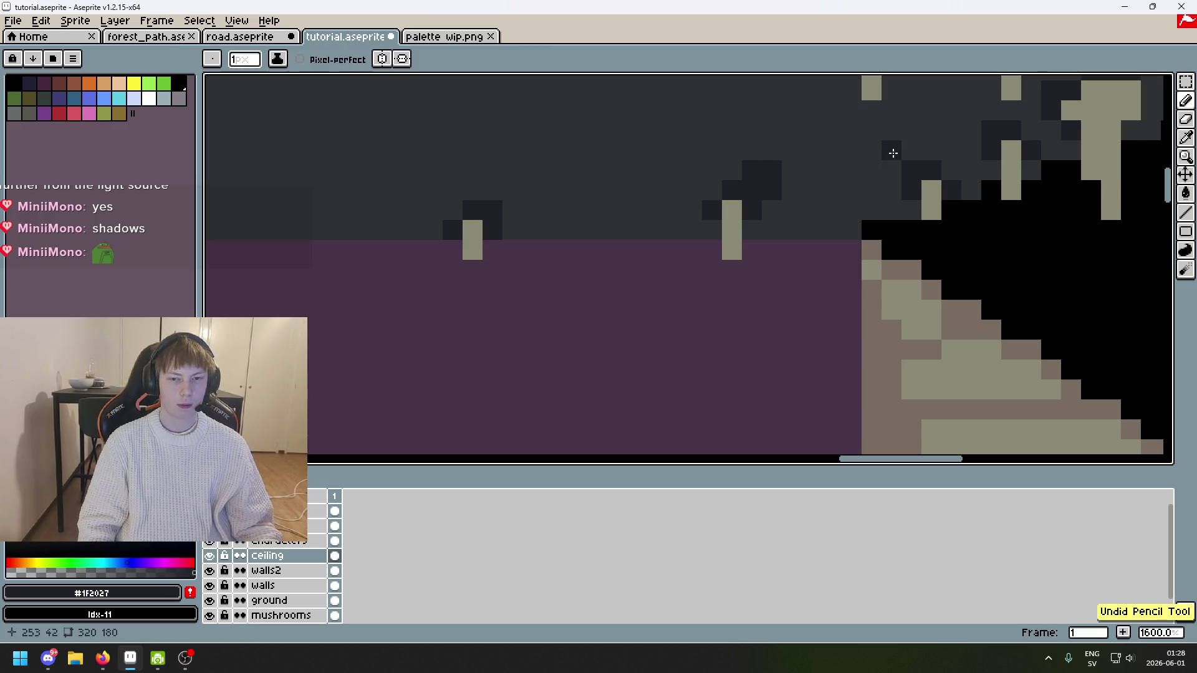
scroll(670, 241, down, 3)
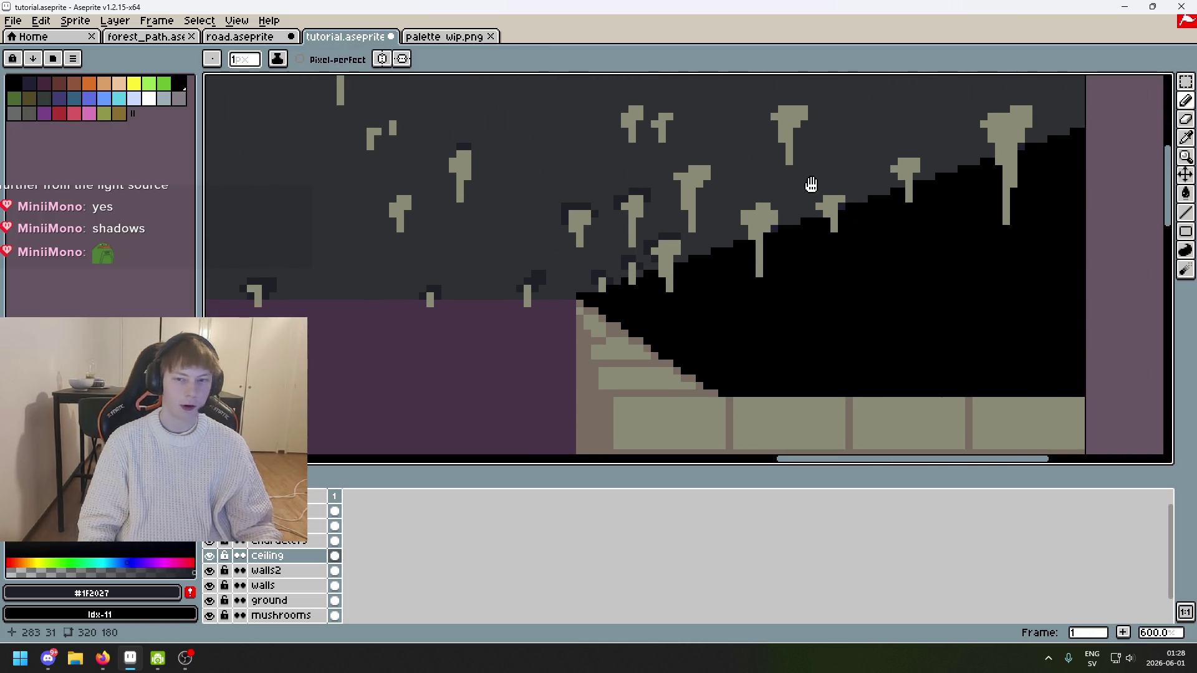
scroll(811, 184, up, 3)
Step: Draw a dark diagonal shadow line along the slope and add a pixel near its edge
mouse_move(836, 201)
mouse_down()
mouse_move(894, 143)
mouse_move(759, 183)
mouse_move(942, 105)
mouse_up()
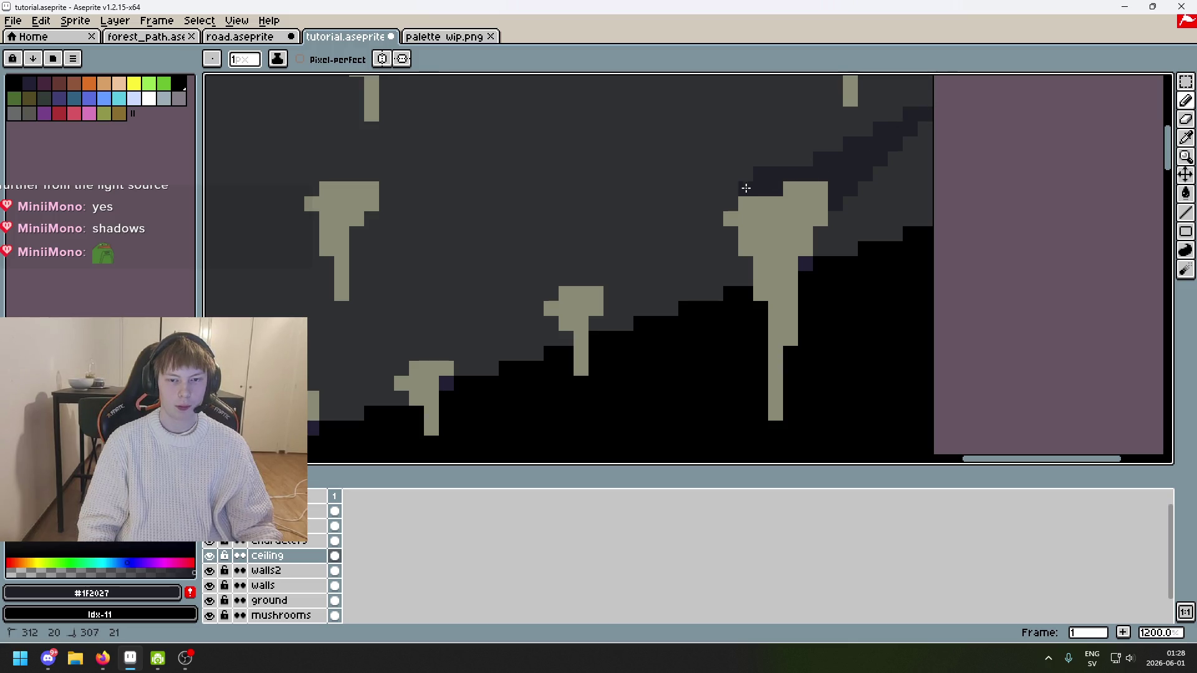
scroll(728, 206, down, 5)
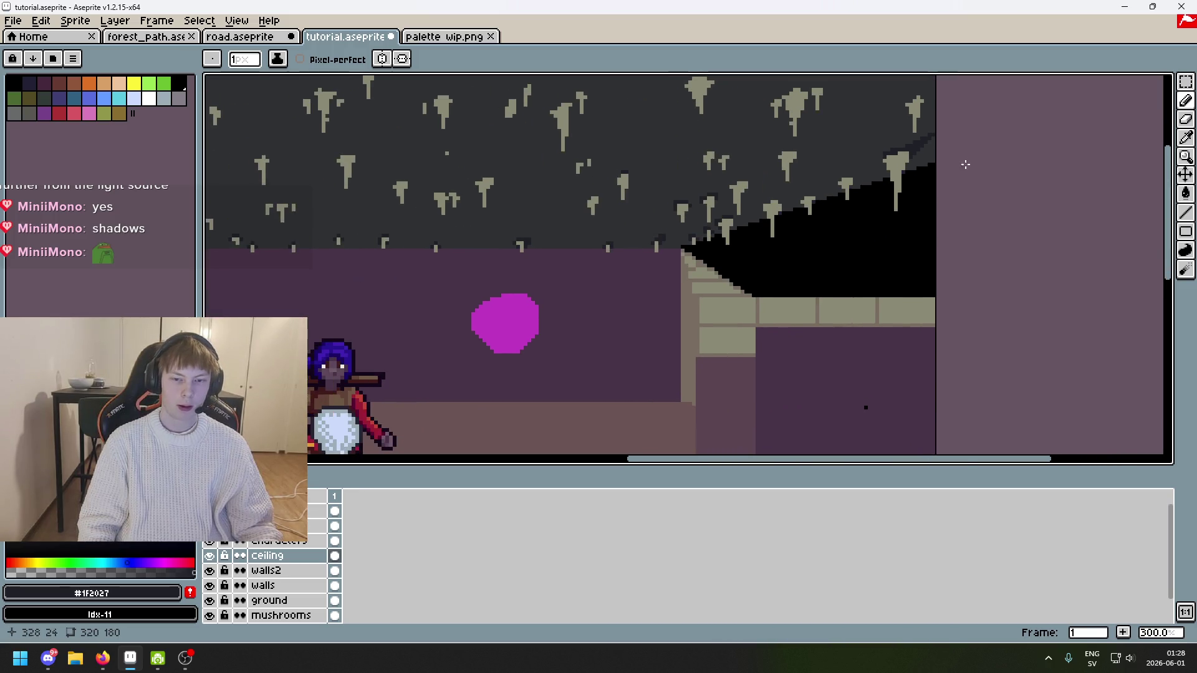
mouse_move(665, 219)
mouse_down()
mouse_move(868, 157)
mouse_move(776, 195)
mouse_up()
scroll(1000, 139, up, 3)
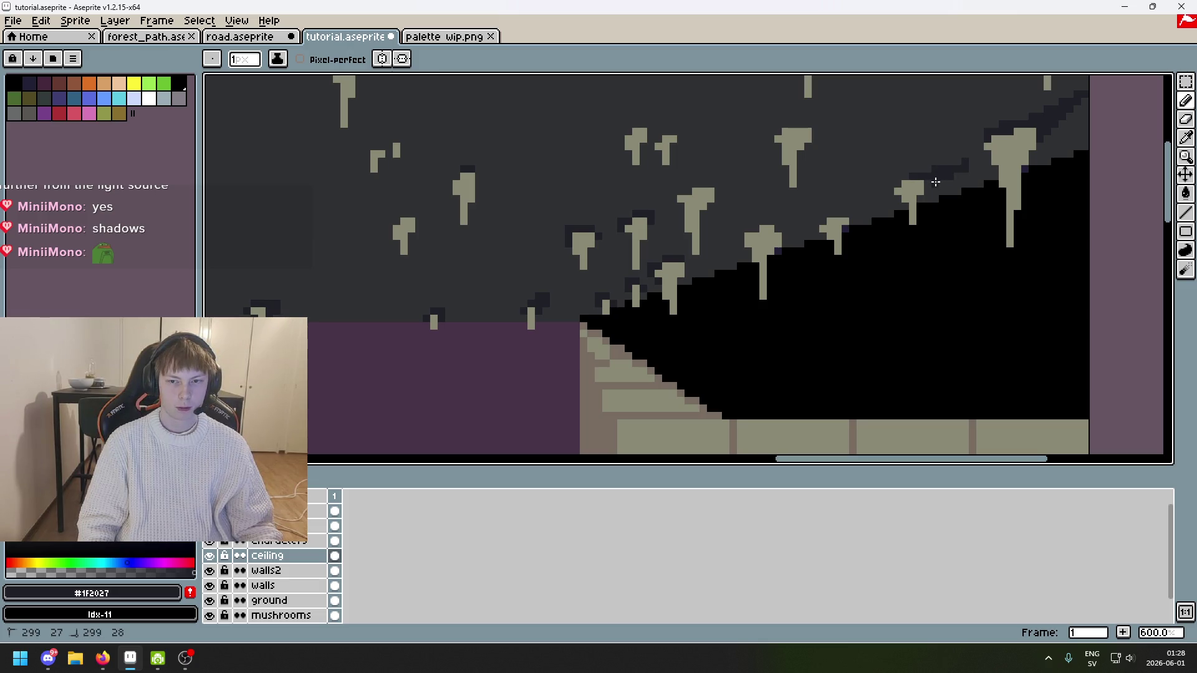
click(897, 185)
scroll(904, 185, up, 4)
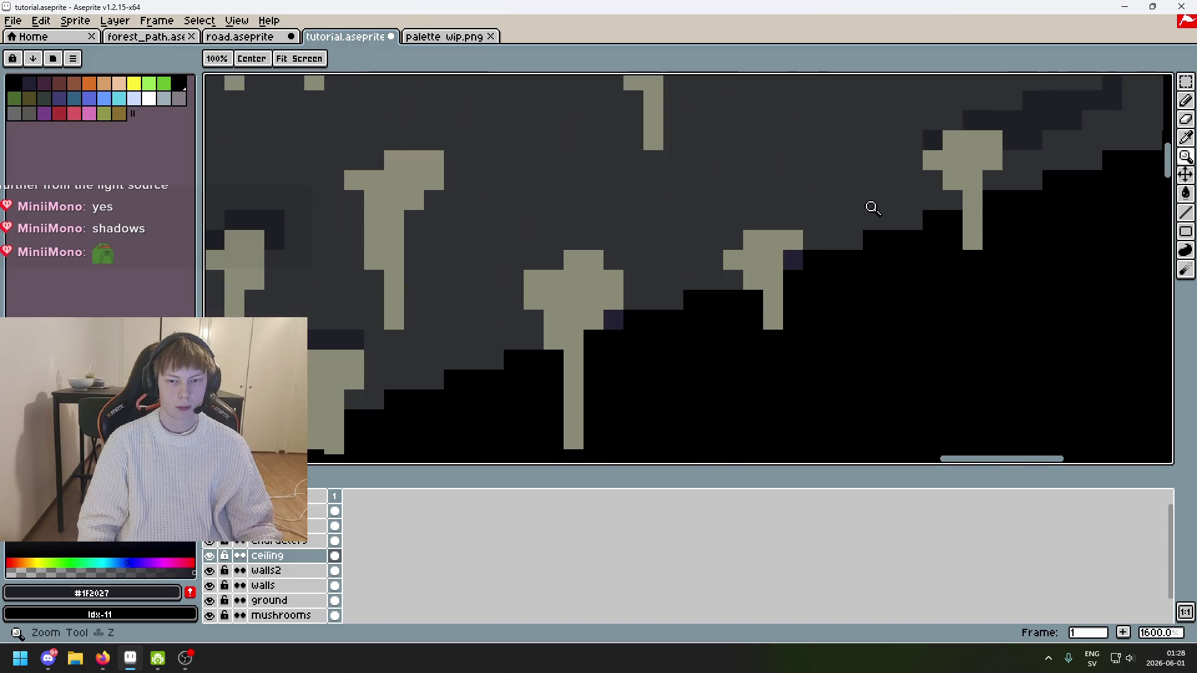
Step: Paint shading pixels along the ceiling edge and beside the stalactites on the slope
mouse_move(842, 209)
mouse_down()
mouse_move(772, 214)
mouse_move(806, 220)
mouse_move(863, 189)
mouse_move(811, 237)
mouse_move(945, 165)
mouse_move(823, 215)
mouse_up()
click(753, 220)
click(734, 240)
scroll(971, 206, down, 3)
scroll(855, 206, up, 4)
click(911, 206)
scroll(879, 203, down, 4)
scroll(908, 187, up, 2)
click(908, 187)
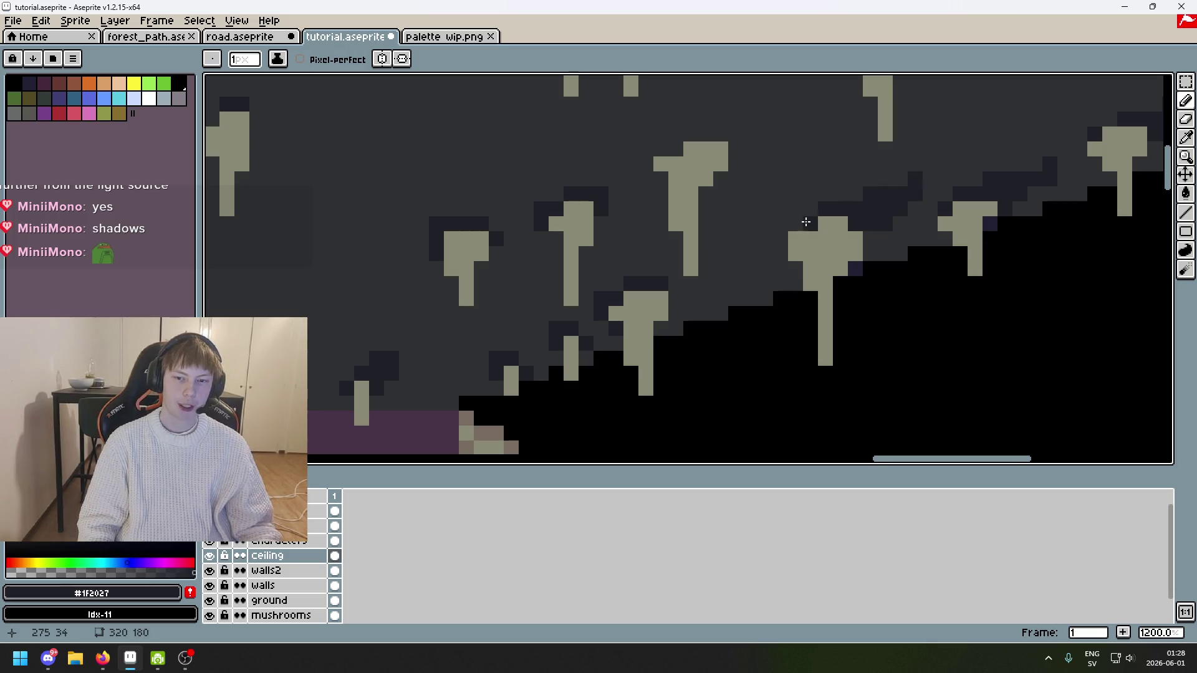
scroll(810, 218, down, 2)
scroll(850, 193, up, 1)
scroll(845, 204, down, 5)
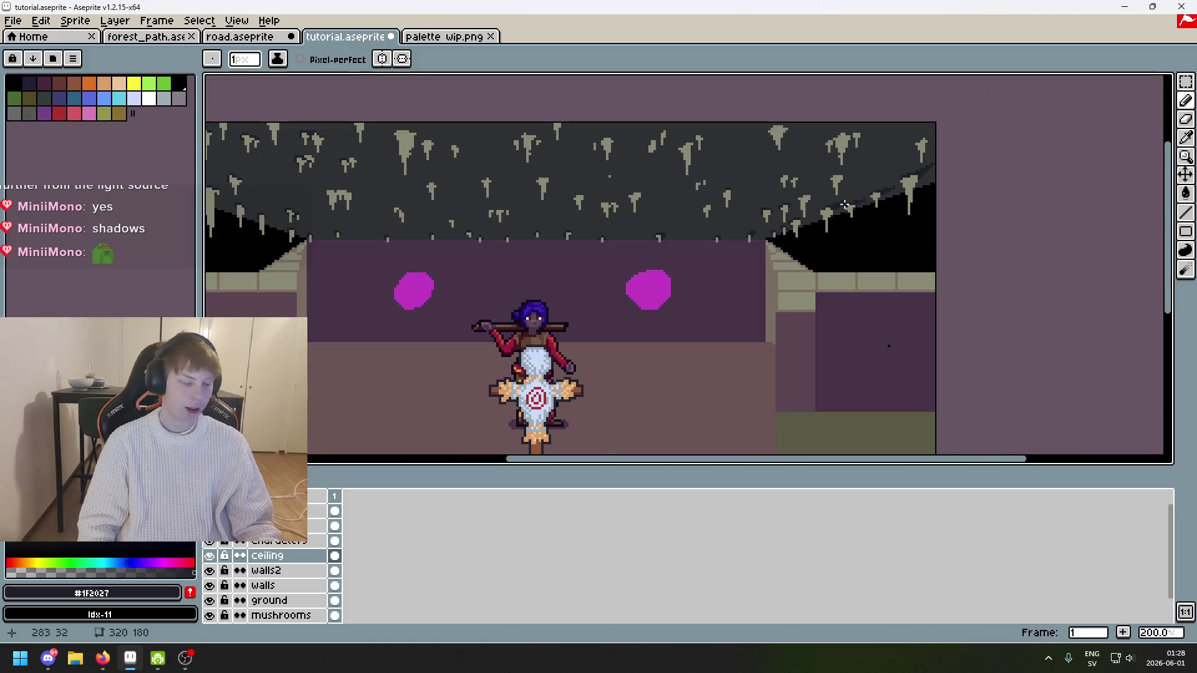
Step: Paint a dark shadow row above a stalactite and pixels beside the tall stem
scroll(841, 211, up, 6)
click(717, 200)
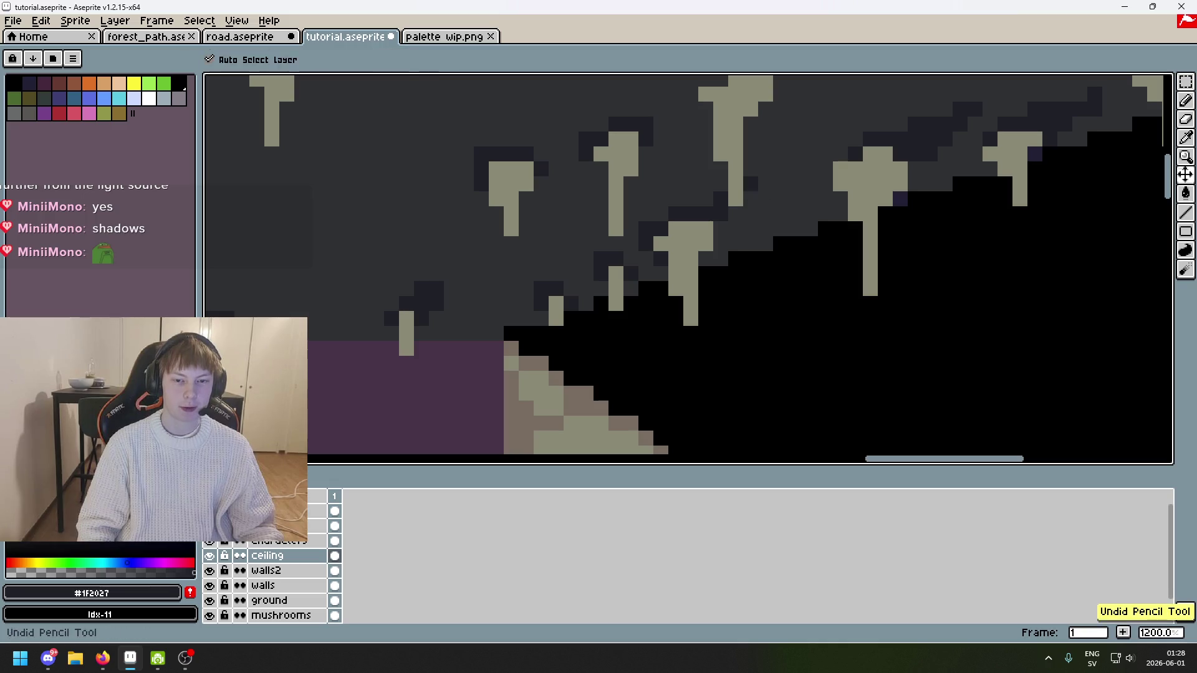
mouse_move(704, 196)
mouse_down()
mouse_move(722, 222)
mouse_move(767, 185)
mouse_move(756, 195)
mouse_up()
click(764, 169)
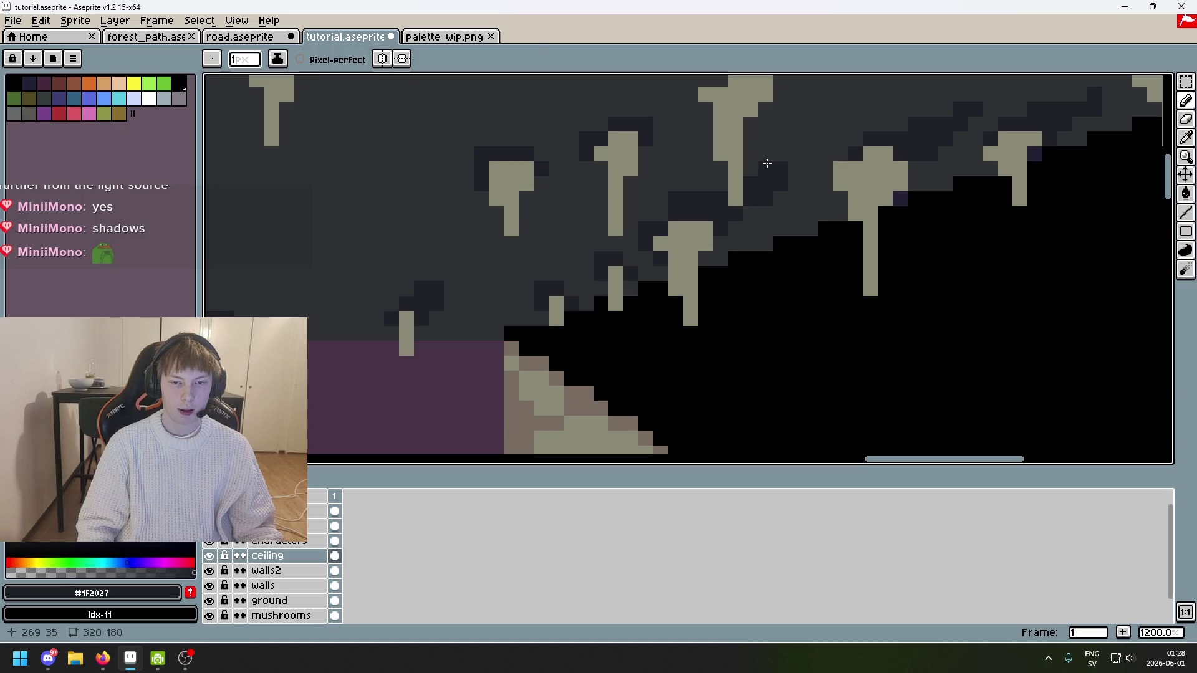
alt+click(687, 185)
Step: Add a darker #1F2027 shadow pixel and touch up the patch with #303134
alt+click(695, 195)
click(660, 213)
scroll(684, 207, down, 5)
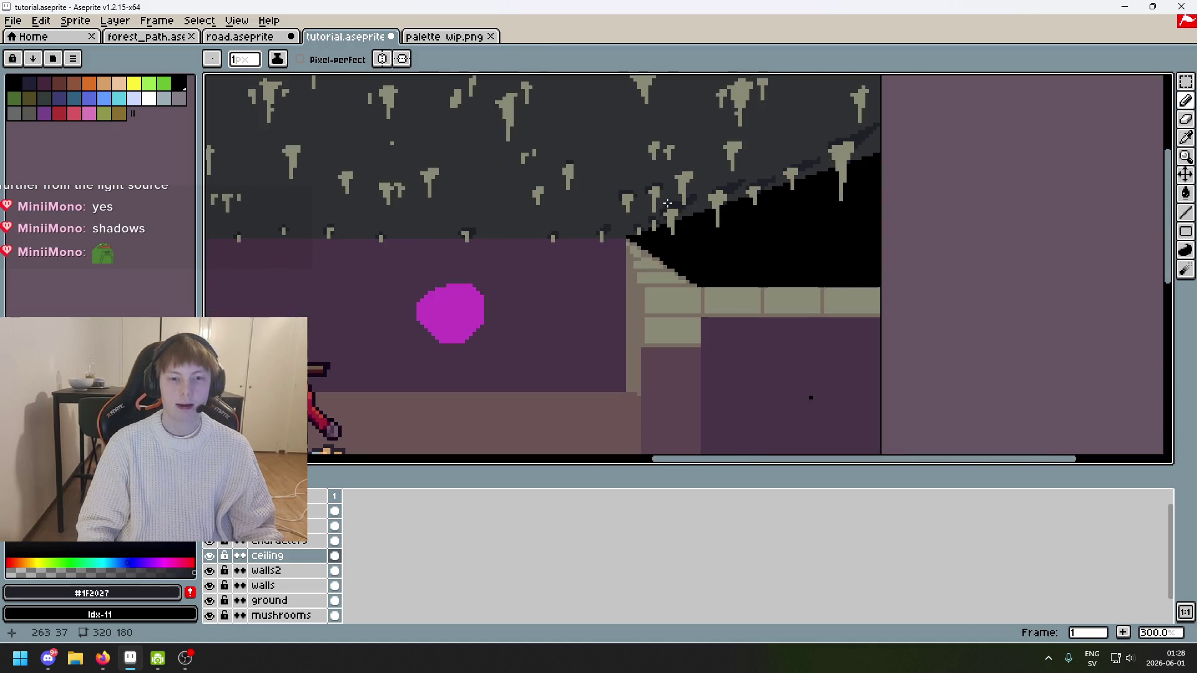
scroll(685, 207, up, 3)
alt+click(655, 181)
click(648, 192)
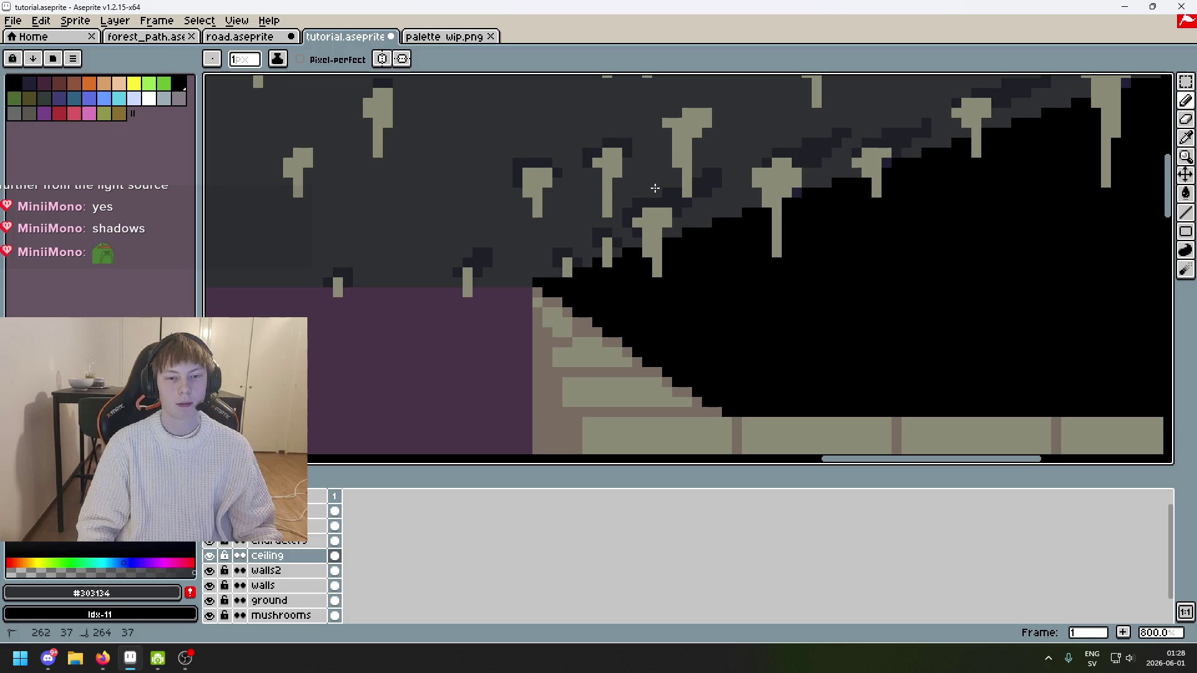
alt+click(665, 192)
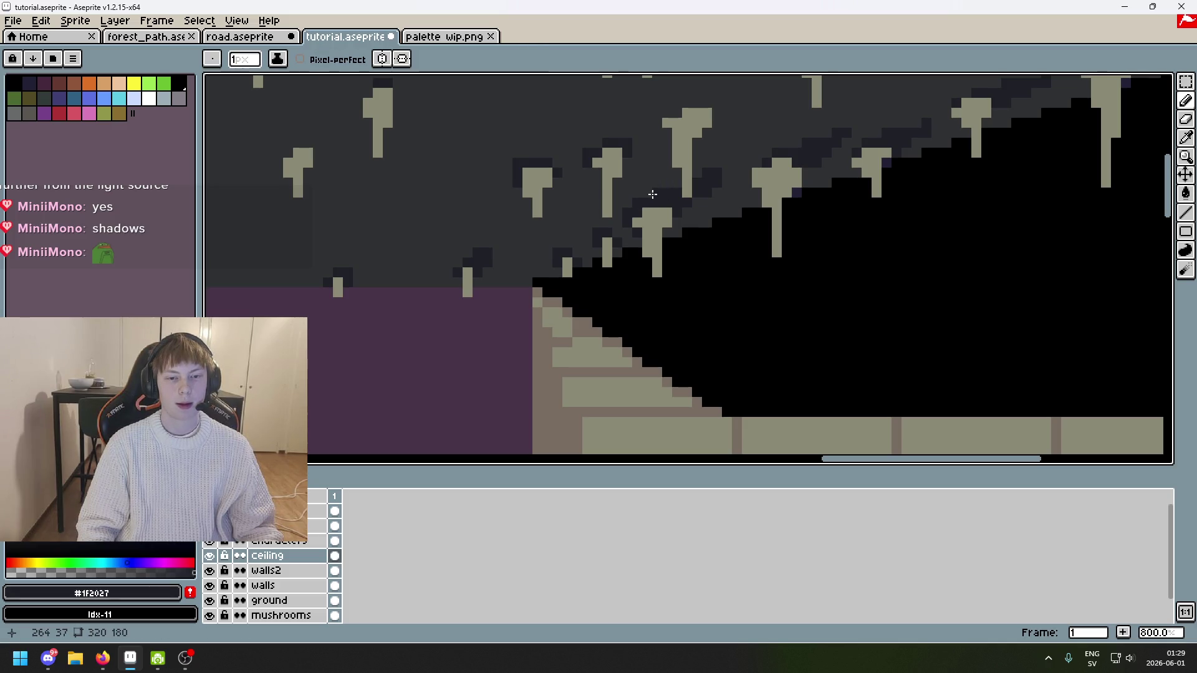
Step: Paint a dark shadow pixel above the stalactite near the slope
scroll(646, 169, down, 1)
scroll(736, 198, up, 2)
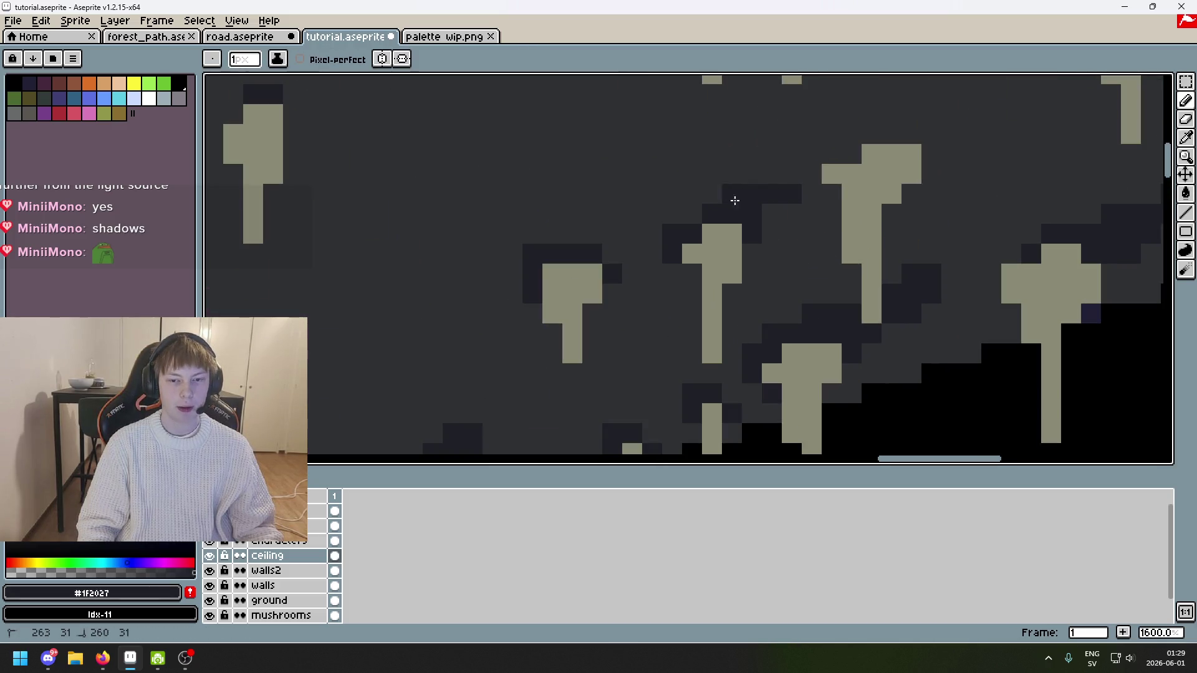
scroll(786, 189, down, 5)
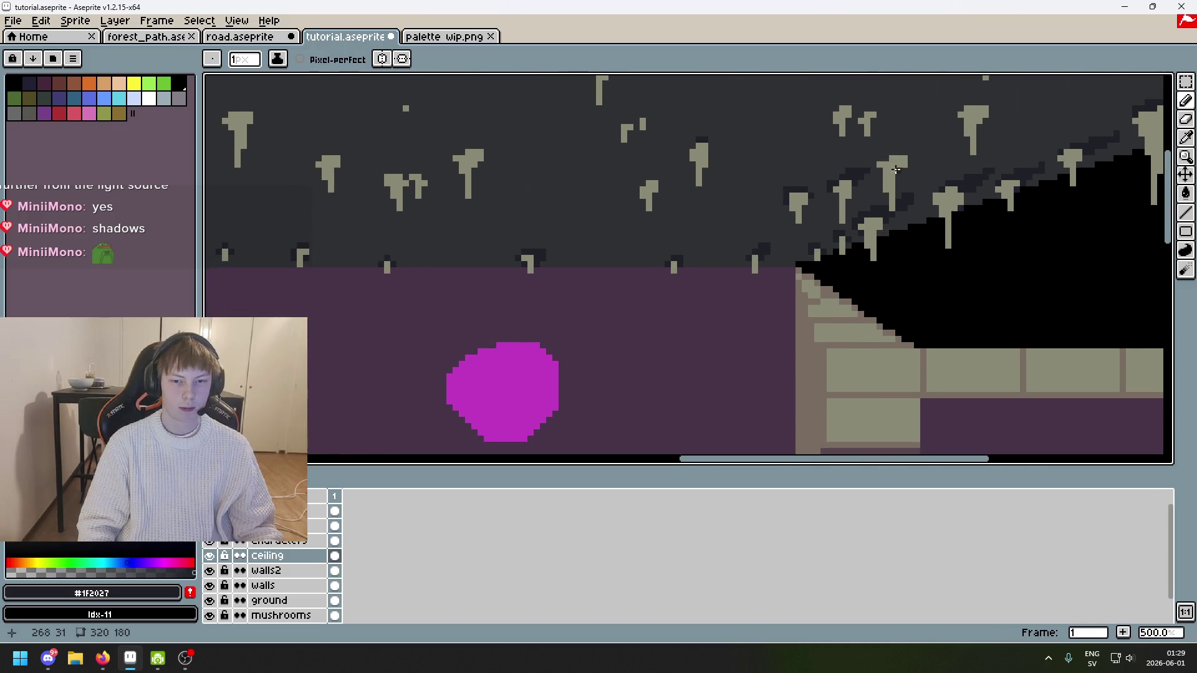
scroll(936, 203, up, 4)
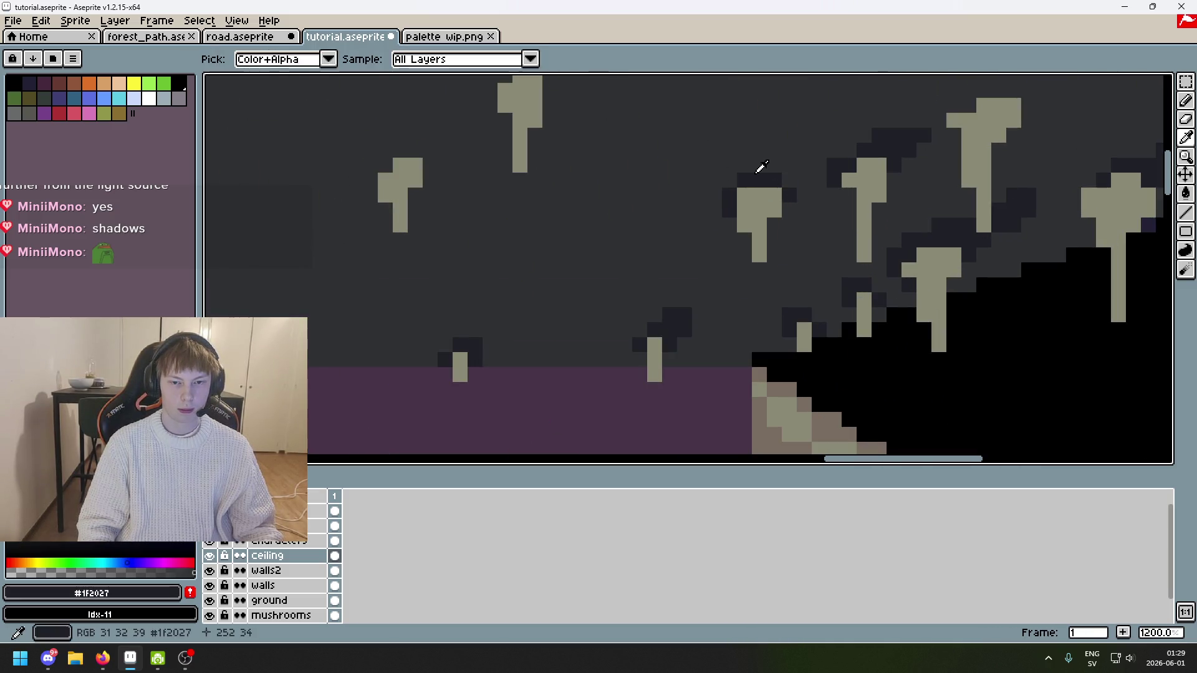
scroll(810, 164, down, 4)
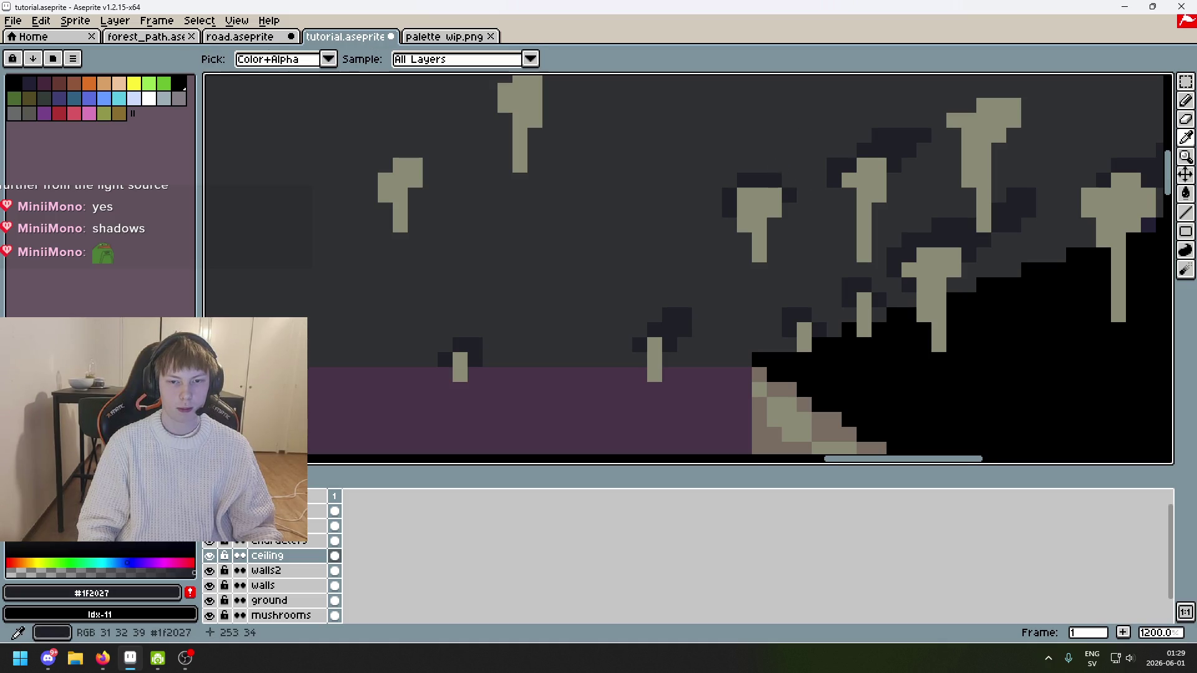
scroll(803, 170, up, 2)
scroll(803, 170, up, 2)
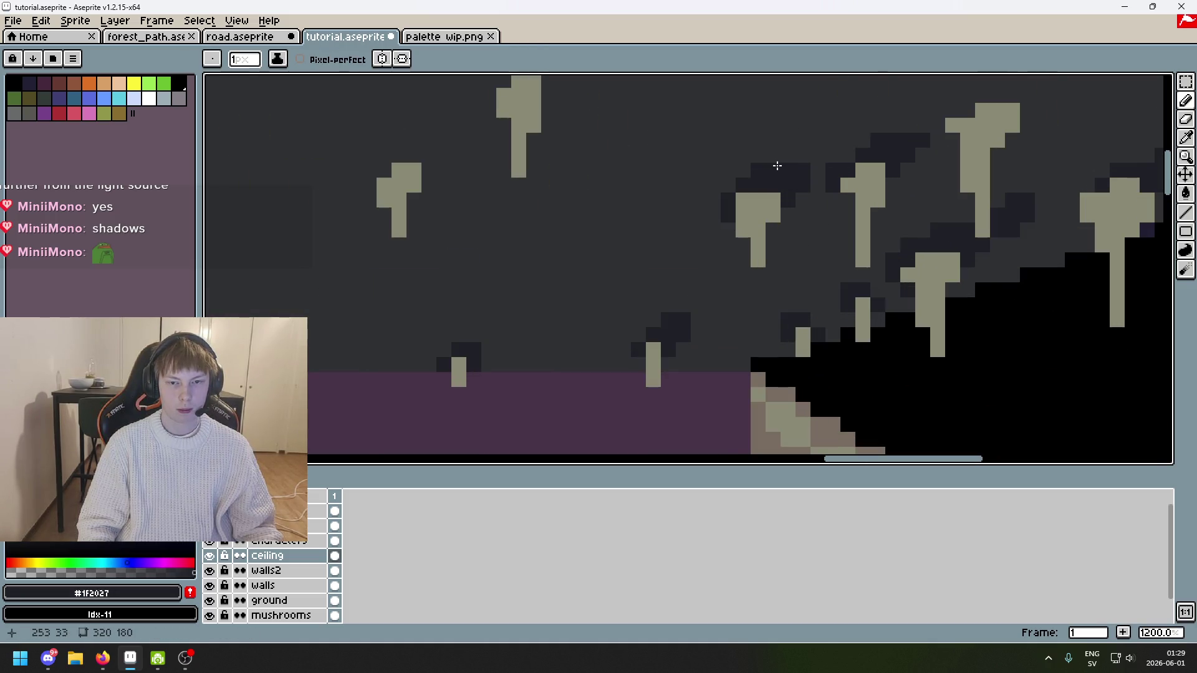
scroll(777, 165, down, 2)
scroll(775, 161, up, 3)
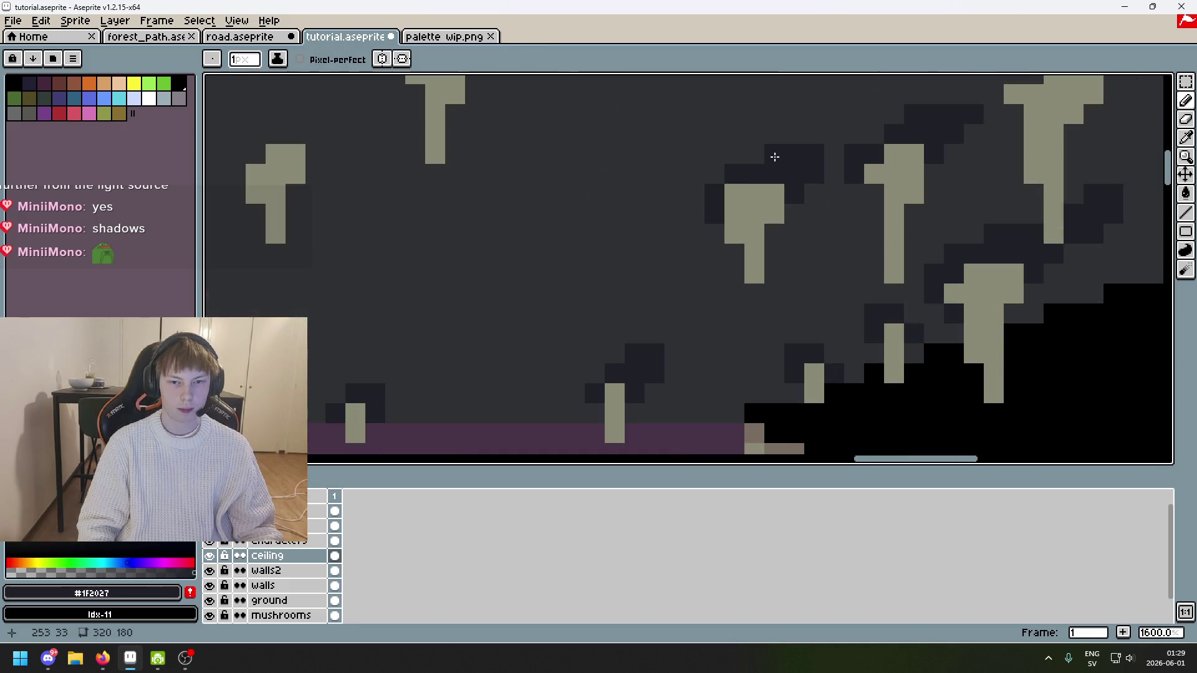
scroll(782, 154, down, 6)
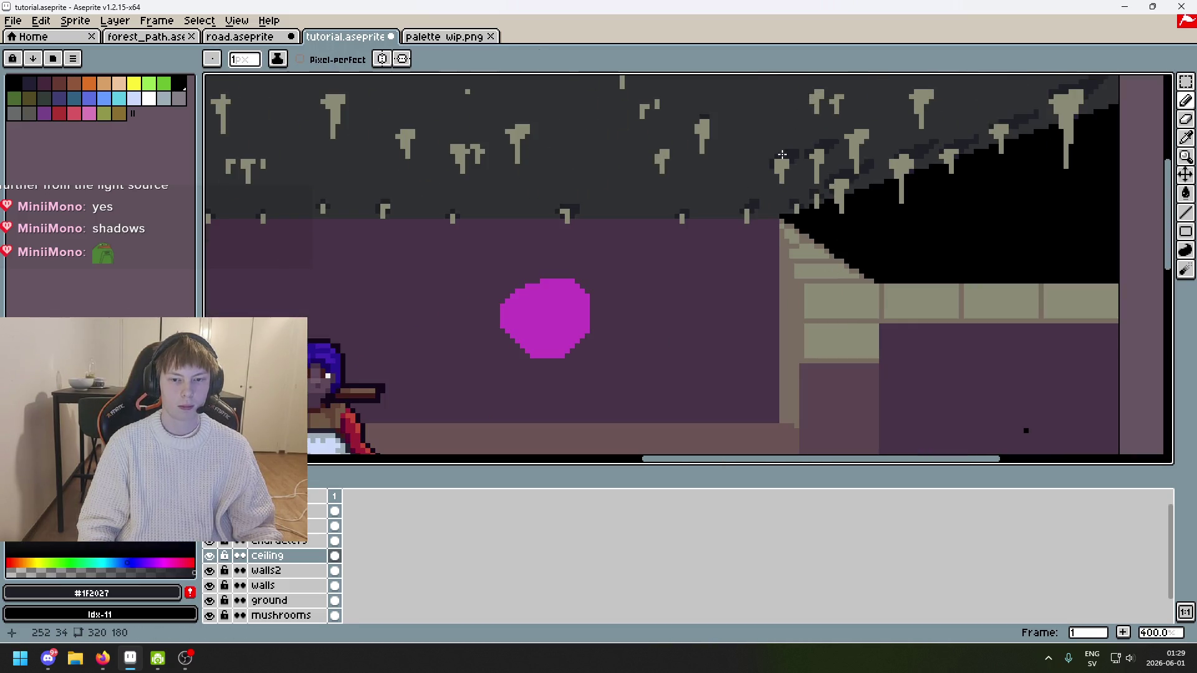
scroll(817, 183, up, 5)
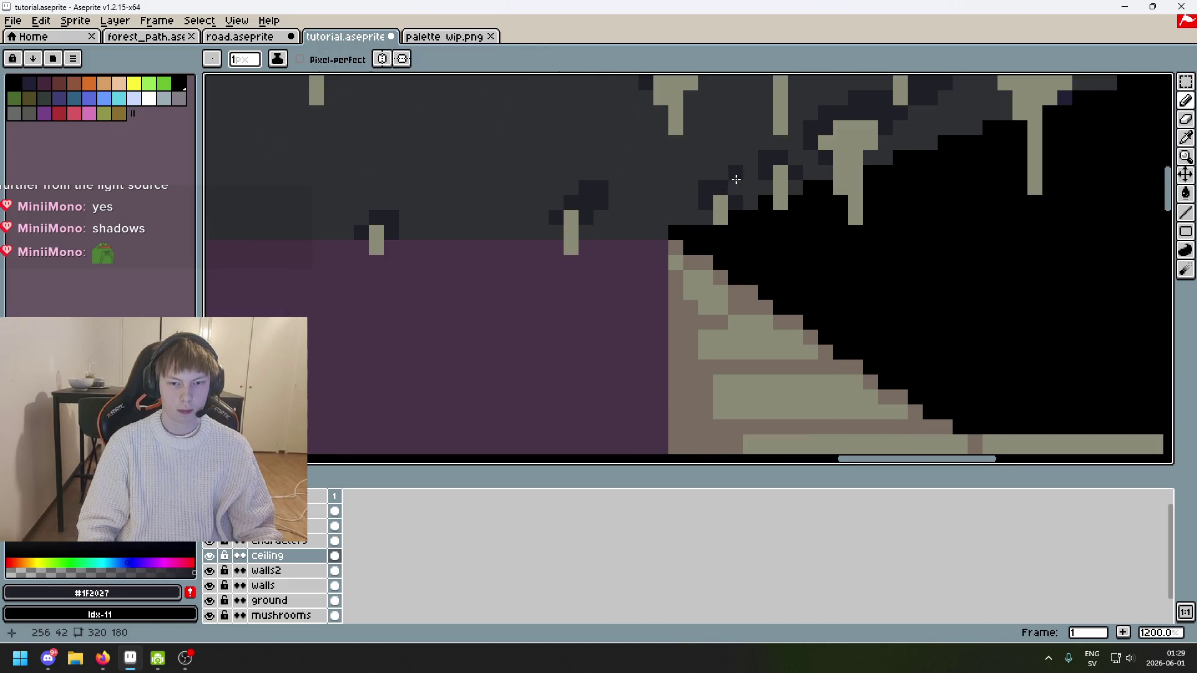
click(733, 182)
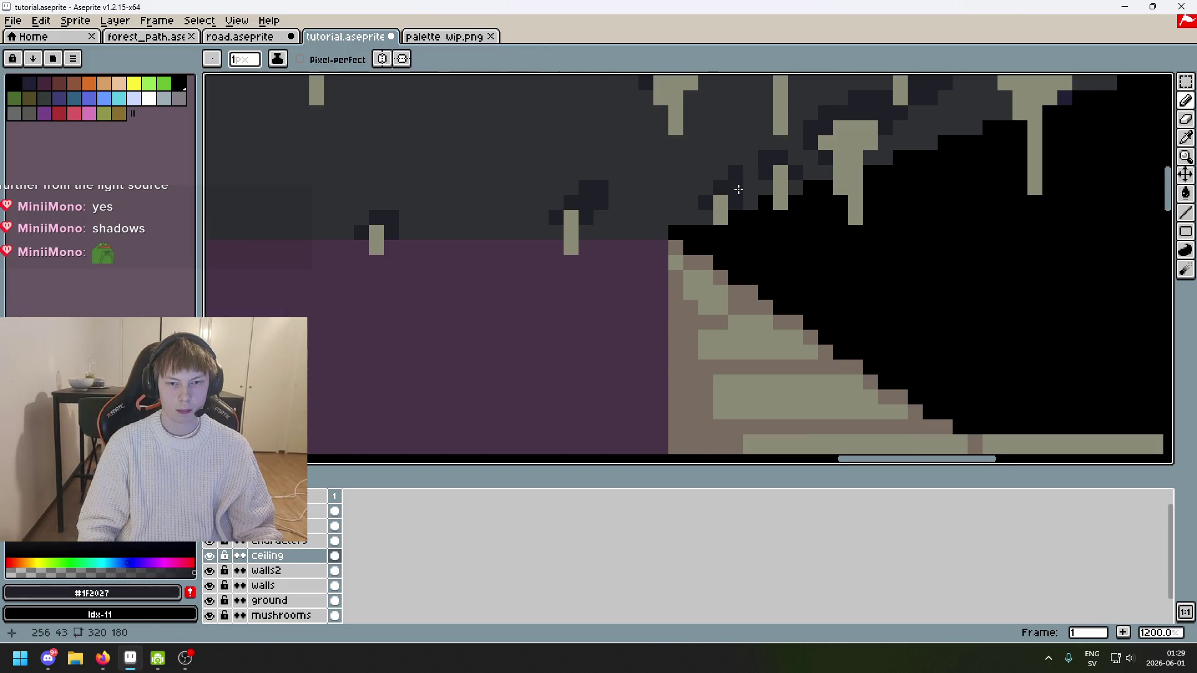
Step: Sample the #303134 and #1F2027 tones from the upper-right ceiling and pan to its right end
scroll(817, 187, down, 5)
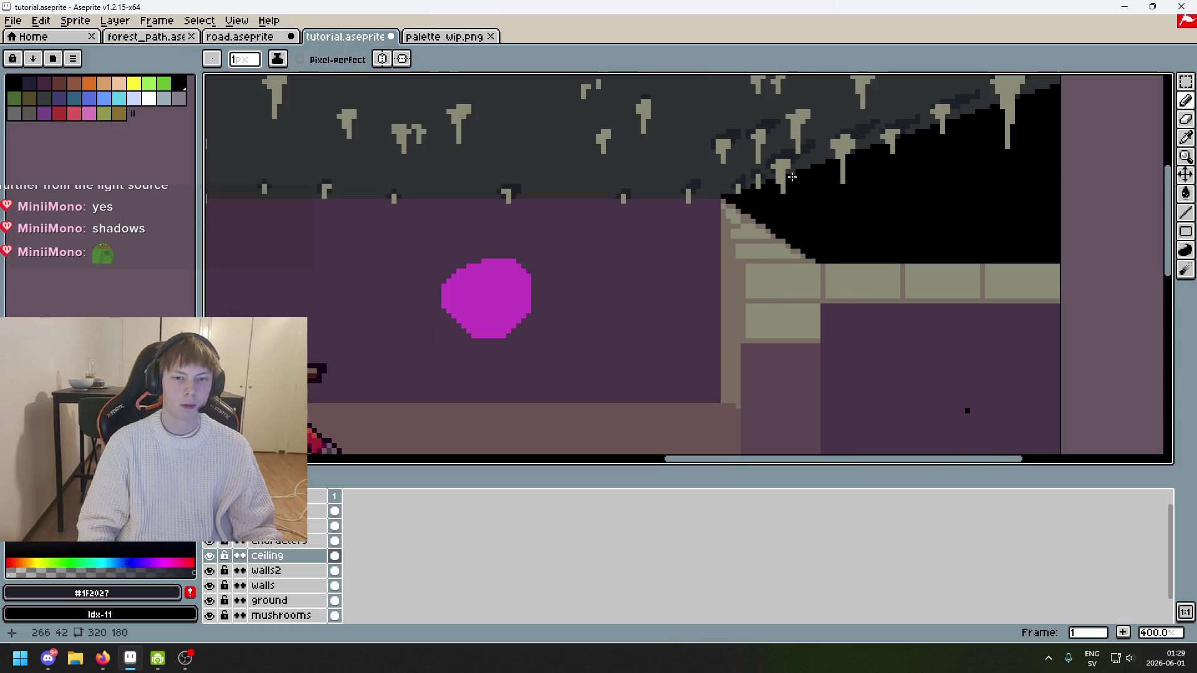
scroll(792, 177, down, 2)
scroll(784, 191, up, 8)
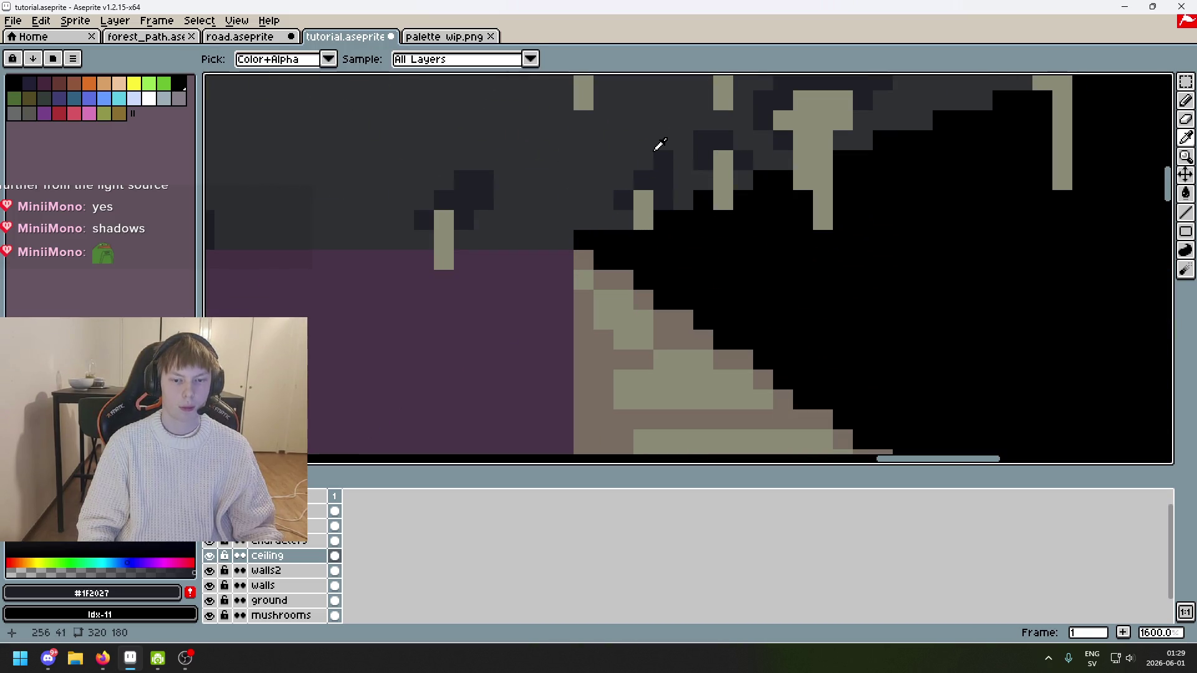
key(alt)
scroll(669, 169, down, 7)
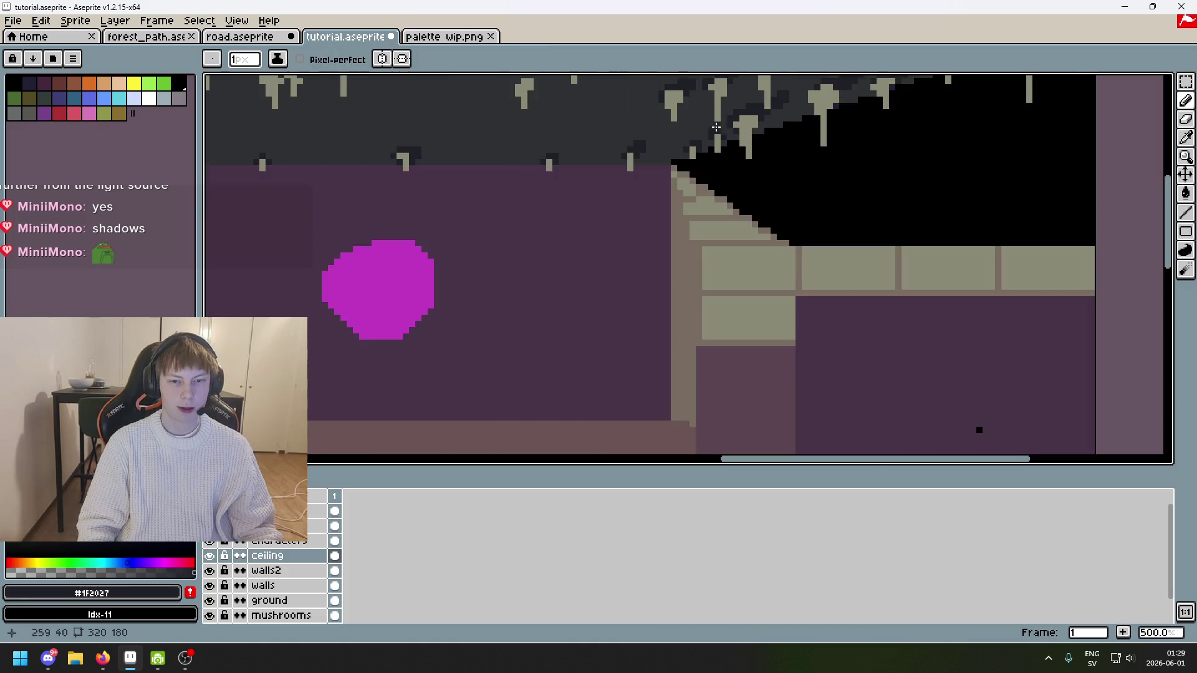
scroll(860, 240, down, 1)
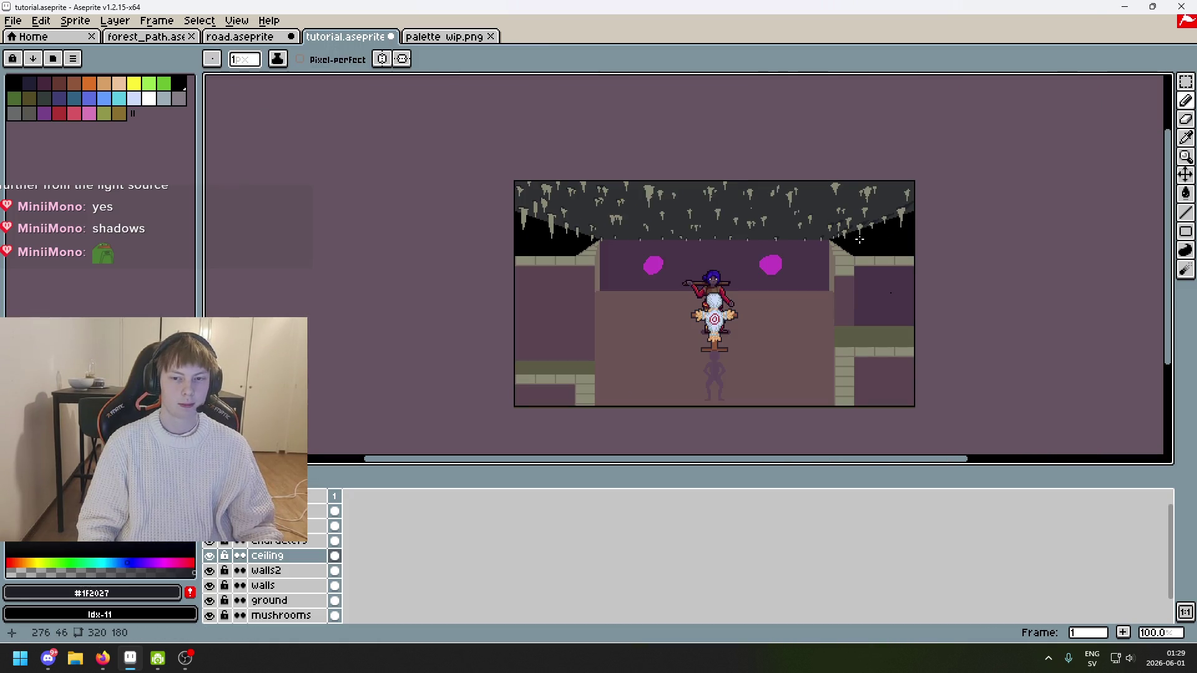
scroll(872, 227, up, 5)
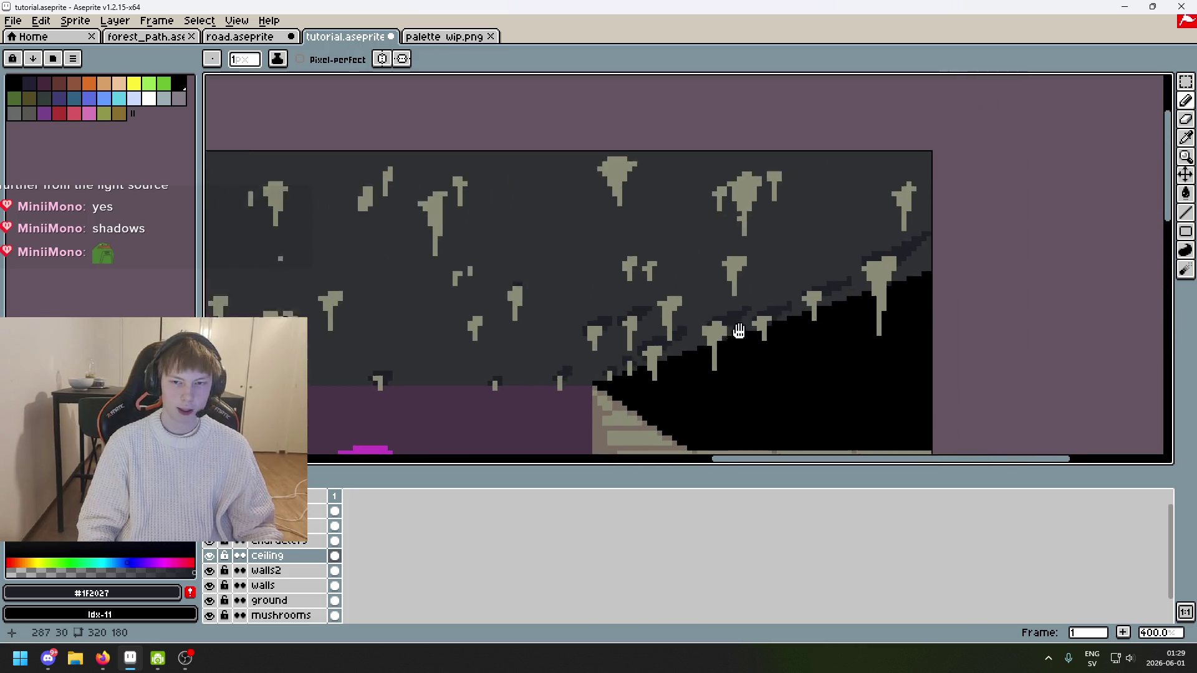
scroll(888, 182, down, 3)
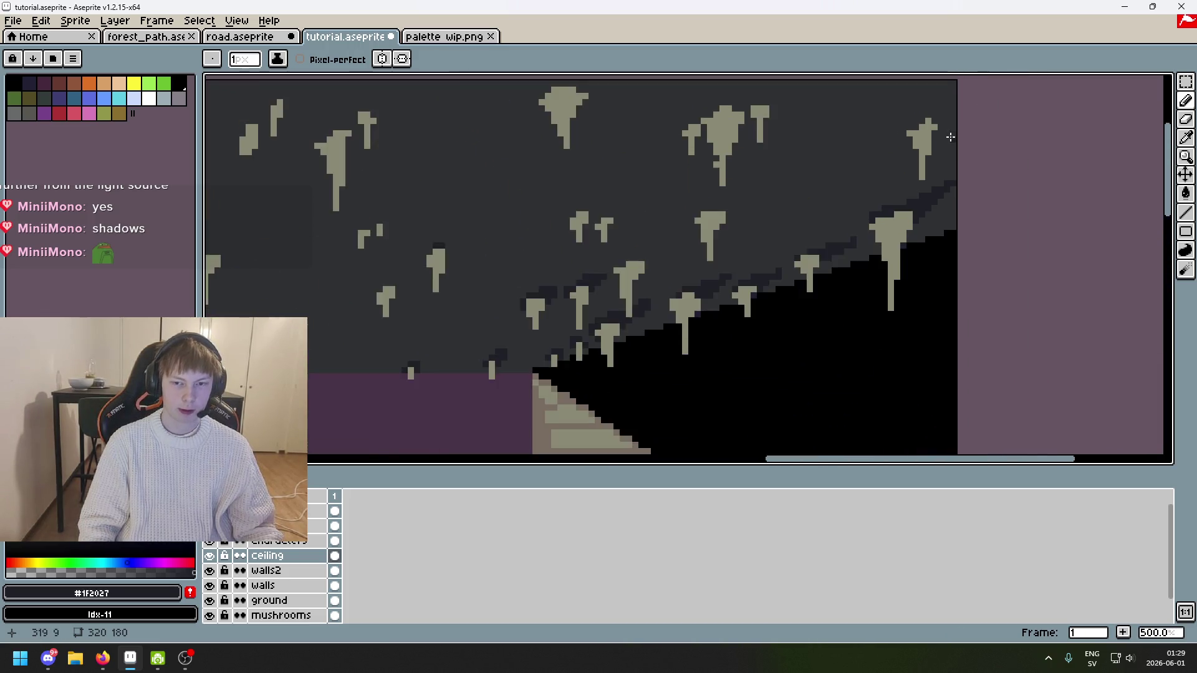
scroll(853, 148, up, 1)
scroll(854, 148, up, 1)
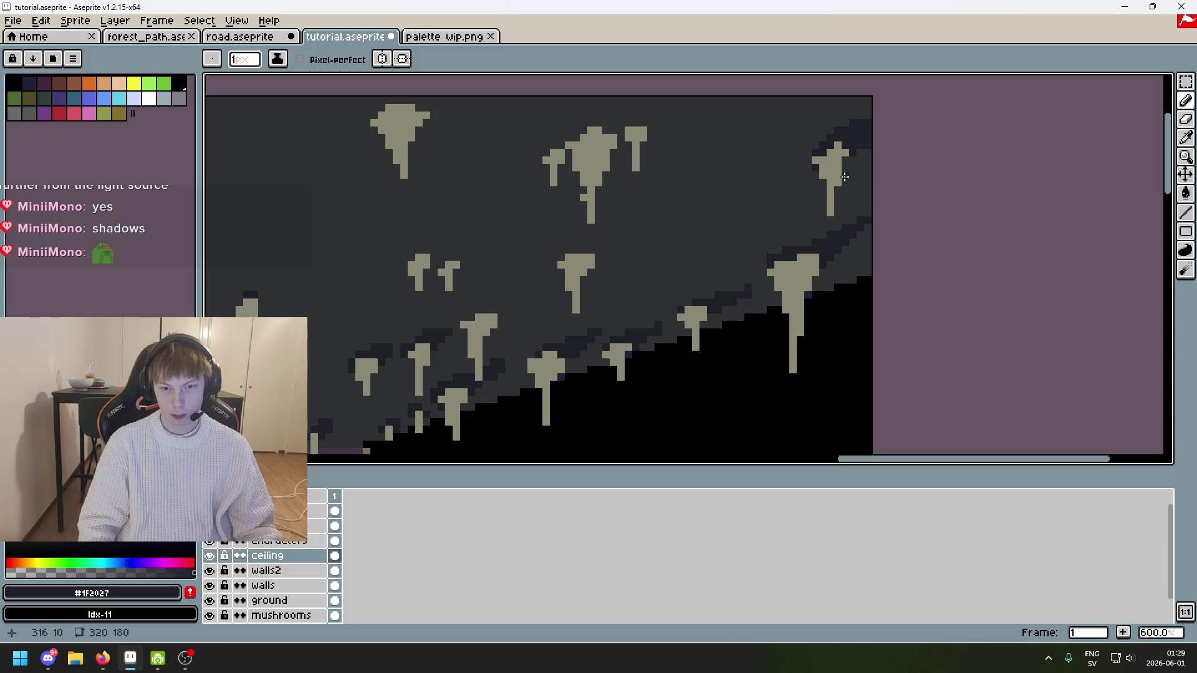
scroll(868, 147, up, 1)
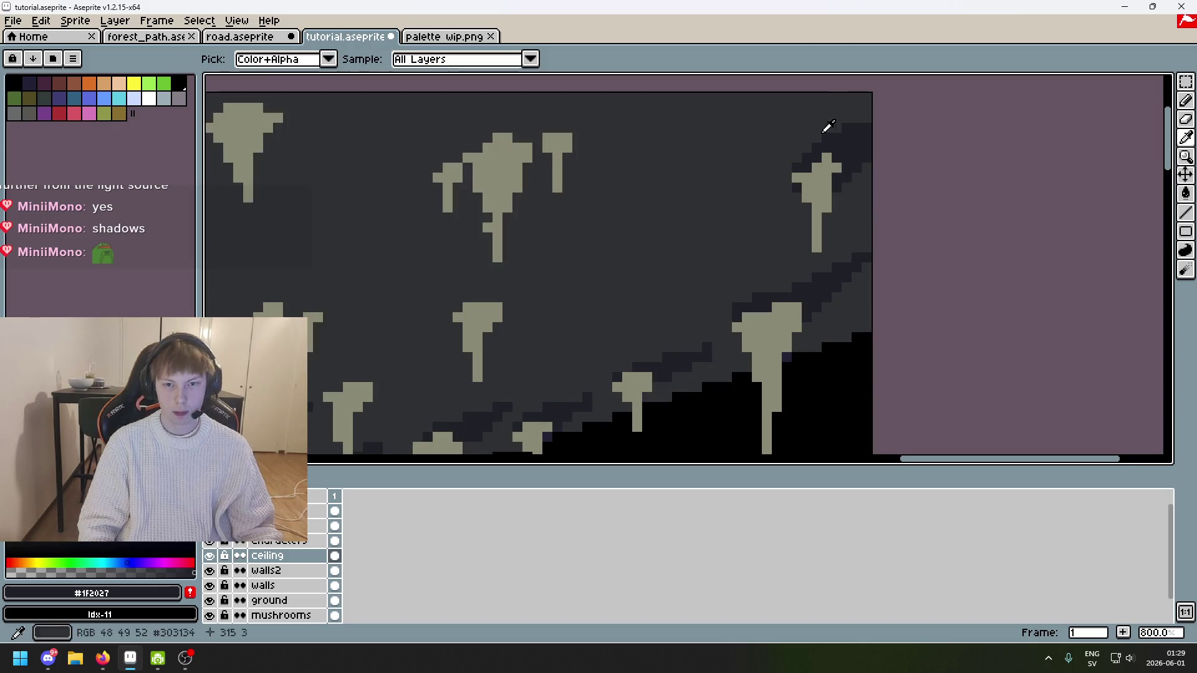
alt+click(829, 135)
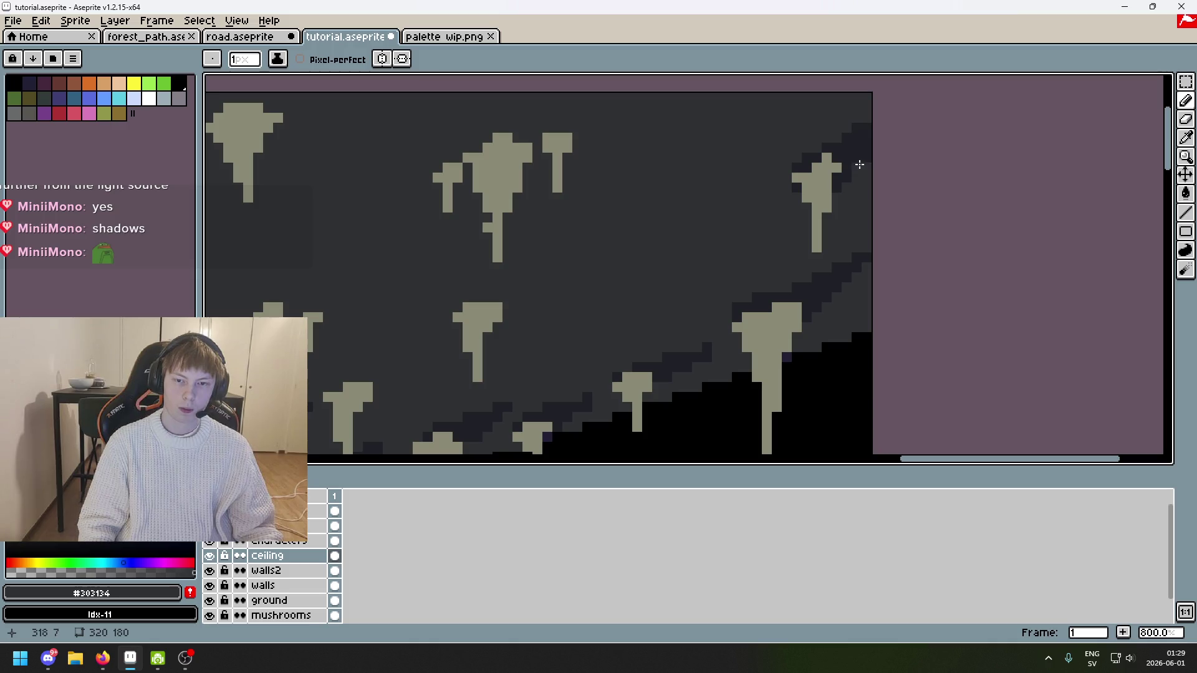
alt+click(861, 134)
drag(697, 206, 908, 218)
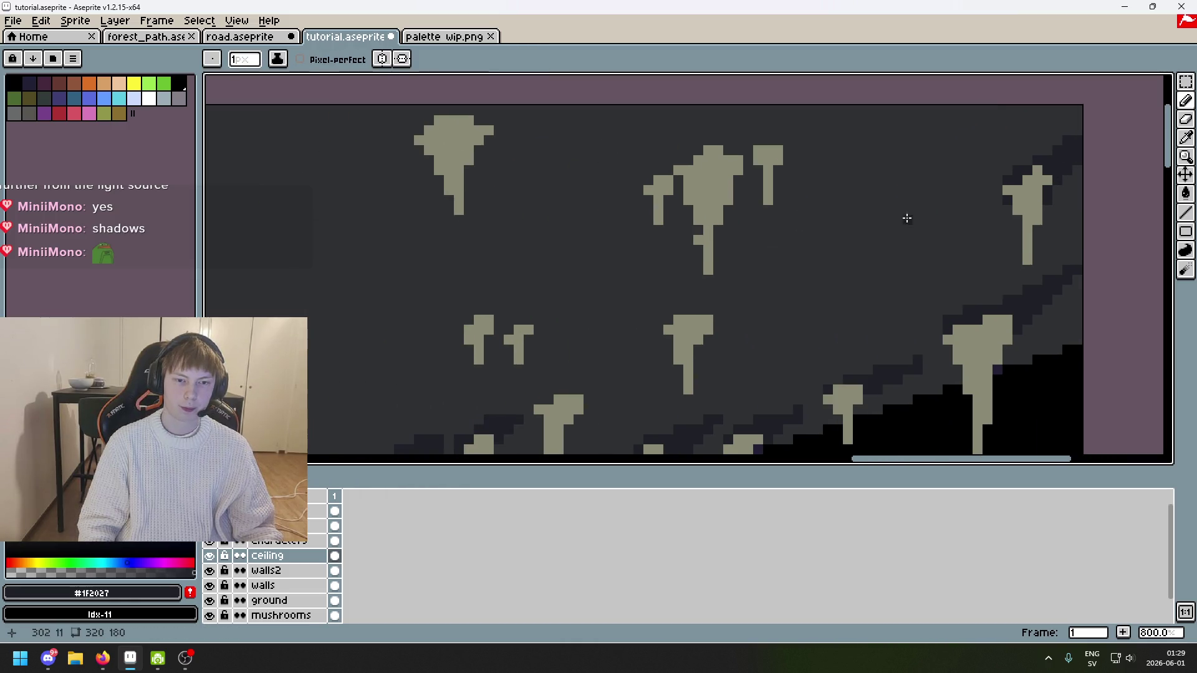
scroll(830, 159, down, 3)
scroll(816, 154, up, 3)
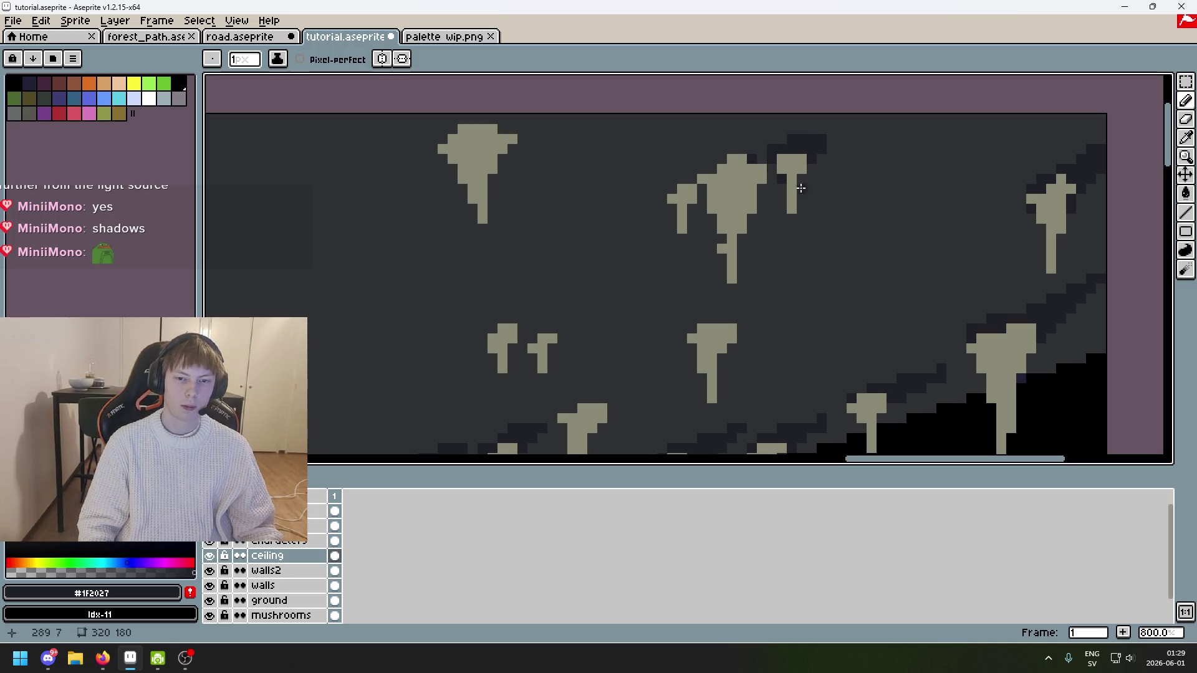
Step: Sample the #303134, #8a8975 and #1F2027 tones from the canvas around the large stalactite
scroll(728, 187, down, 3)
scroll(711, 274, up, 3)
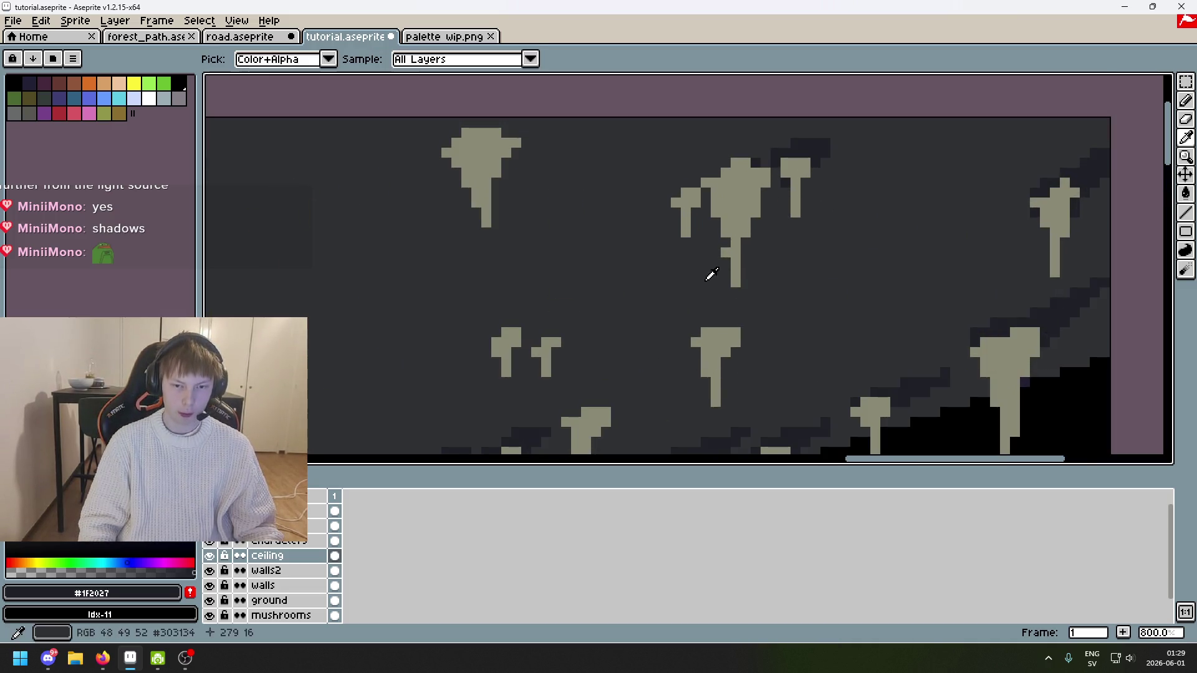
alt+click(726, 248)
alt+click(742, 206)
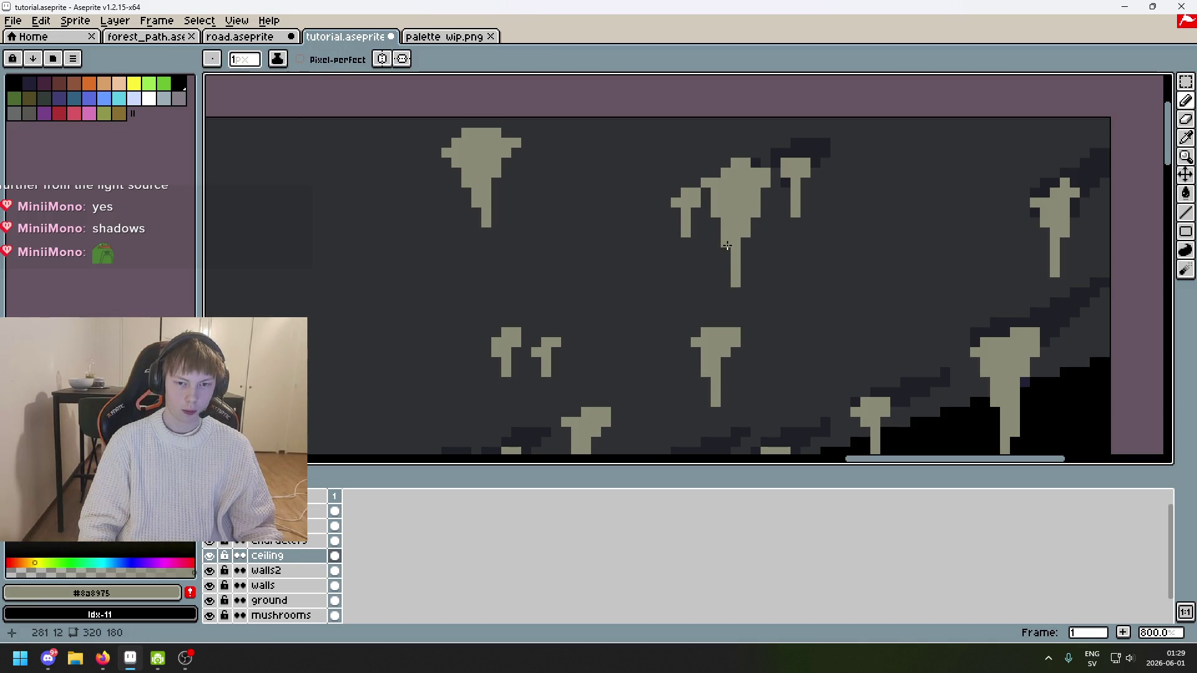
alt+click(790, 148)
scroll(771, 158, up, 1)
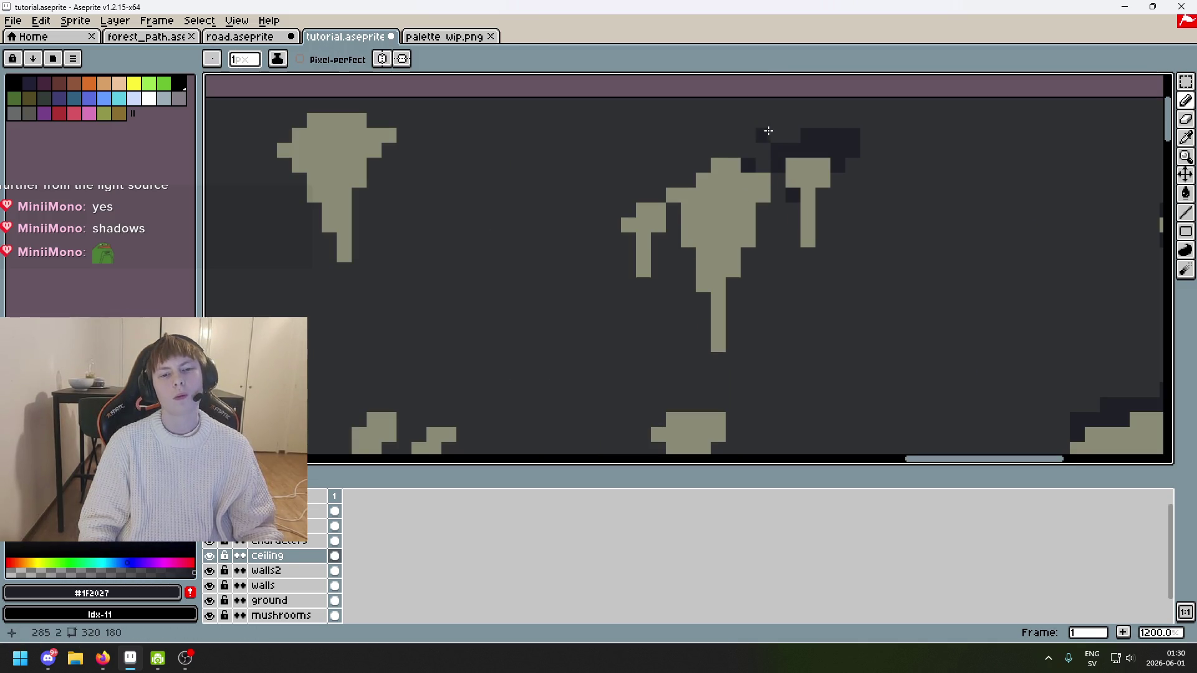
scroll(748, 163, down, 6)
scroll(663, 275, up, 7)
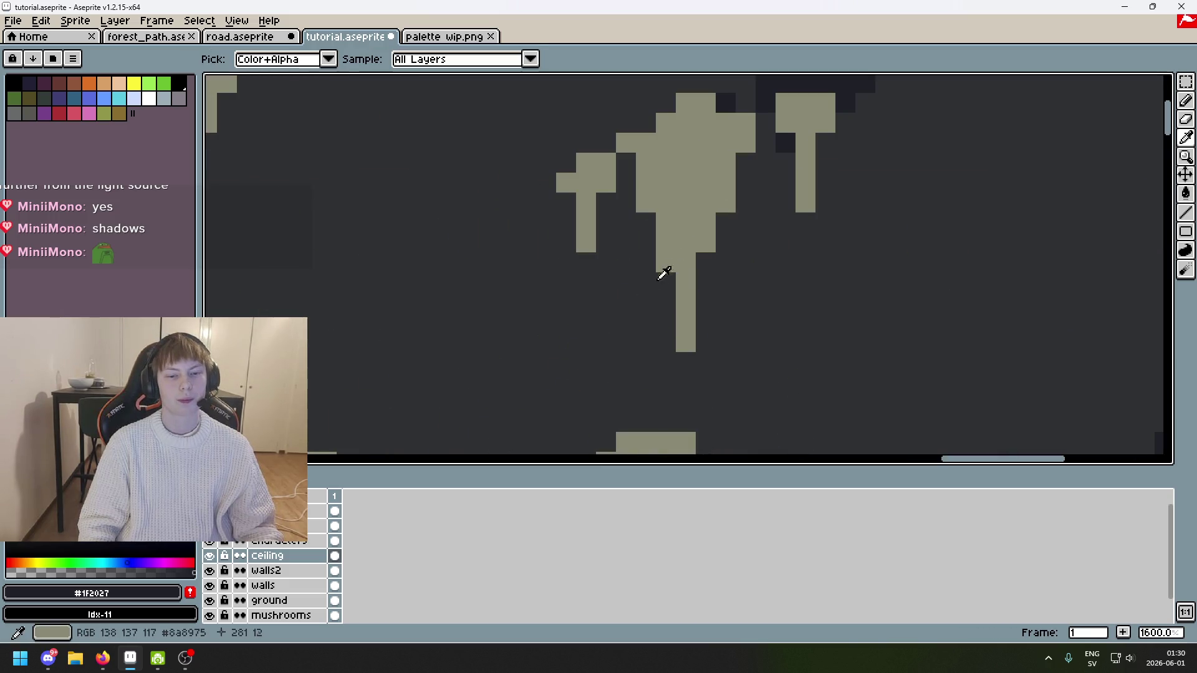
Step: Erase part of the large stalactite's stem by painting over it in the dark background colour
alt+click(662, 277)
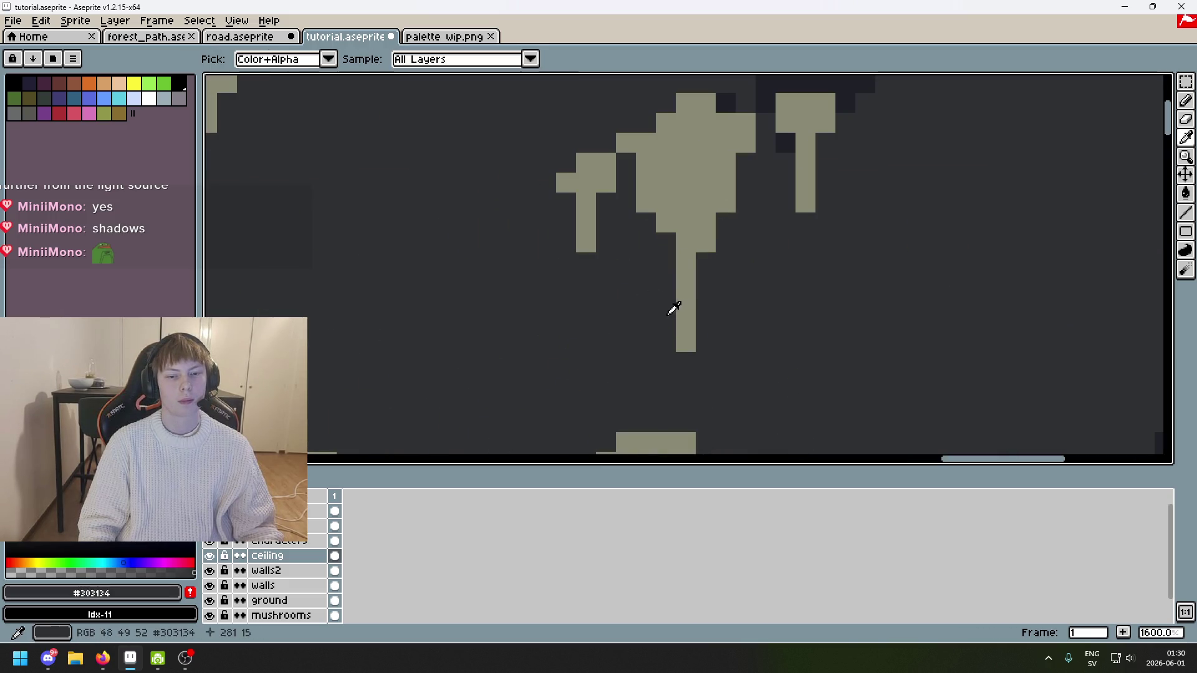
scroll(681, 334, down, 4)
scroll(724, 248, up, 2)
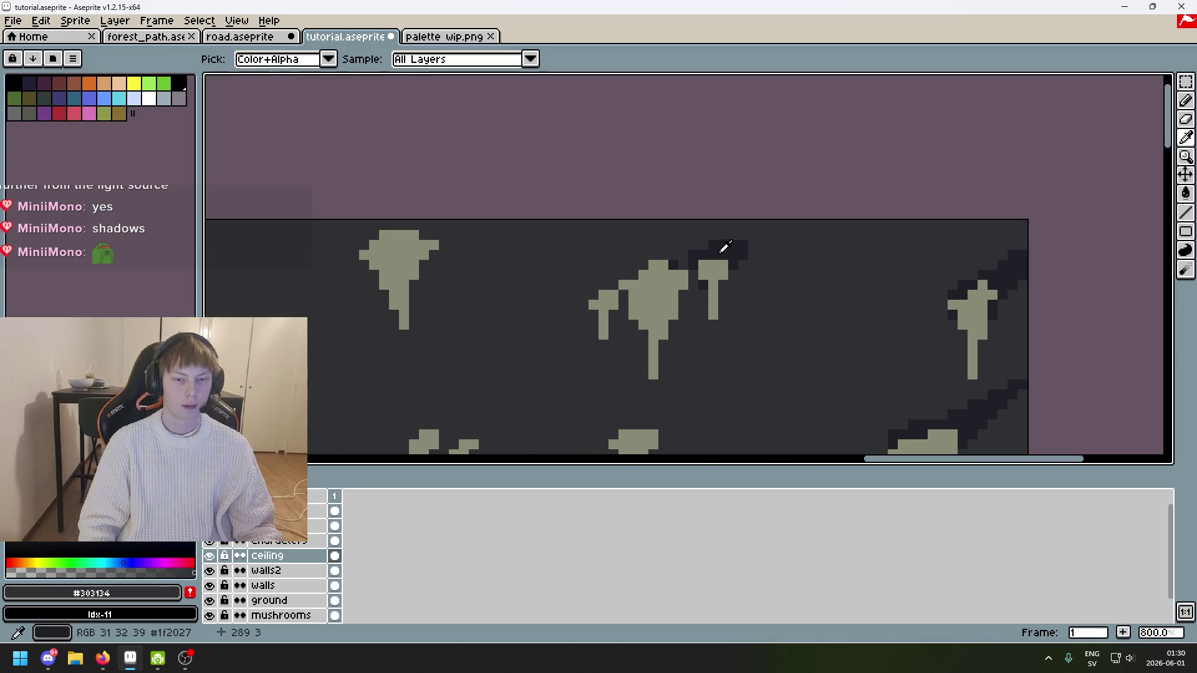
scroll(687, 349, down, 3)
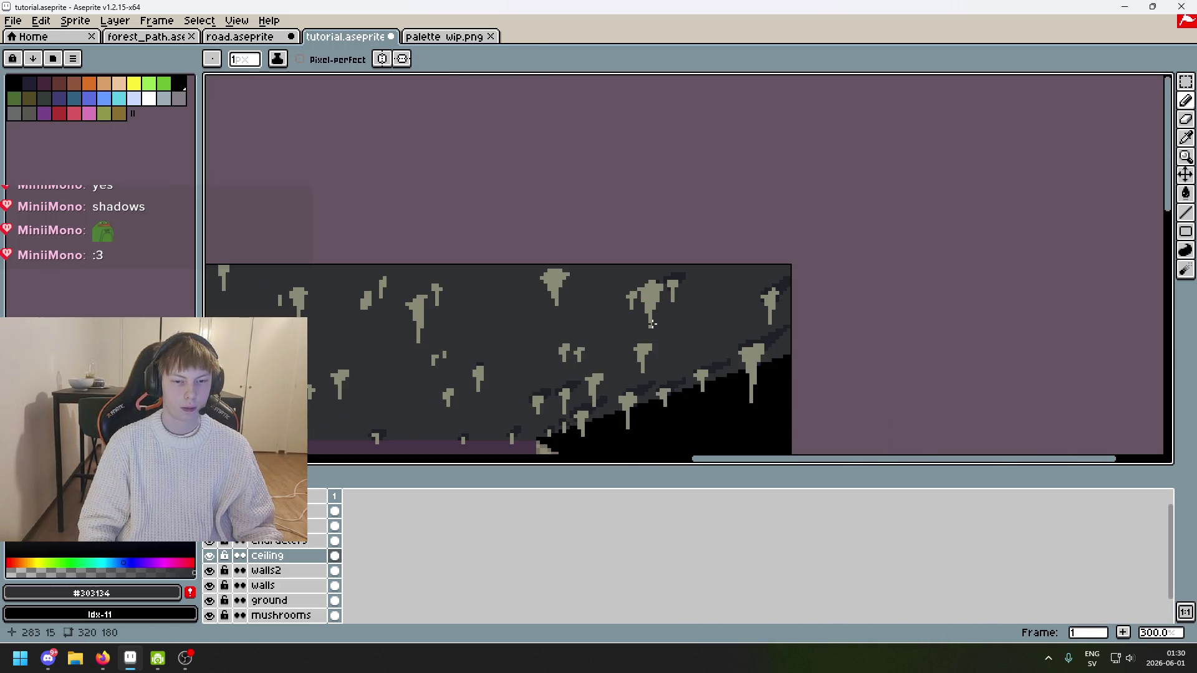
scroll(686, 250, up, 6)
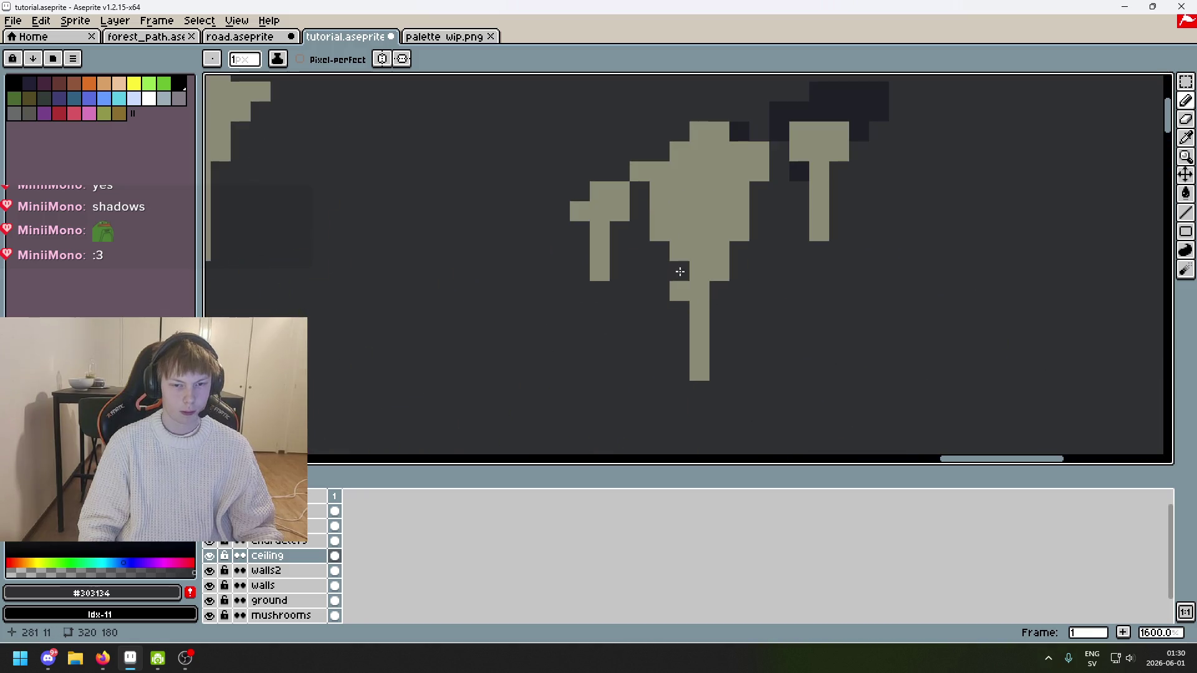
click(654, 228)
drag(660, 270, 700, 377)
click(700, 296)
Step: Redraw the stalactite stem in the light #8a8975 colour
alt+click(721, 246)
drag(719, 286, 715, 334)
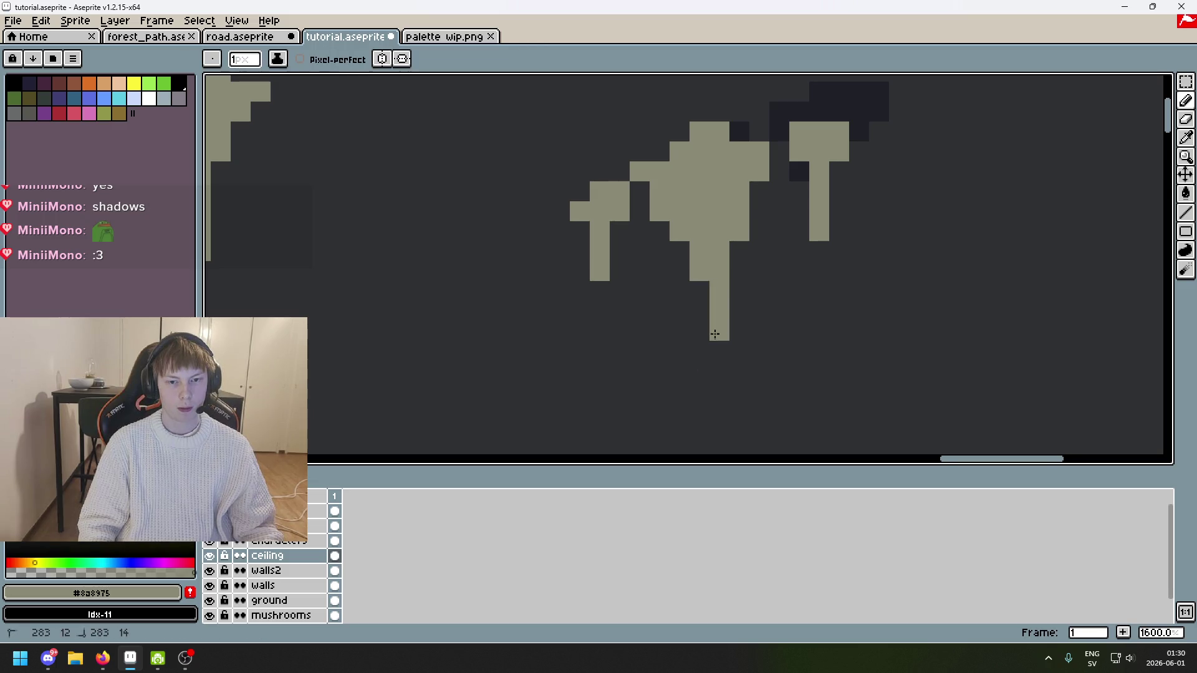
scroll(715, 334, down, 5)
scroll(736, 305, down, 3)
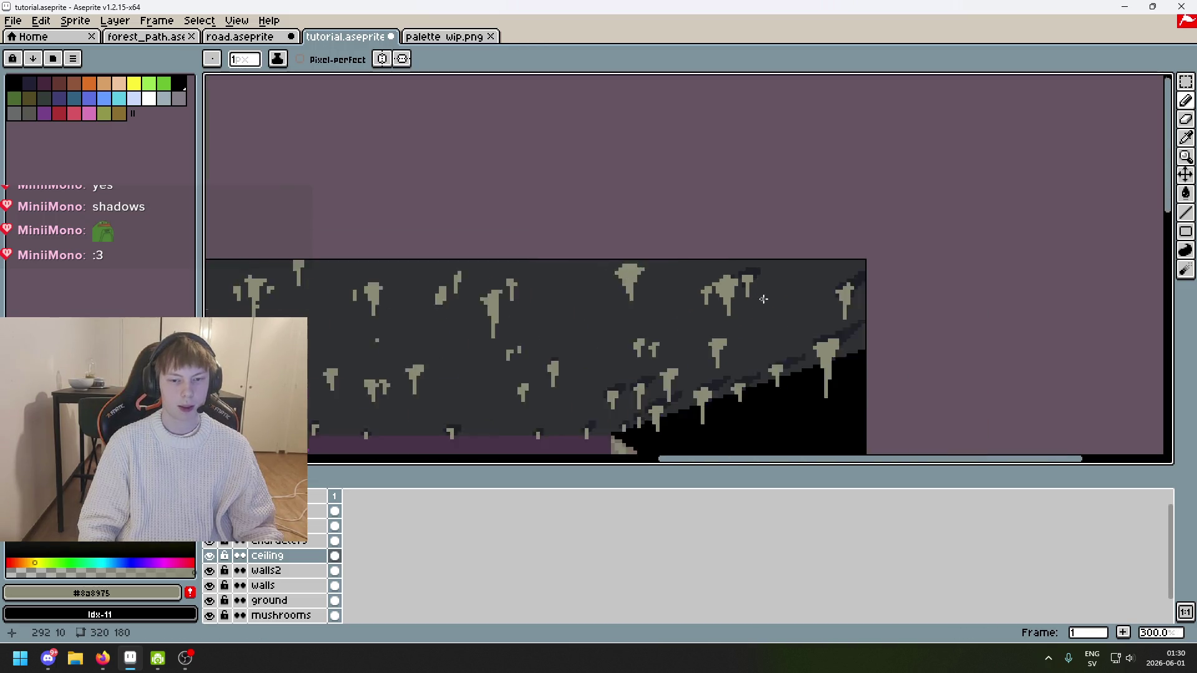
scroll(843, 206, up, 7)
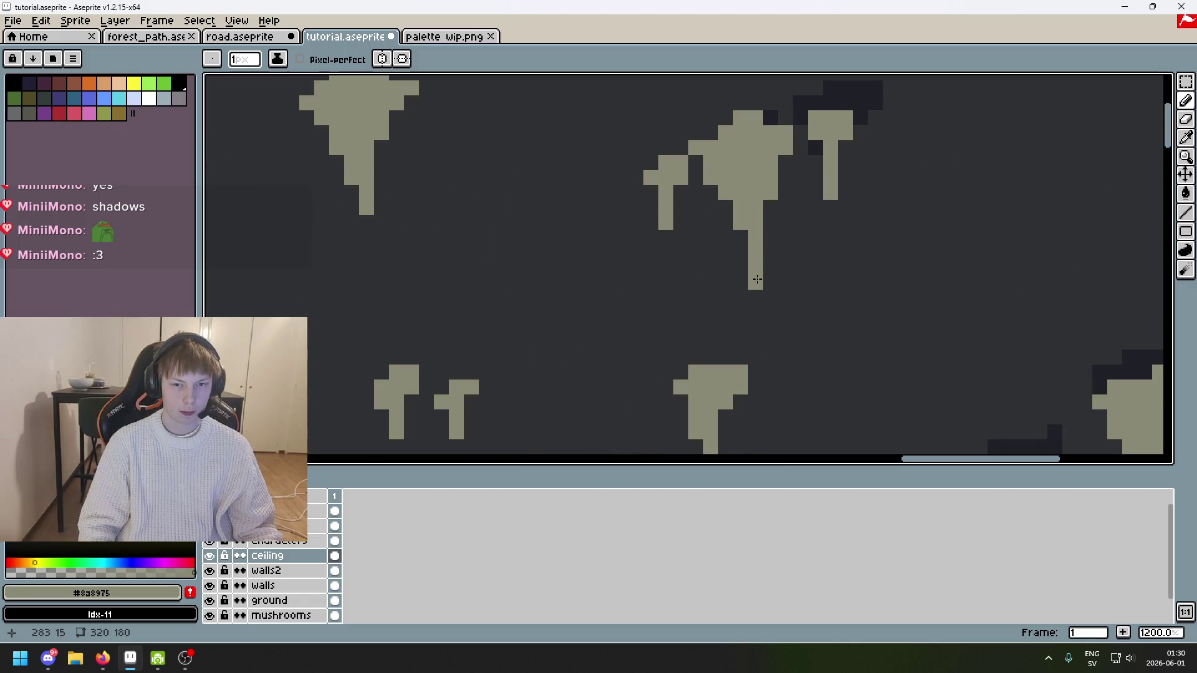
scroll(760, 273, up, 2)
Step: Paint #1F2027 shadow pixels above the stalactite cap and at its left edge
alt+click(780, 182)
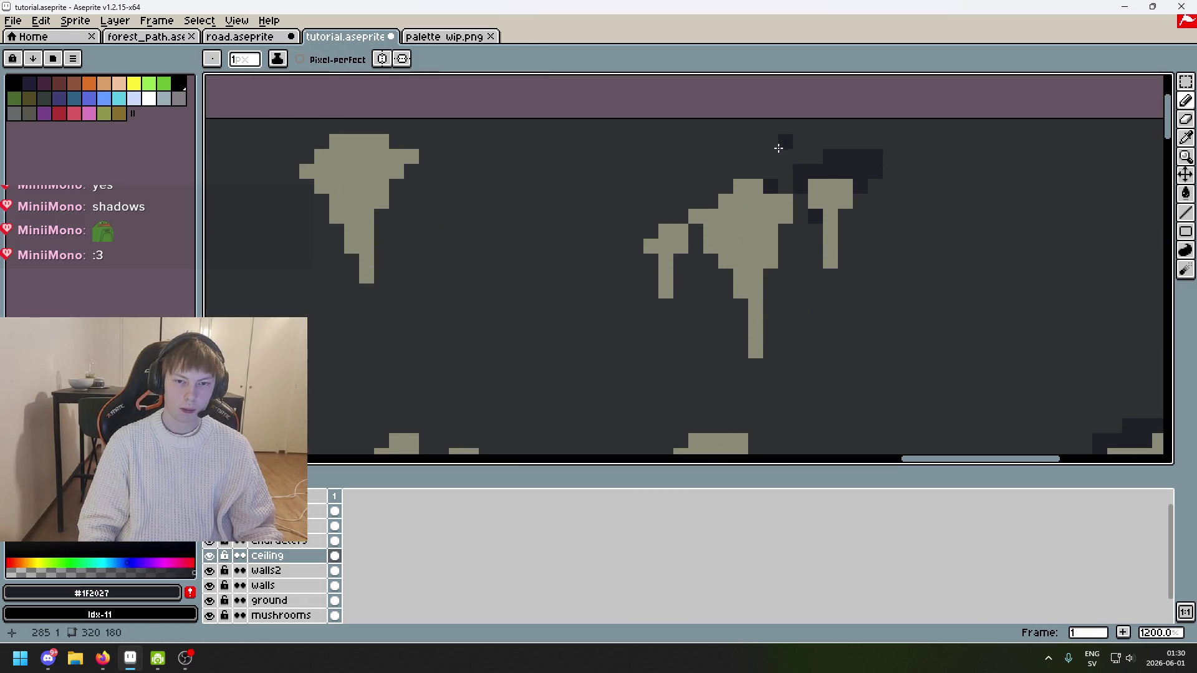
scroll(814, 141, down, 7)
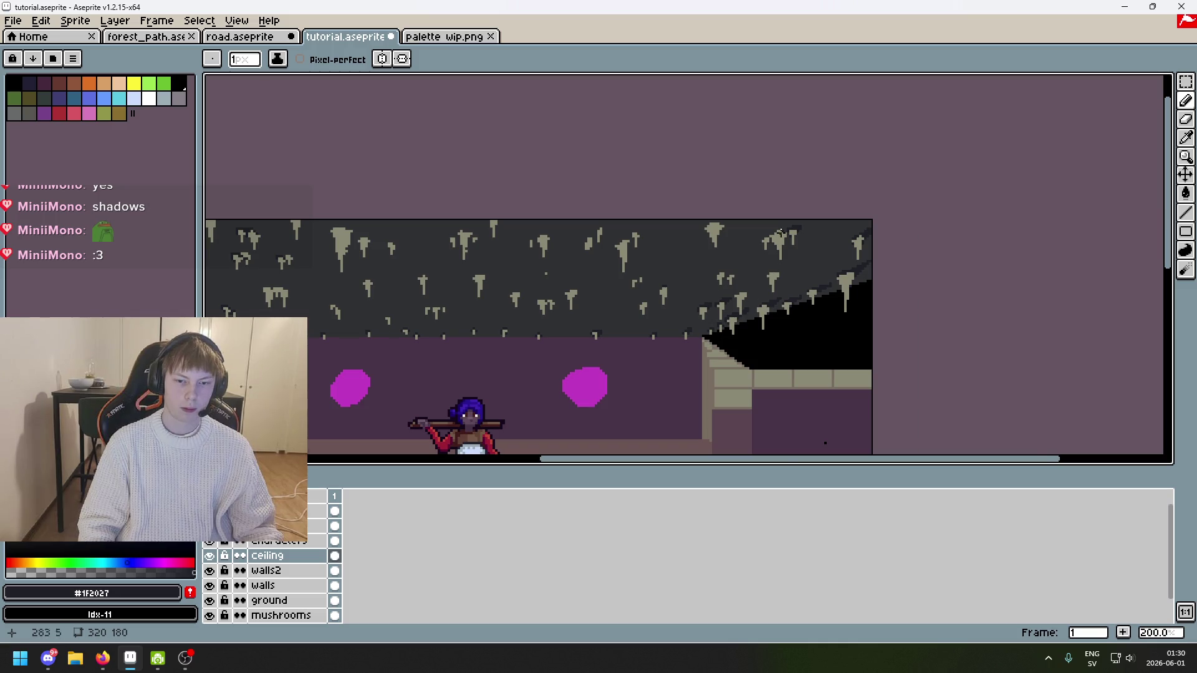
scroll(781, 232, up, 4)
scroll(789, 229, up, 1)
drag(793, 215, 783, 226)
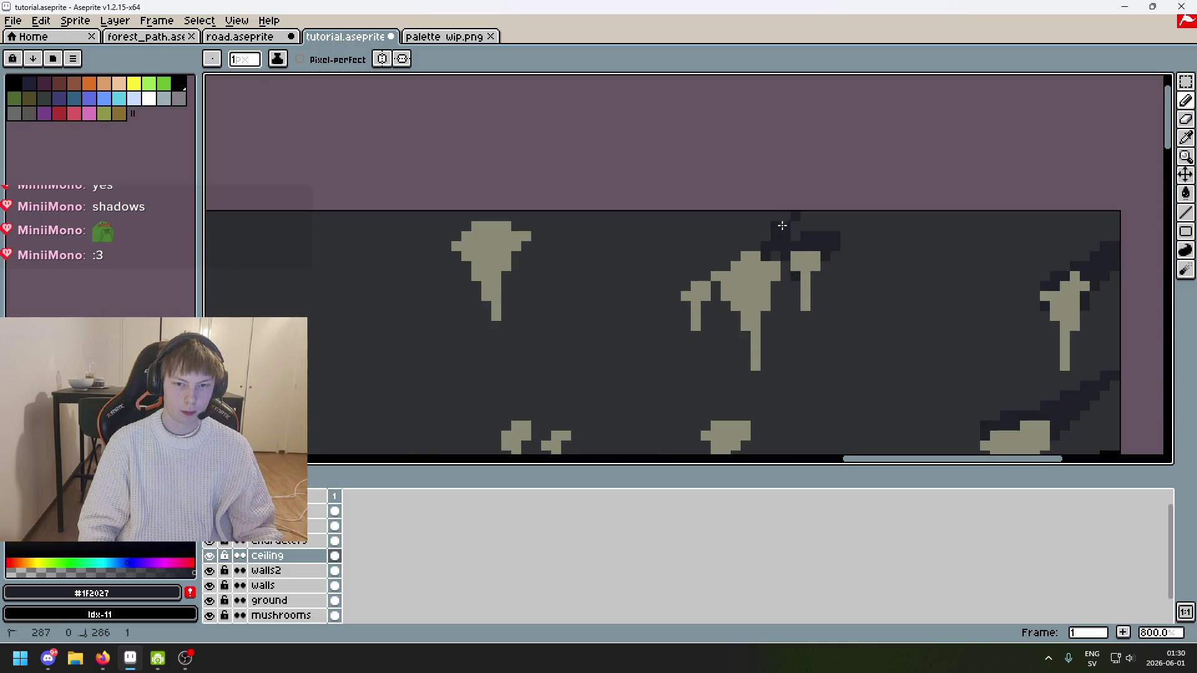
click(723, 266)
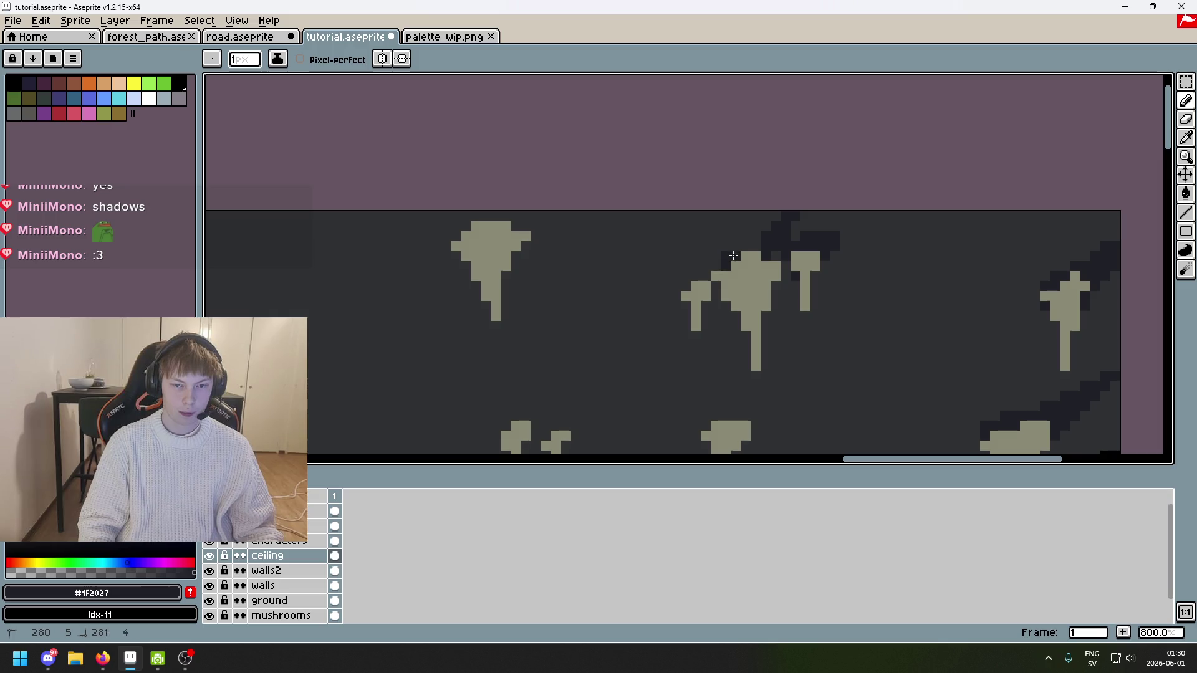
scroll(783, 227, up, 3)
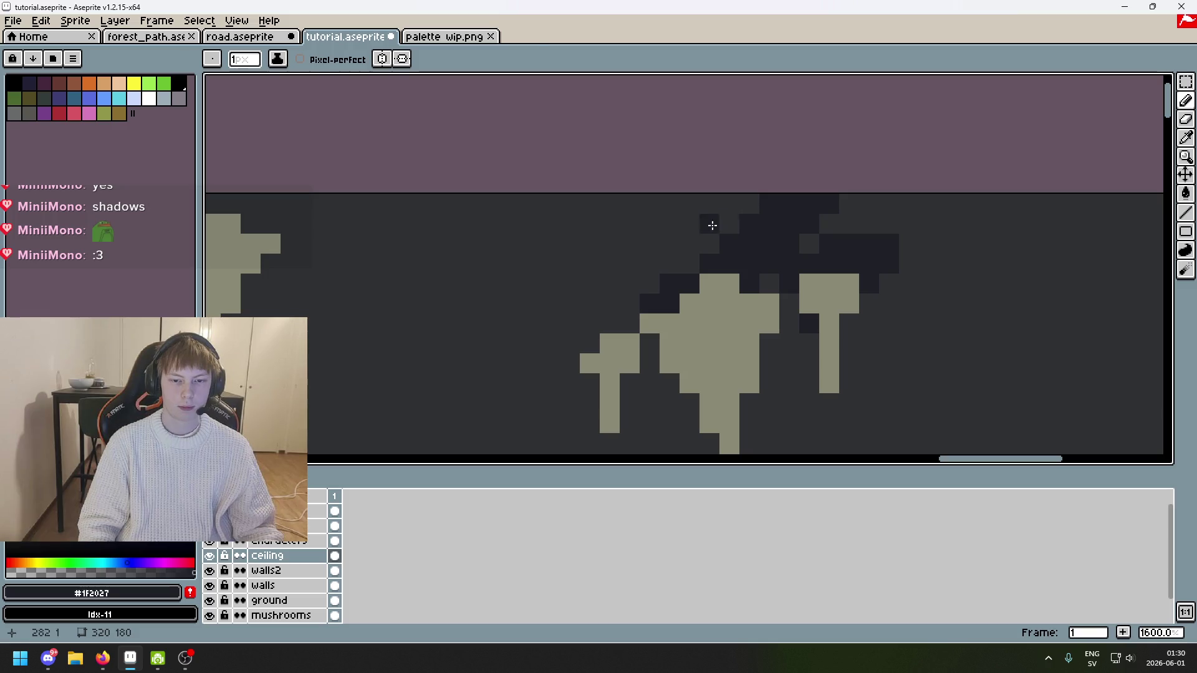
alt+click(751, 205)
Step: Pick the dark #1F2027 shade and paint shadow pixels around the small stalactite cap
scroll(754, 213, down, 5)
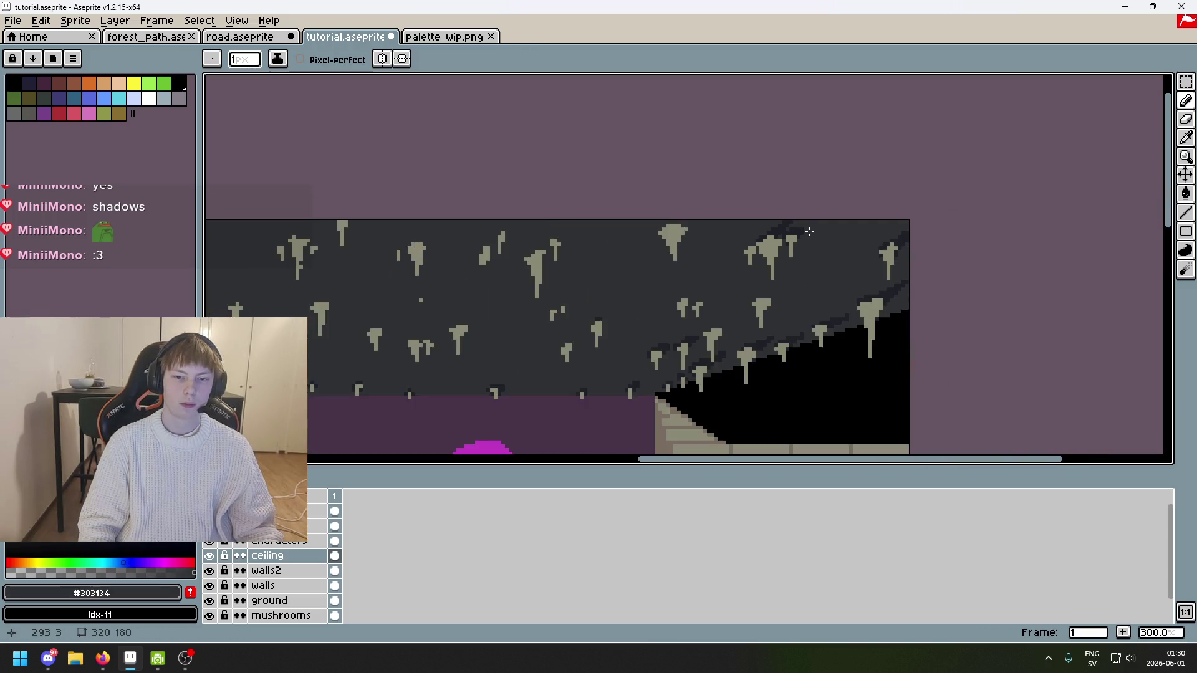
scroll(786, 212, up, 3)
alt+click(797, 212)
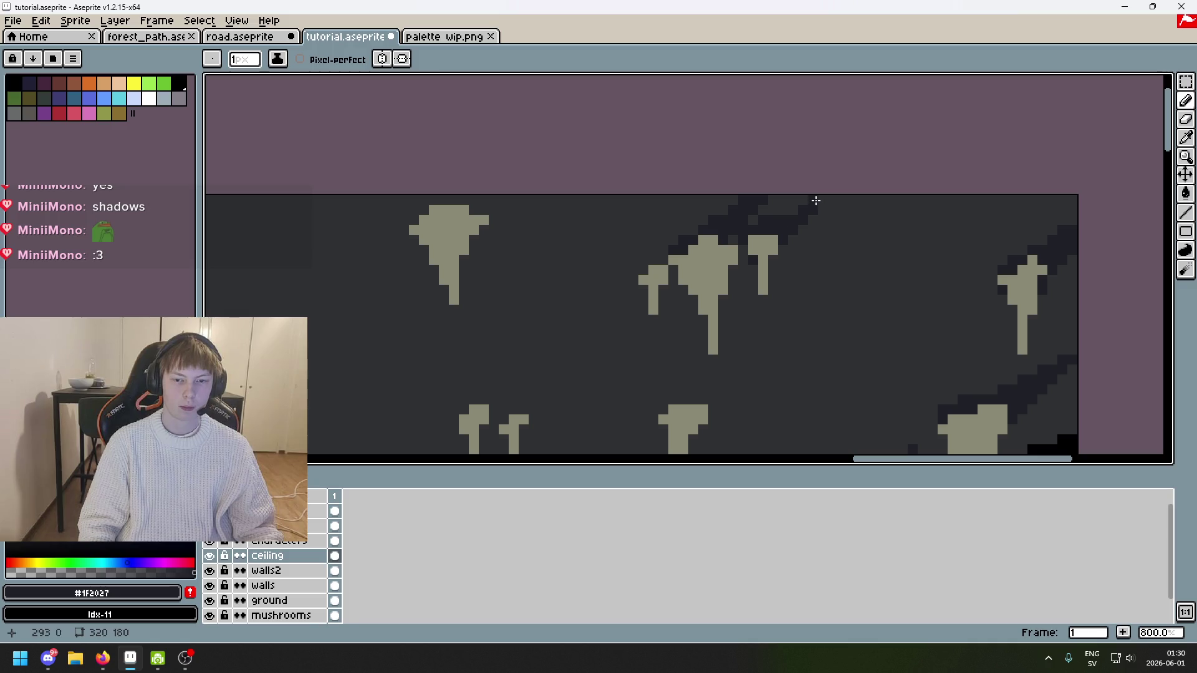
scroll(790, 211, down, 3)
scroll(815, 142, up, 2)
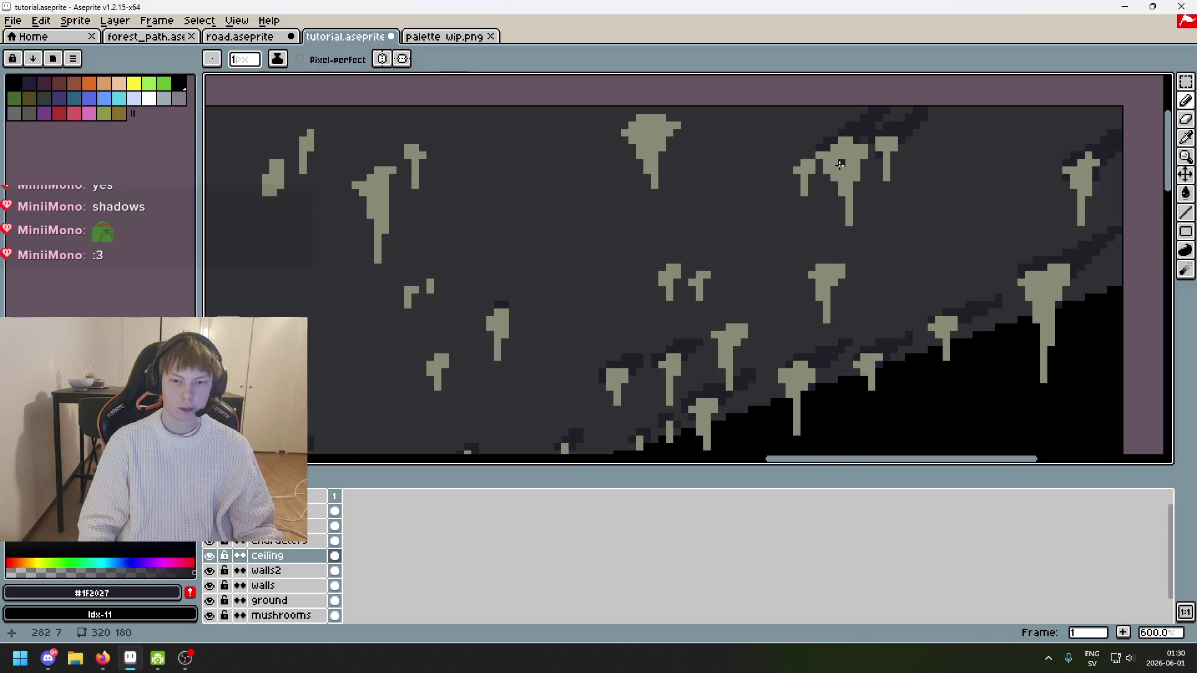
scroll(814, 142, up, 5)
mouse_move(821, 152)
mouse_down()
mouse_move(773, 193)
mouse_move(858, 205)
mouse_move(833, 106)
mouse_move(796, 155)
mouse_up()
Step: Paint a diagonal #1F2027 shadow band running down to the small cap
scroll(796, 156, down, 7)
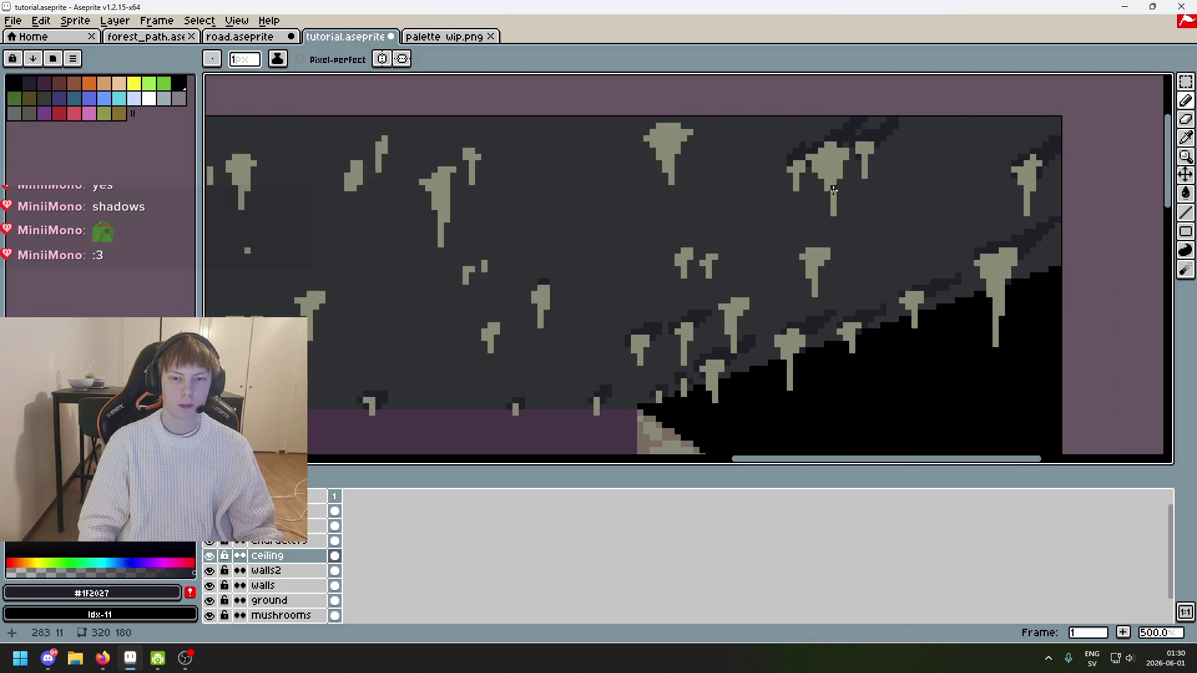
scroll(839, 252, up, 5)
scroll(839, 251, down, 4)
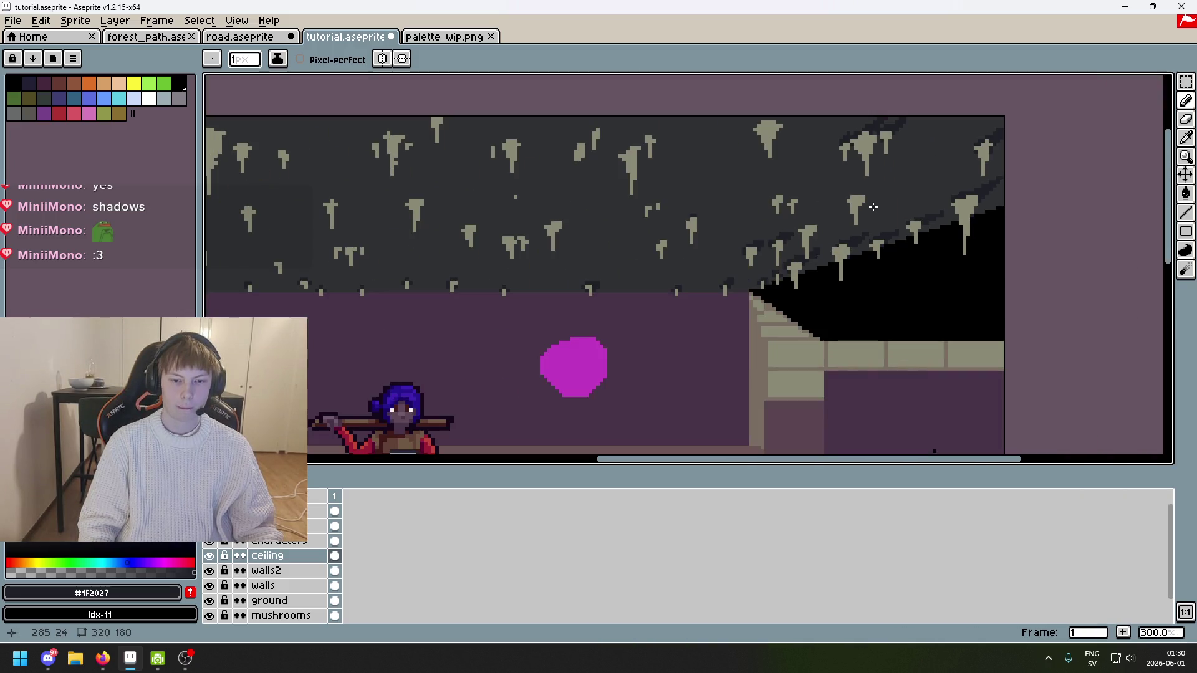
scroll(864, 215, up, 2)
scroll(864, 215, up, 2)
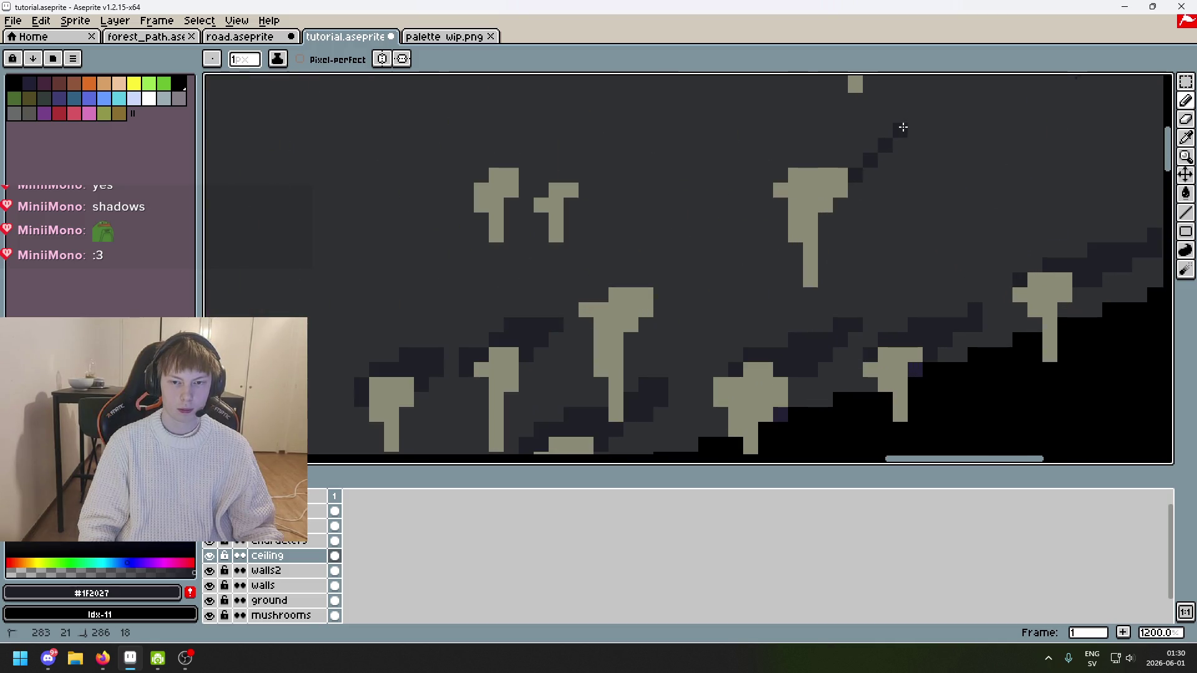
drag(871, 141, 821, 161)
click(779, 177)
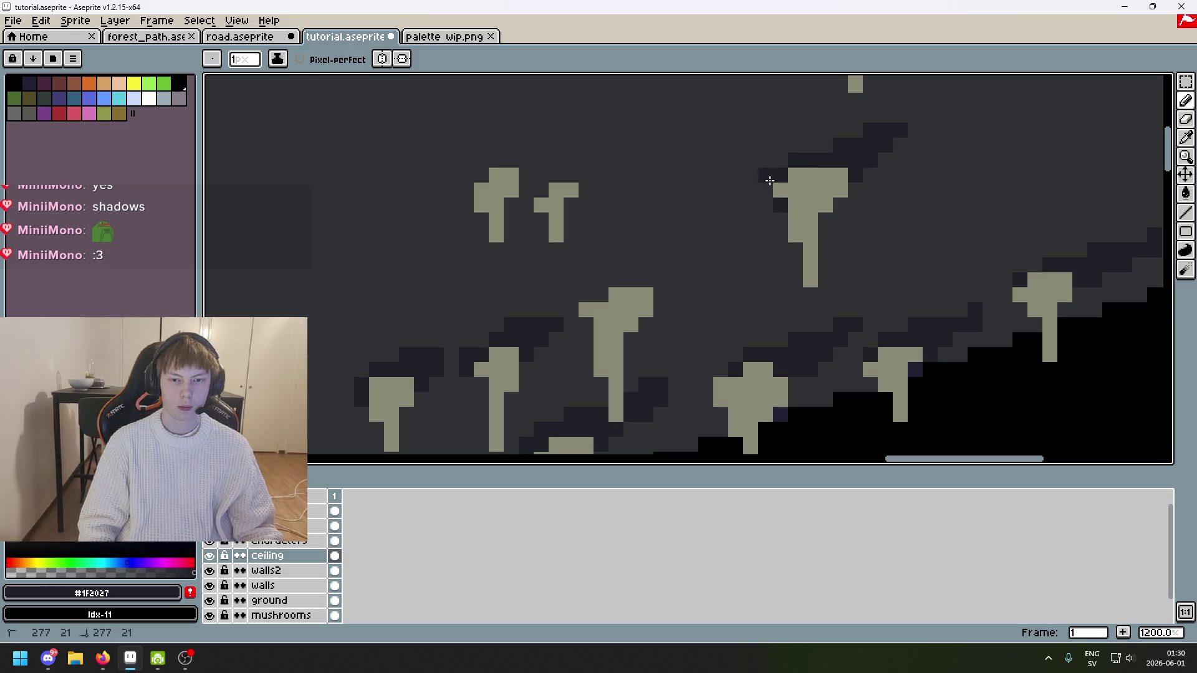
Step: Undo a stray shadow pixel and a trial shadow stroke over the small cap
scroll(786, 169, down, 4)
scroll(759, 177, up, 5)
key(ctrl+z)
mouse_move(730, 179)
mouse_down()
mouse_move(674, 197)
mouse_move(723, 176)
mouse_up()
key(ctrl+z)
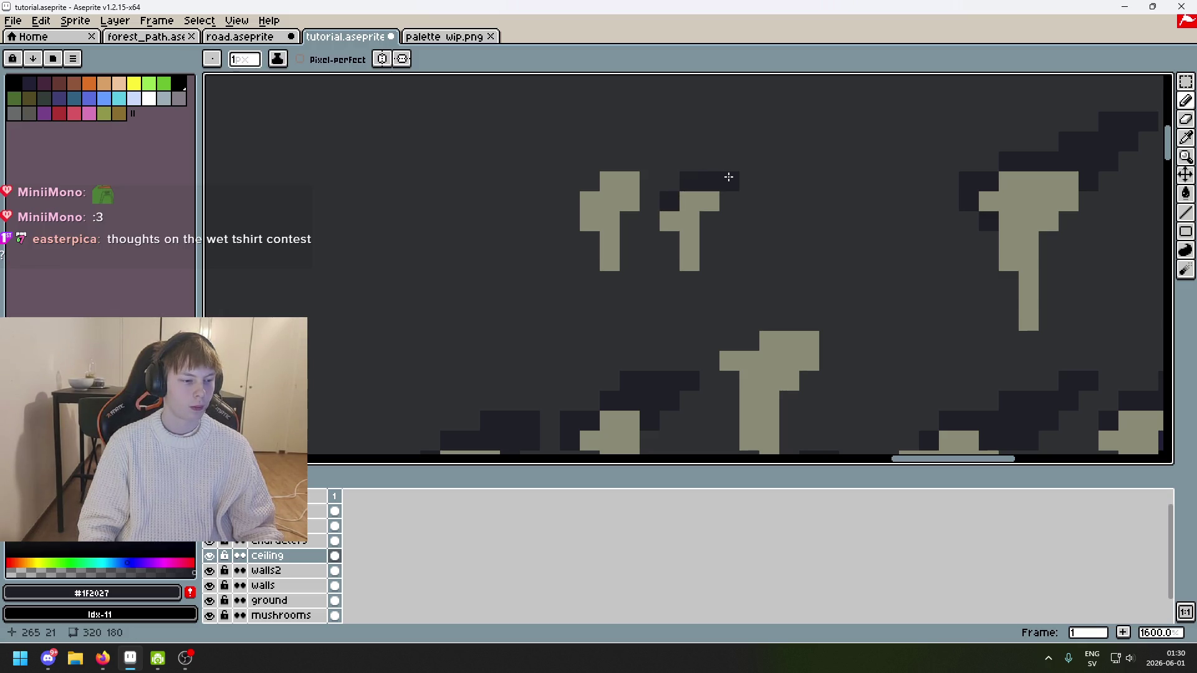
Step: Add a shadow pixel beside the small stalactite's stem, then pan to the upper-right ceiling
click(709, 221)
mouse_move(650, 180)
mouse_down()
mouse_move(812, 175)
mouse_move(822, 156)
mouse_up()
scroll(893, 186, down, 5)
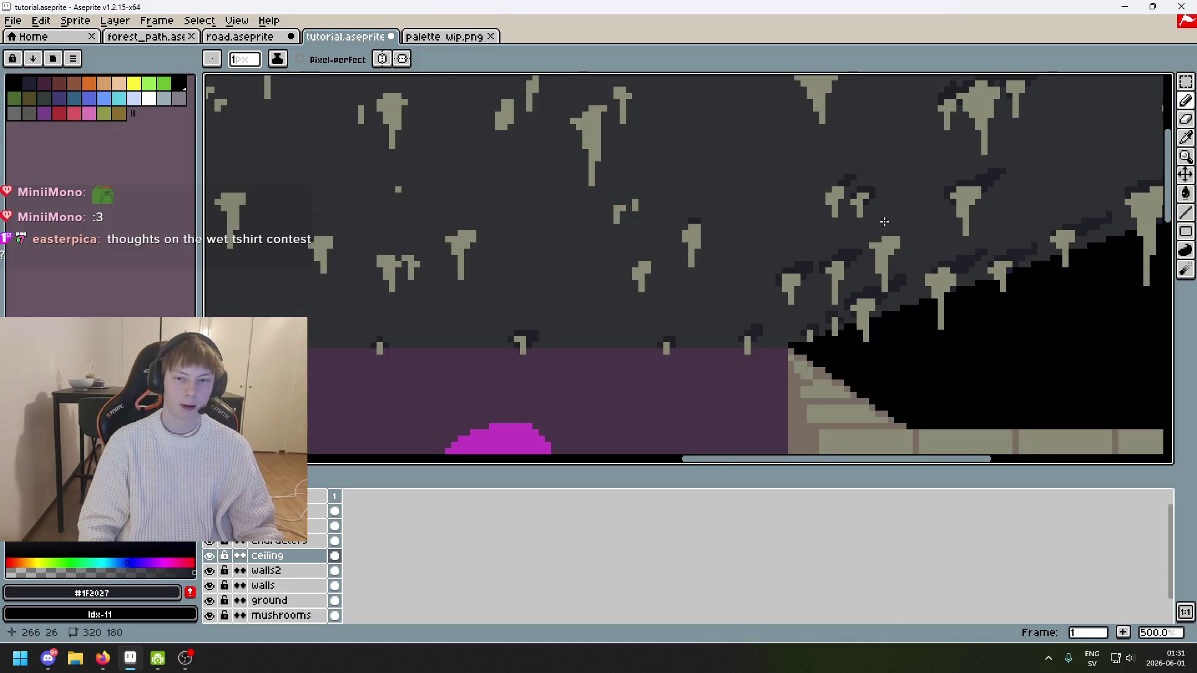
scroll(853, 239, up, 3)
scroll(853, 239, down, 3)
drag(664, 270, 731, 130)
scroll(755, 171, up, 5)
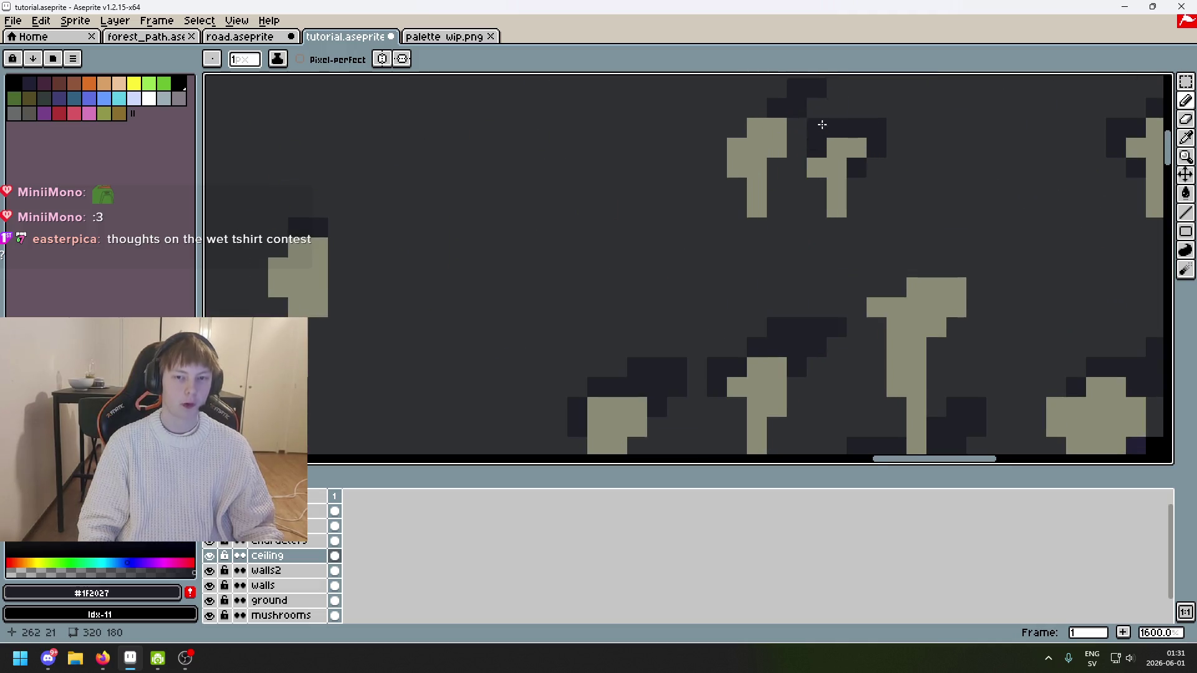
Step: Place shadow pixels above, left of and under the stalactite cap, undoing one misplaced pixel
click(773, 134)
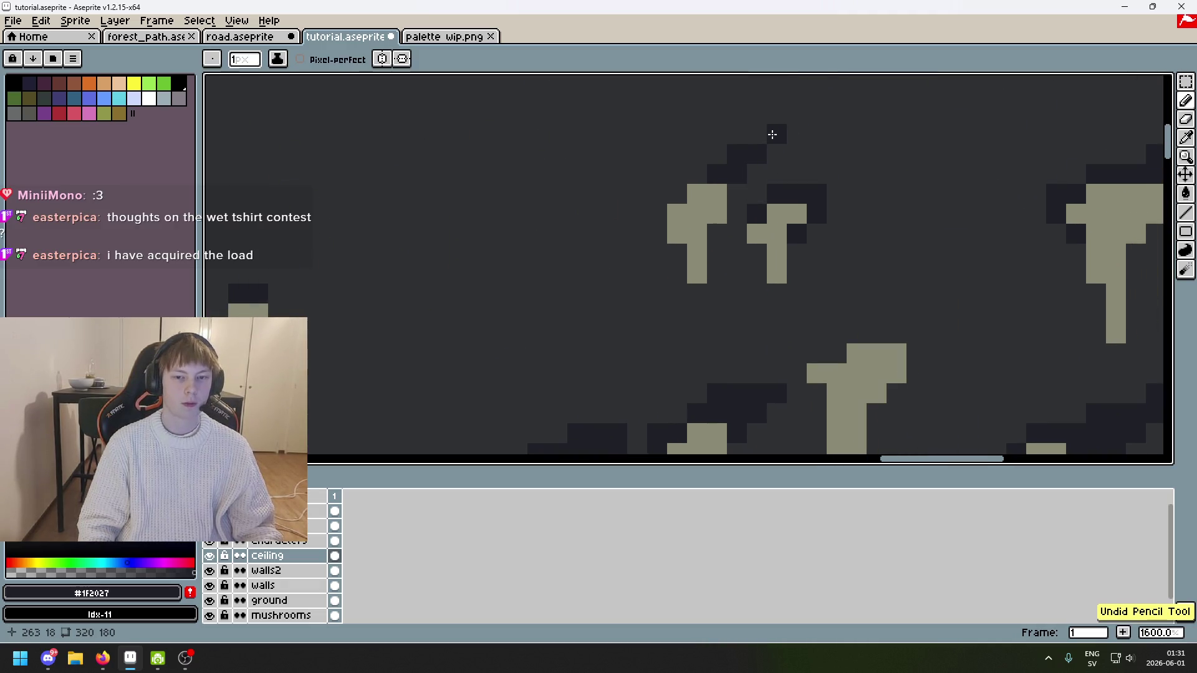
key(ctrl+z)
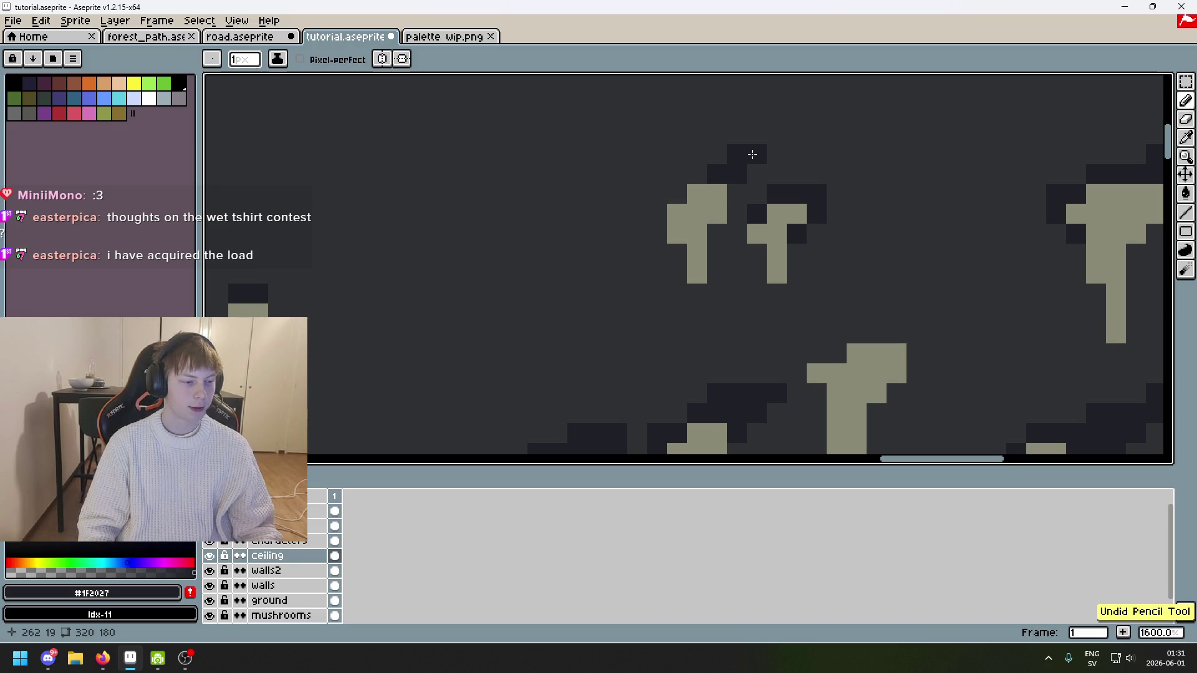
click(678, 194)
click(716, 234)
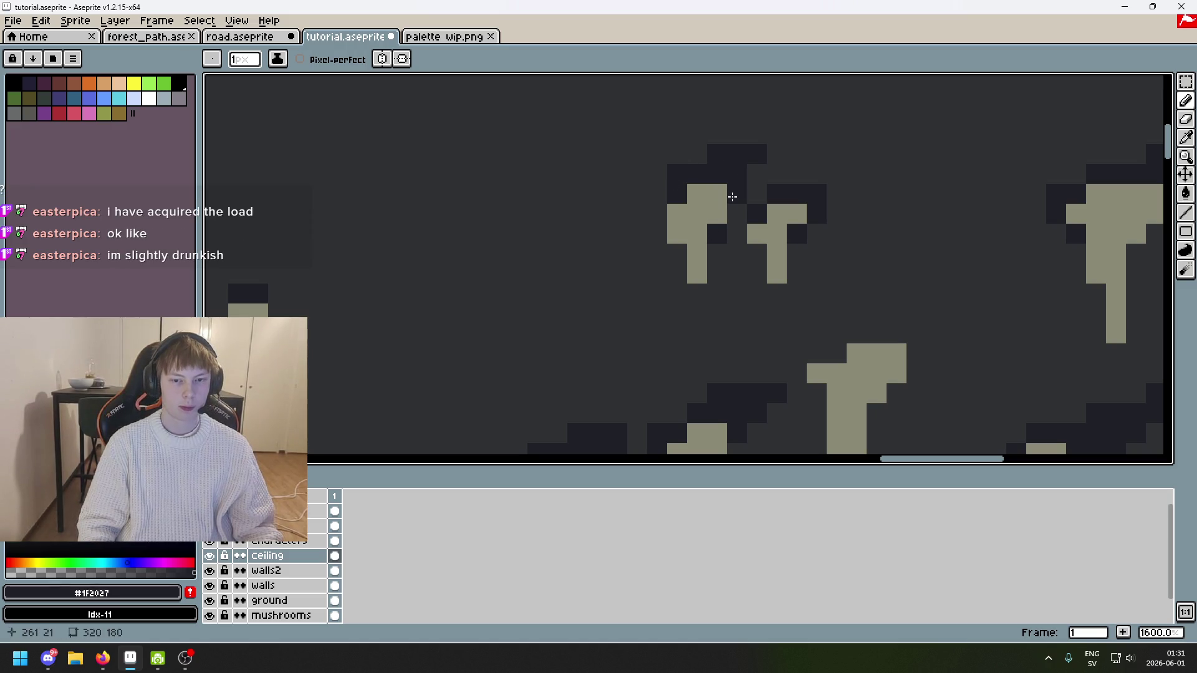
click(773, 136)
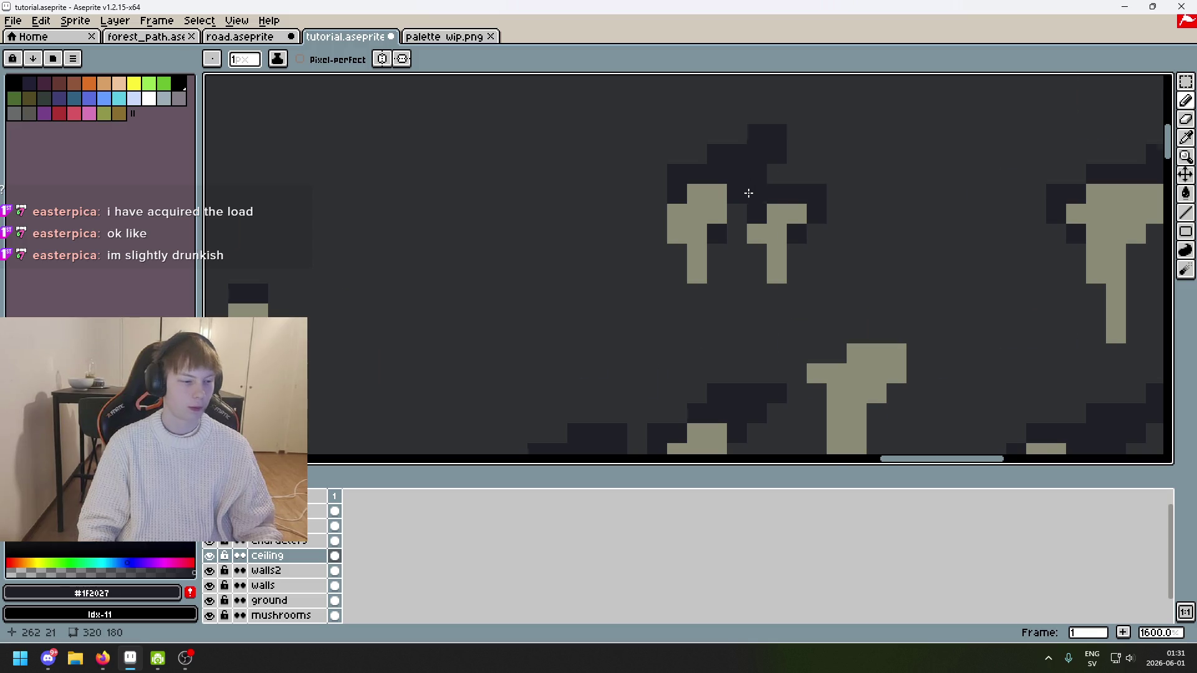
Step: Paint three shadow pixels beside the dark block and one above the stalactite
scroll(749, 193, down, 3)
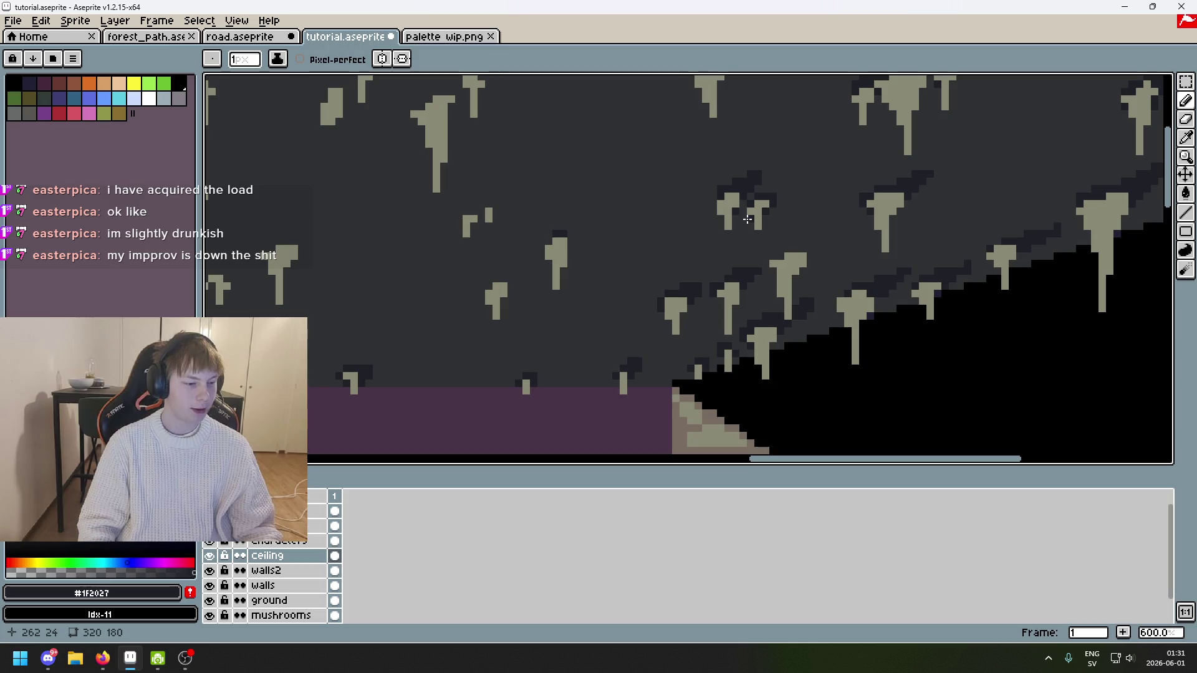
scroll(744, 223, down, 3)
scroll(741, 162, up, 1)
scroll(719, 176, down, 1)
scroll(719, 176, up, 9)
key(alt)
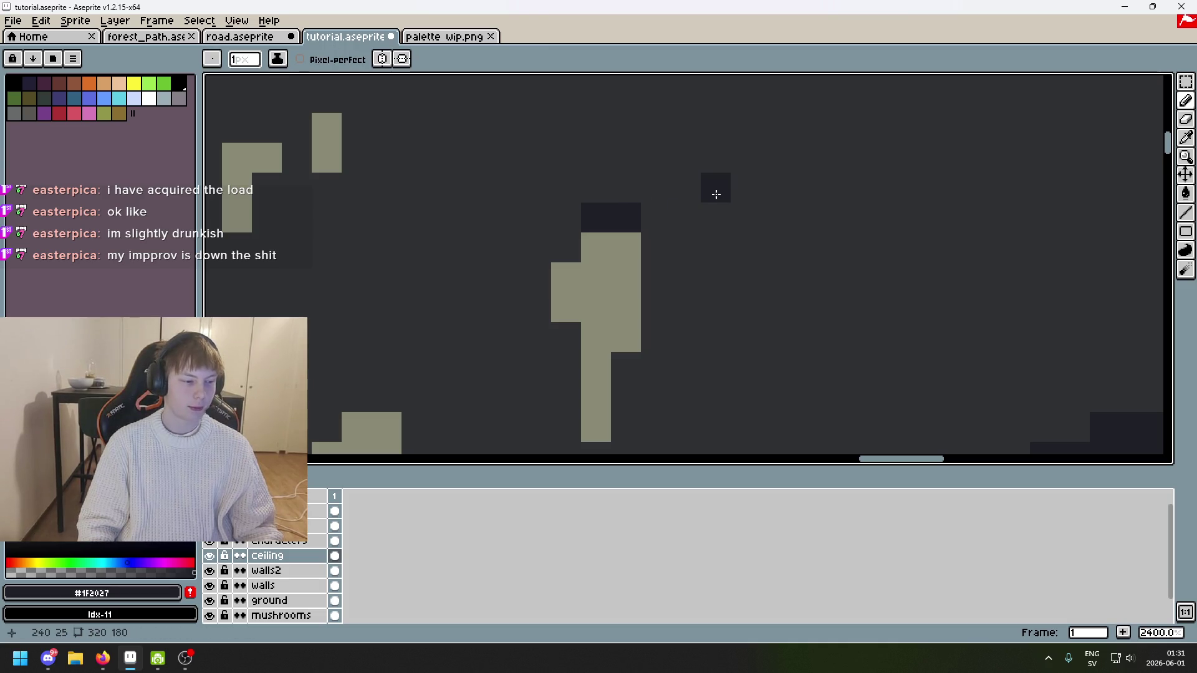
drag(682, 187, 659, 205)
scroll(781, 134, down, 4)
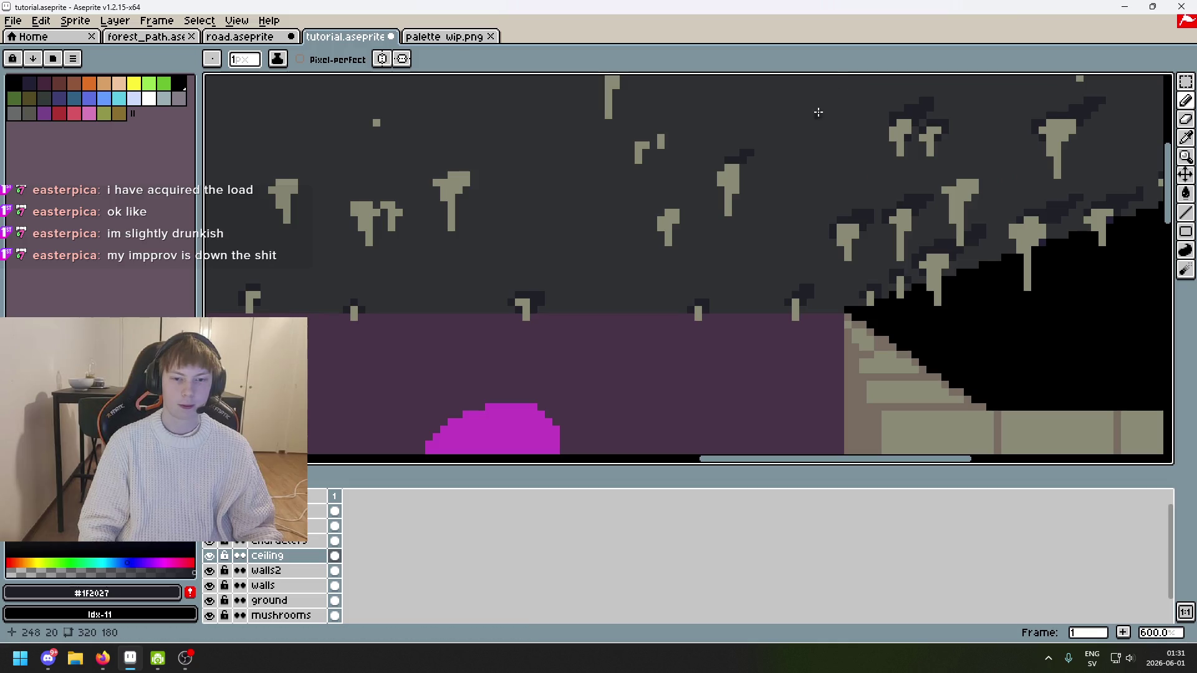
scroll(765, 161, up, 4)
click(737, 122)
Step: Paint a diagonal #1F2027 shadow up-right of the stalactite, resampling colours as needed
key(alt)
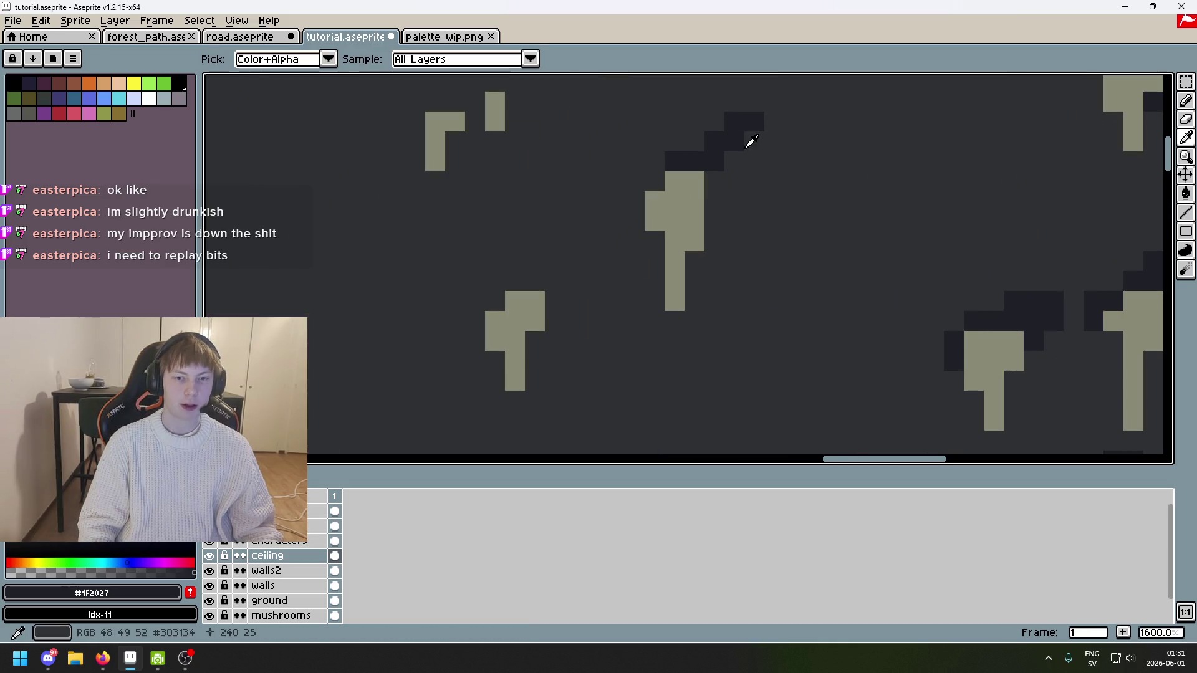
mouse_move(666, 177)
mouse_down()
mouse_move(717, 177)
mouse_move(754, 133)
mouse_up()
scroll(780, 176, down, 3)
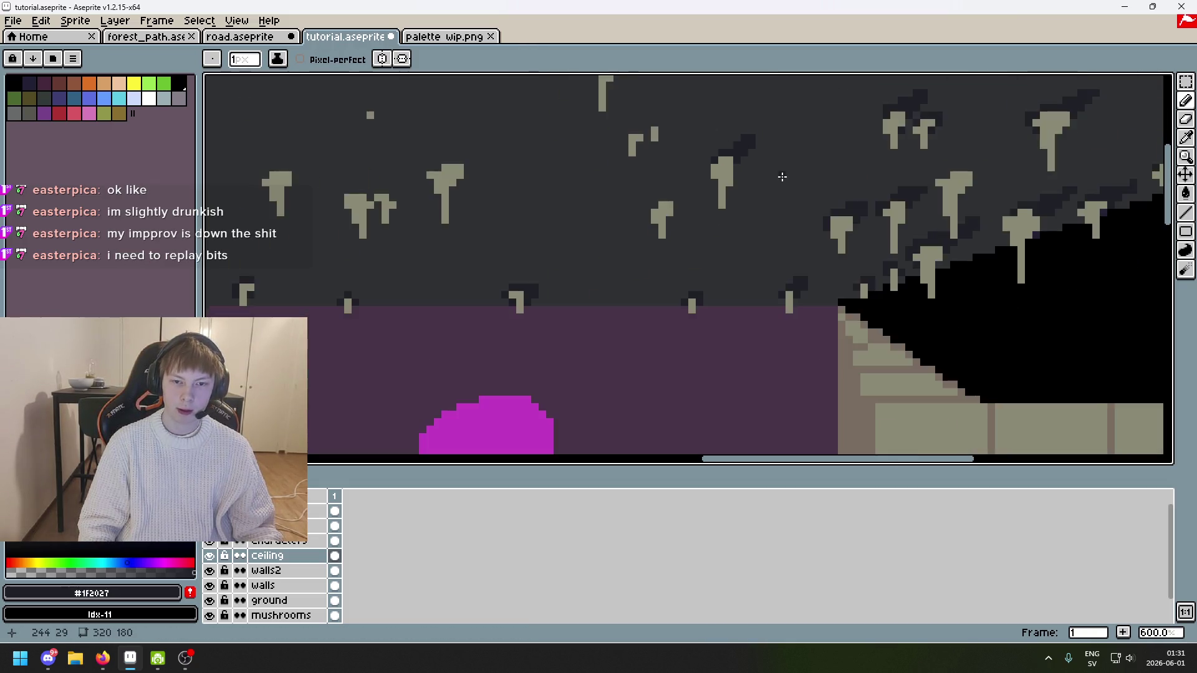
scroll(742, 153, up, 3)
alt+click(742, 154)
scroll(742, 154, up, 3)
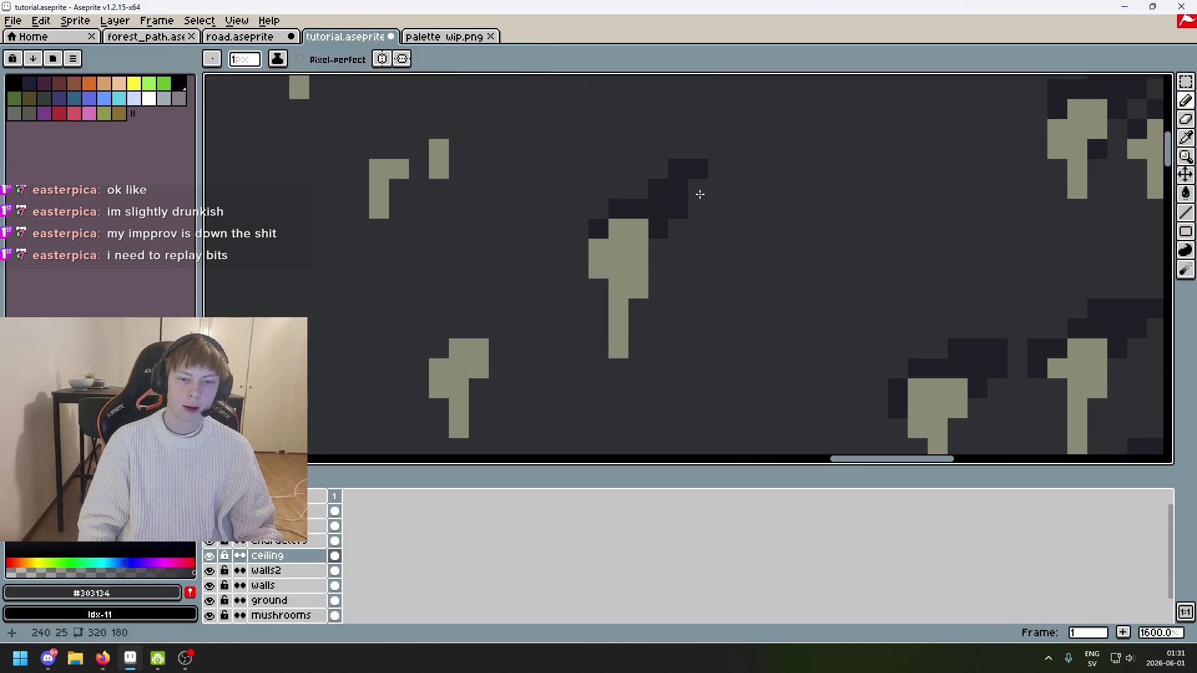
alt+click(666, 229)
click(638, 190)
click(659, 169)
Step: Paint shadow pixels above the small stalactite's top and beside it
scroll(682, 216, down, 4)
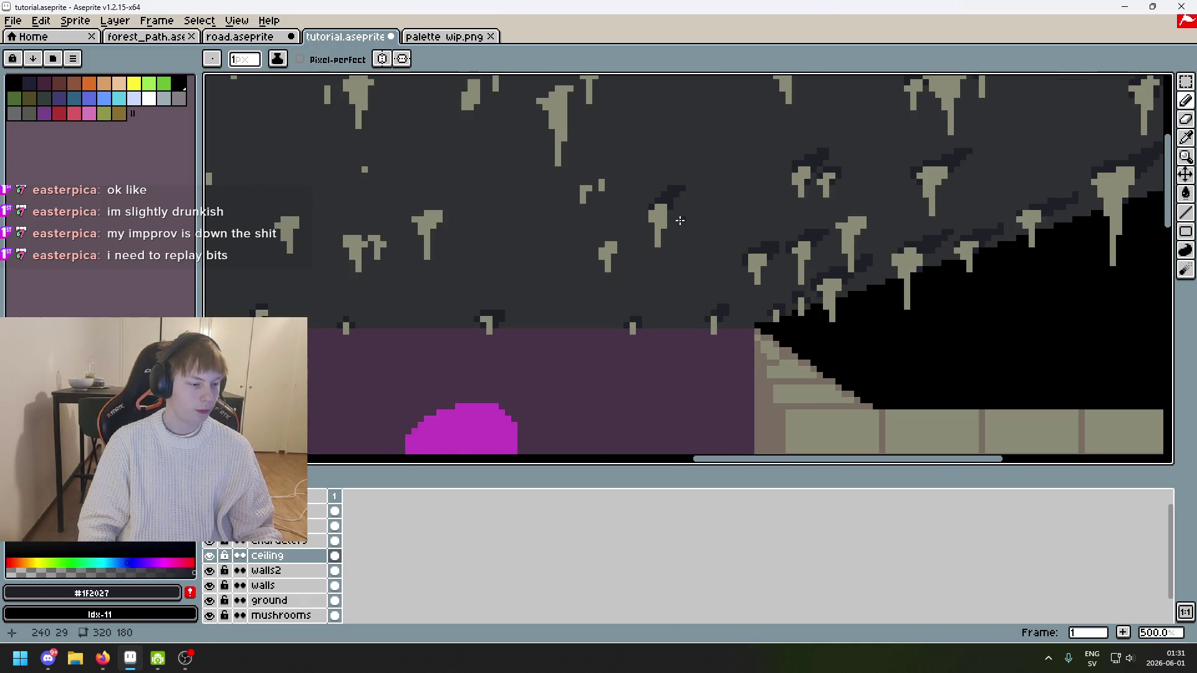
scroll(717, 180, up, 2)
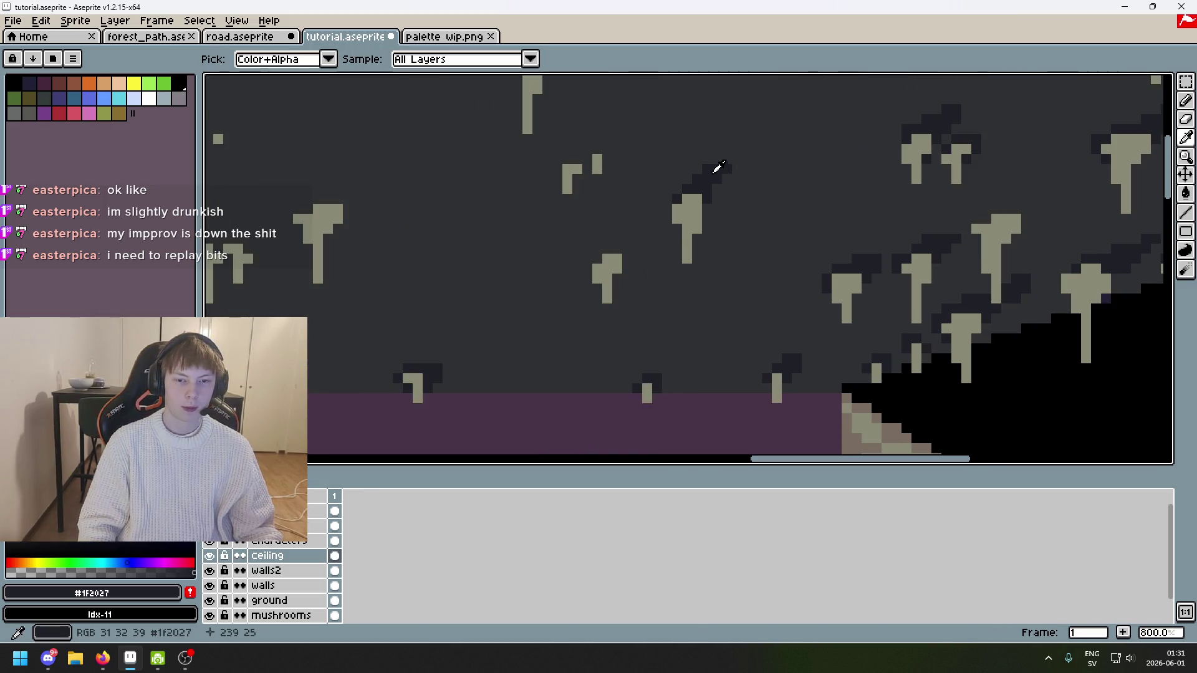
key(alt)
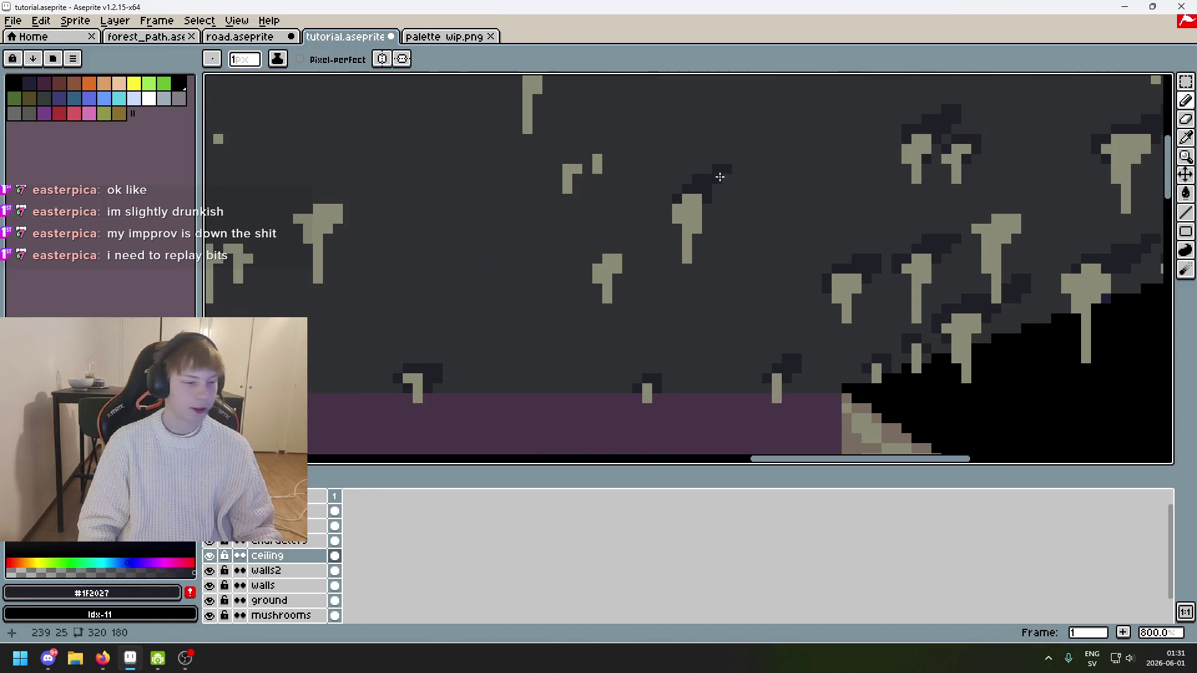
scroll(734, 196, down, 2)
scroll(749, 237, up, 4)
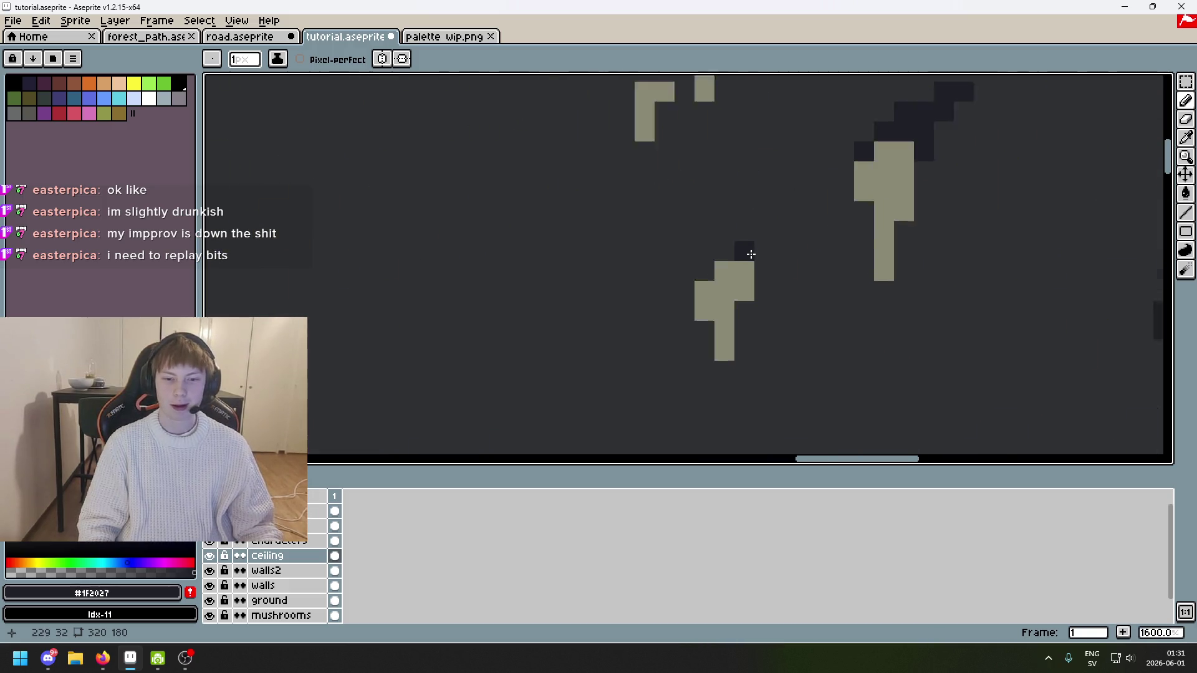
drag(759, 249, 748, 249)
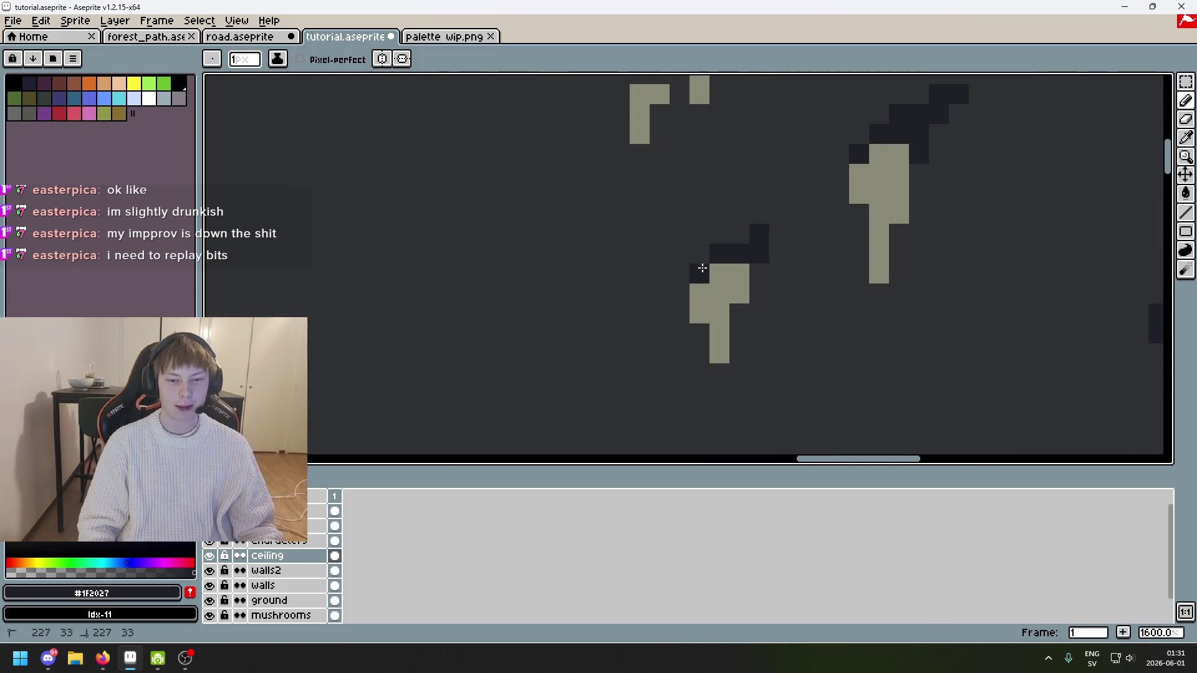
click(780, 215)
Step: Try extending the shadow up and right of the stalactite, undoing the misplaced strokes
scroll(779, 219, down, 4)
key(ctrl+z)
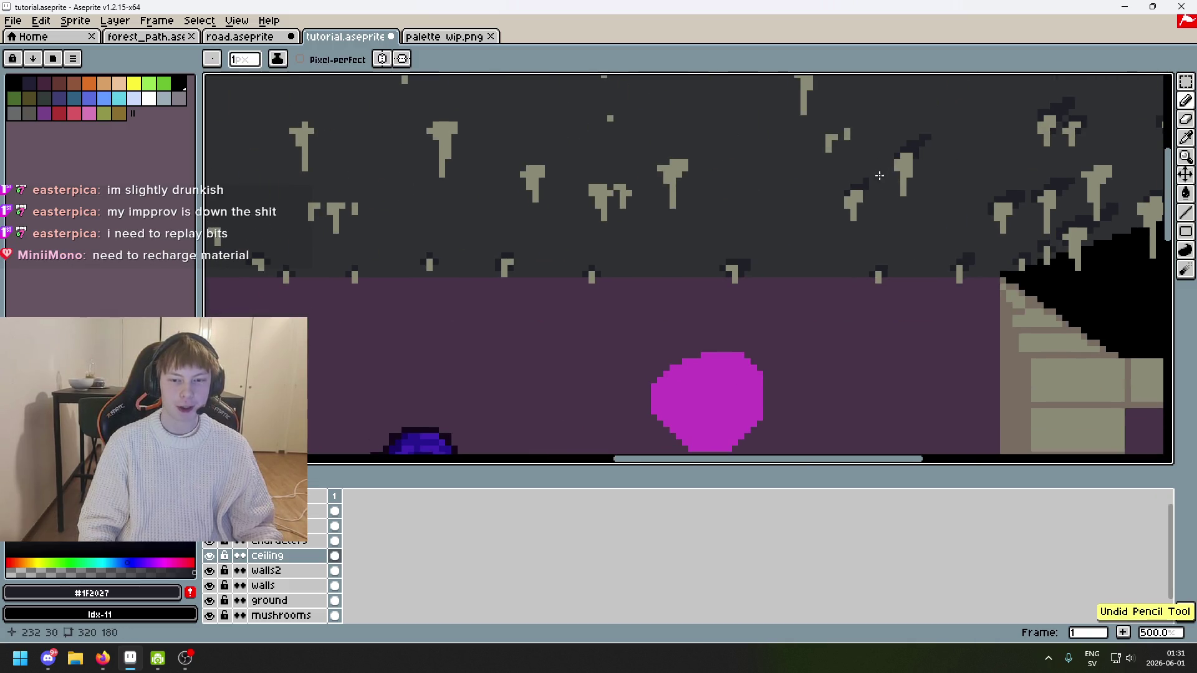
scroll(865, 175, up, 3)
key(alt)
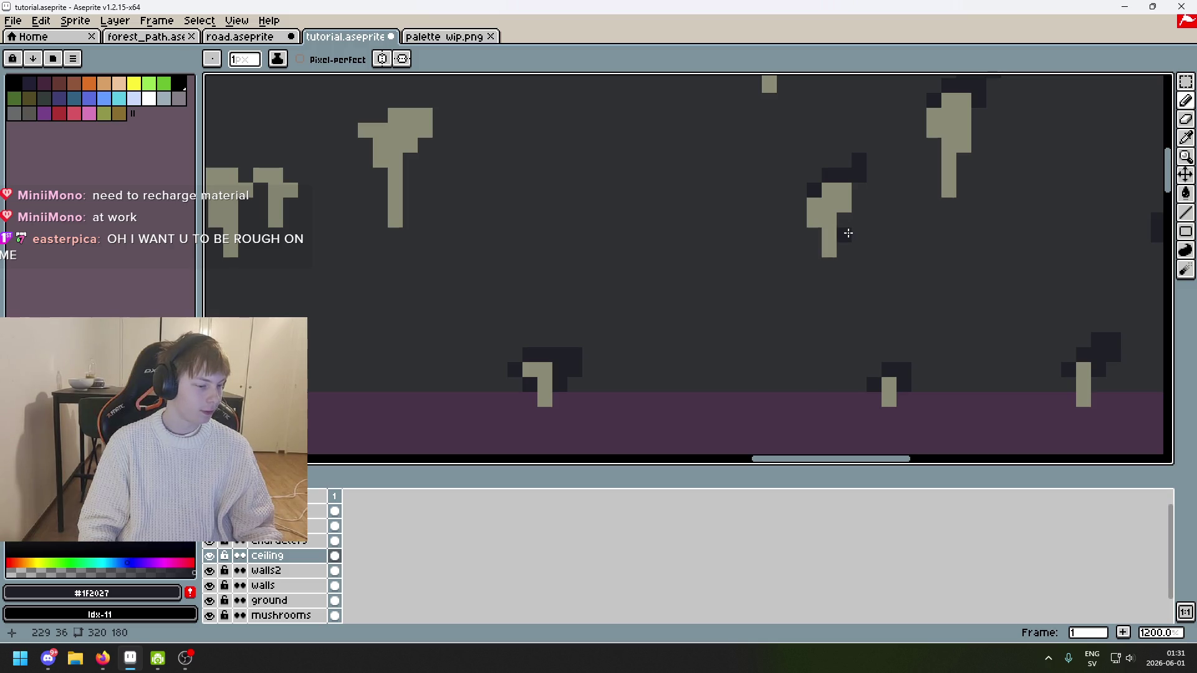
key(alt)
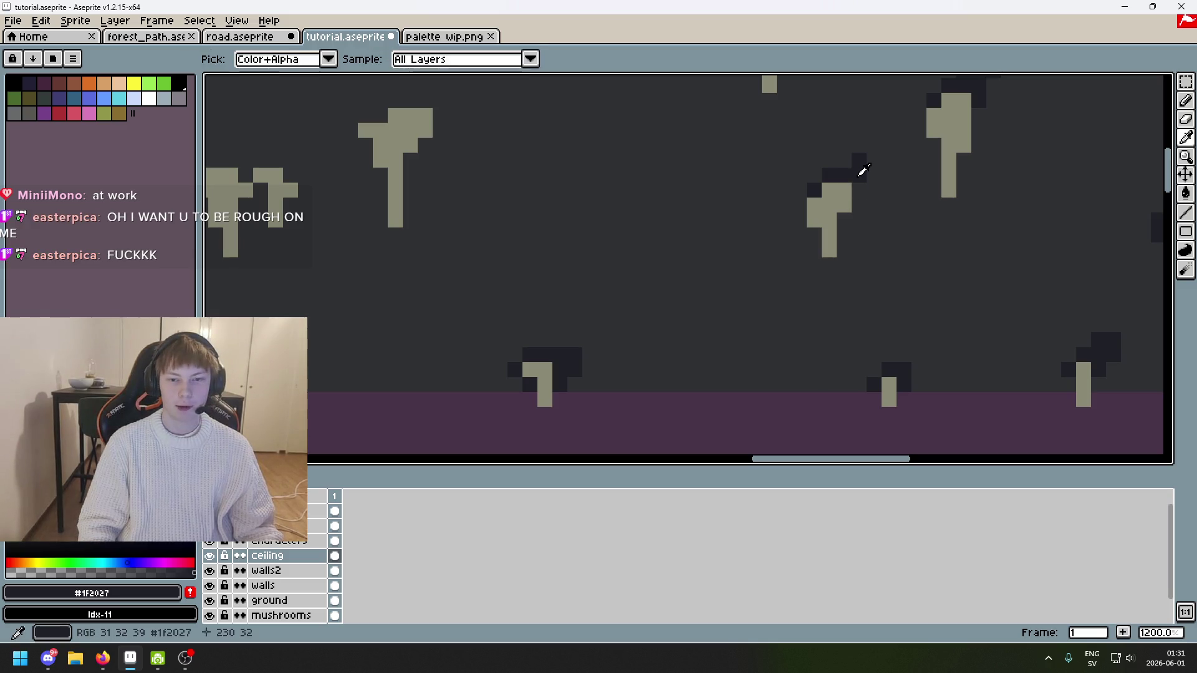
drag(873, 146, 863, 168)
scroll(885, 206, down, 5)
key(ctrl+z)
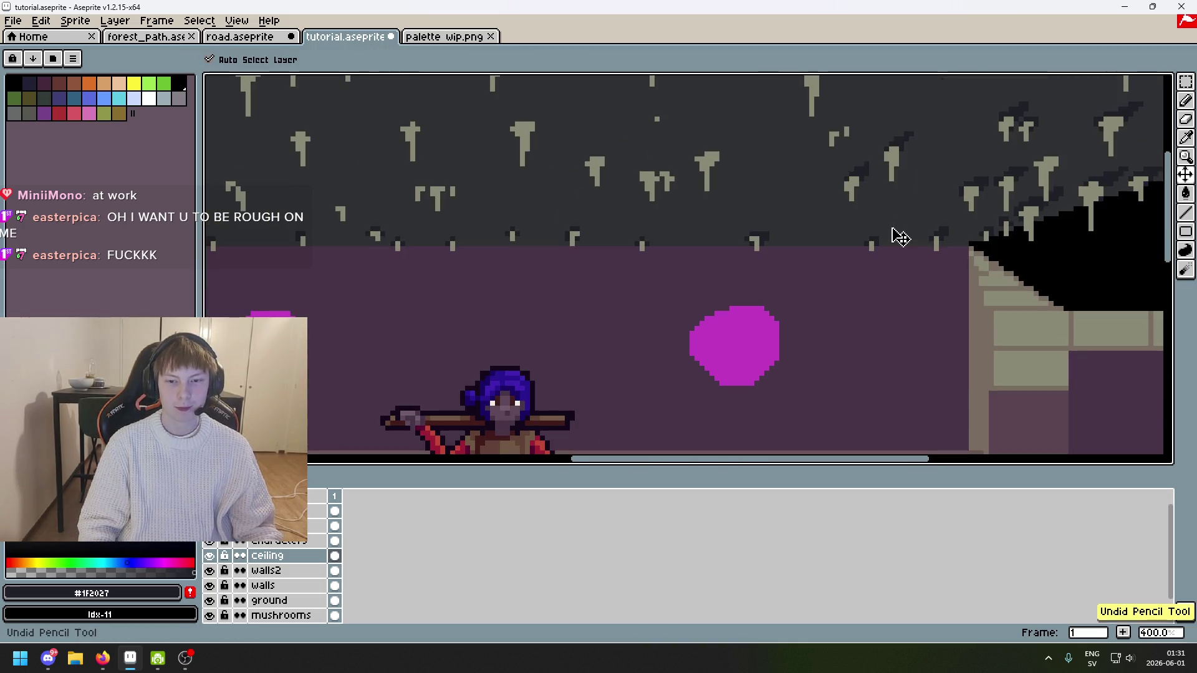
scroll(886, 206, up, 3)
scroll(811, 162, up, 2)
Step: Undo the previous stroke and redraw dark shadow pixels above the stalactite
key(alt)
scroll(798, 184, down, 5)
key(ctrl+z)
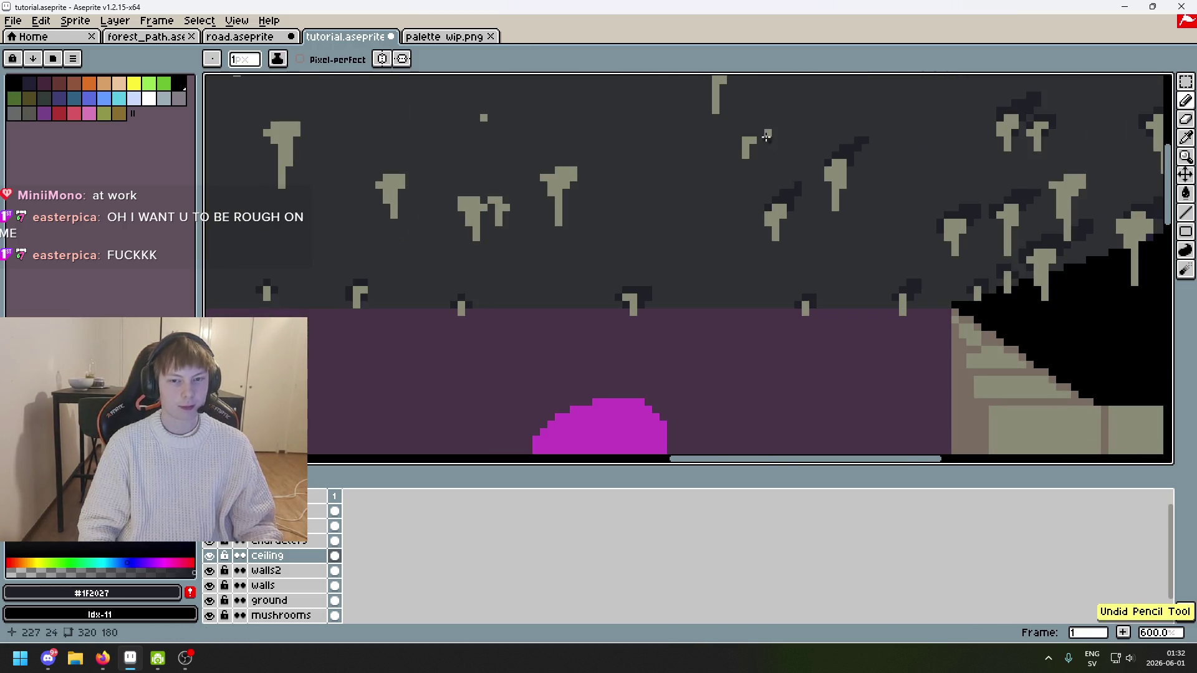
scroll(771, 147, up, 6)
drag(789, 160, 778, 159)
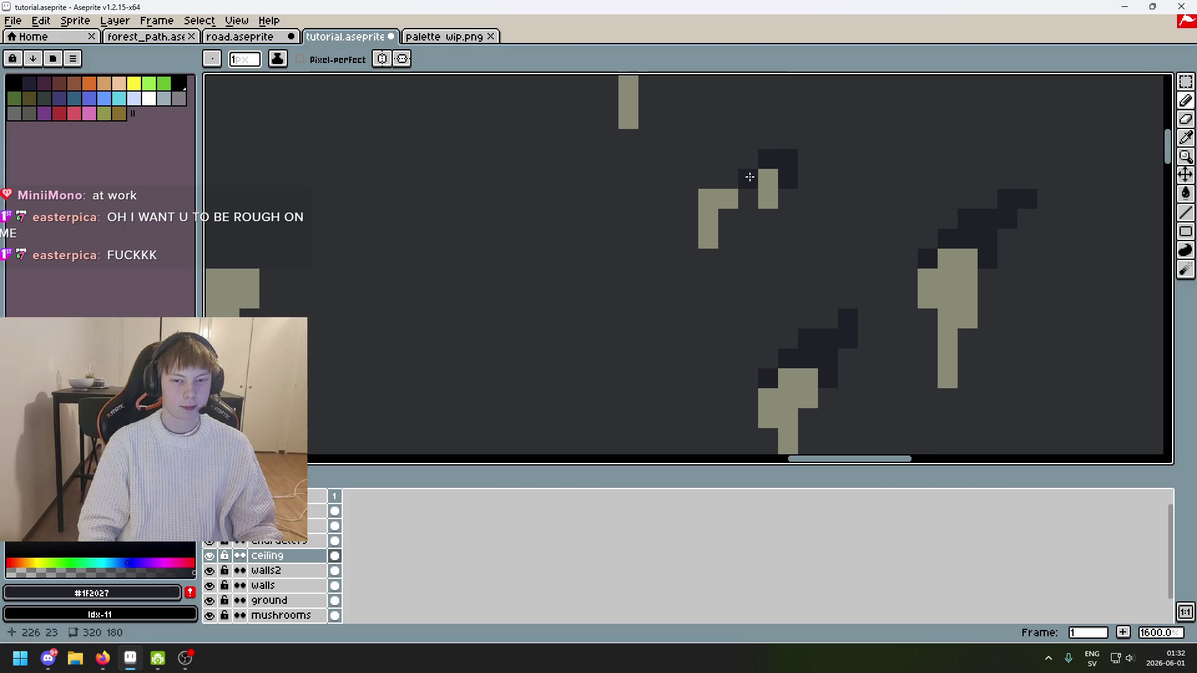
scroll(750, 177, down, 3)
scroll(674, 153, up, 4)
Step: Paint a connected shadow row across both small paired stalactites' tops, removing a stray pixel
click(674, 153)
mouse_move(674, 152)
mouse_down()
mouse_move(651, 157)
mouse_move(742, 182)
mouse_up()
click(627, 172)
key(ctrl+z)
click(730, 208)
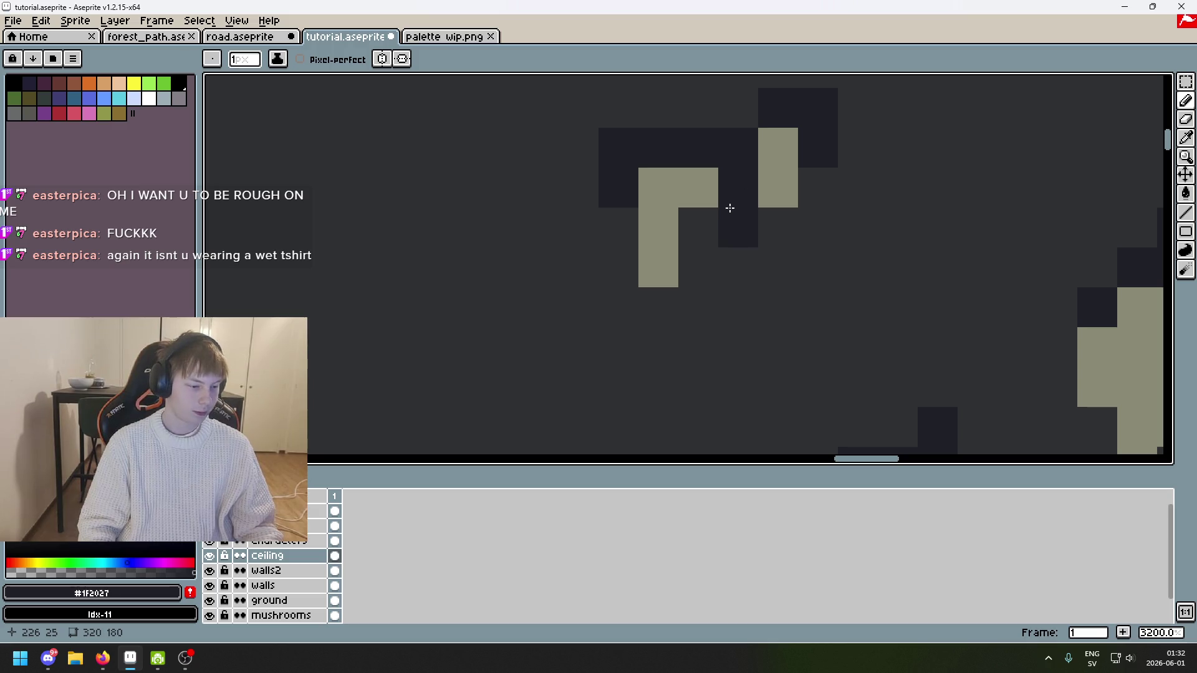
scroll(722, 222, down, 5)
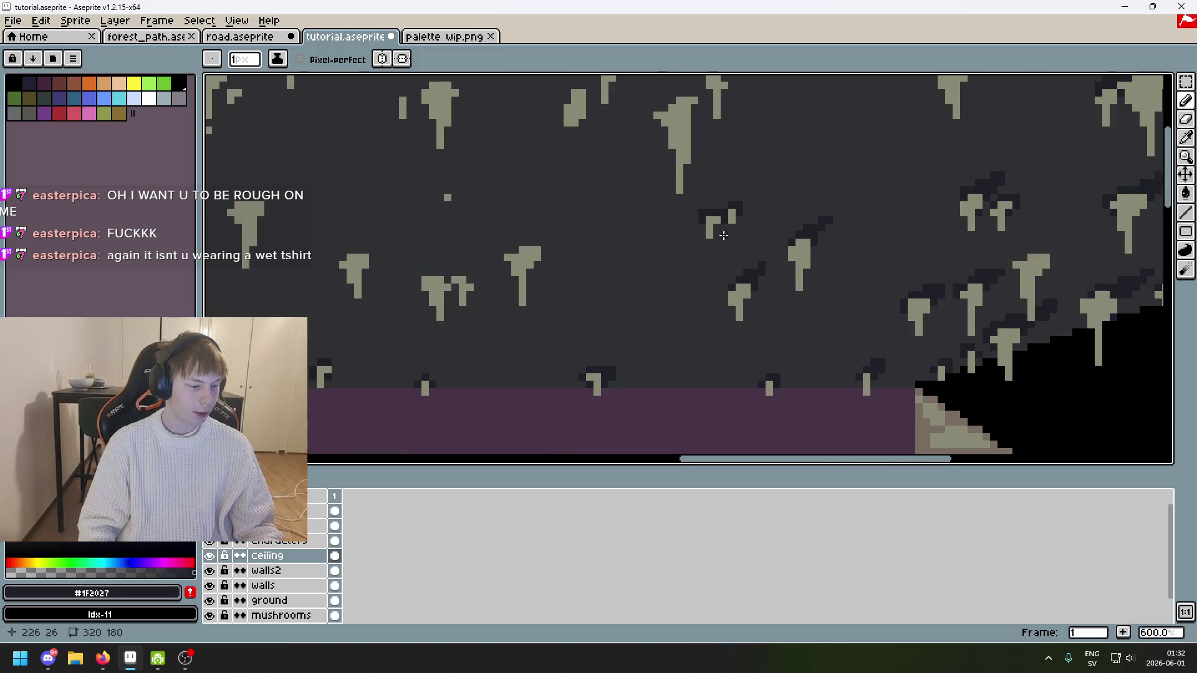
scroll(726, 146, left, 5)
scroll(726, 147, down, 2)
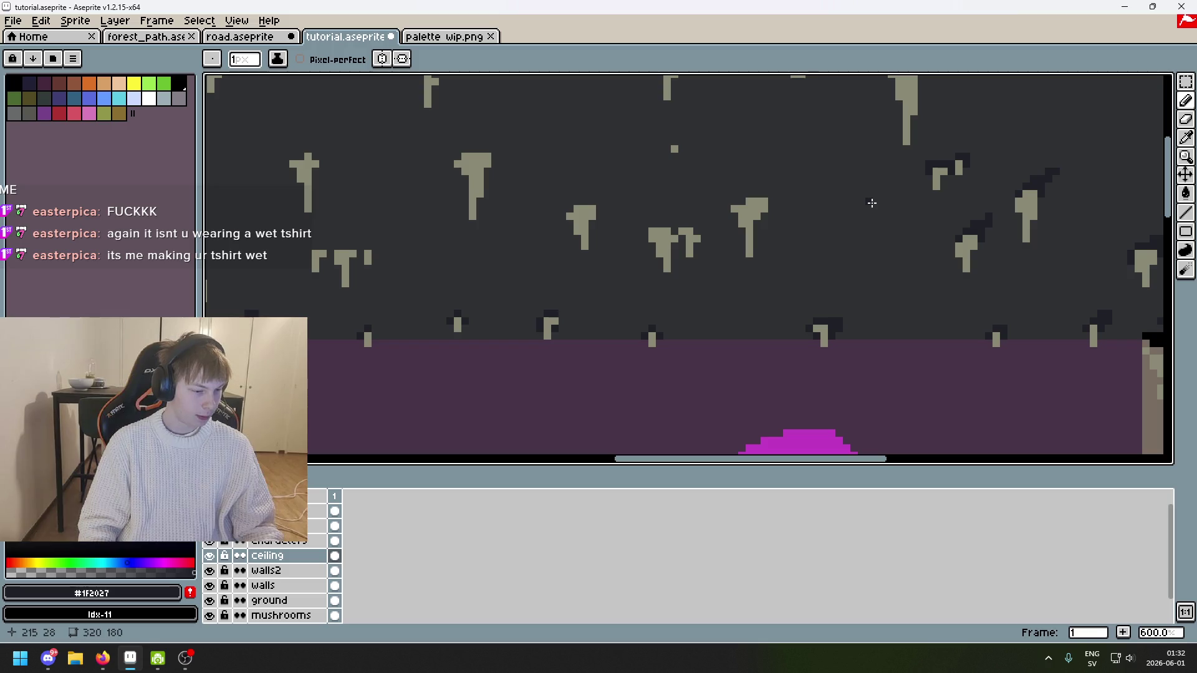
scroll(823, 198, down, 3)
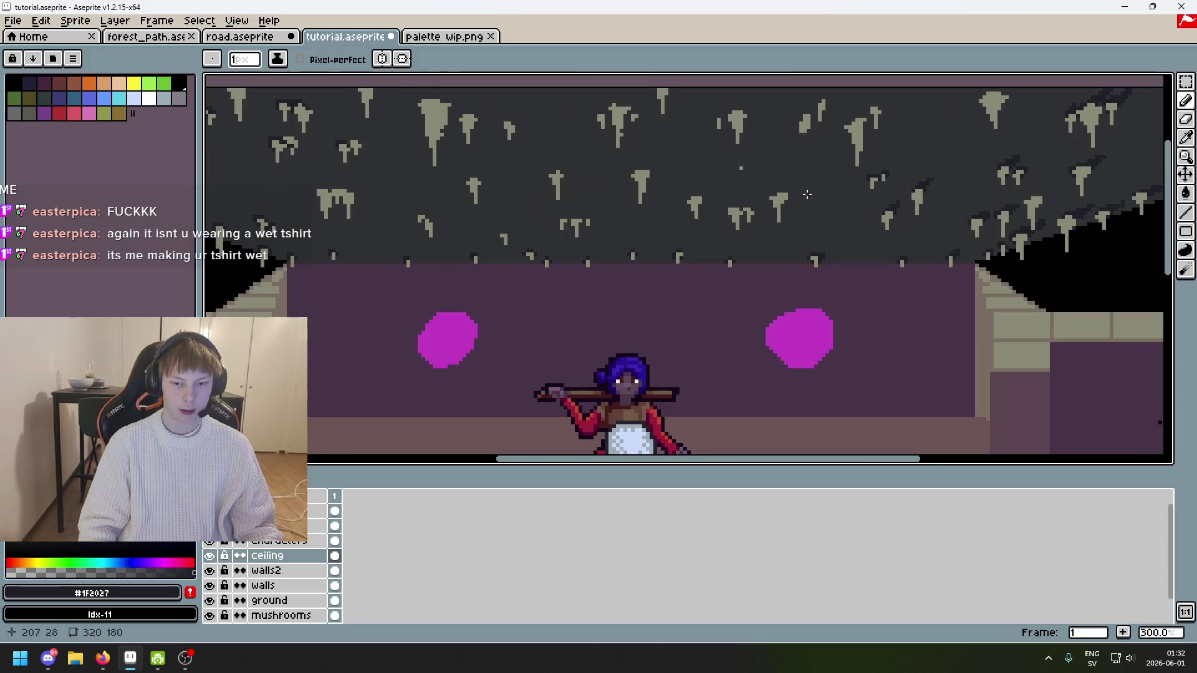
Step: Paint a diagonal #1f2027 shadow down one stalactite's right edge and outline its left arm
scroll(810, 199, down, 1)
scroll(805, 139, up, 6)
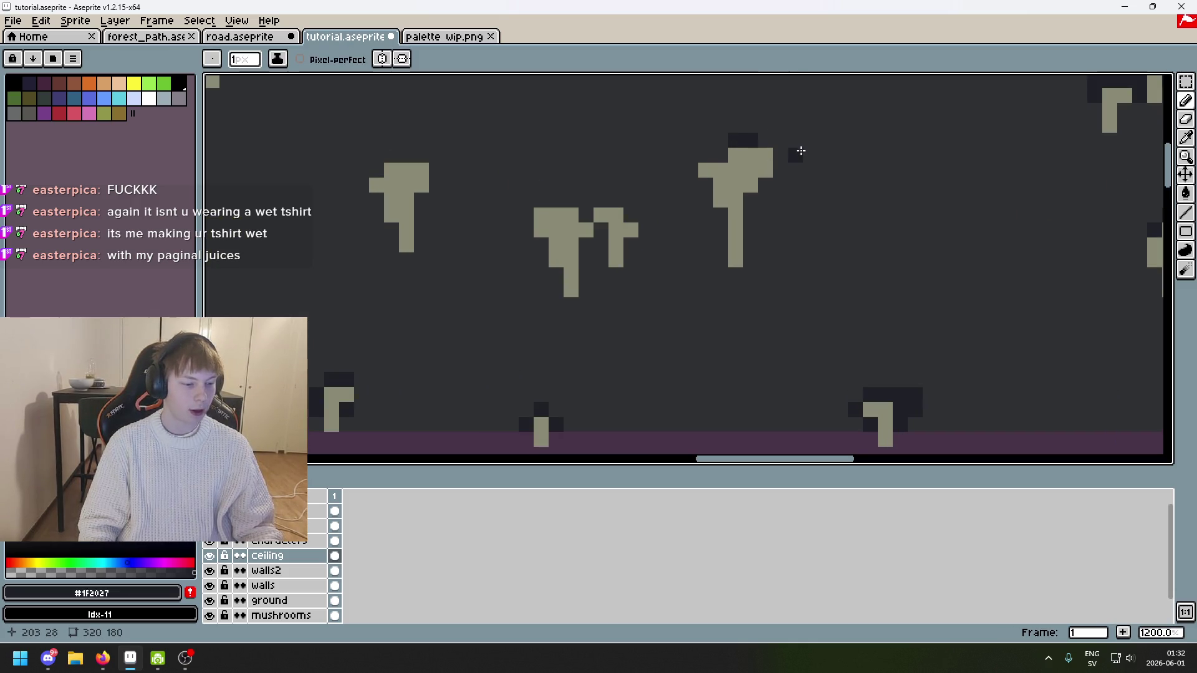
scroll(801, 150, up, 3)
mouse_move(750, 168)
mouse_down()
mouse_move(757, 177)
mouse_move(691, 245)
mouse_up()
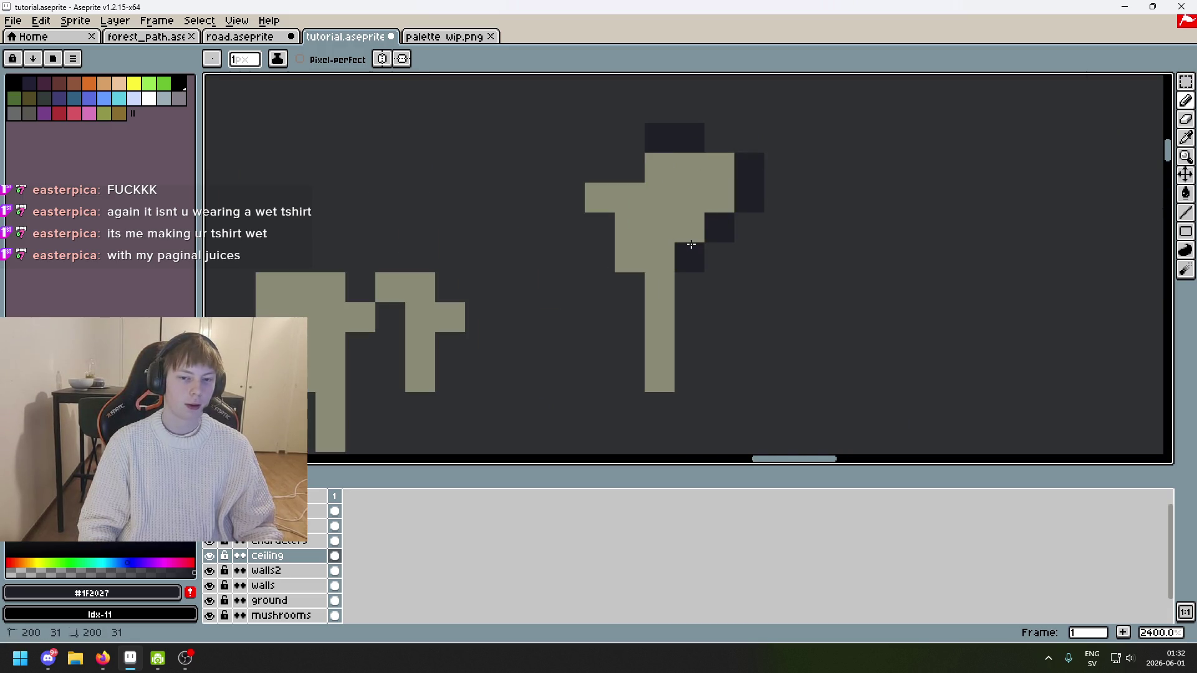
click(601, 168)
click(600, 229)
click(571, 199)
Step: Add dark pixels around a small stalactite and along the large stalactite's left edge
scroll(577, 271, down, 6)
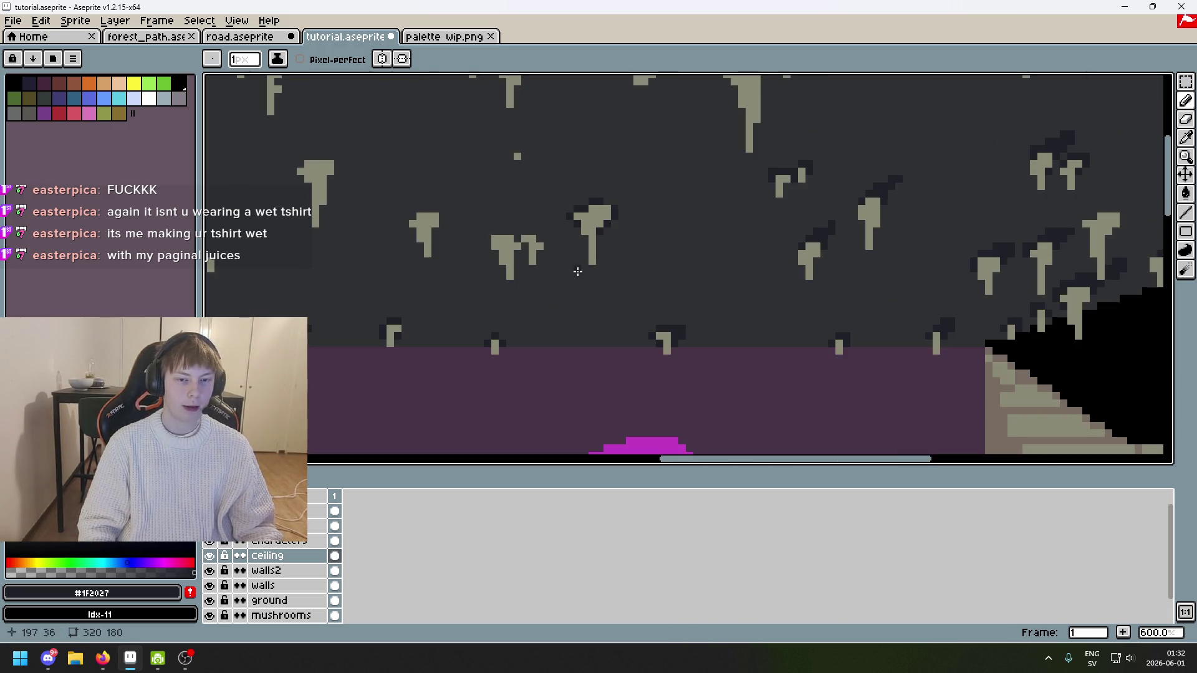
scroll(587, 249, up, 6)
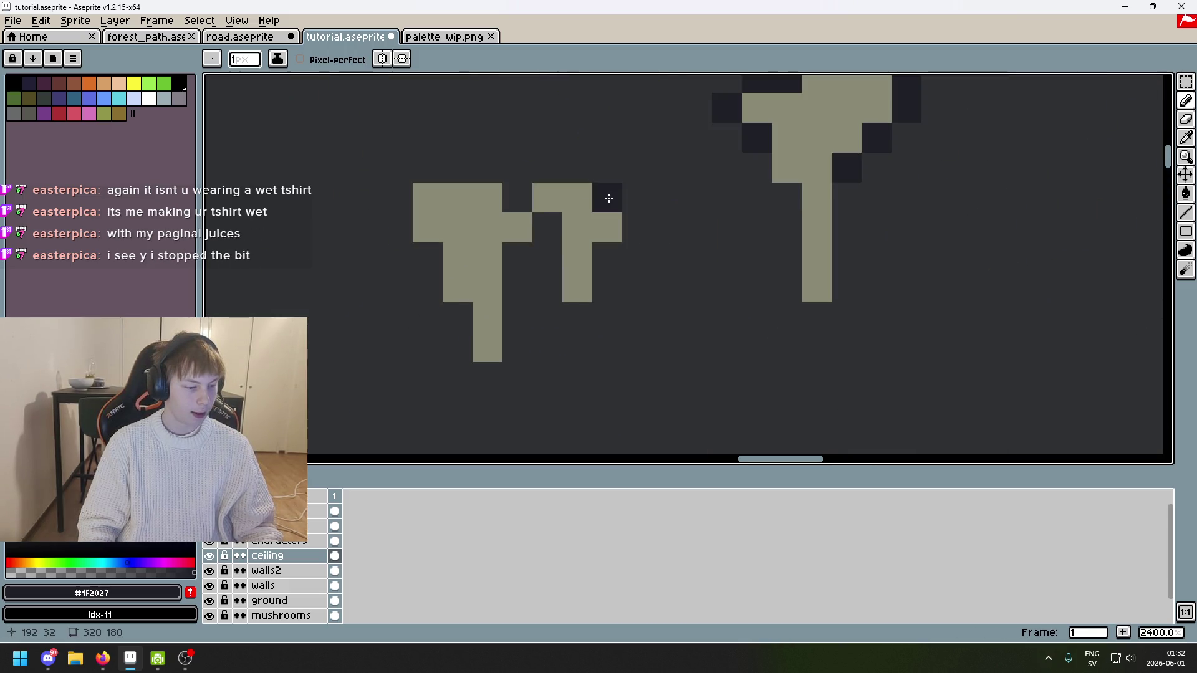
scroll(609, 198, down, 3)
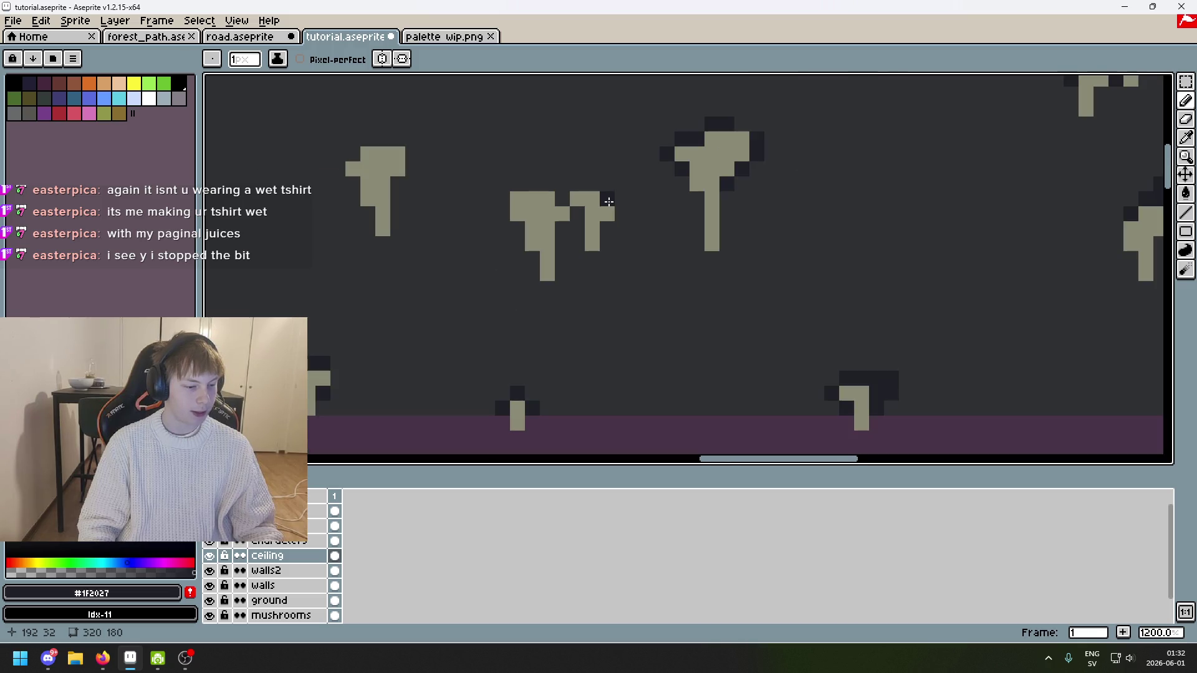
scroll(609, 202, up, 3)
click(624, 231)
click(589, 203)
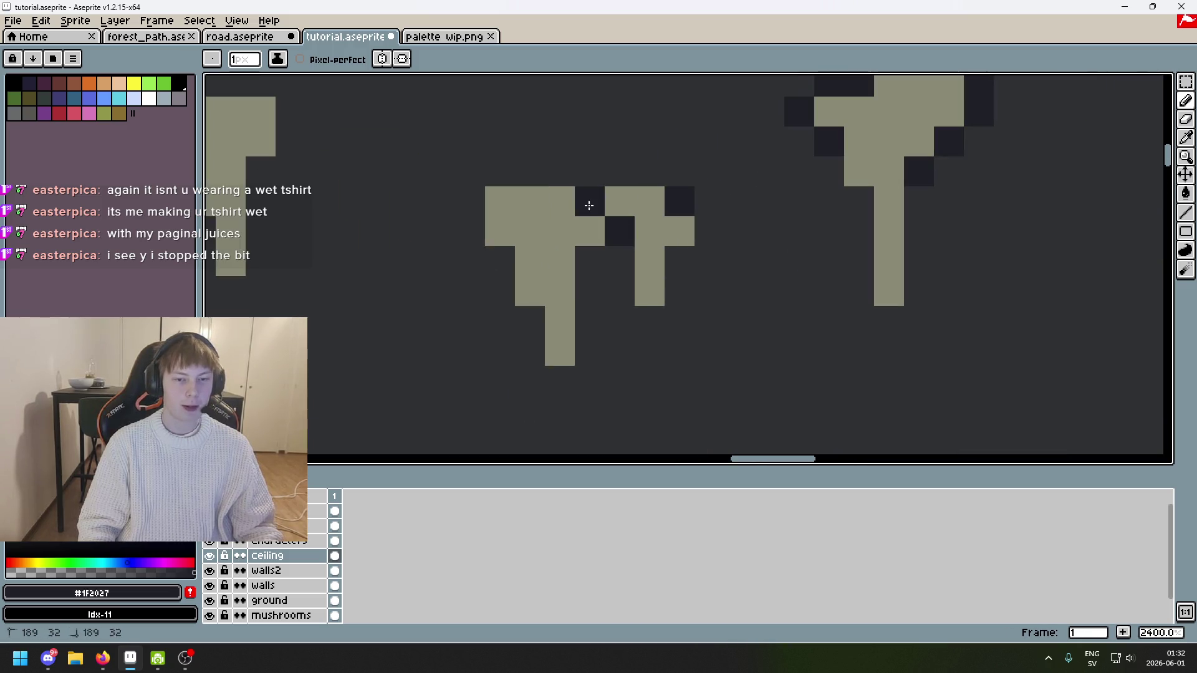
click(649, 172)
click(530, 172)
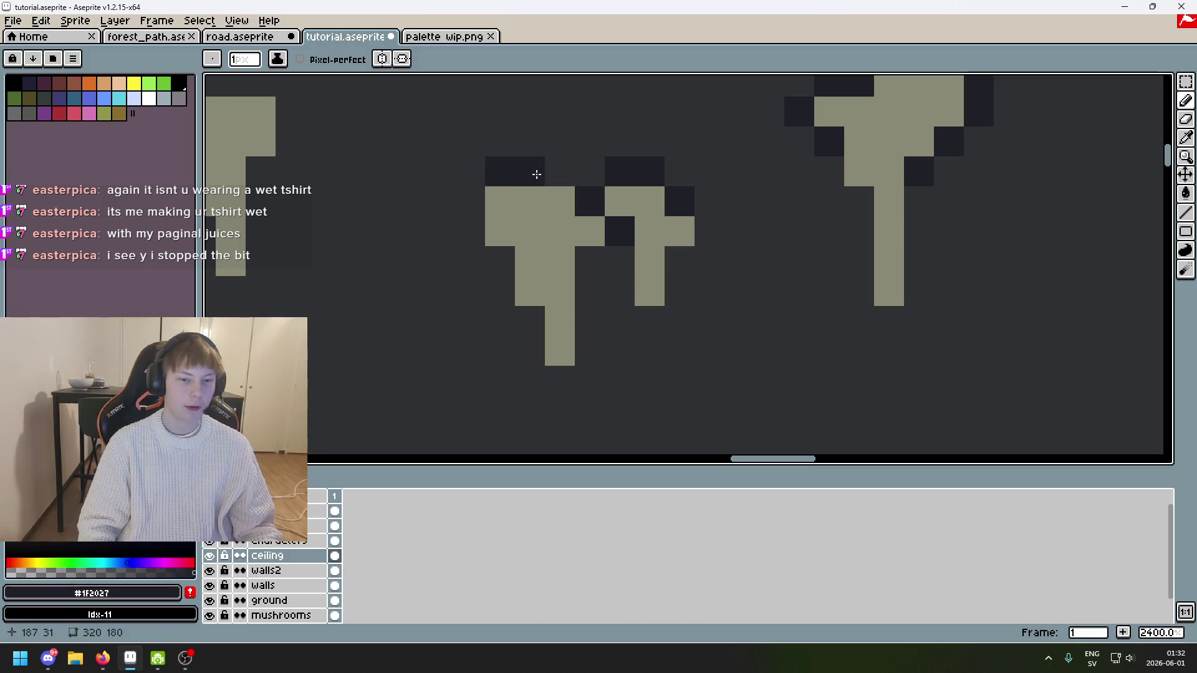
click(469, 202)
click(470, 232)
click(499, 262)
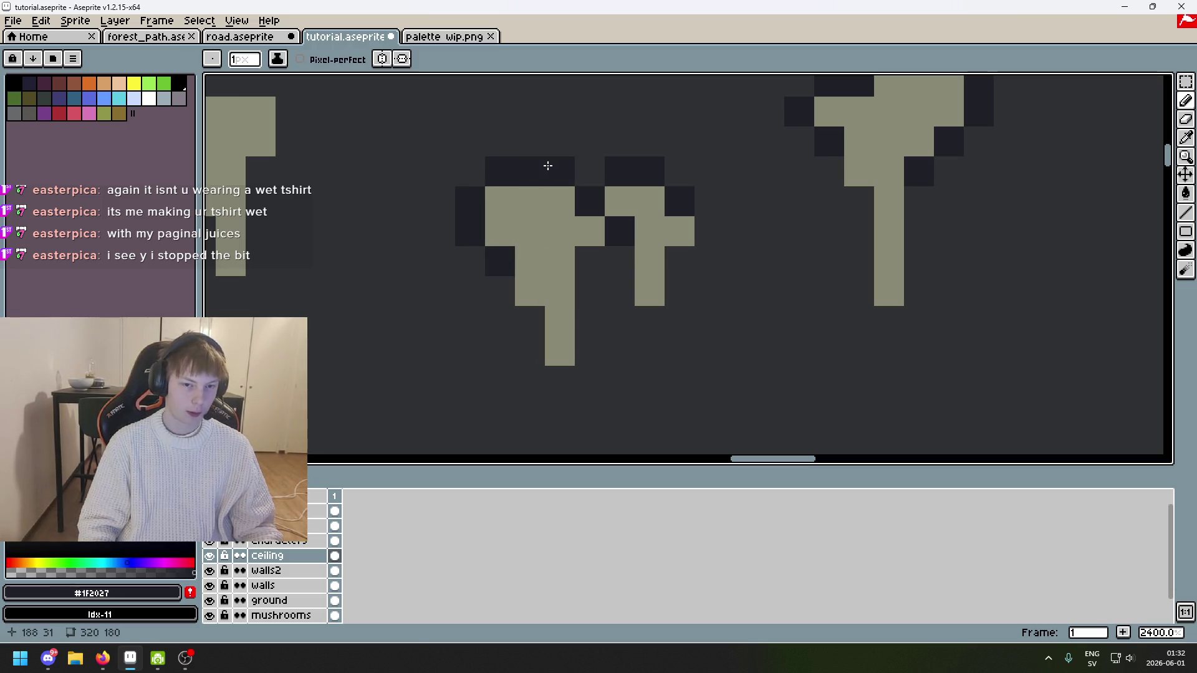
Step: Shade the next stalactite's top edge, lower right, and left side in #1f2027
scroll(549, 165, down, 6)
mouse_move(608, 106)
mouse_down()
mouse_move(742, 106)
mouse_move(748, 154)
mouse_up()
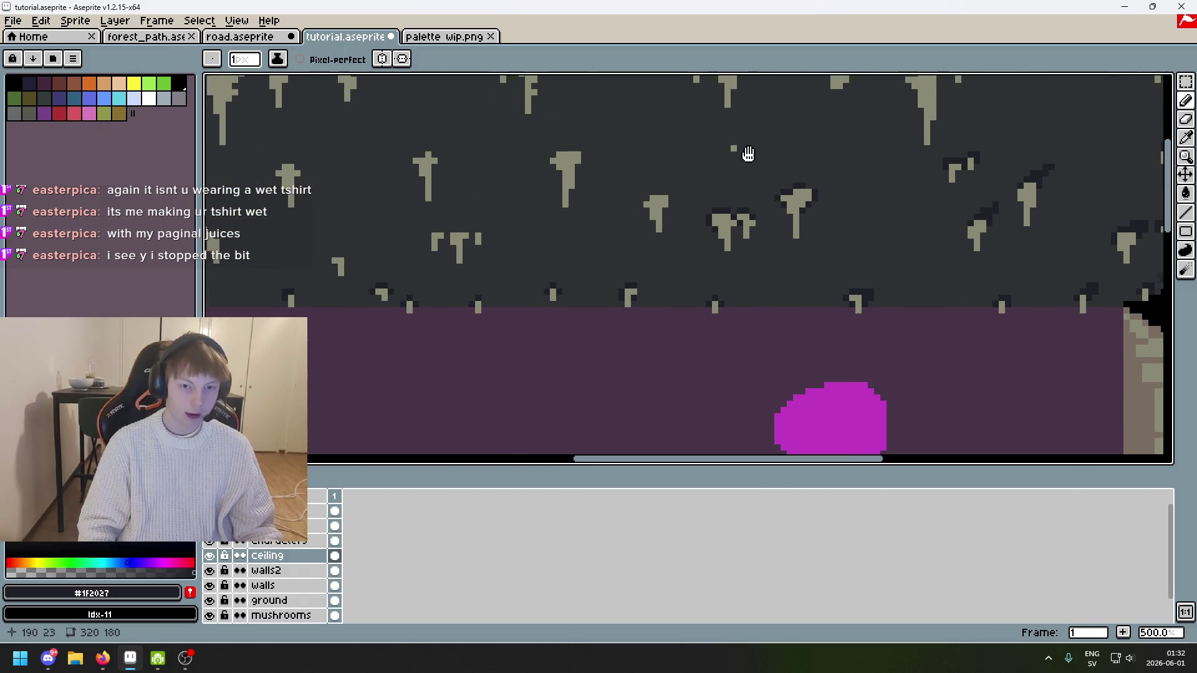
scroll(748, 154, up, 7)
click(660, 168)
click(690, 258)
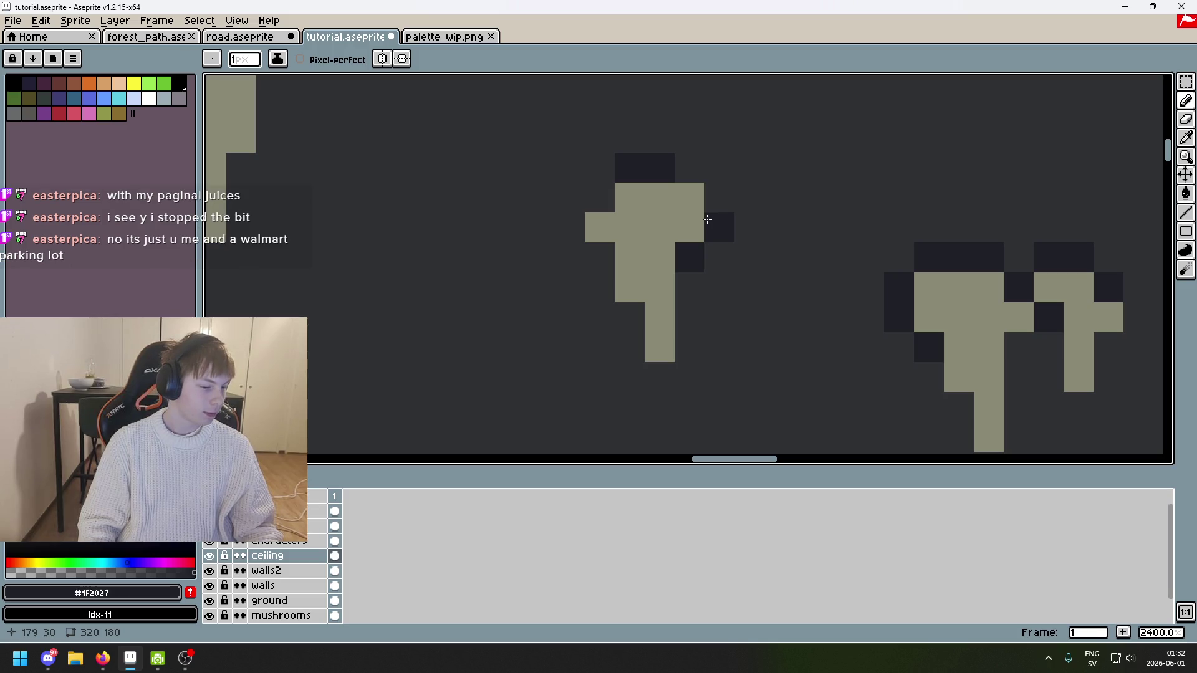
mouse_move(711, 200)
mouse_down()
mouse_move(714, 213)
mouse_move(692, 176)
mouse_move(611, 202)
mouse_up()
drag(601, 258, 569, 219)
Step: Add a shadow pixel at a stalactite's top-left, undoing a misplaced pixel on its left side
scroll(569, 219, down, 5)
scroll(539, 184, up, 6)
click(553, 123)
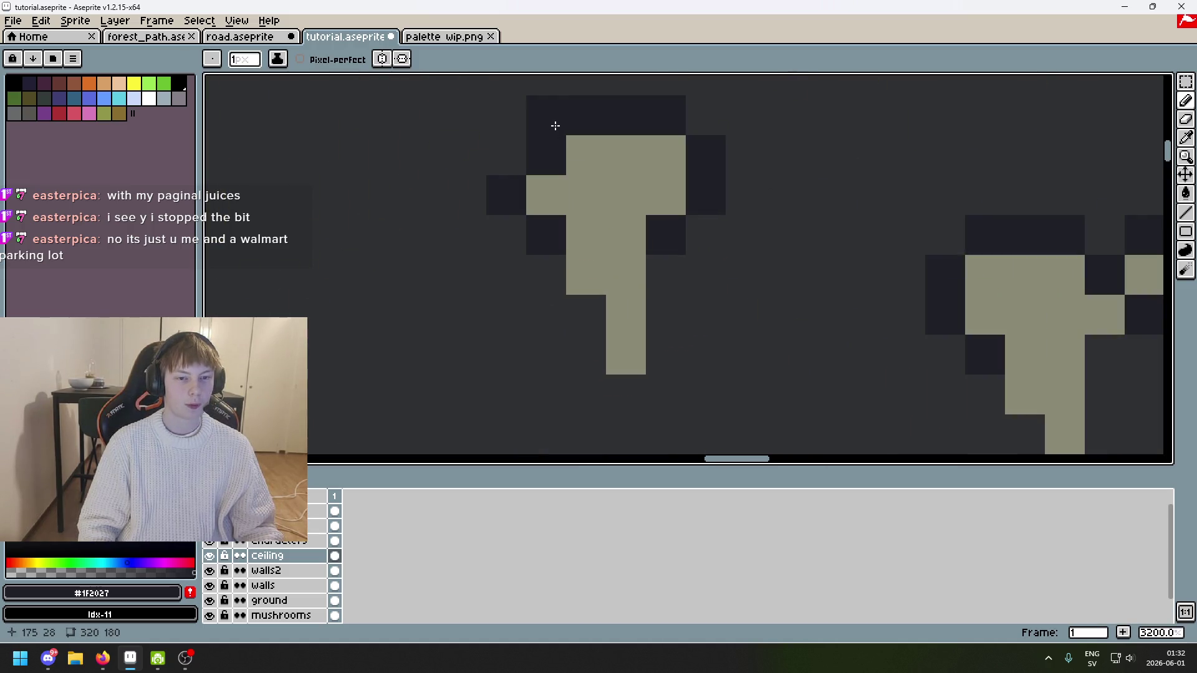
scroll(616, 188, down, 5)
scroll(623, 195, up, 5)
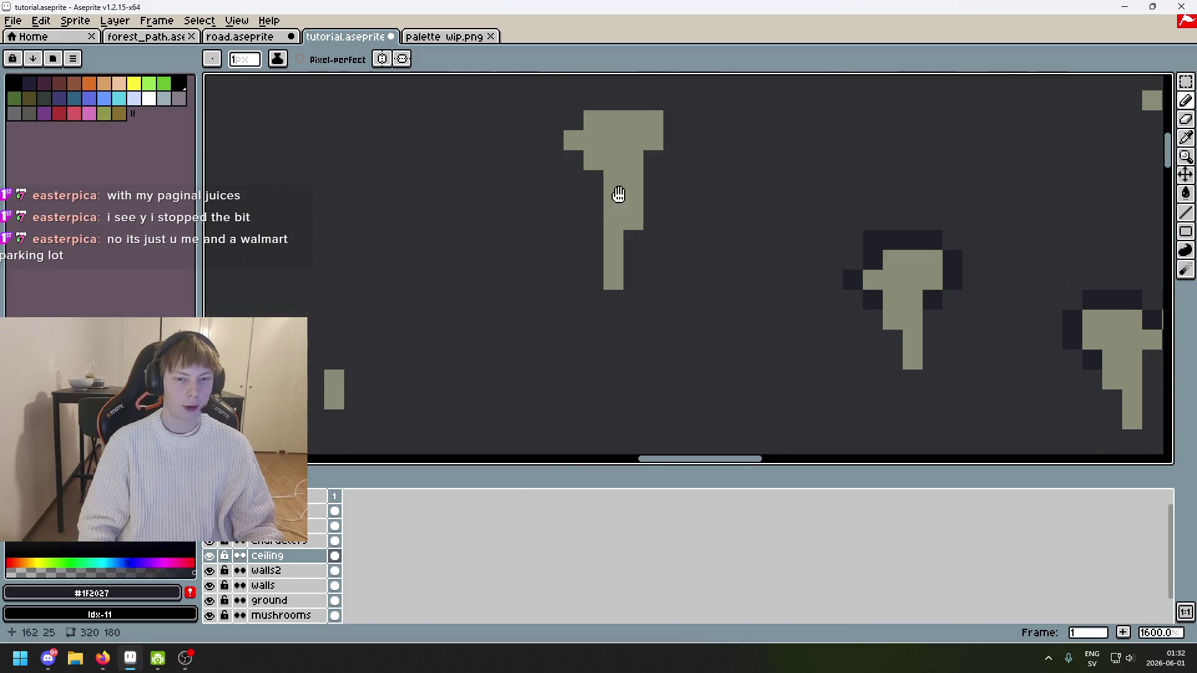
click(597, 266)
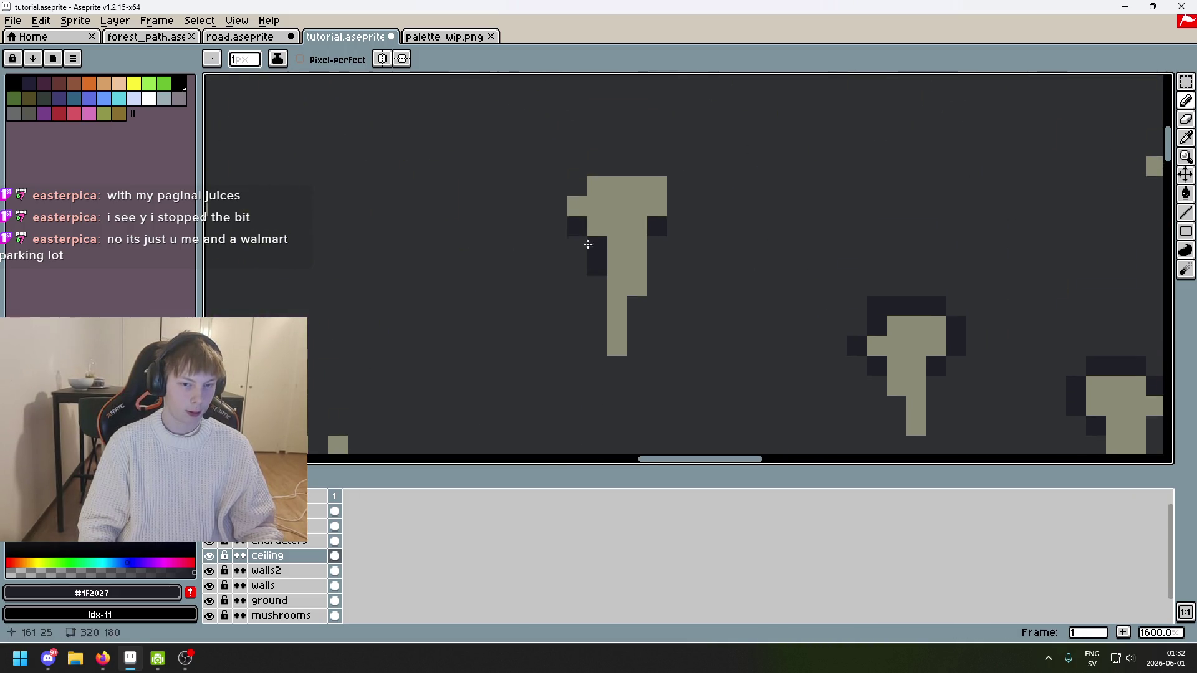
key(ctrl+z)
Step: Place shadow pixels above and left of a stalactite top, undoing one stray pixel
click(617, 167)
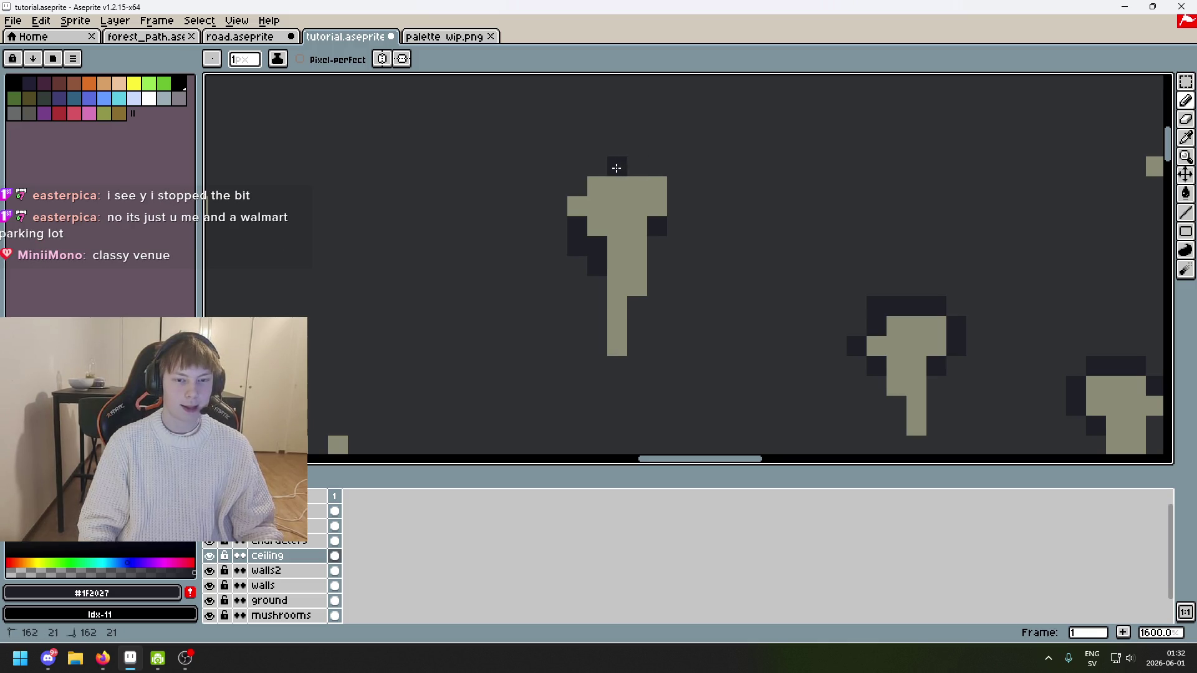
click(577, 187)
click(557, 206)
click(557, 227)
scroll(642, 187, up, 2)
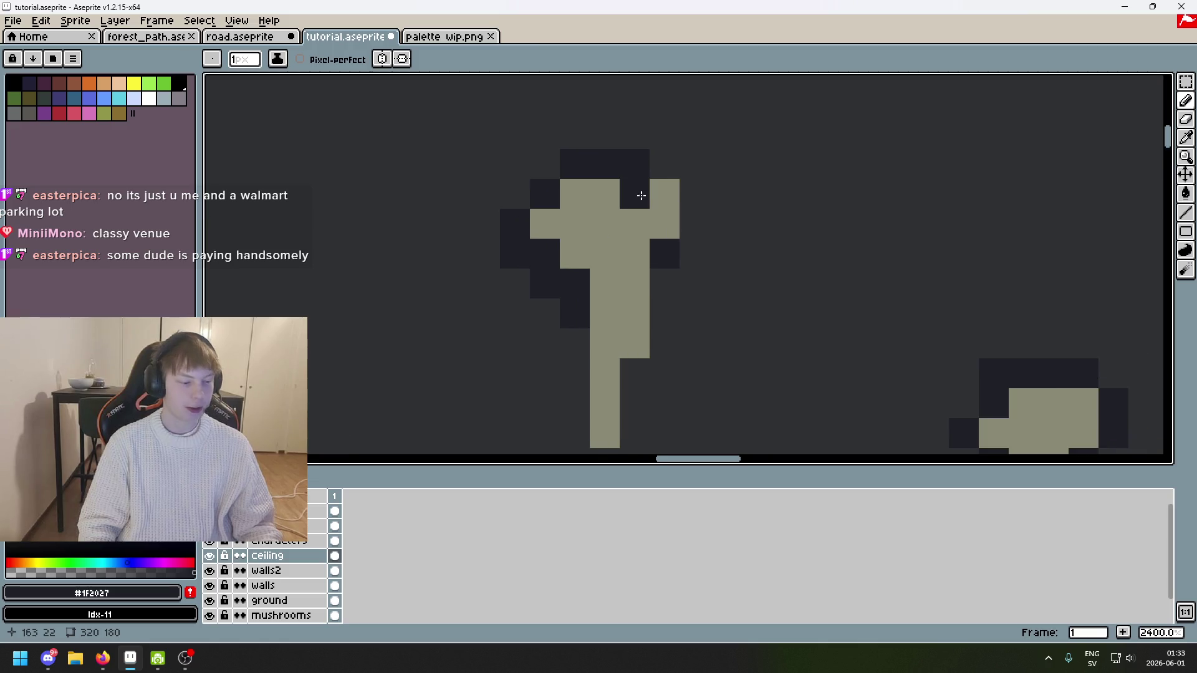
scroll(642, 195, down, 2)
scroll(661, 202, up, 5)
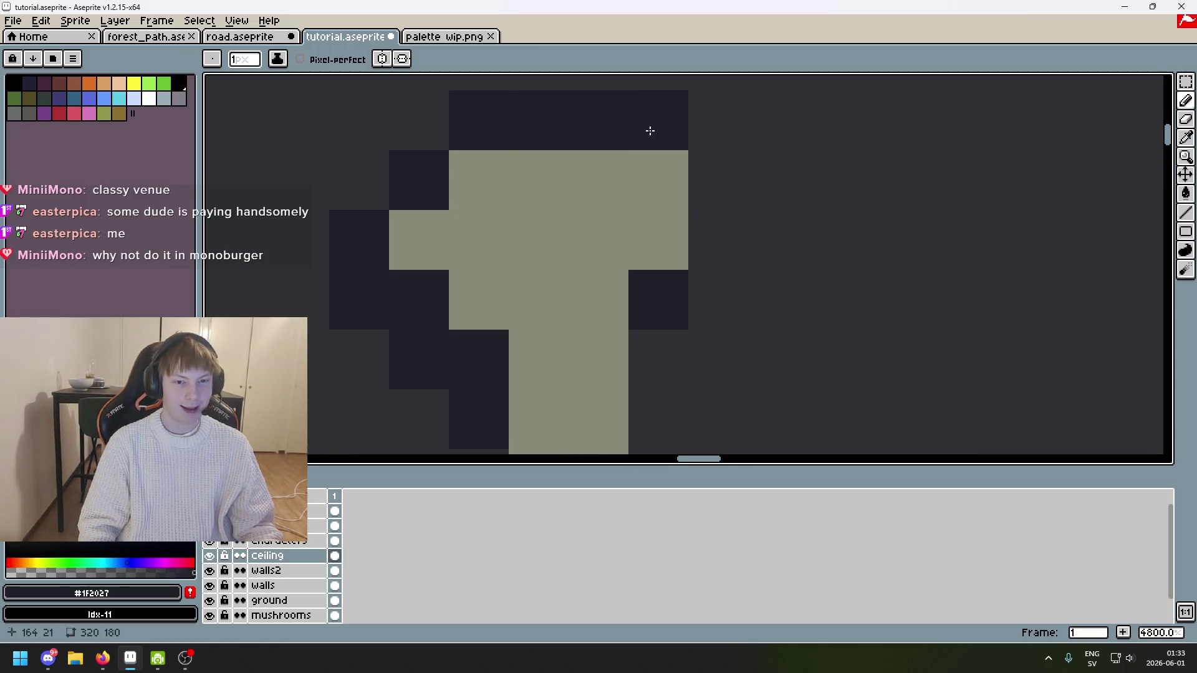
key(ctrl+z)
Step: Add a shadow pixel above another stalactite and undo the last unwanted stroke
click(711, 215)
scroll(710, 214, down, 5)
scroll(717, 206, up, 2)
scroll(730, 197, up, 2)
click(698, 240)
click(726, 243)
scroll(741, 254, down, 2)
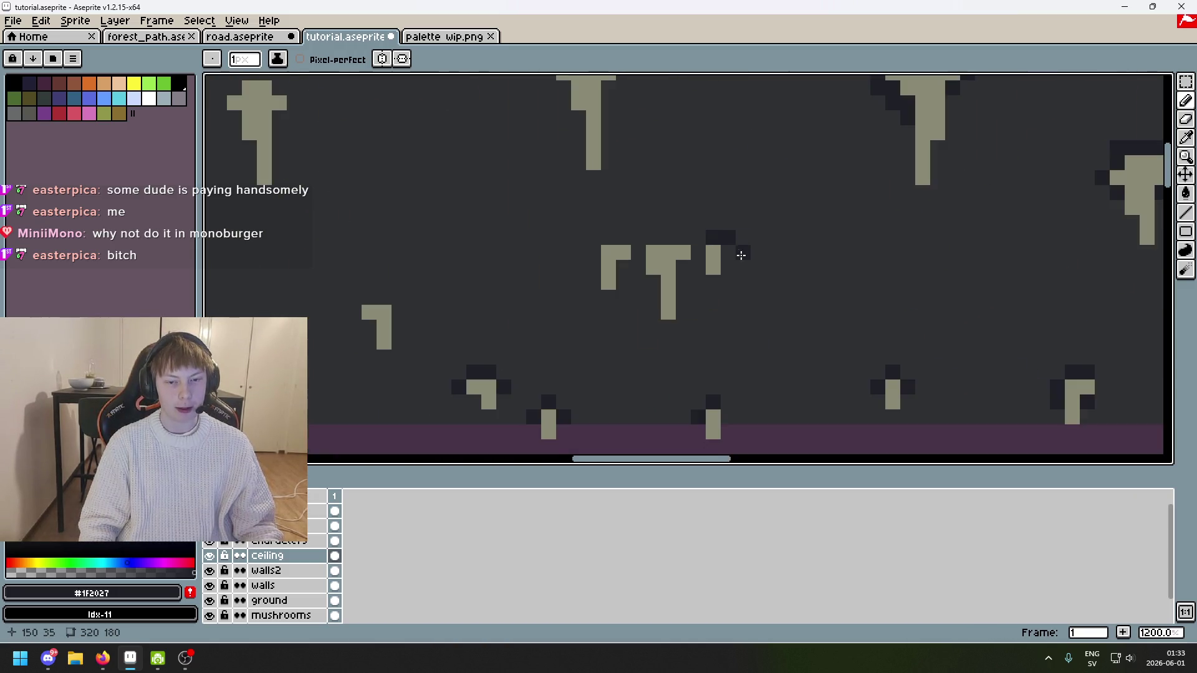
scroll(772, 196, up, 2)
key(ctrl+z)
Step: Paint one #1f2027 shadow strip across the three-stalactite cluster, filling its side gaps and inner corners
mouse_move(693, 195)
mouse_down()
mouse_move(705, 171)
mouse_move(574, 166)
mouse_move(534, 190)
mouse_move(455, 163)
mouse_move(420, 195)
mouse_up()
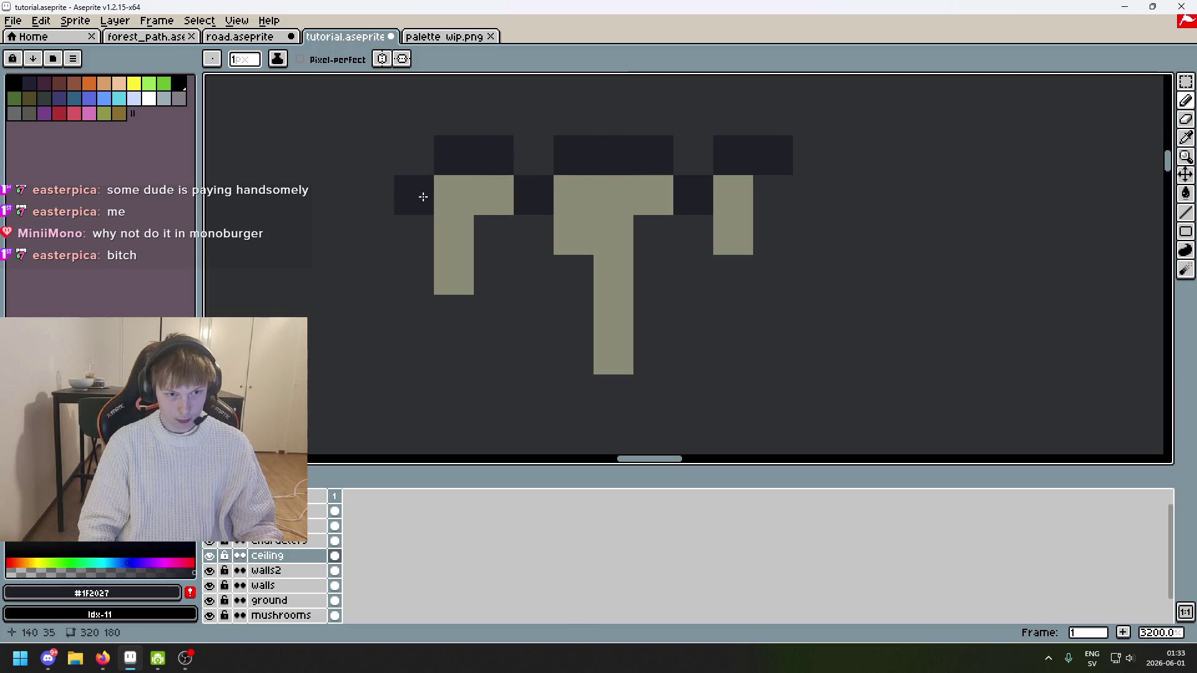
click(497, 243)
click(661, 240)
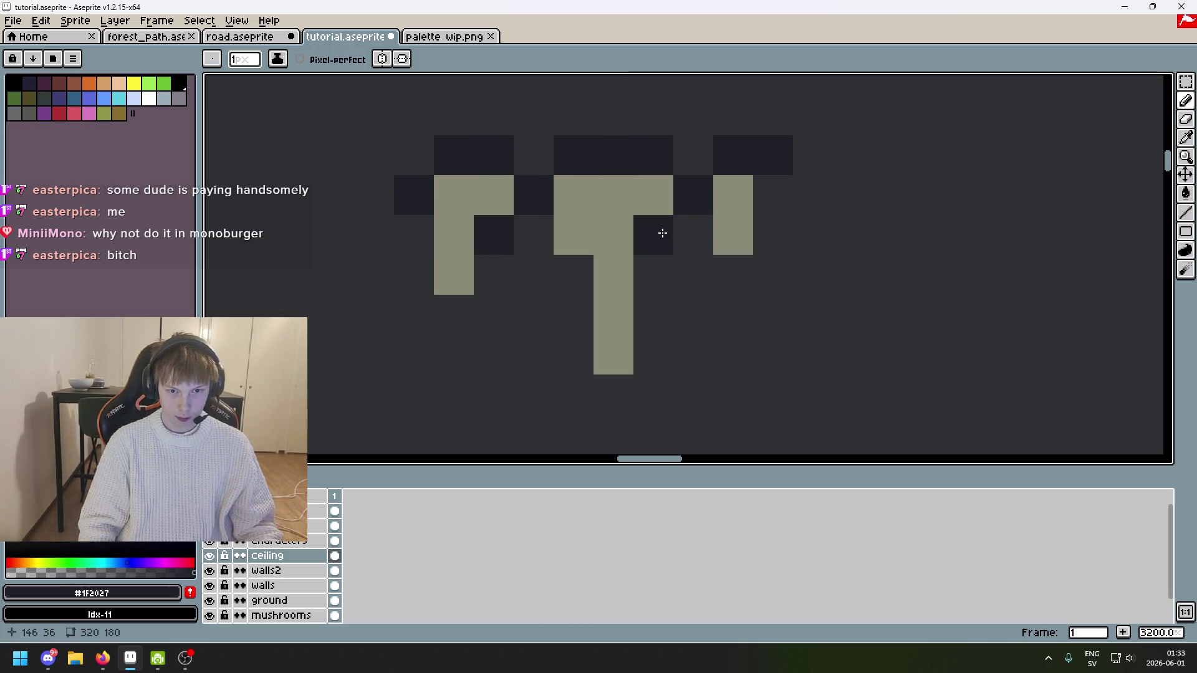
scroll(561, 259, down, 4)
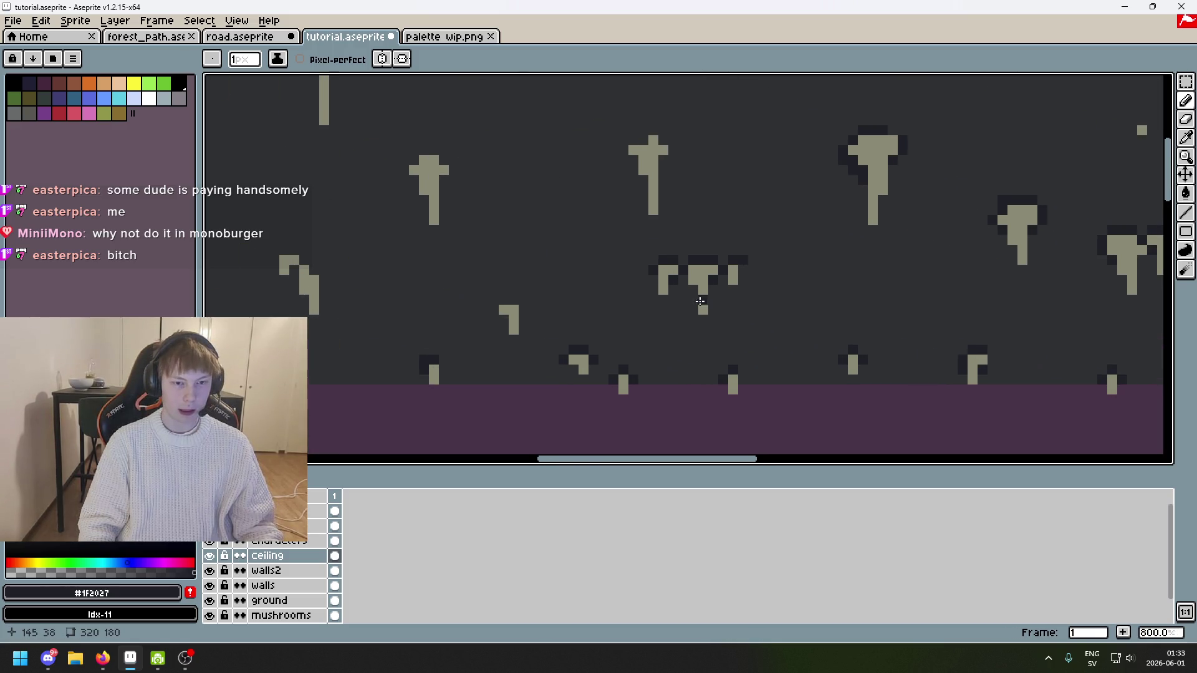
scroll(813, 177, up, 2)
scroll(813, 177, down, 2)
scroll(758, 243, up, 5)
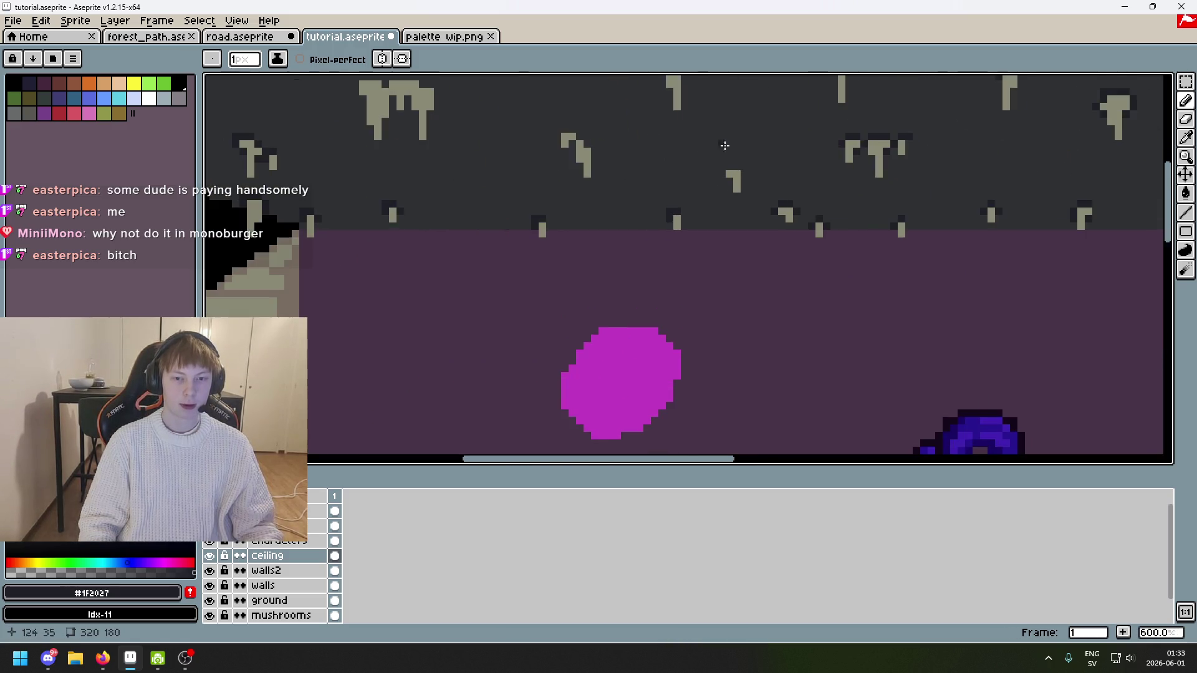
Step: Darken the cells around the small hooked drip
drag(757, 243, 740, 280)
scroll(827, 235, down, 4)
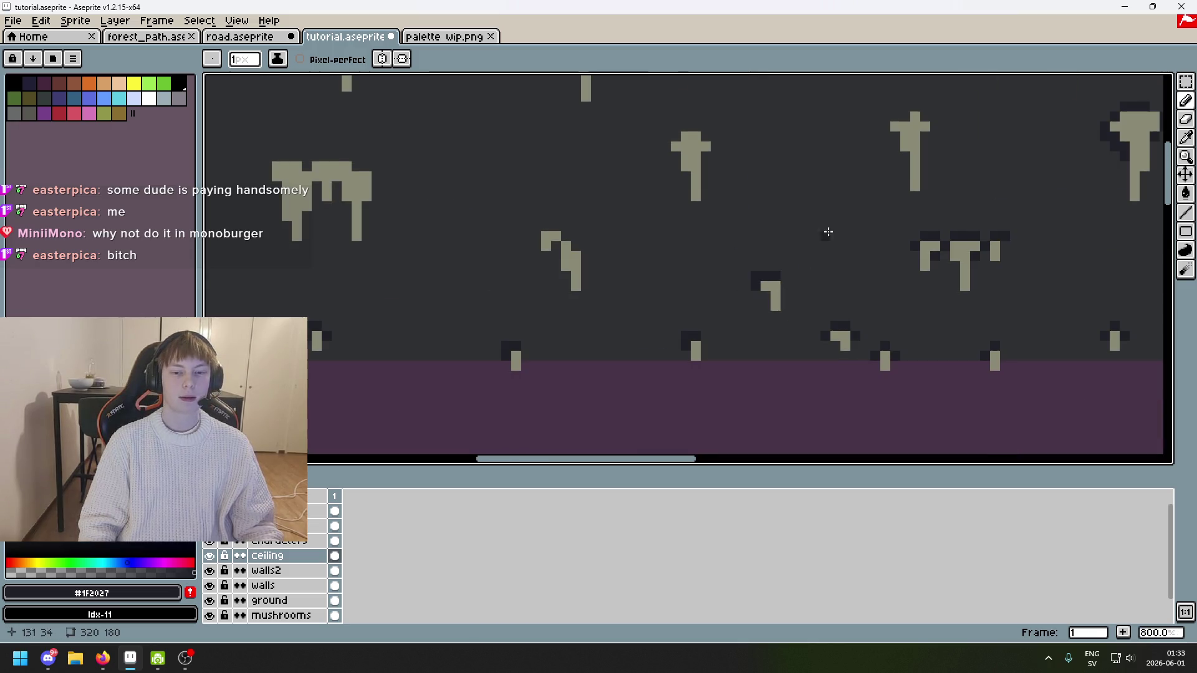
scroll(873, 162, up, 3)
Step: Surround the small T-shaped stalactite with shadow pixels, including right of and below its arm
click(810, 165)
click(810, 225)
click(780, 195)
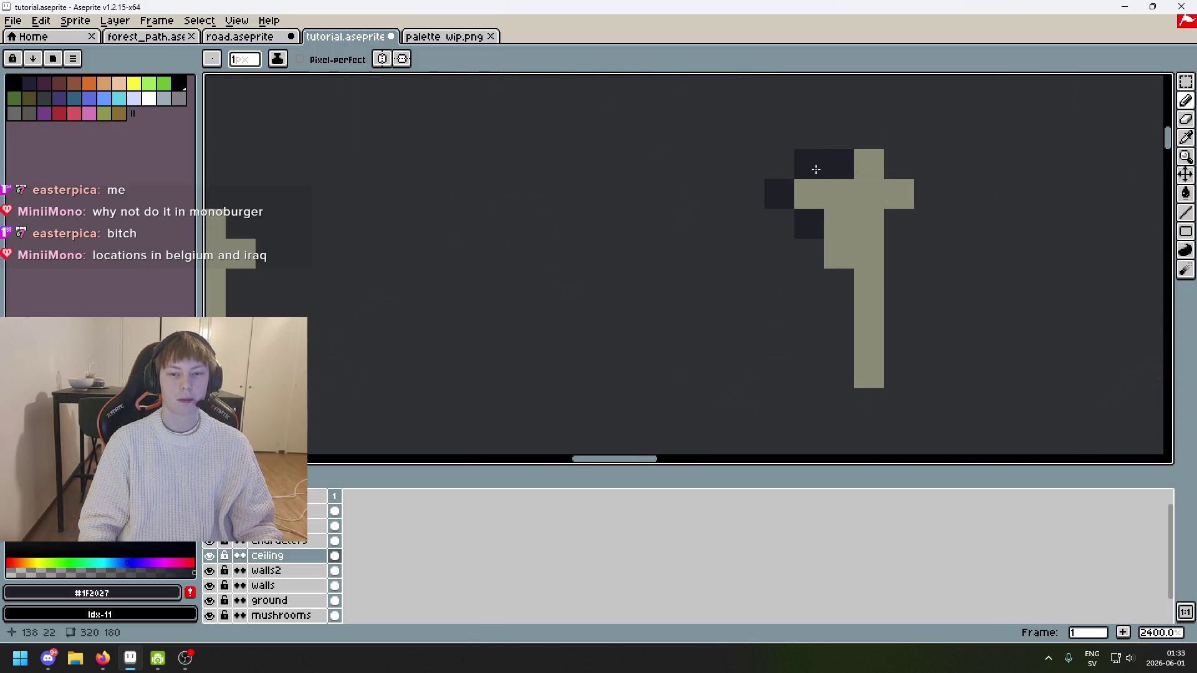
click(870, 135)
click(900, 135)
click(908, 172)
click(930, 194)
click(900, 225)
scroll(778, 276, down, 6)
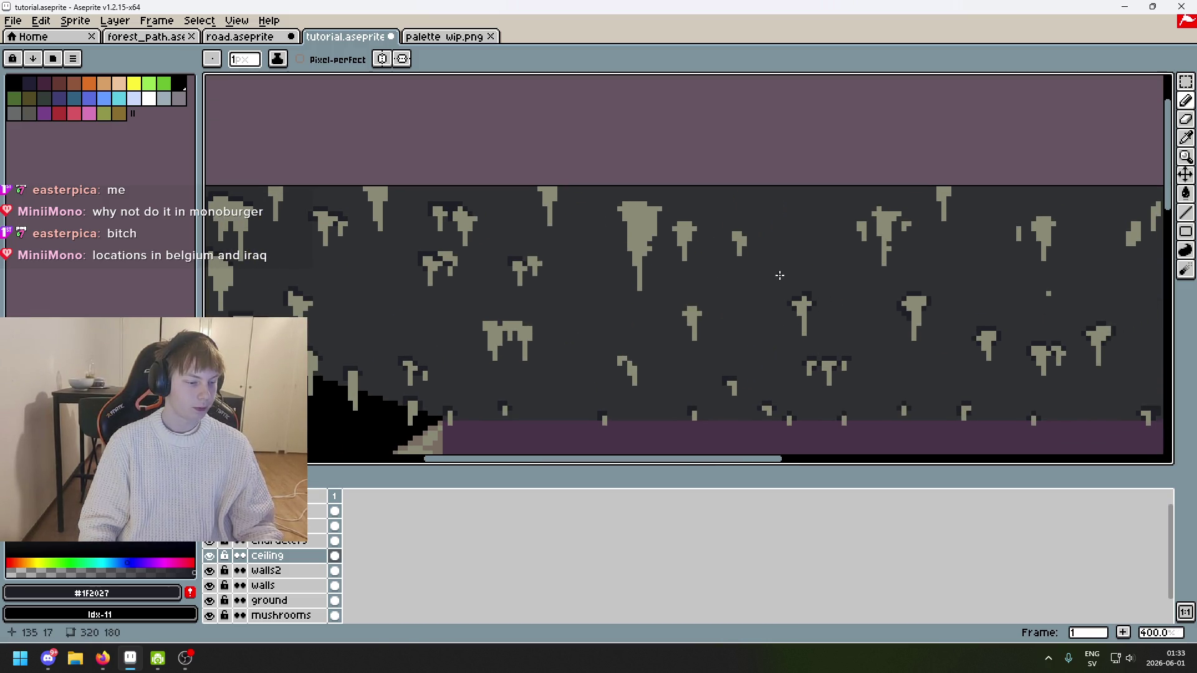
scroll(780, 275, down, 1)
scroll(779, 275, up, 1)
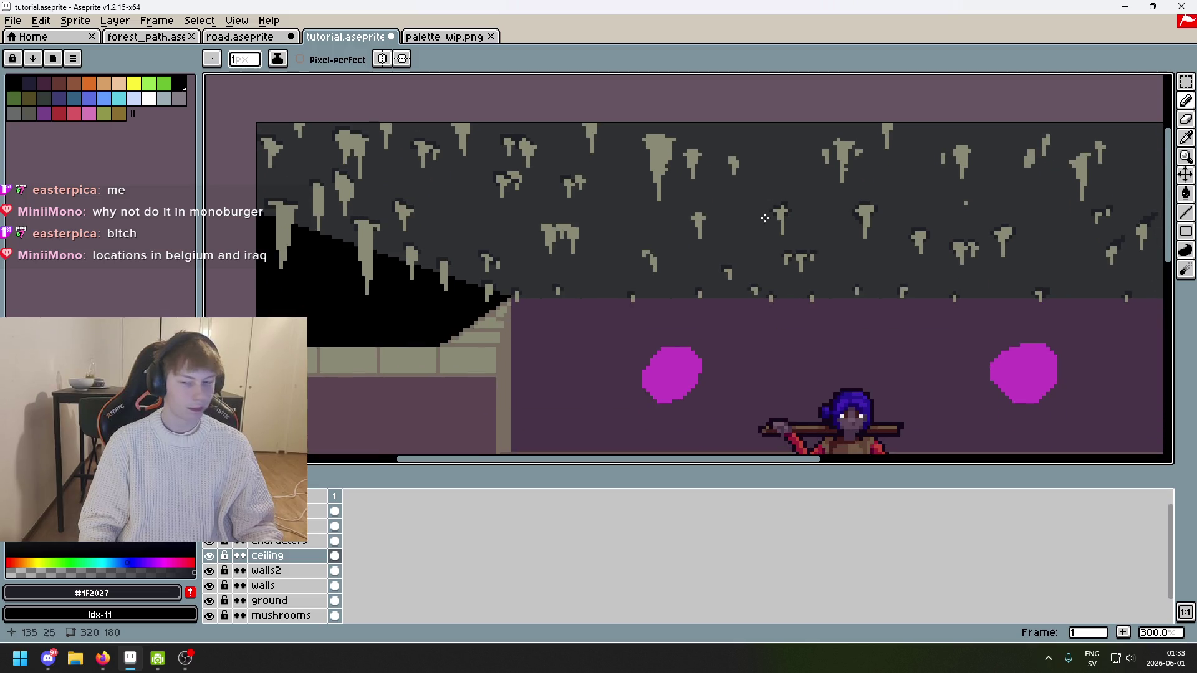
Step: Try a #1F2027 shadow stroke on the ceiling, then undo it
scroll(767, 237, up, 1)
scroll(761, 205, up, 1)
scroll(756, 207, down, 4)
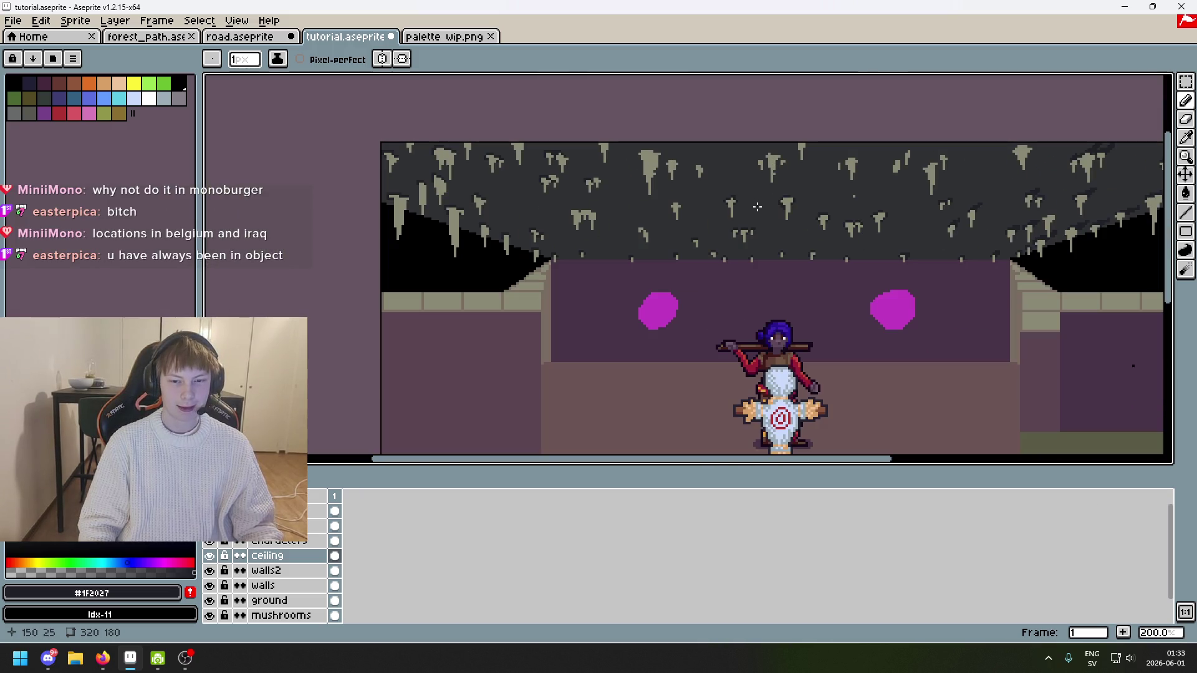
scroll(758, 206, up, 10)
drag(727, 195, 714, 147)
key(ctrl+z)
scroll(792, 195, down, 9)
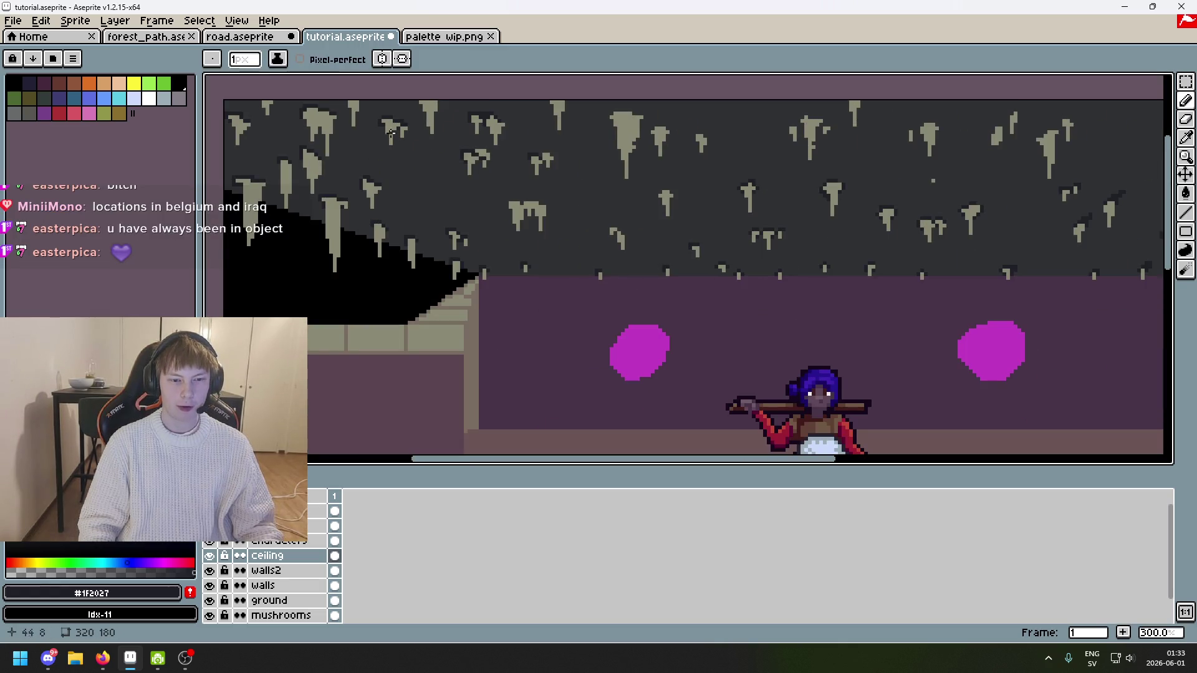
Step: Paint shadow pixels above and around a stalactite, covering a lighter pixel inside
drag(917, 186, 740, 138)
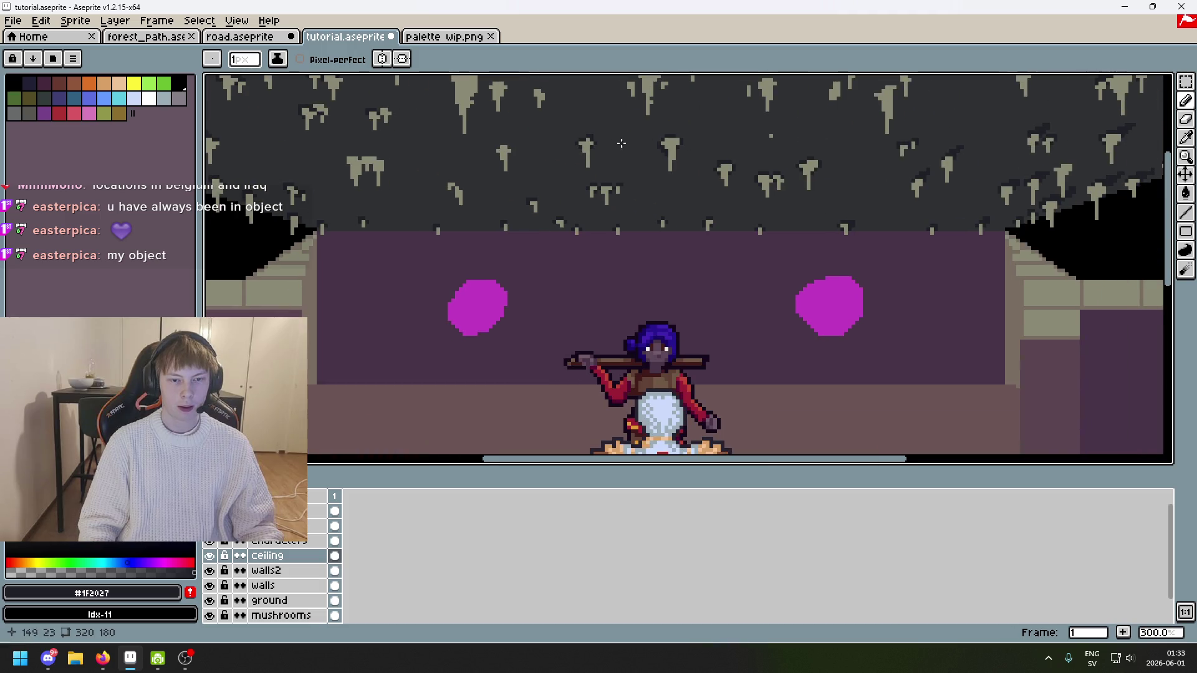
scroll(587, 140, up, 7)
mouse_move(568, 268)
mouse_down()
mouse_move(601, 206)
mouse_move(615, 229)
mouse_up()
click(590, 267)
scroll(592, 256, down, 9)
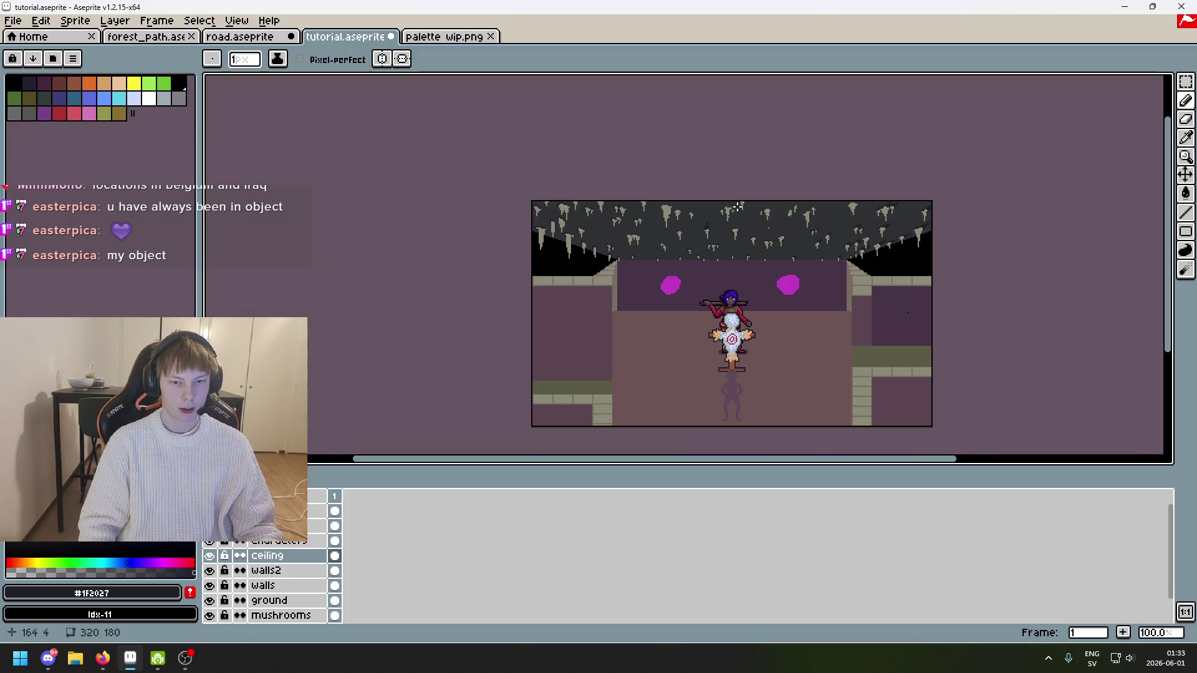
scroll(737, 207, up, 6)
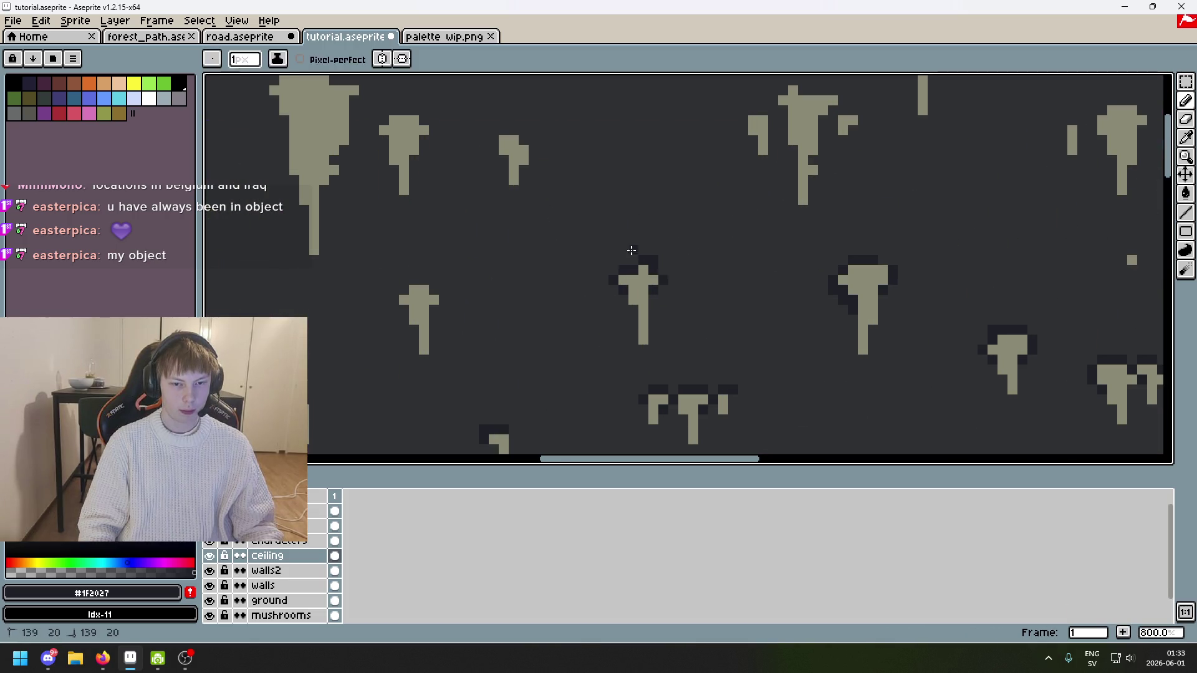
scroll(641, 240, down, 5)
scroll(734, 300, up, 2)
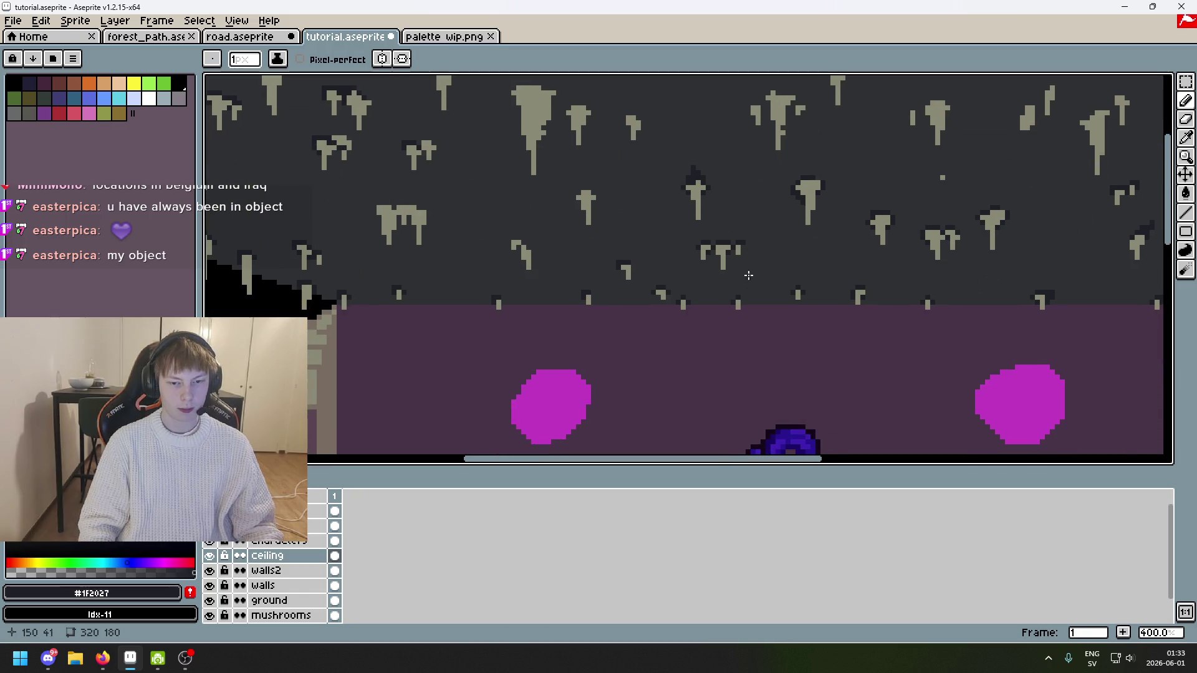
scroll(688, 308, up, 3)
scroll(674, 273, down, 2)
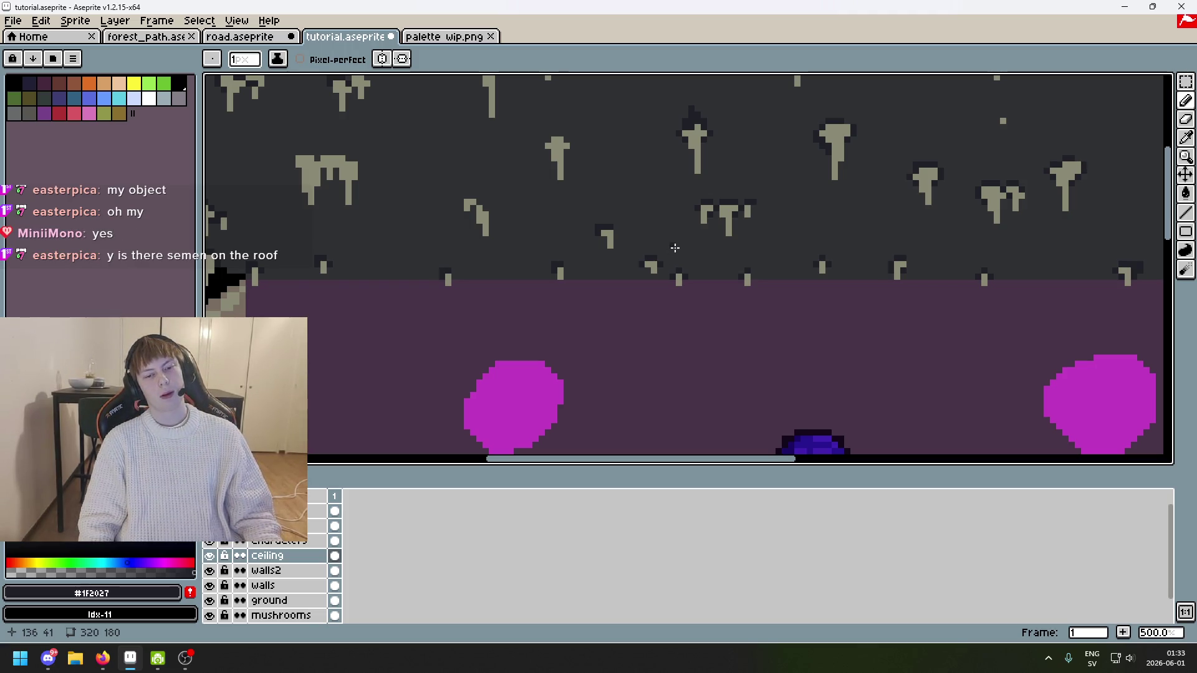
scroll(675, 247, up, 7)
scroll(677, 310, down, 5)
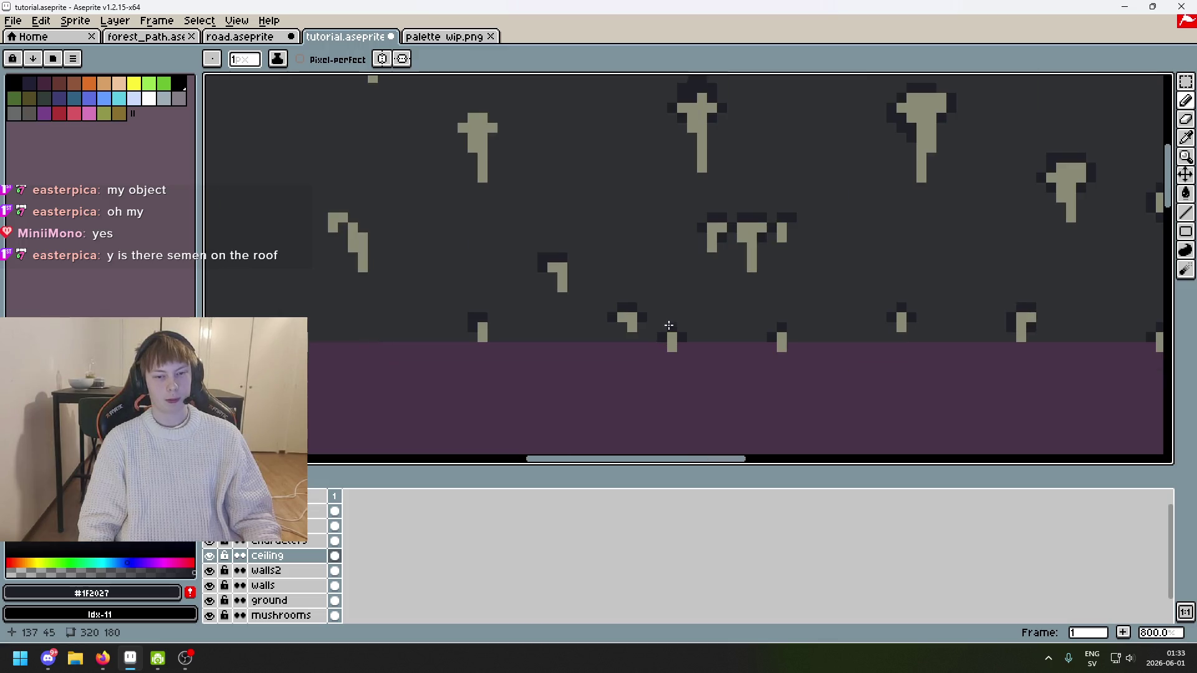
Step: Shade the top row above the big stalactite and save tutorial.aseprite
drag(666, 331, 696, 236)
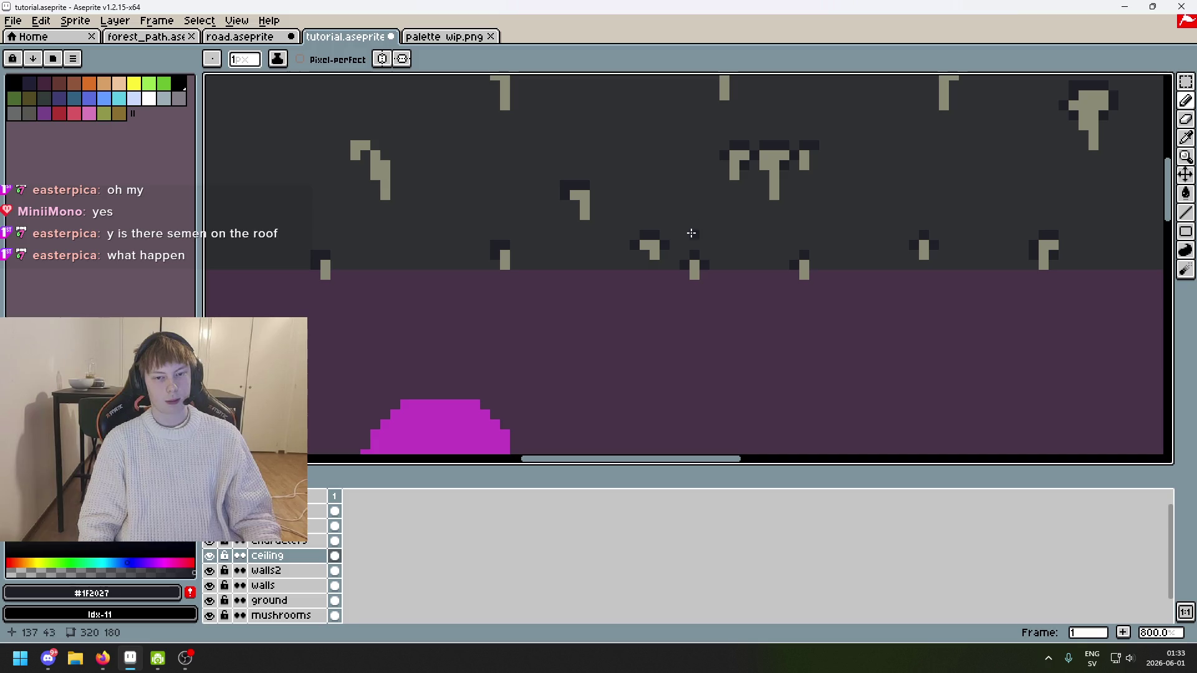
scroll(691, 253, down, 4)
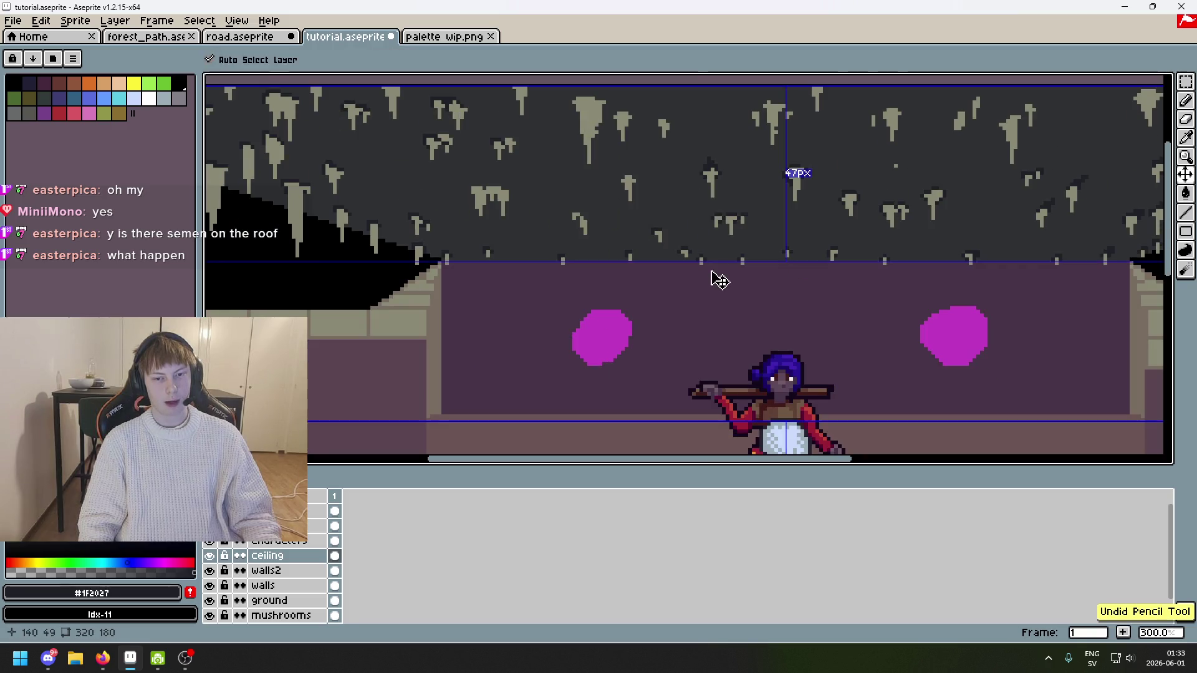
scroll(724, 249, up, 3)
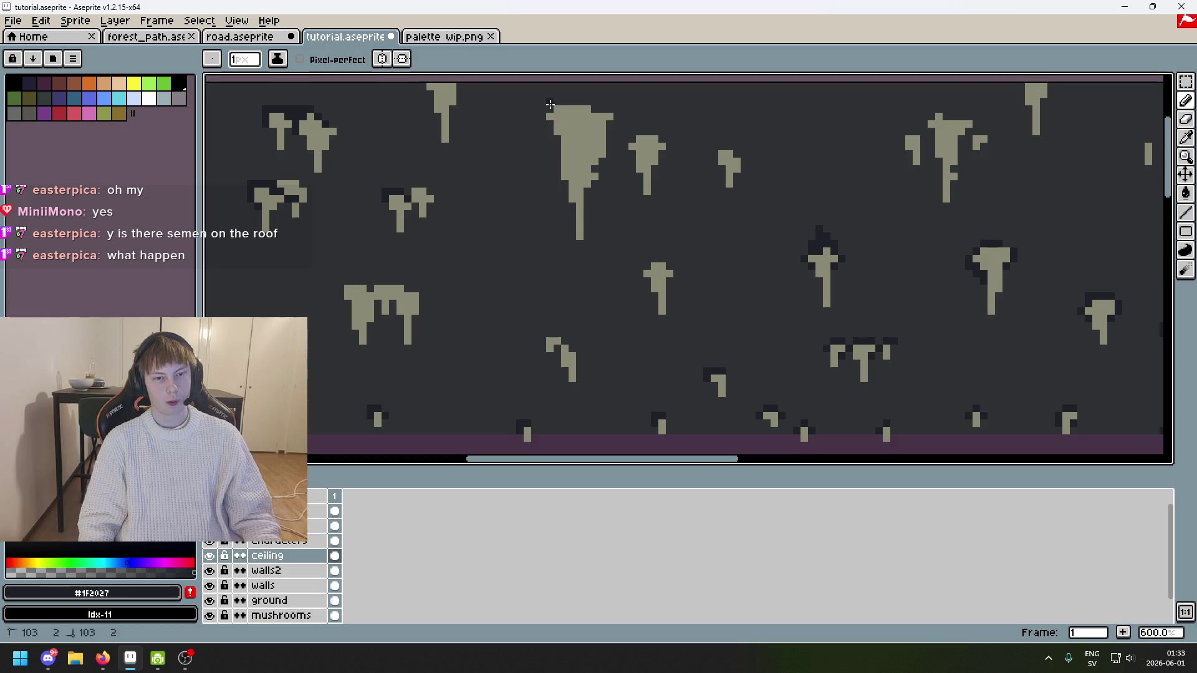
scroll(555, 80, down, 2)
scroll(742, 132, up, 3)
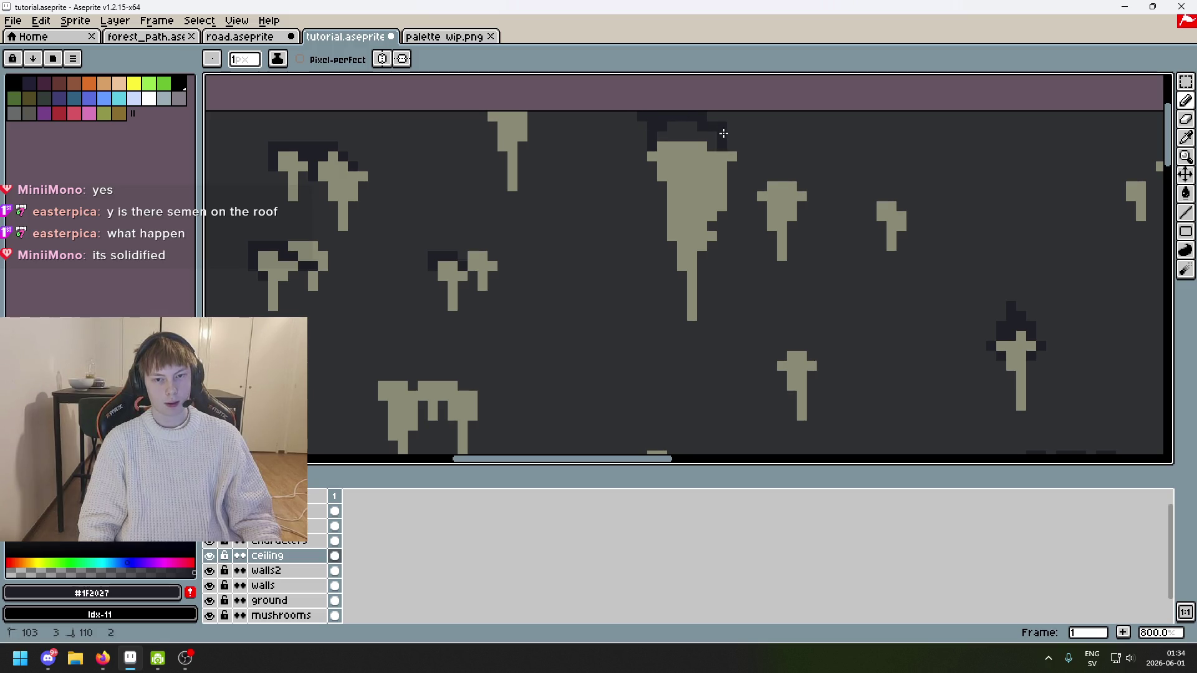
scroll(712, 134, up, 3)
mouse_move(745, 155)
mouse_down()
mouse_move(746, 164)
mouse_move(717, 142)
mouse_move(607, 131)
mouse_move(639, 109)
mouse_up()
key(ctrl+s)
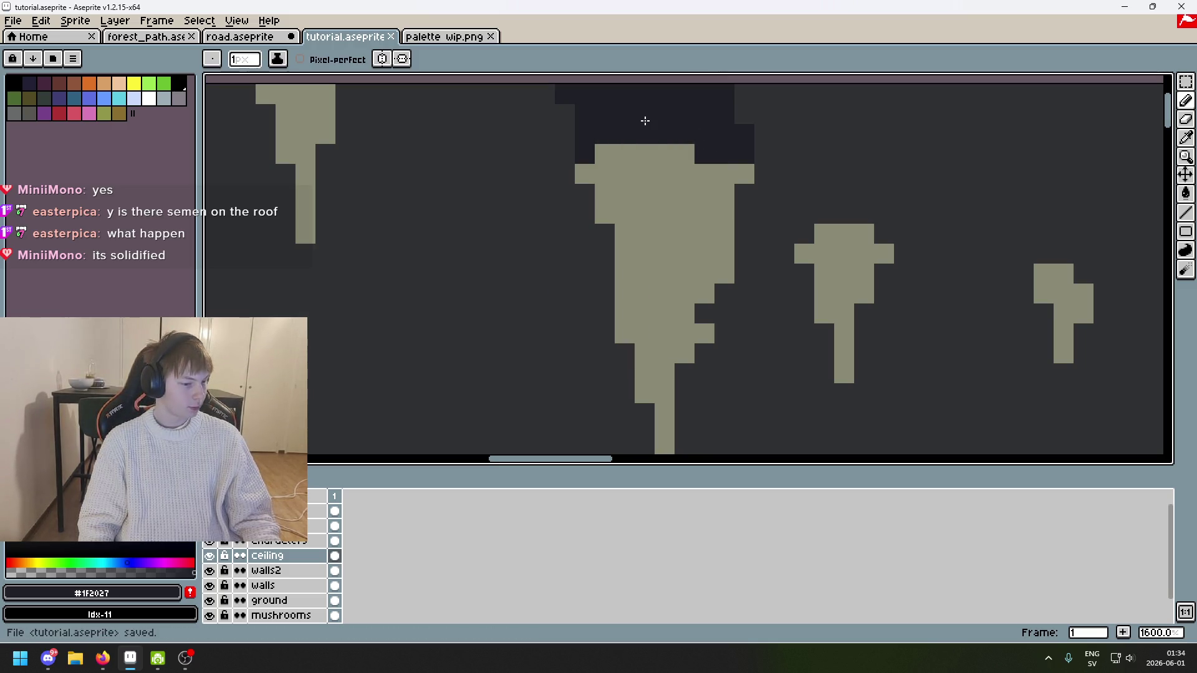
Step: Replace the last stroke with a shadow extending above a small stalactite, undoing a bad short stroke
scroll(645, 120, down, 5)
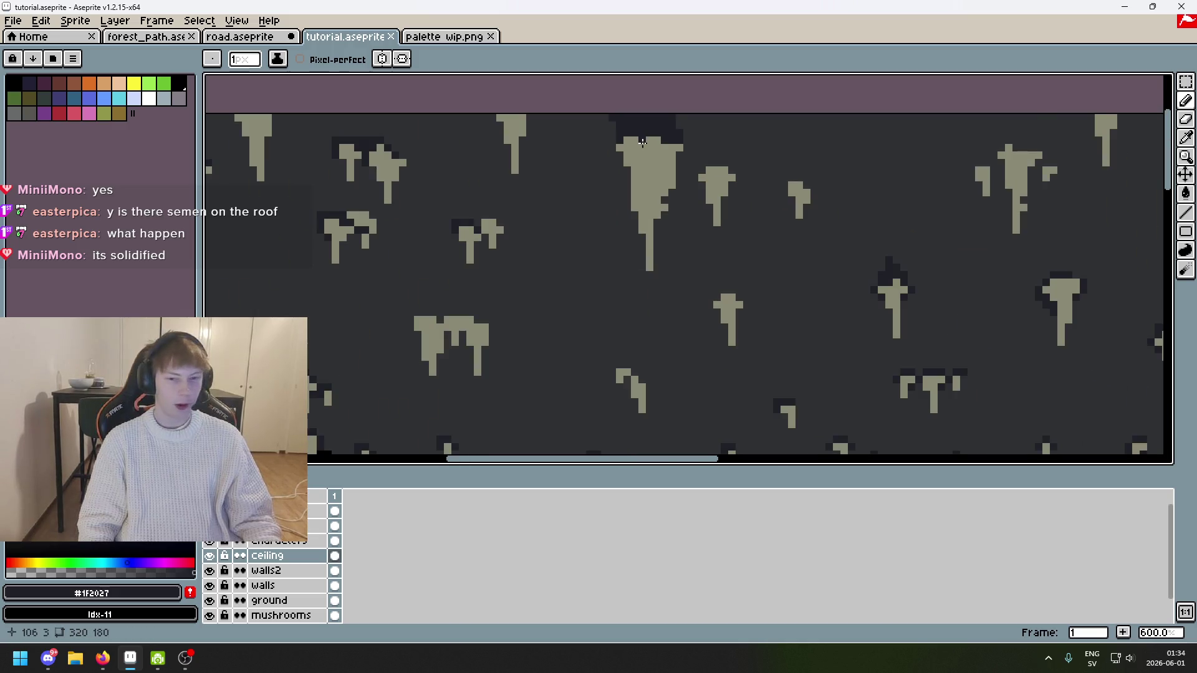
scroll(607, 106, up, 7)
scroll(499, 125, down, 5)
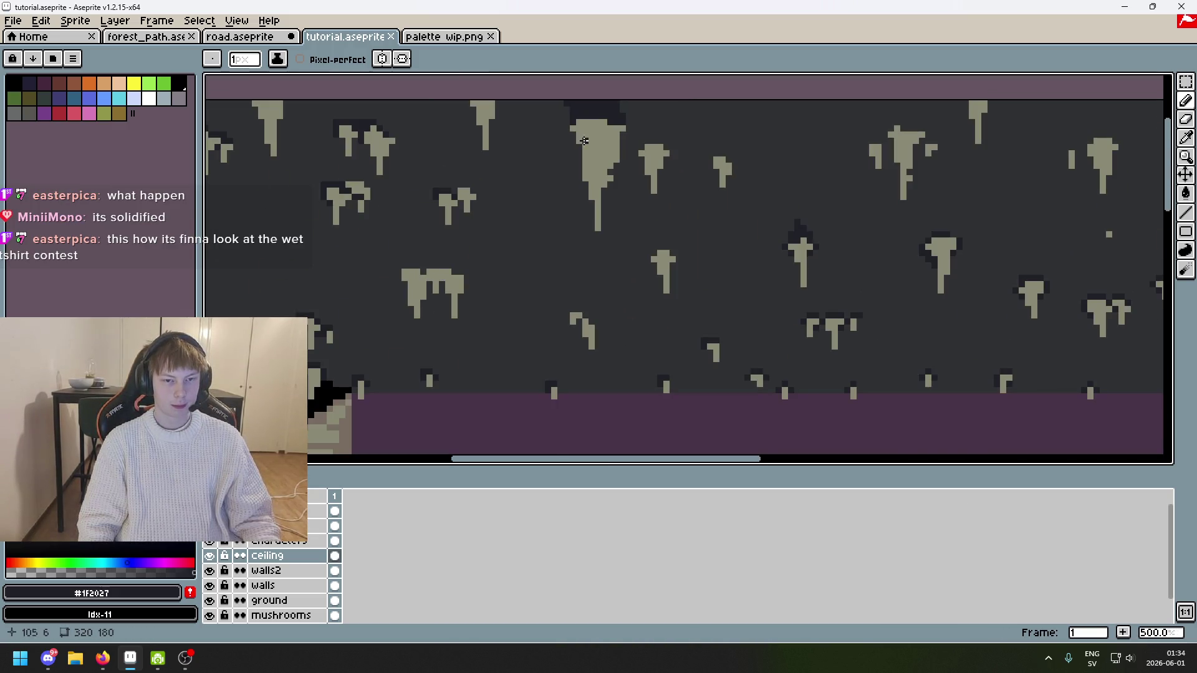
scroll(649, 124, up, 4)
scroll(639, 147, down, 2)
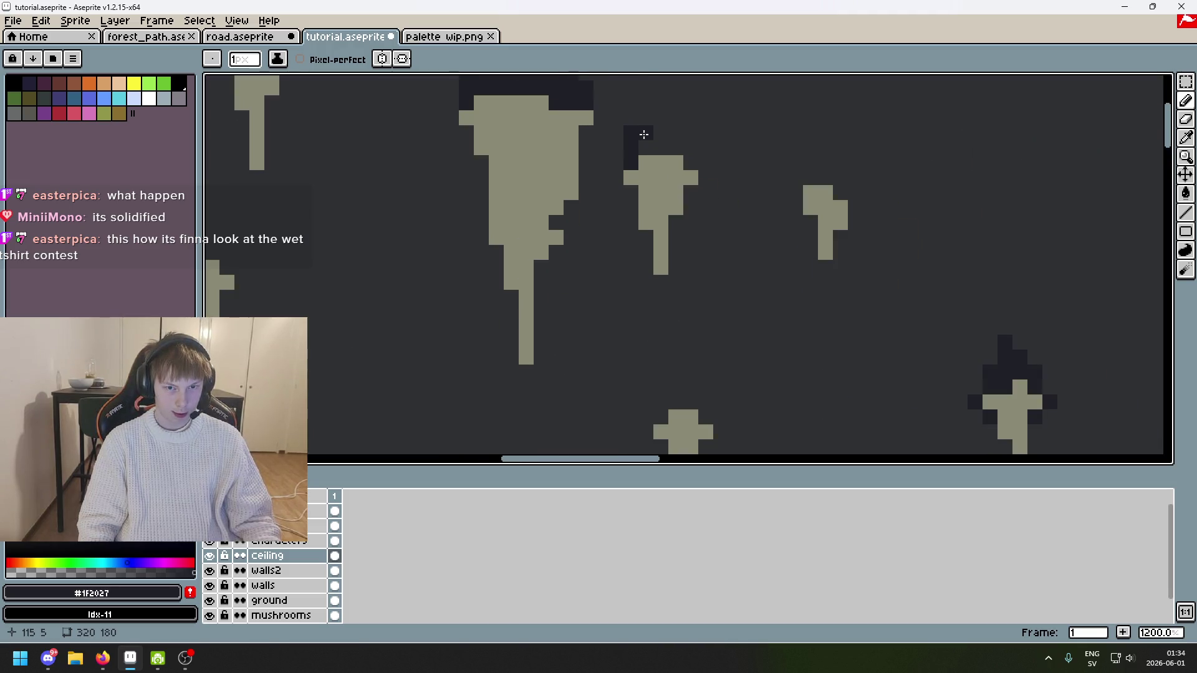
key(ctrl+z)
click(643, 148)
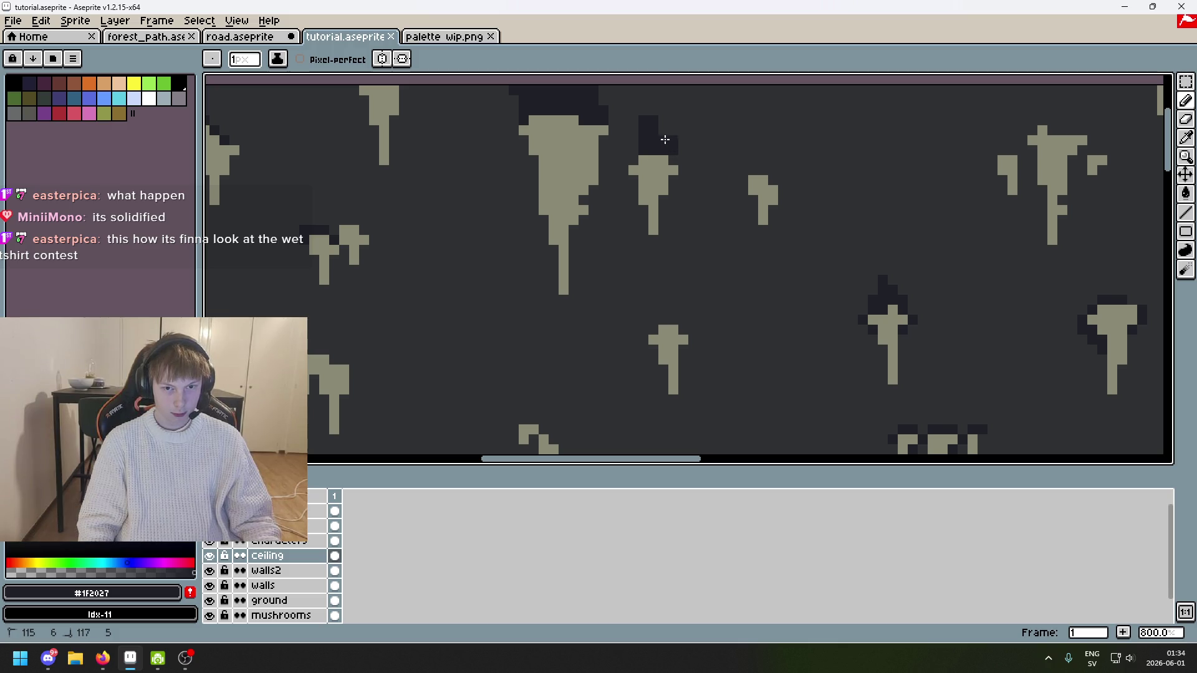
drag(672, 161, 673, 141)
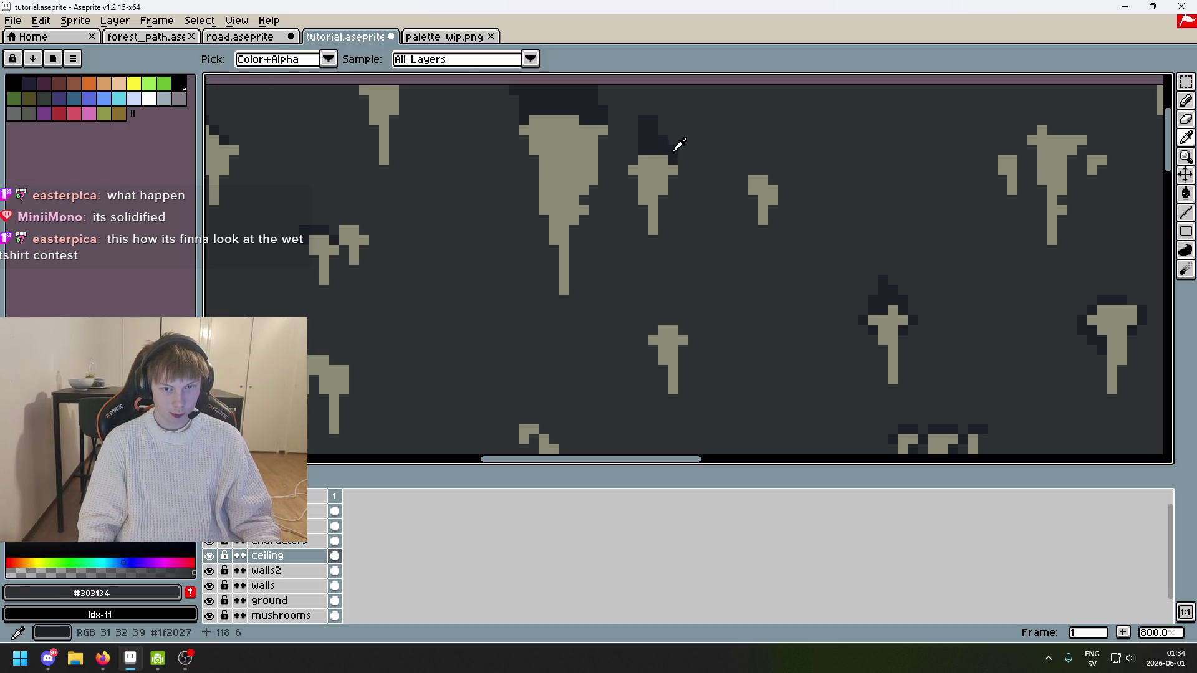
scroll(645, 142, up, 2)
drag(632, 152, 636, 171)
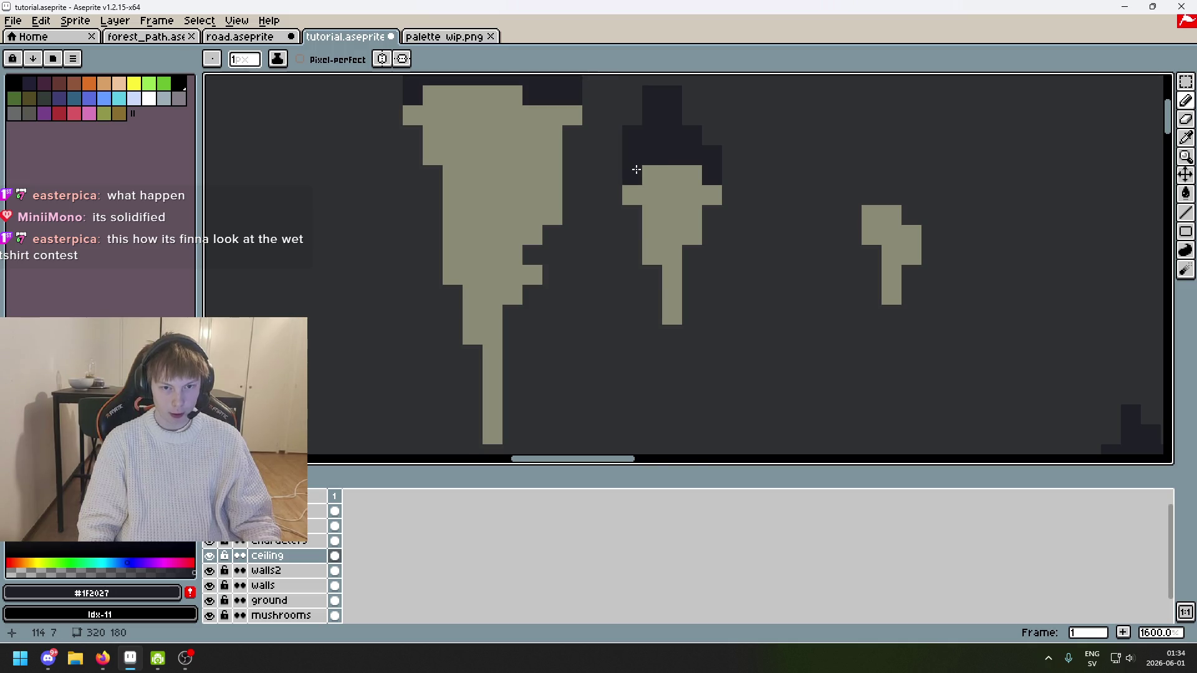
scroll(669, 182, down, 2)
key(ctrl+z)
Step: Paint a dark shadow column above another small stalactite and save tutorial.aseprite again
scroll(668, 182, down, 1)
scroll(644, 177, up, 4)
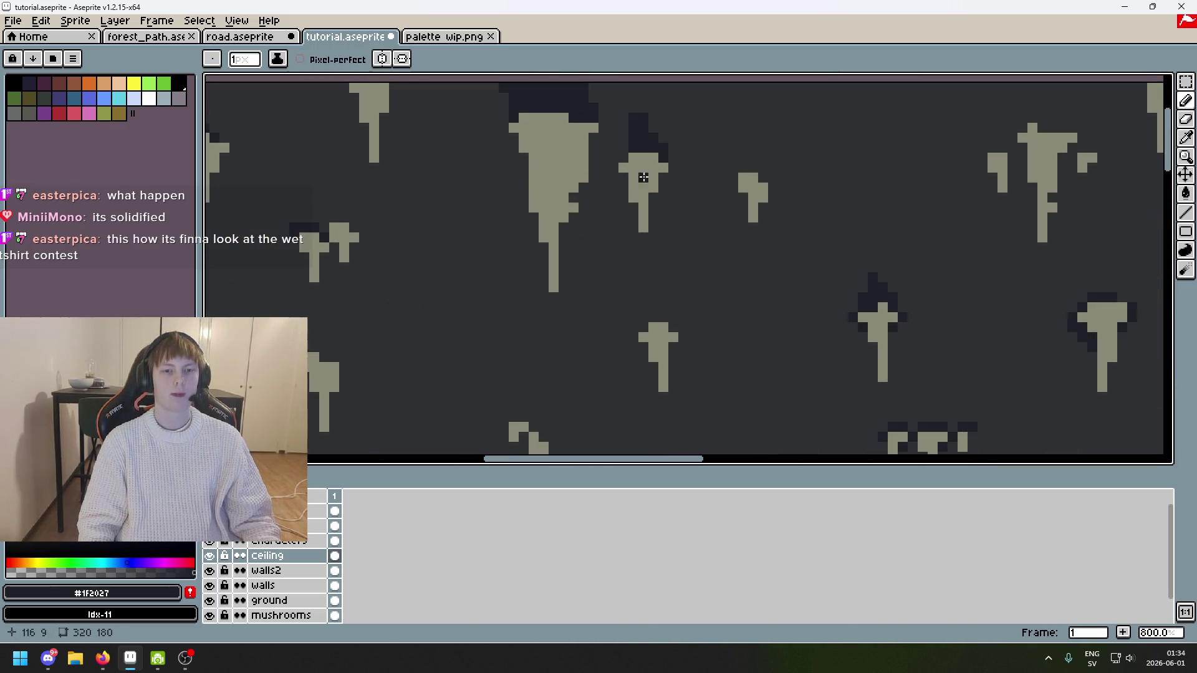
drag(619, 150, 623, 129)
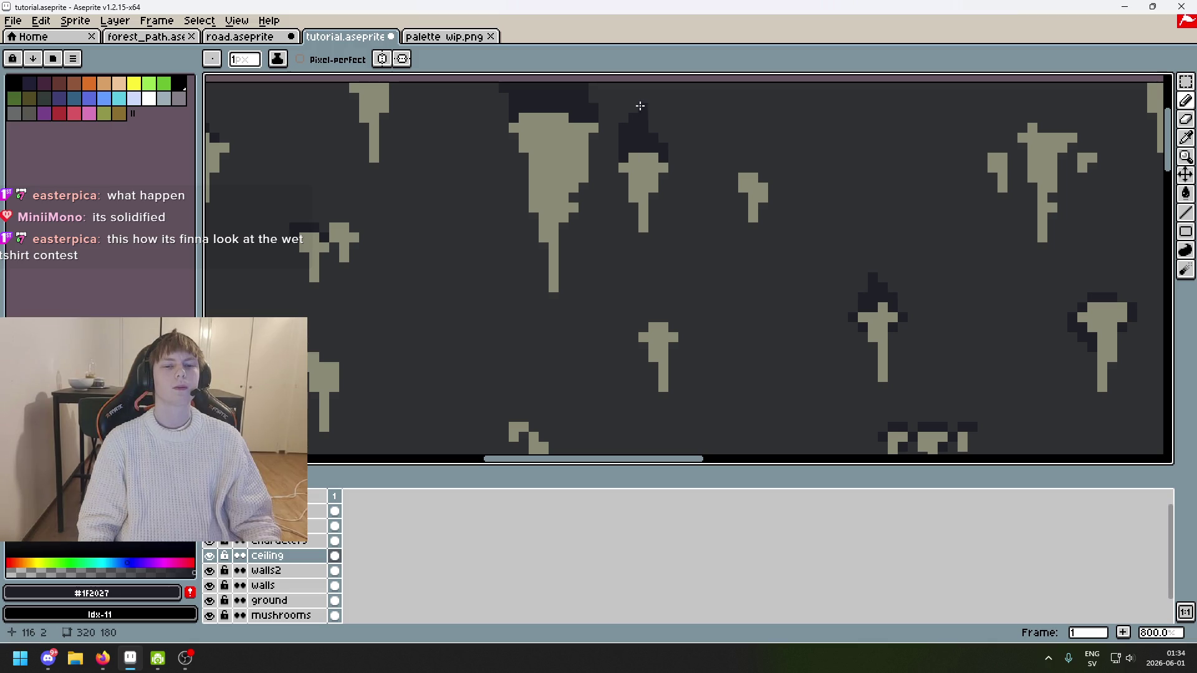
scroll(638, 96, down, 4)
scroll(671, 143, up, 1)
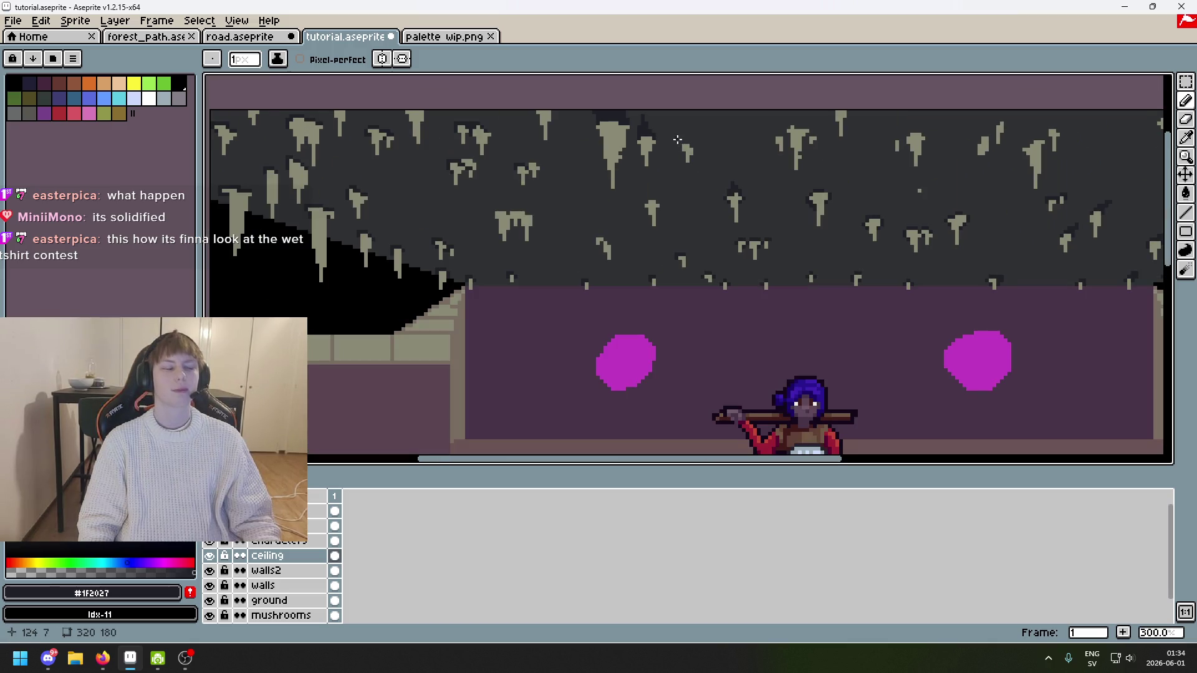
key(ctrl+s)
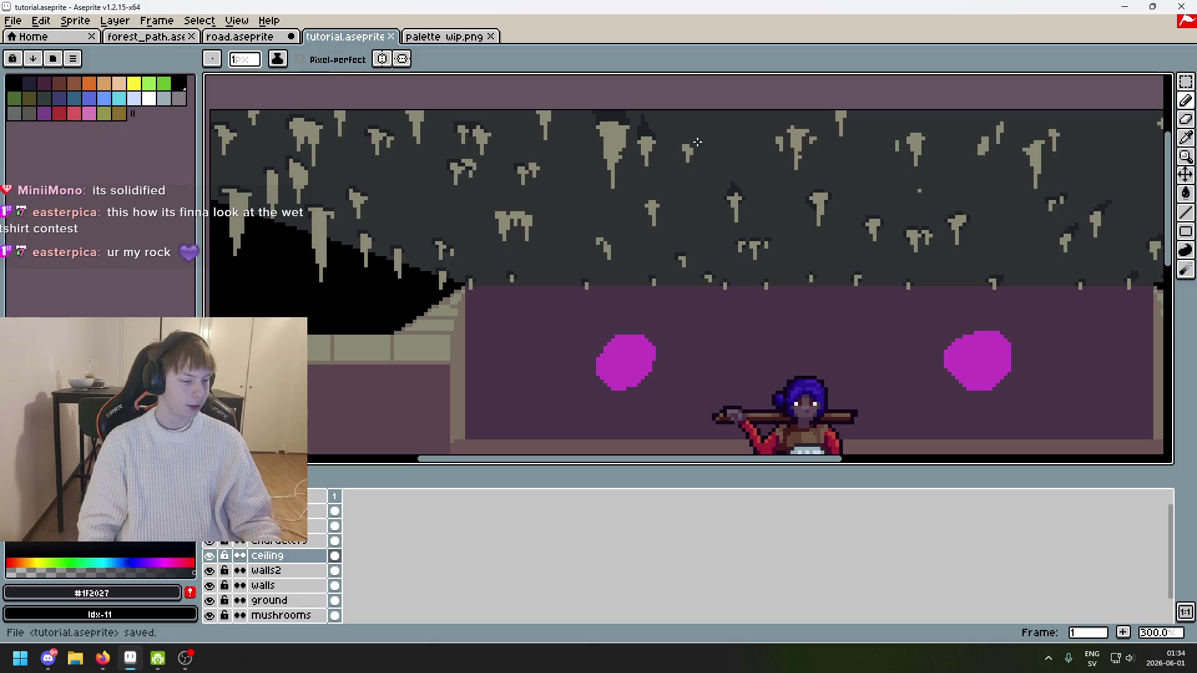
scroll(667, 138, up, 4)
scroll(662, 137, up, 3)
scroll(642, 164, down, 7)
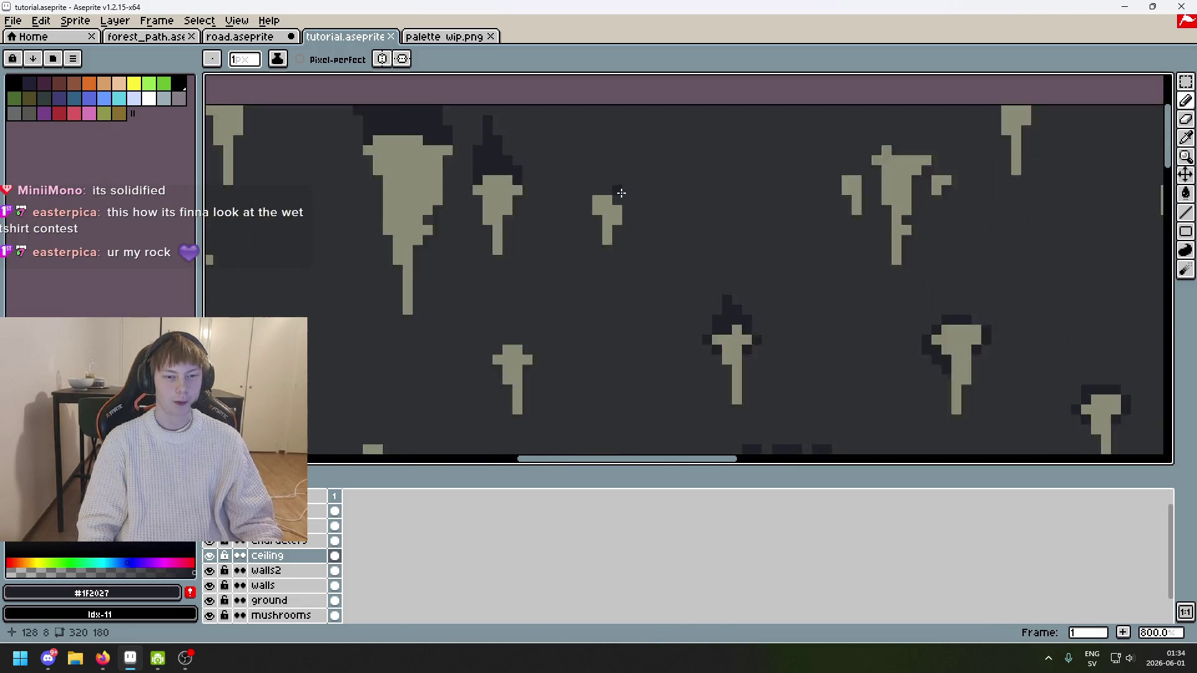
scroll(640, 182, up, 6)
scroll(628, 166, down, 5)
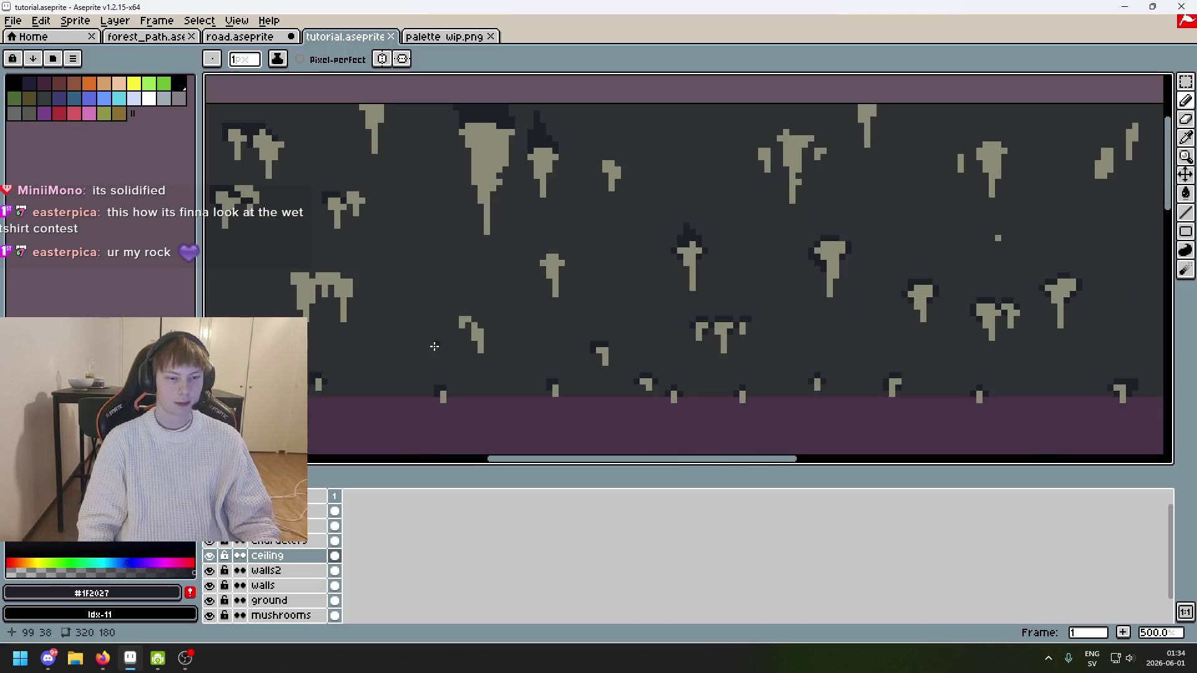
Step: Unhide the lines layer and paint #1F2027 shadow pixels above the first stalactites
click(208, 512)
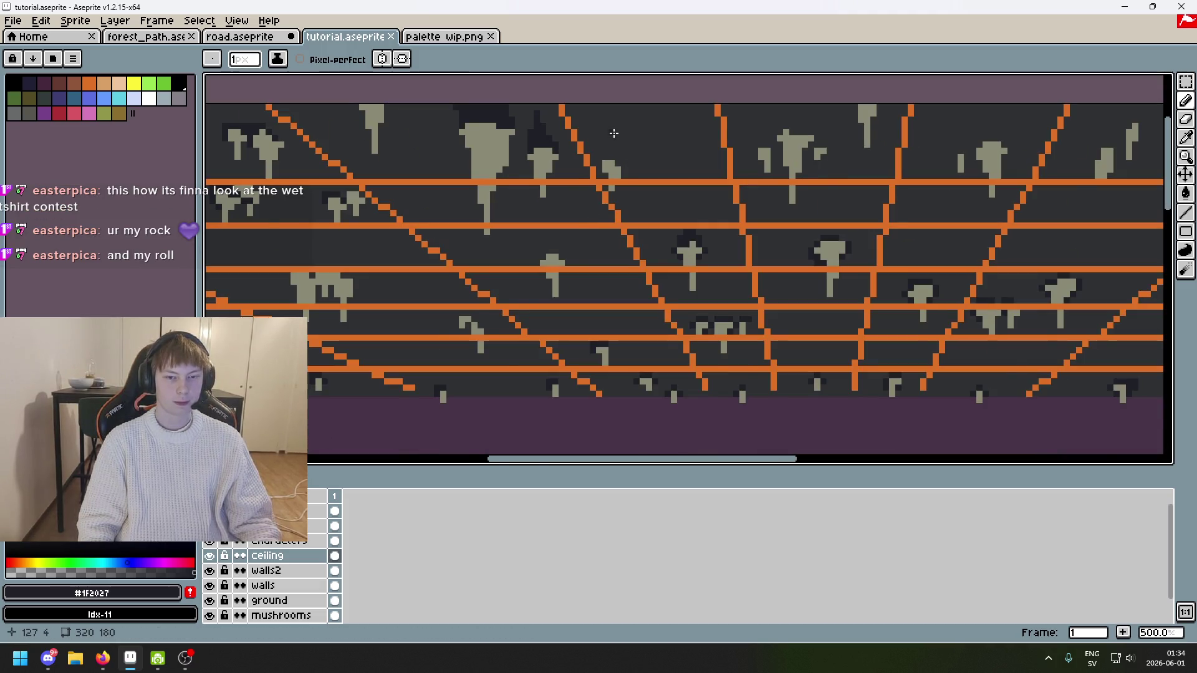
scroll(615, 186, up, 4)
mouse_move(577, 191)
mouse_down()
mouse_move(614, 176)
mouse_move(572, 125)
mouse_move(572, 163)
mouse_up()
scroll(590, 159, up, 1)
key(ctrl+z)
click(592, 116)
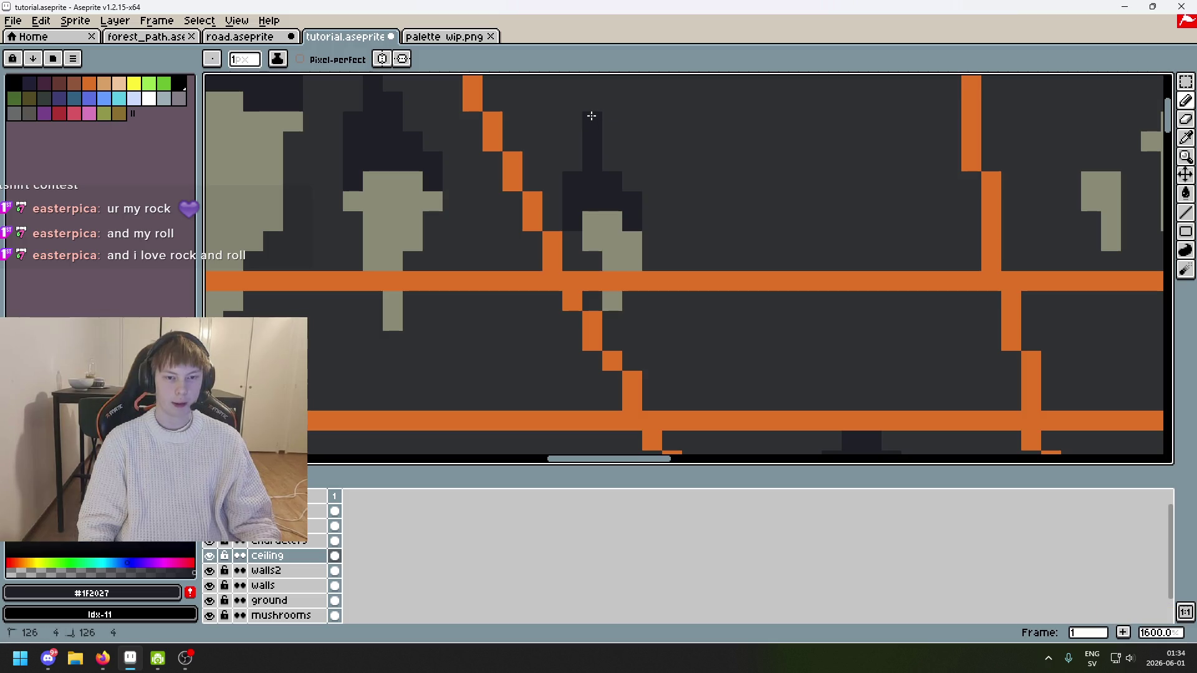
click(632, 182)
Step: Try several #1F2027 shadow strokes above the next stalactite, undoing each misplaced one
scroll(643, 164, down, 5)
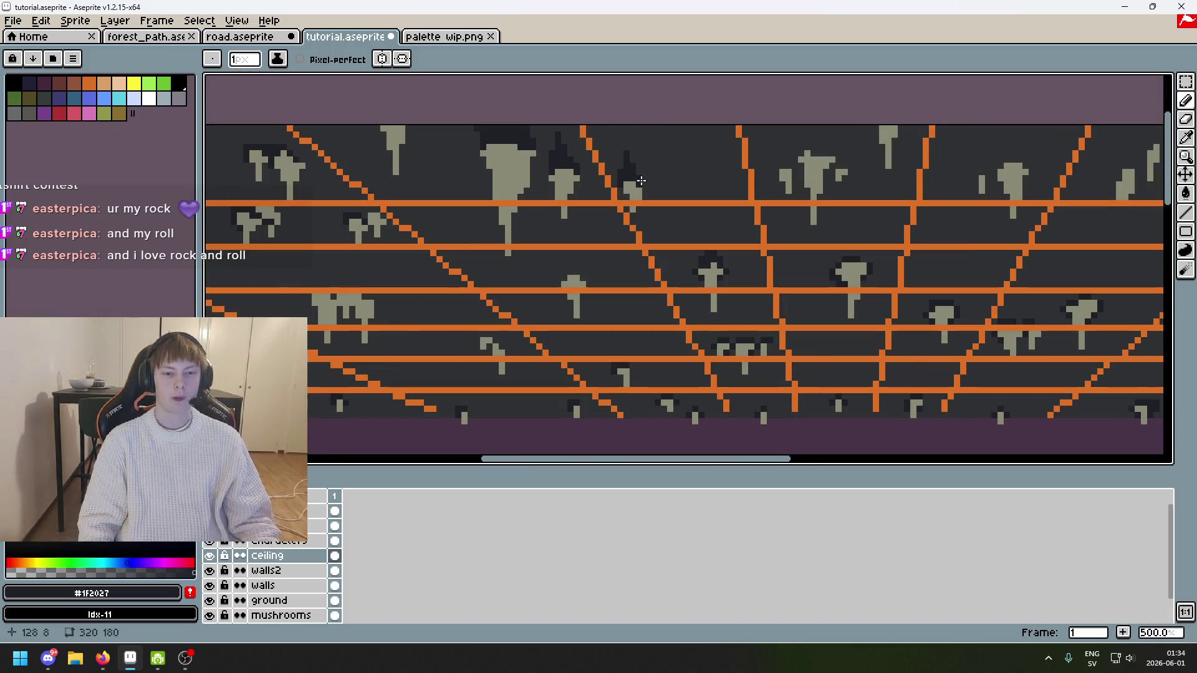
scroll(711, 178, up, 6)
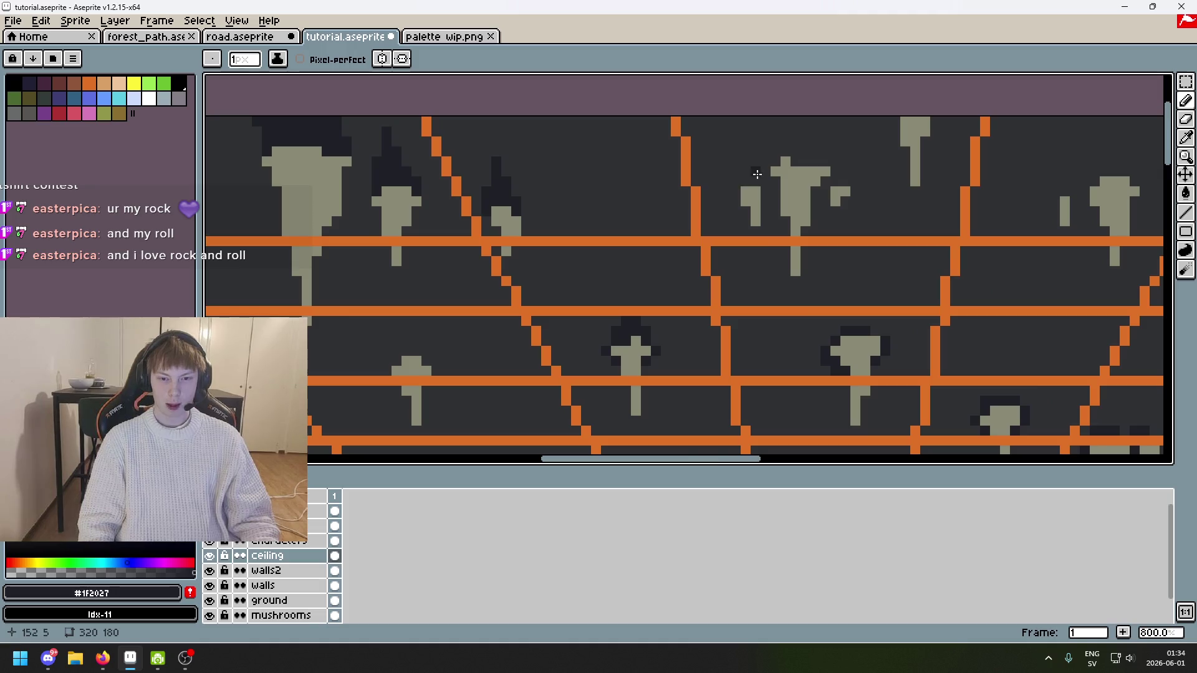
mouse_move(720, 179)
mouse_down()
mouse_move(717, 212)
mouse_move(775, 174)
mouse_move(755, 174)
mouse_move(778, 195)
mouse_move(762, 114)
mouse_move(754, 175)
mouse_move(709, 208)
mouse_up()
key(ctrl+z)
key(ctrl+z)
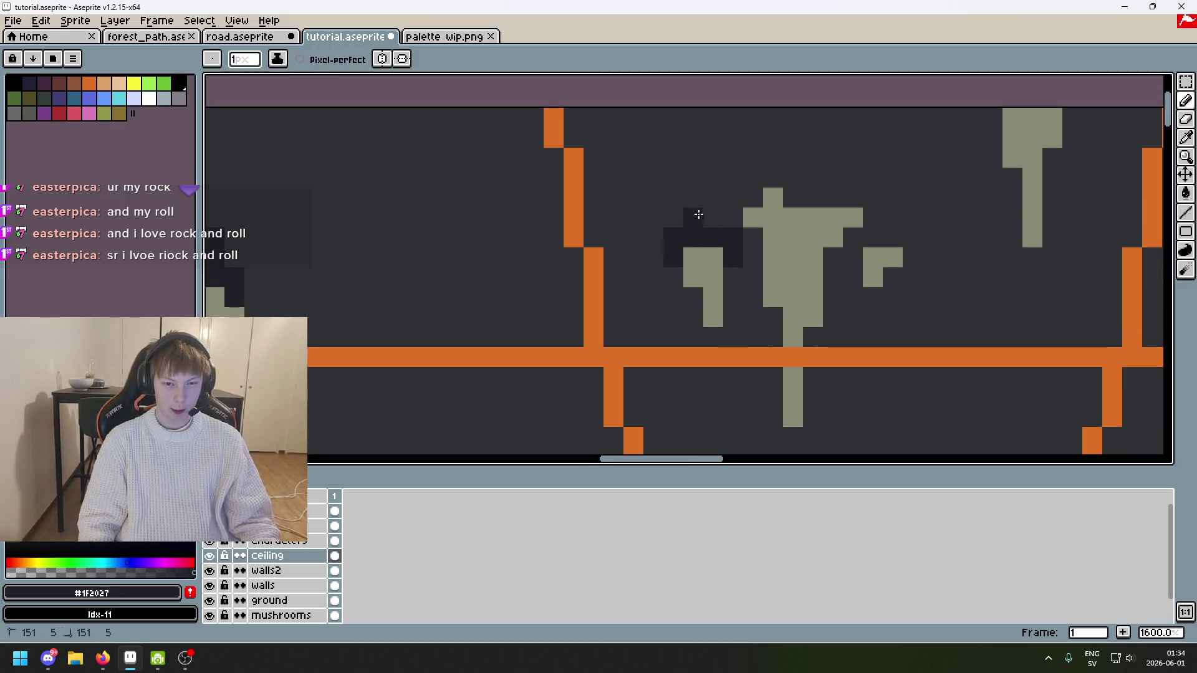
shift+click(704, 226)
key(ctrl+z)
mouse_move(711, 153)
mouse_down()
mouse_move(698, 206)
mouse_move(726, 142)
mouse_up()
key(ctrl+z)
mouse_move(717, 193)
mouse_down()
mouse_move(722, 222)
mouse_move(727, 137)
mouse_up()
scroll(727, 136, down, 5)
scroll(772, 144, down, 1)
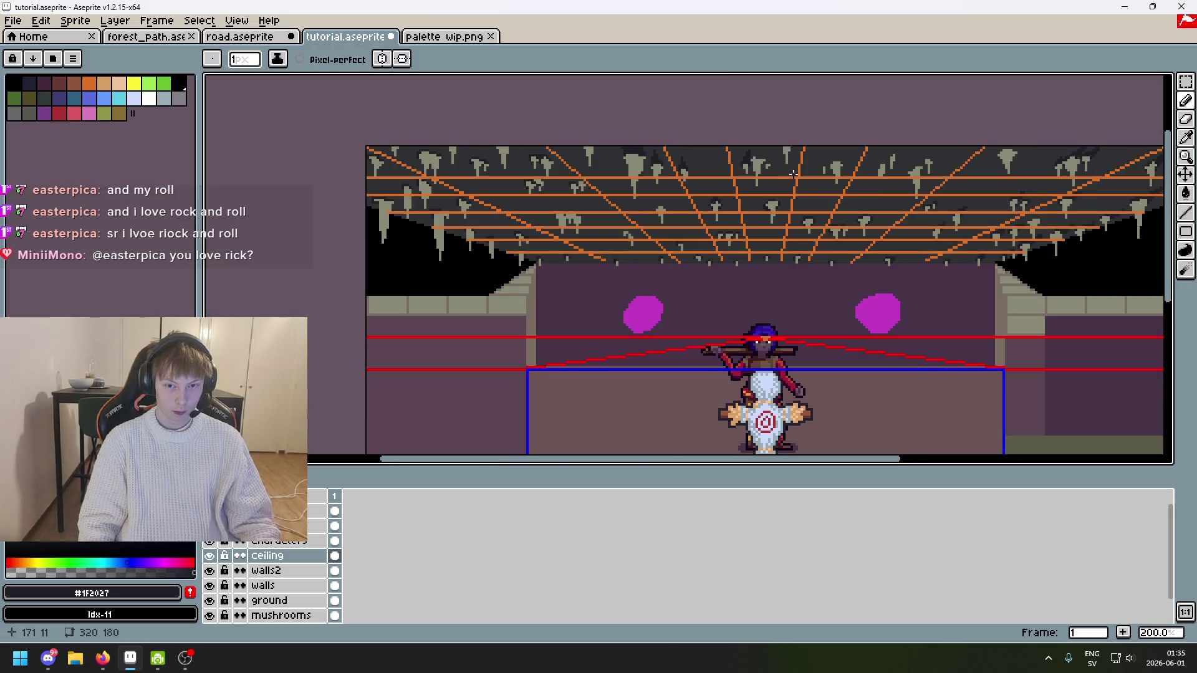
key(ctrl+z)
Step: Draw a thin #1F2027 shadow strip from a small stalactite up to the ceiling's top edge
scroll(699, 192, up, 2)
scroll(698, 192, up, 3)
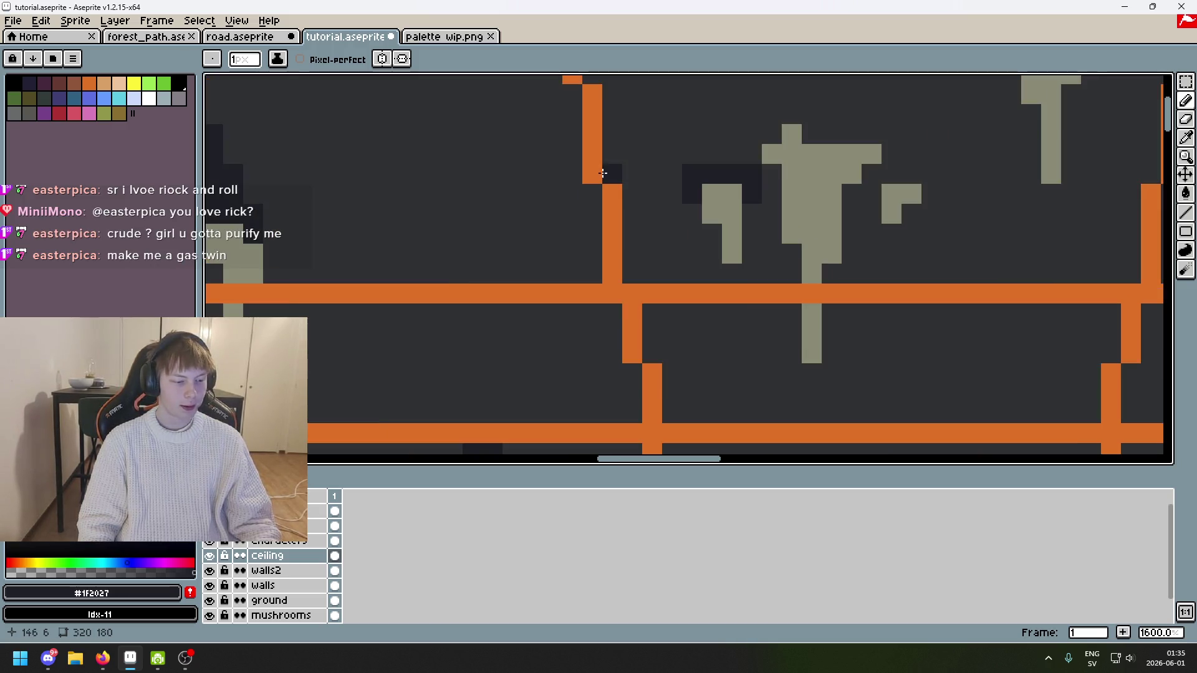
scroll(591, 197, up, 3)
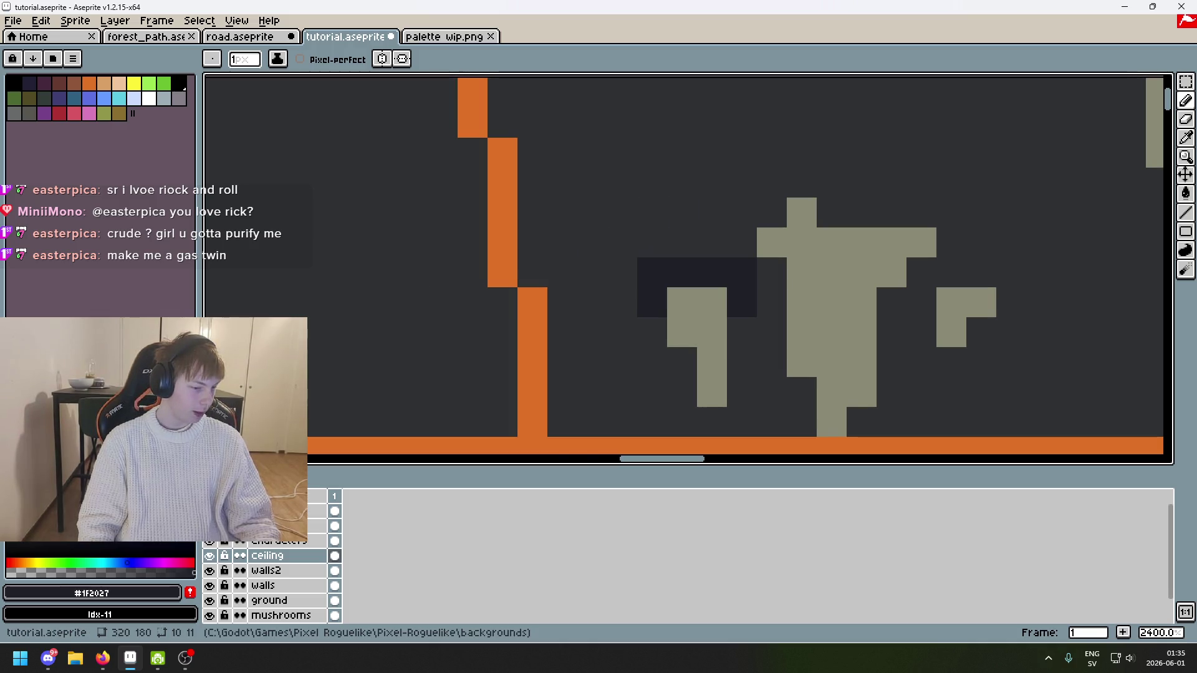
mouse_move(712, 199)
mouse_down()
mouse_move(690, 155)
mouse_move(711, 158)
mouse_up()
shift+click(718, 242)
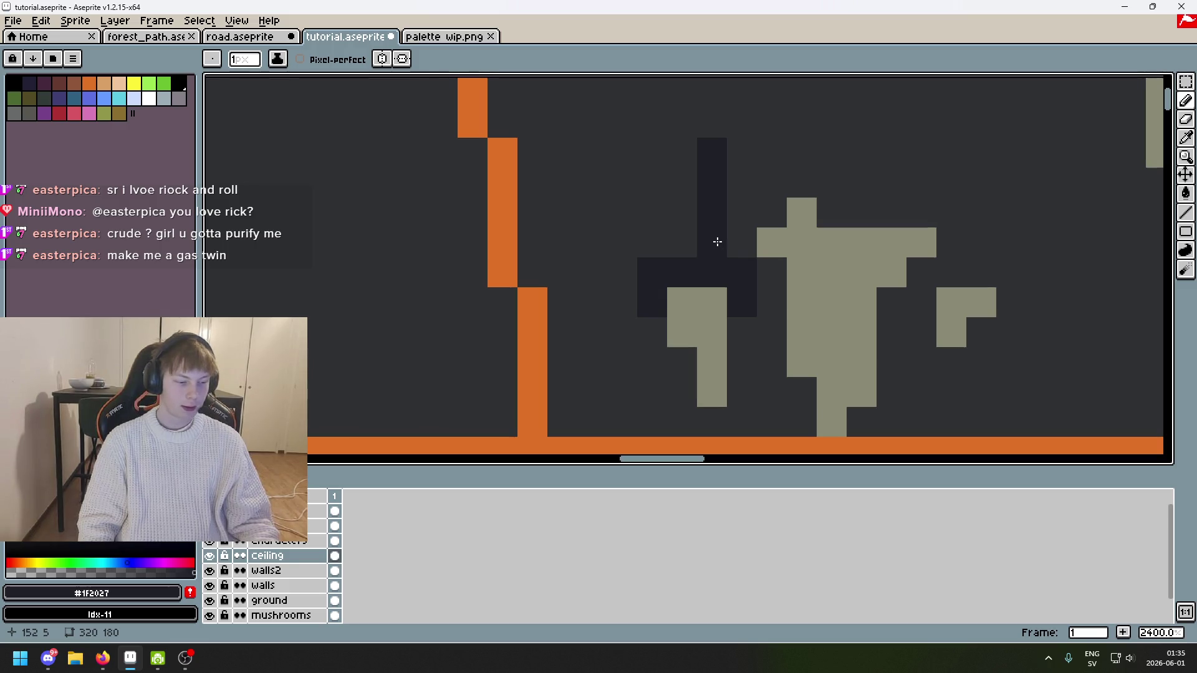
key(ctrl+z)
shift+click(690, 144)
key(ctrl+z)
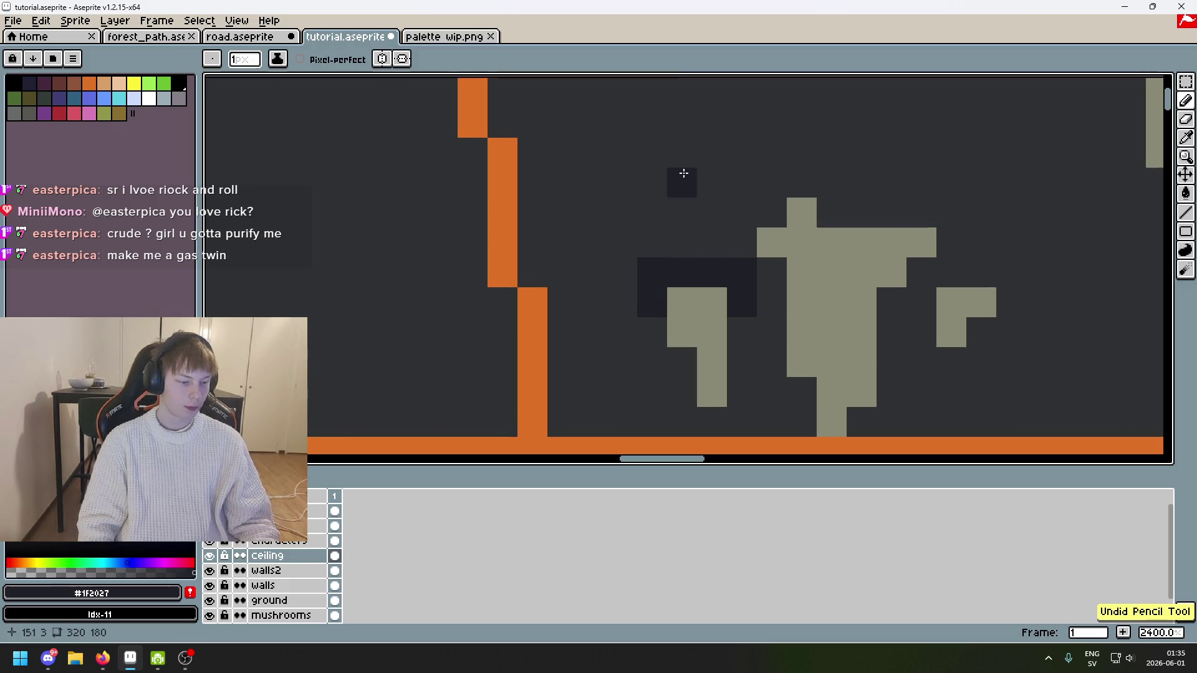
mouse_move(683, 124)
mouse_down()
mouse_move(684, 243)
mouse_move(666, 201)
mouse_up()
scroll(692, 234, right, 2)
click(667, 236)
scroll(643, 238, down, 7)
mouse_move(728, 102)
mouse_down()
mouse_move(733, 84)
mouse_move(725, 216)
mouse_up()
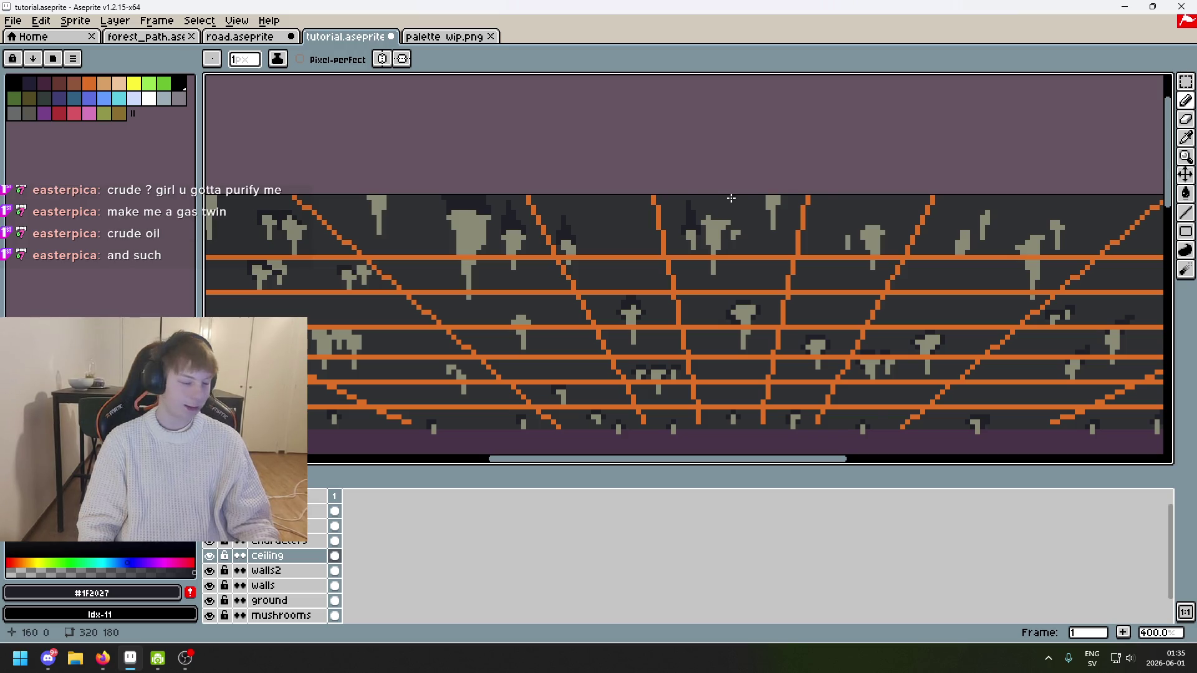
Step: Redraw a vertical dark shadow column above the small central stalactite after undoing failed attempts
scroll(732, 198, up, 7)
mouse_move(702, 258)
mouse_down()
mouse_move(703, 164)
mouse_move(697, 256)
mouse_move(685, 235)
mouse_move(676, 260)
mouse_move(626, 259)
mouse_move(582, 318)
mouse_move(630, 374)
mouse_move(620, 193)
mouse_up()
key(ctrl+z)
key(ctrl+z)
scroll(623, 299, down, 5)
scroll(642, 300, up, 5)
key(ctrl+z)
key(ctrl+z)
scroll(622, 266, down, 6)
scroll(624, 282, up, 3)
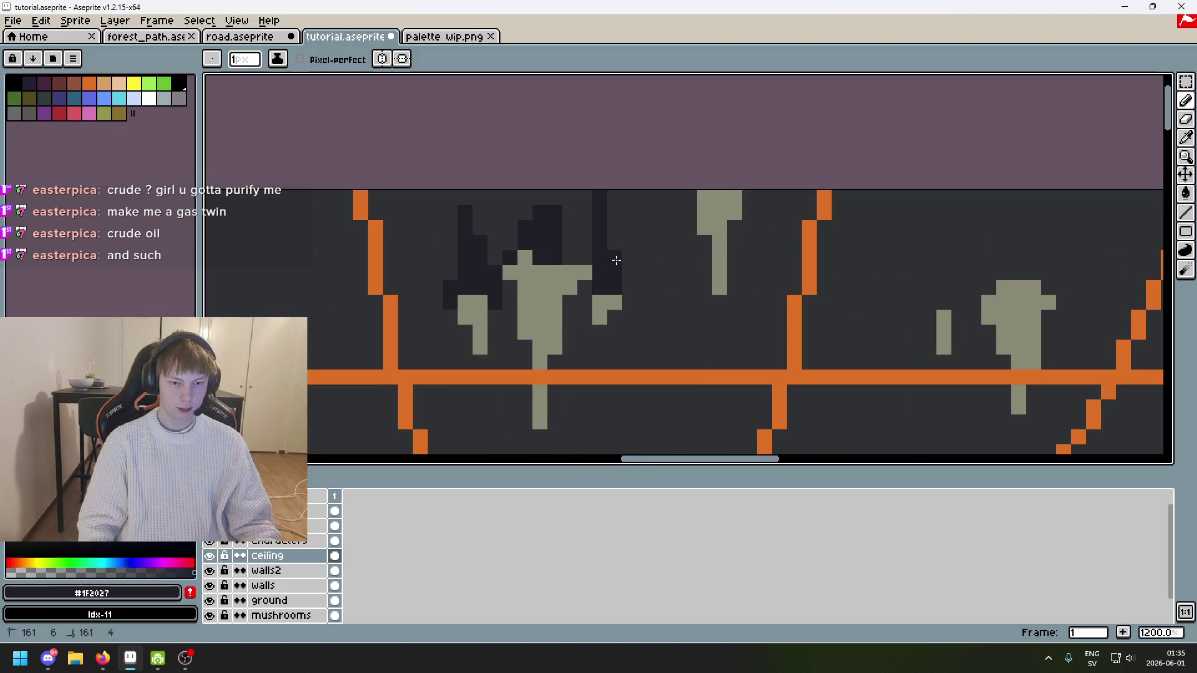
key(ctrl+z)
mouse_move(614, 282)
mouse_down()
mouse_move(616, 235)
mouse_move(579, 254)
mouse_move(605, 273)
mouse_up()
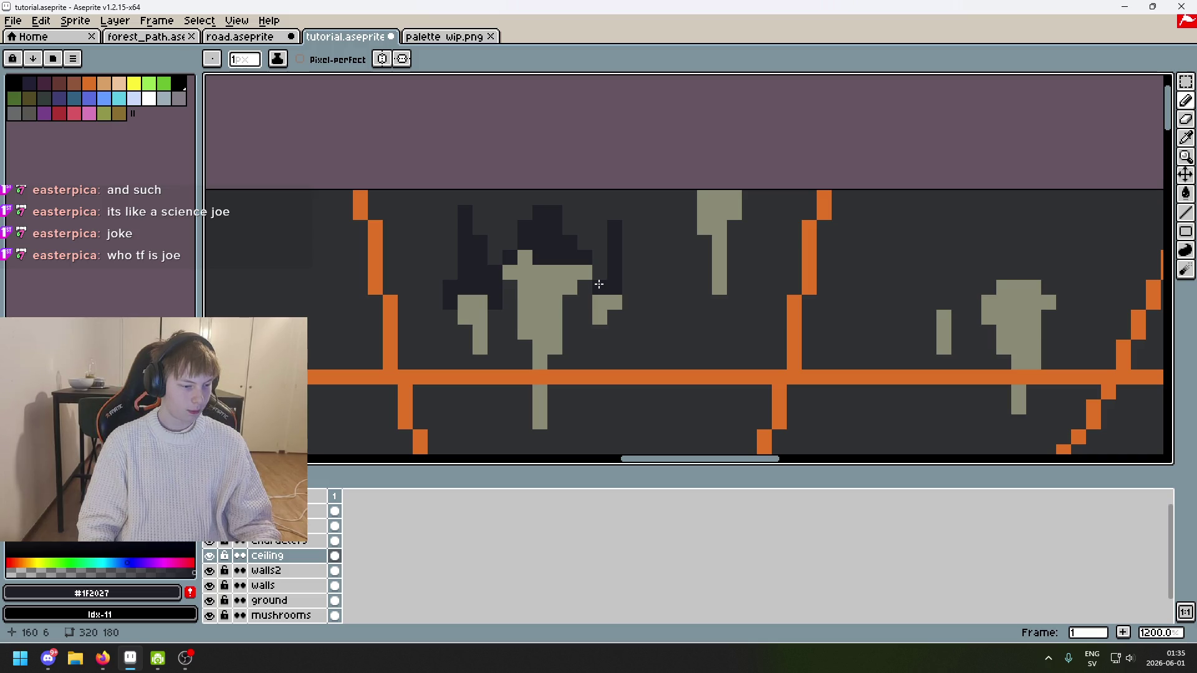
Step: Add shadow pixels beside the stalactite, re-pick the dark colour, and save the file
scroll(608, 276, up, 1)
drag(596, 290, 595, 262)
scroll(597, 223, down, 3)
scroll(631, 169, up, 2)
scroll(637, 166, down, 6)
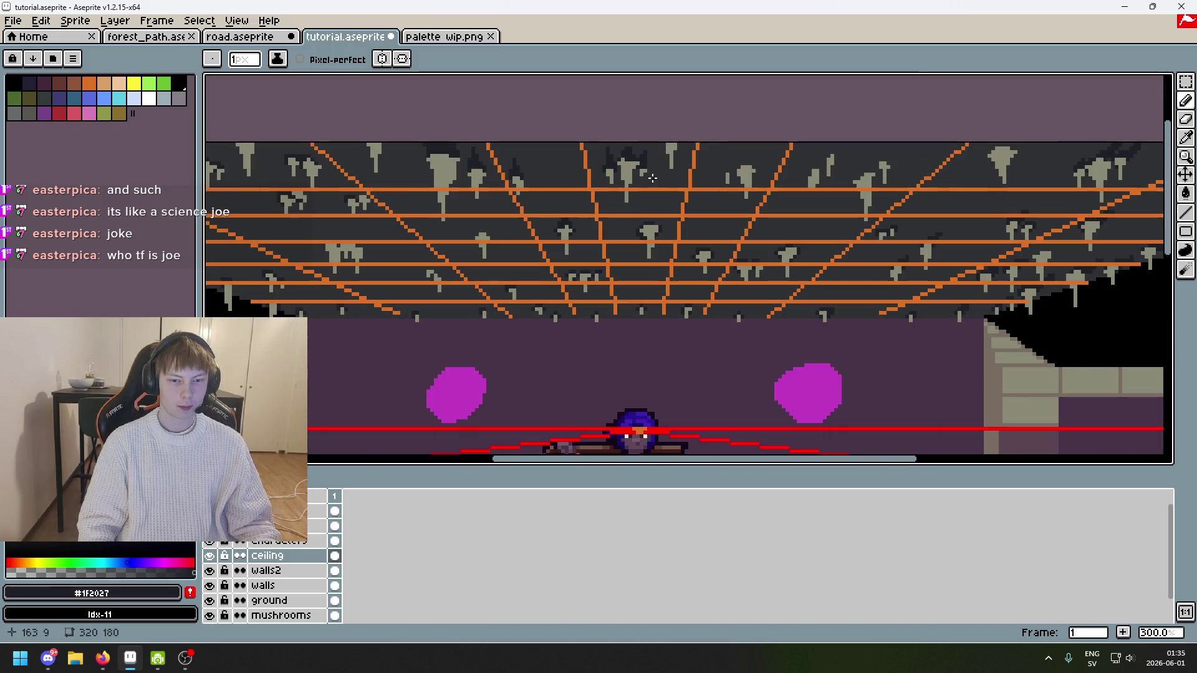
scroll(658, 183, up, 4)
alt+click(642, 115)
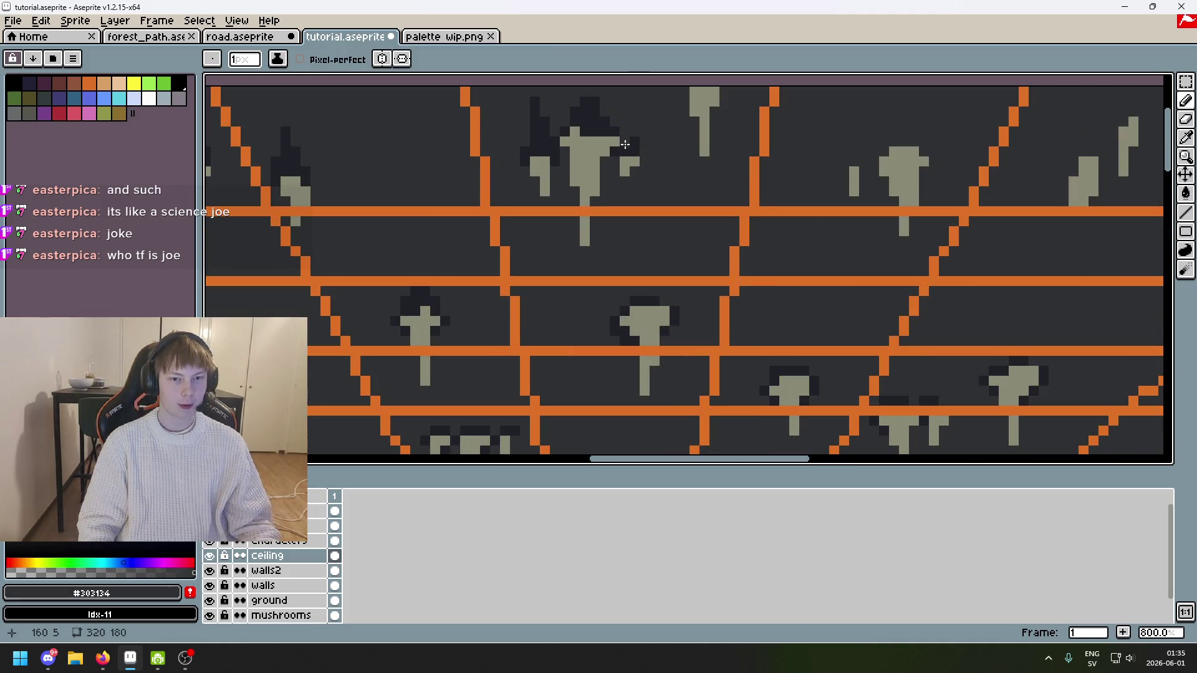
scroll(663, 278, down, 2)
scroll(649, 166, up, 4)
alt+click(648, 164)
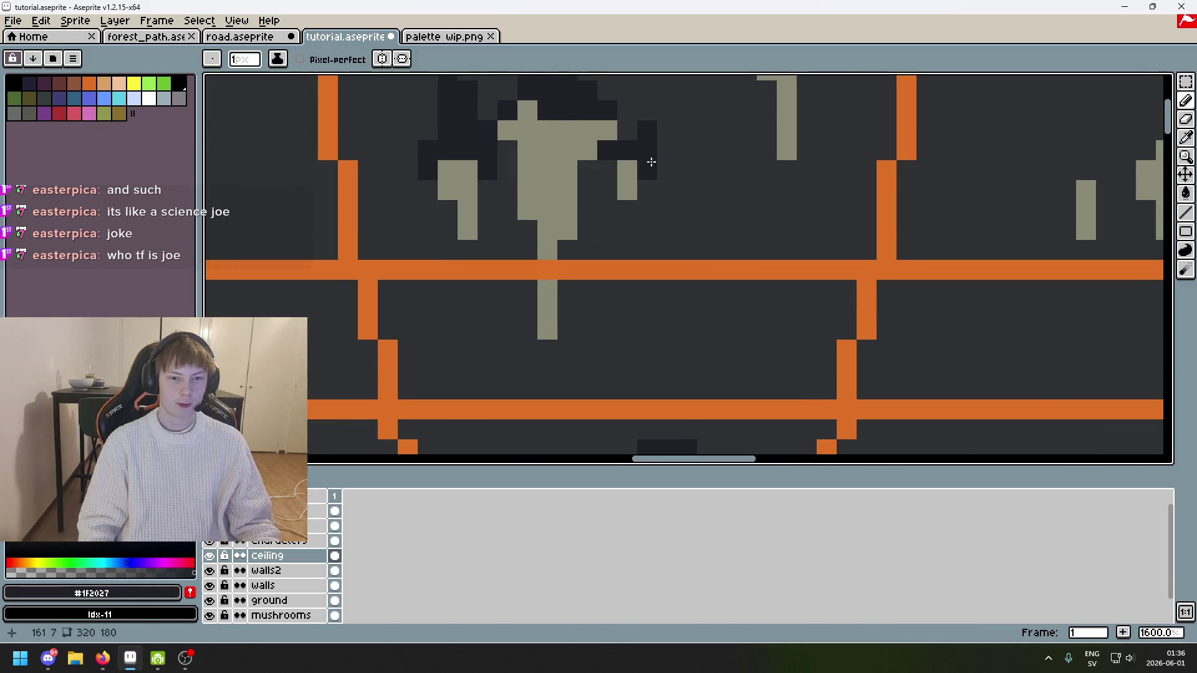
click(657, 211)
key(ctrl+z)
key(ctrl+s)
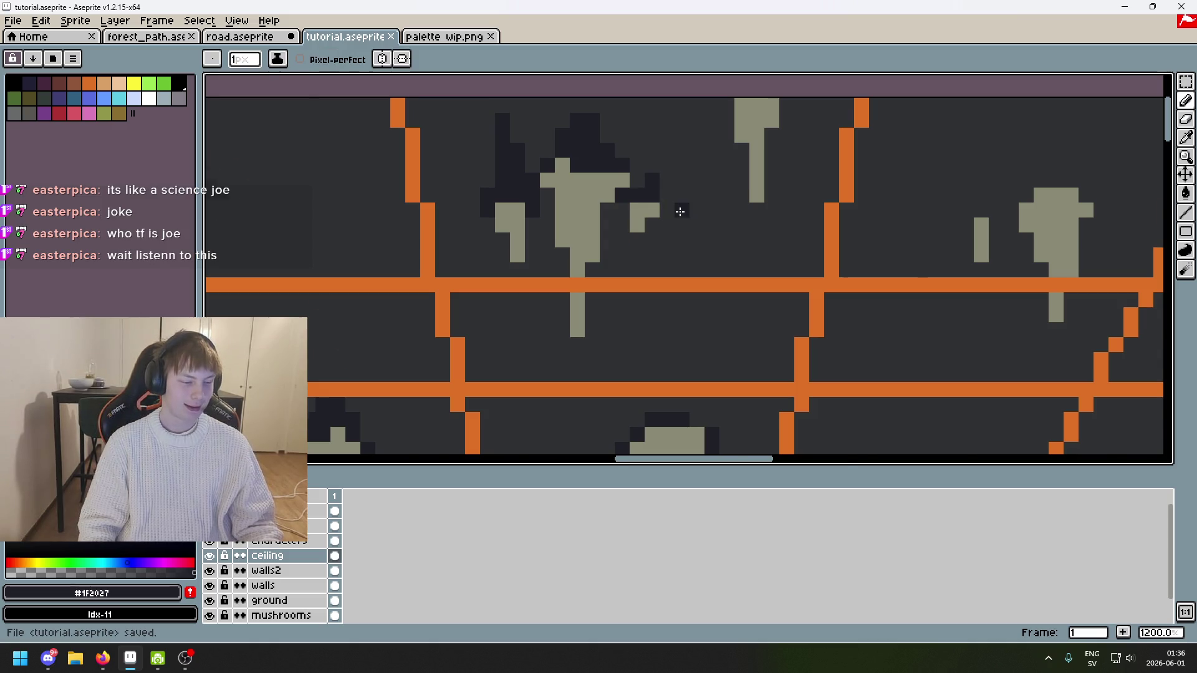
Step: Extend the stepped shadow with dark pixels and a short column above-left of the stalactite
scroll(682, 218, down, 5)
scroll(870, 195, up, 2)
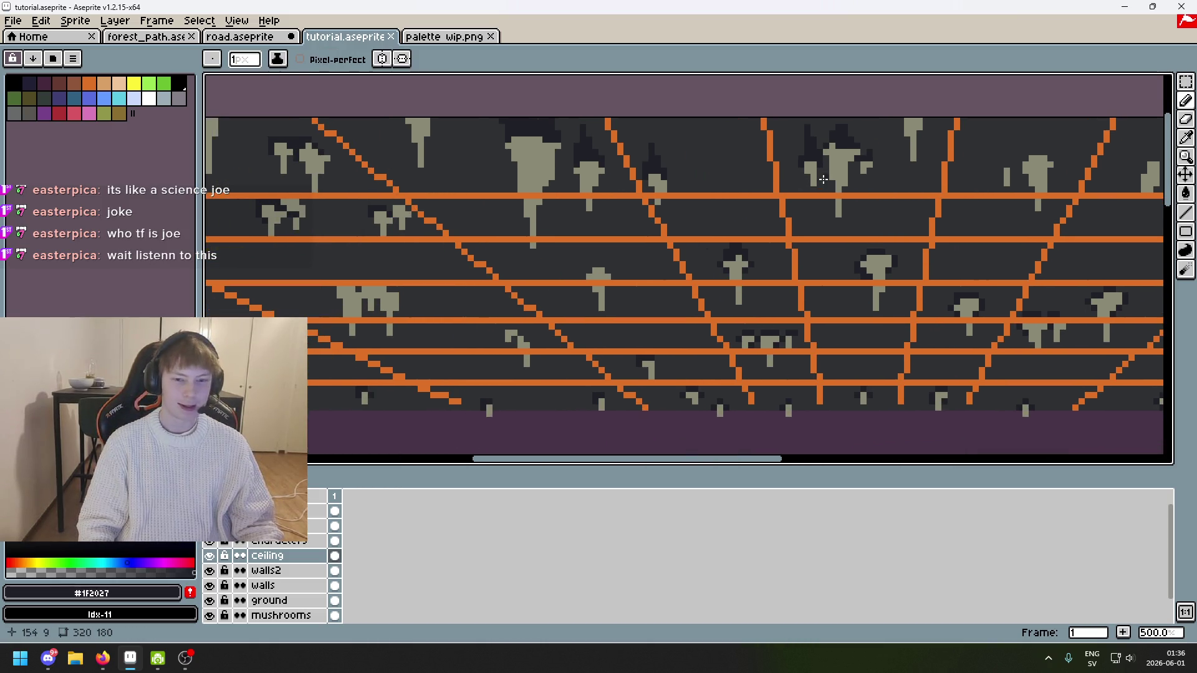
scroll(823, 179, up, 5)
click(673, 197)
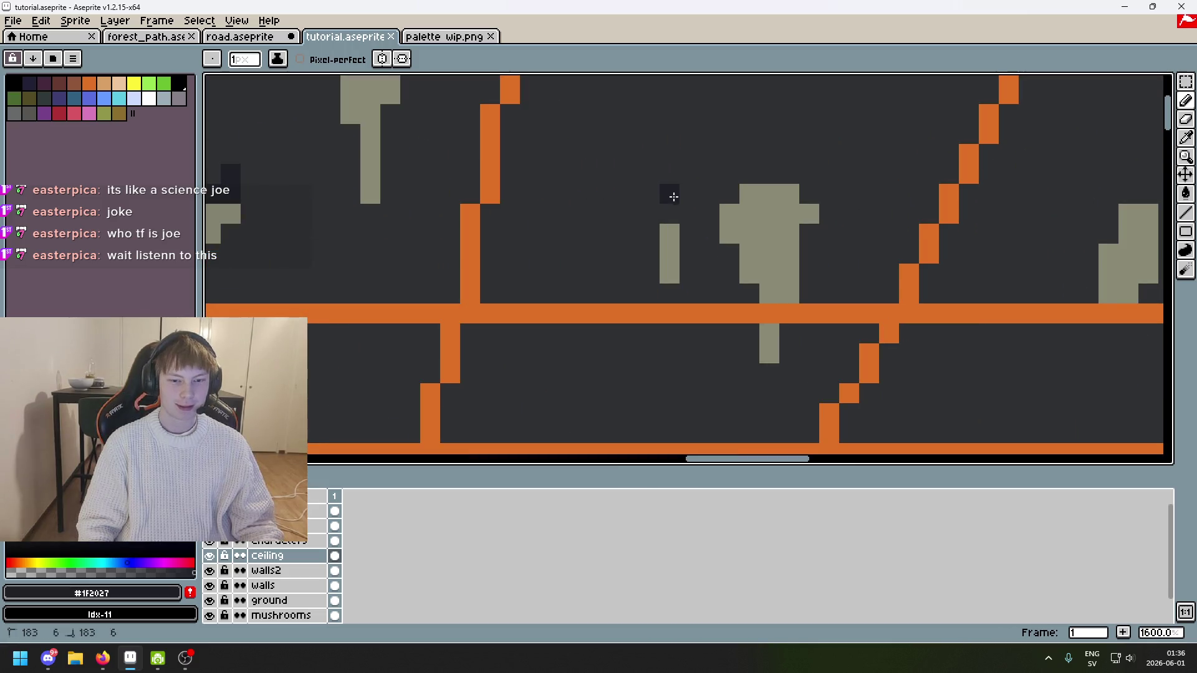
scroll(673, 197, down, 3)
scroll(674, 197, up, 3)
drag(691, 206, 684, 162)
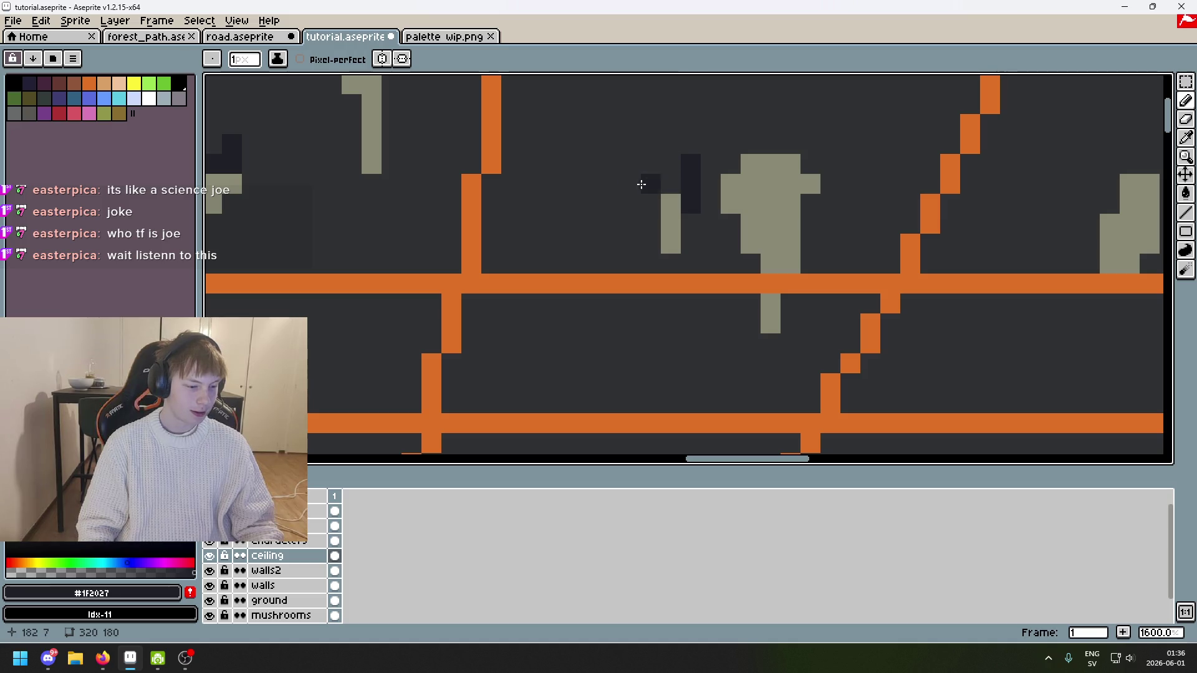
click(615, 191)
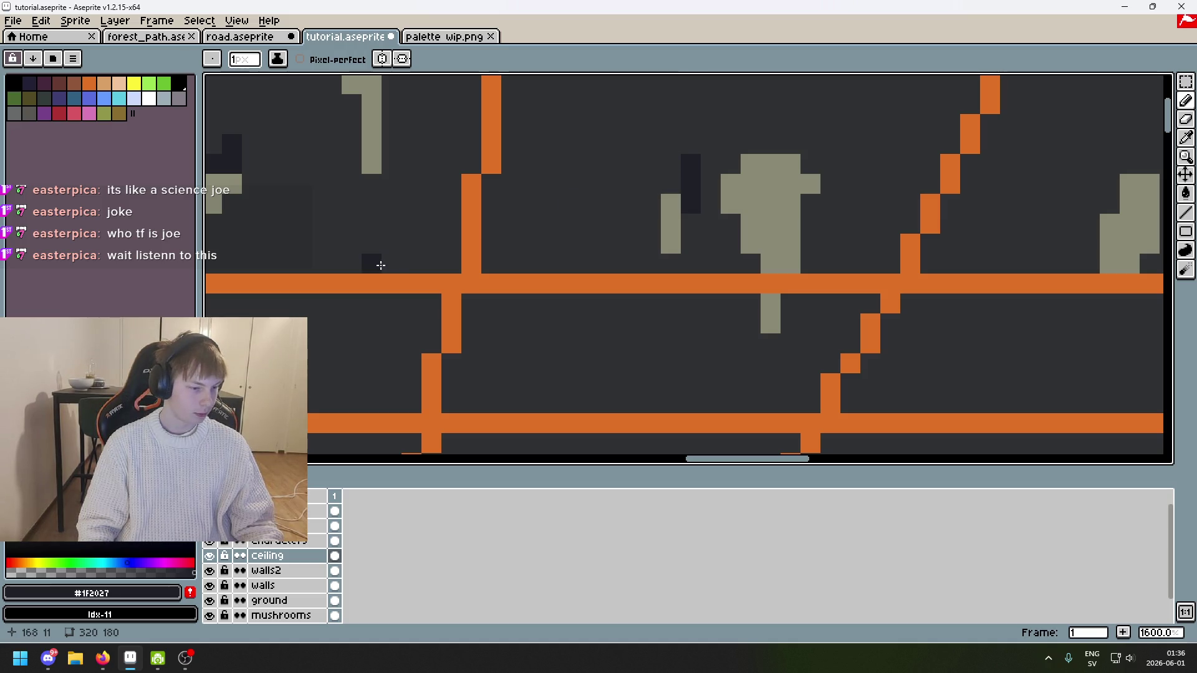
drag(650, 241, 535, 270)
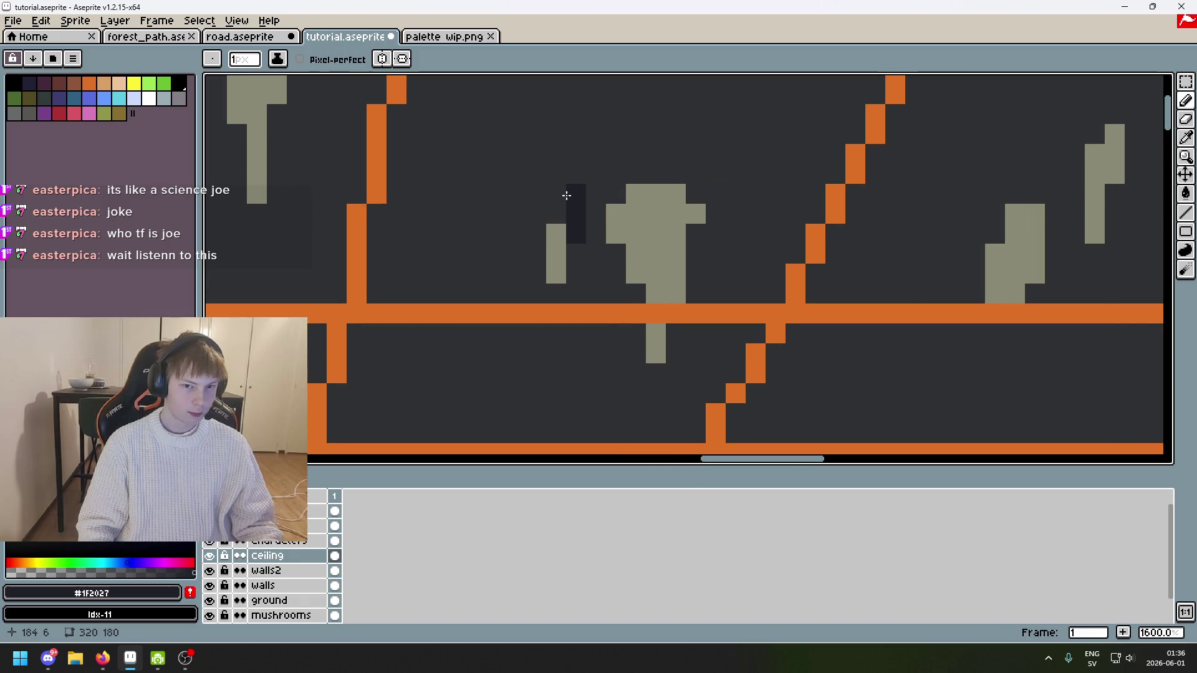
Step: Eyedrop #303134 from the ceiling, test a short Pencil stroke, and undo it
scroll(653, 153, down, 6)
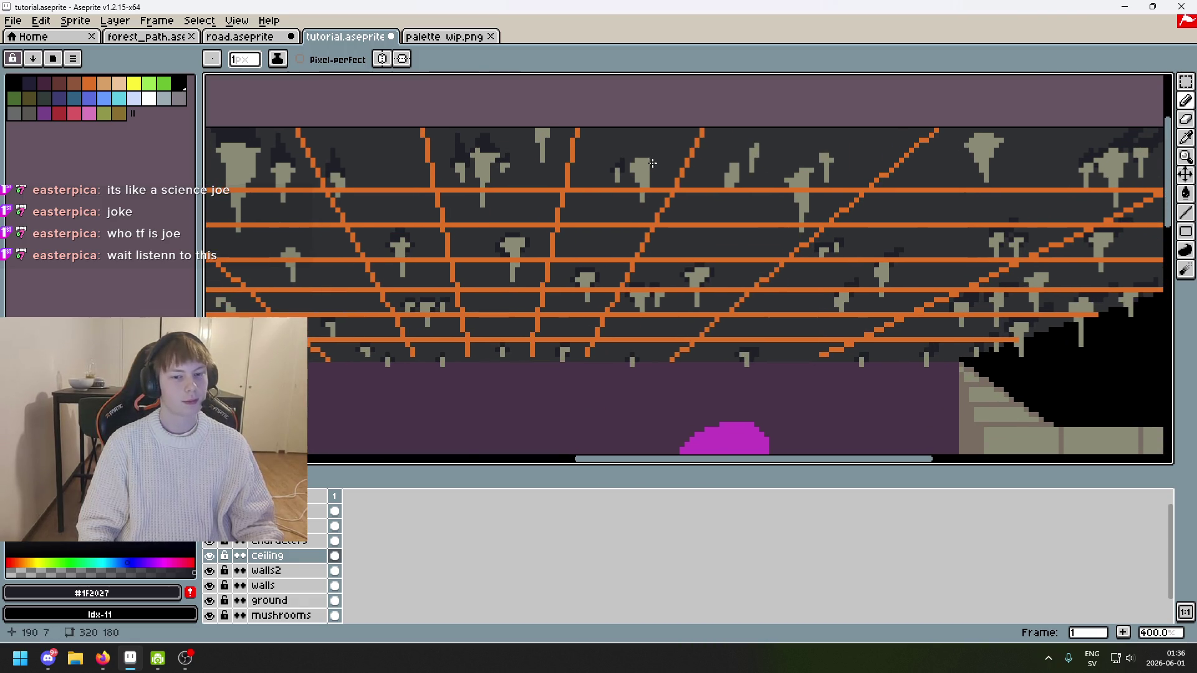
scroll(653, 164, down, 2)
scroll(653, 164, up, 8)
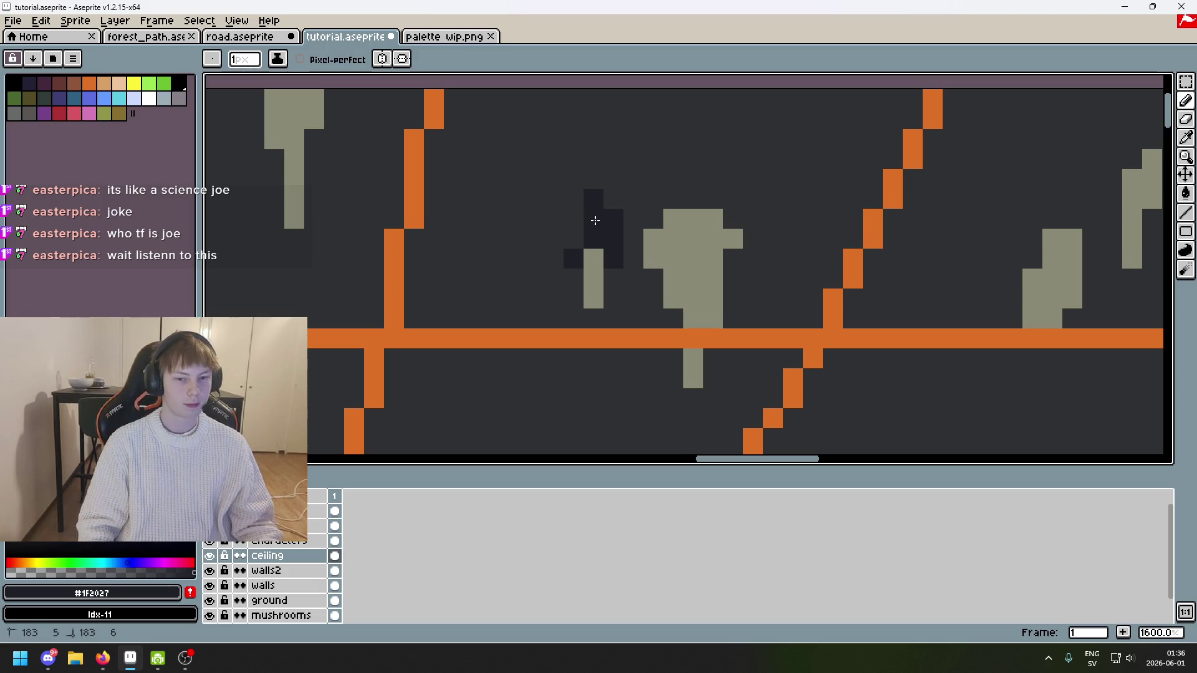
alt+click(626, 225)
drag(594, 220, 594, 237)
key(ctrl+z)
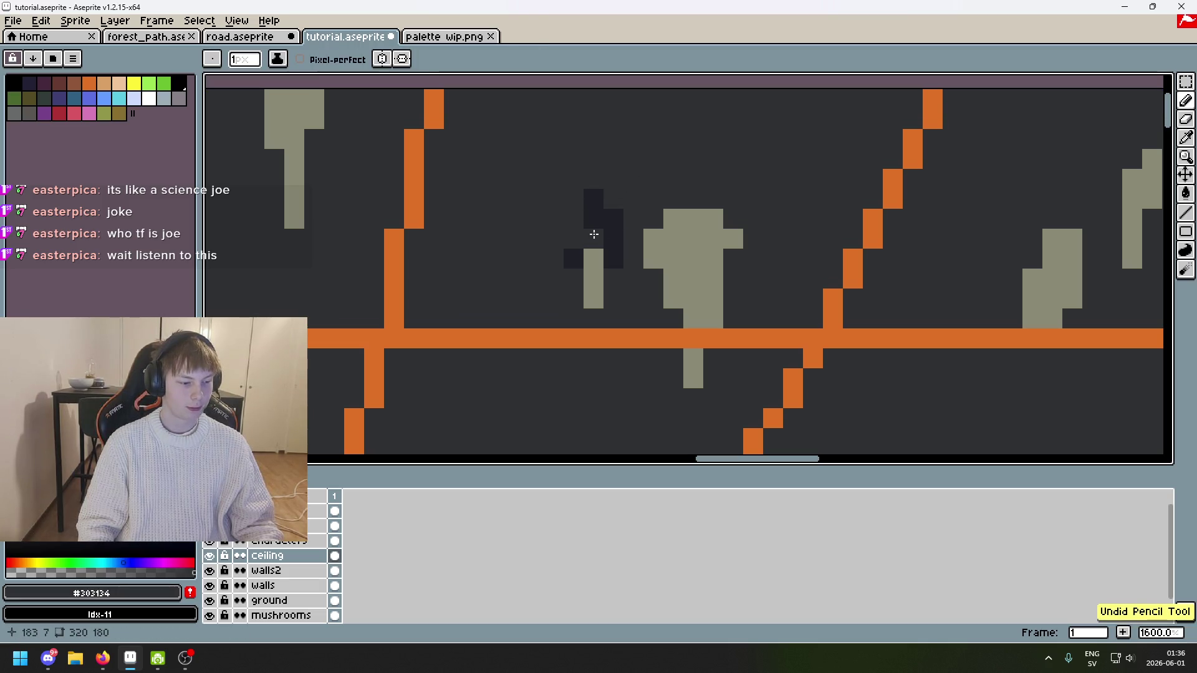
key(alt+Tab)
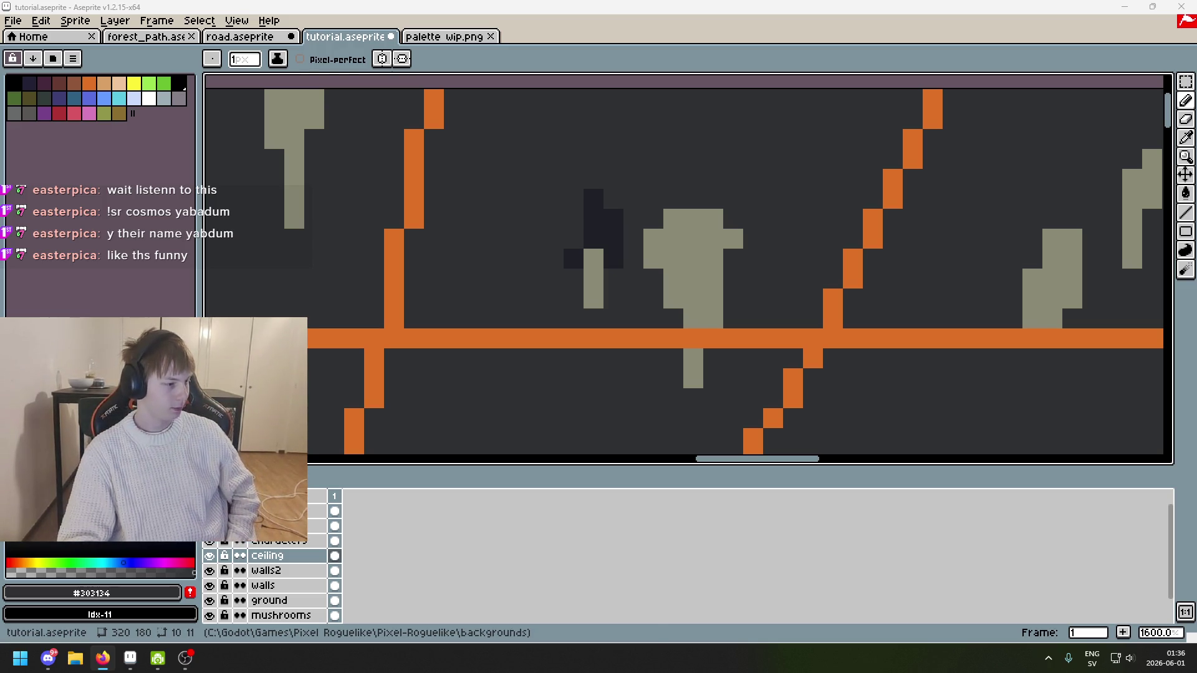
Step: Eyedrop #1F2027 and paint a shadow across the large stalactite's cap, joining the small one's shadow
key(XF86AudioRaiseVolume)
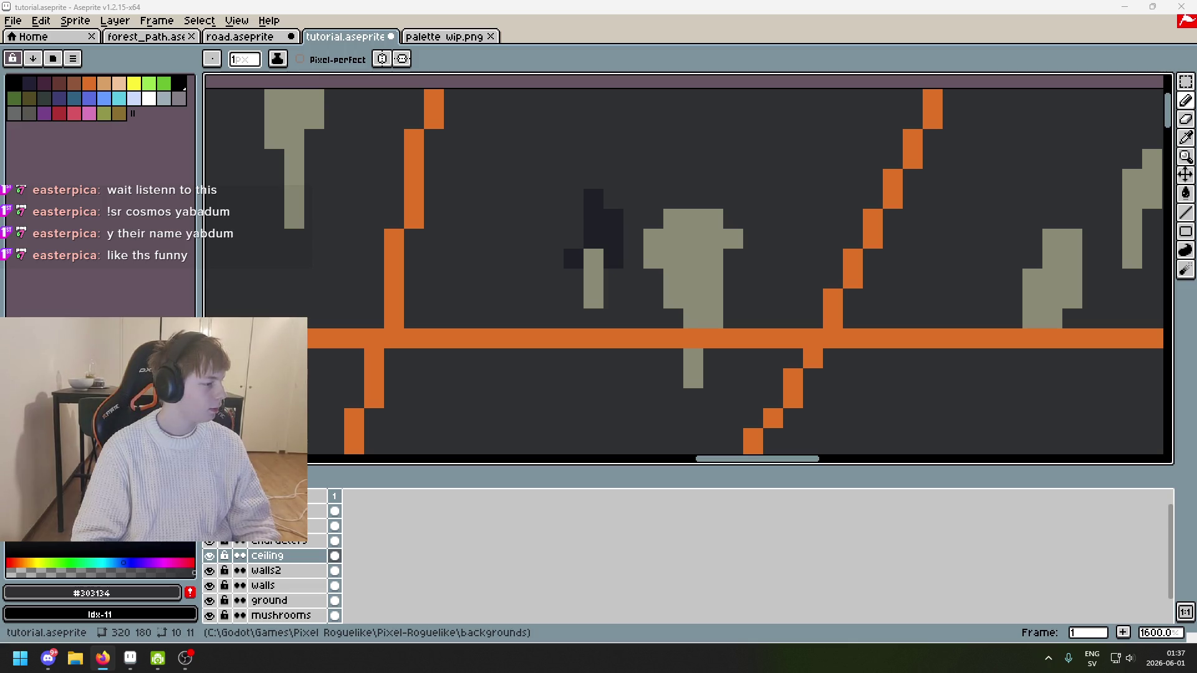
scroll(583, 308, down, 3)
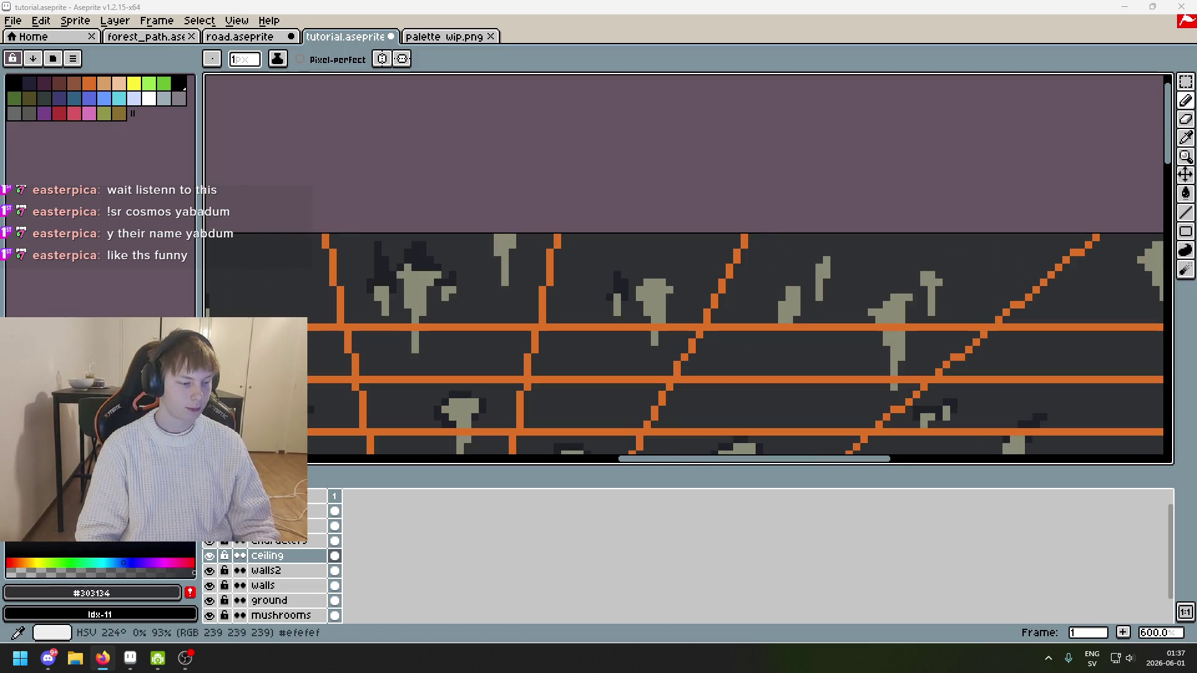
scroll(632, 251, down, 4)
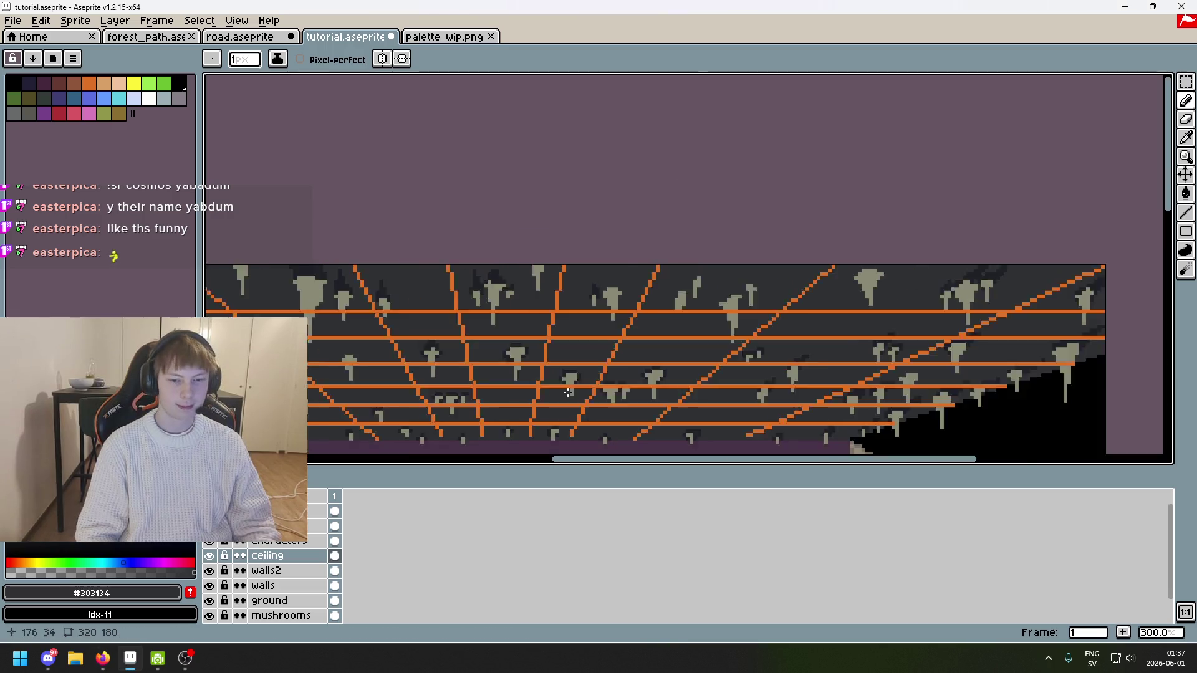
scroll(517, 303, up, 10)
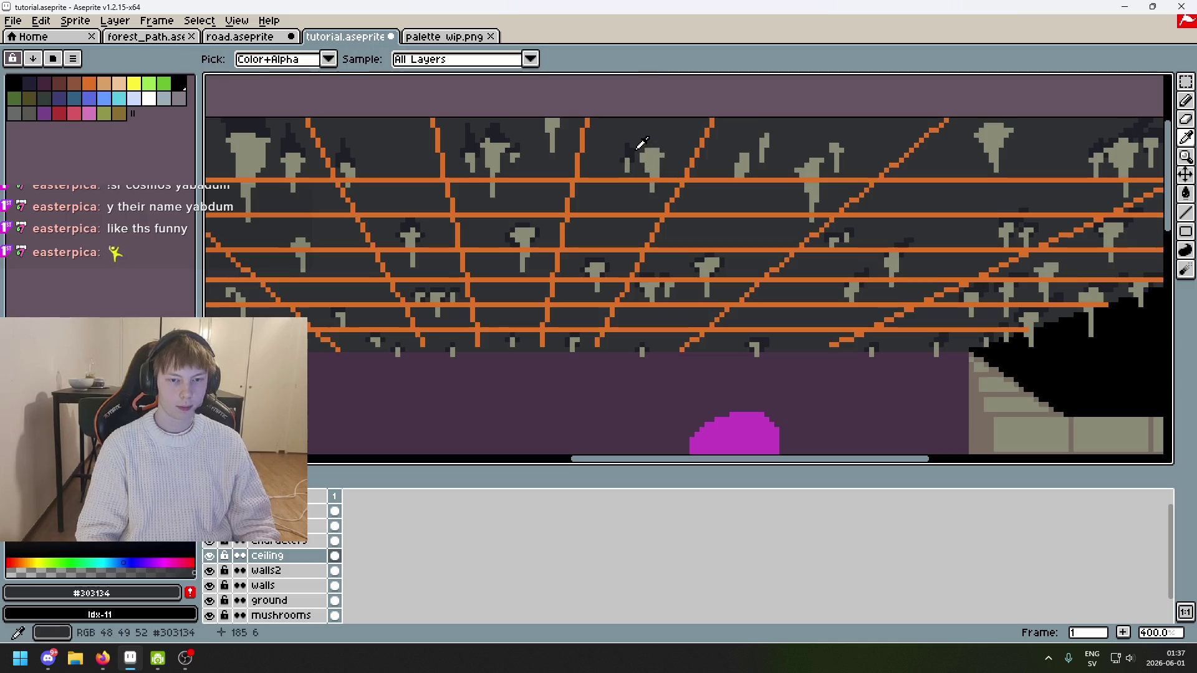
alt+click(631, 148)
scroll(665, 143, up, 5)
mouse_move(670, 110)
mouse_down()
mouse_move(671, 141)
mouse_move(633, 142)
mouse_move(608, 162)
mouse_up()
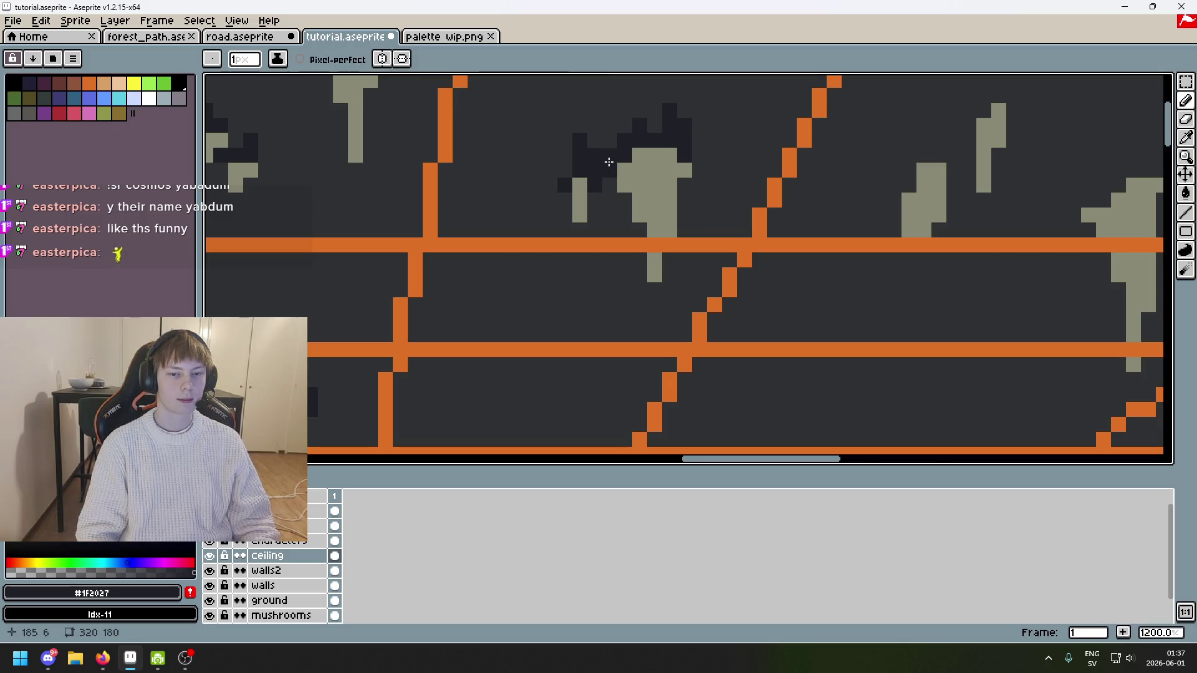
Step: Paint a #1F2027 shadow column up to the ceiling top, widen it by one column, and save
scroll(812, 142, down, 5)
scroll(812, 143, down, 2)
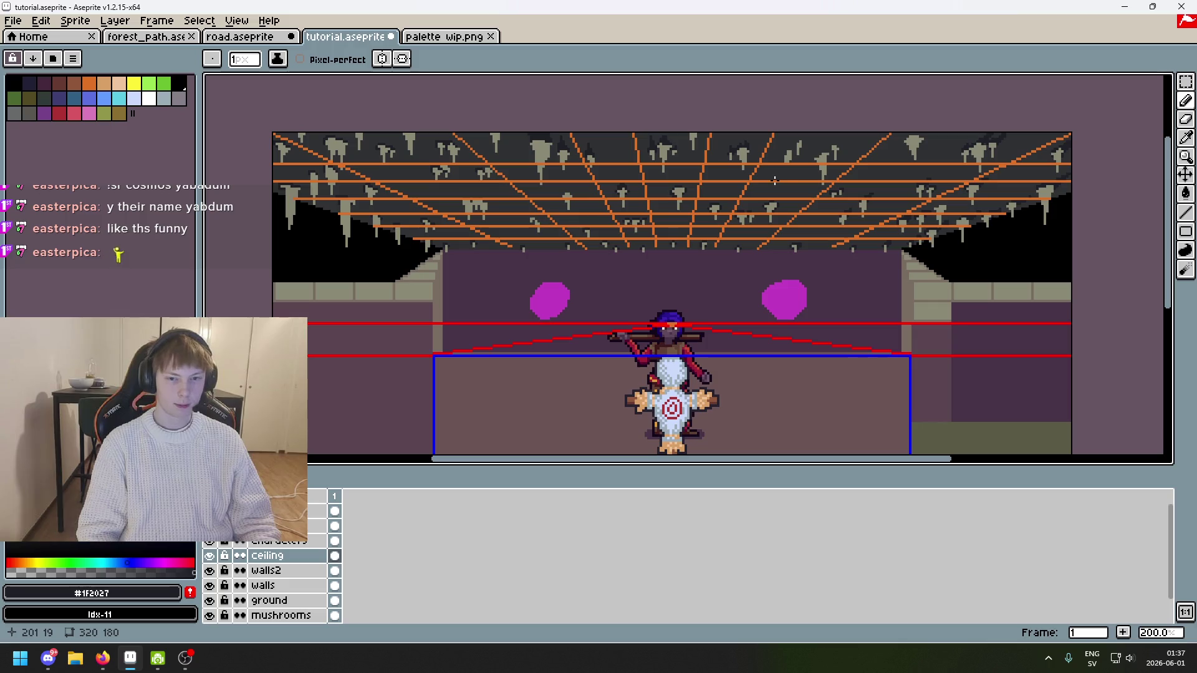
scroll(751, 150, up, 5)
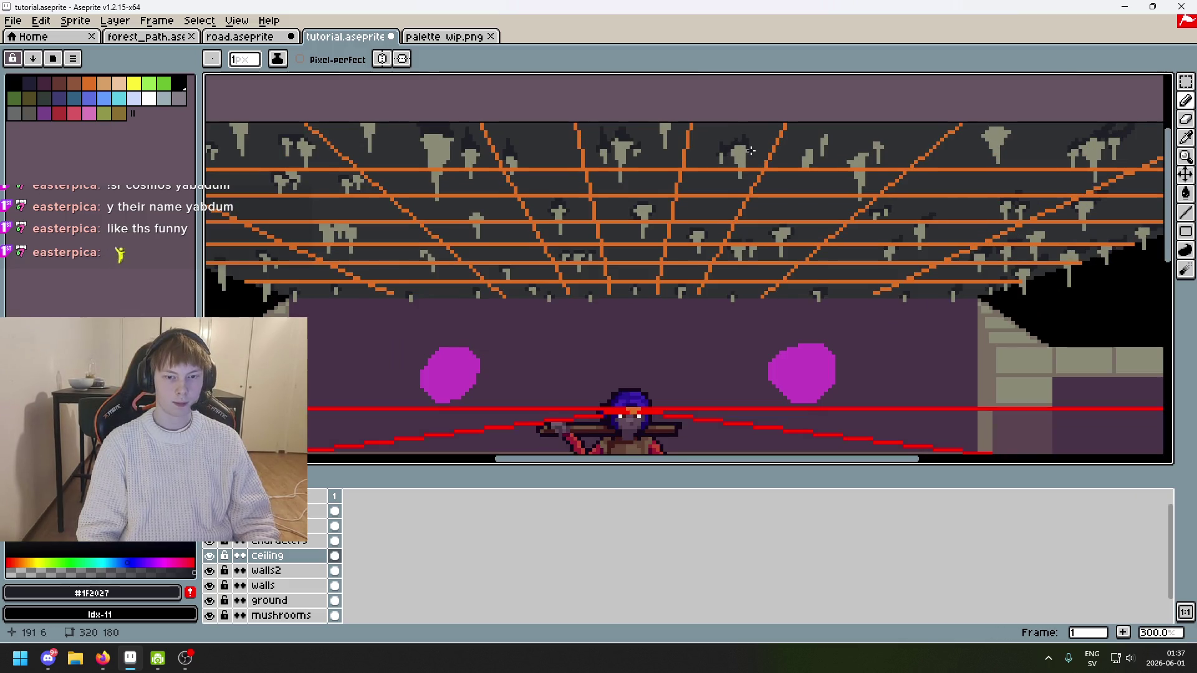
click(725, 120)
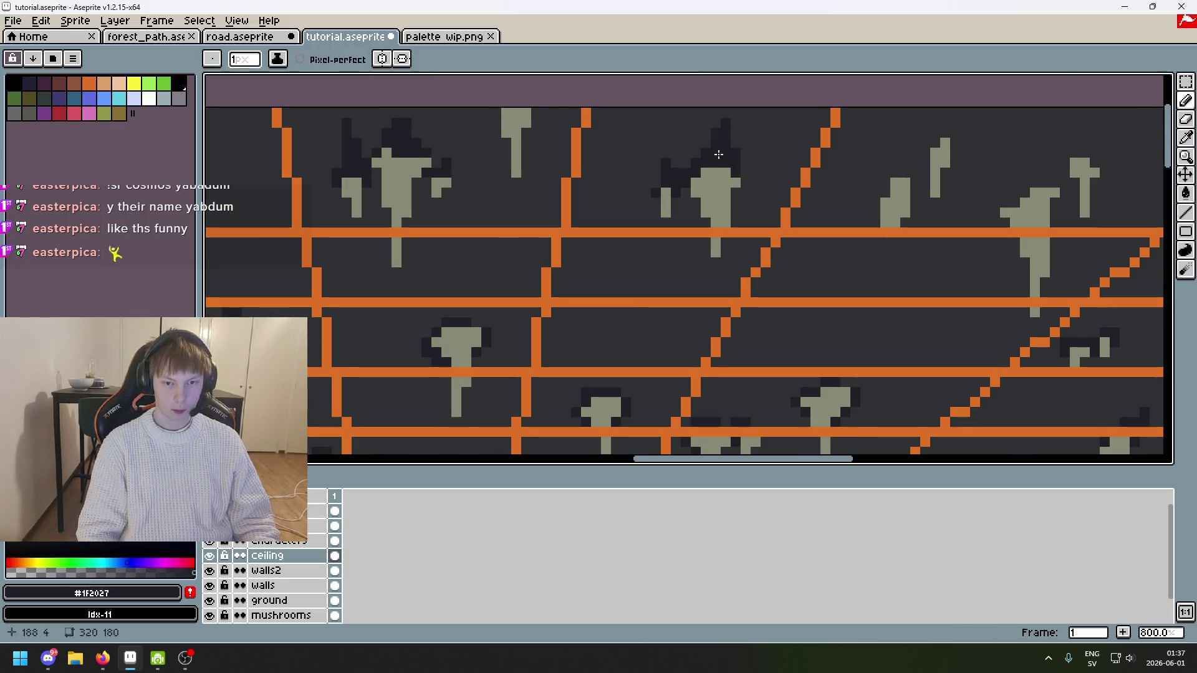
drag(724, 141, 724, 113)
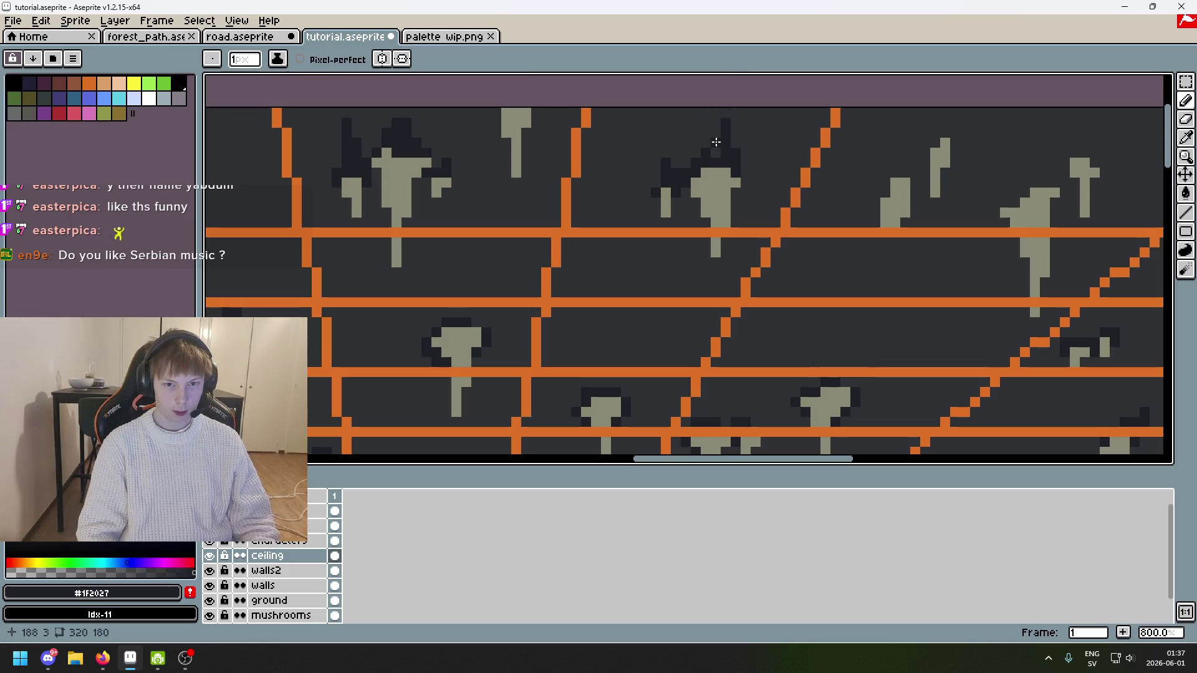
click(710, 133)
click(710, 145)
drag(708, 144, 712, 156)
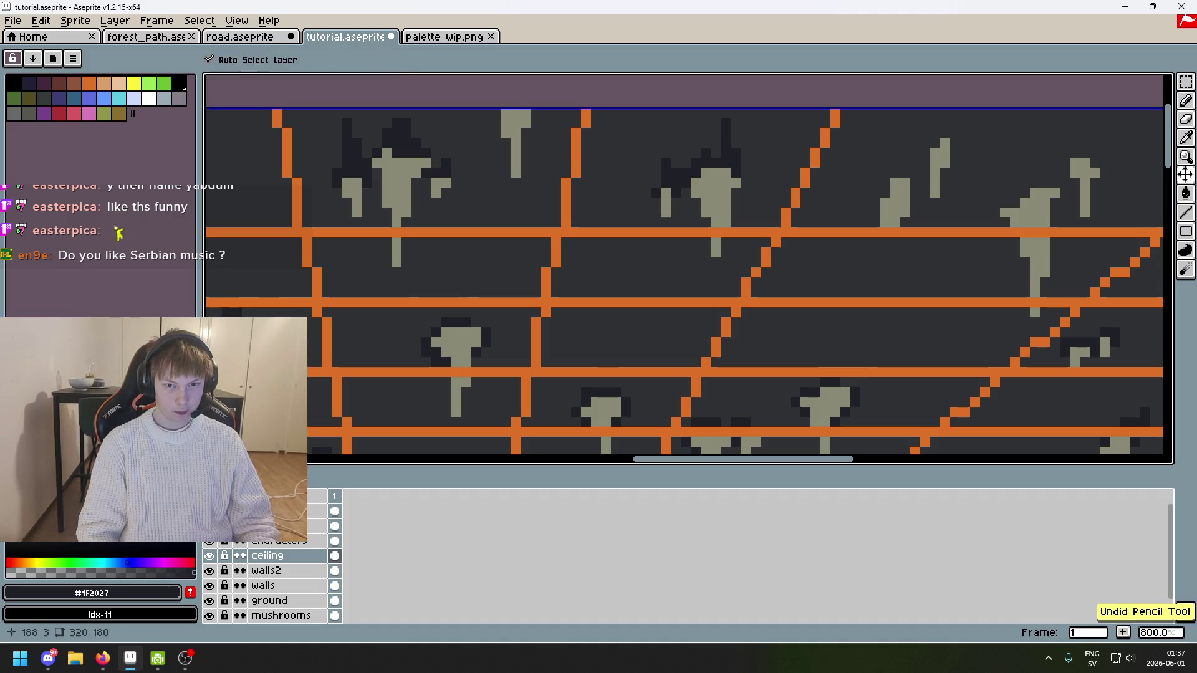
scroll(751, 192, down, 5)
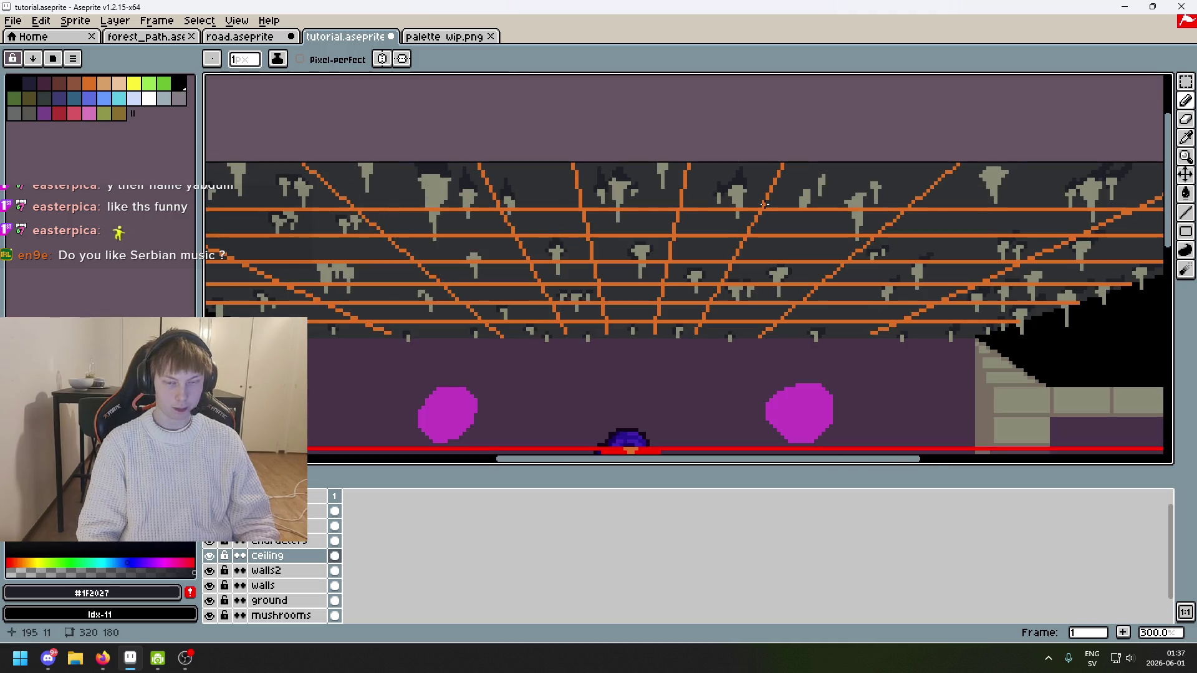
key(ctrl+s)
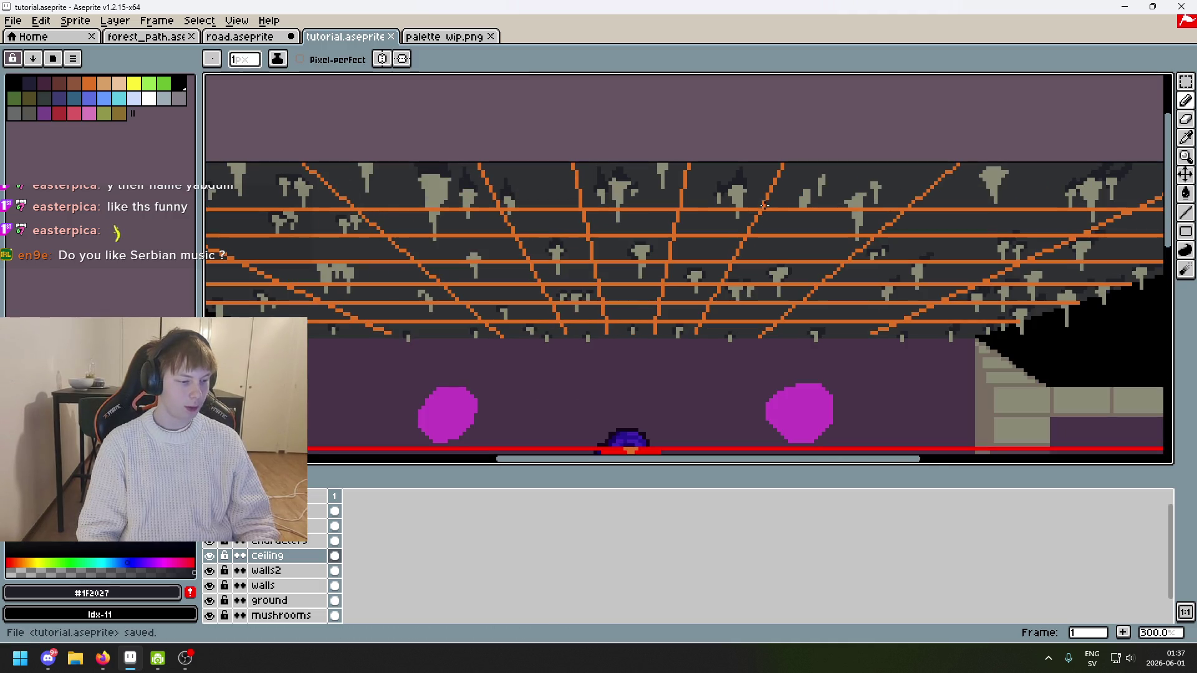
Step: Shade the next small stalactite with a side pixel and two short columns wrapping its cap, saving midway
scroll(764, 171, up, 6)
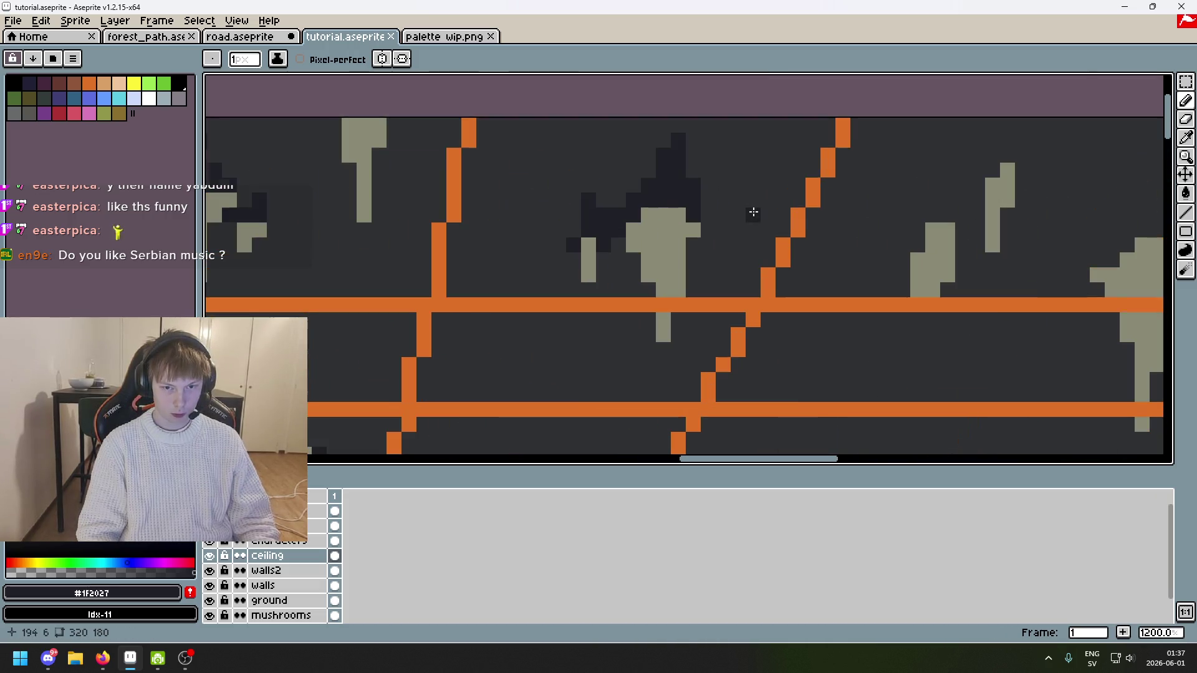
click(696, 245)
scroll(722, 251, down, 5)
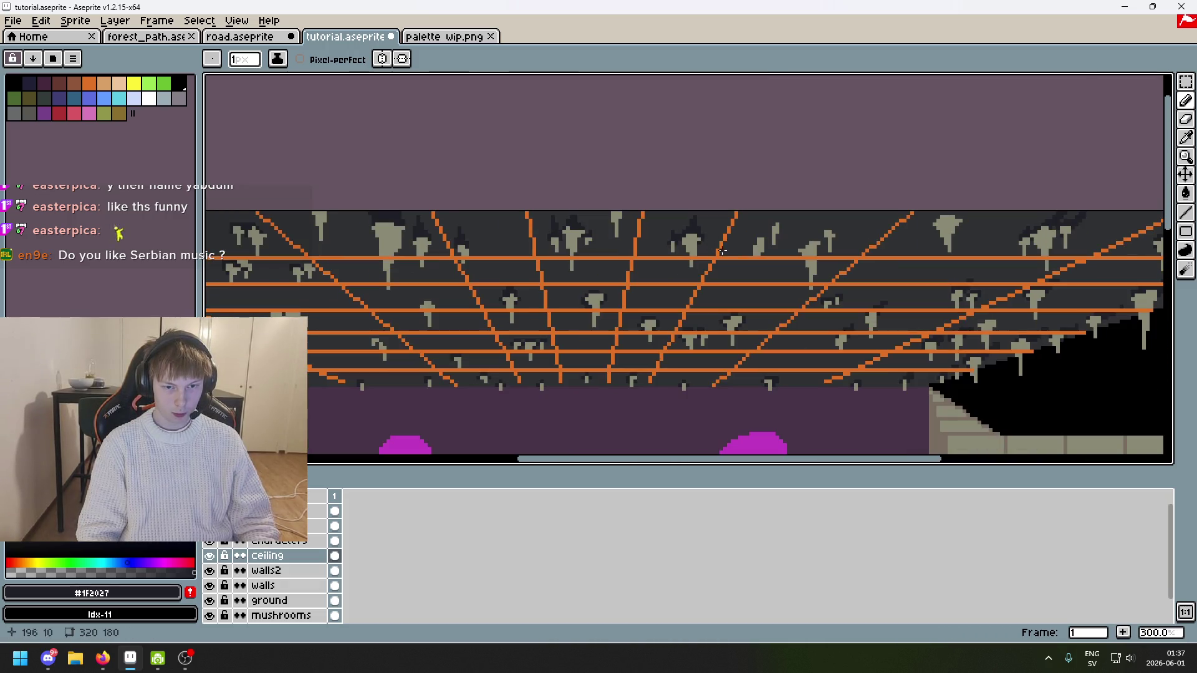
drag(747, 232, 701, 241)
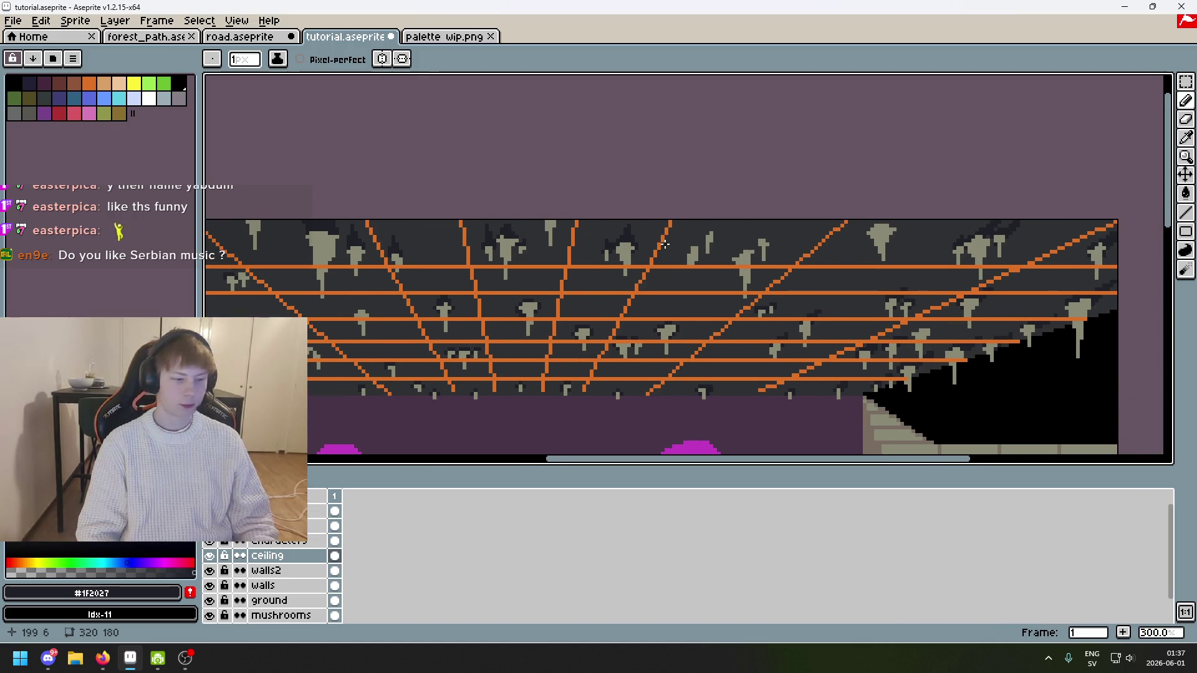
key(ctrl+s)
scroll(713, 252, up, 2)
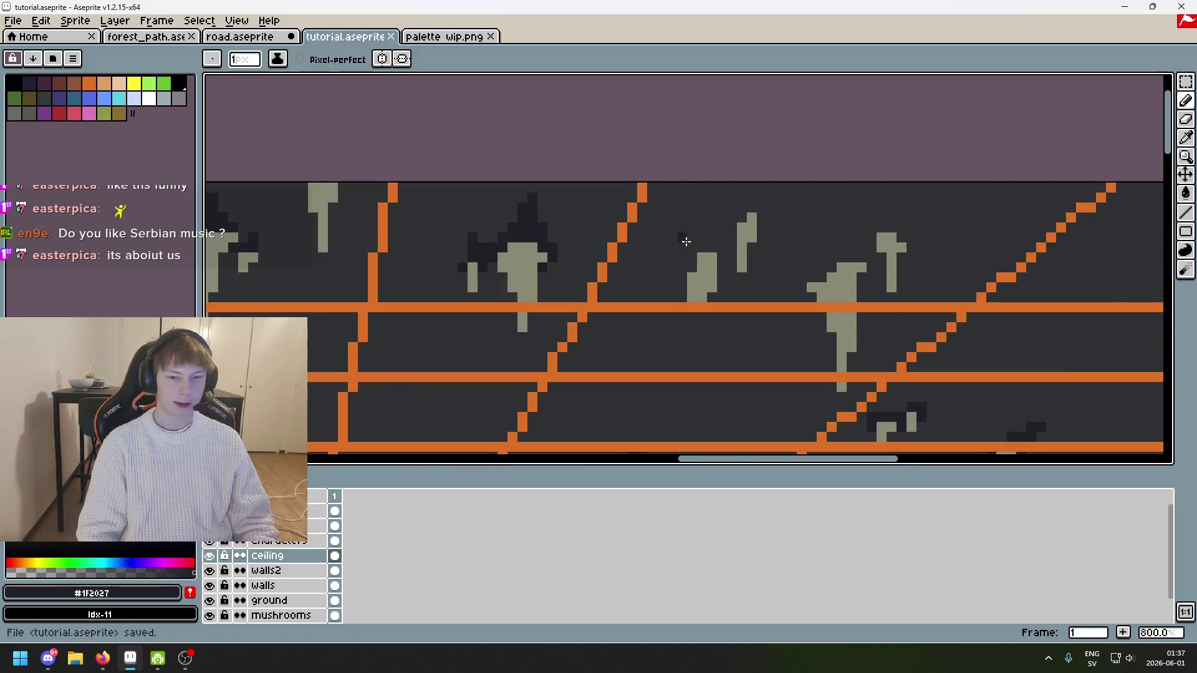
scroll(712, 251, down, 3)
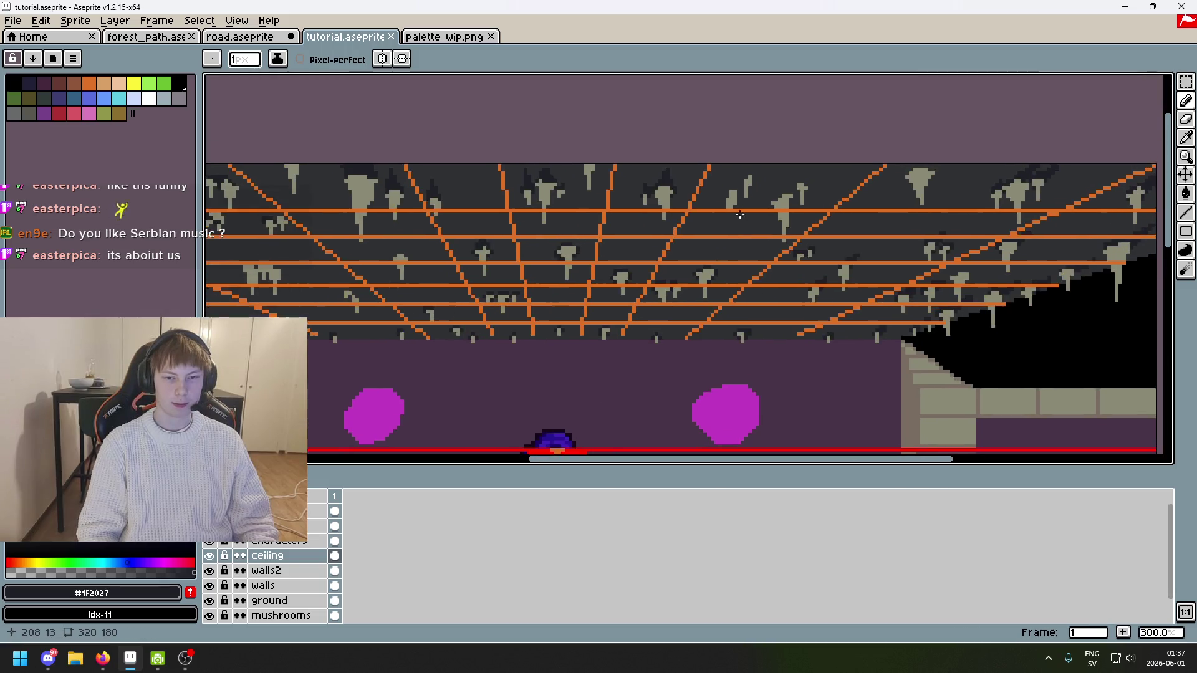
scroll(724, 172, up, 6)
scroll(723, 171, up, 1)
mouse_move(720, 177)
mouse_down()
mouse_move(715, 205)
mouse_move(712, 150)
mouse_move(697, 181)
mouse_move(652, 206)
mouse_up()
Step: Touch up the top of the shadow column, undoing stray pixels and clearing one to background
click(656, 226)
click(716, 127)
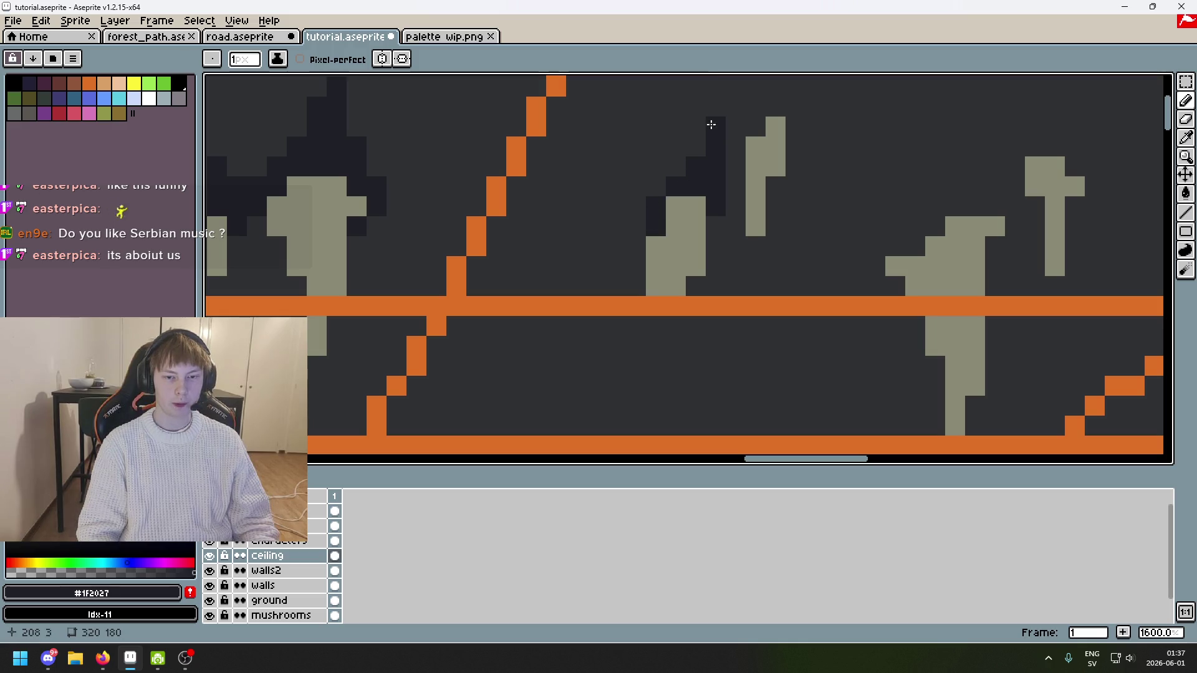
key(v)
key(ctrl+z)
key(ctrl+z)
key(ctrl+z)
key(b)
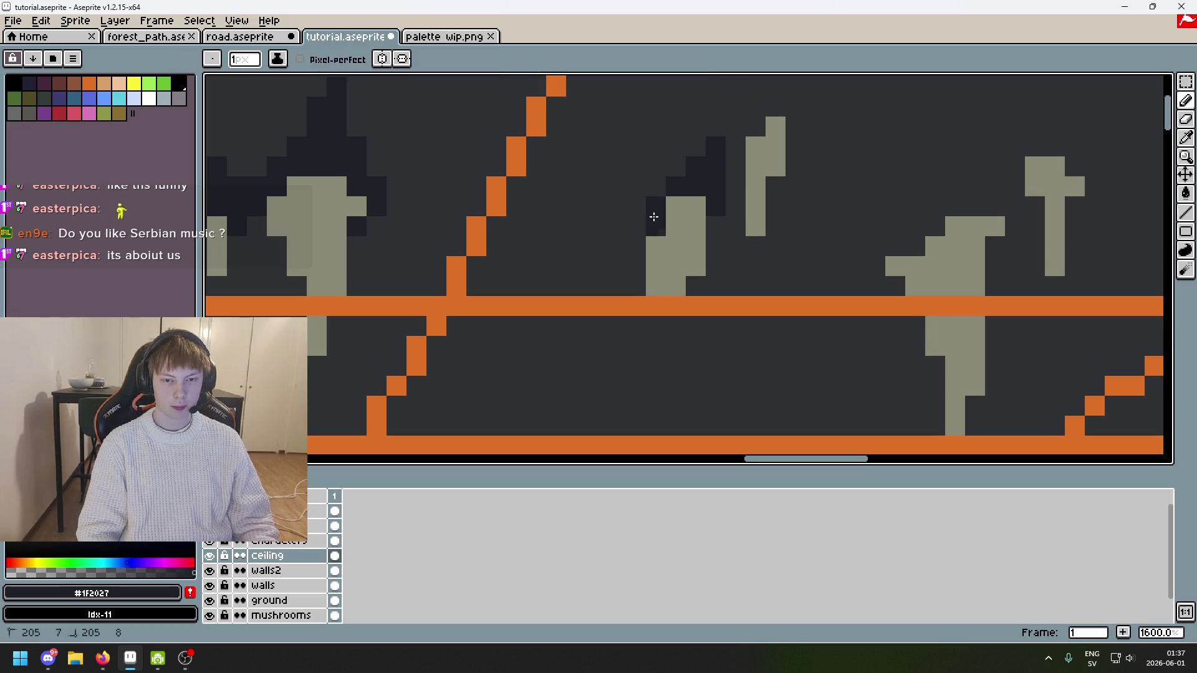
click(696, 126)
alt+click(729, 120)
Step: Sample the #303134 background and then the #1F2027 shadow colour from the canvas
click(713, 151)
scroll(712, 151, down, 6)
scroll(713, 151, up, 6)
alt+click(711, 155)
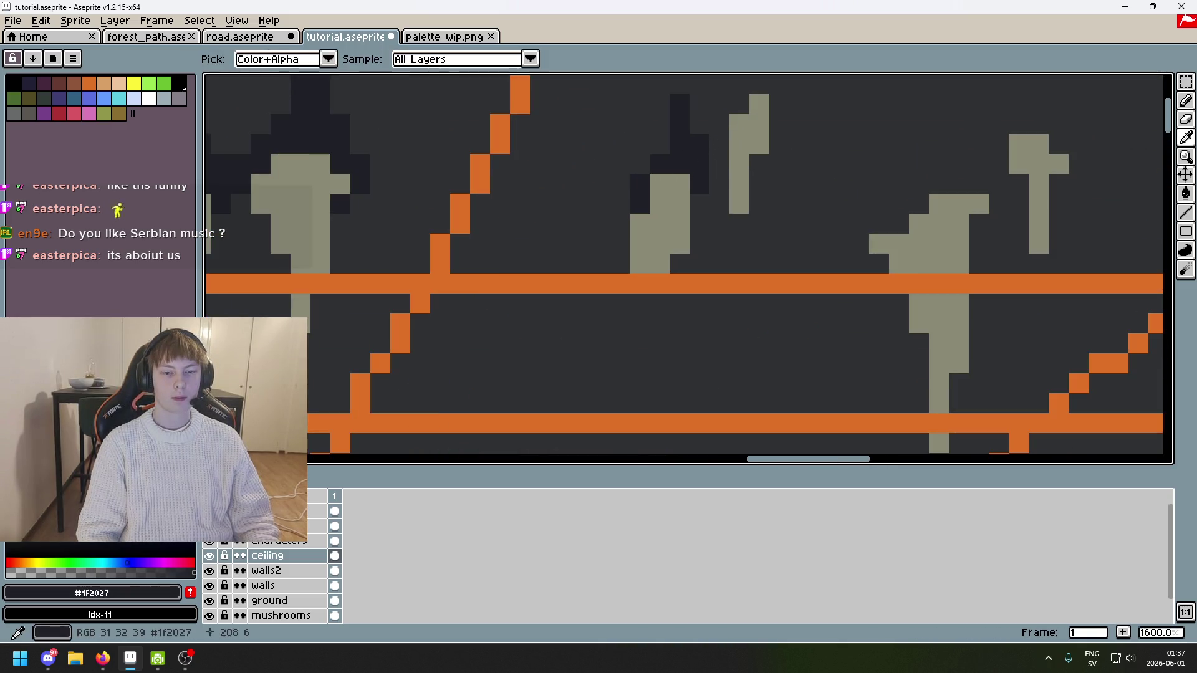
scroll(701, 168, down, 3)
scroll(695, 160, down, 1)
scroll(680, 162, up, 2)
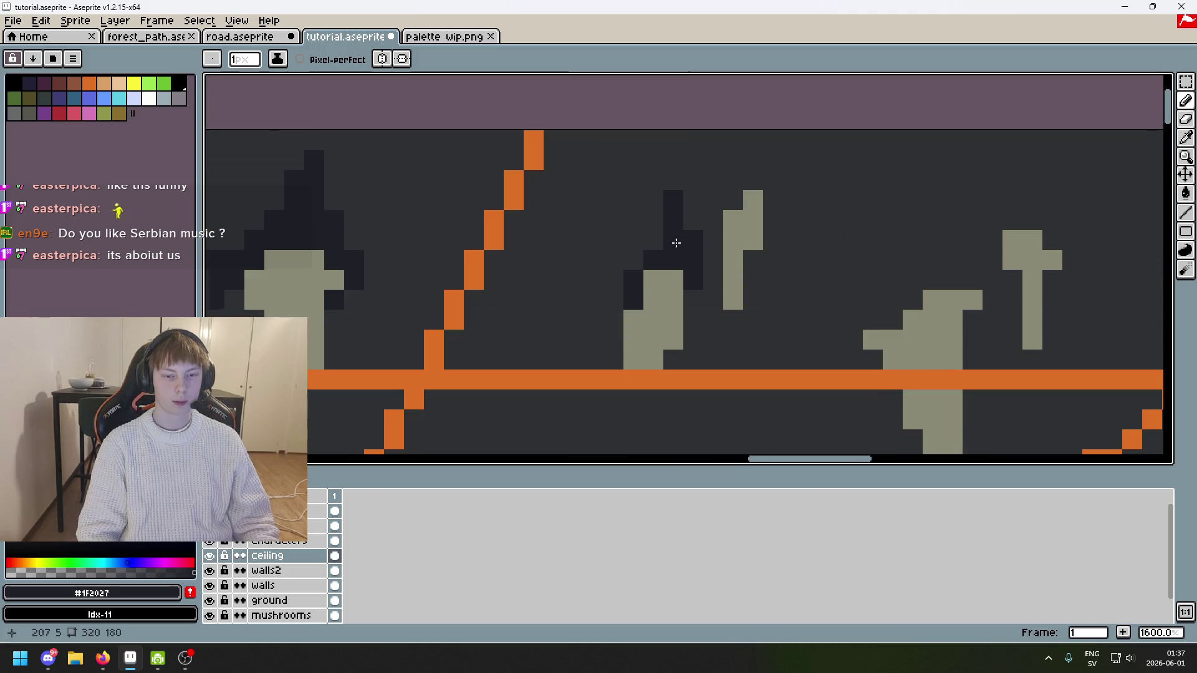
scroll(686, 200, down, 2)
scroll(660, 284, up, 1)
scroll(650, 331, up, 1)
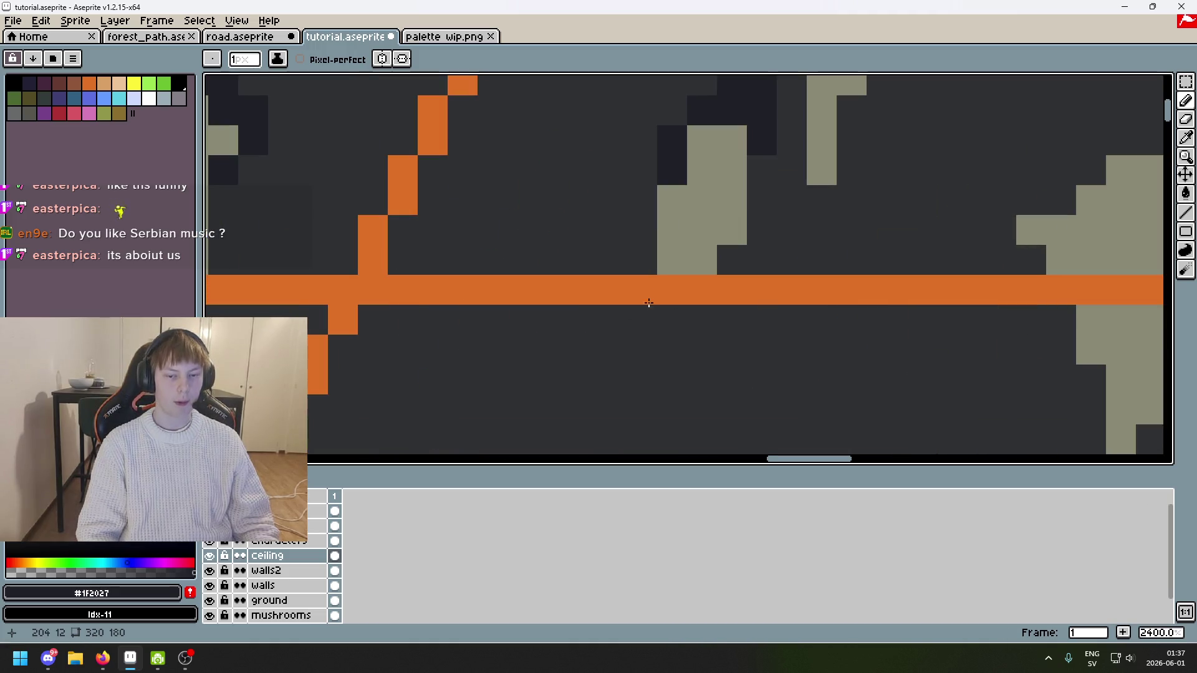
Step: Try the eraser, undo its stroke, and re-pick #1F2027 as the drawing colour
key(e)
scroll(704, 263, down, 1)
scroll(705, 262, down, 1)
key(ctrl+z)
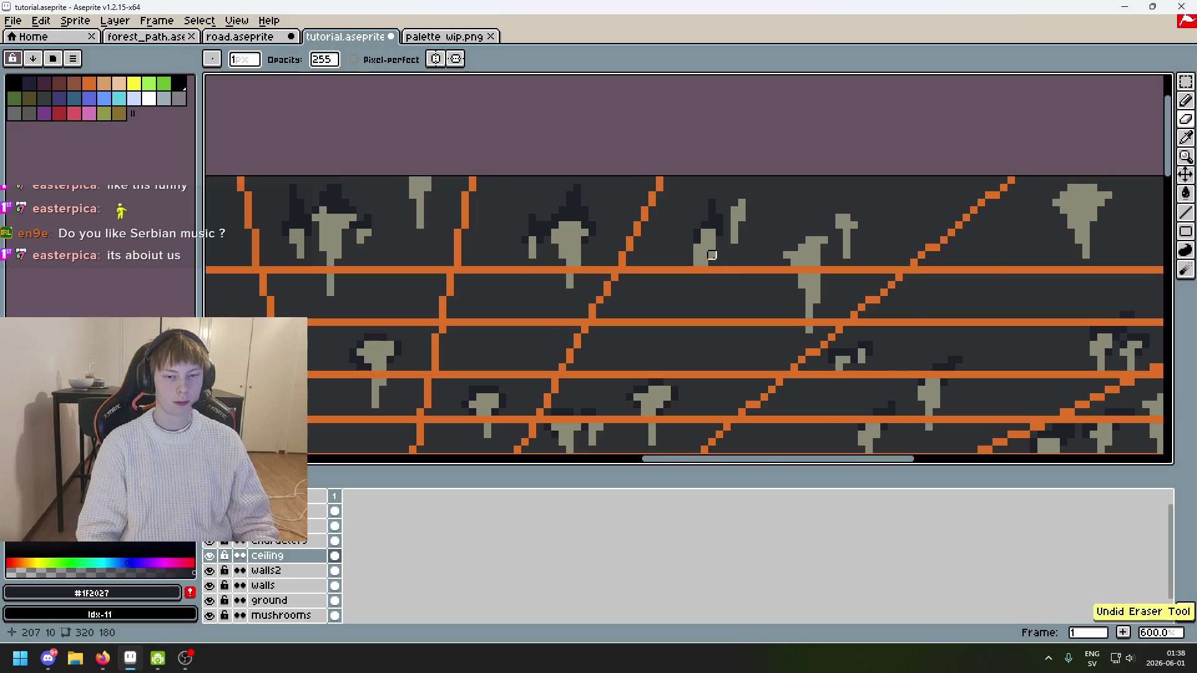
scroll(729, 187, up, 5)
alt+click(723, 134)
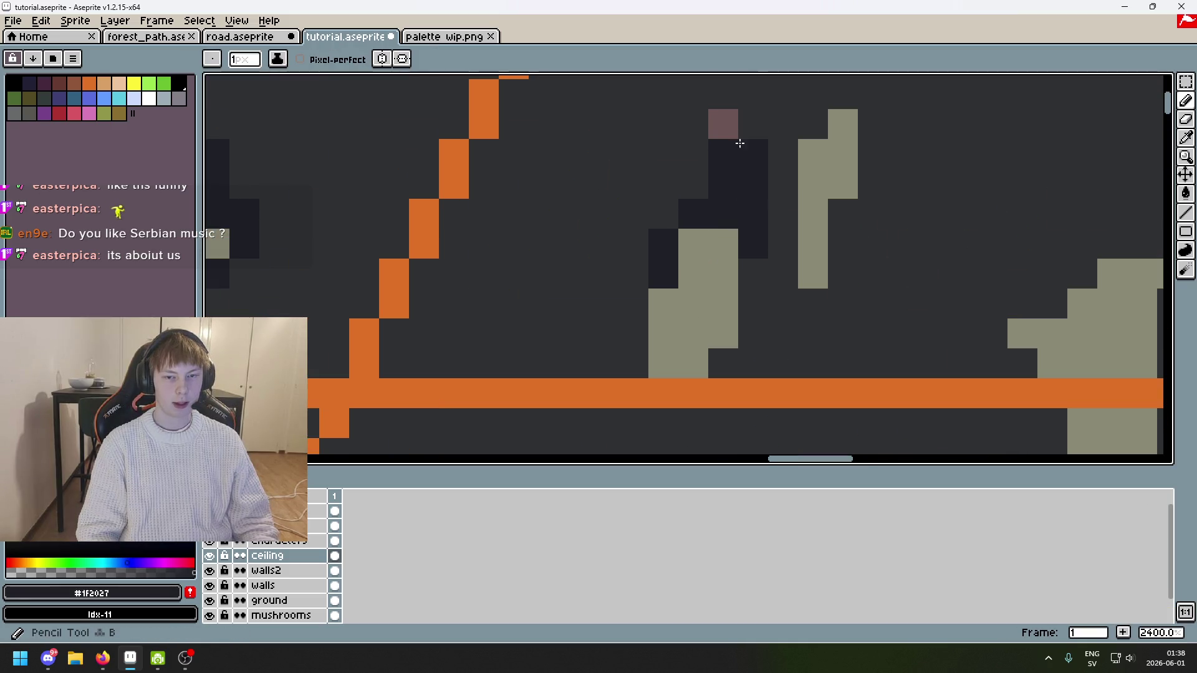
scroll(711, 174, down, 6)
alt+click(716, 167)
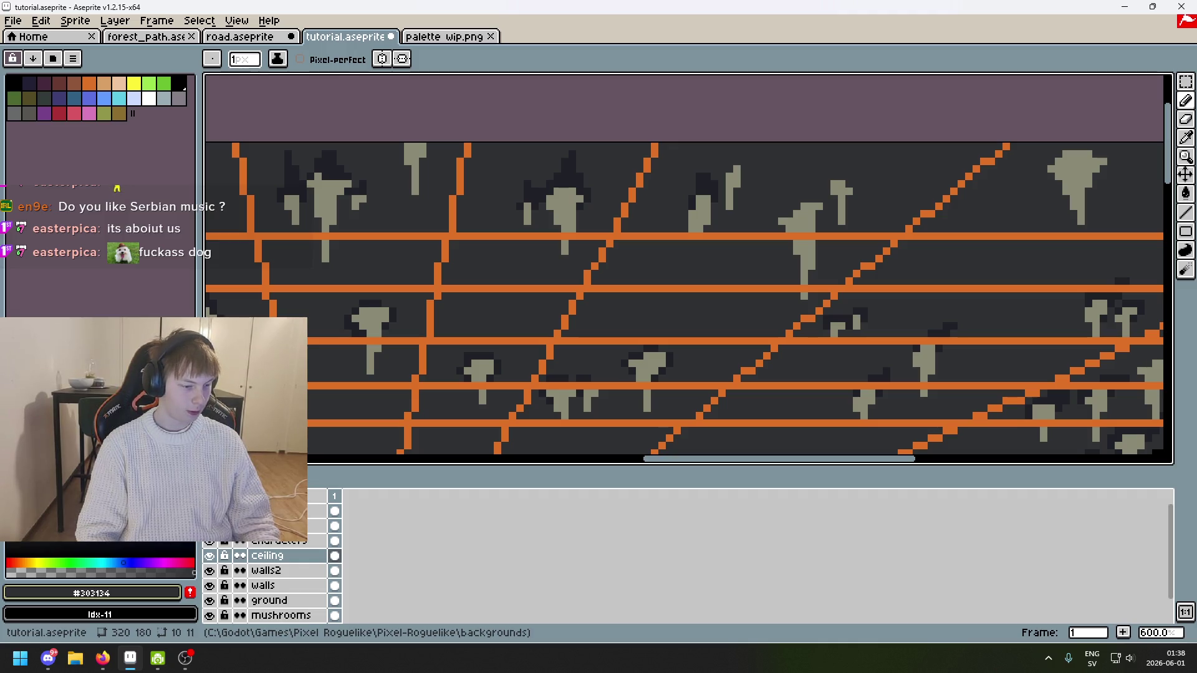
alt+click(708, 174)
scroll(717, 168, up, 5)
Step: Paint #1F2027 shadow pixels around the thin stalactite's tip, then zoom out to 200%
mouse_move(740, 187)
mouse_down()
mouse_move(729, 185)
mouse_move(722, 227)
mouse_up()
scroll(742, 182, up, 2)
click(762, 163)
key(ctrl+z)
key(ctrl+z)
scroll(761, 172, down, 4)
scroll(760, 162, up, 2)
drag(760, 160, 745, 157)
click(780, 161)
click(782, 181)
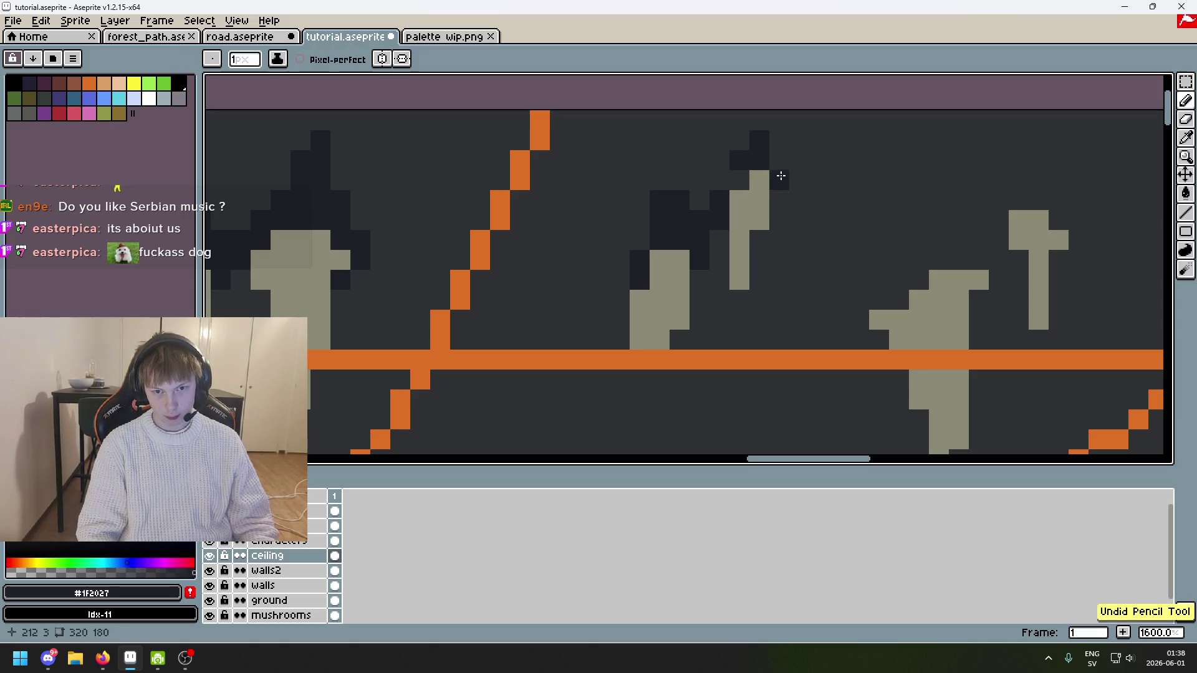
scroll(742, 170, down, 3)
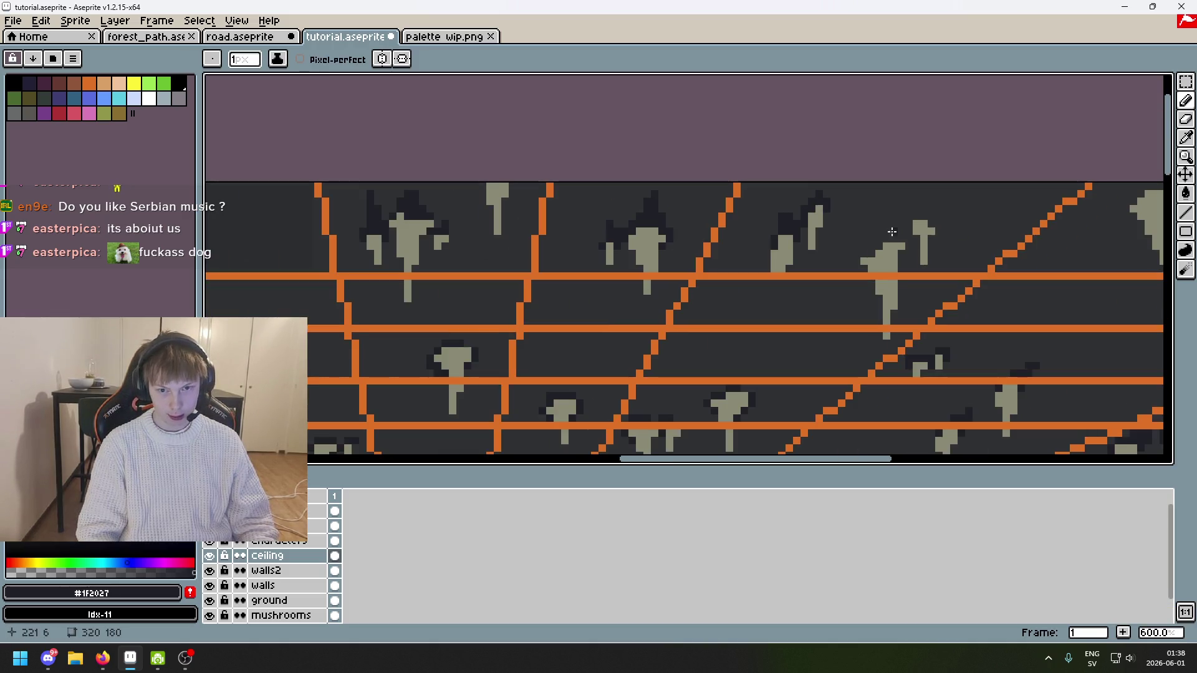
scroll(745, 161, down, 4)
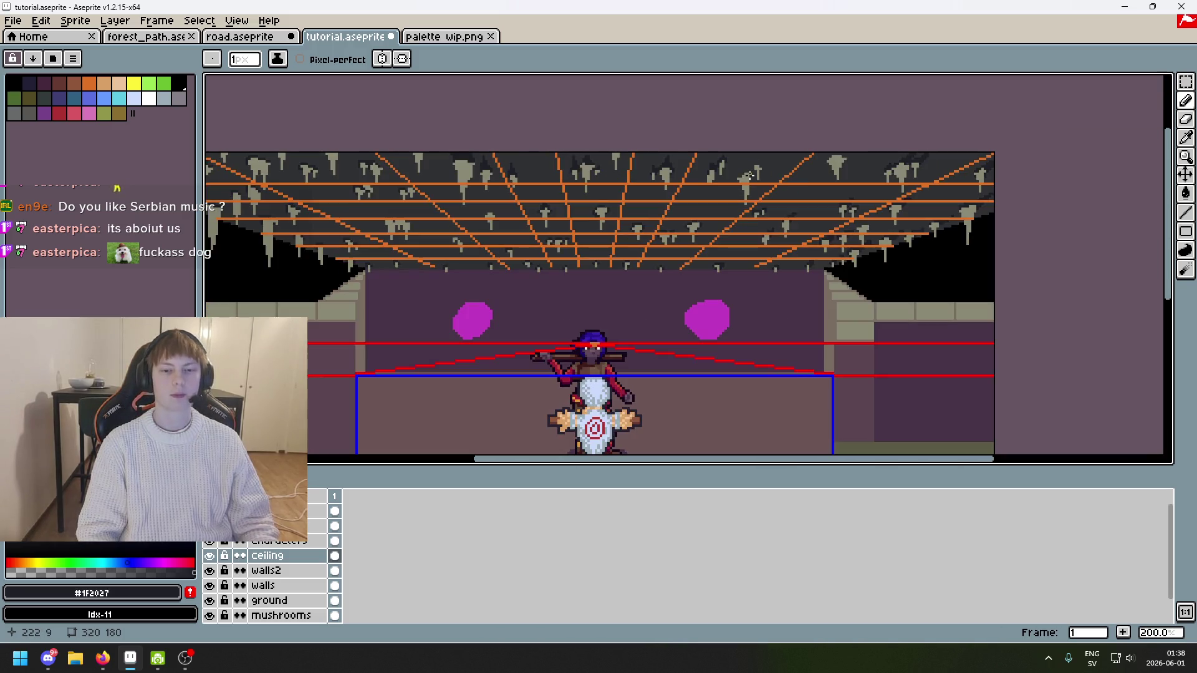
Step: Zoom in and draw dark shadow pixels above the central stalactite's cap
scroll(751, 179, up, 10)
mouse_move(761, 156)
mouse_down()
mouse_move(791, 118)
mouse_move(691, 164)
mouse_move(623, 224)
mouse_move(598, 222)
mouse_up()
scroll(599, 222, down, 8)
scroll(656, 201, up, 7)
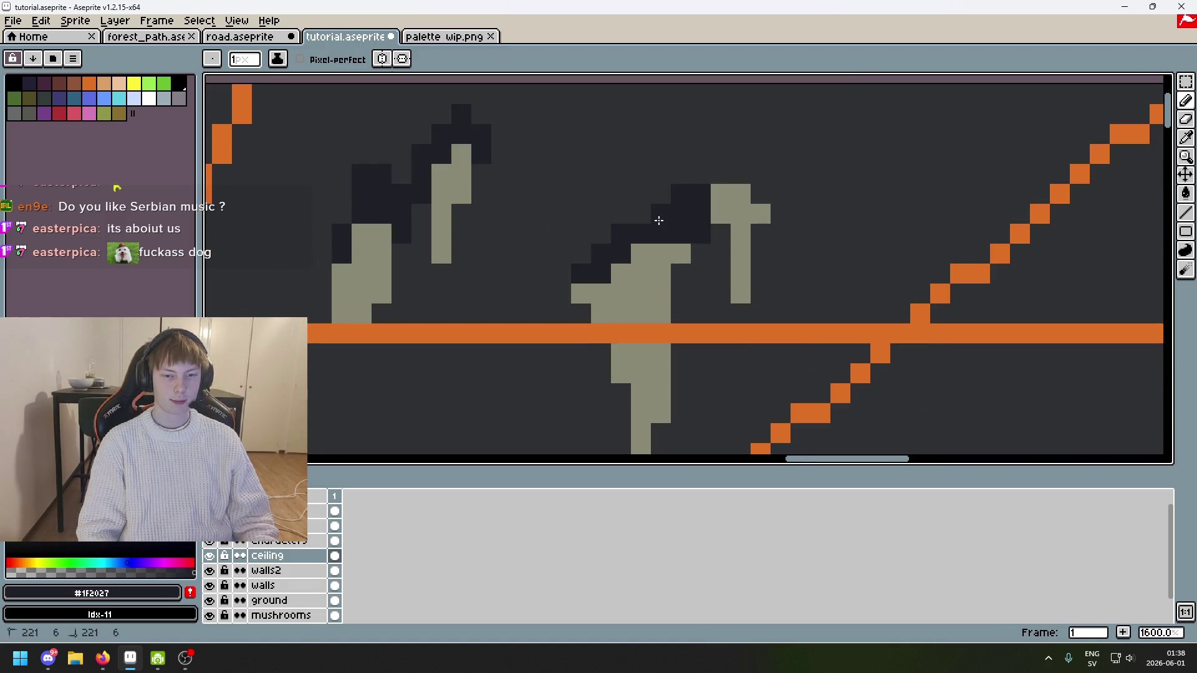
scroll(709, 185, down, 4)
scroll(651, 193, up, 4)
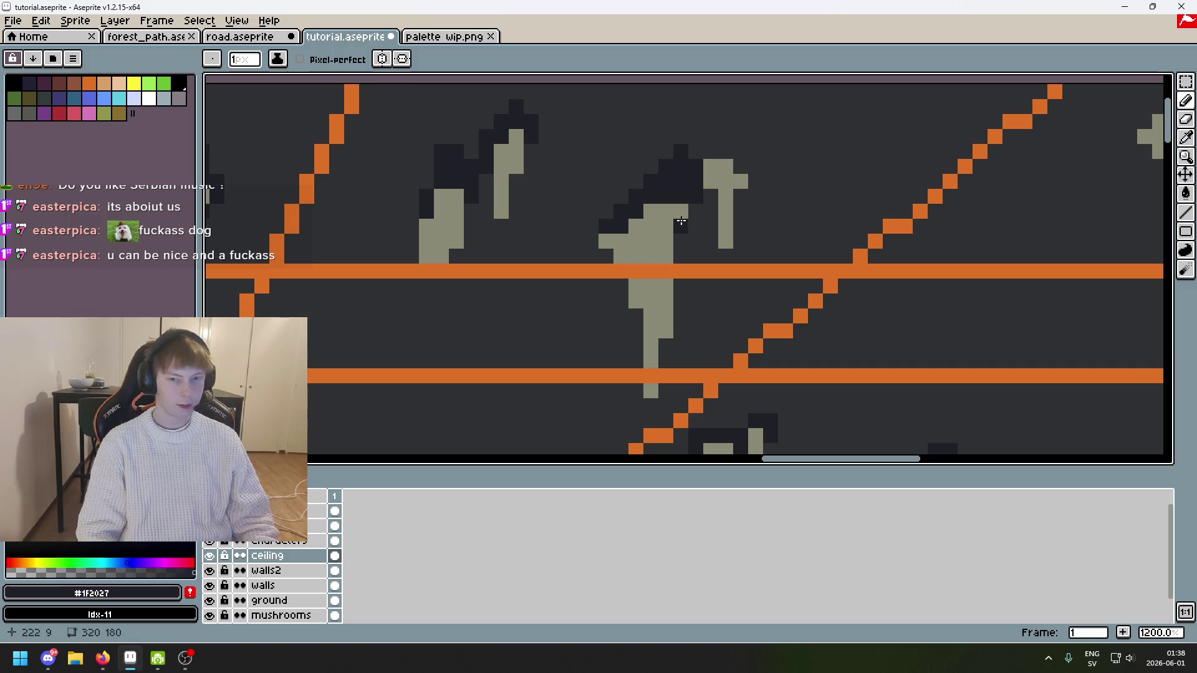
Step: Paint over the cap's dark pixels with background #303134, then add two #1F2027 pixels above it
alt+click(697, 152)
drag(695, 181, 685, 146)
alt+click(679, 174)
click(674, 137)
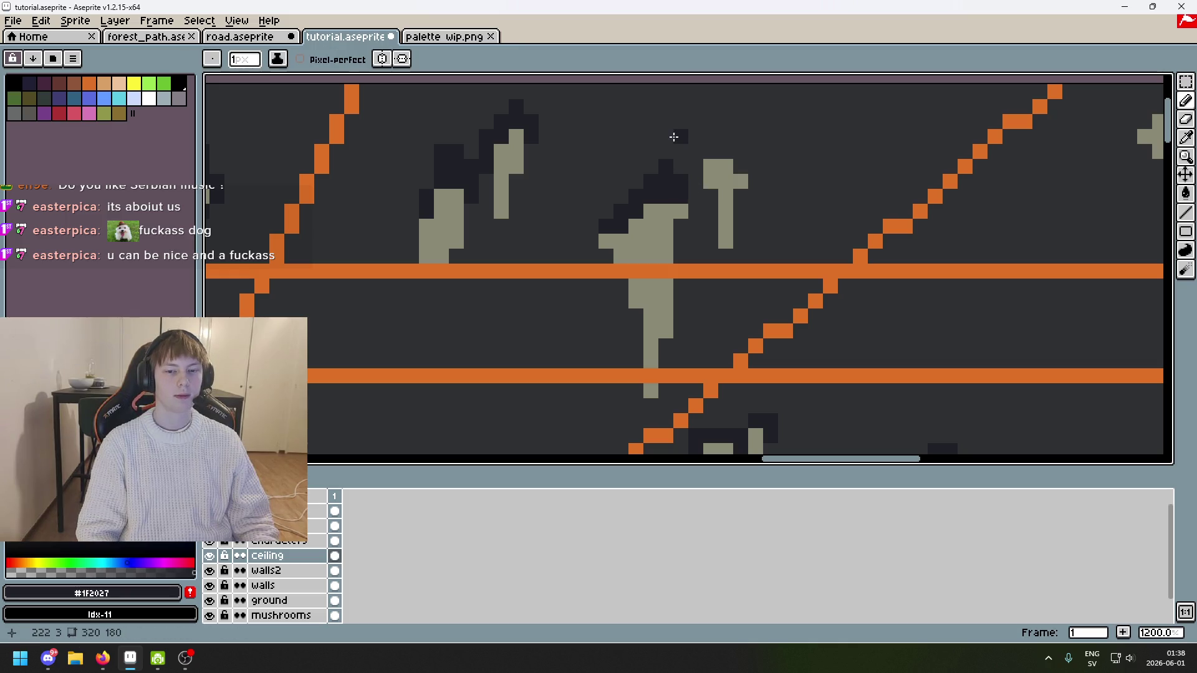
click(649, 165)
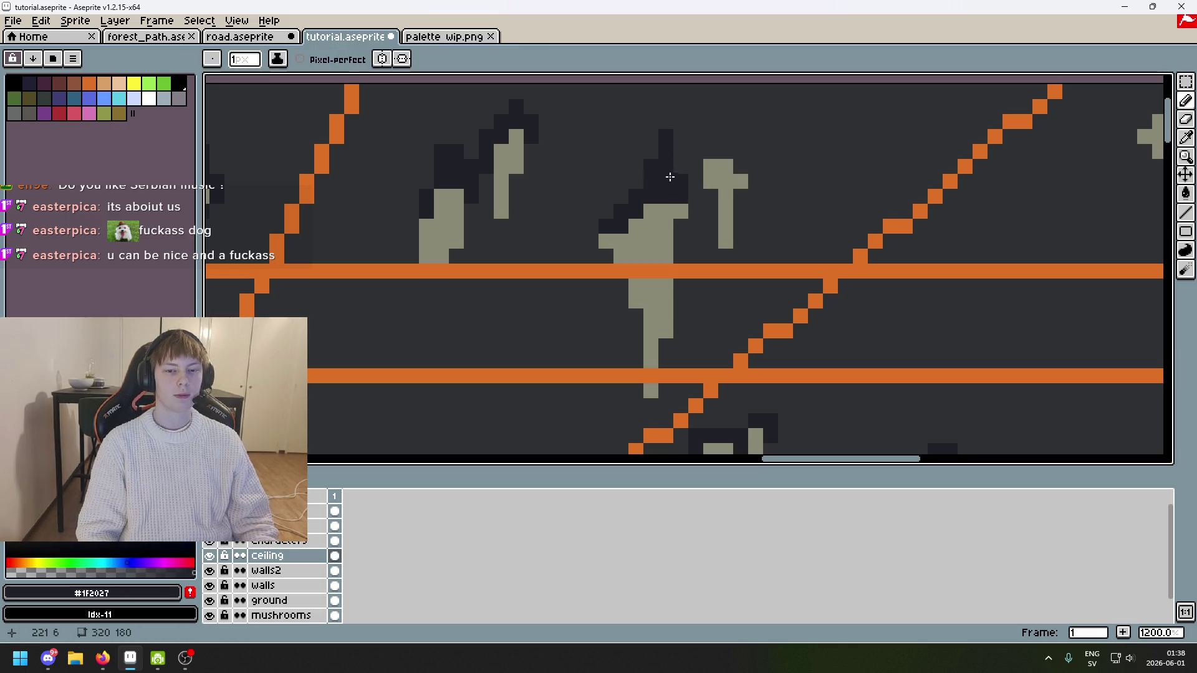
Step: Undo a trial dark column on the cap and add a #1F2027 pixel at the stalactite's left edge
scroll(694, 188, down, 5)
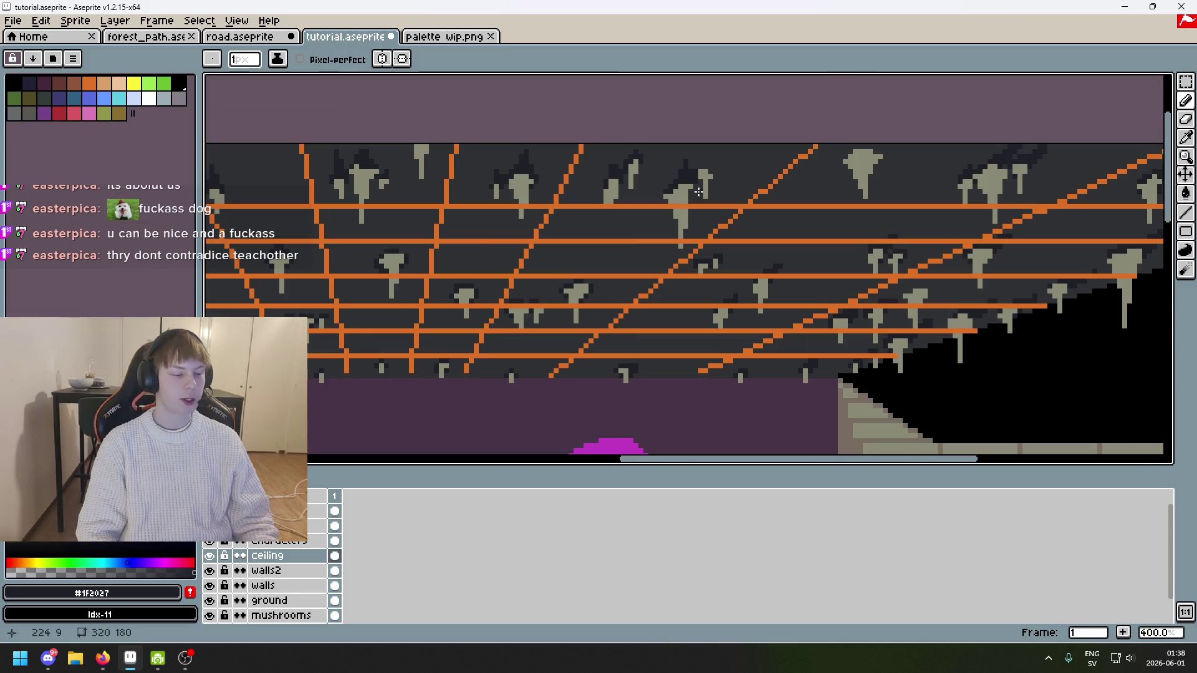
scroll(714, 206, up, 2)
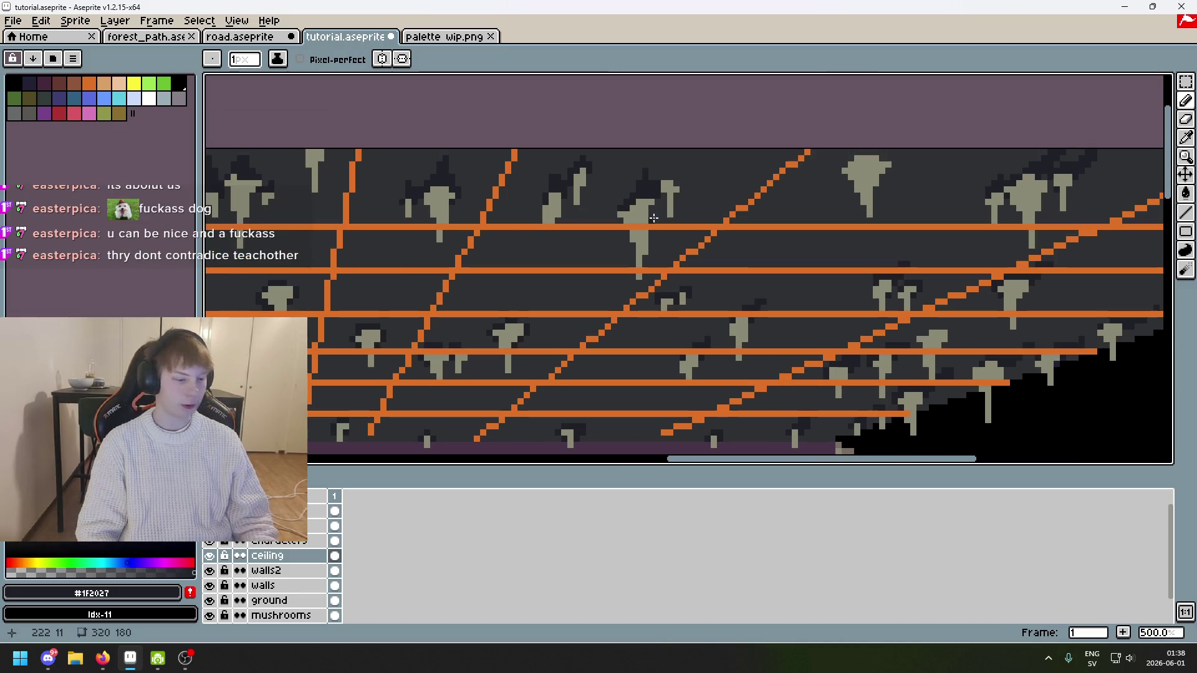
scroll(617, 247, up, 2)
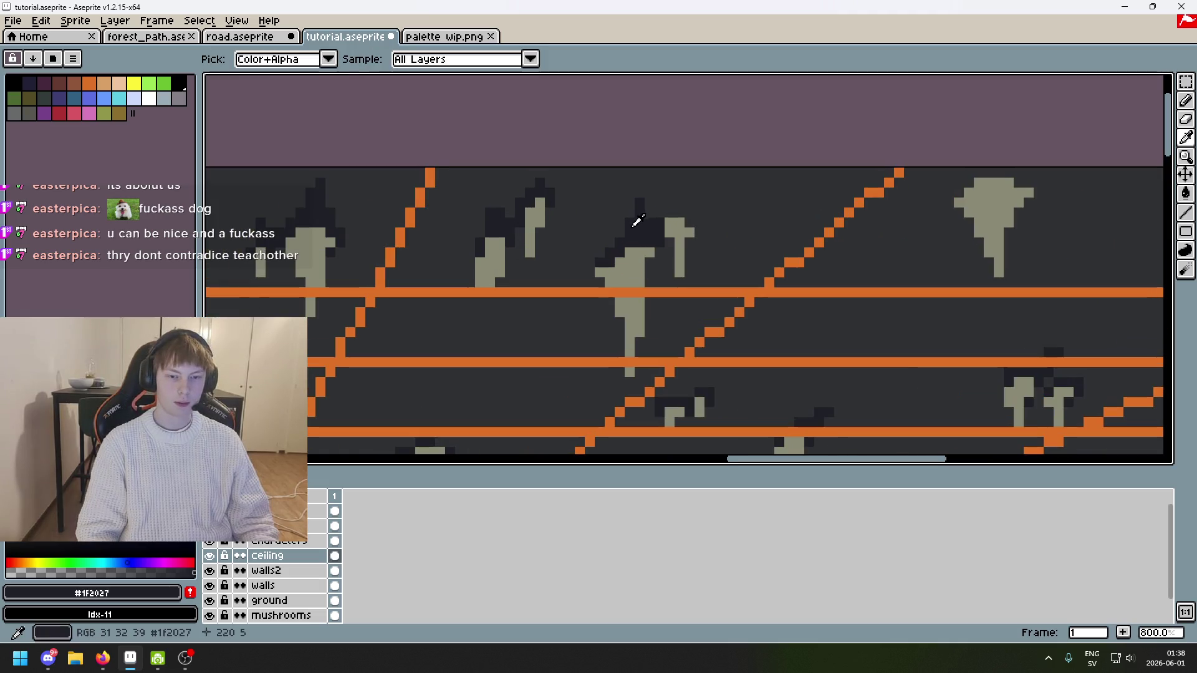
mouse_move(619, 201)
mouse_down()
mouse_move(617, 247)
mouse_move(629, 189)
mouse_up()
key(ctrl+z)
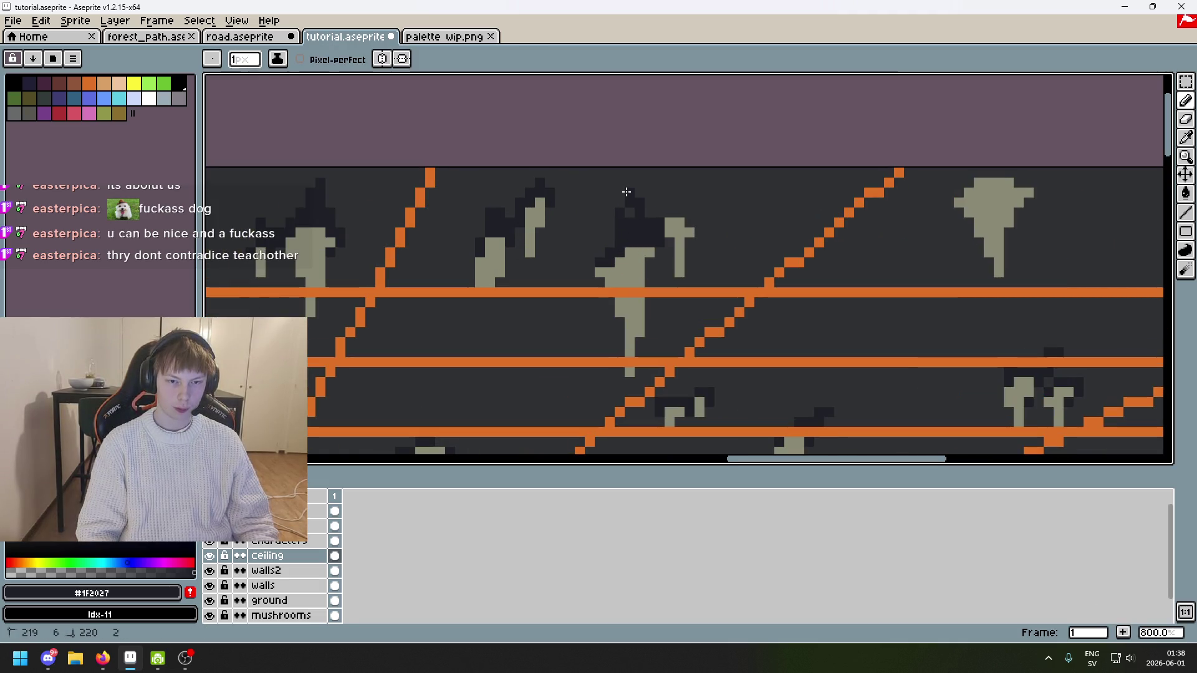
alt+click(618, 221)
alt+click(633, 216)
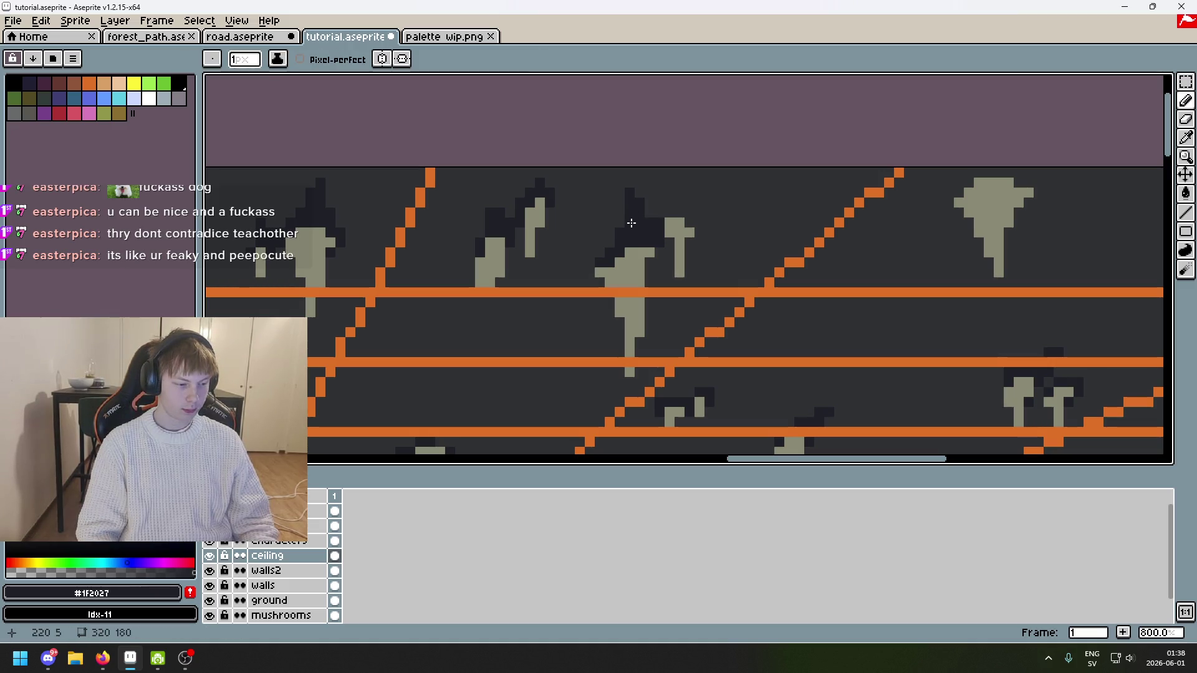
scroll(632, 223, up, 5)
click(558, 265)
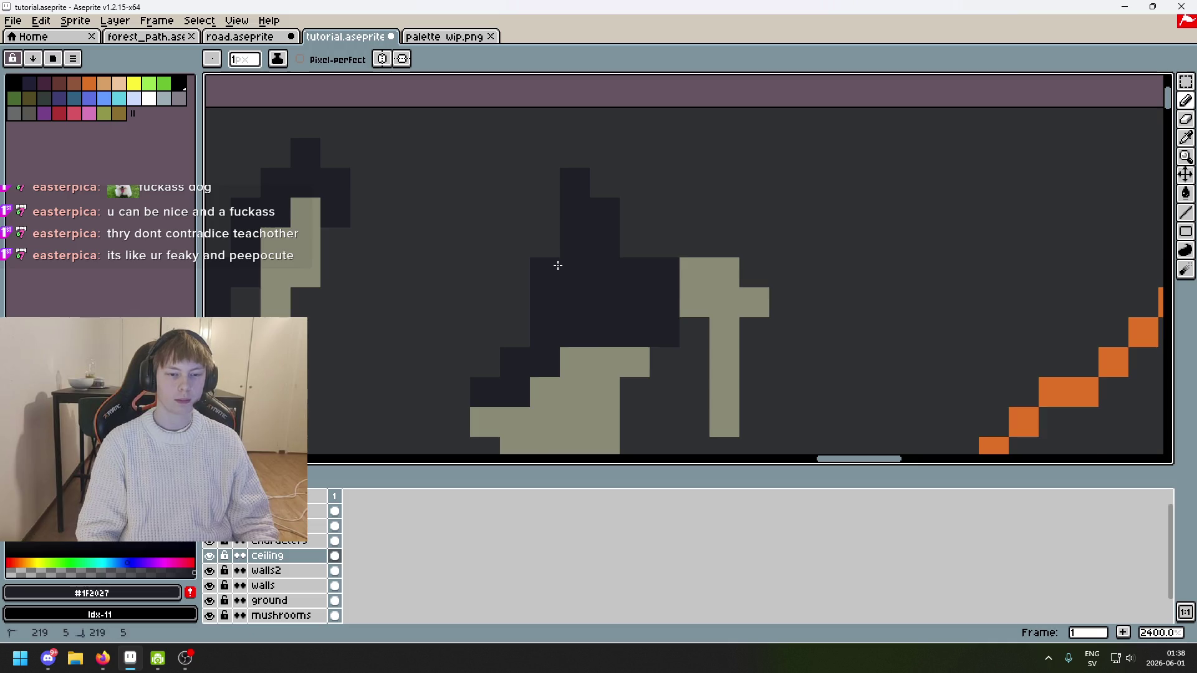
scroll(558, 266, down, 10)
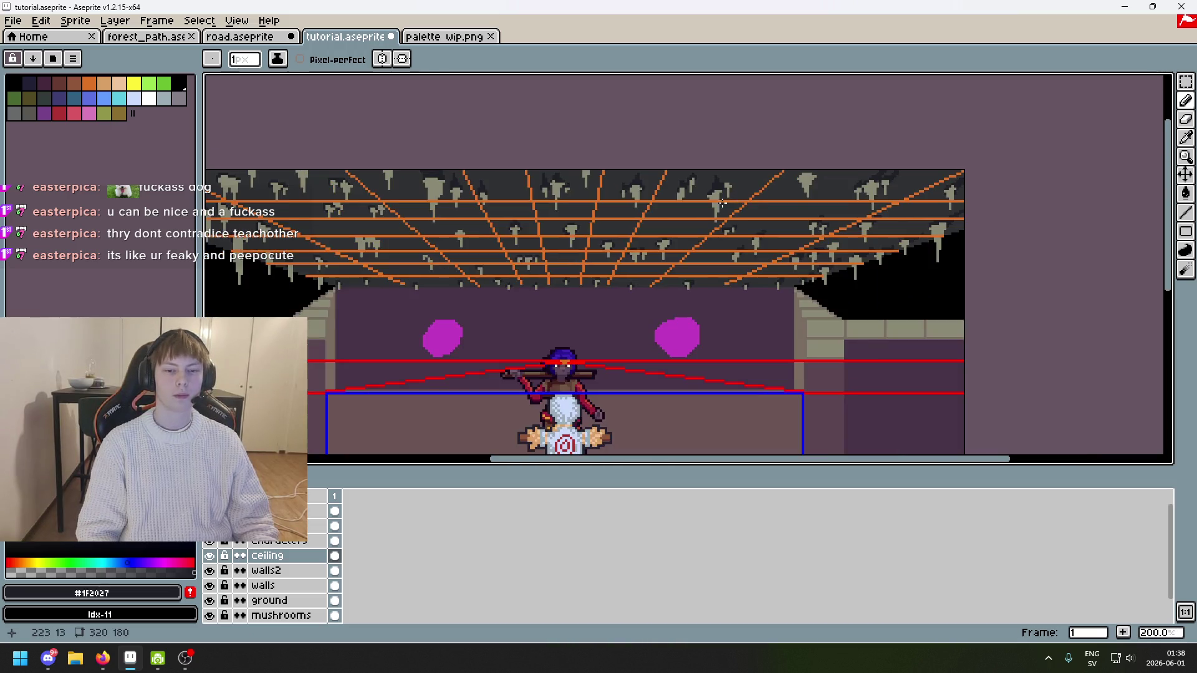
Step: Add #1F2027 pixels around the shadow tip and clear the pixel left of it
scroll(721, 202, up, 8)
scroll(719, 185, down, 6)
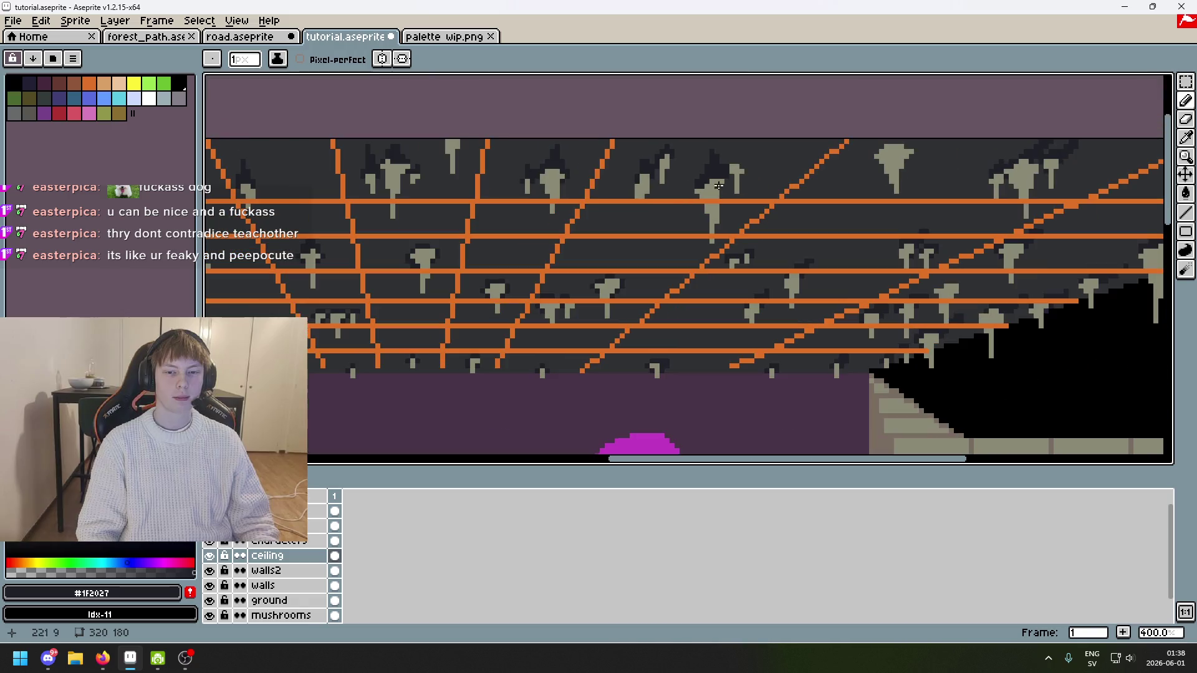
scroll(735, 169, up, 9)
scroll(618, 138, down, 1)
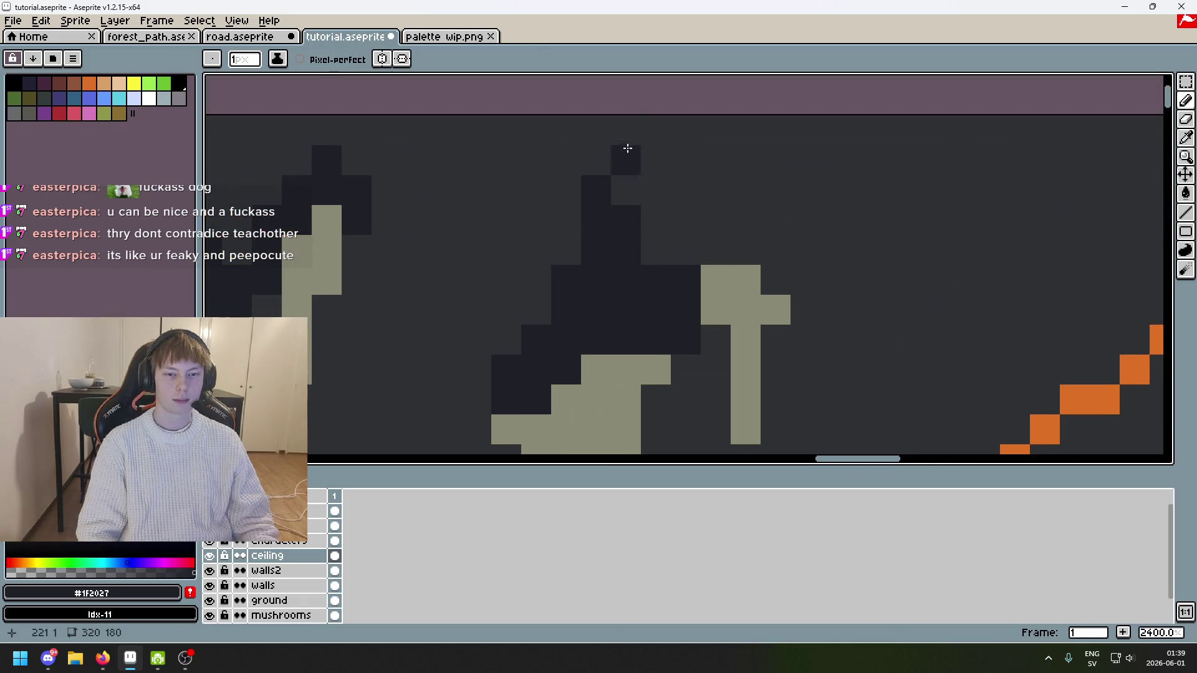
click(626, 187)
alt+click(591, 152)
click(595, 190)
scroll(608, 193, down, 5)
scroll(620, 202, up, 6)
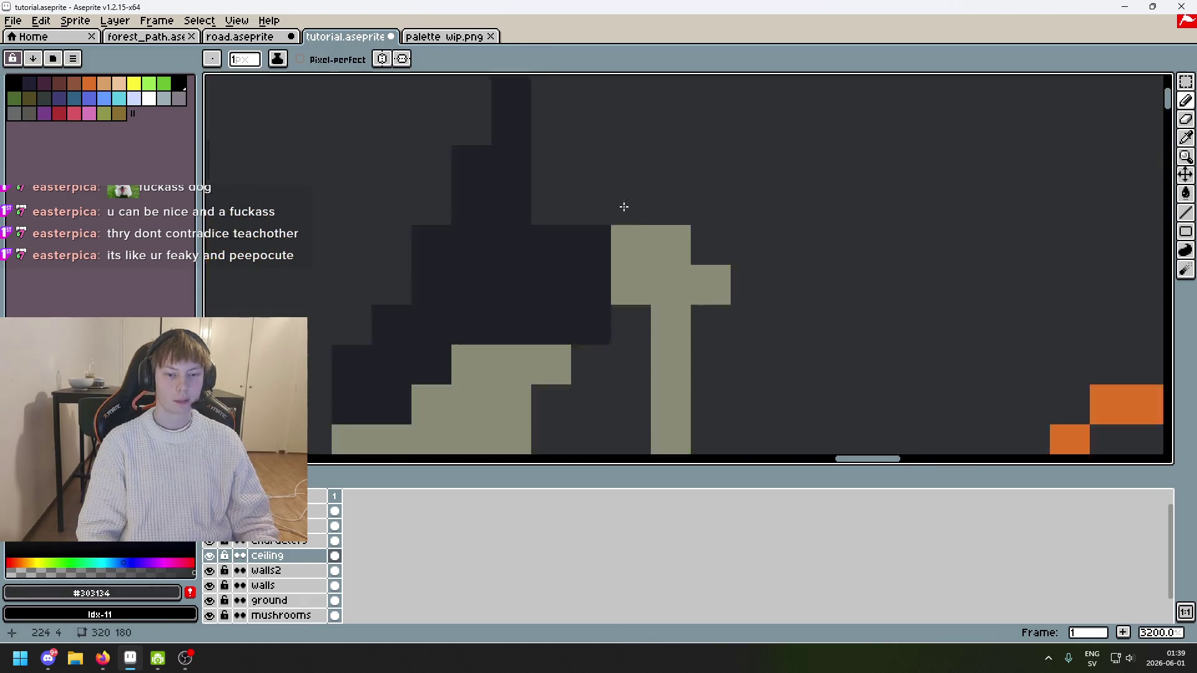
alt+click(524, 210)
click(561, 210)
click(671, 206)
Step: Fill in dark pixels above and on both sides of the cap, erasing one stray pixel
scroll(682, 187, down, 1)
click(675, 170)
click(674, 200)
click(642, 200)
click(705, 227)
click(614, 201)
scroll(624, 191, down, 1)
right_click(633, 229)
click(625, 199)
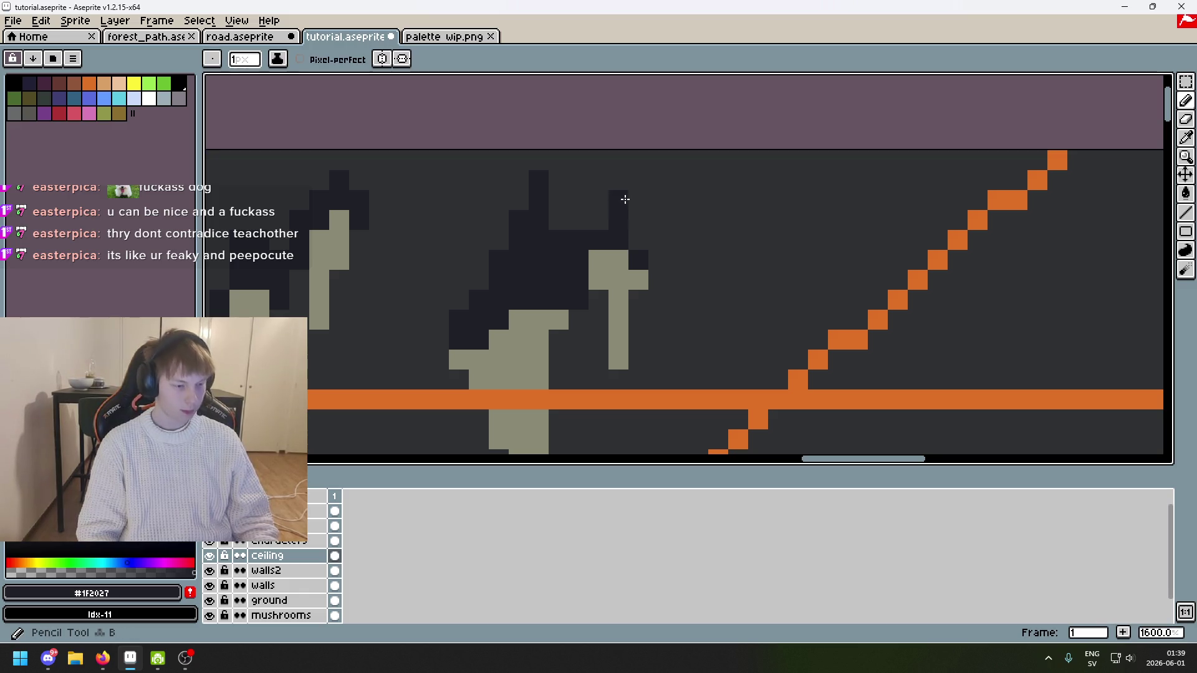
click(638, 240)
click(597, 227)
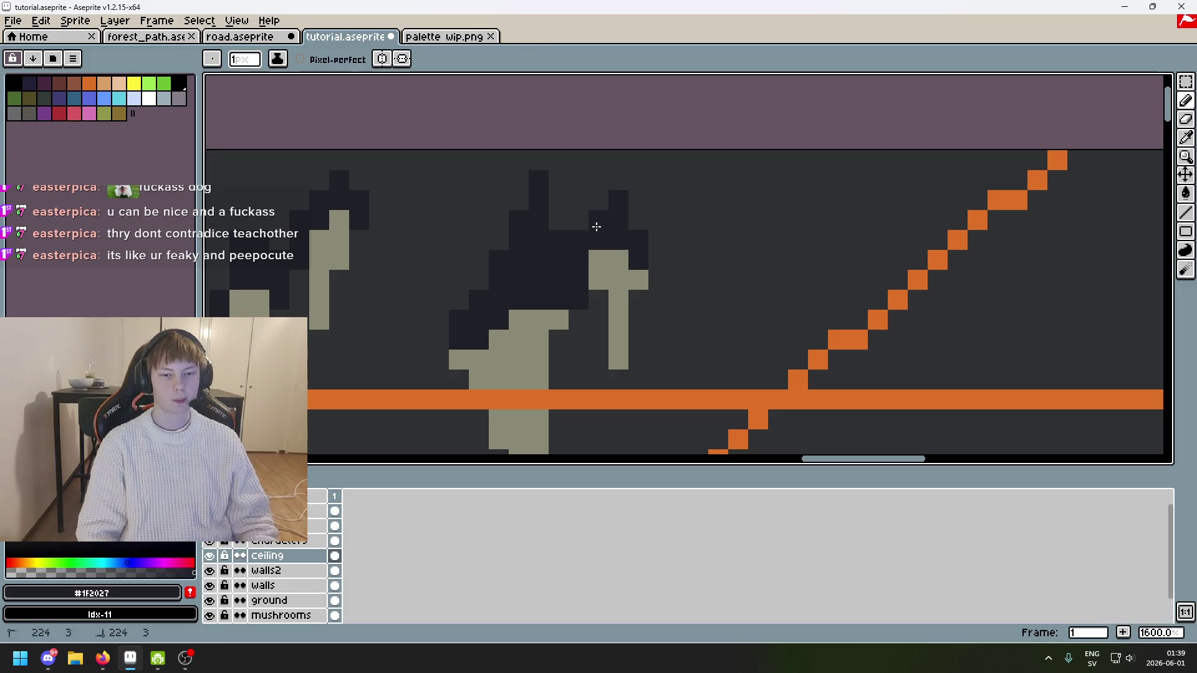
Step: Pan and zoom across the cave ceiling to review the stalactite shadows
scroll(599, 231, down, 6)
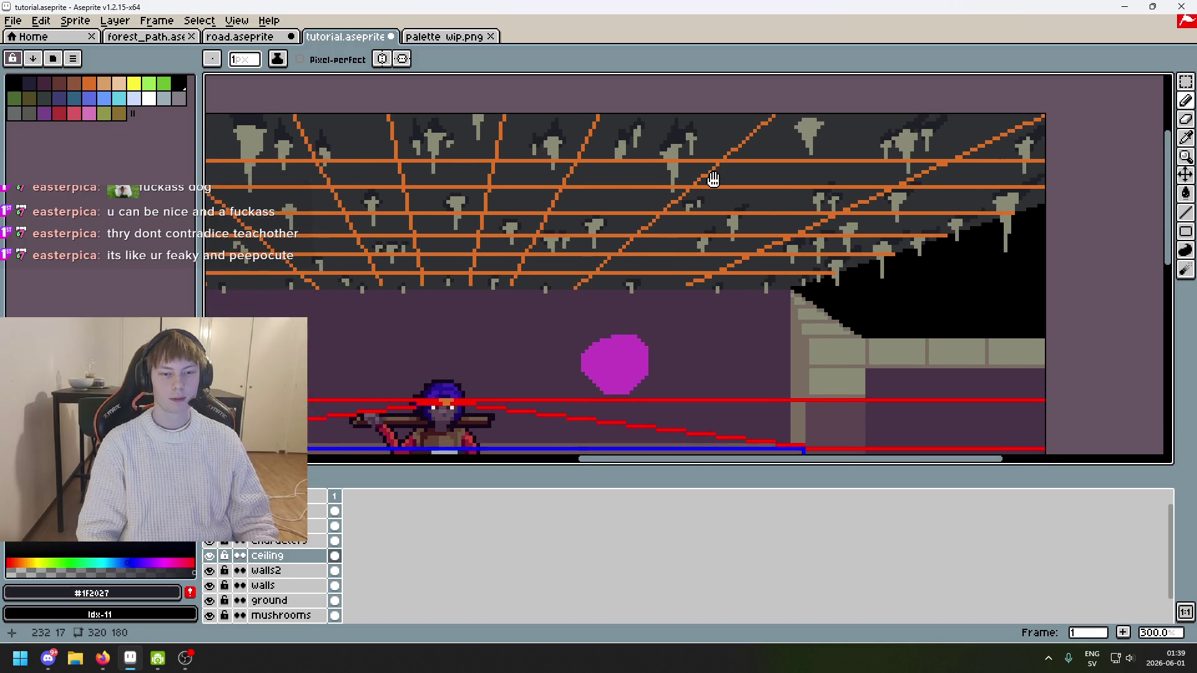
scroll(722, 173, down, 1)
drag(722, 172, 731, 235)
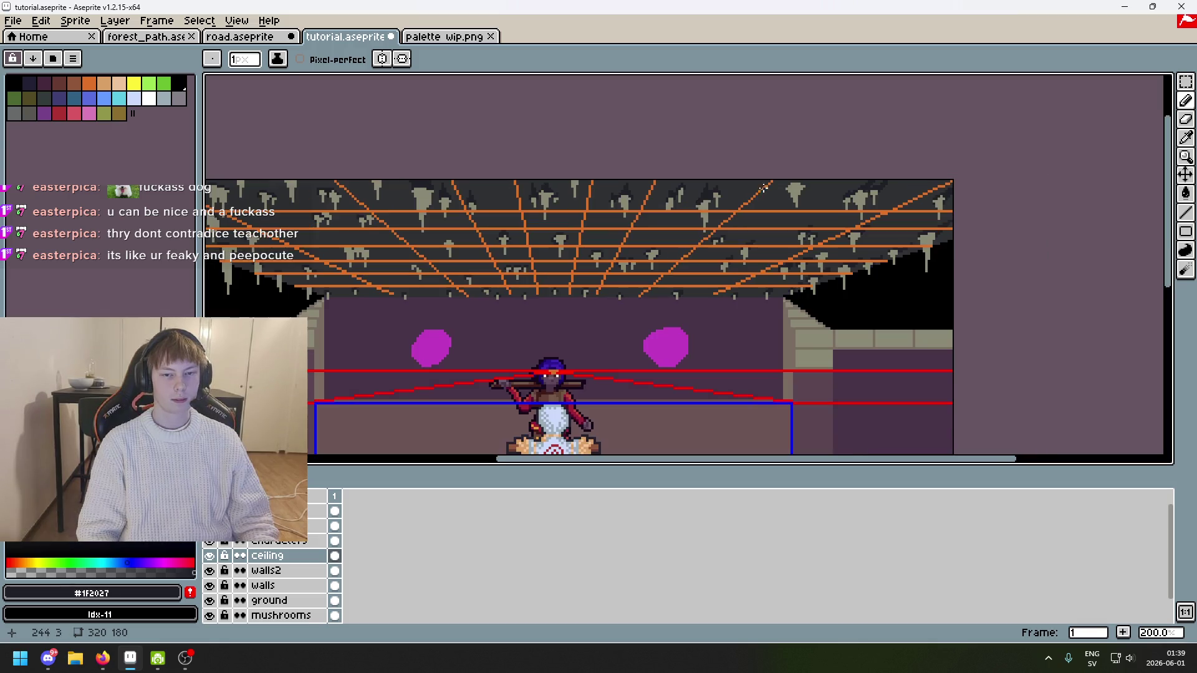
scroll(761, 237, down, 1)
drag(624, 243, 755, 243)
scroll(515, 208, up, 1)
scroll(515, 208, up, 4)
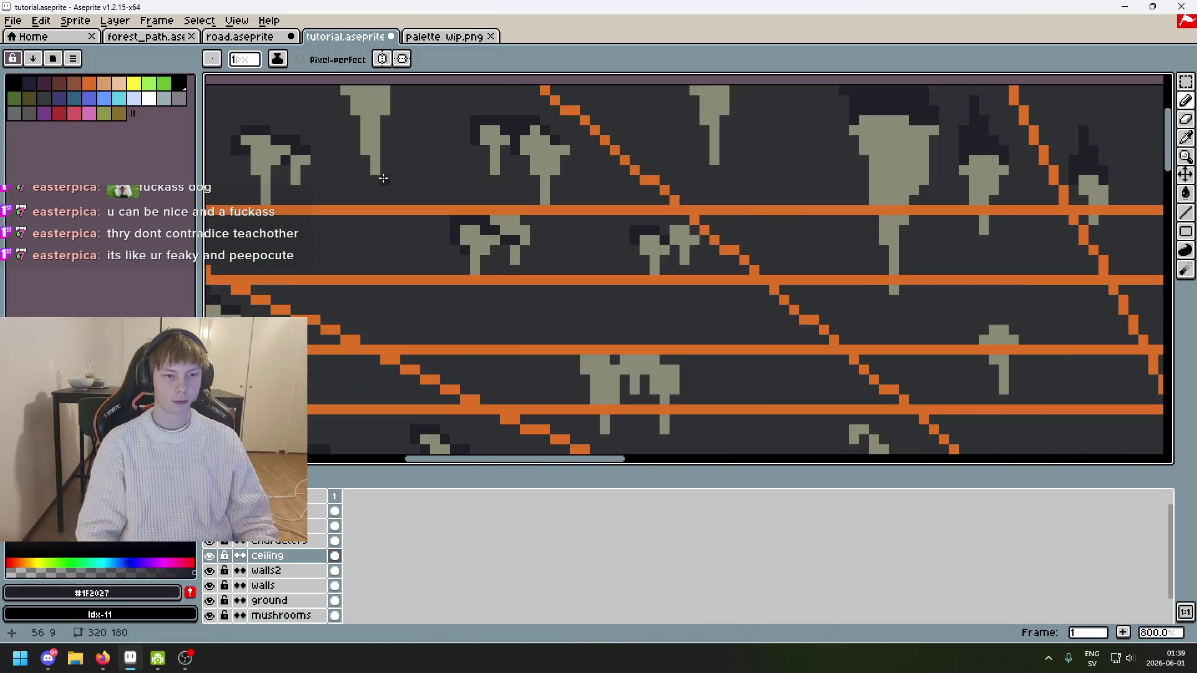
scroll(508, 210, down, 2)
scroll(497, 212, up, 2)
scroll(498, 212, down, 4)
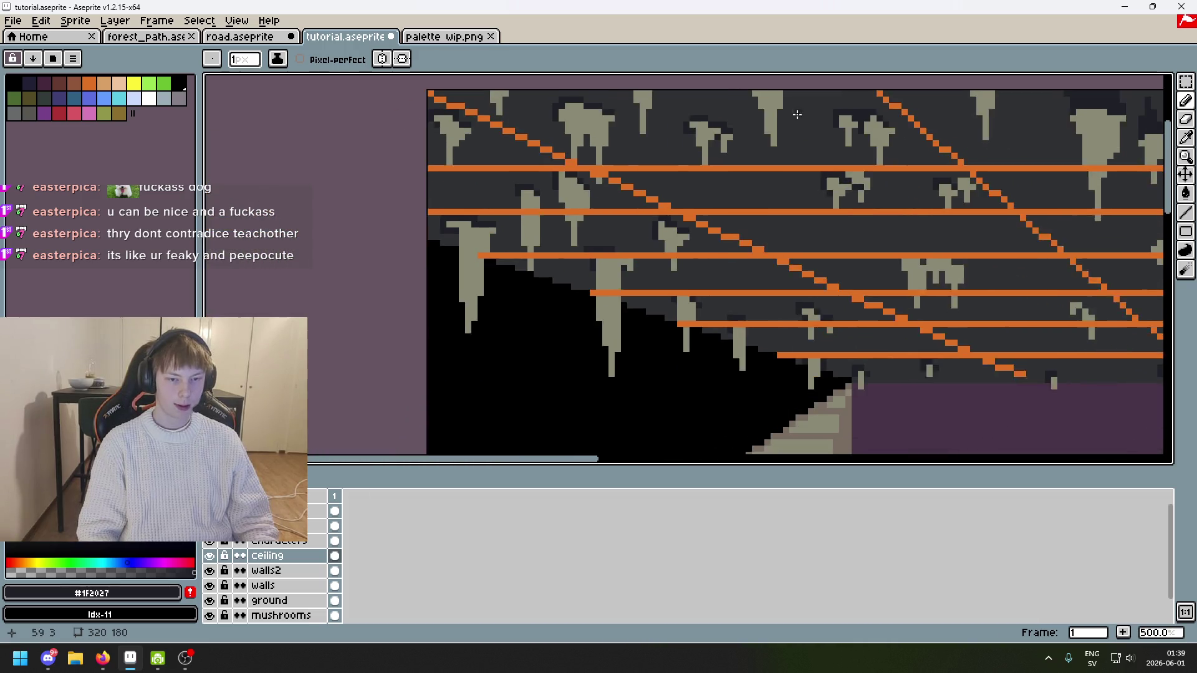
scroll(602, 211, up, 3)
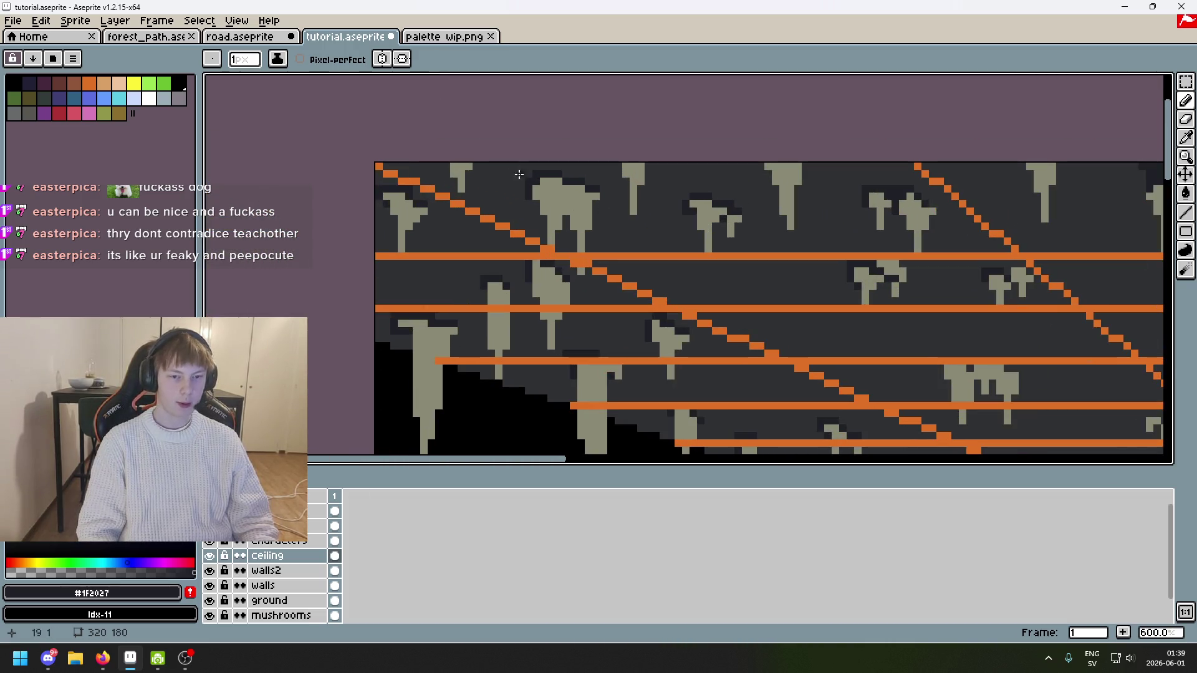
scroll(519, 175, up, 4)
scroll(499, 136, down, 3)
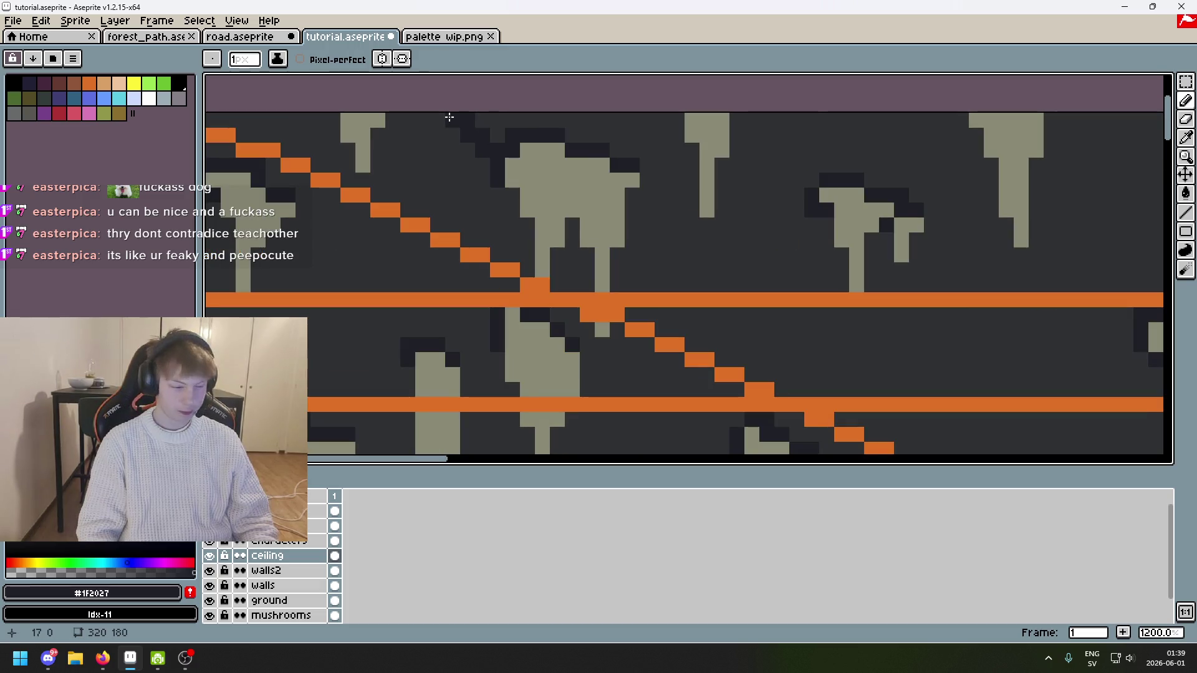
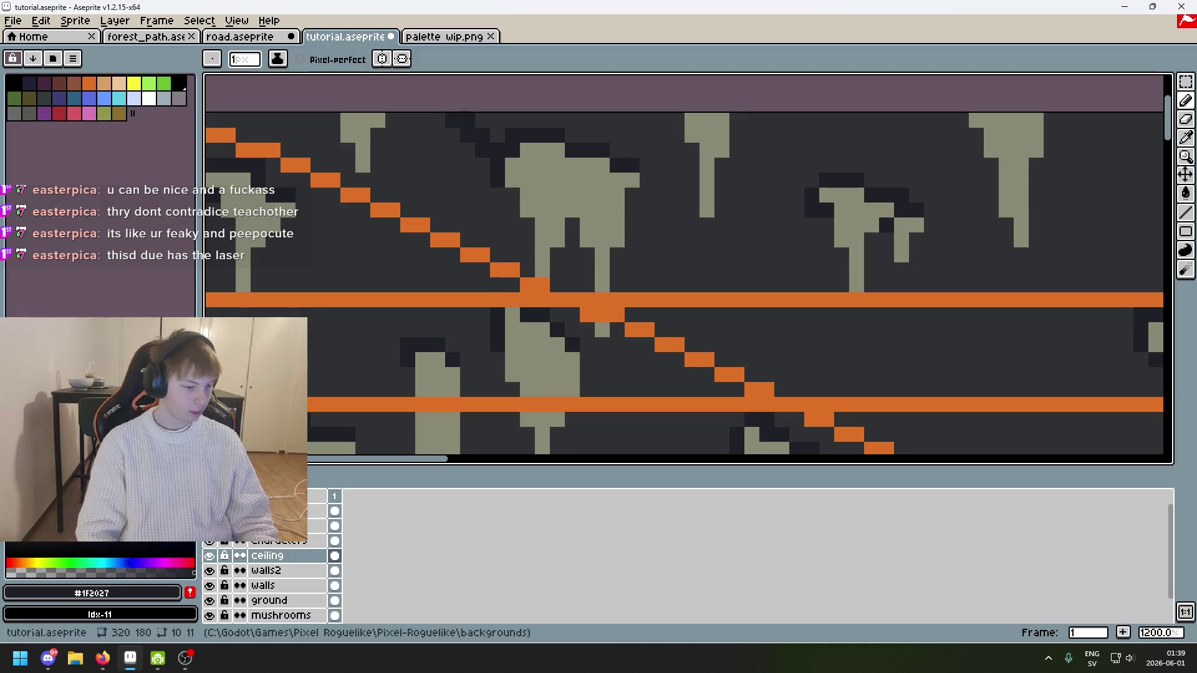
Step: Paint #1F2027 shading up to the ceiling's top edge above the large stalactite, redrawing one stroke
drag(519, 124, 561, 249)
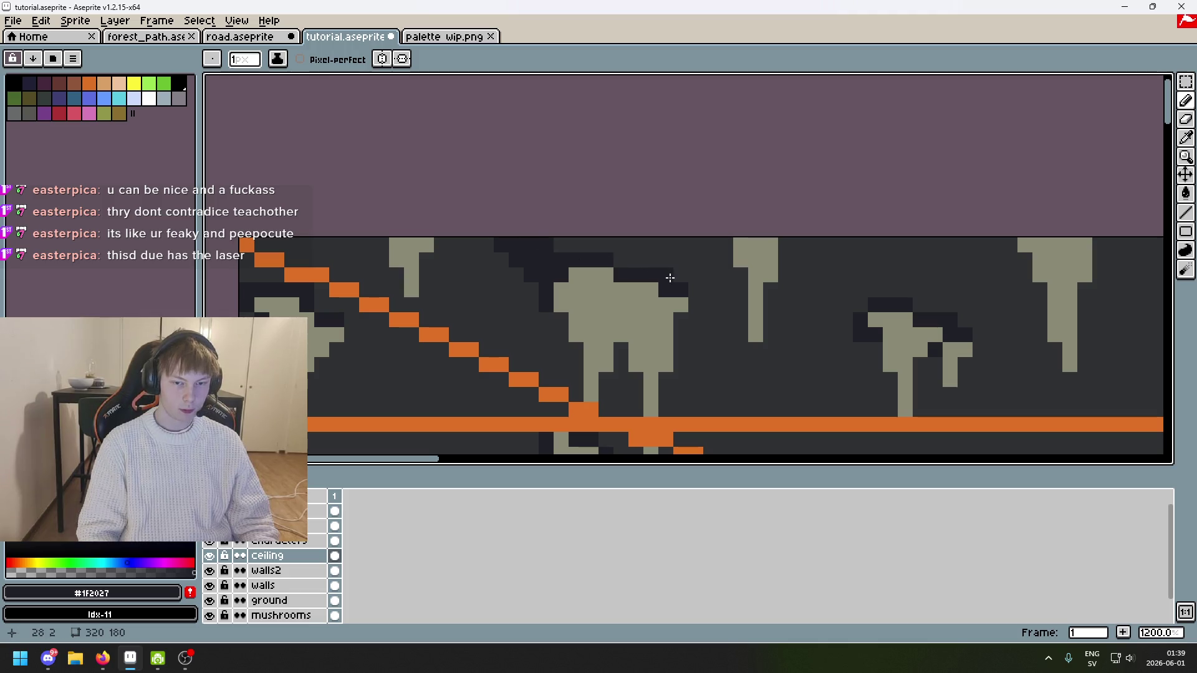
drag(669, 277, 600, 236)
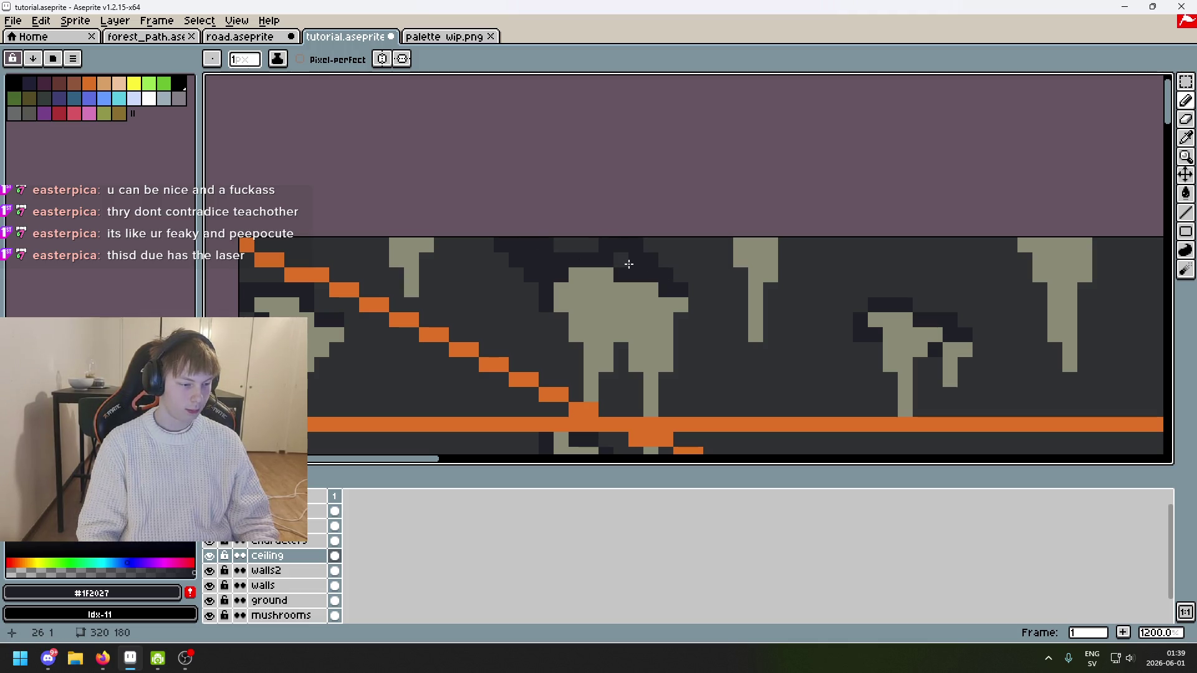
key(ctrl+z)
drag(632, 259, 563, 236)
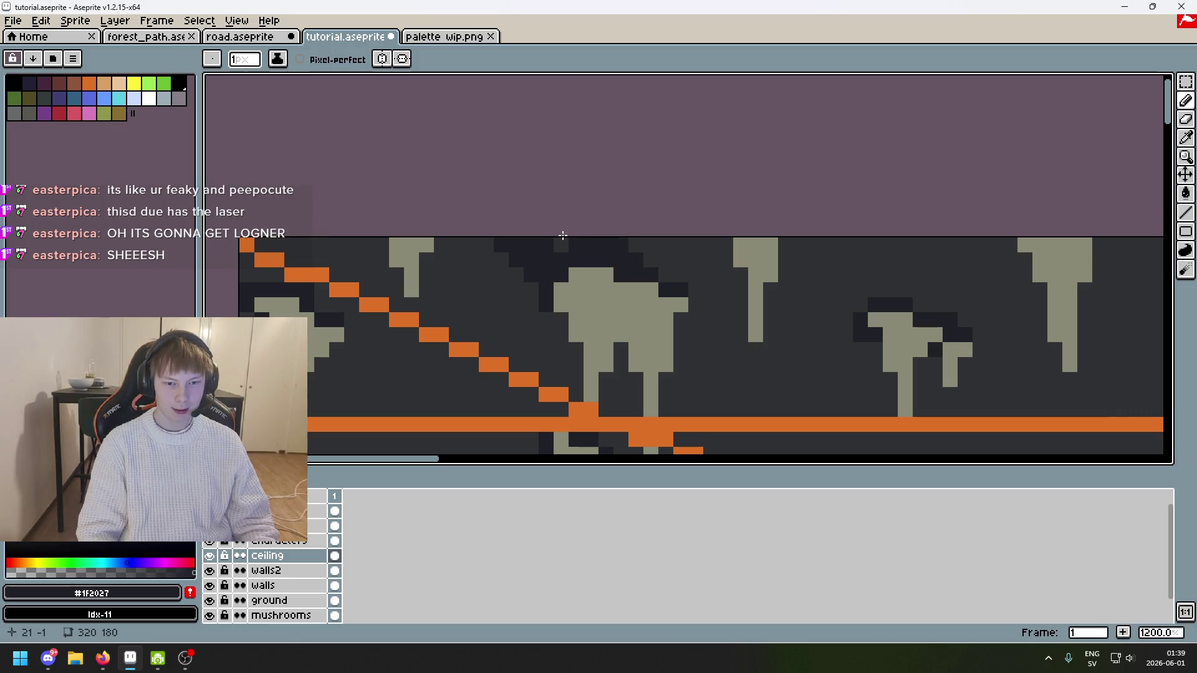
drag(659, 272, 615, 250)
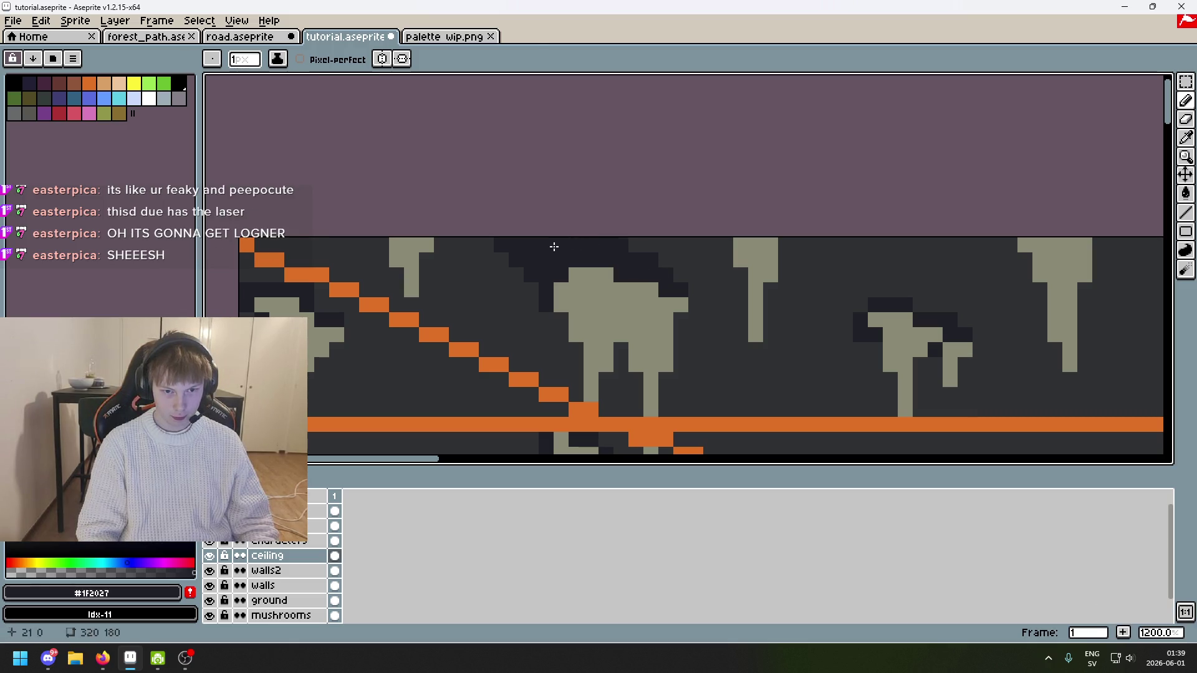
Step: Resample the mid-grey and darkest ceiling colours and undo the last pencil stroke
alt+click(653, 246)
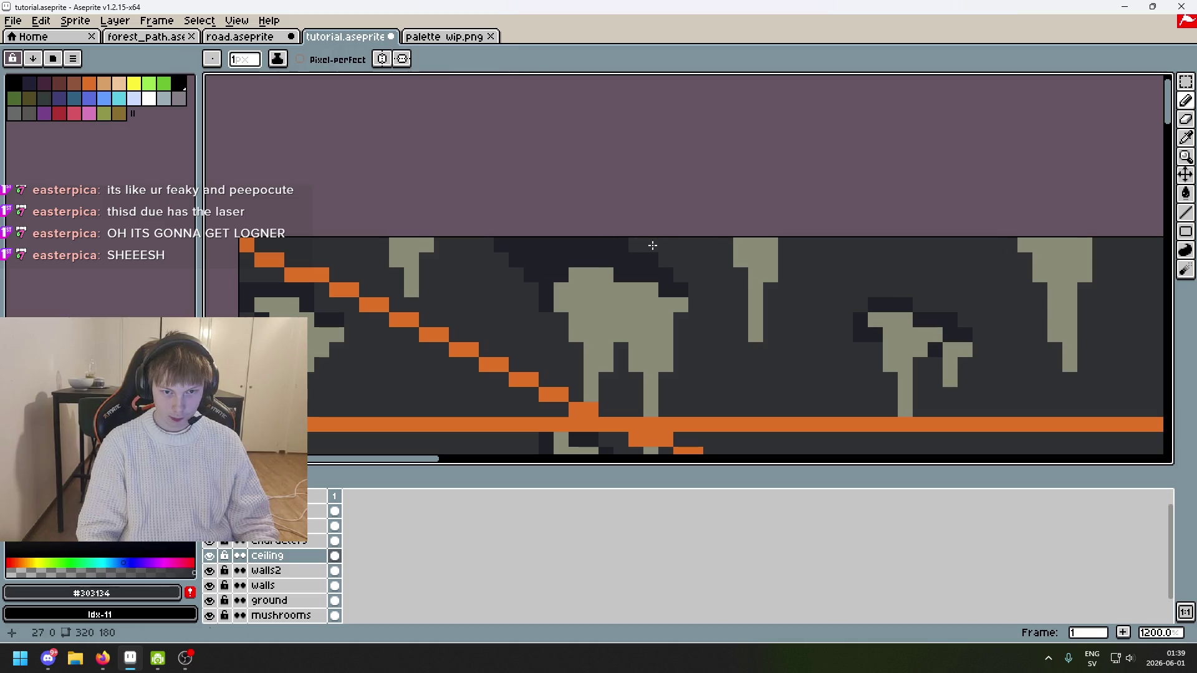
alt+click(653, 252)
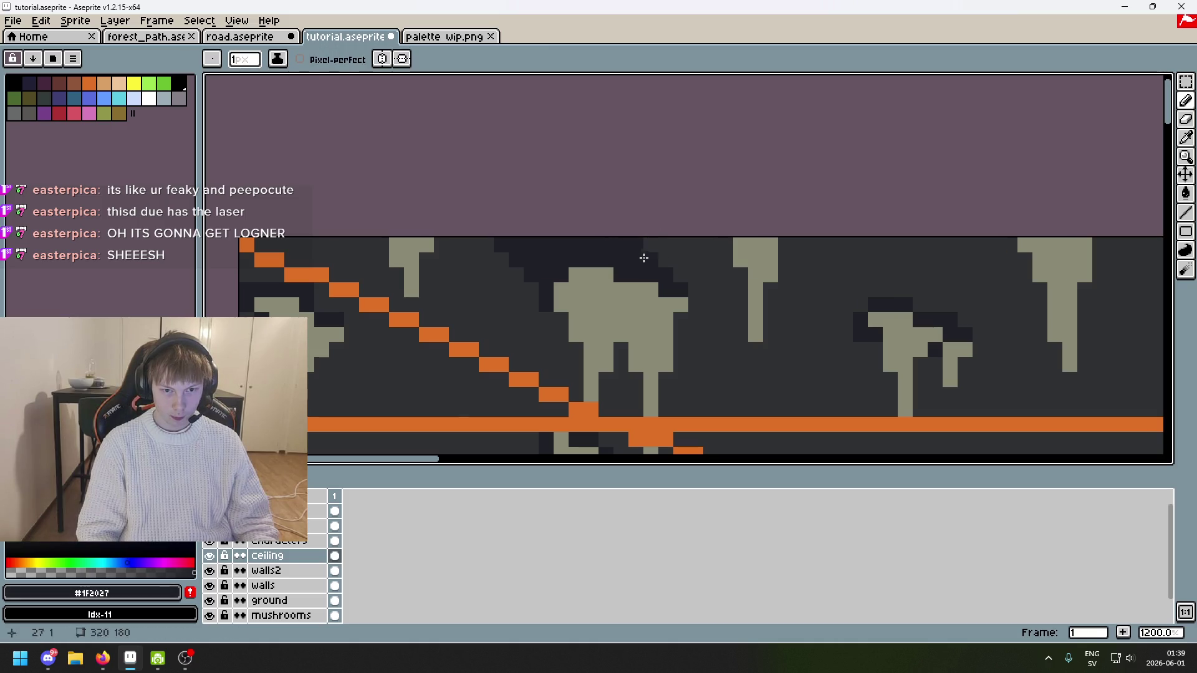
key(ctrl+z)
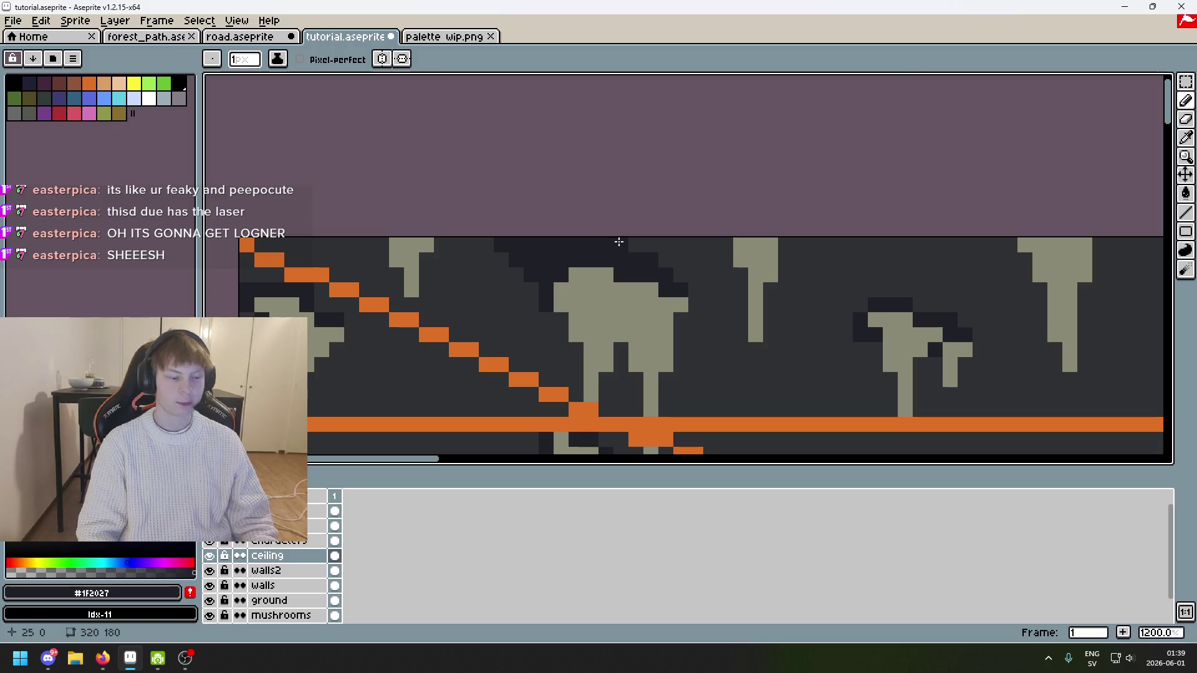
scroll(626, 263, down, 6)
drag(606, 273, 422, 240)
Step: Add dark shading lines and pixels beside the left ceiling's stalactites, redoing misplaced marks
scroll(644, 277, down, 2)
scroll(644, 277, up, 2)
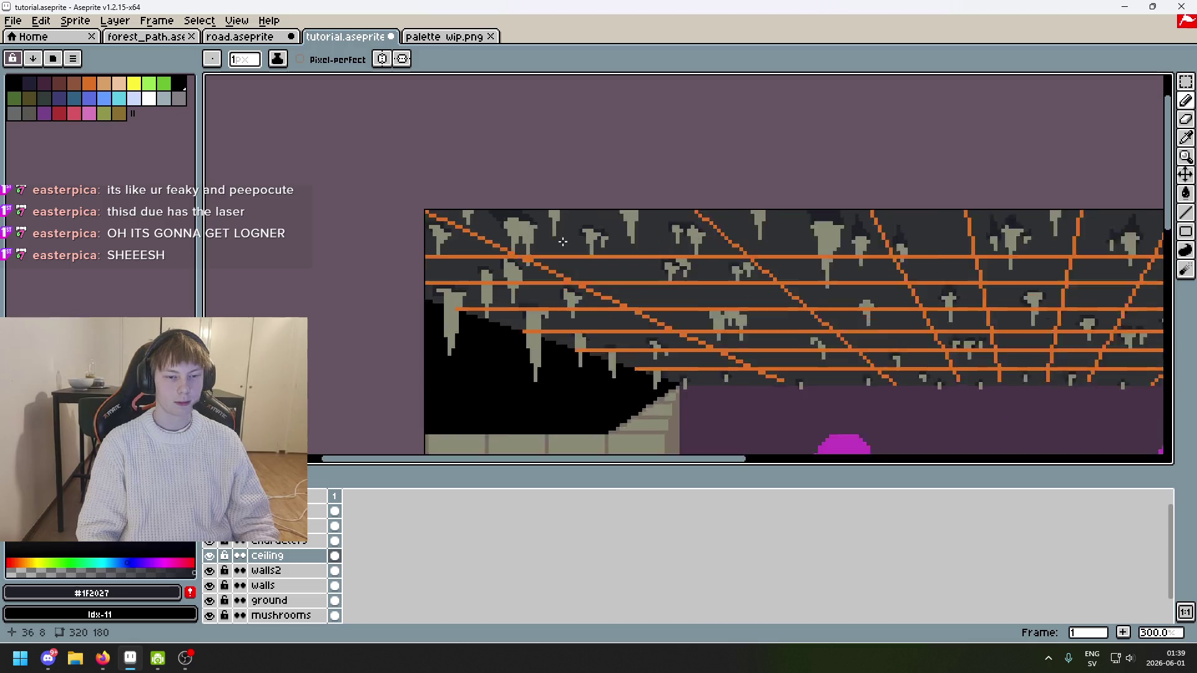
scroll(563, 288, up, 4)
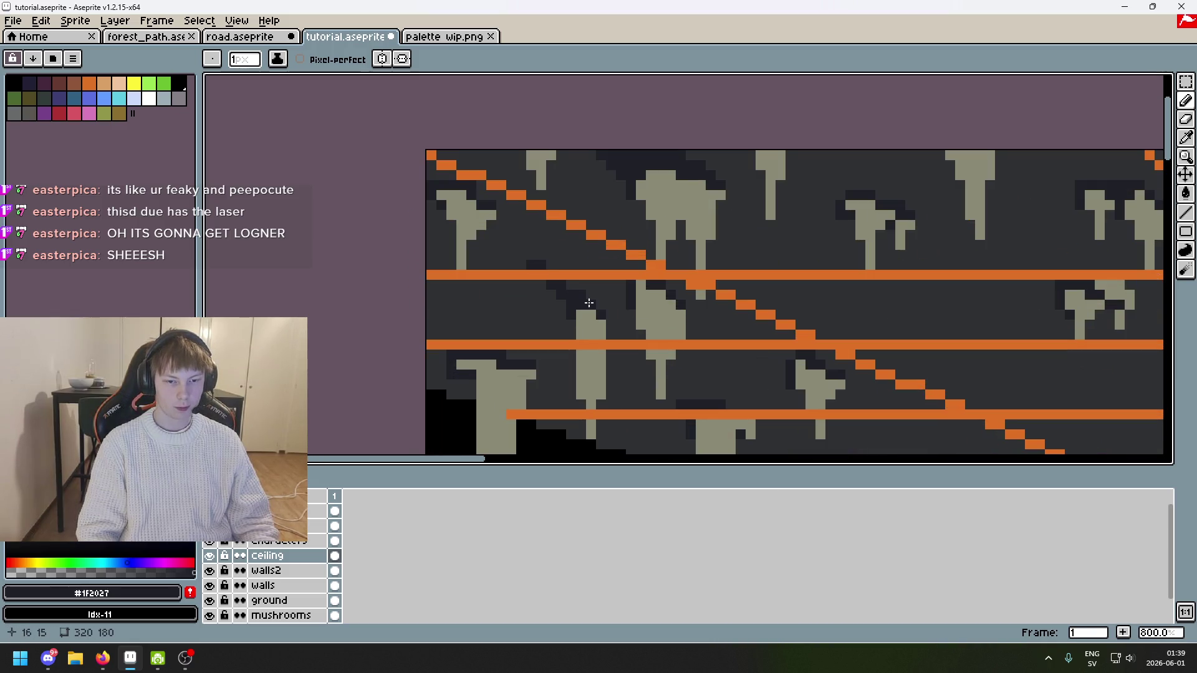
key(ctrl+z)
drag(531, 260, 585, 298)
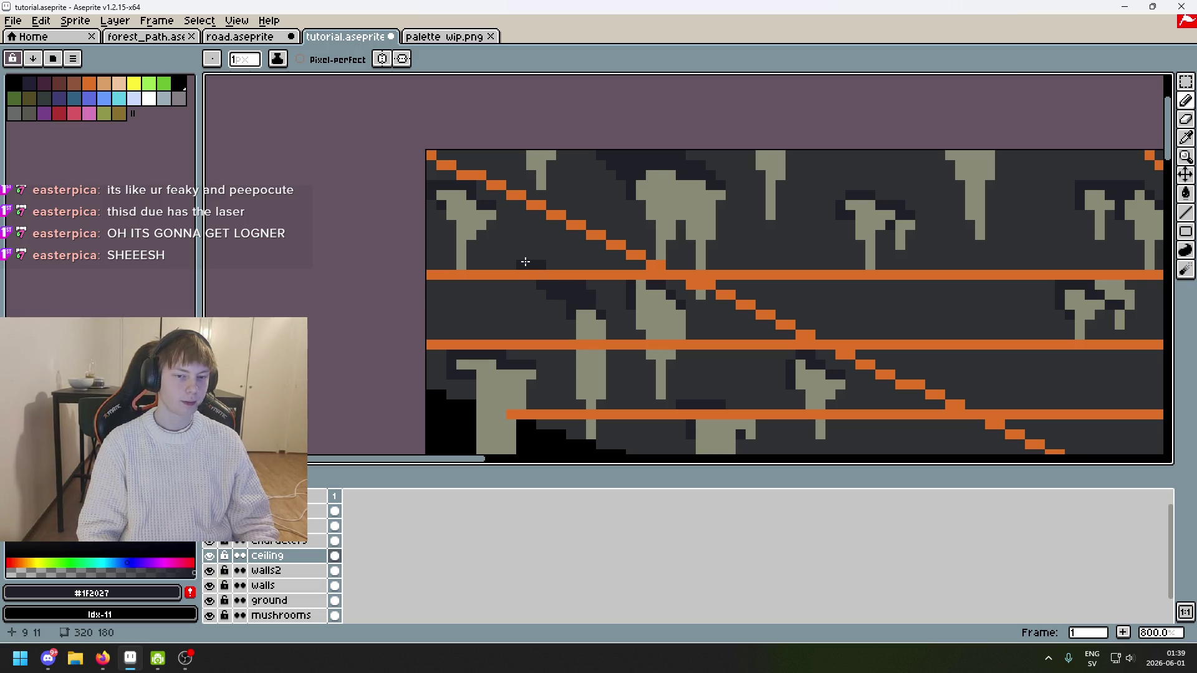
scroll(525, 262, down, 3)
scroll(655, 112, up, 1)
scroll(480, 138, up, 2)
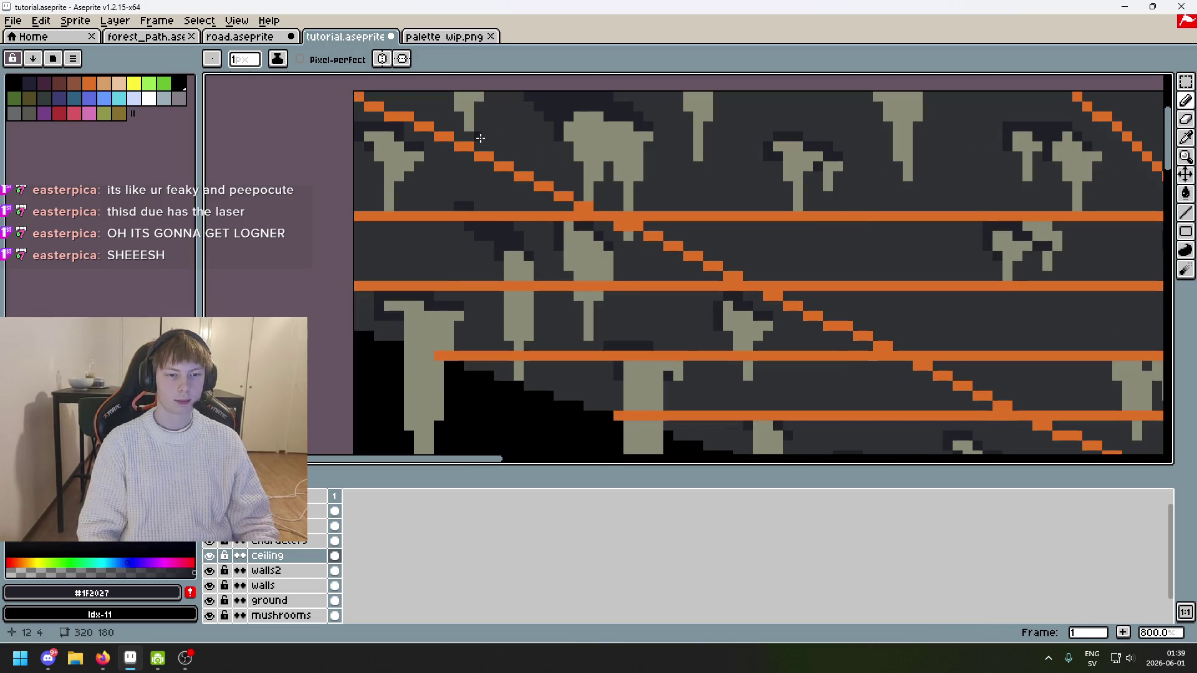
click(449, 206)
key(ctrl+z)
drag(441, 190, 460, 197)
click(526, 243)
Step: Eyedrop #1F2027 and paint a diagonal dark staircase at the stalactite bases above the guide
scroll(508, 231, up, 2)
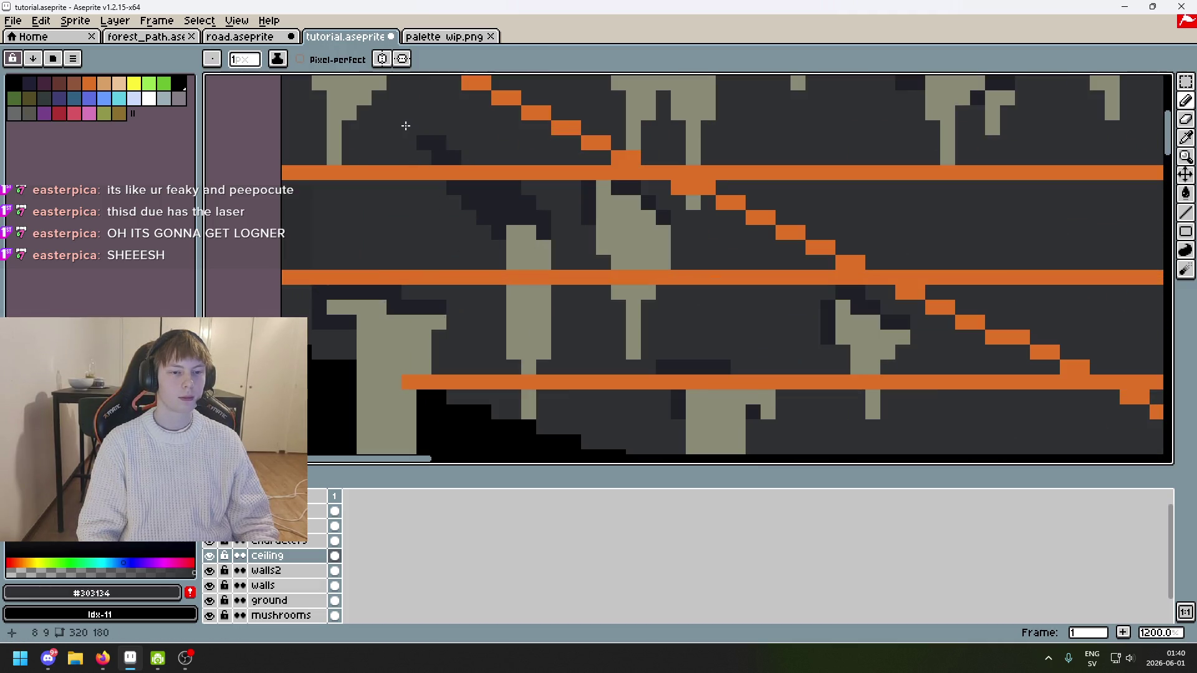
scroll(412, 127, down, 5)
scroll(431, 178, up, 1)
key(alt)
alt+click(422, 177)
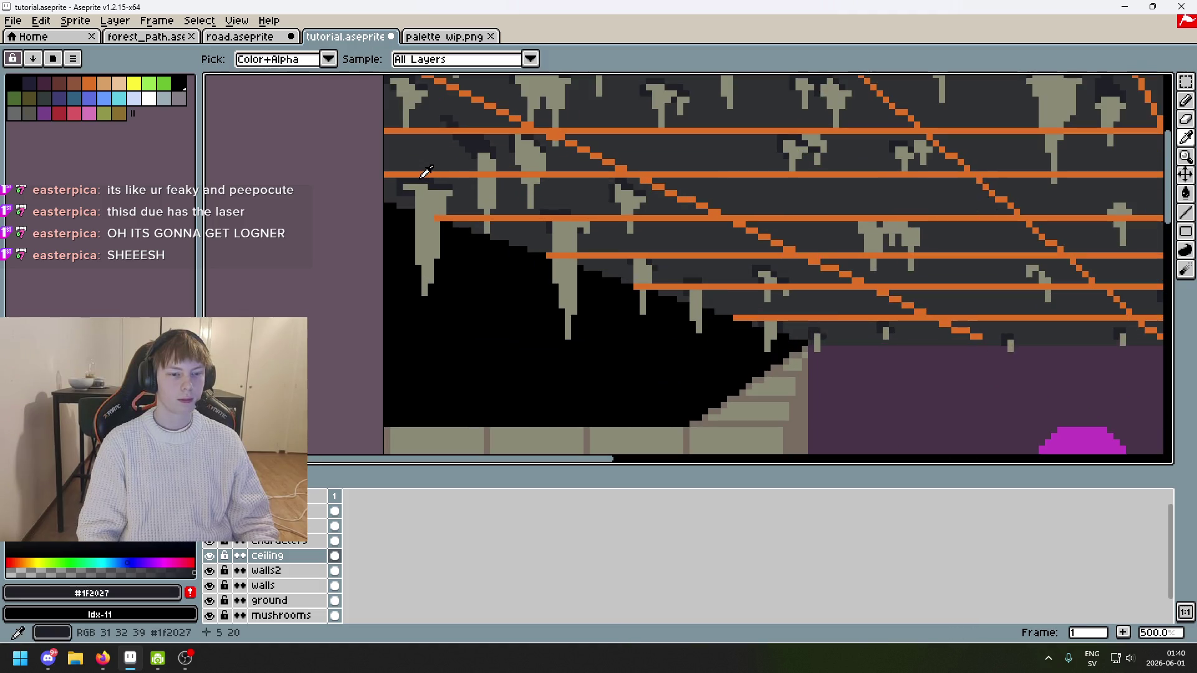
scroll(414, 182, up, 5)
drag(314, 144, 335, 144)
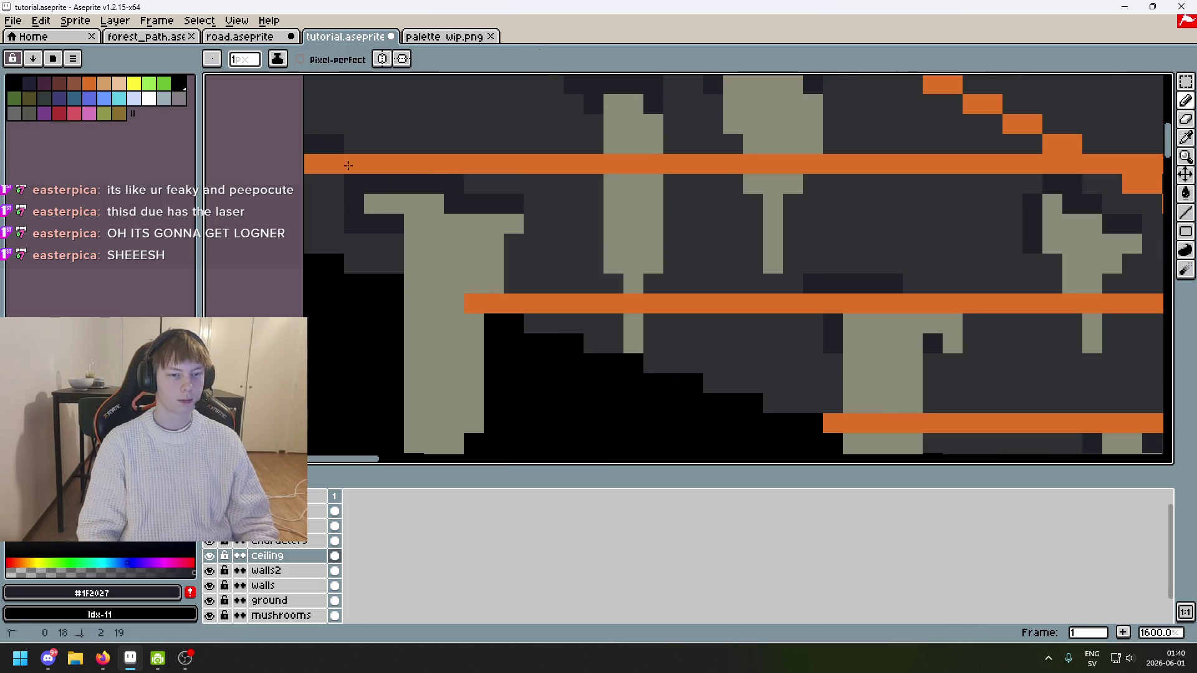
scroll(486, 187, down, 6)
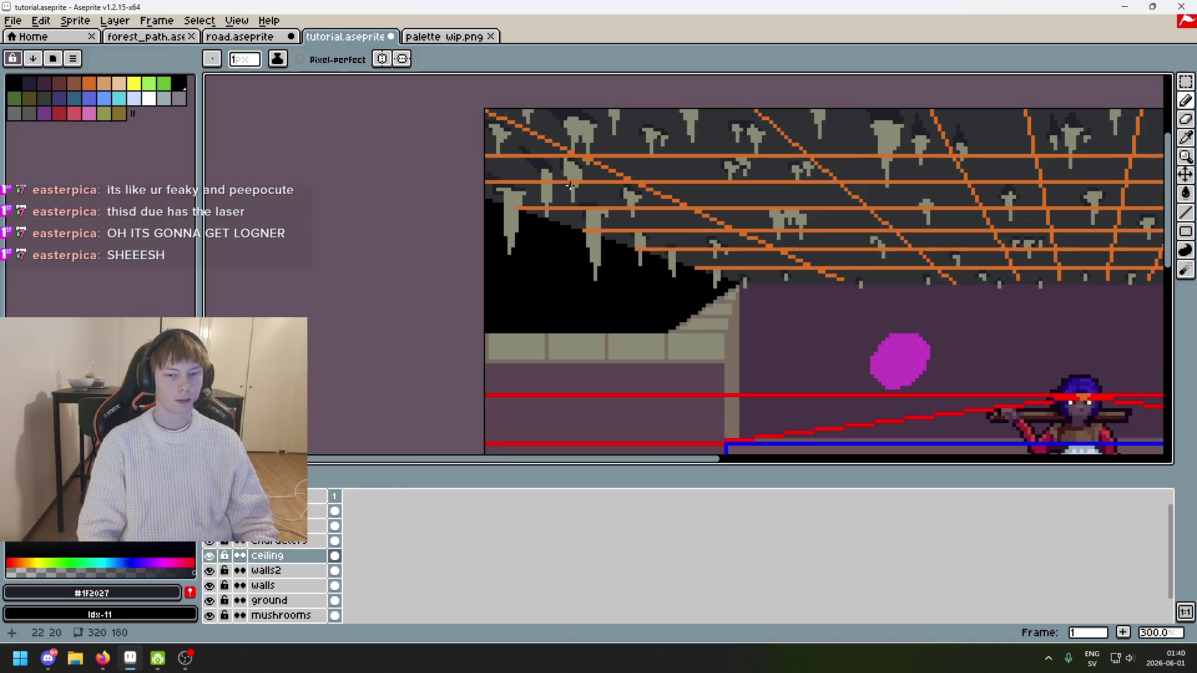
scroll(479, 170, up, 6)
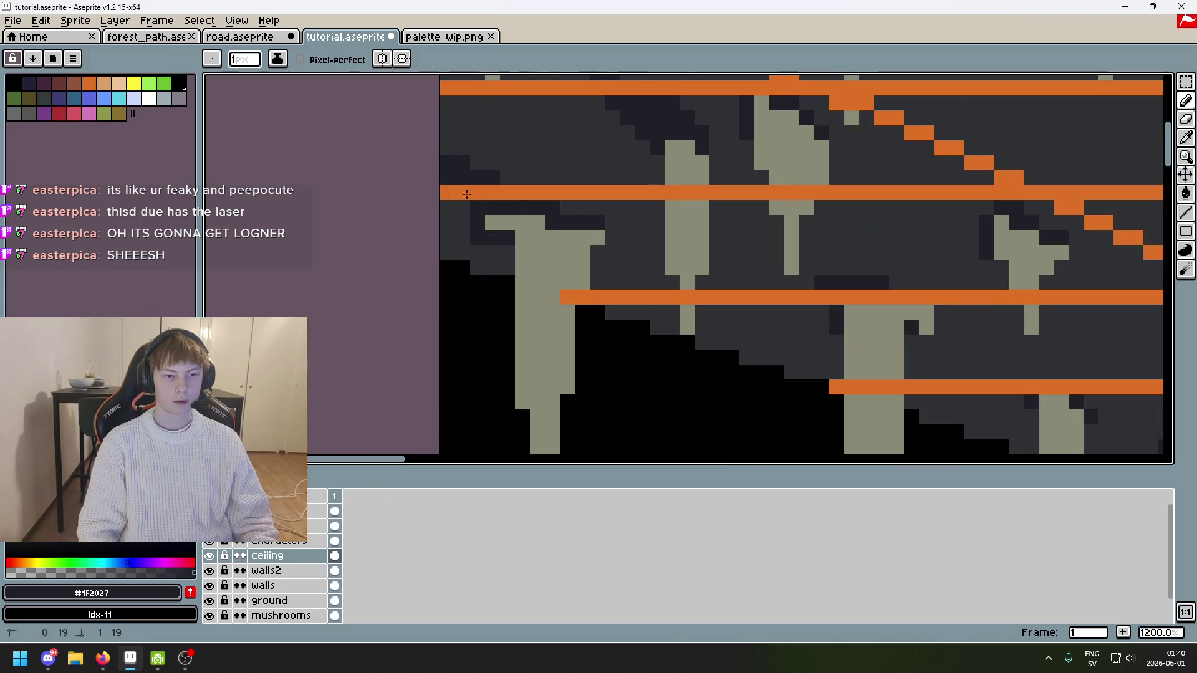
drag(537, 178, 460, 141)
Step: Hide the orange guide lines and zoom out to view the whole cave scene
scroll(479, 165, down, 5)
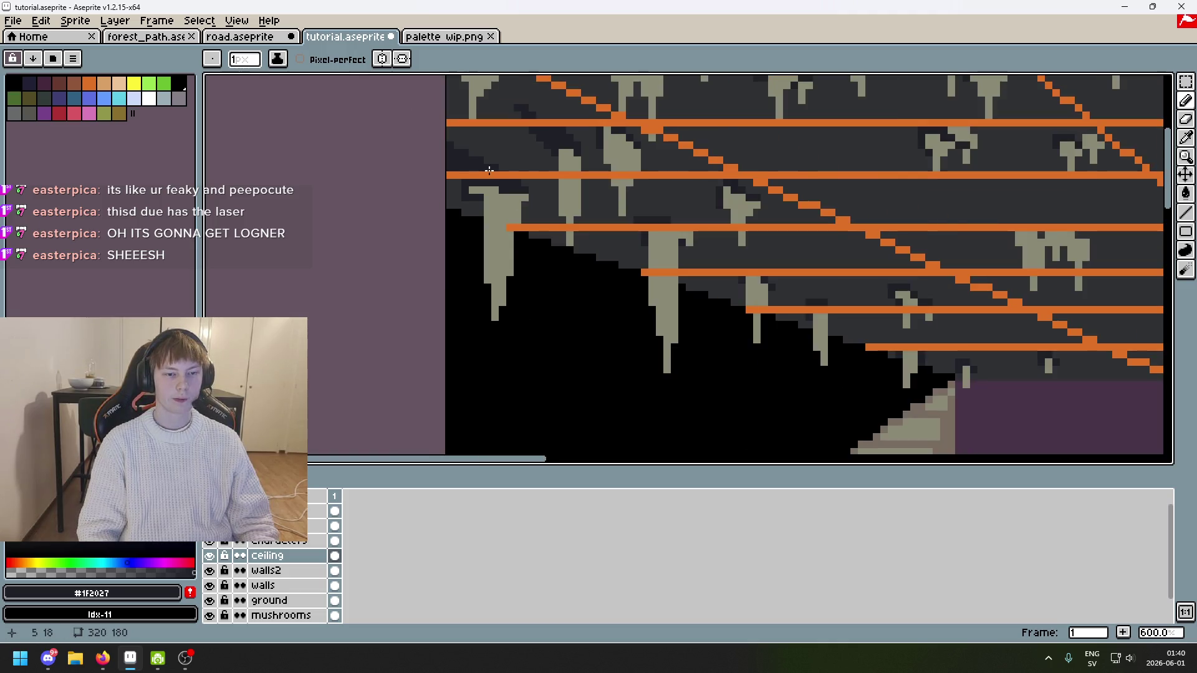
scroll(449, 176, up, 5)
key(ctrl+z)
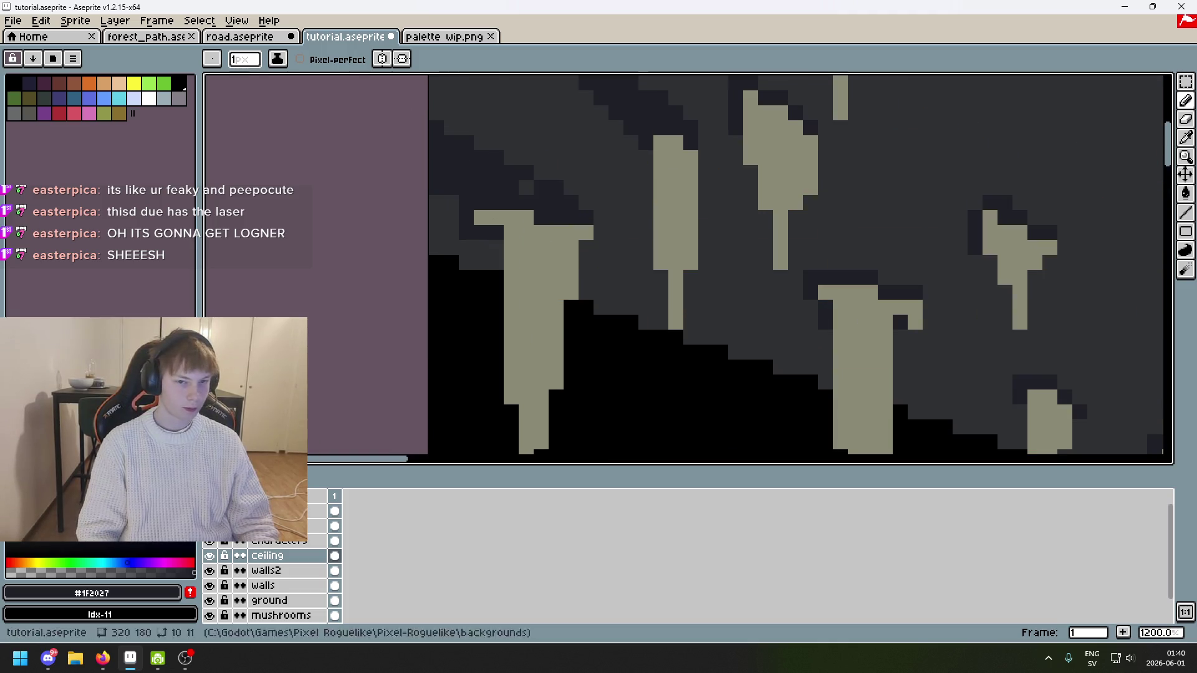
scroll(455, 196, down, 3)
scroll(461, 204, up, 3)
scroll(462, 204, down, 3)
scroll(485, 209, up, 3)
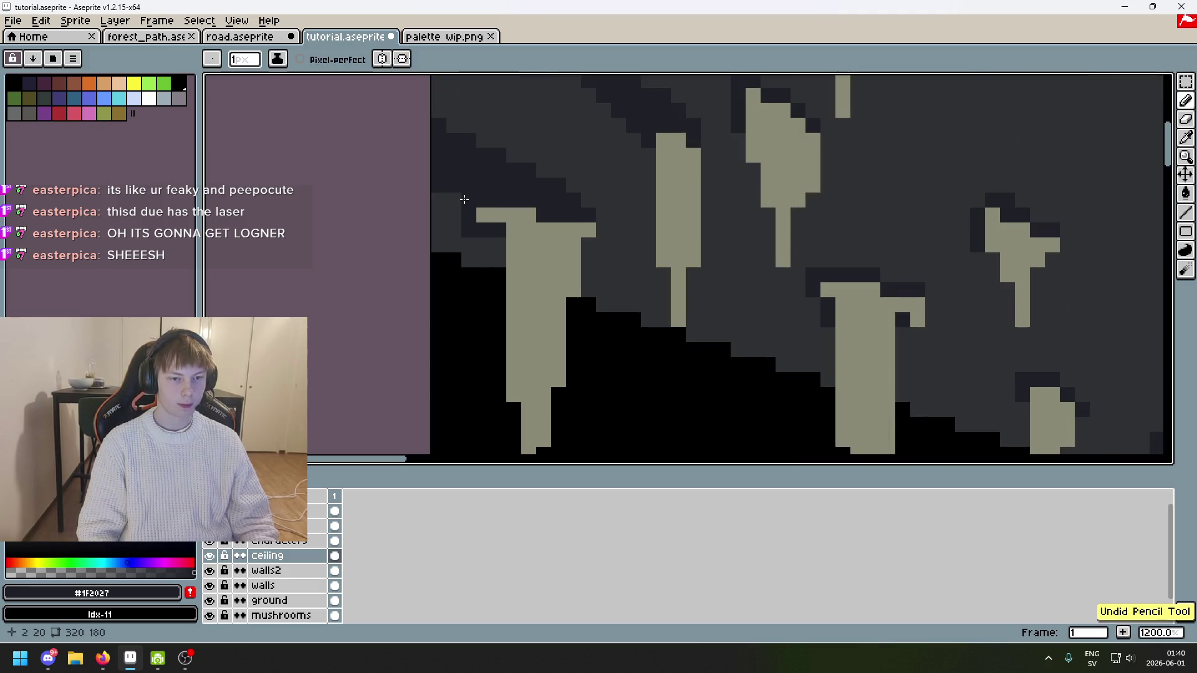
scroll(435, 189, down, 6)
scroll(580, 247, down, 2)
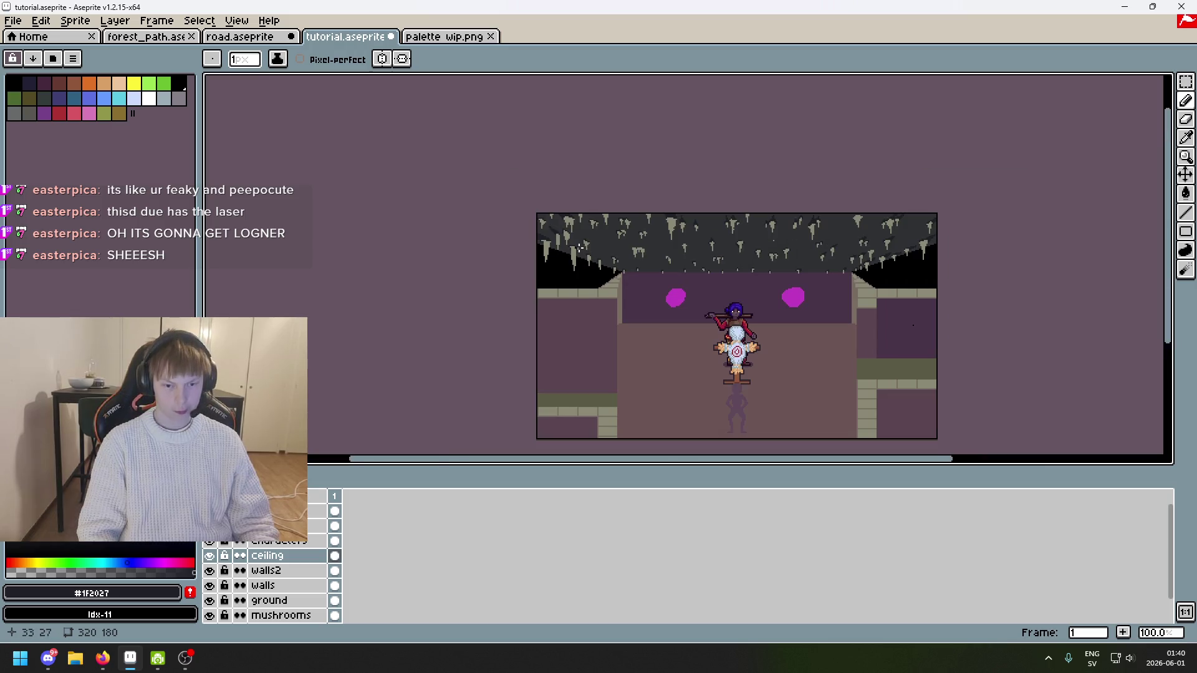
Step: Show the orange guide lines layer again over the ceiling
scroll(555, 232, up, 6)
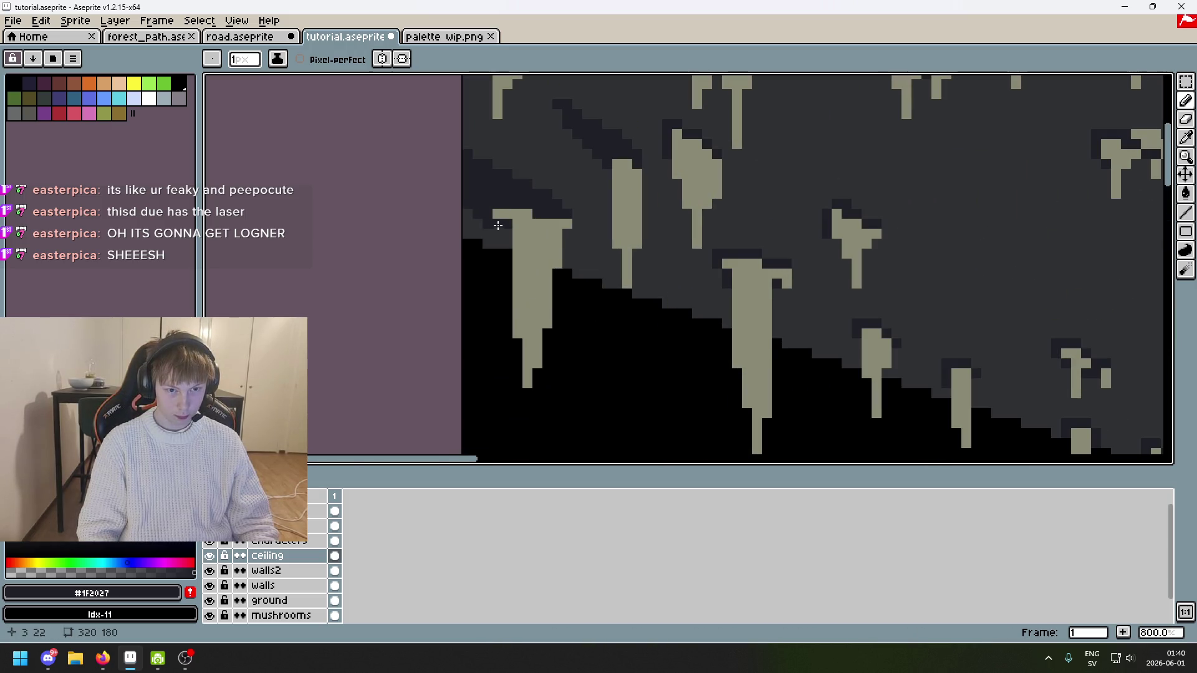
scroll(498, 225, down, 5)
scroll(520, 253, up, 4)
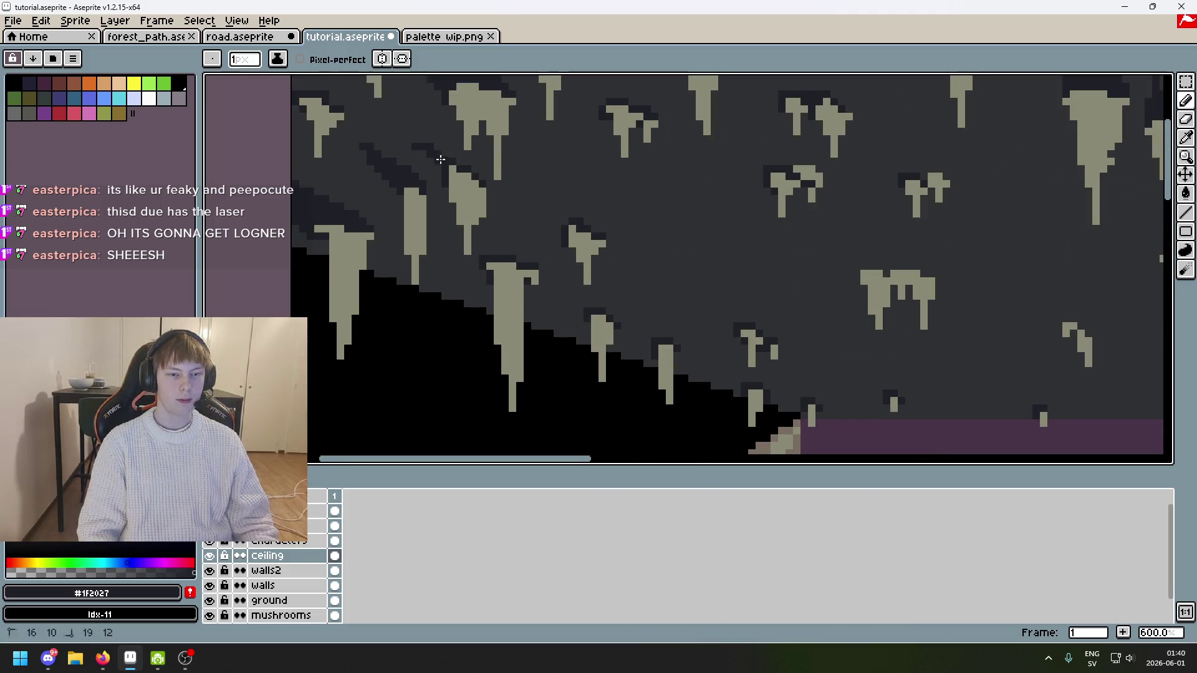
drag(419, 139, 429, 151)
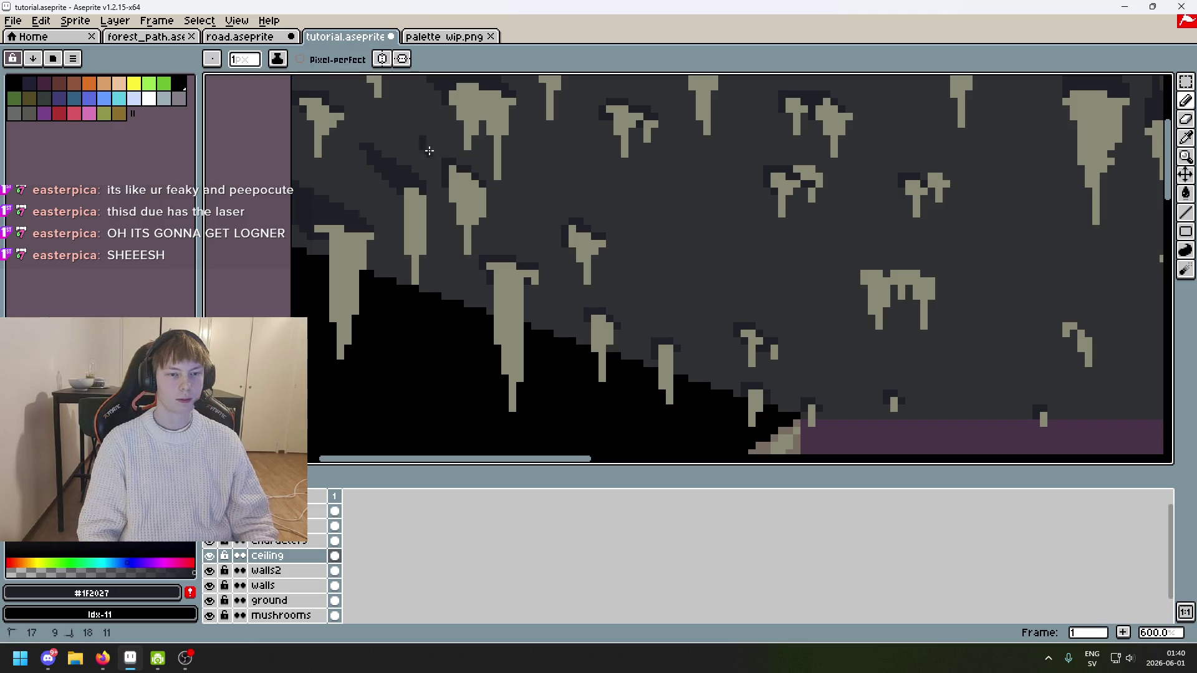
click(210, 526)
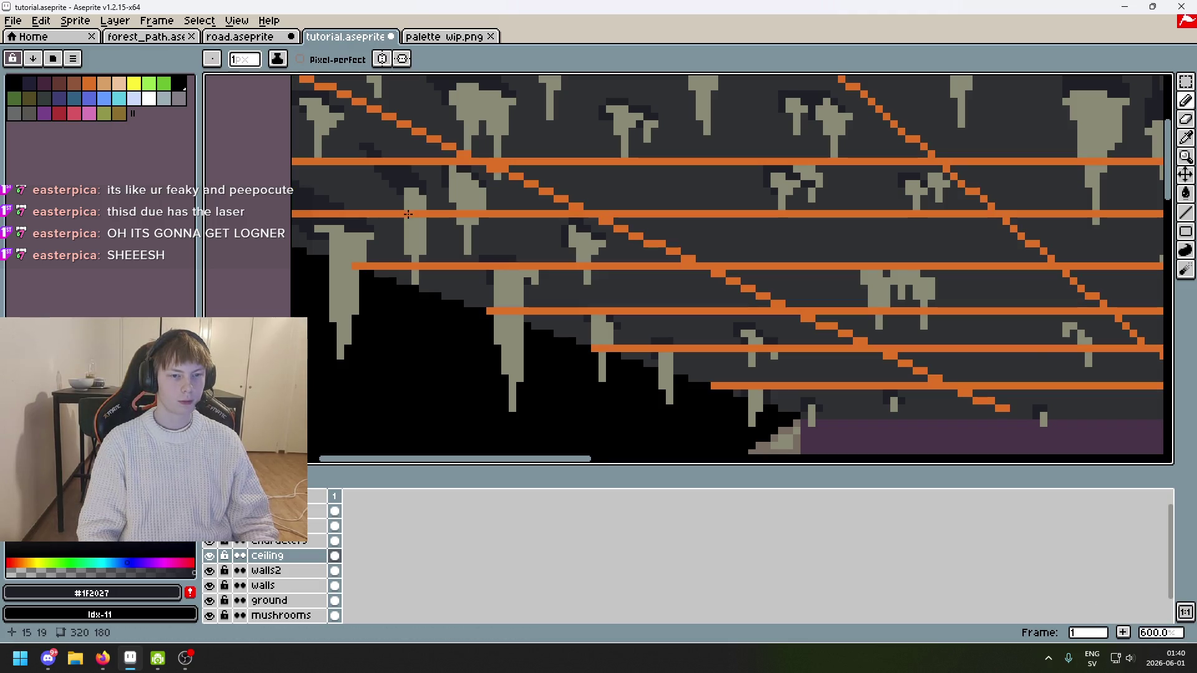
Step: Paint a dark diagonal stroke up-left along the guide, redrawing it once, then hide the Ceiling layer
scroll(412, 165, up, 4)
drag(444, 112, 582, 179)
key(ctrl+z)
drag(499, 130, 399, 91)
scroll(399, 92, down, 5)
scroll(449, 203, up, 5)
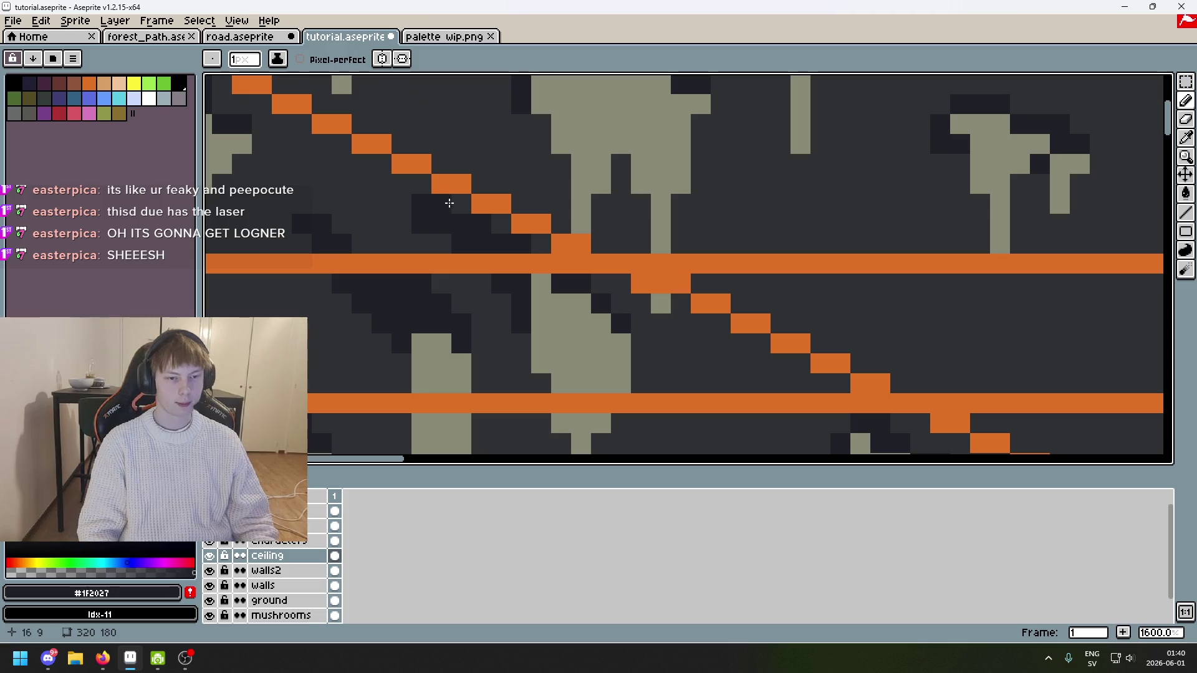
click(208, 558)
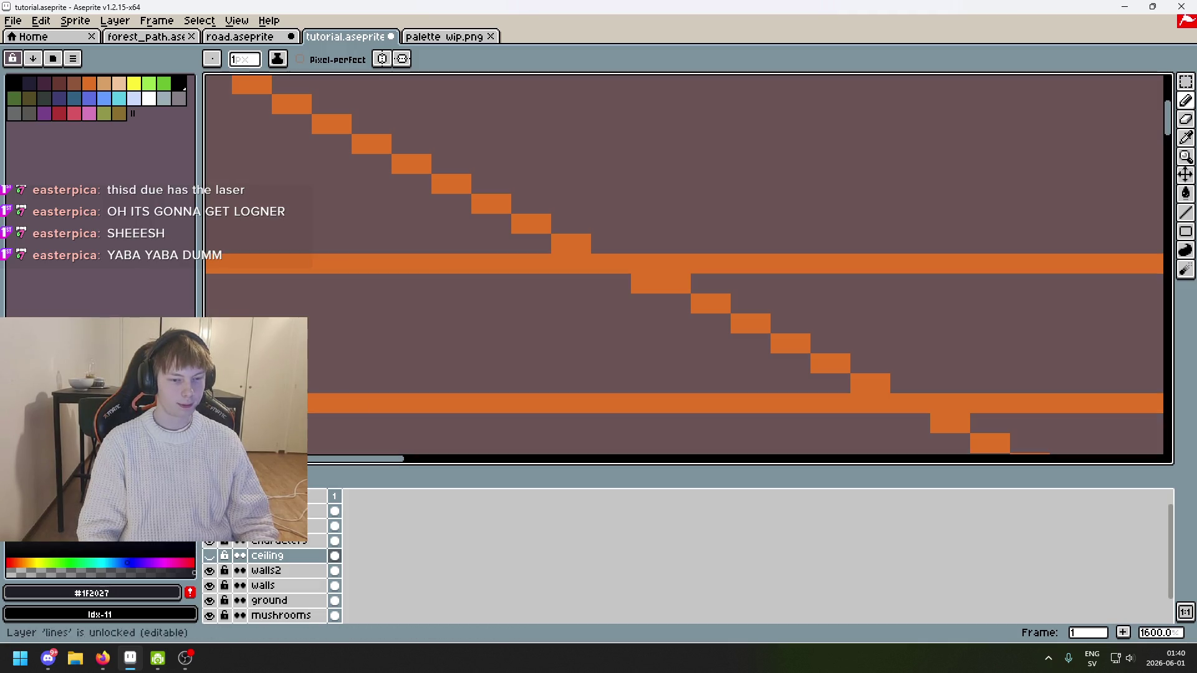
Step: Show the Ceiling layer and cover a dark shading pixel with the lighter ceiling grey
click(209, 556)
key(alt)
alt+click(430, 261)
click(420, 227)
alt+click(486, 229)
click(455, 209)
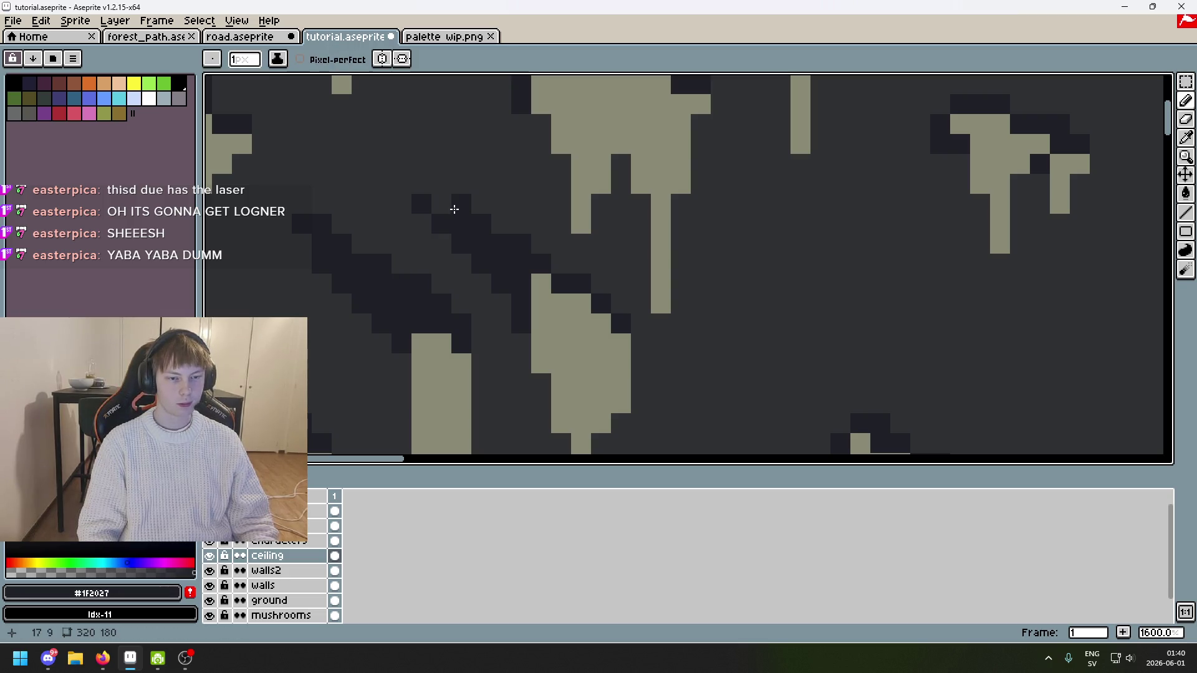
Step: Move the dark shading pixels one cell right on the stalactite's base
key(ctrl+z)
click(506, 232)
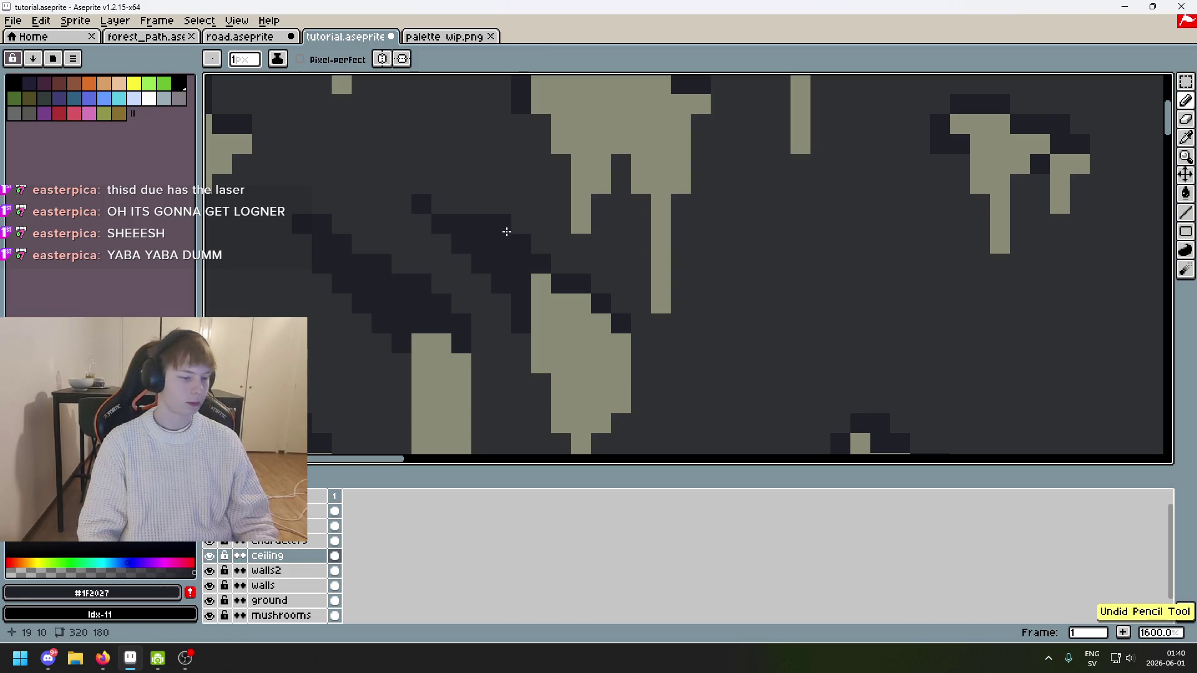
right_click(507, 231)
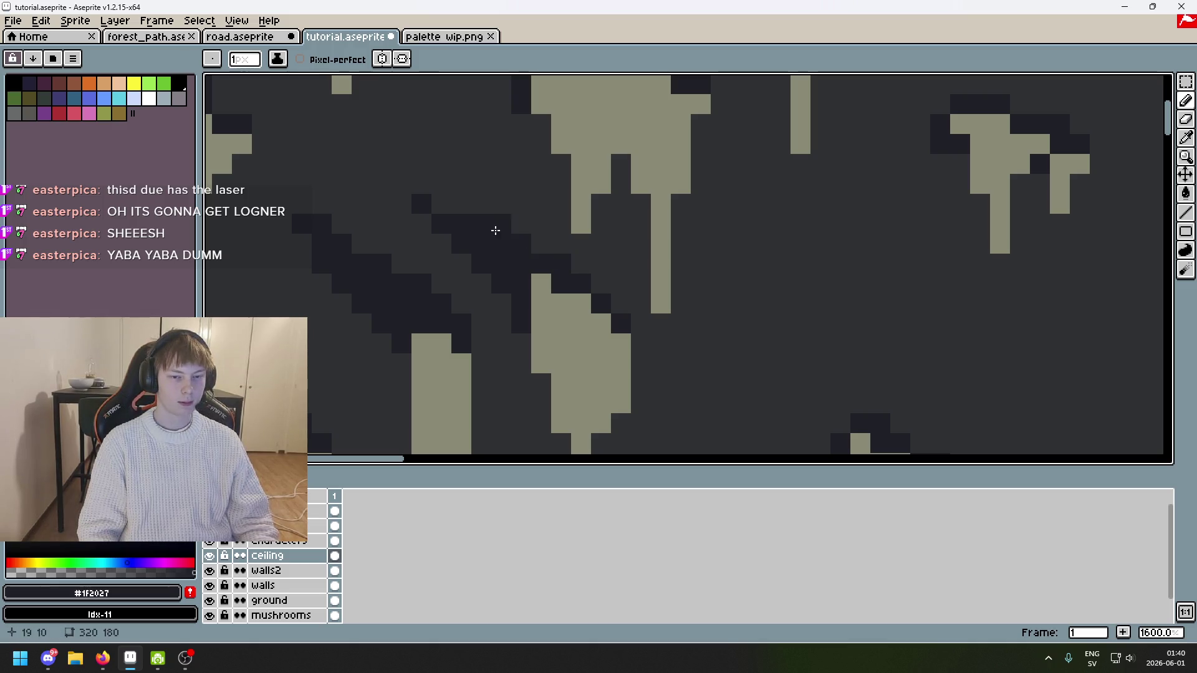
click(447, 203)
alt+click(417, 170)
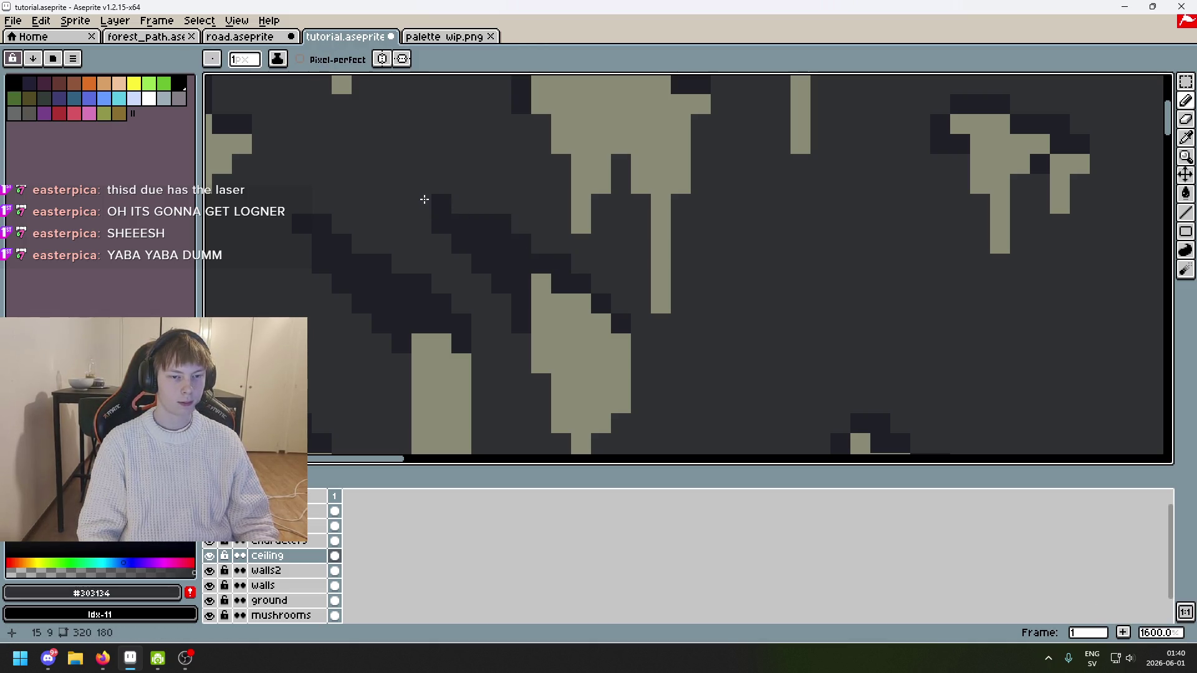
scroll(425, 199, down, 7)
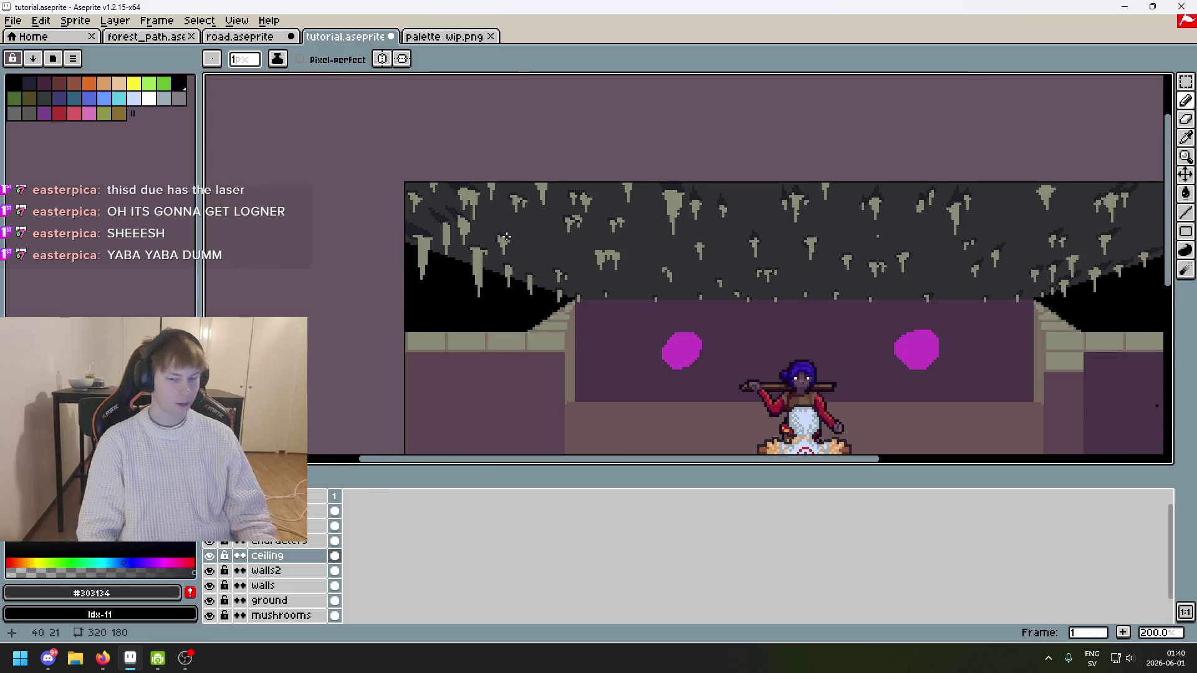
Step: Zoom in on a grey stalactite and pencil dark ceiling-colour shading along its top edge
drag(524, 250, 555, 227)
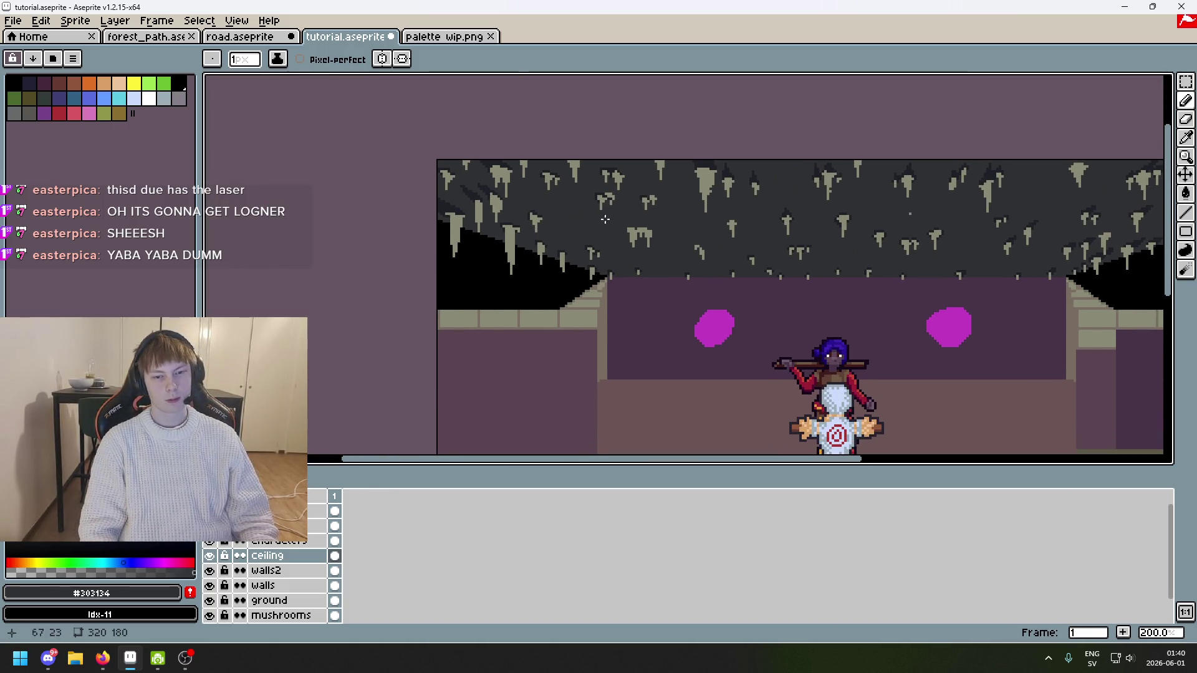
scroll(605, 220, up, 4)
scroll(468, 267, up, 3)
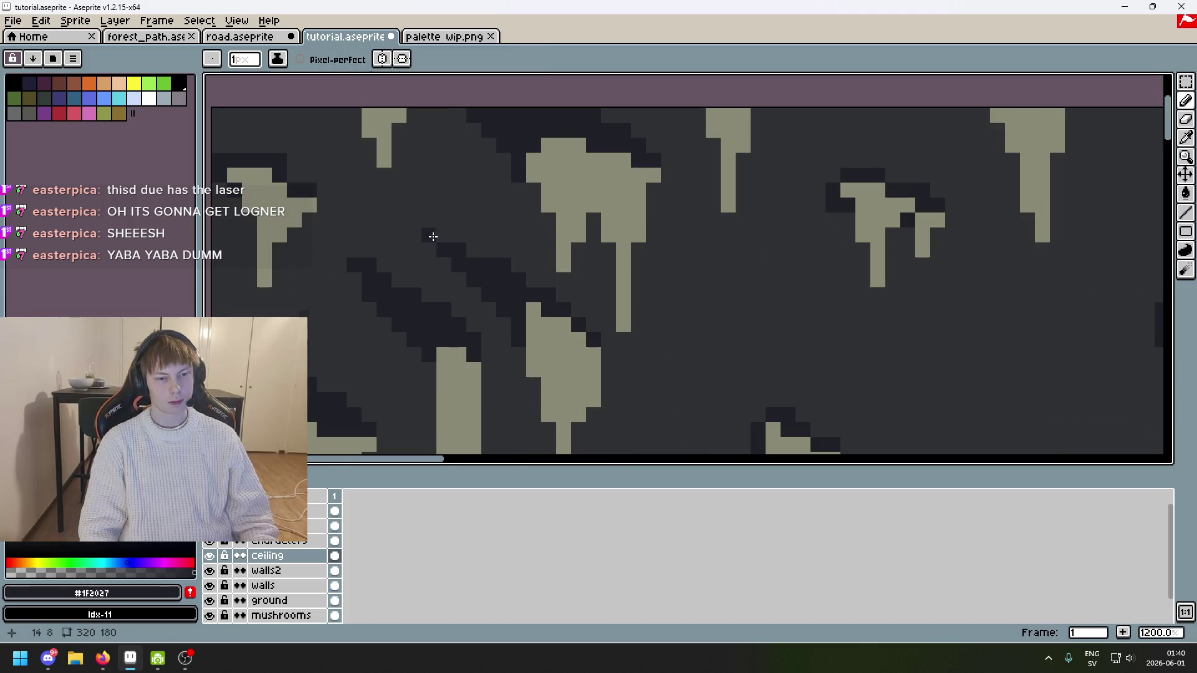
scroll(434, 236, down, 7)
scroll(455, 181, up, 5)
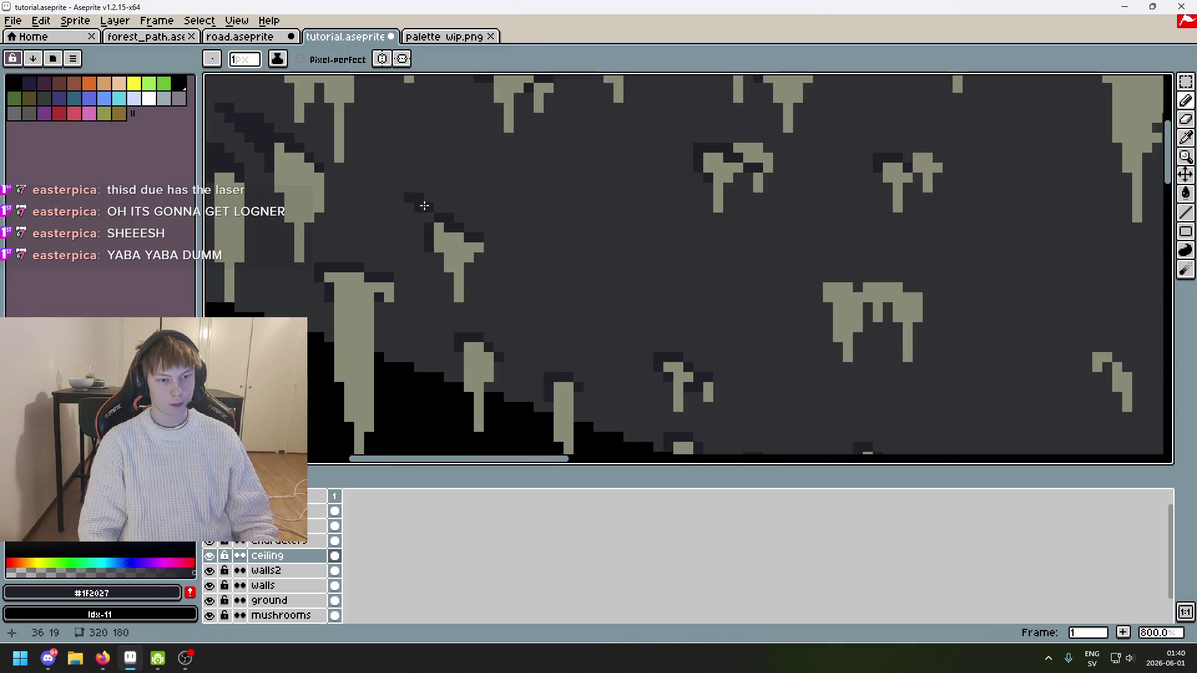
scroll(424, 206, down, 6)
scroll(583, 222, up, 2)
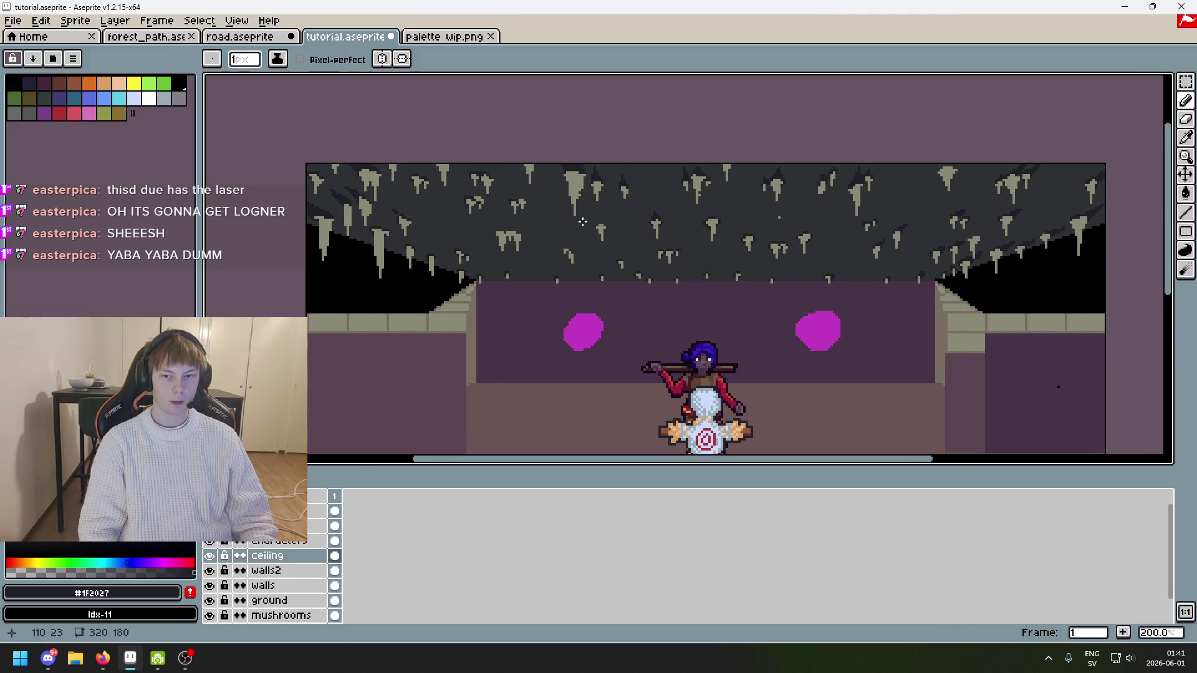
drag(639, 233, 628, 200)
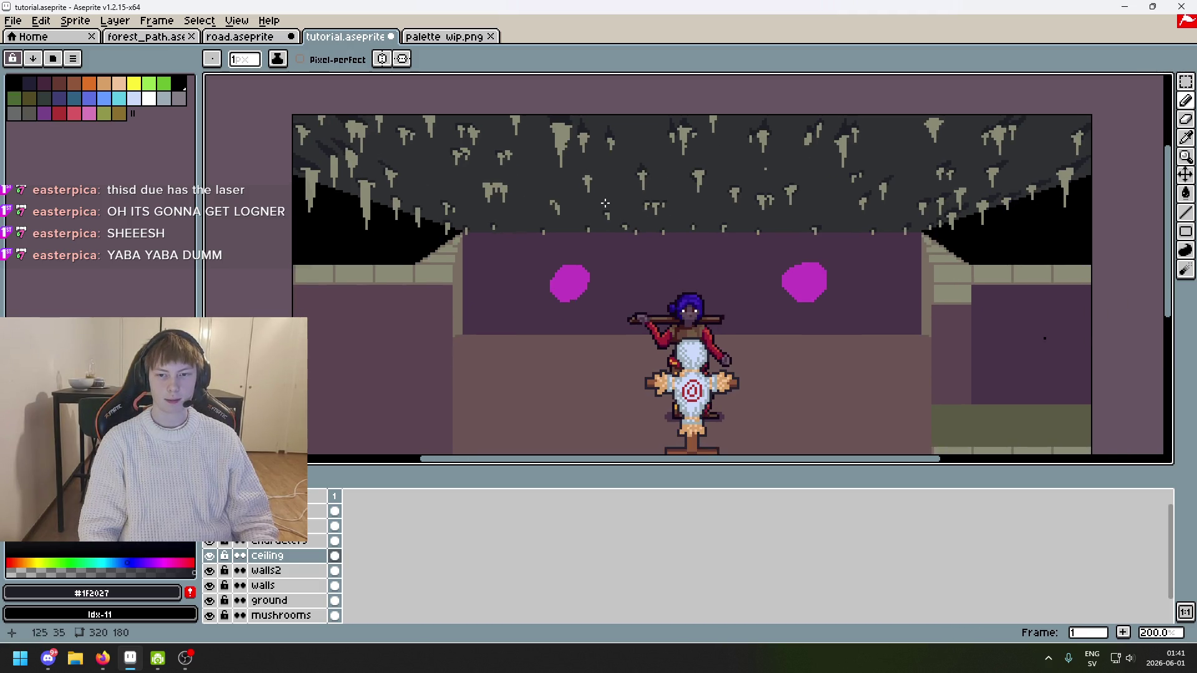
mouse_move(600, 266)
mouse_down()
mouse_move(583, 321)
mouse_move(653, 303)
mouse_move(593, 293)
mouse_up()
scroll(861, 154, up, 7)
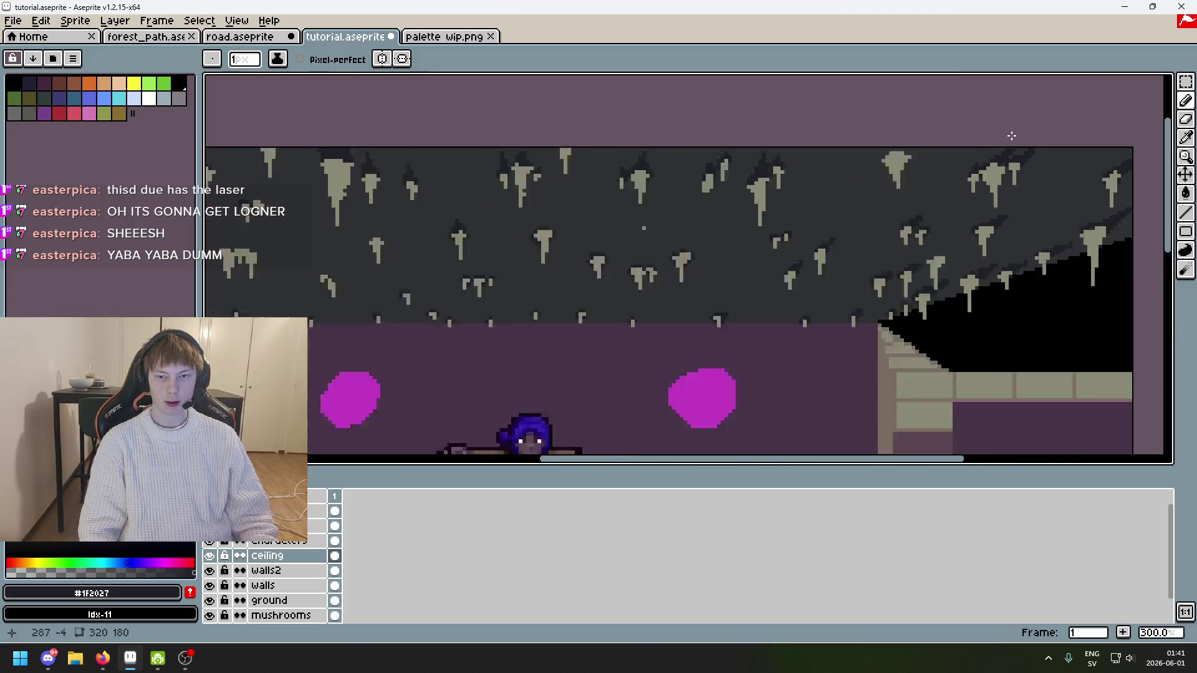
scroll(889, 126, down, 2)
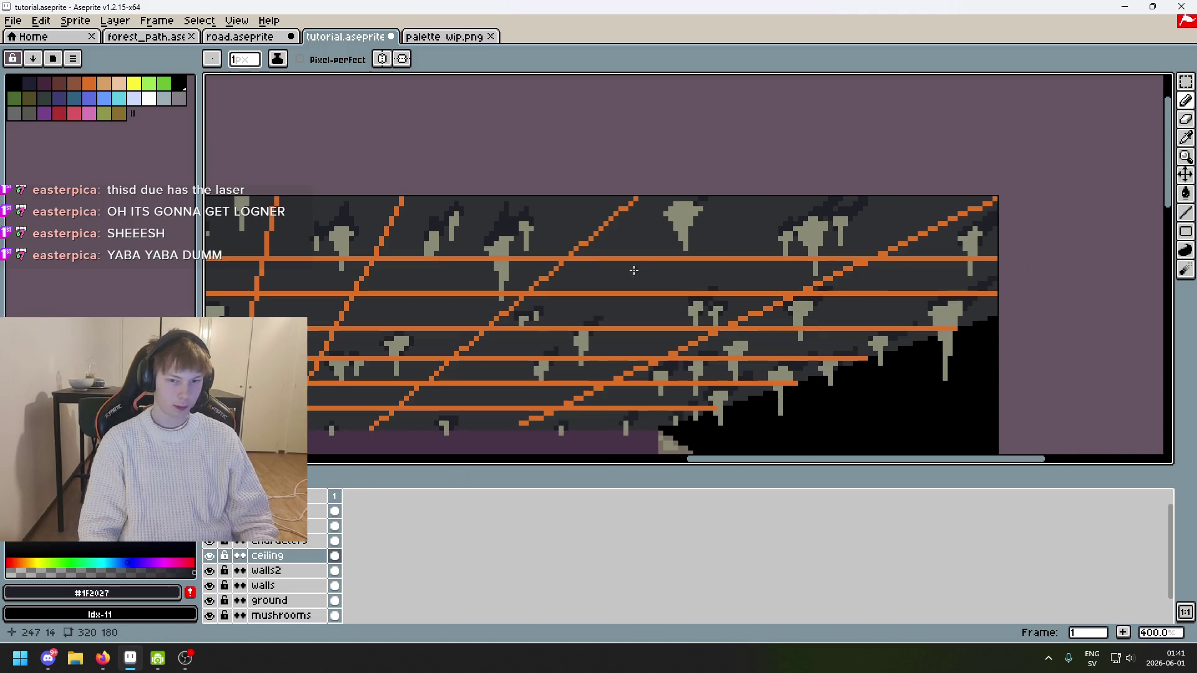
scroll(605, 226, up, 5)
mouse_move(605, 226)
mouse_down()
mouse_move(655, 190)
mouse_move(636, 187)
mouse_move(795, 175)
mouse_up()
scroll(780, 191, down, 6)
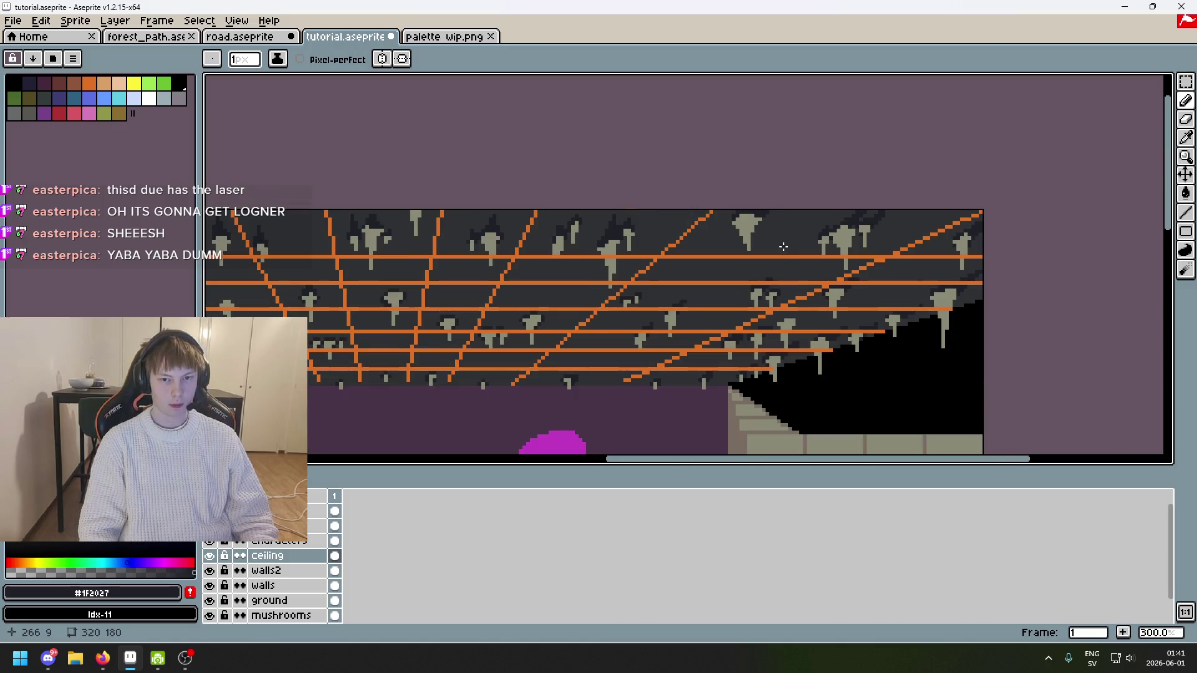
scroll(784, 247, up, 2)
mouse_move(723, 251)
mouse_down()
mouse_move(794, 213)
mouse_move(765, 246)
mouse_up()
Step: Add dark pixels at the stalactite base and one dark pixel above it
scroll(762, 250, up, 5)
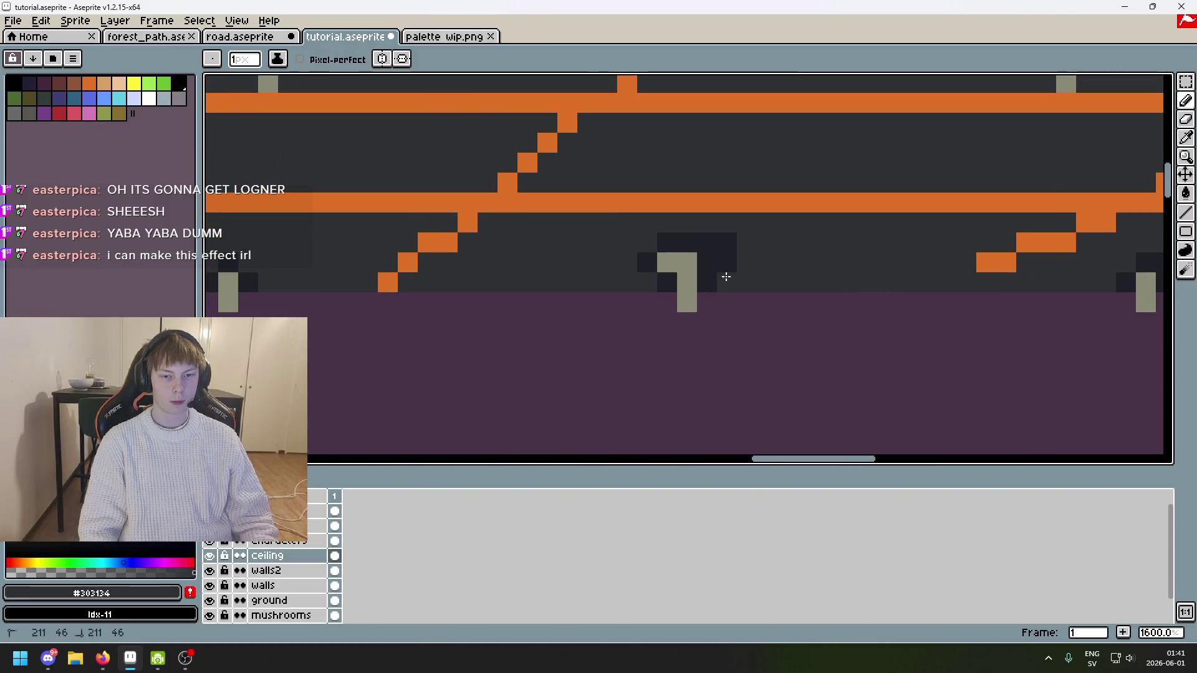
click(701, 224)
alt+click(729, 240)
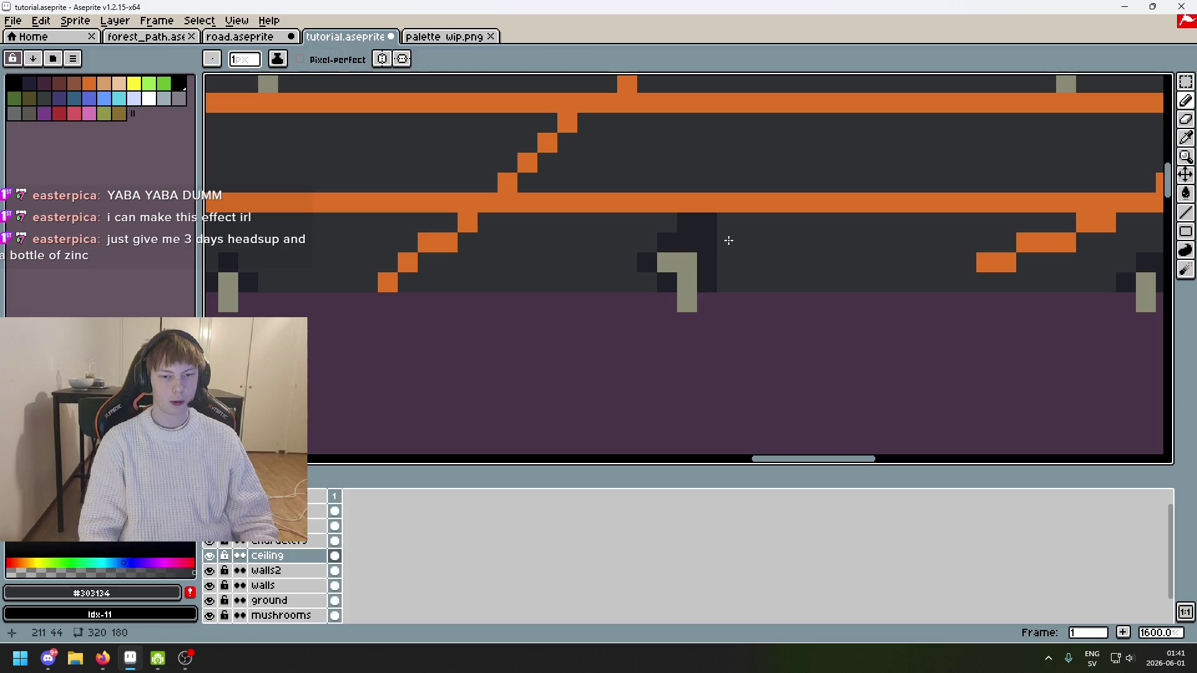
scroll(703, 273, down, 1)
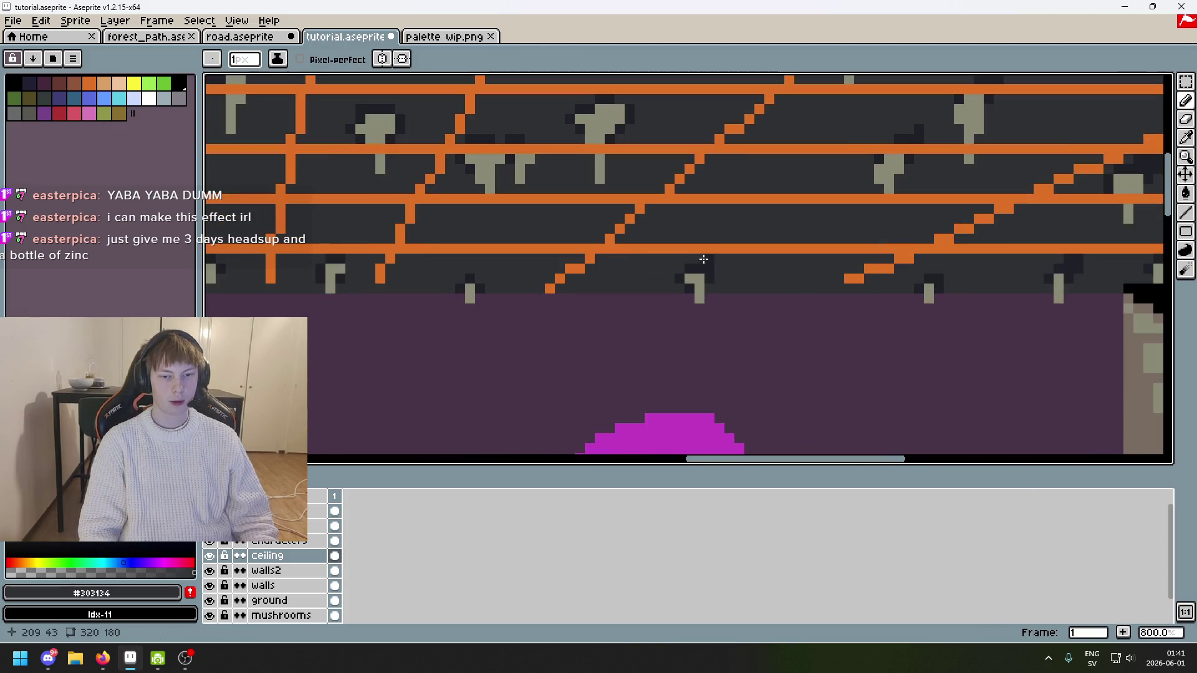
alt+click(700, 250)
scroll(634, 267, up, 3)
scroll(695, 200, up, 1)
click(692, 146)
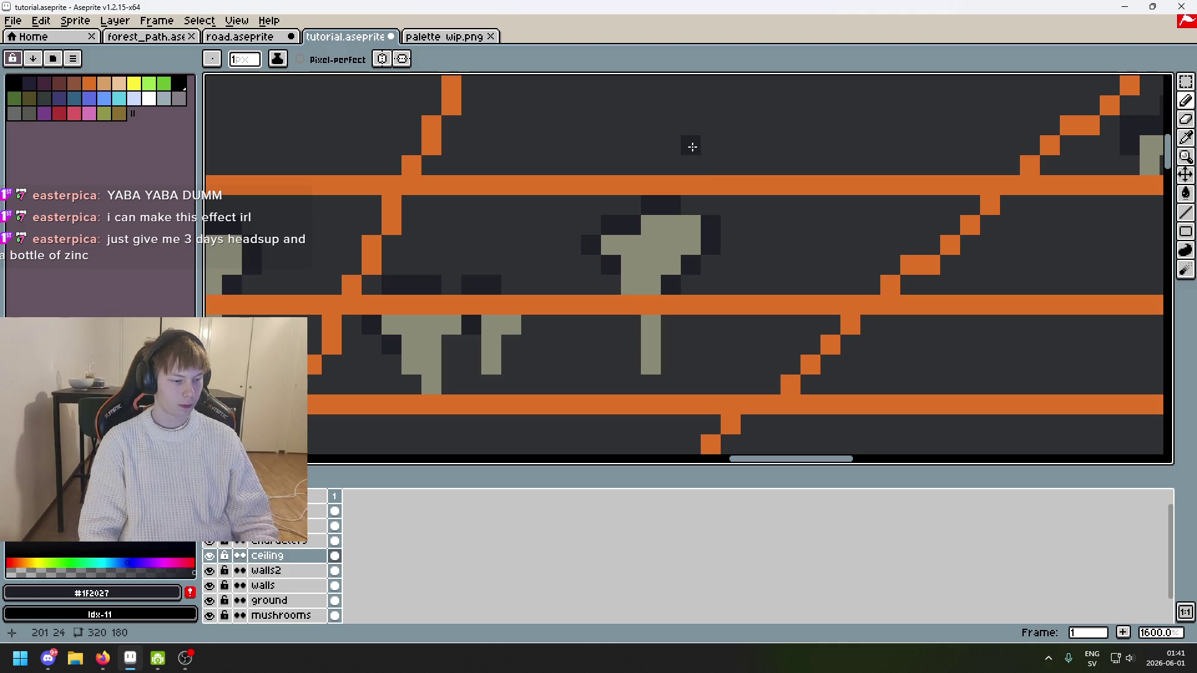
Step: Switch between Zoom, Eyedropper and Pencil, undoing and redoing the dark stroke to compare
key(z)
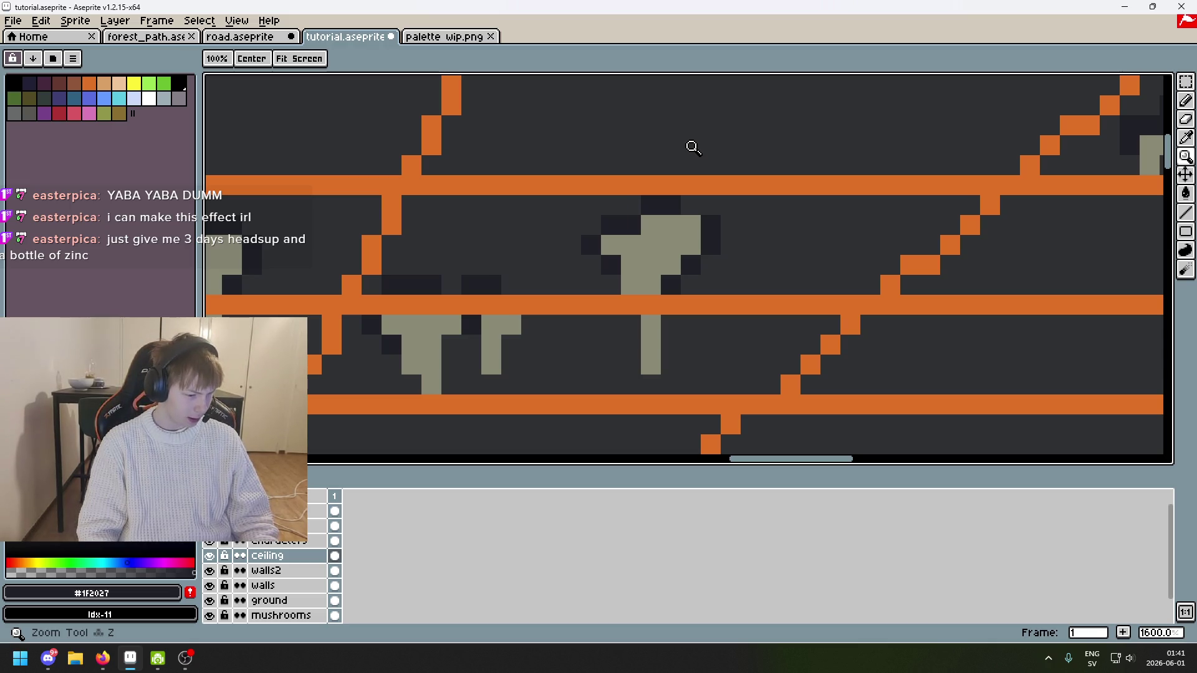
scroll(699, 139, down, 1)
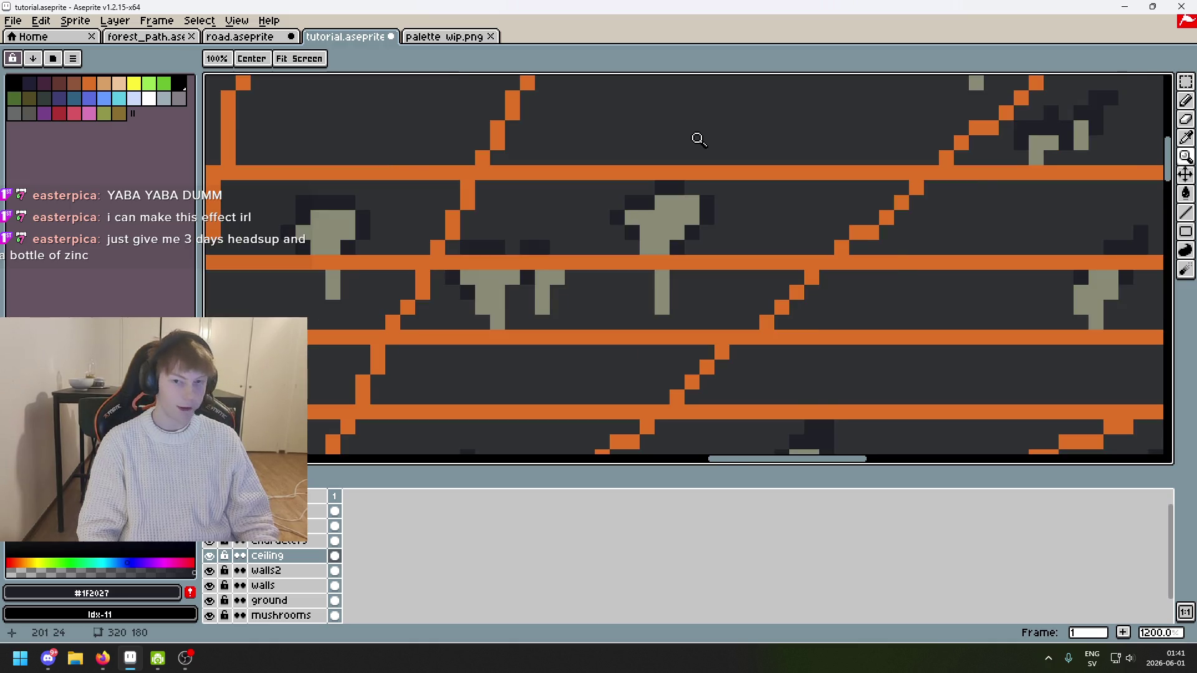
scroll(699, 139, up, 1)
key(i)
key(b)
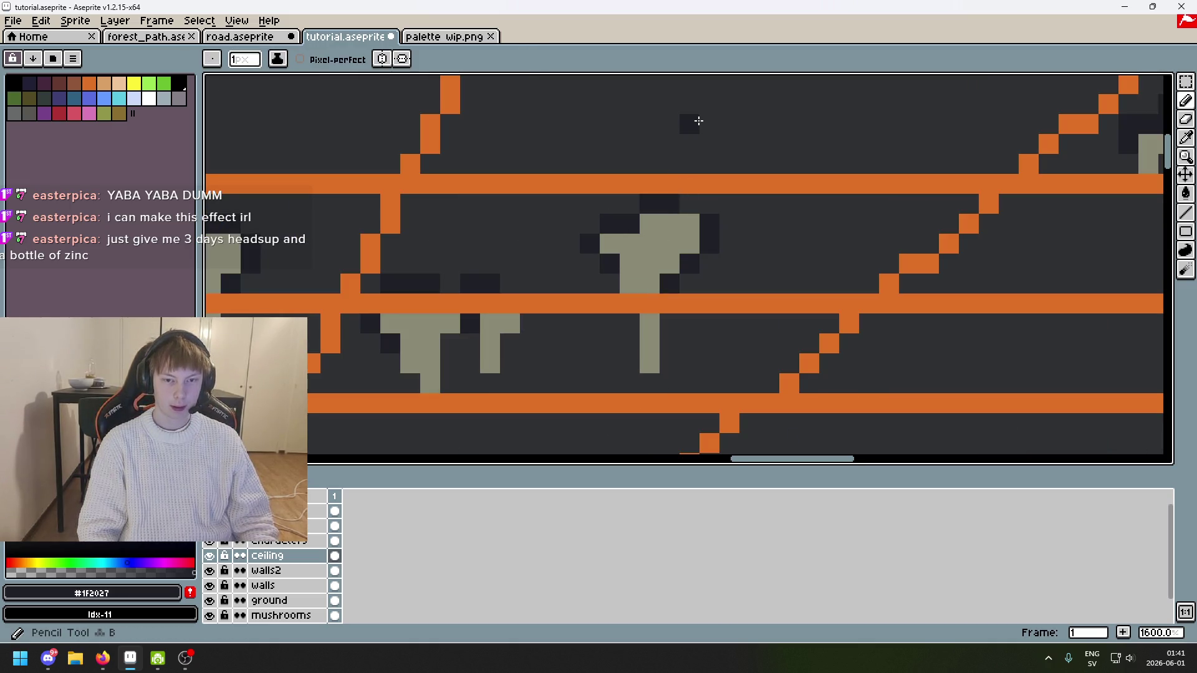
key(ctrl+z)
key(ctrl+y)
key(ctrl+z)
key(ctrl+y)
Step: Draw a stair-step dark point above the stalactite and widen it with extra pixels
mouse_move(630, 223)
mouse_down()
mouse_move(673, 120)
mouse_move(653, 169)
mouse_up()
key(ctrl+z)
key(ctrl+z)
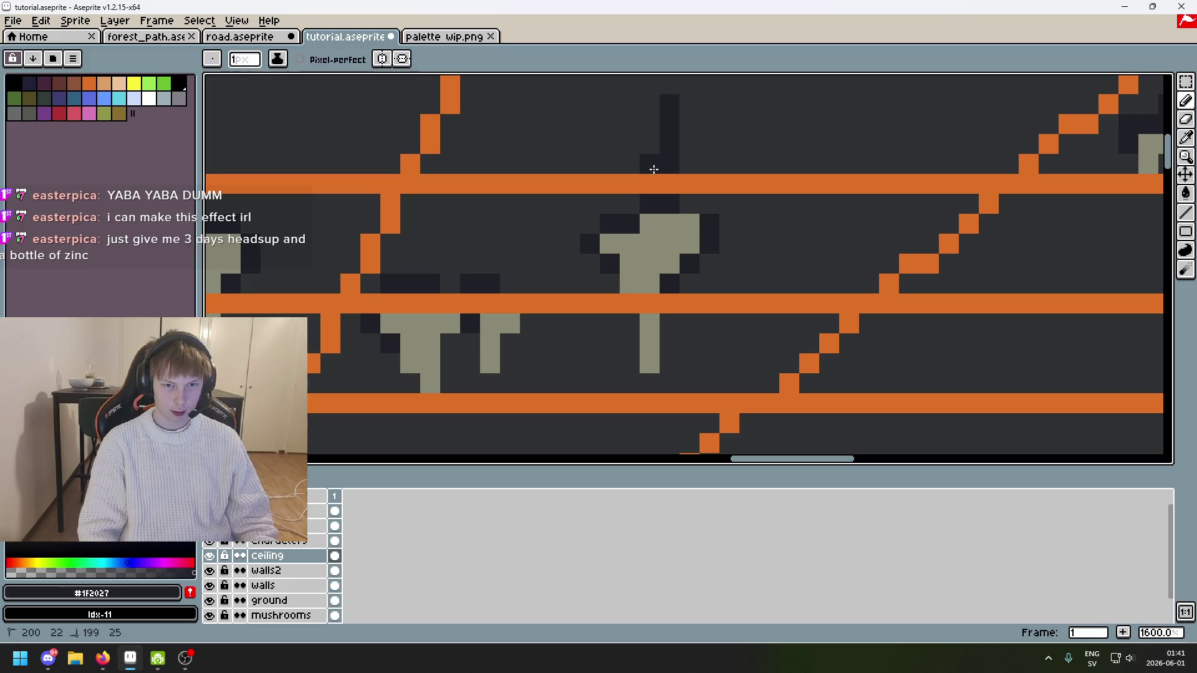
key(ctrl+y)
click(700, 198)
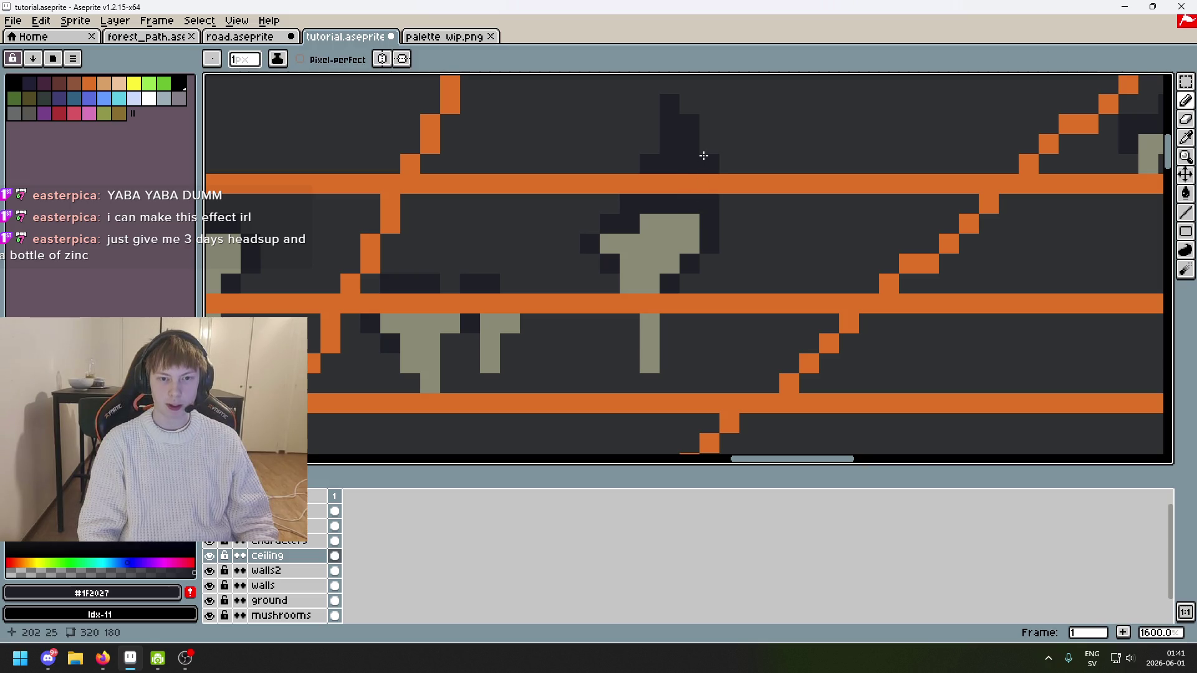
scroll(704, 155, down, 4)
key(ctrl+z)
scroll(714, 180, up, 4)
click(710, 201)
Step: Refine the dark point, repainting one pixel in ceiling grey and resampling the darker shade
scroll(671, 184, down, 2)
scroll(688, 157, up, 2)
click(689, 158)
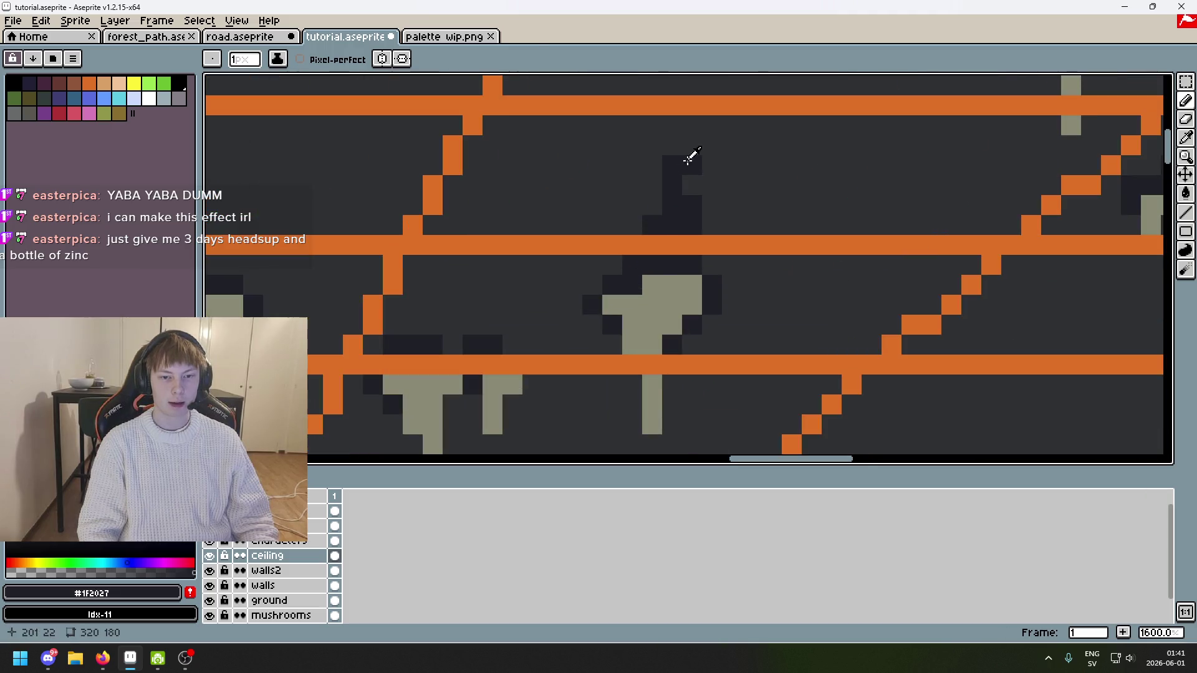
alt+click(682, 168)
click(674, 180)
scroll(697, 215, down, 5)
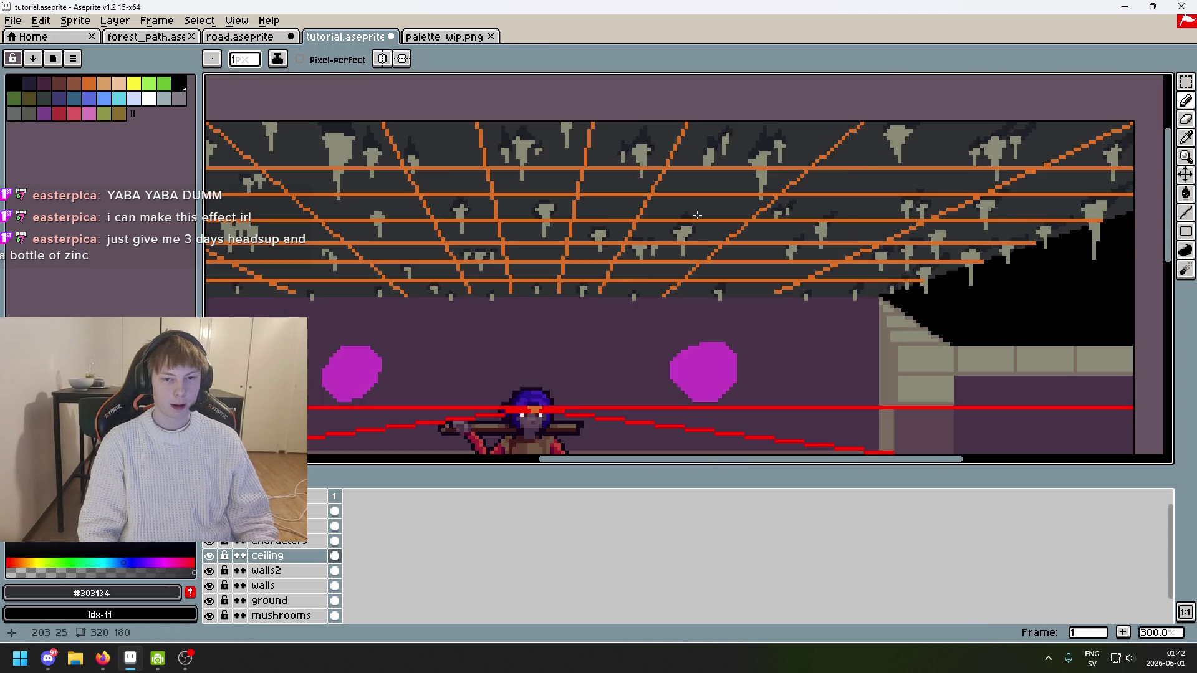
scroll(723, 210, up, 4)
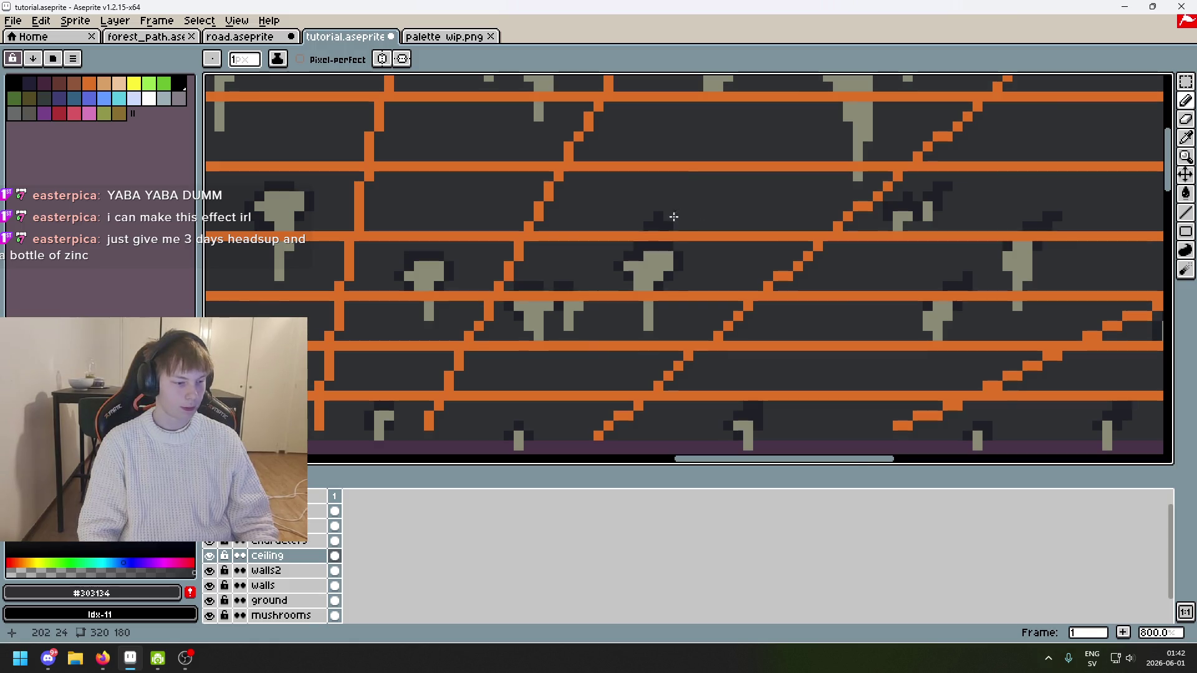
scroll(674, 217, up, 3)
alt+click(641, 270)
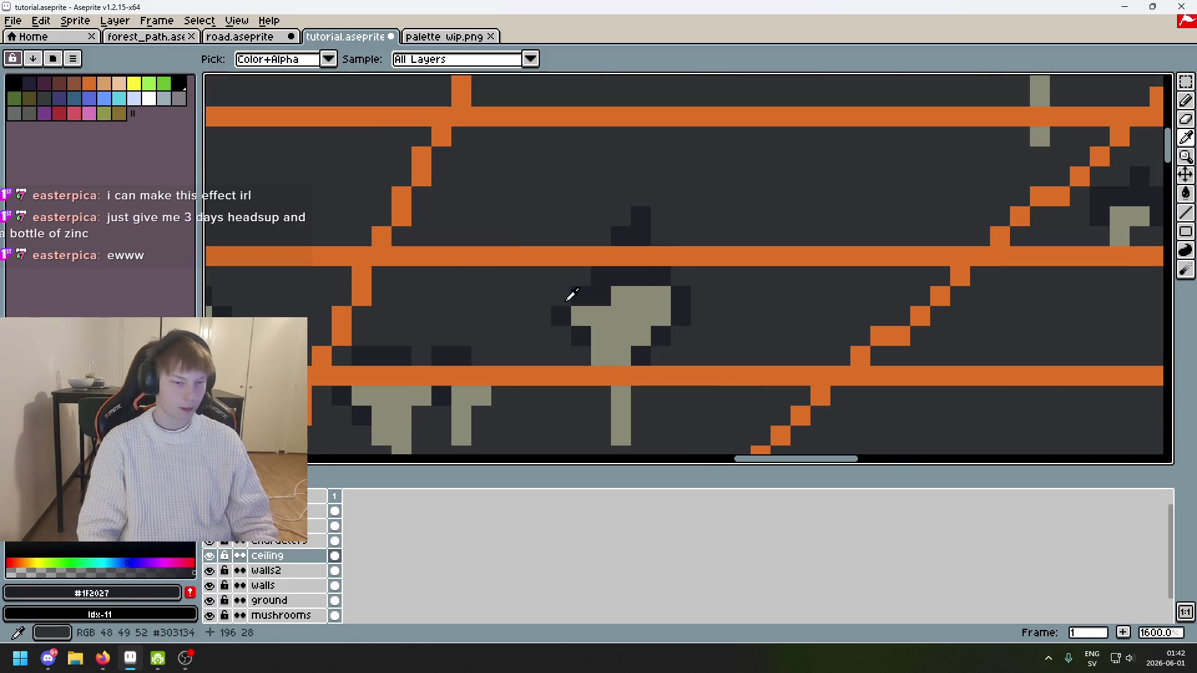
Step: Undo the orange guide lines and the last pencil stroke, zooming around the cave ceiling
key(ctrl+z)
scroll(643, 256, down, 5)
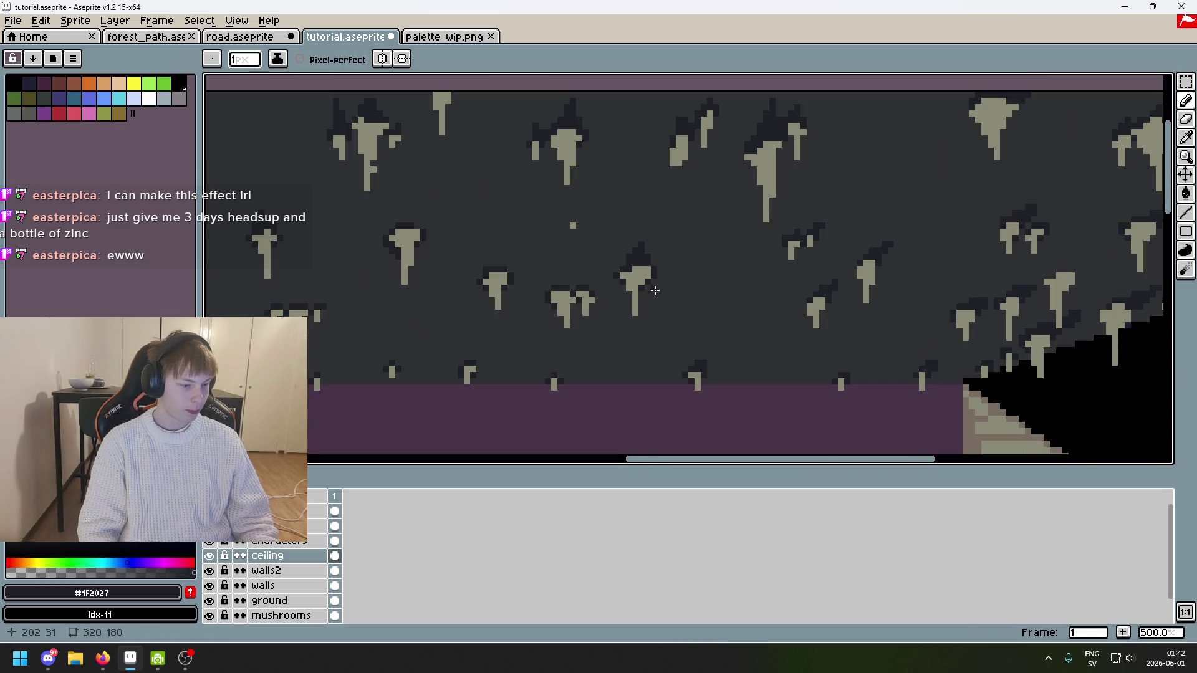
scroll(655, 290, down, 3)
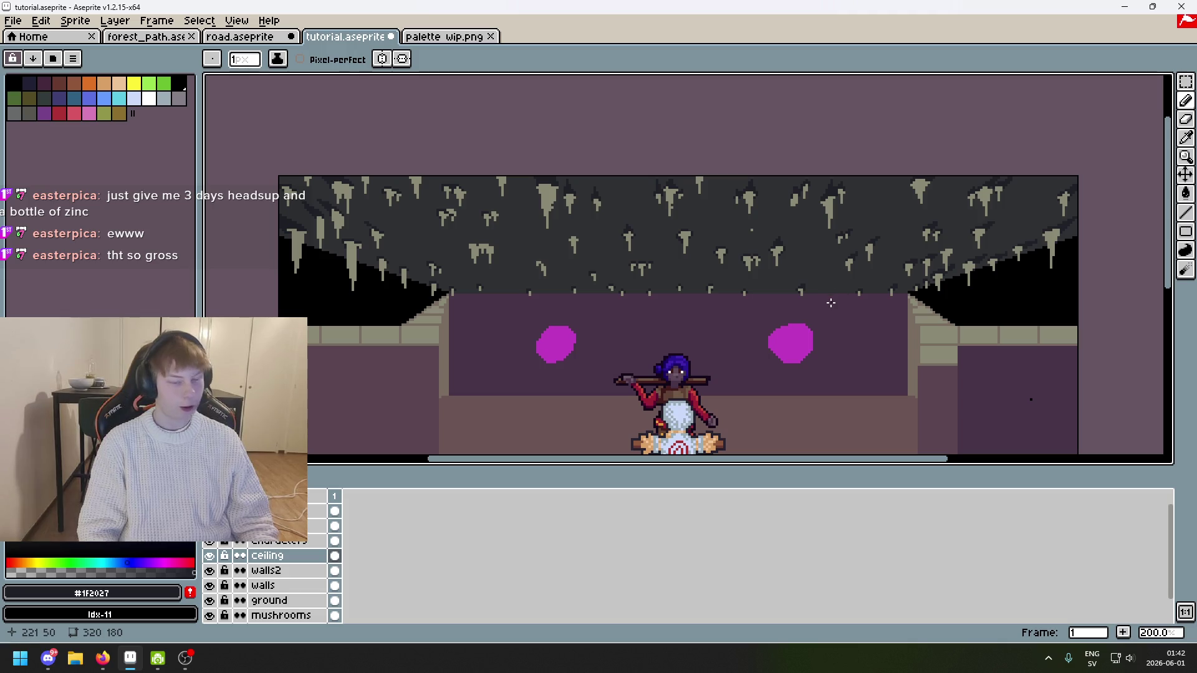
scroll(768, 252, up, 3)
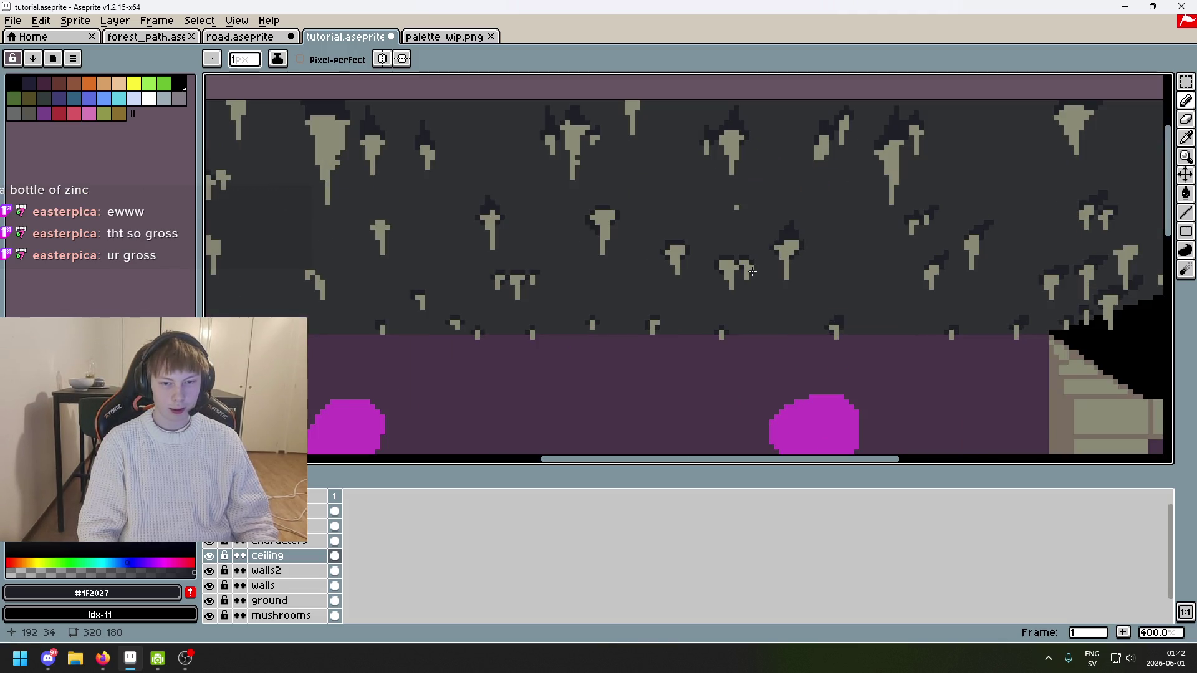
scroll(752, 271, up, 1)
scroll(748, 251, up, 3)
scroll(742, 247, down, 7)
scroll(736, 237, up, 7)
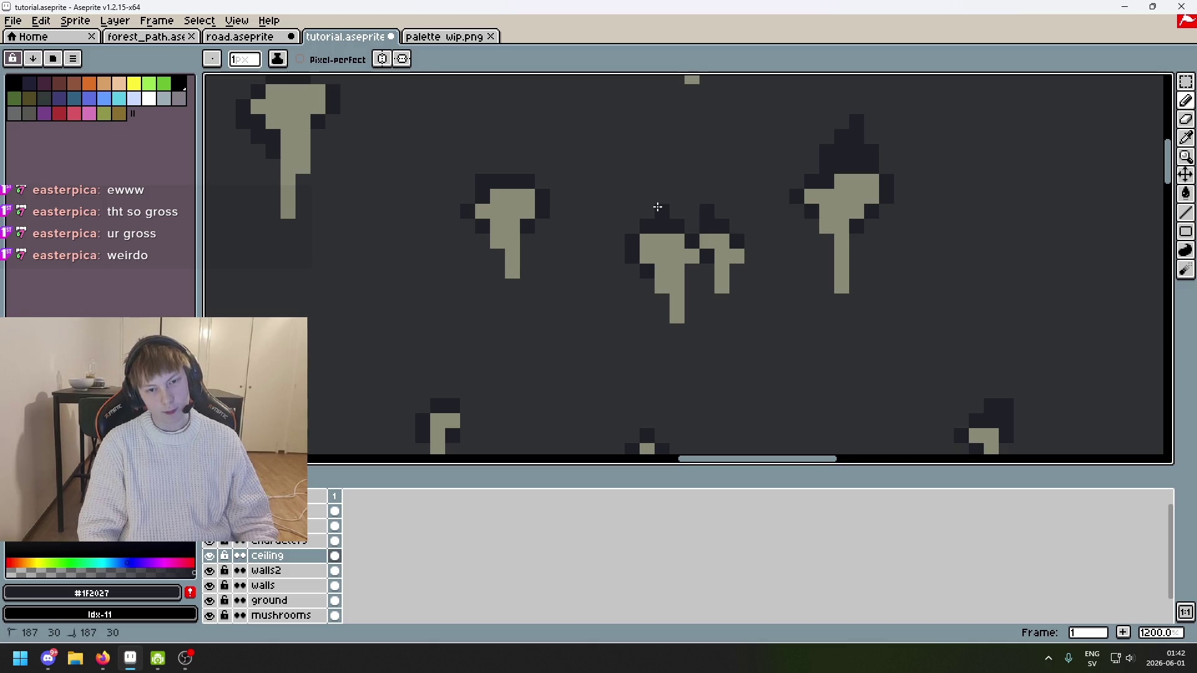
scroll(680, 215, down, 5)
key(ctrl+z)
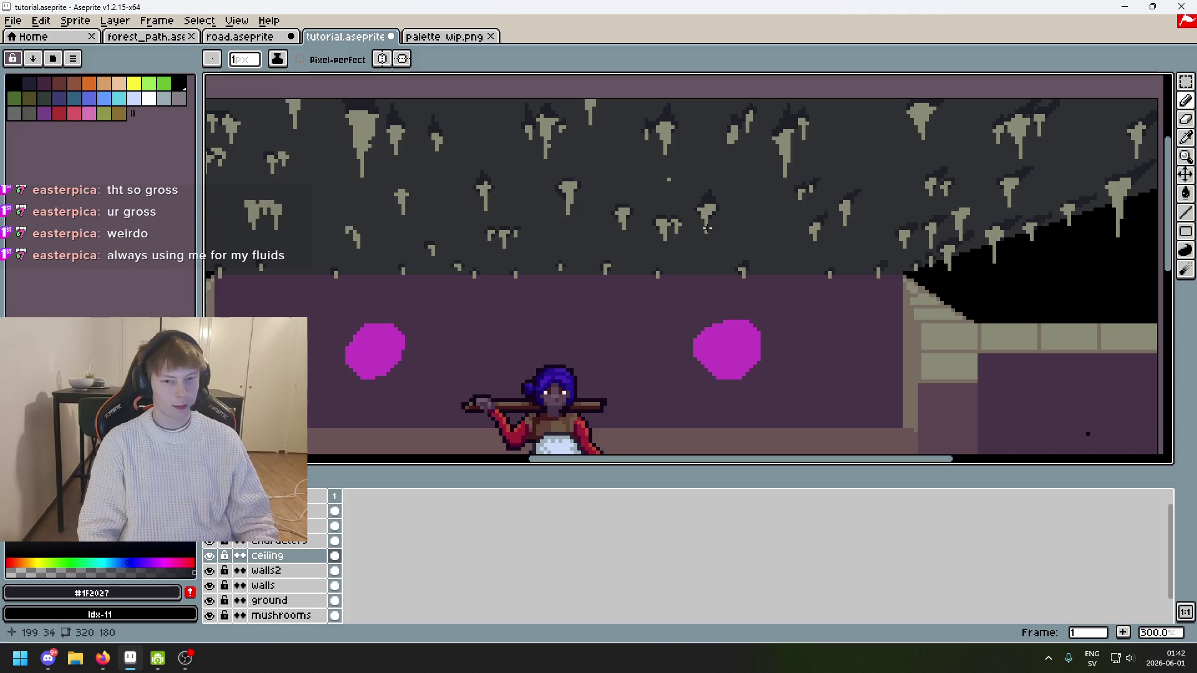
scroll(707, 228, up, 2)
scroll(693, 262, down, 1)
scroll(678, 291, up, 3)
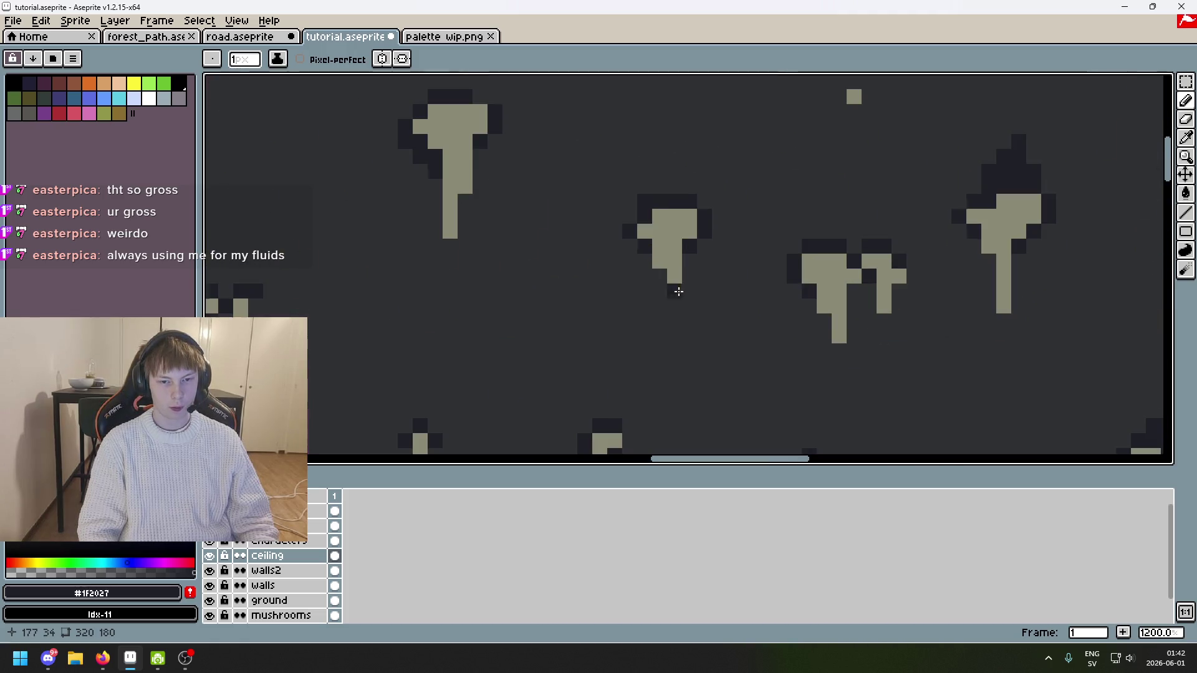
key(v)
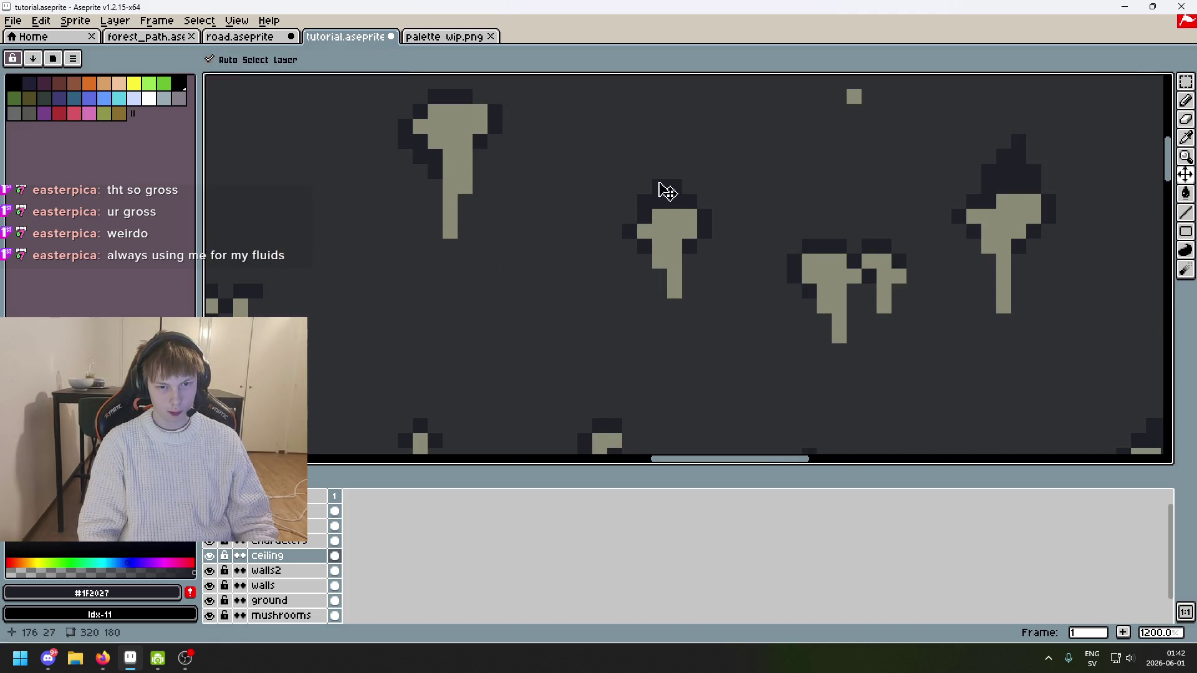
scroll(657, 181, down, 3)
scroll(539, 128, up, 4)
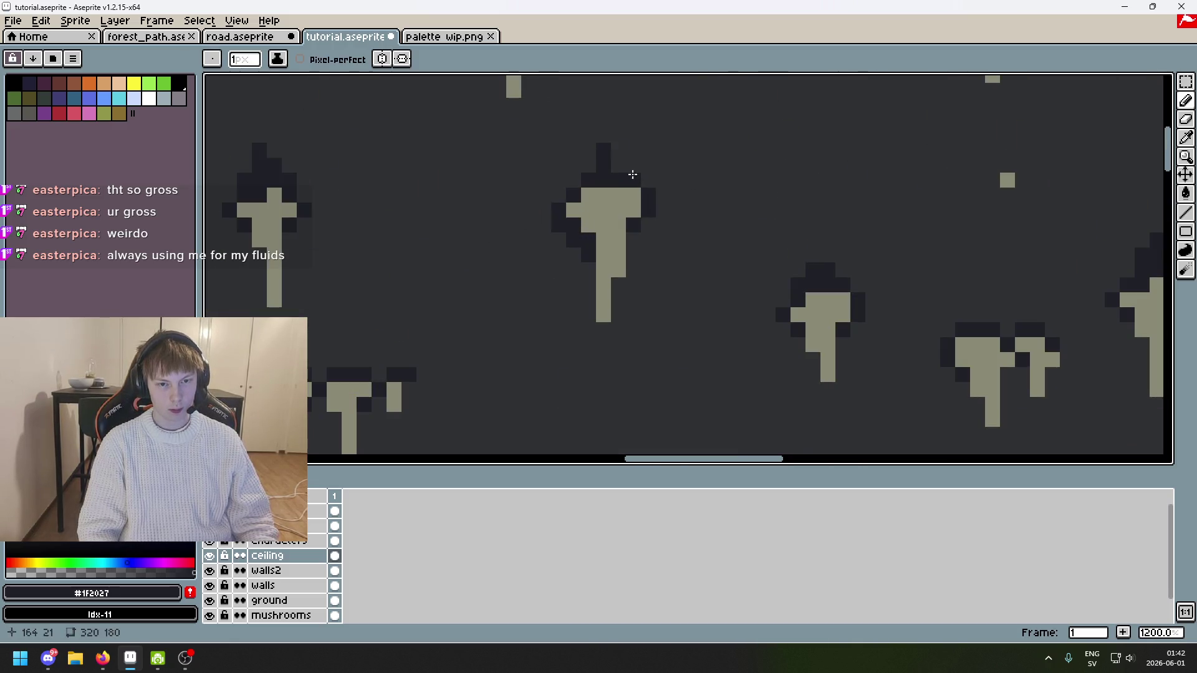
scroll(633, 187, down, 6)
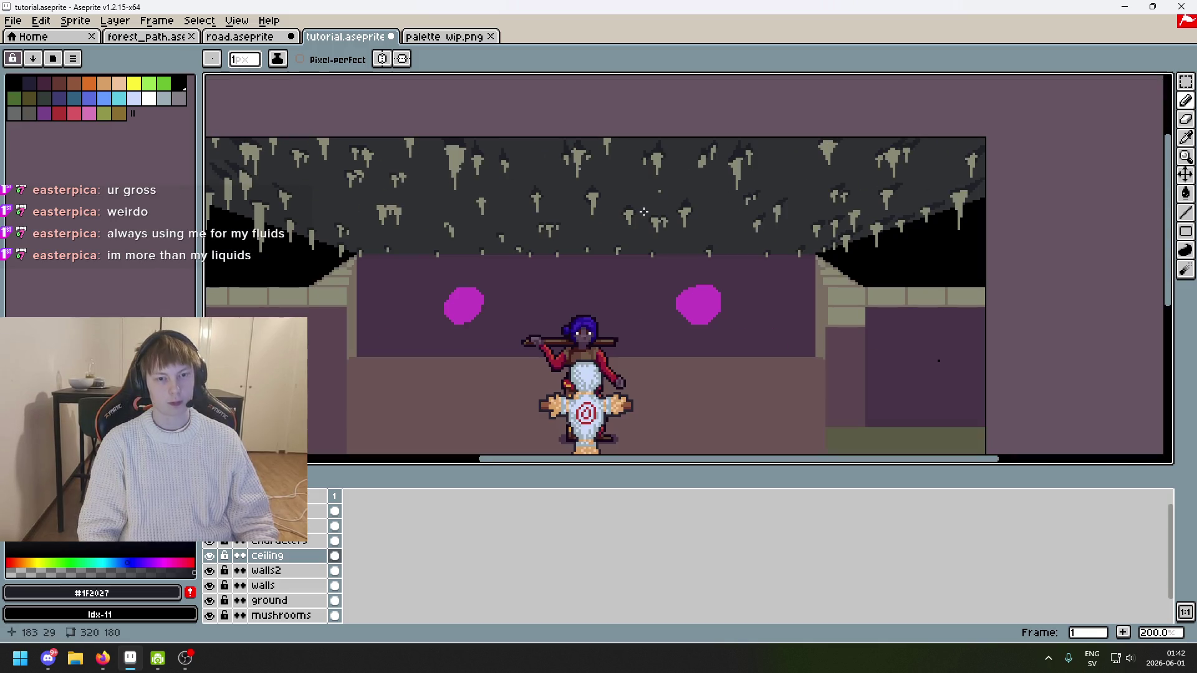
scroll(693, 245, up, 4)
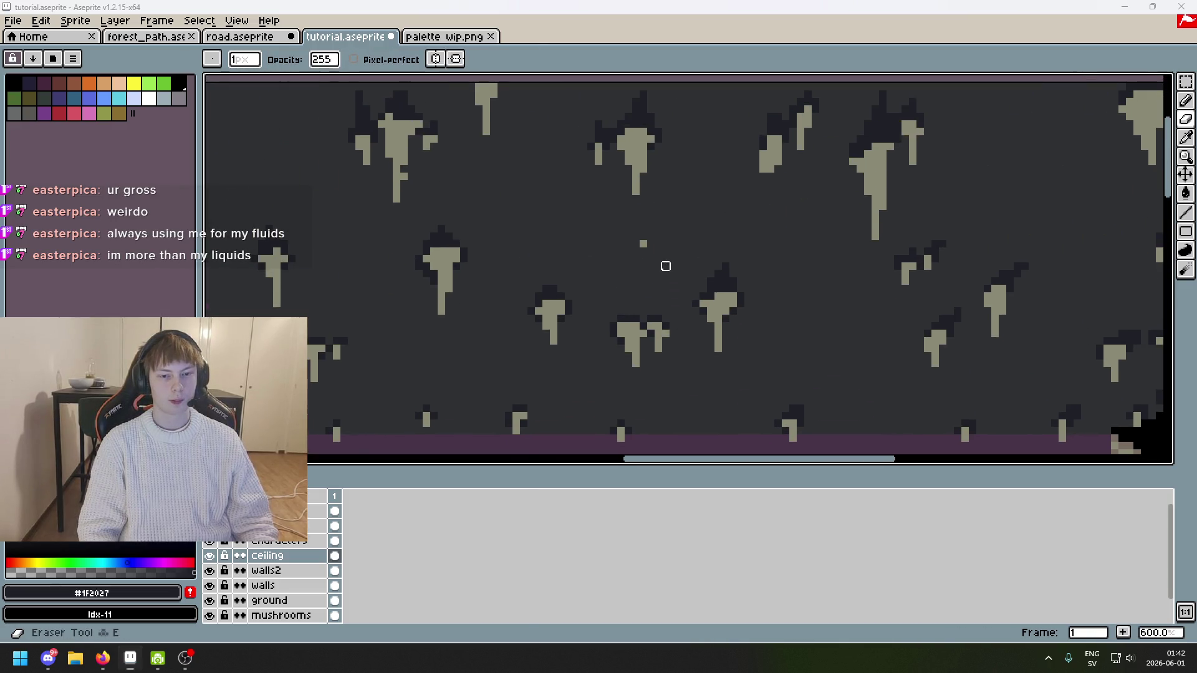
key(super)
Step: Paint over the stray light ceiling pixel with background grey #303134
click(662, 268)
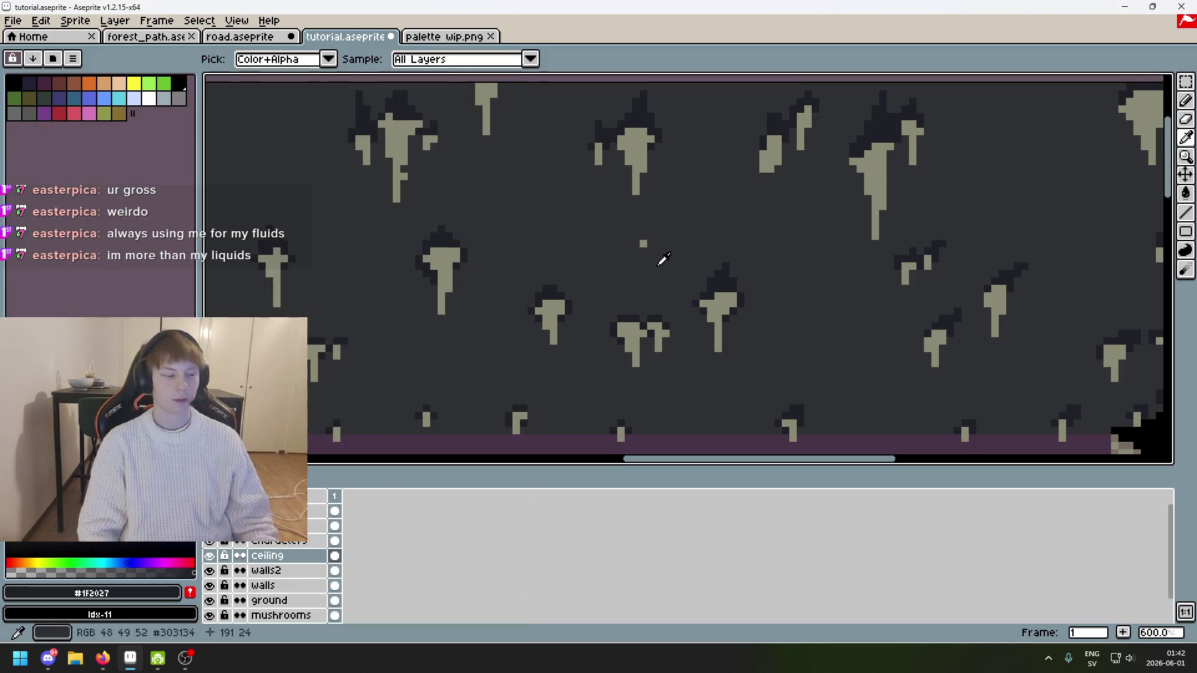
click(645, 247)
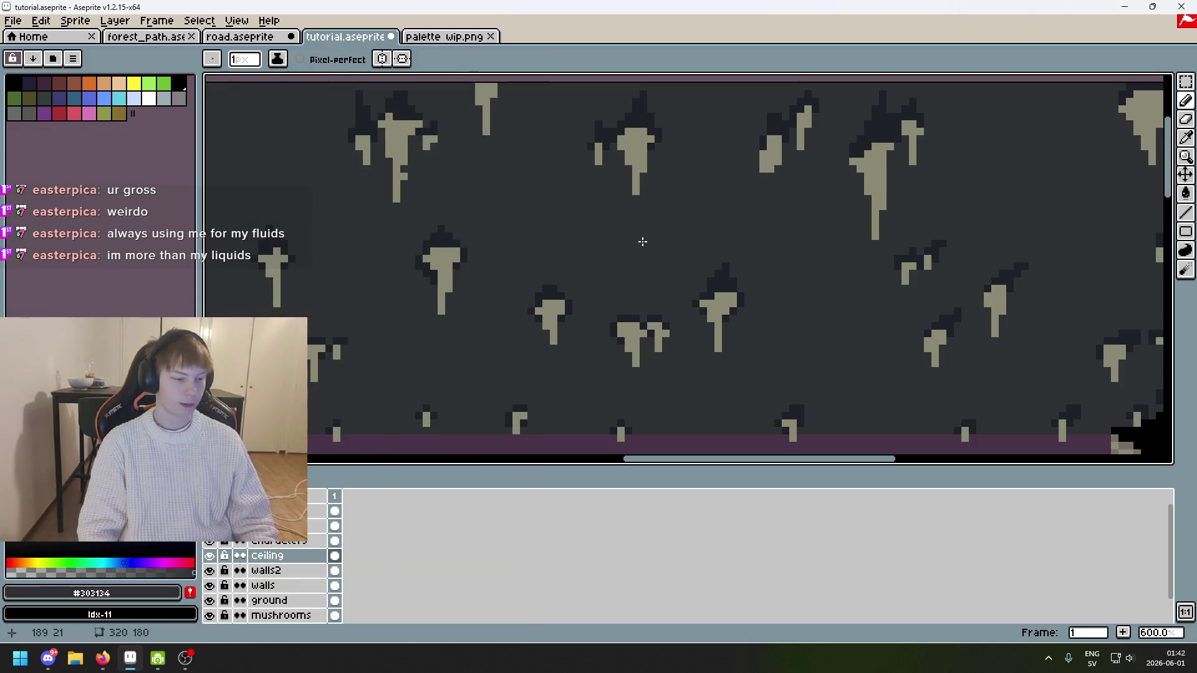
scroll(643, 241, down, 4)
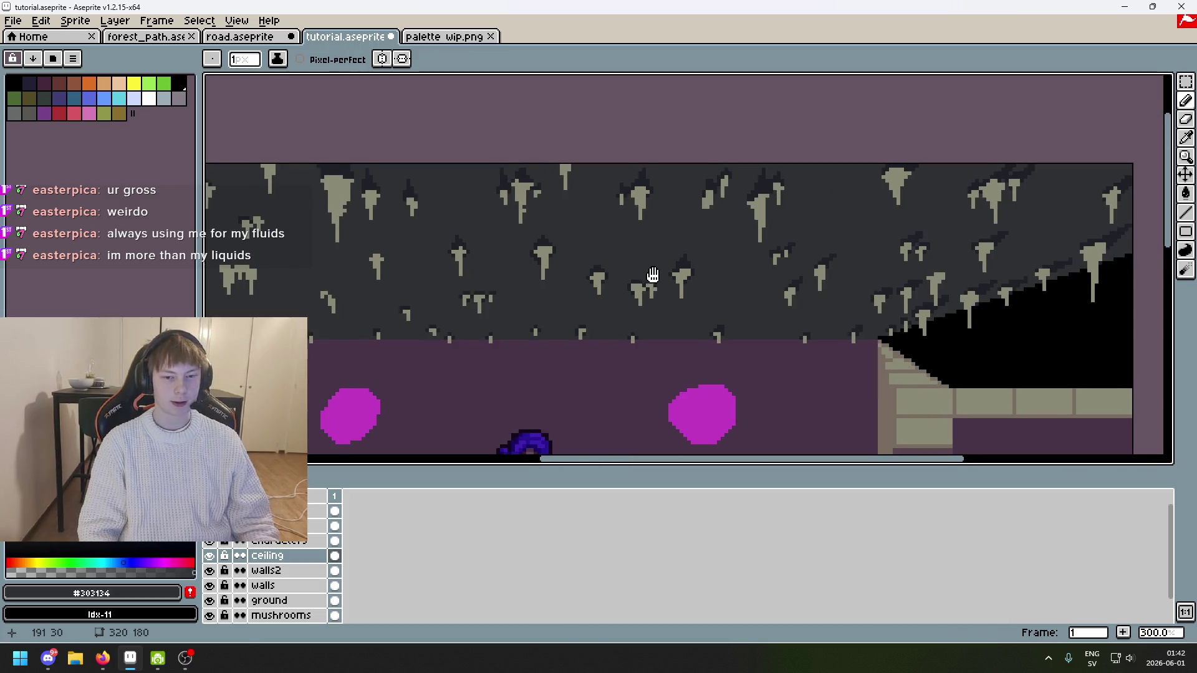
scroll(664, 268, up, 3)
Step: Eyedrop the darker shade #1F2027 from a stalactite base
alt+click(630, 246)
scroll(626, 222, up, 4)
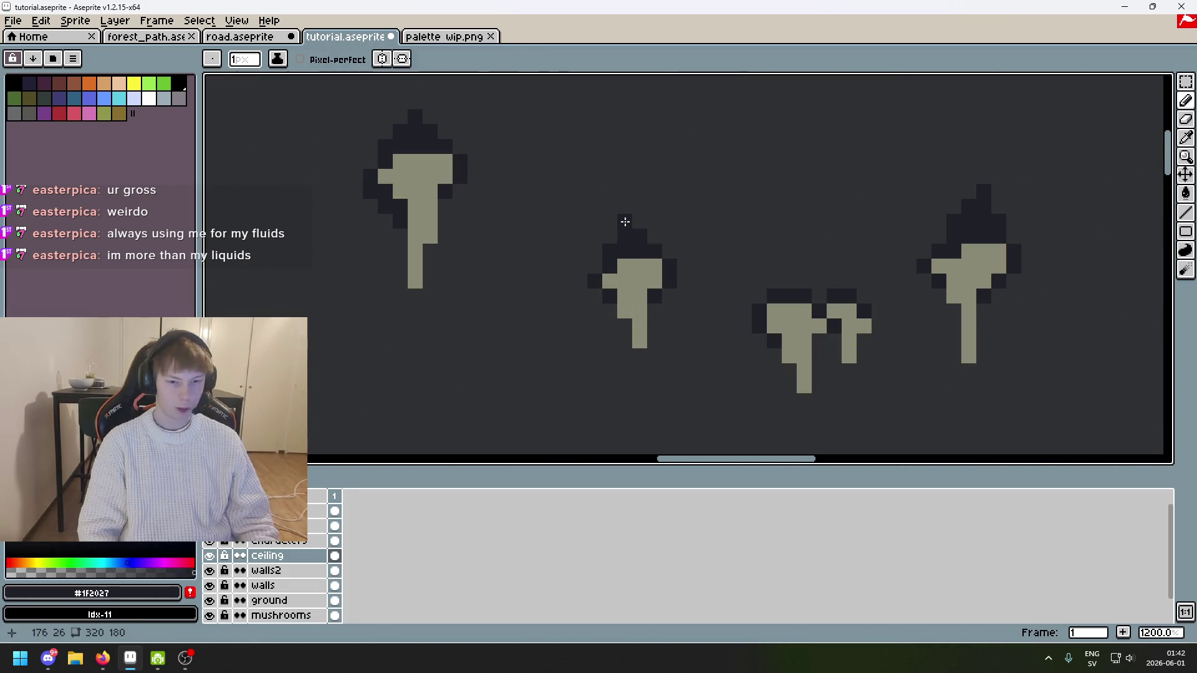
scroll(626, 220, down, 6)
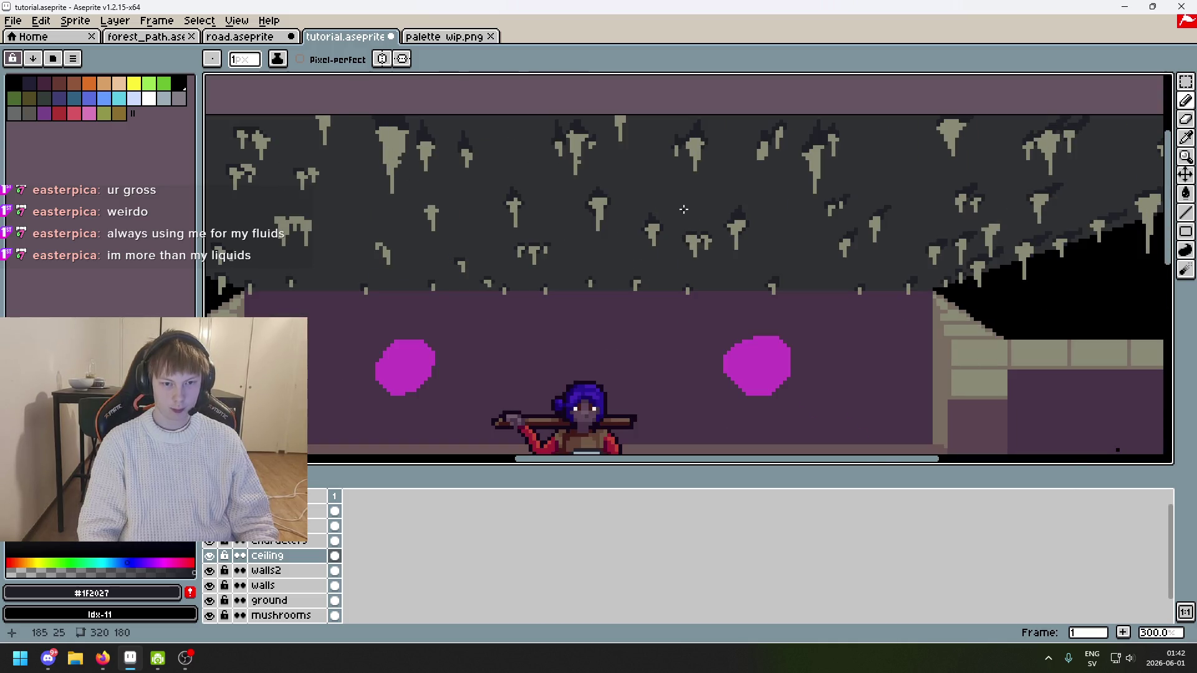
scroll(590, 239, up, 7)
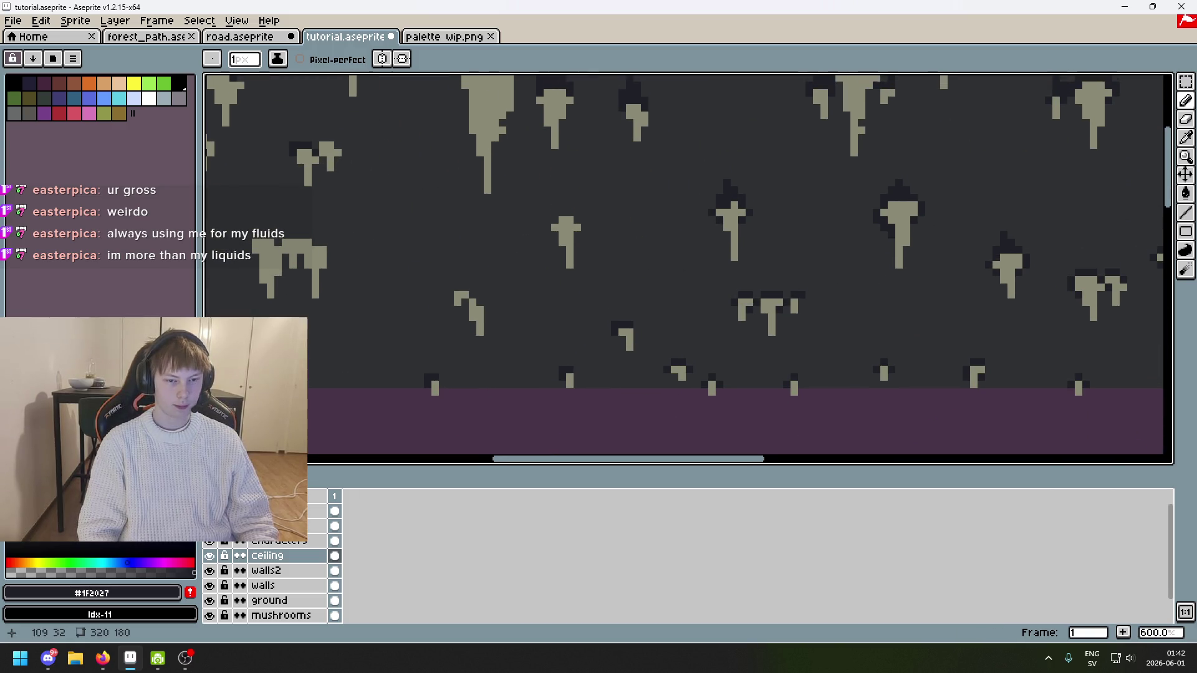
scroll(601, 351, down, 5)
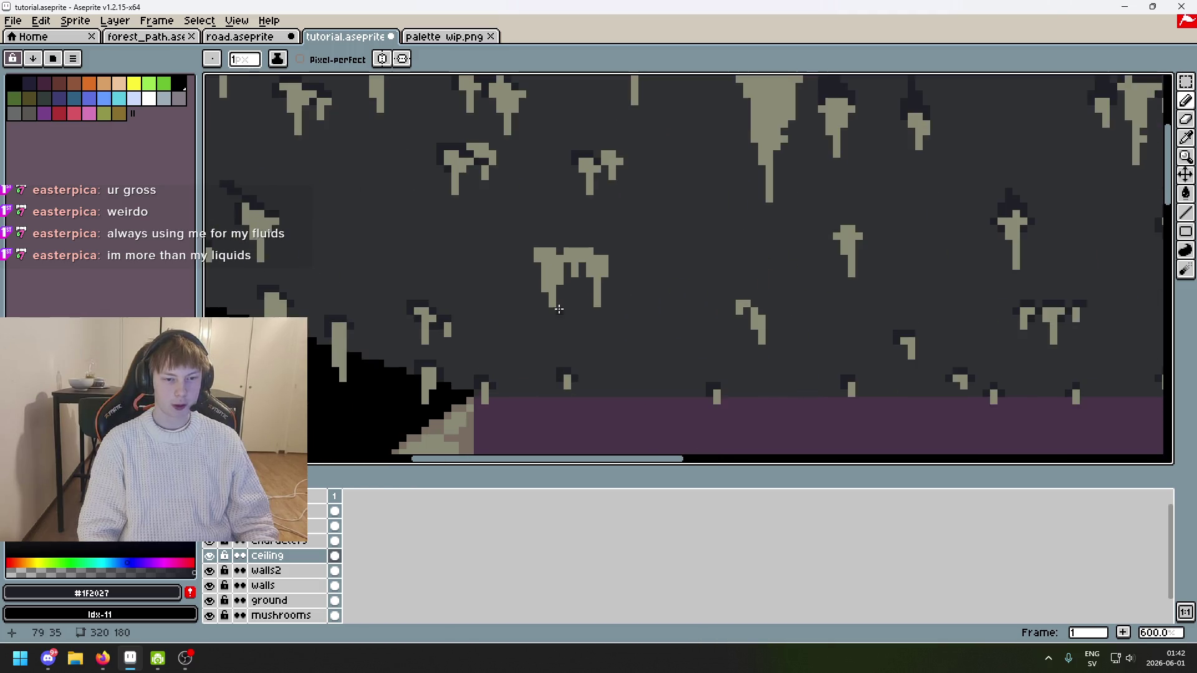
scroll(720, 339, up, 2)
scroll(586, 255, up, 4)
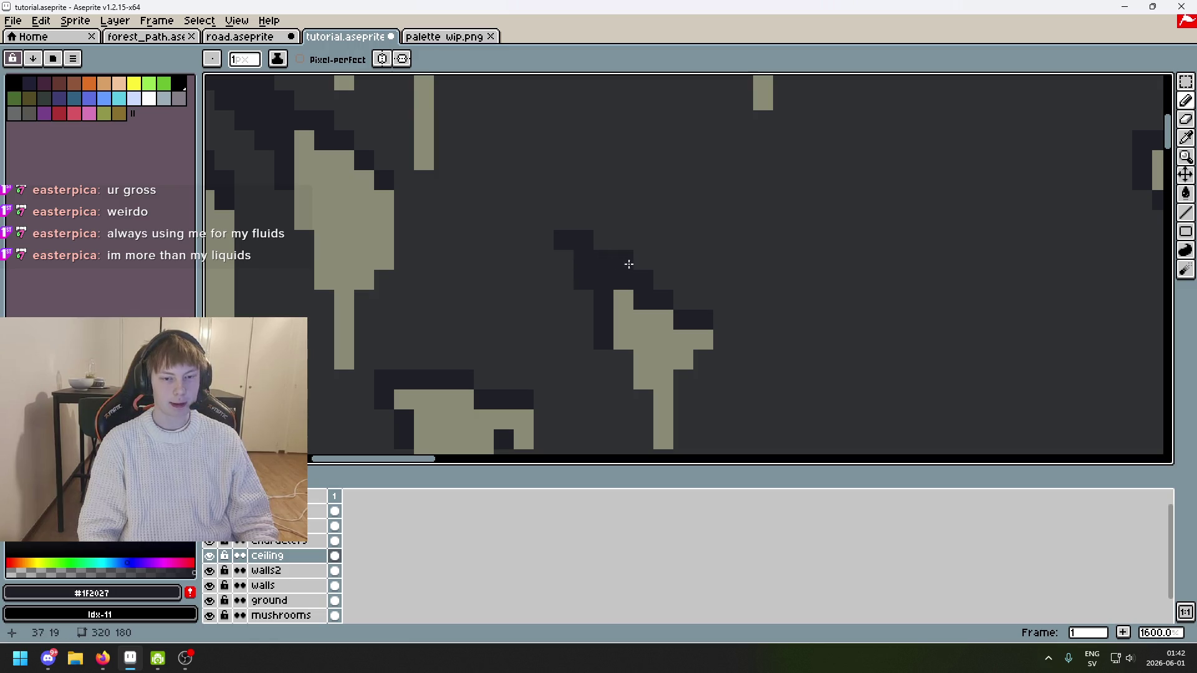
scroll(628, 264, down, 6)
scroll(628, 134, up, 3)
Step: Try a dark shading stroke along a stalactite base edge, then undo it
scroll(561, 175, down, 1)
scroll(528, 195, up, 4)
mouse_move(528, 195)
mouse_down()
mouse_move(402, 123)
mouse_move(413, 123)
mouse_up()
scroll(446, 148, down, 5)
key(ctrl+z)
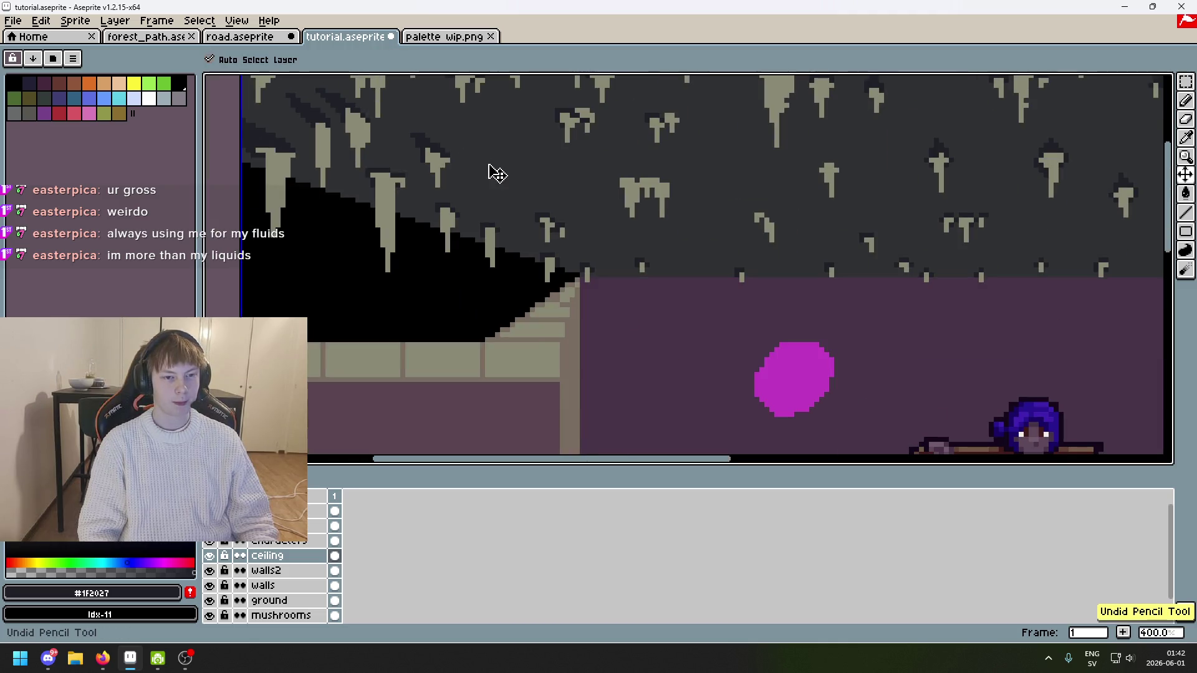
scroll(497, 174, up, 5)
Step: Re-pick the grey and dark shades, pan the ceiling, and undo the latest dark pixels
alt+click(409, 129)
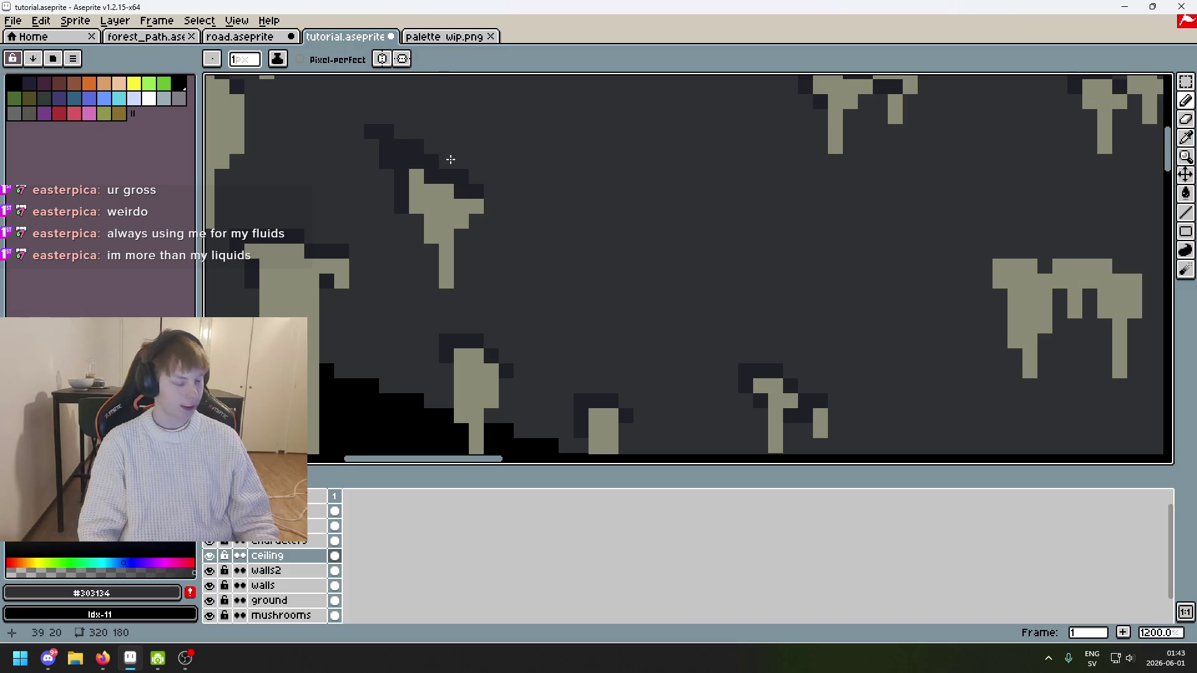
scroll(451, 160, down, 4)
scroll(470, 173, up, 4)
alt+click(436, 153)
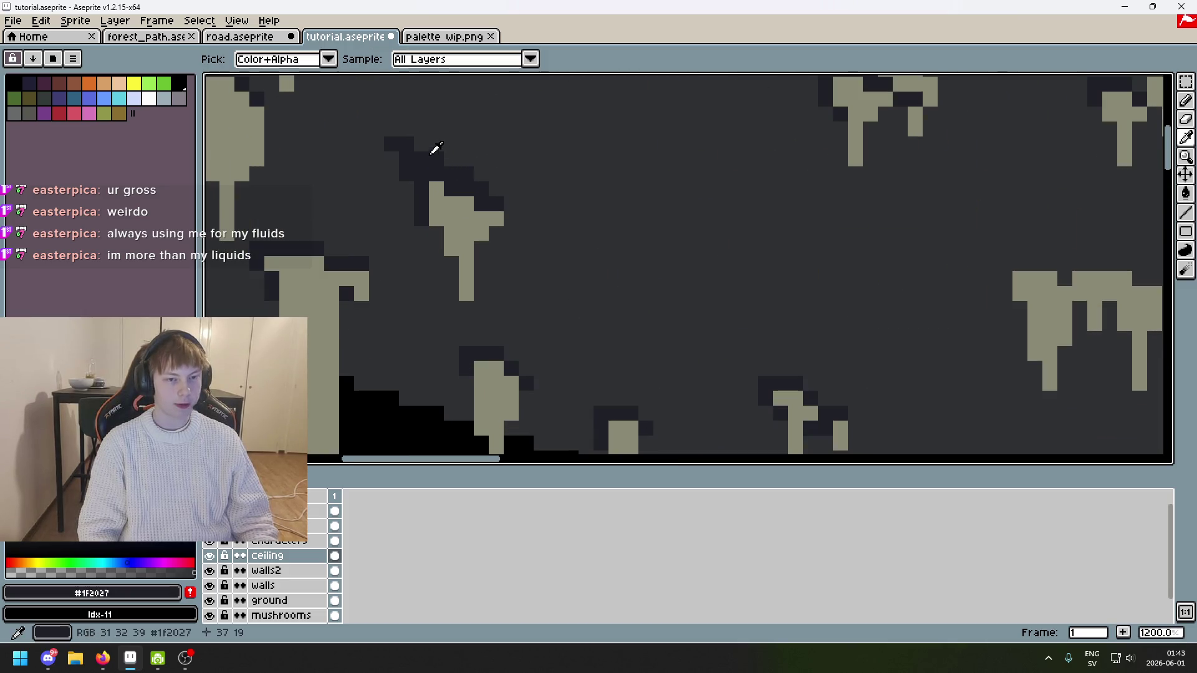
scroll(436, 163, down, 5)
drag(408, 194, 578, 207)
scroll(535, 216, up, 5)
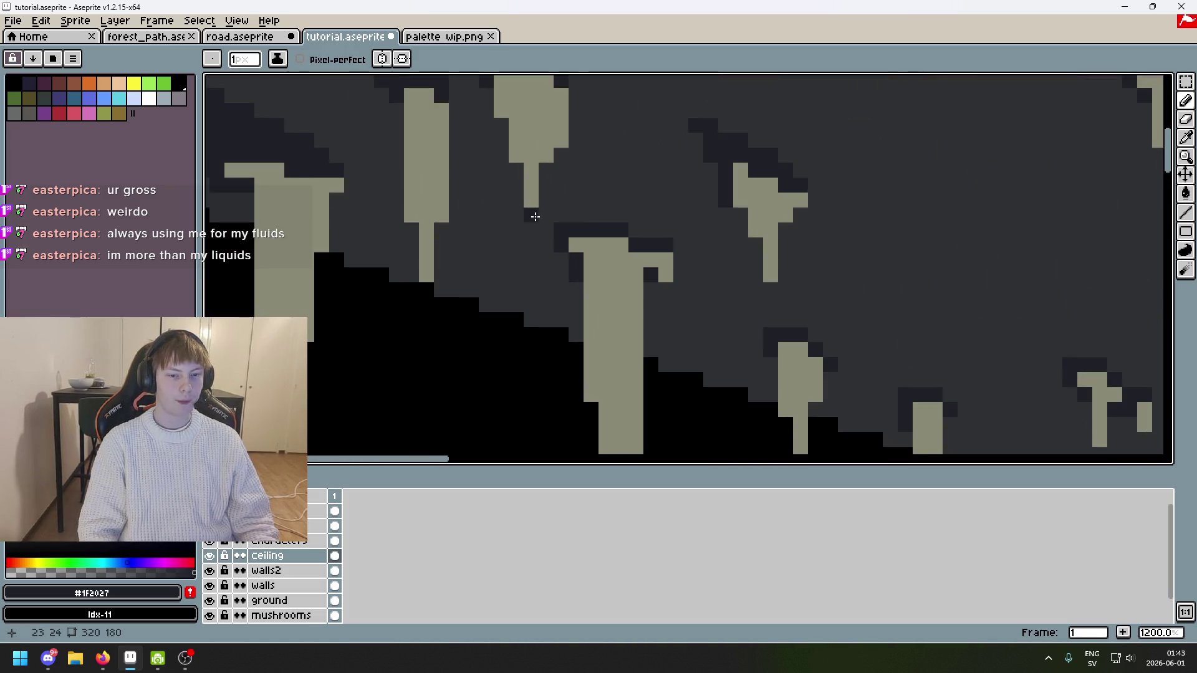
key(ctrl+z)
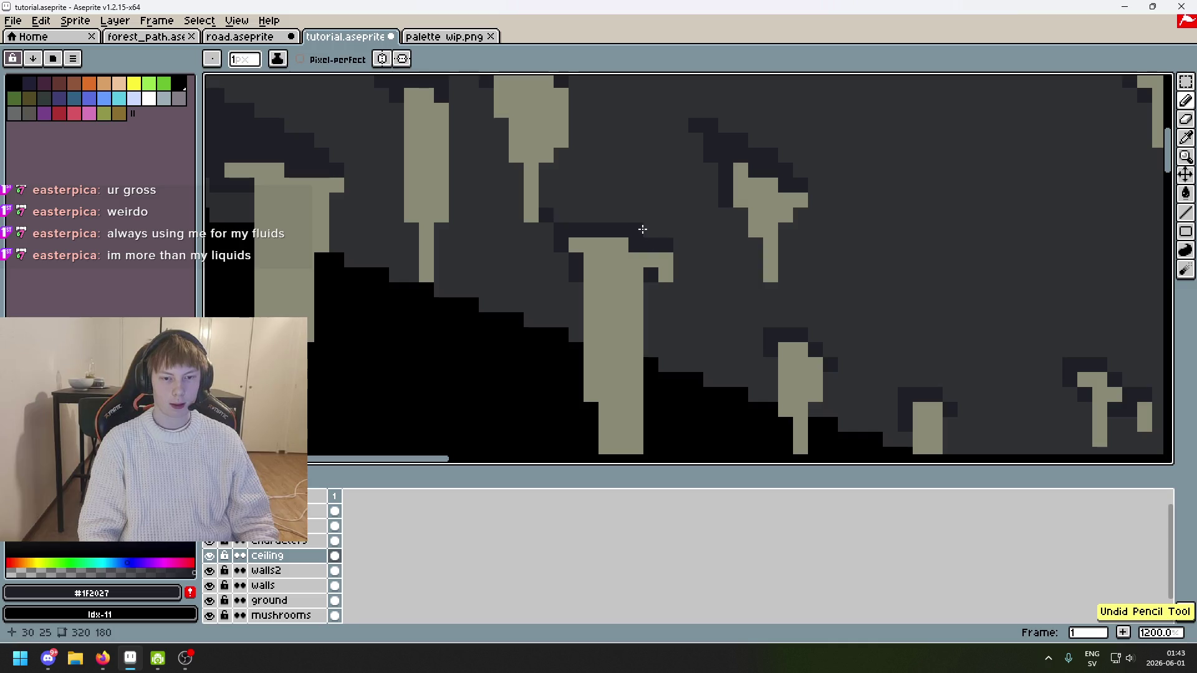
Step: Pencil dark #1F2027 pixels along the stalactite base, repainting one with grey
click(502, 201)
click(516, 200)
alt+click(570, 192)
click(560, 201)
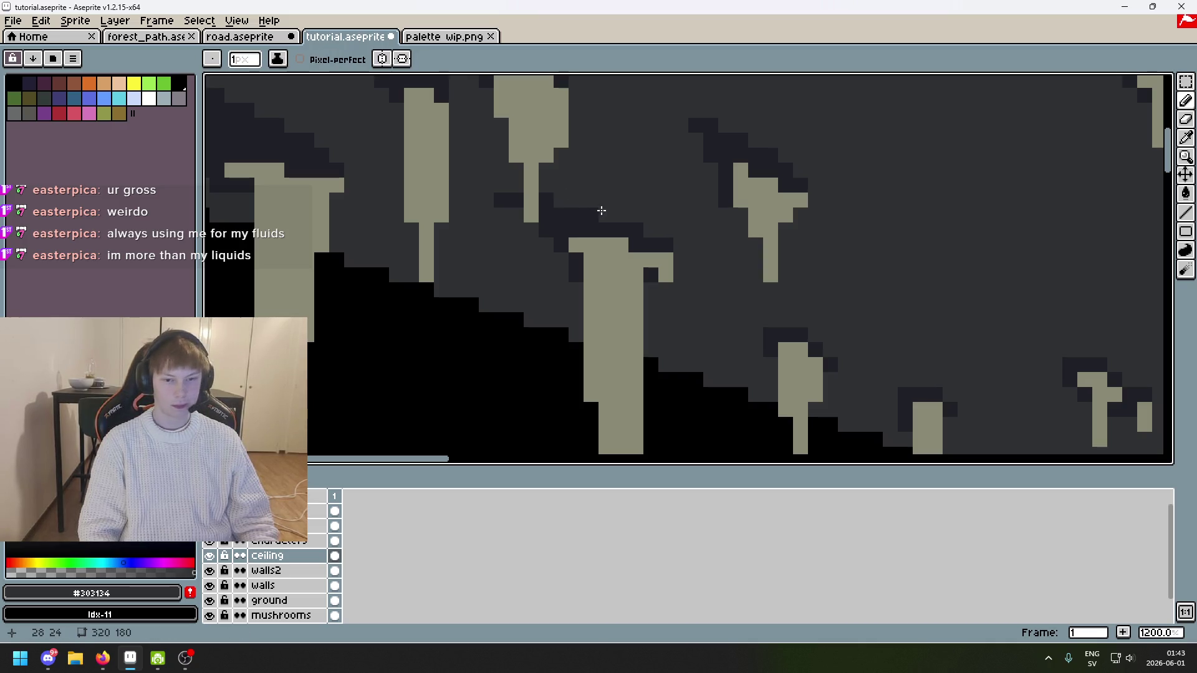
alt+click(643, 240)
key(ctrl+z)
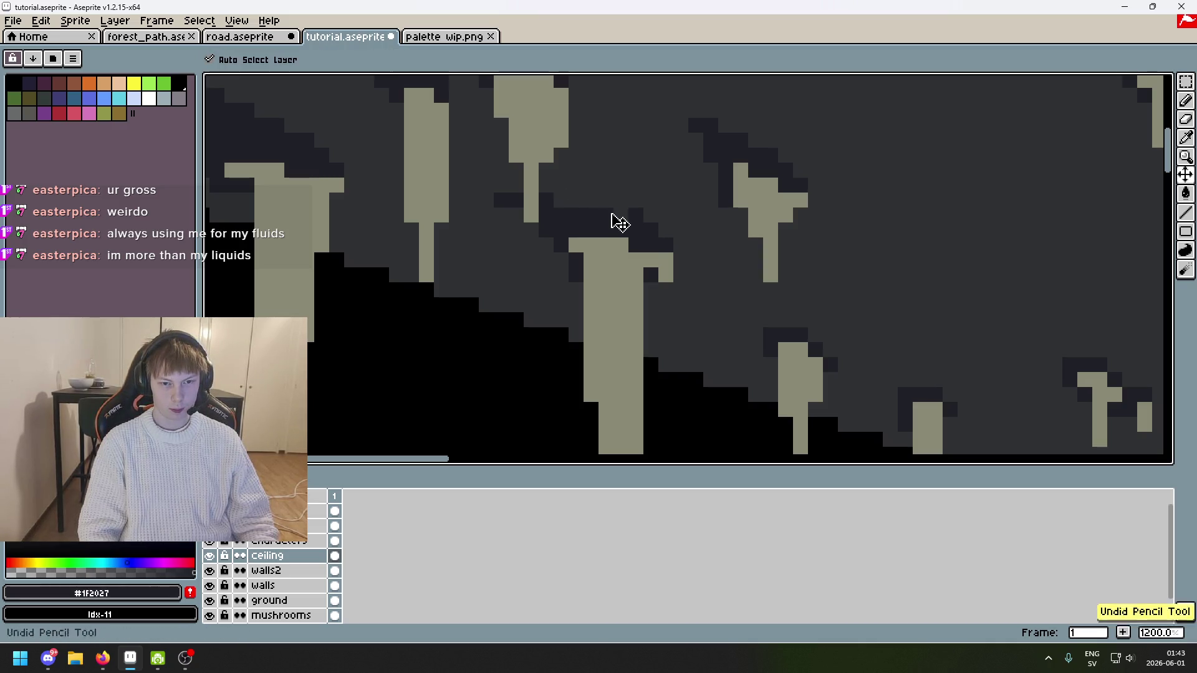
click(576, 200)
click(561, 200)
mouse_move(501, 185)
mouse_down()
mouse_move(495, 166)
mouse_move(511, 190)
mouse_up()
click(554, 187)
Step: Clean stray dark pixels back to background grey #303134 around the stalactite base
alt+click(484, 216)
click(486, 185)
click(502, 200)
alt+click(503, 179)
right_click(507, 172)
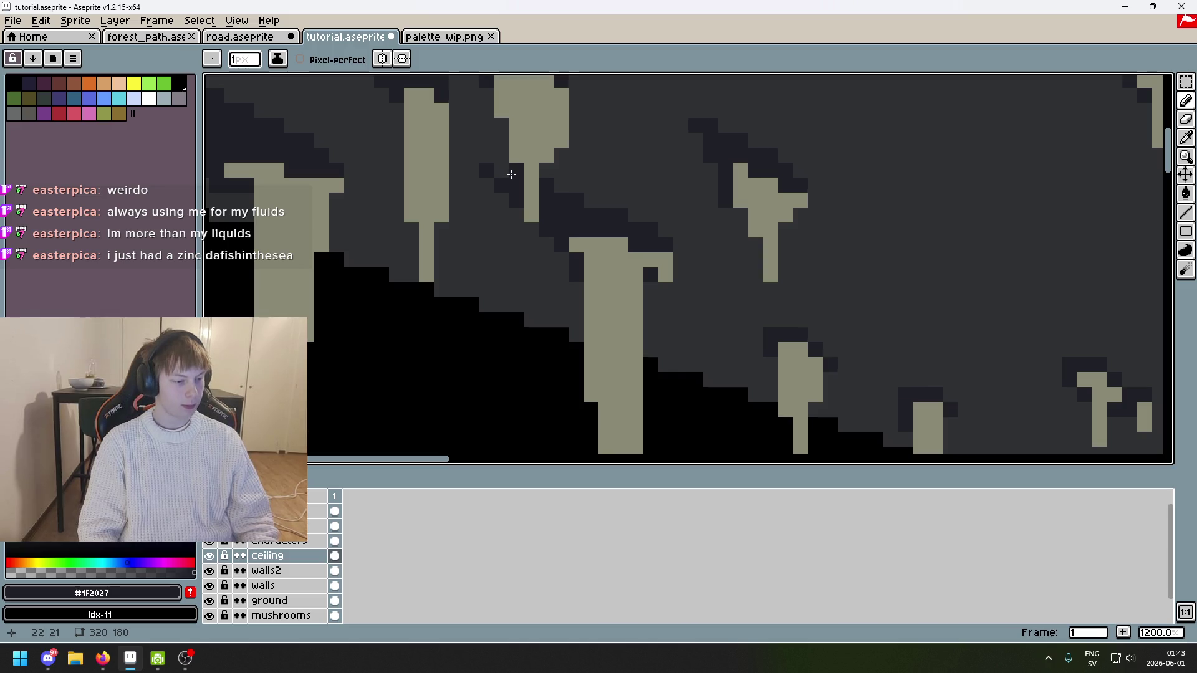
click(502, 200)
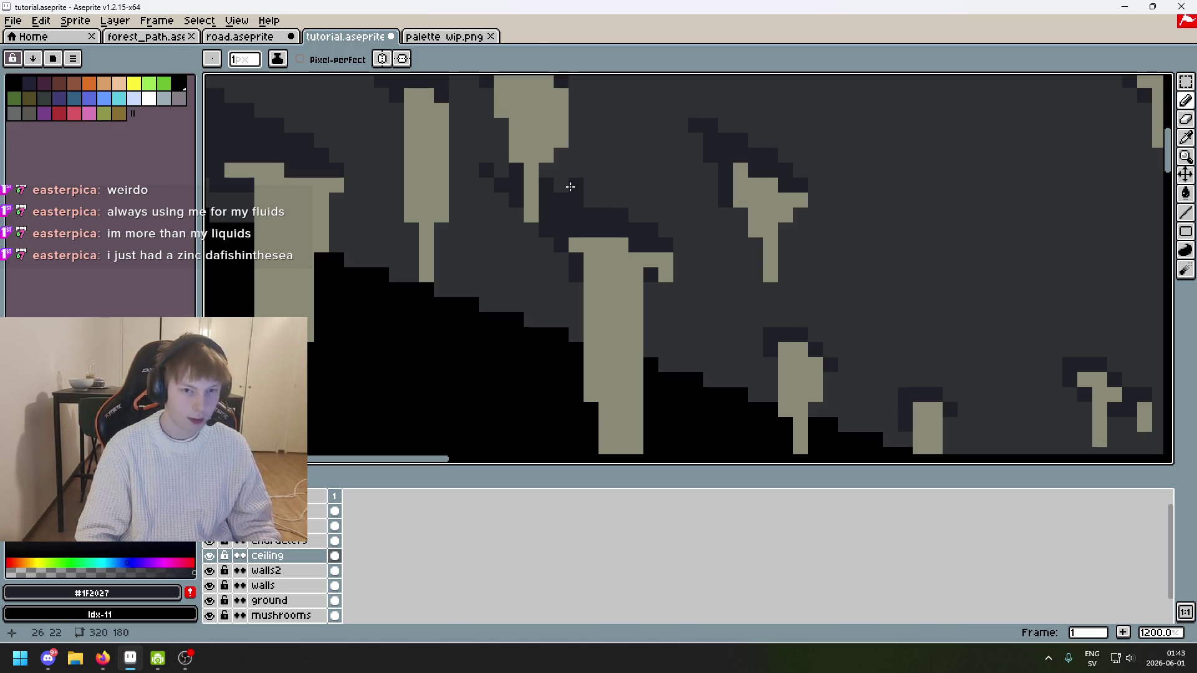
alt+click(505, 169)
click(546, 181)
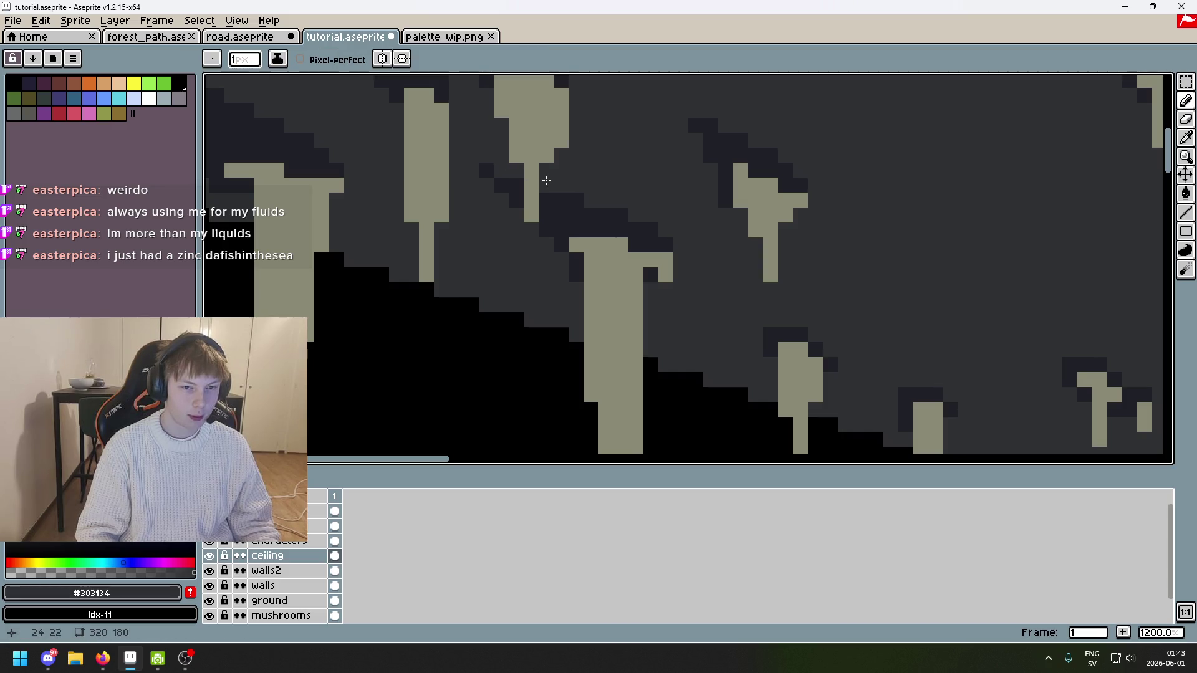
key(alt)
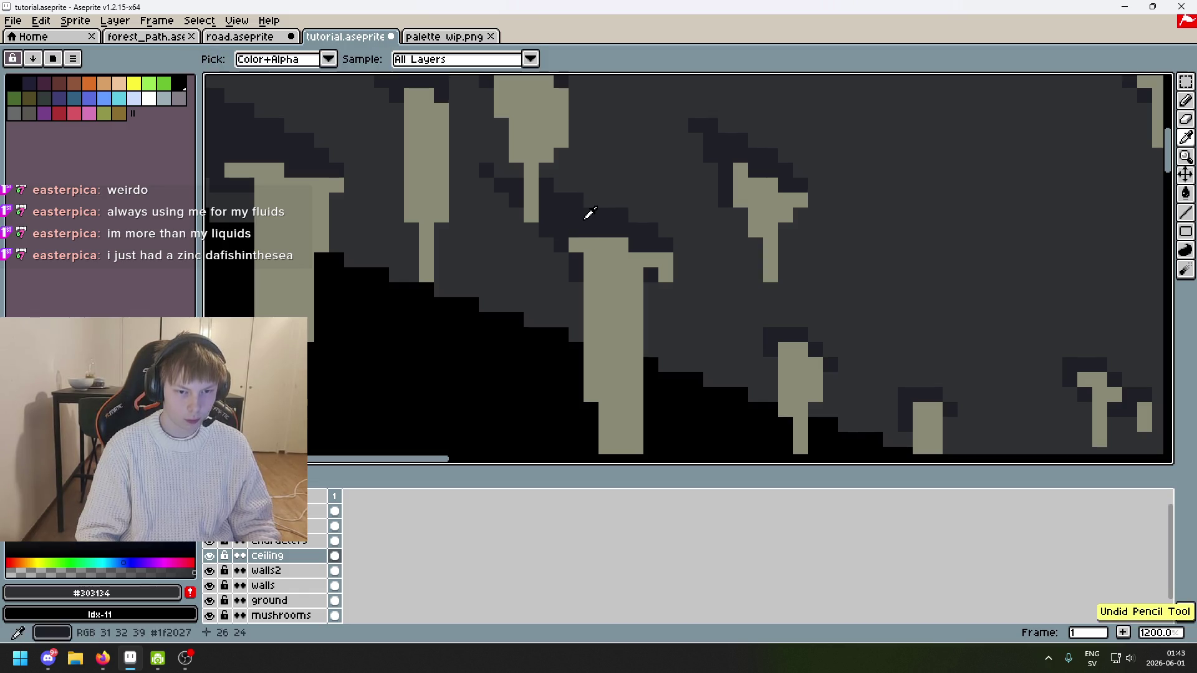
Step: Draw a dark shading row around another stalactite base, trimming one pixel with grey
alt+click(588, 209)
scroll(605, 242, down, 5)
scroll(655, 285, up, 1)
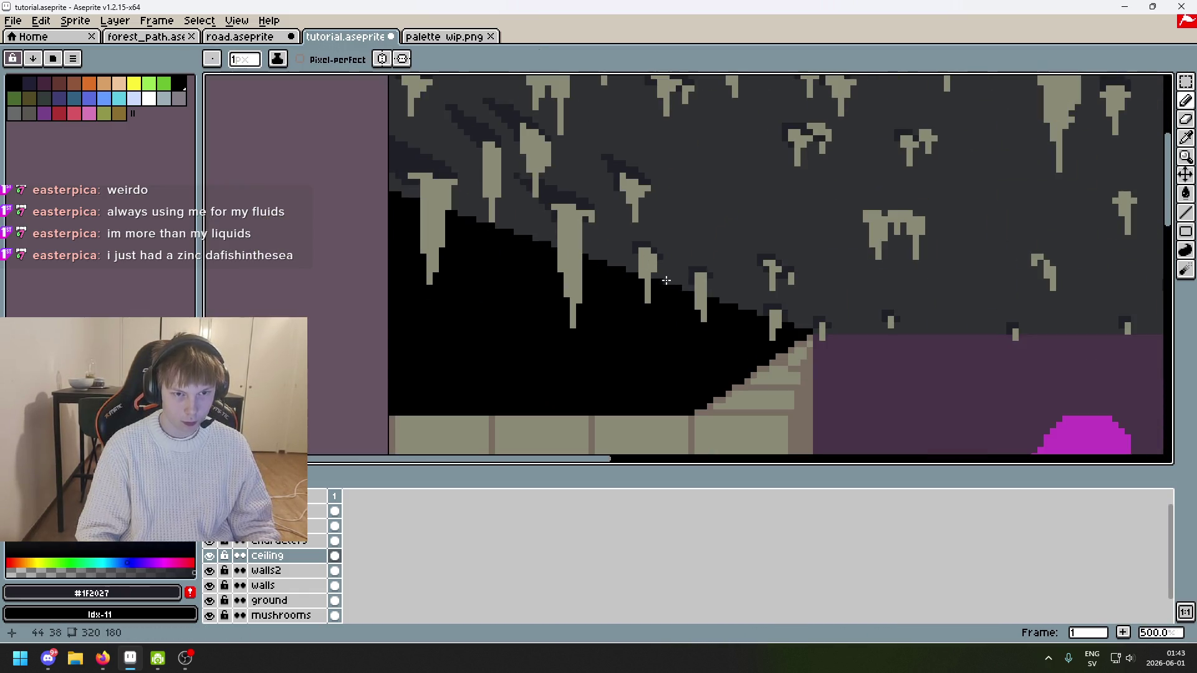
scroll(666, 281, down, 3)
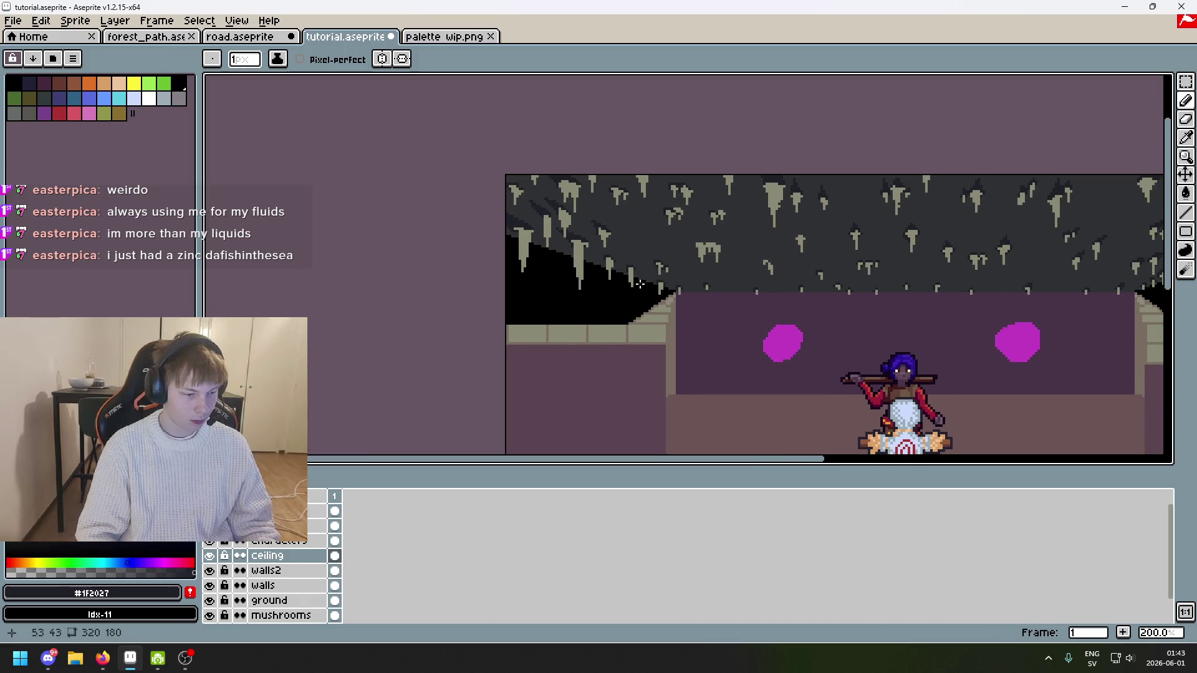
scroll(640, 284, up, 2)
scroll(655, 302, up, 3)
scroll(655, 302, down, 3)
mouse_move(749, 206)
mouse_down()
mouse_move(681, 230)
mouse_move(438, 206)
mouse_move(536, 208)
mouse_up()
scroll(681, 230, down, 1)
scroll(724, 236, down, 1)
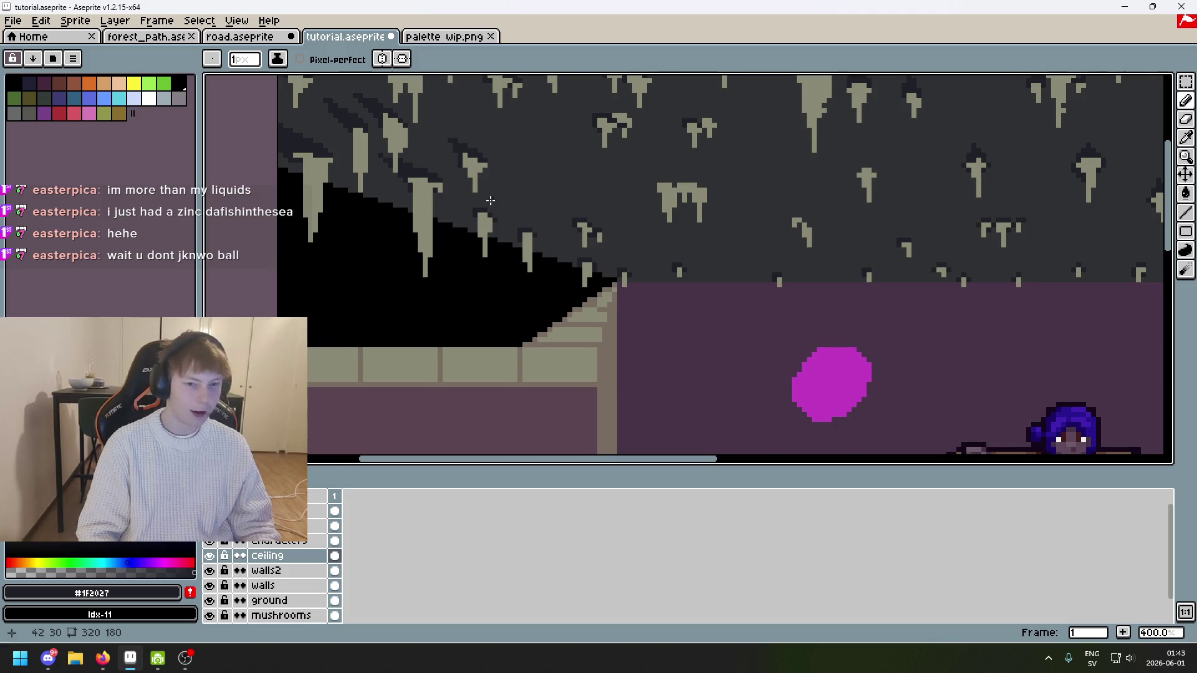
scroll(491, 201, up, 5)
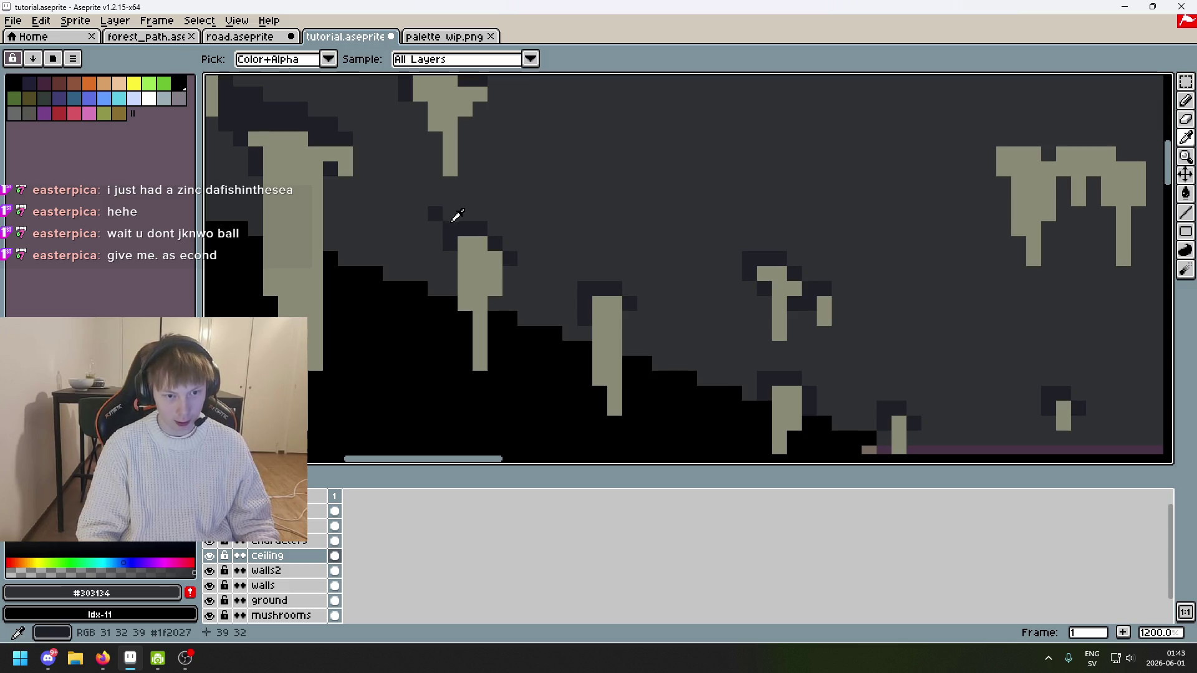
scroll(425, 213, down, 5)
scroll(569, 222, up, 6)
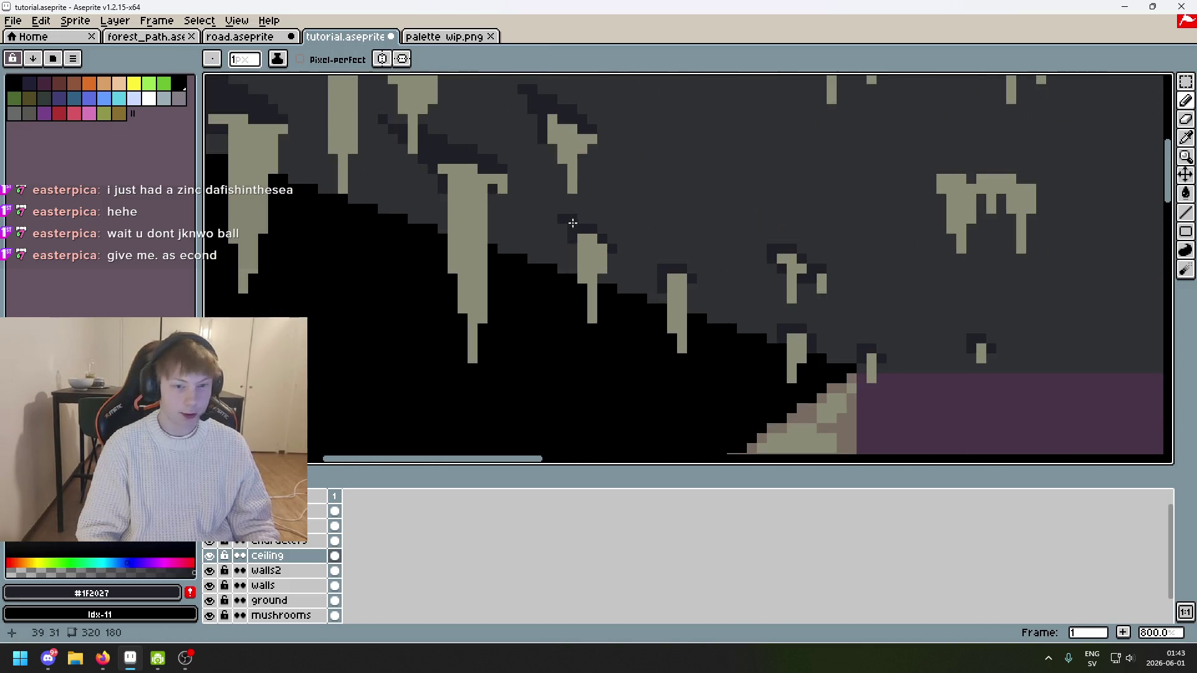
drag(554, 210, 535, 210)
drag(535, 224, 553, 235)
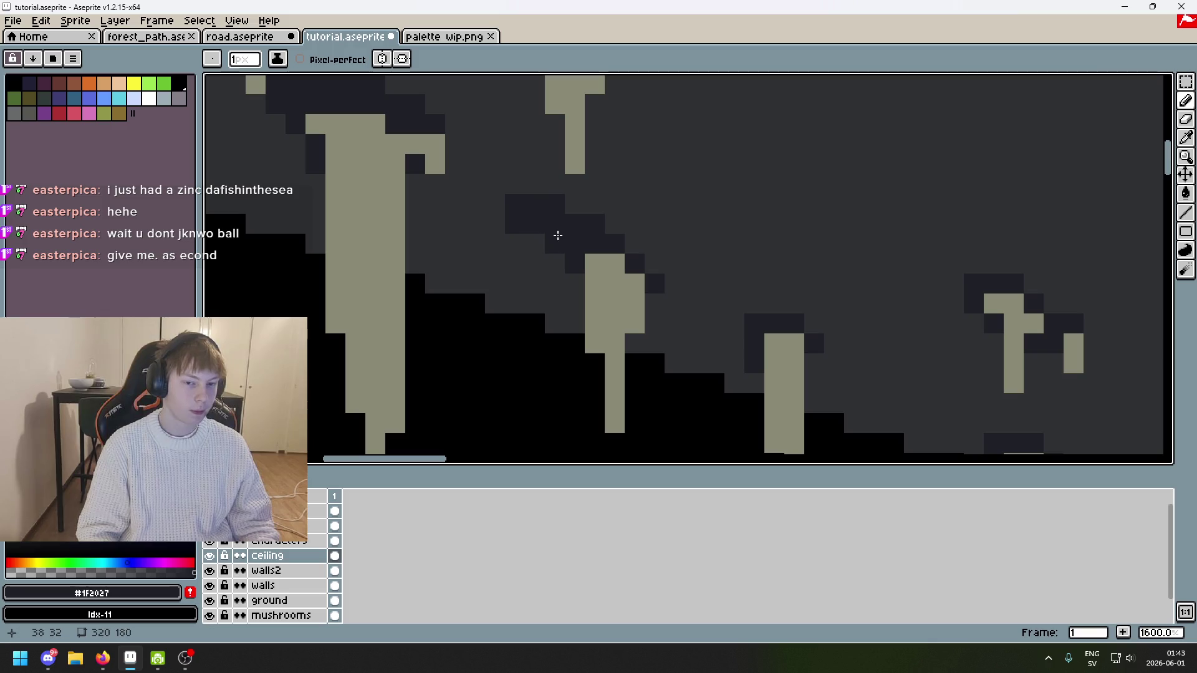
alt+click(524, 249)
click(555, 204)
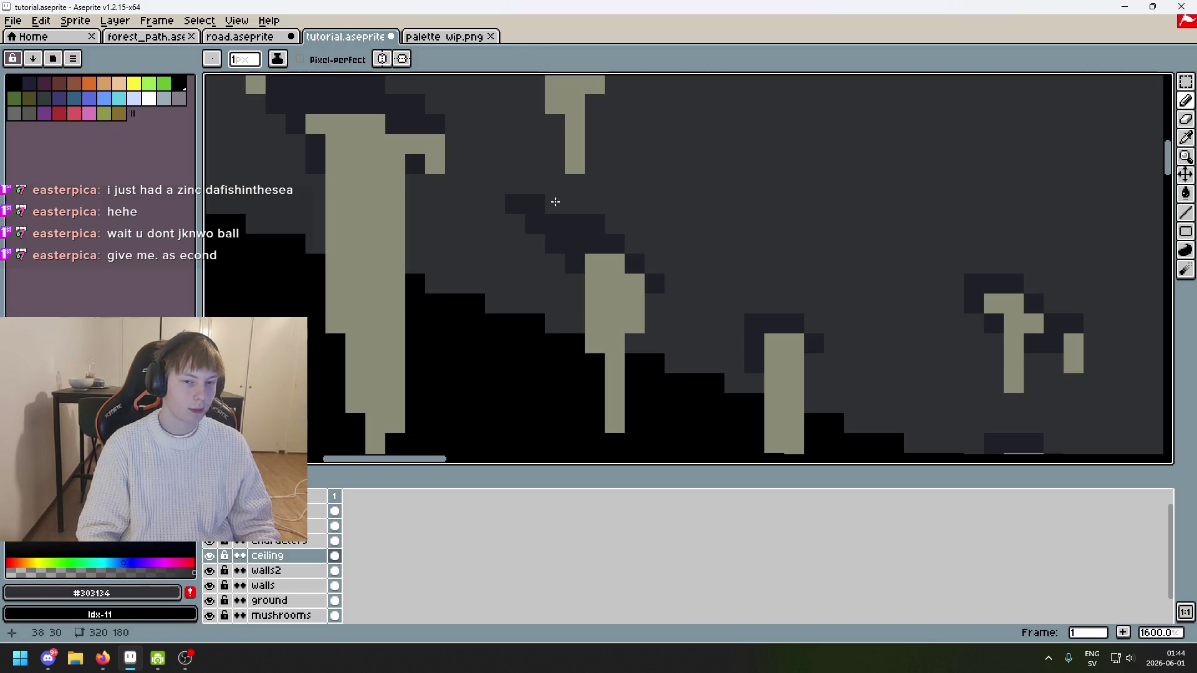
alt+click(593, 222)
click(614, 226)
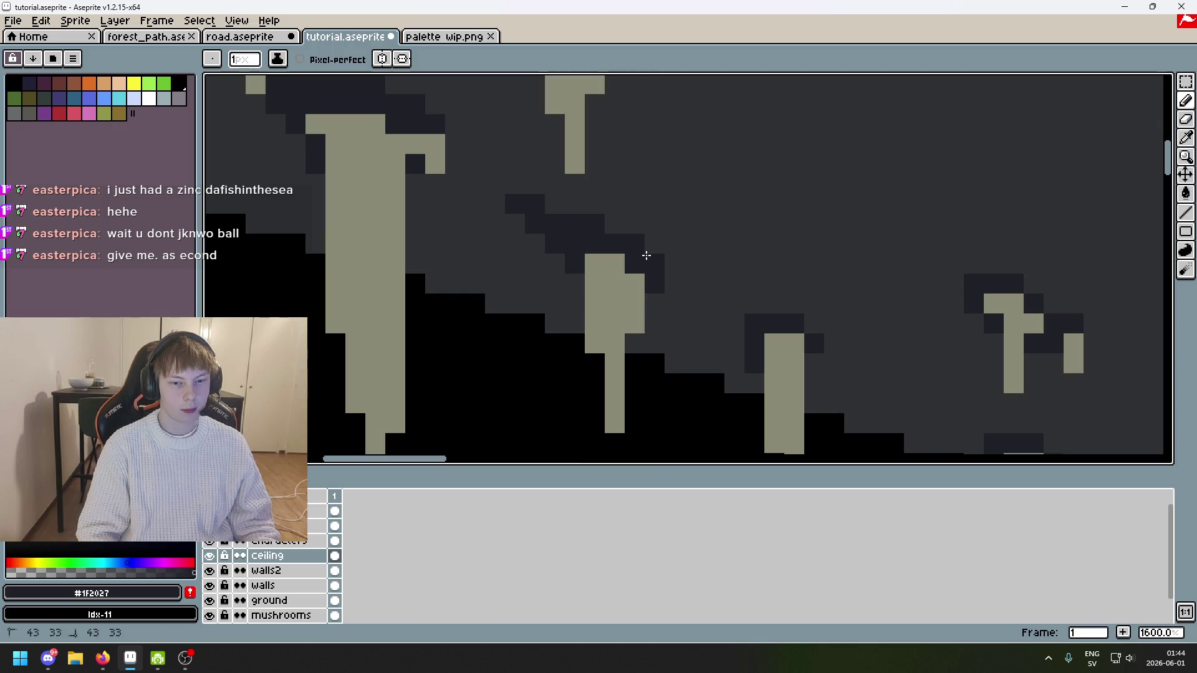
Step: Add a dark pixel above a stalactite, then paint over stray dark pixels with ceiling grey
scroll(646, 256, down, 6)
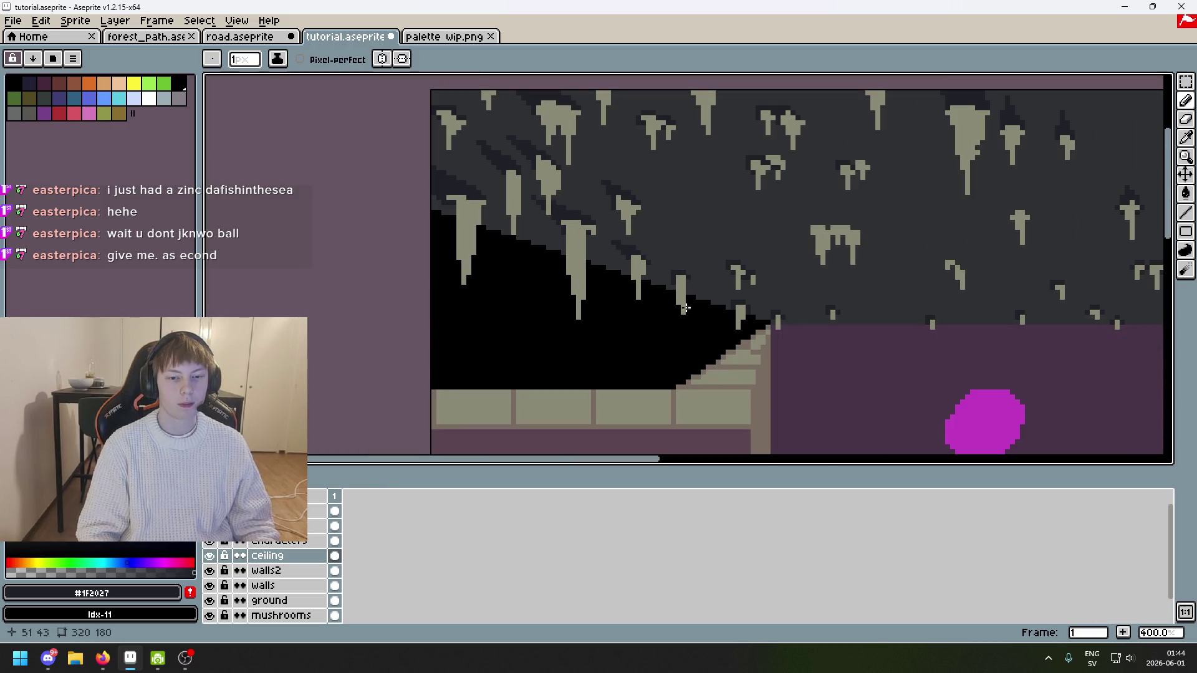
scroll(620, 179, up, 3)
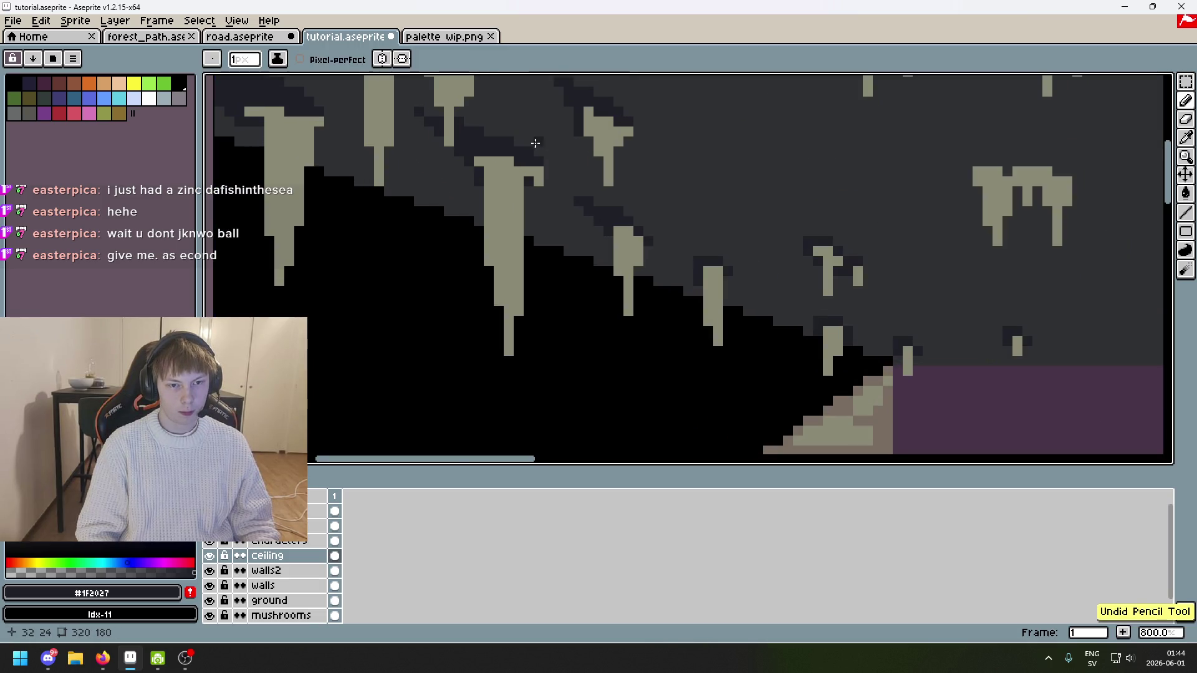
scroll(530, 162, up, 6)
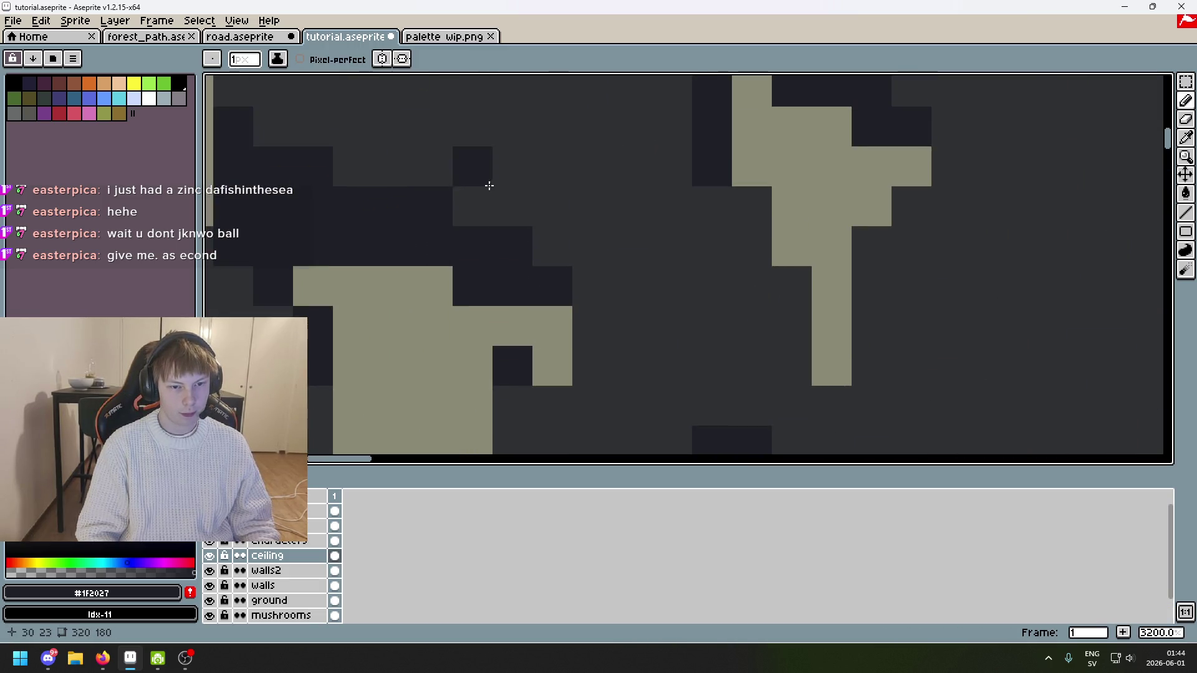
click(407, 167)
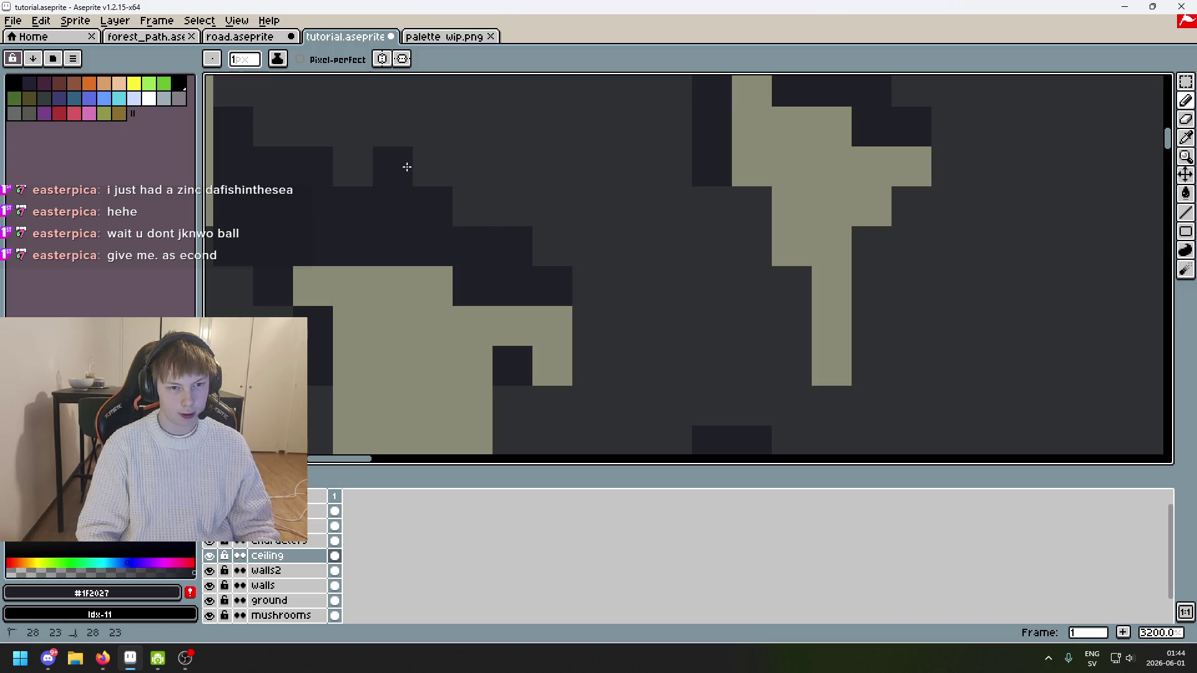
scroll(499, 181, down, 7)
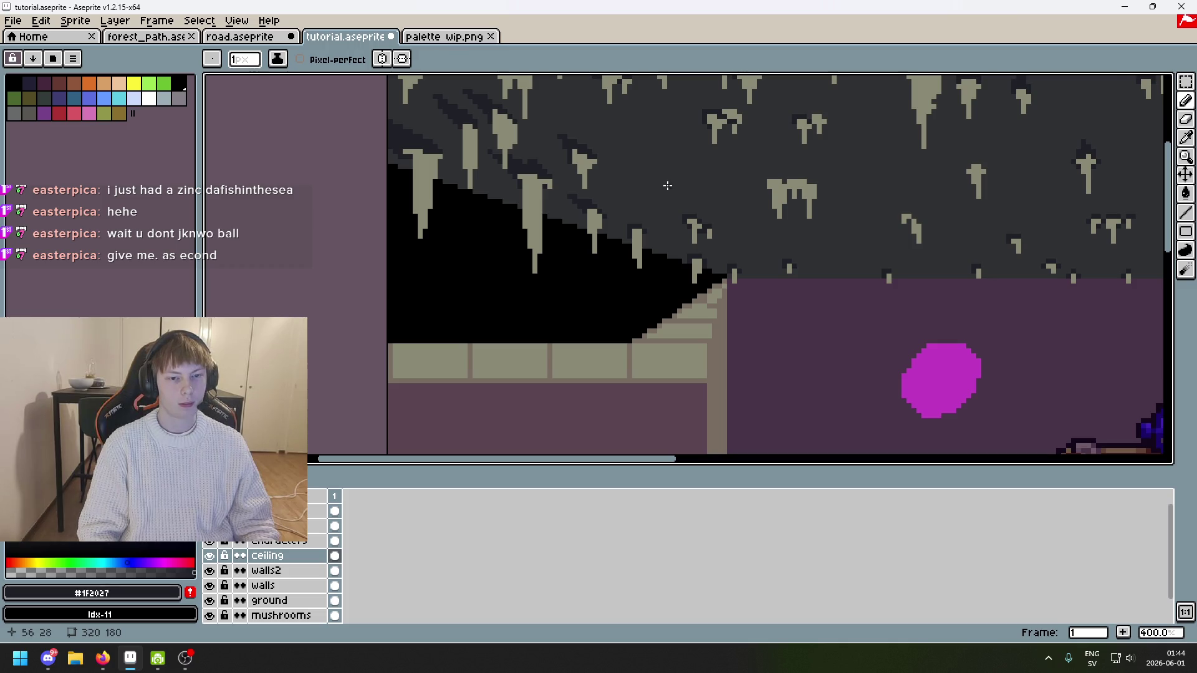
scroll(667, 184, up, 4)
alt+click(386, 125)
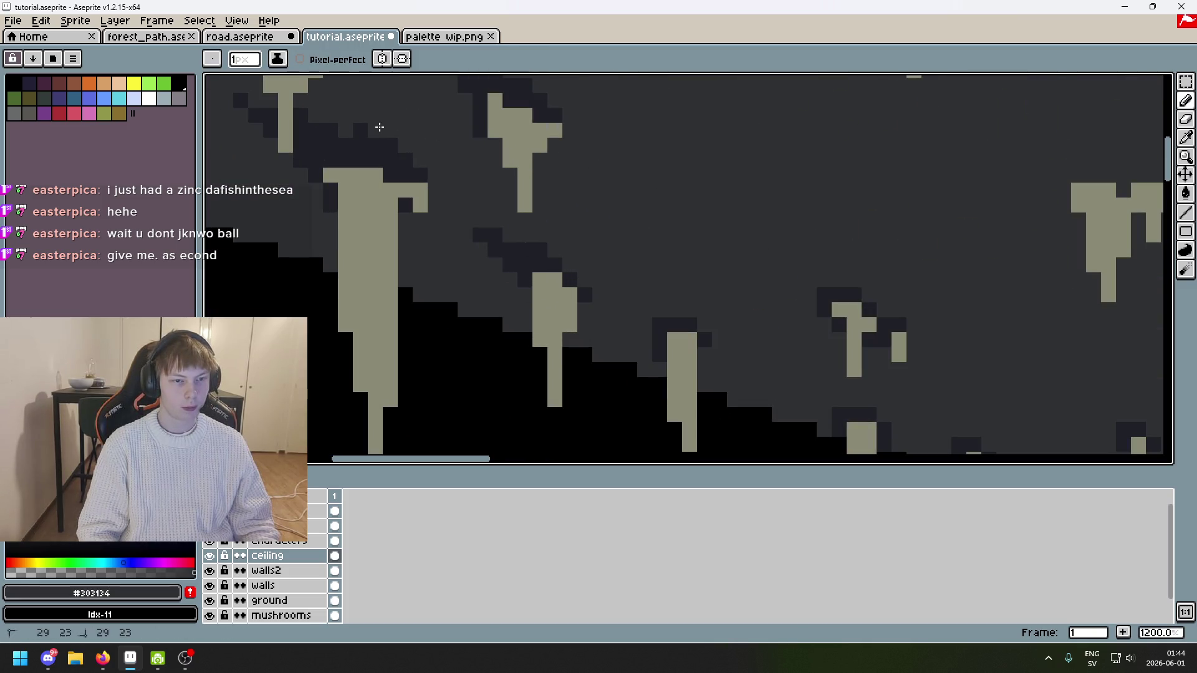
key(ctrl+z)
scroll(391, 127, up, 3)
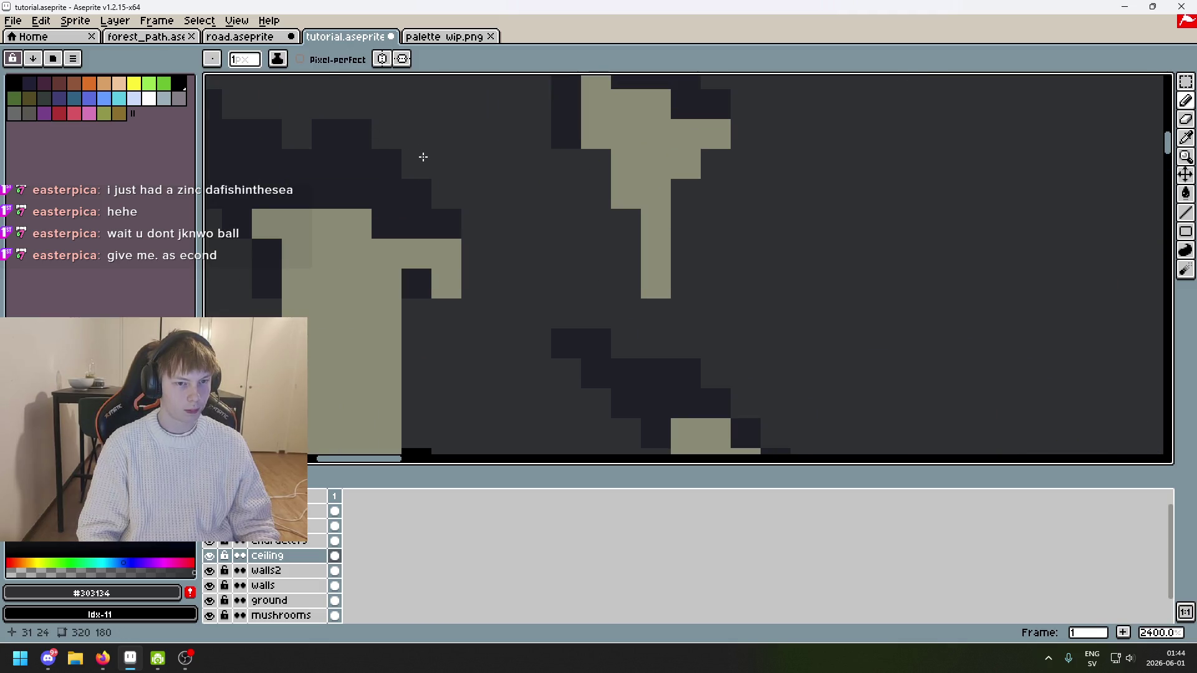
click(365, 133)
click(387, 163)
scroll(408, 170, down, 5)
Step: Eyedrop #1F2027 and paint a dark band along the wide stalactite's top
key(i)
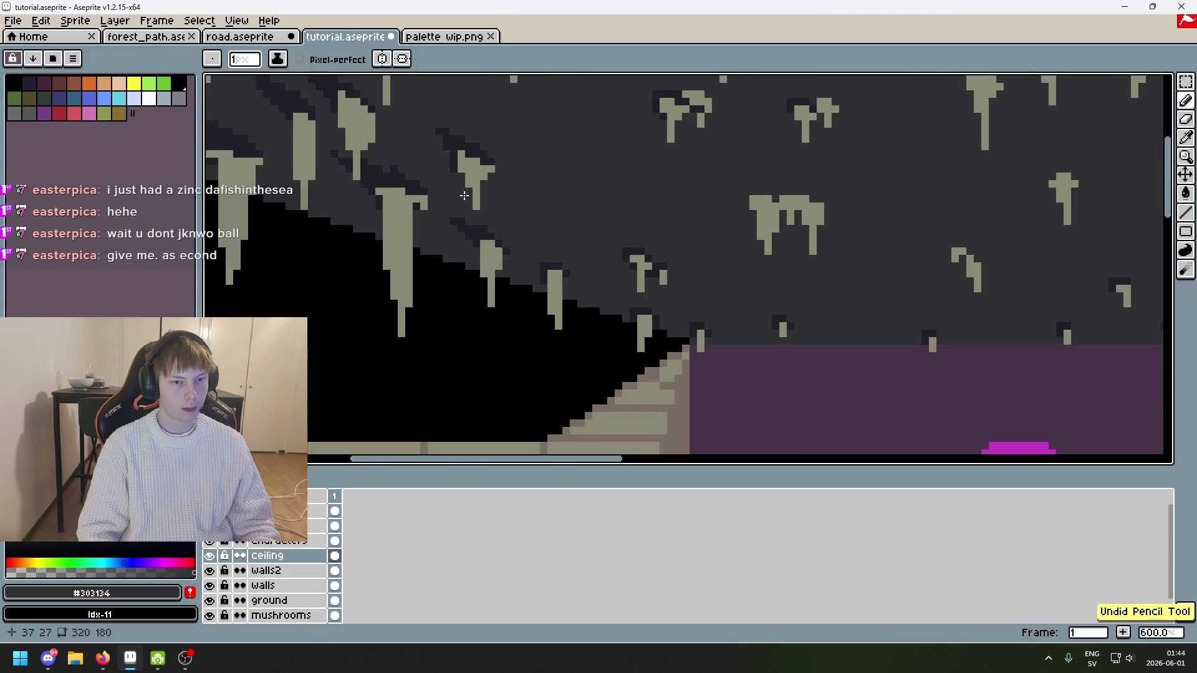
scroll(369, 171, up, 5)
alt+click(438, 196)
scroll(449, 202, down, 5)
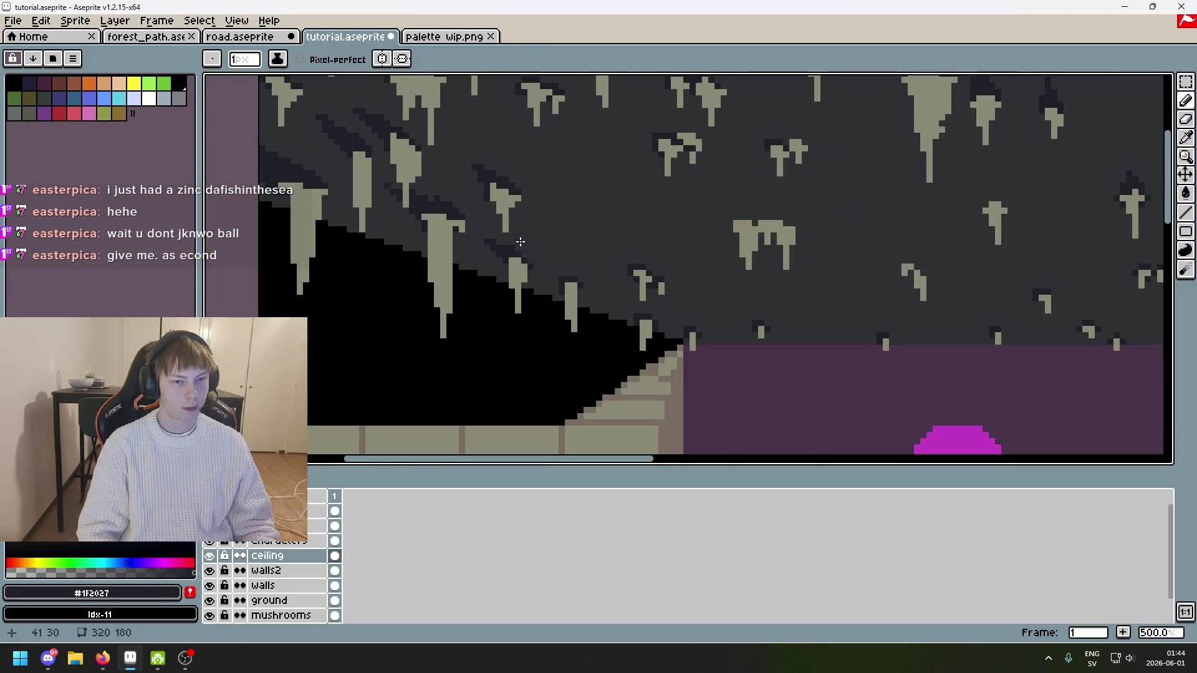
scroll(626, 233, up, 4)
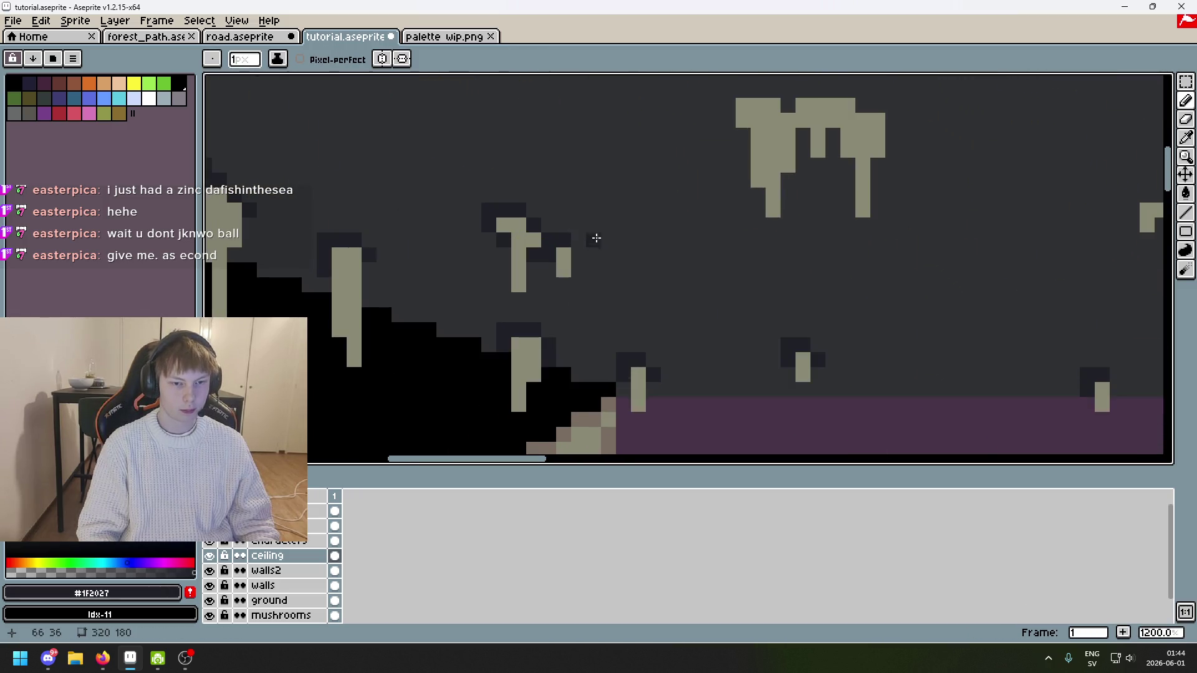
scroll(596, 238, down, 5)
scroll(530, 200, up, 4)
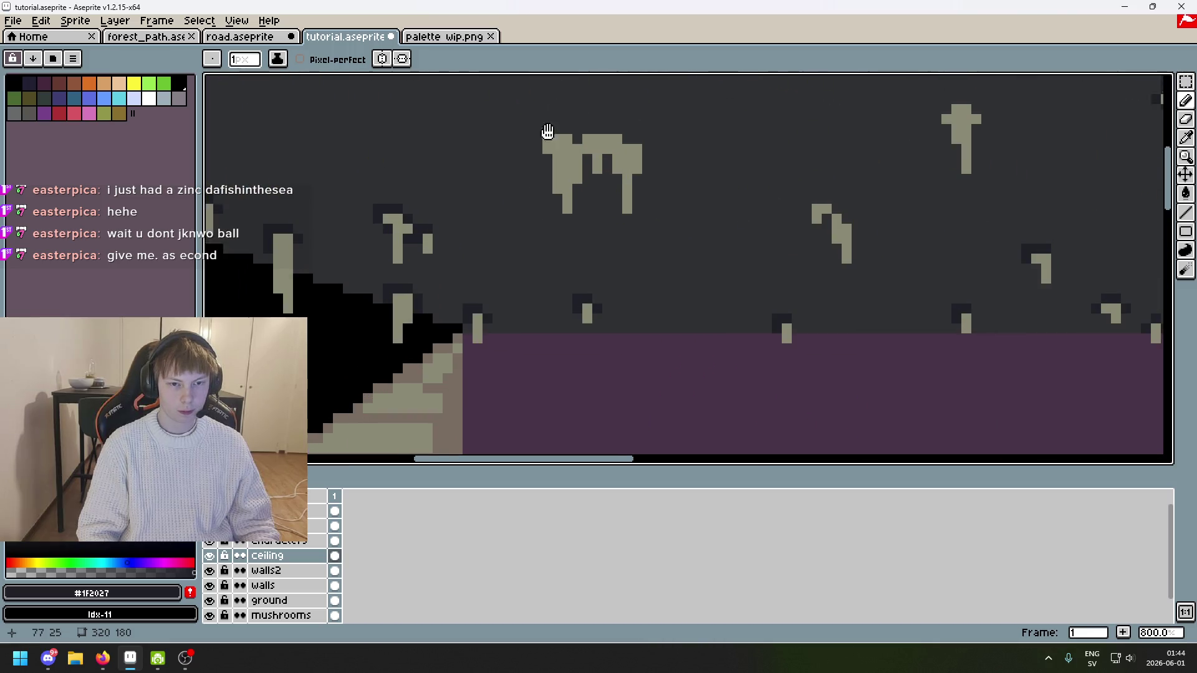
scroll(548, 131, down, 3)
scroll(558, 212, up, 5)
mouse_move(586, 219)
mouse_down()
mouse_move(630, 249)
mouse_move(673, 235)
mouse_move(649, 217)
mouse_move(649, 230)
mouse_move(713, 243)
mouse_up()
click(573, 234)
click(616, 223)
alt+click(690, 195)
Step: Extend the dark base diagonally up-left and fill its top, removing one extra pixel
click(661, 204)
alt+click(681, 230)
drag(701, 235, 678, 211)
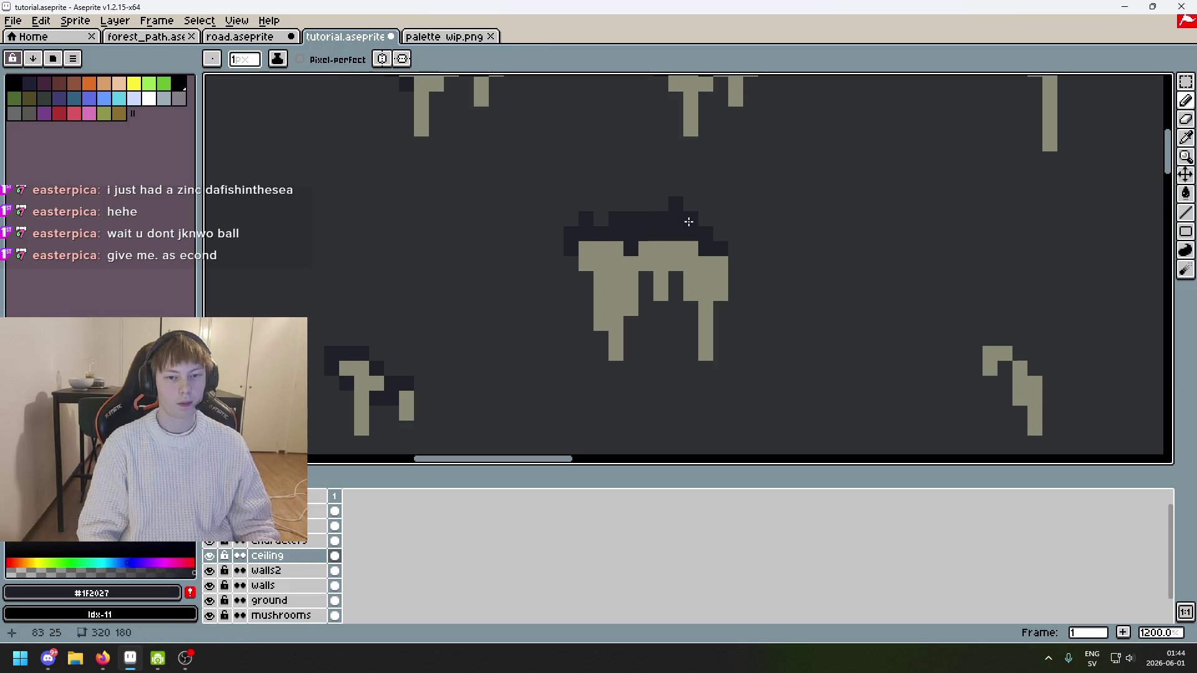
drag(660, 189, 657, 212)
alt+click(679, 170)
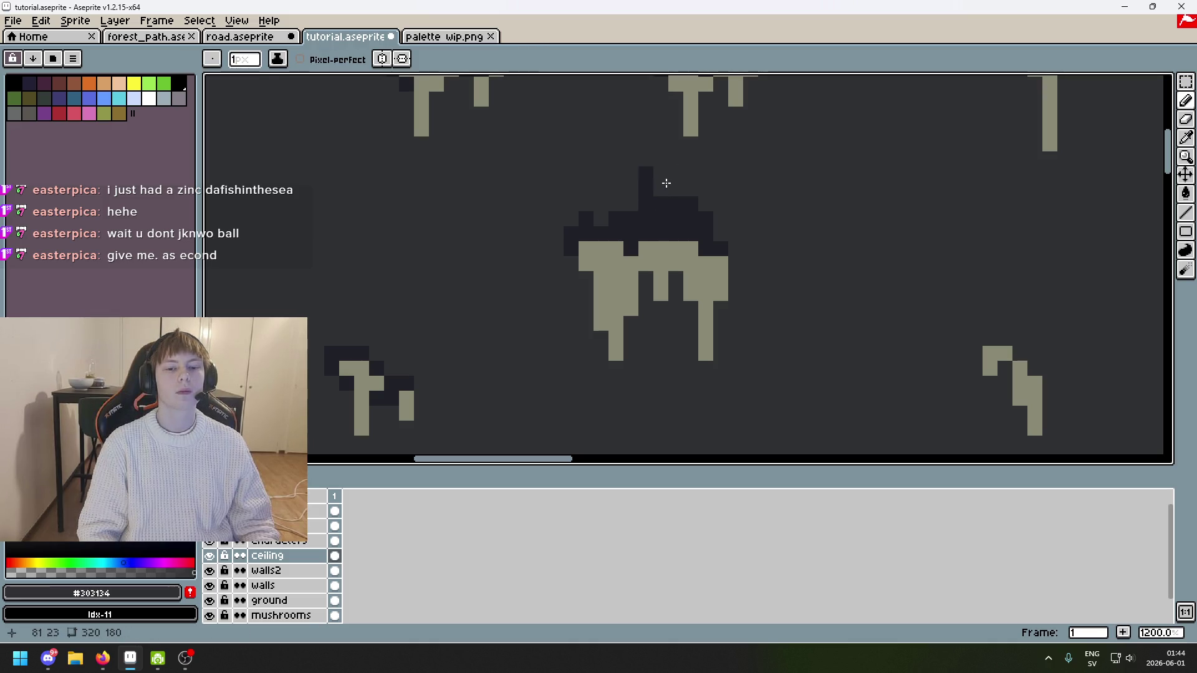
alt+click(623, 220)
drag(576, 181, 599, 210)
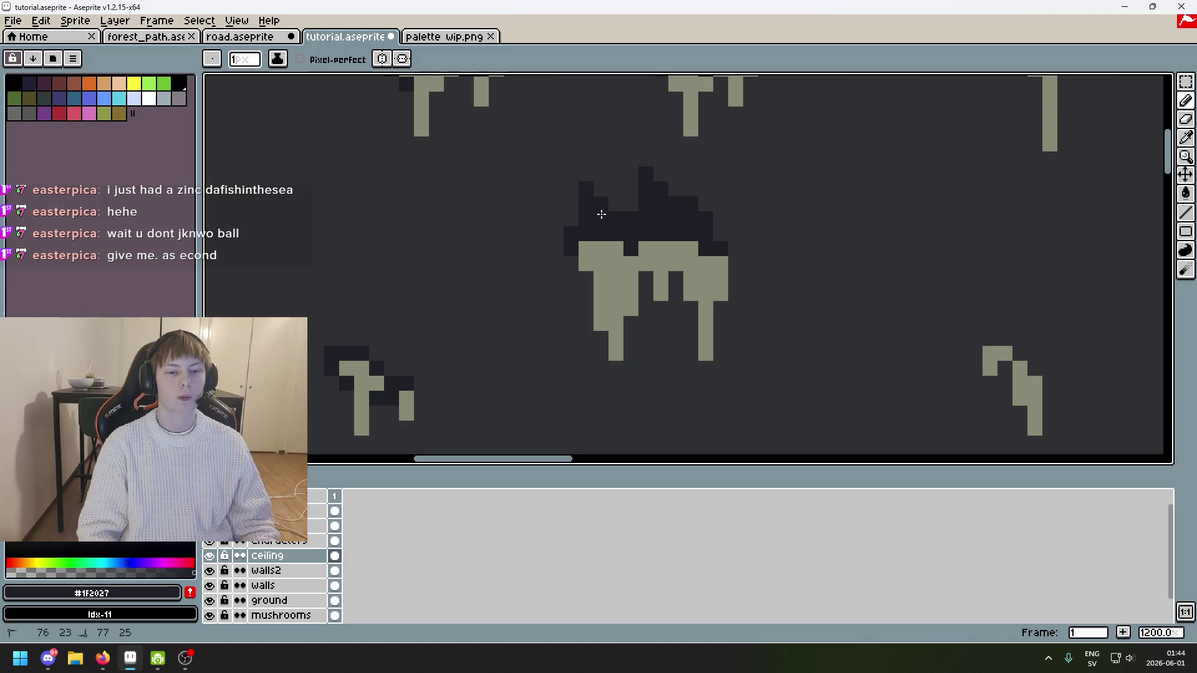
Step: Add dark #1F2027 pixels to the left outline of the base shading
scroll(599, 211, down, 5)
scroll(561, 218, down, 1)
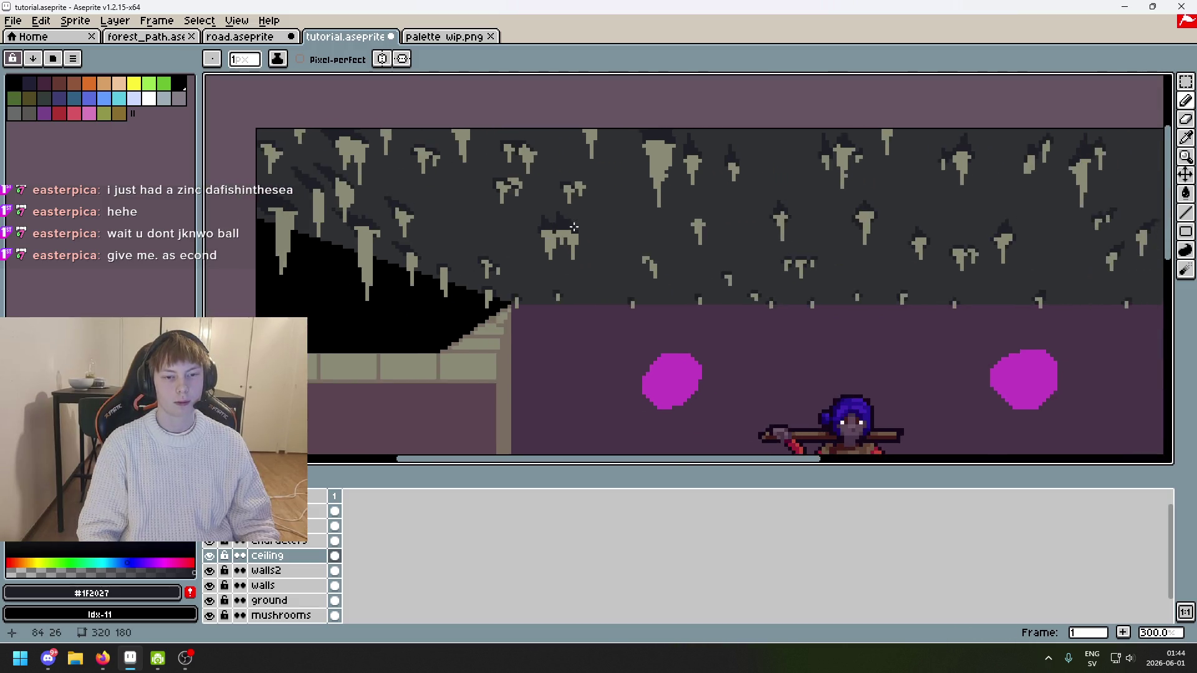
scroll(423, 195, up, 6)
click(417, 204)
click(463, 189)
alt+click(459, 160)
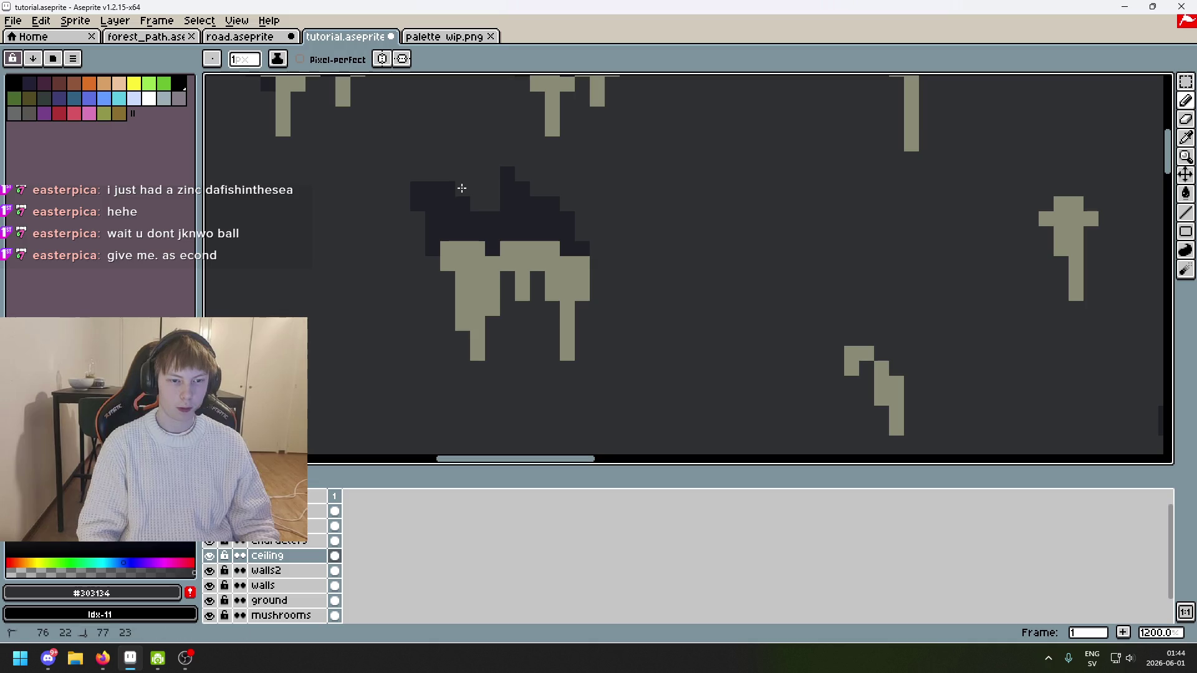
Step: Add more dark pixels beside the wide stalactite's base to make it jagged
scroll(504, 207, down, 6)
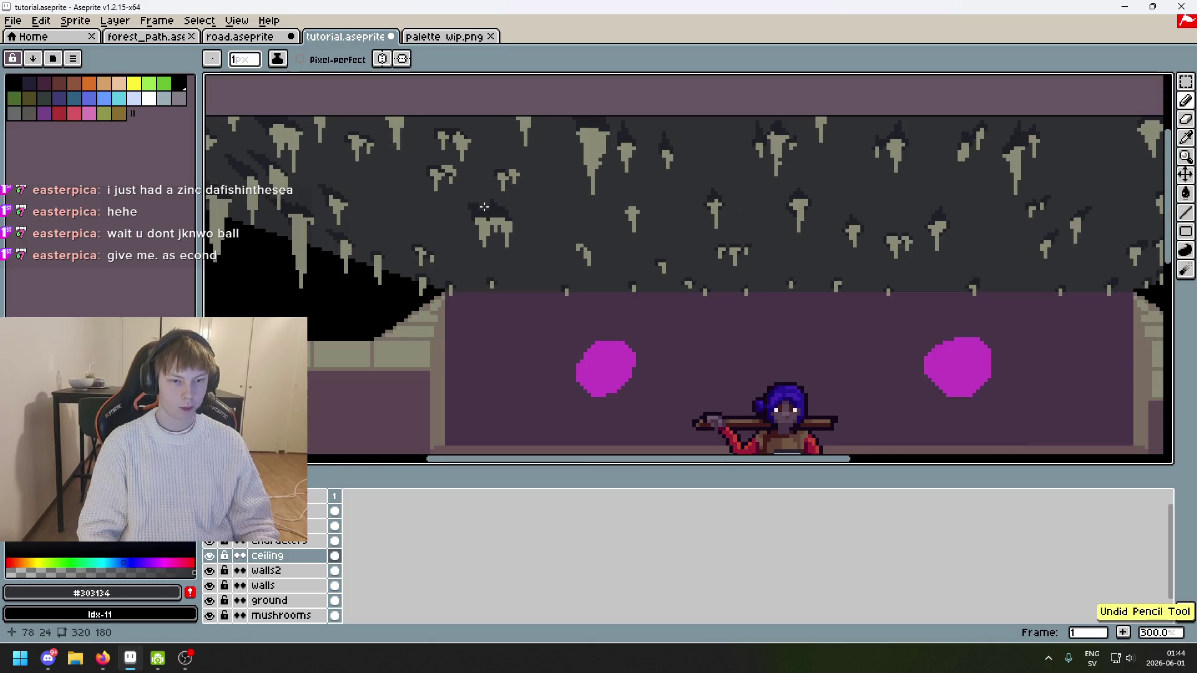
scroll(483, 206, up, 6)
alt+click(504, 268)
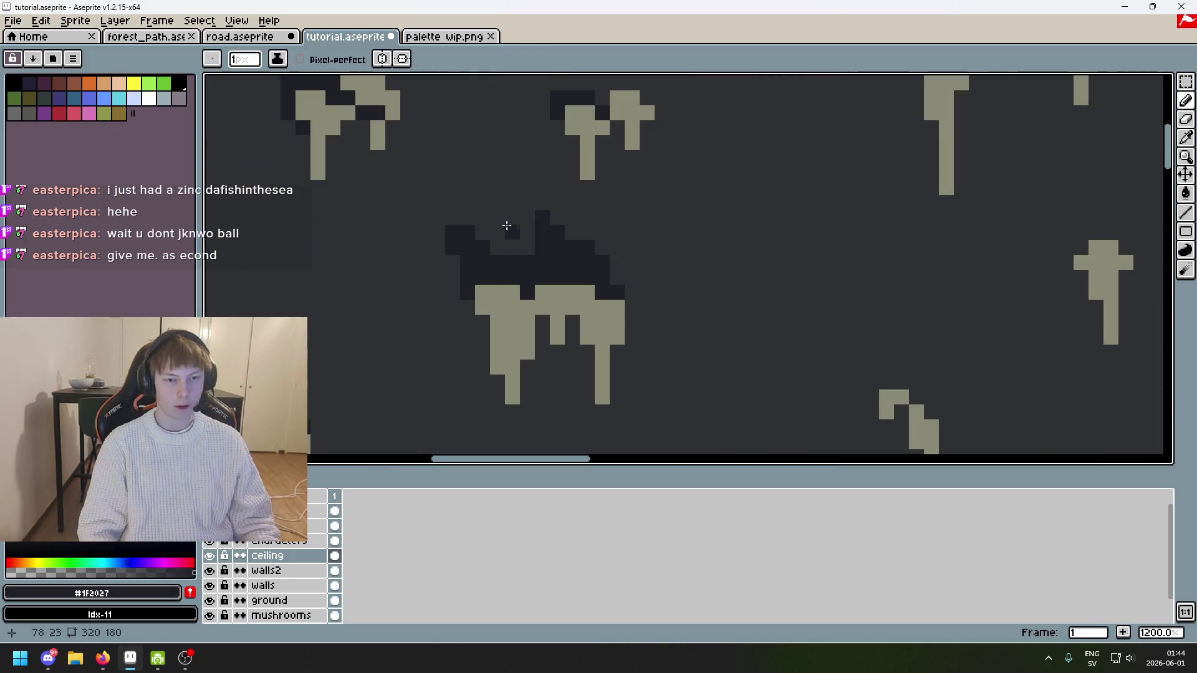
scroll(538, 245, down, 7)
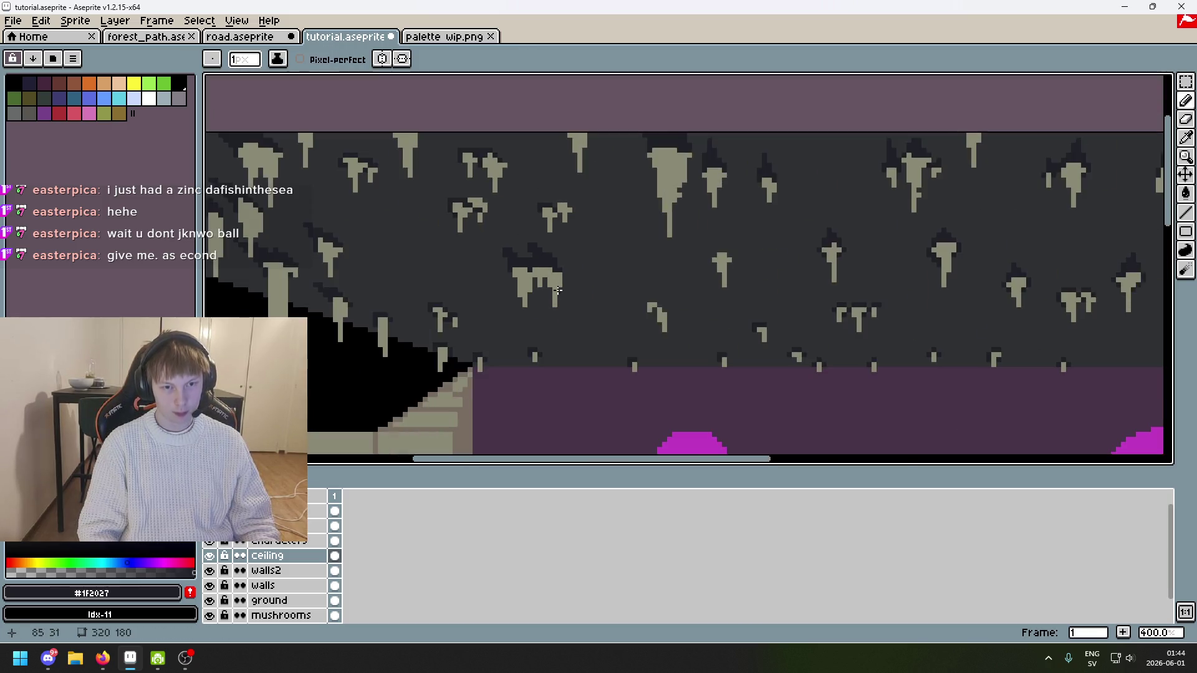
scroll(580, 308, up, 7)
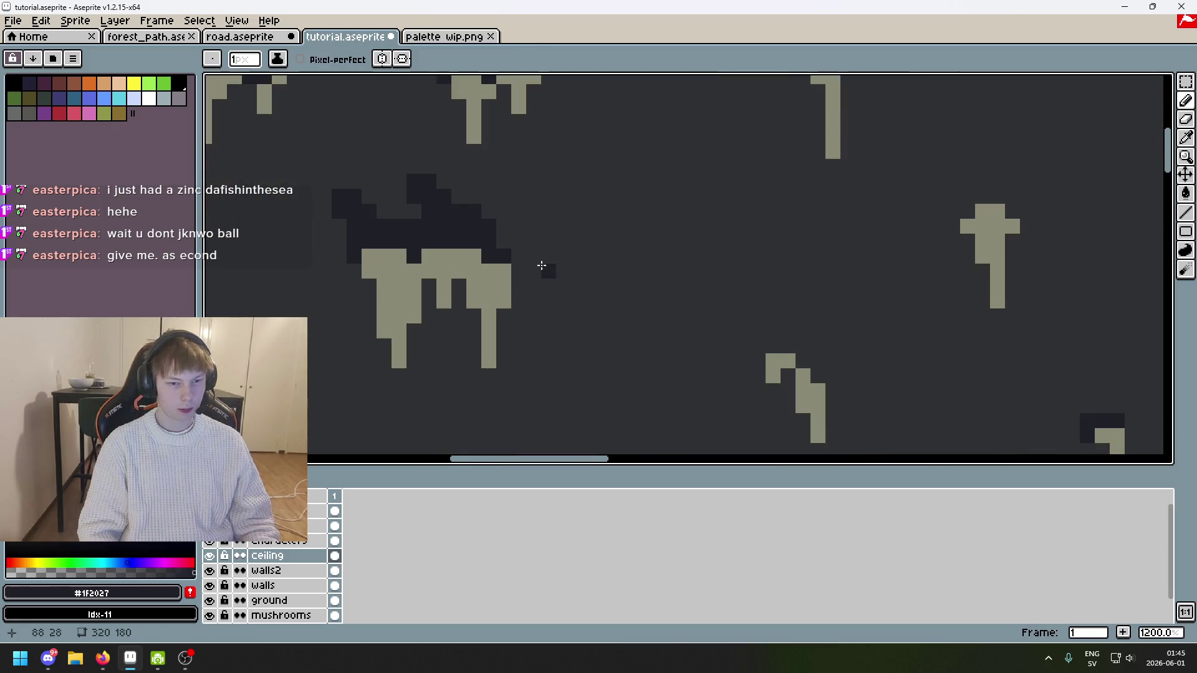
click(399, 211)
click(416, 215)
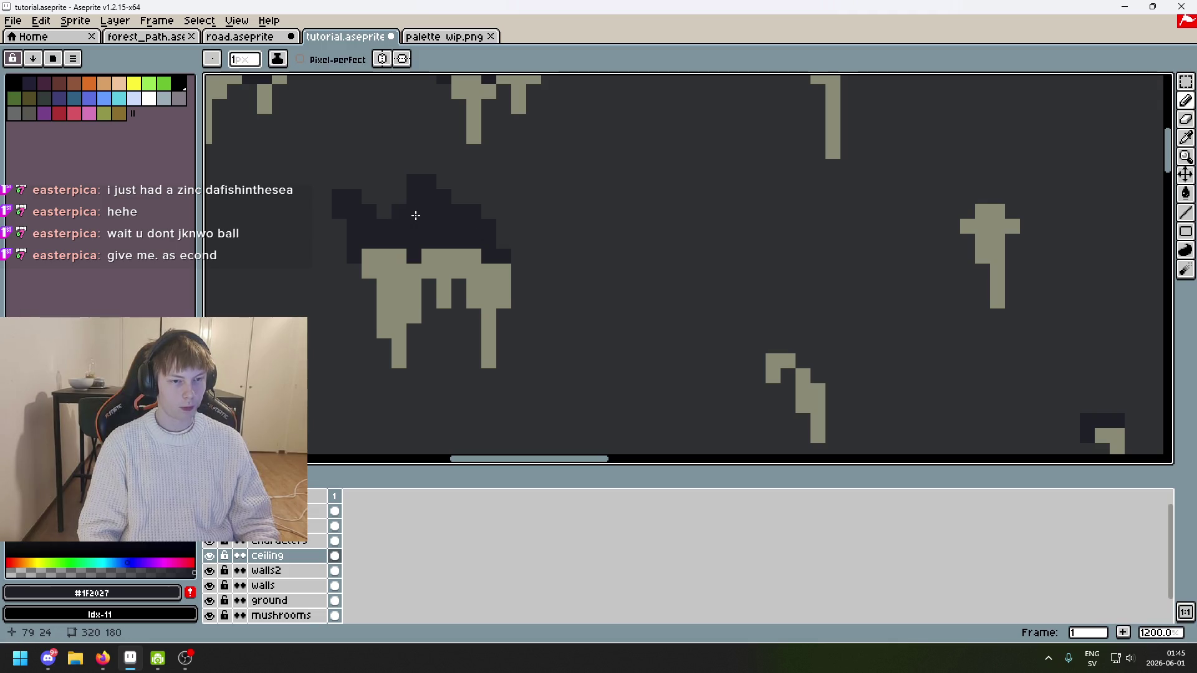
scroll(416, 215, down, 7)
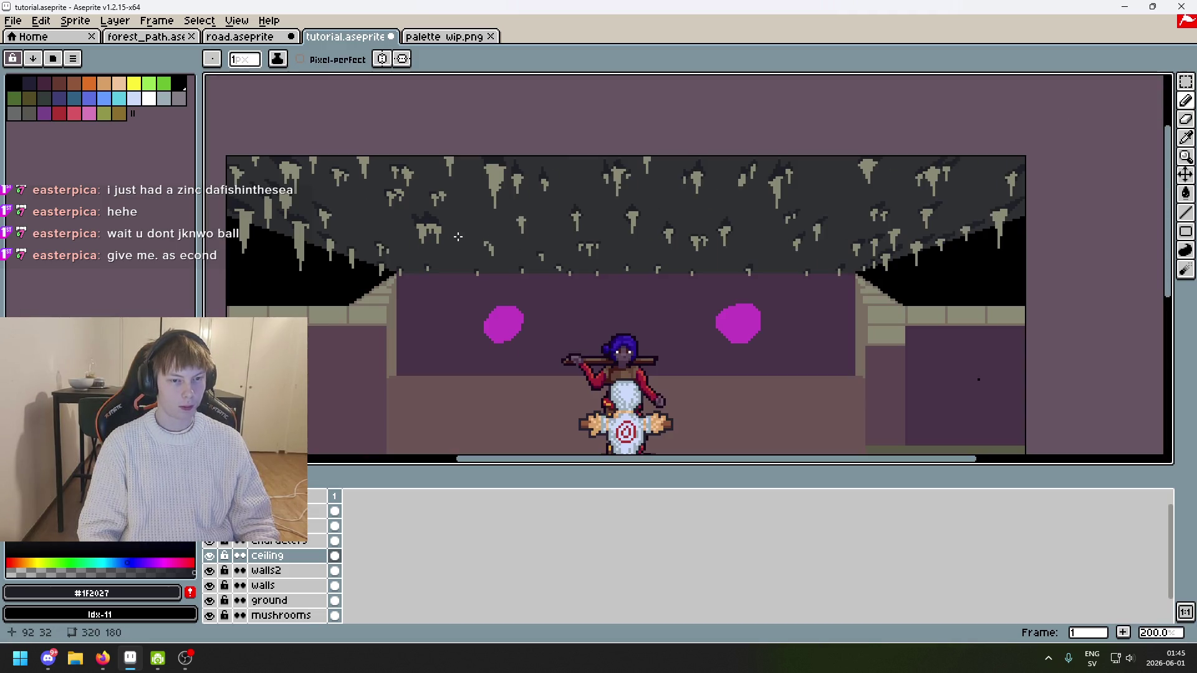
scroll(458, 237, up, 5)
alt+click(428, 169)
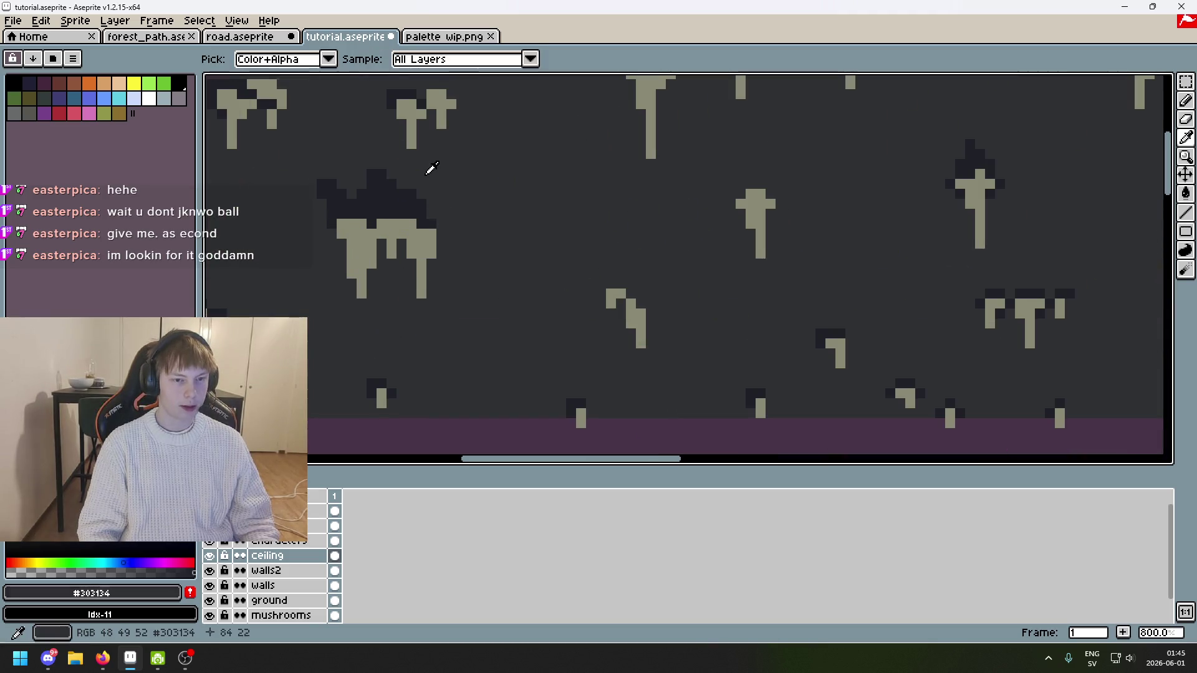
Step: Turn the 'lines' layer's orange perspective guides back on
scroll(429, 208, down, 4)
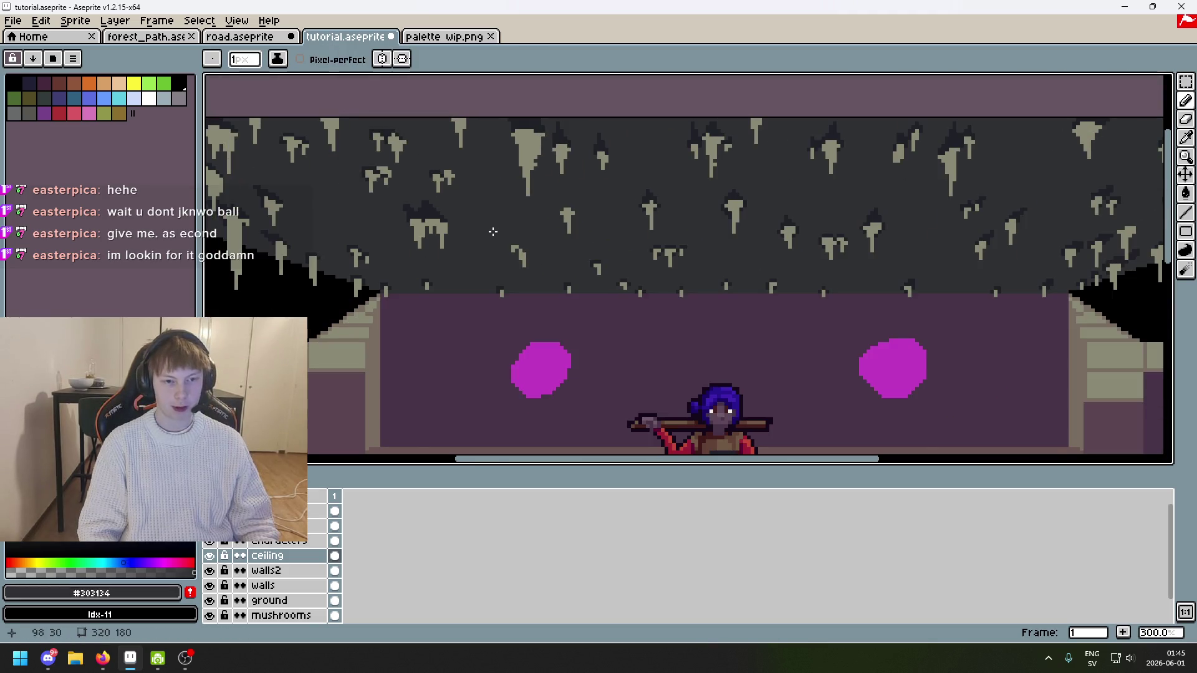
scroll(686, 243, down, 2)
scroll(718, 254, up, 1)
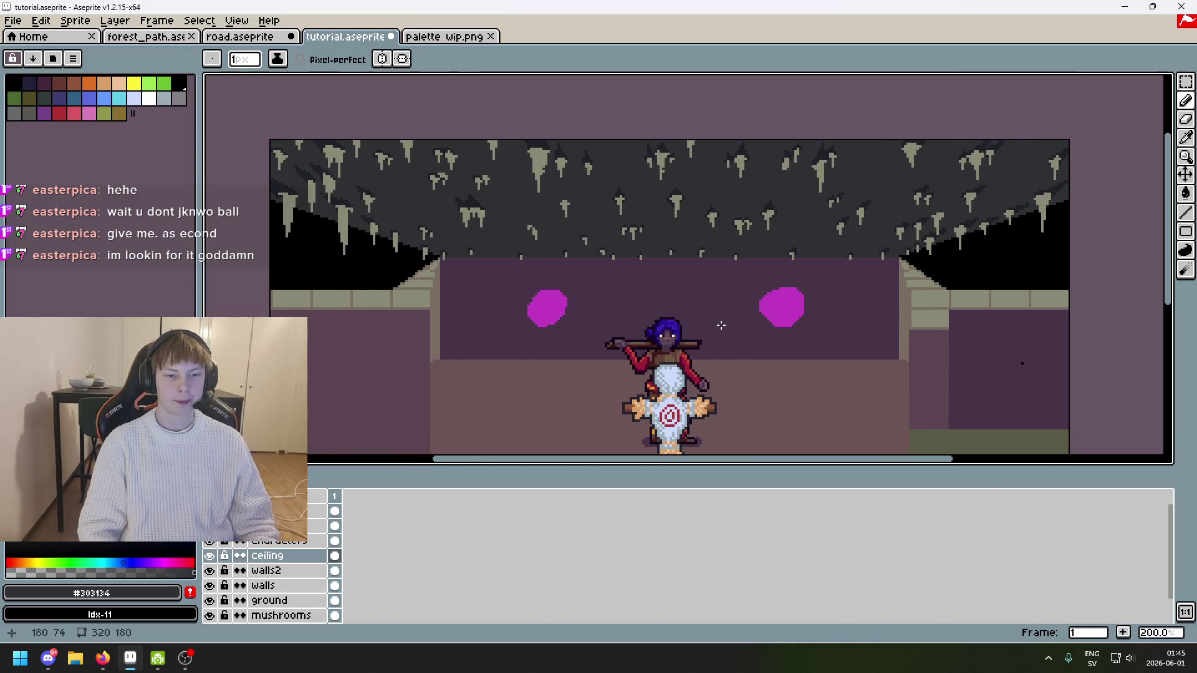
click(210, 511)
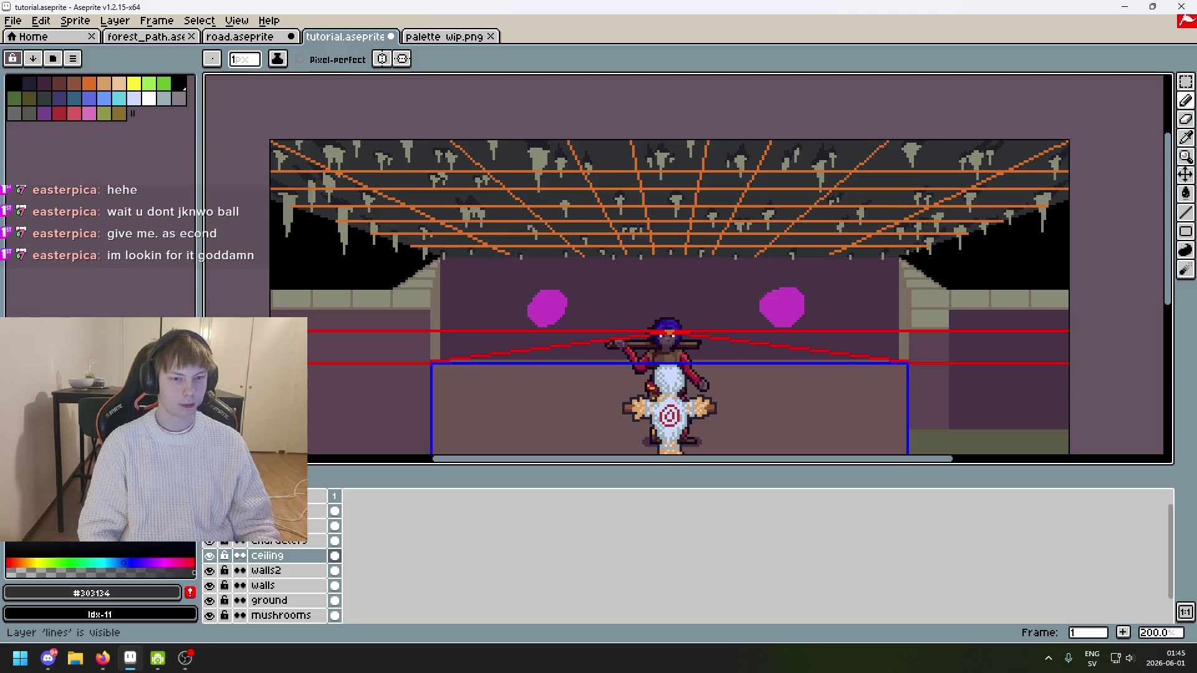
Step: Hide the perspective guide lines and pick the #1F2027 dark shading colour
click(210, 511)
scroll(518, 249, up, 4)
alt+click(376, 151)
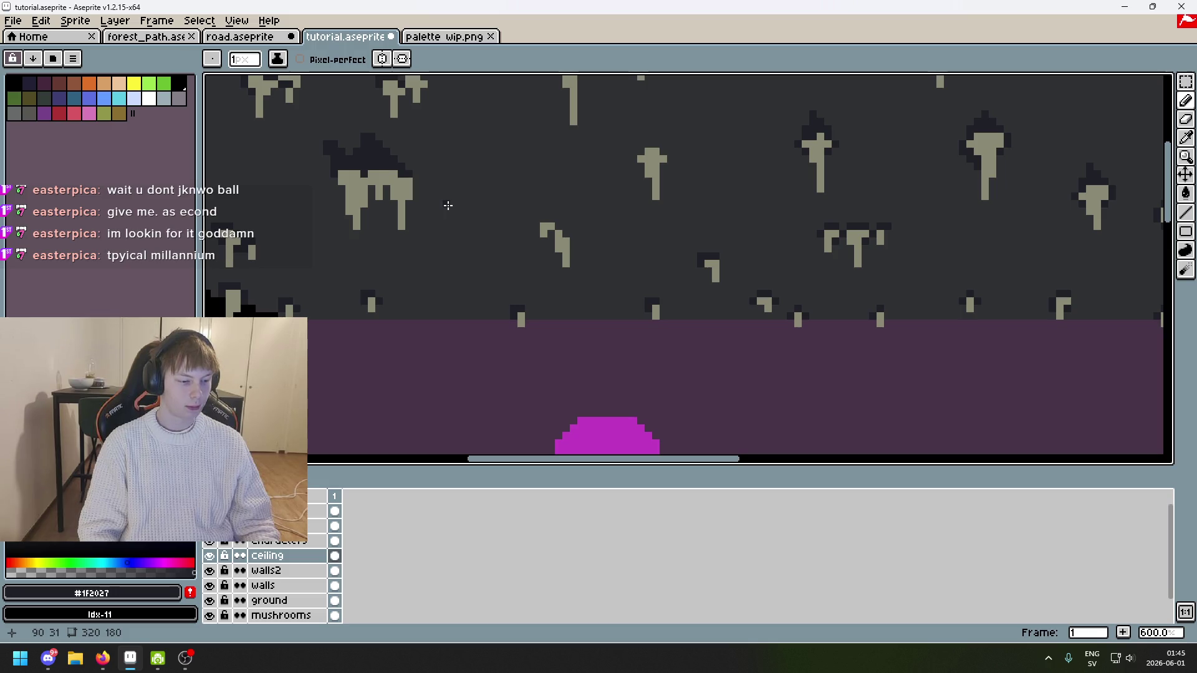
scroll(540, 212, up, 2)
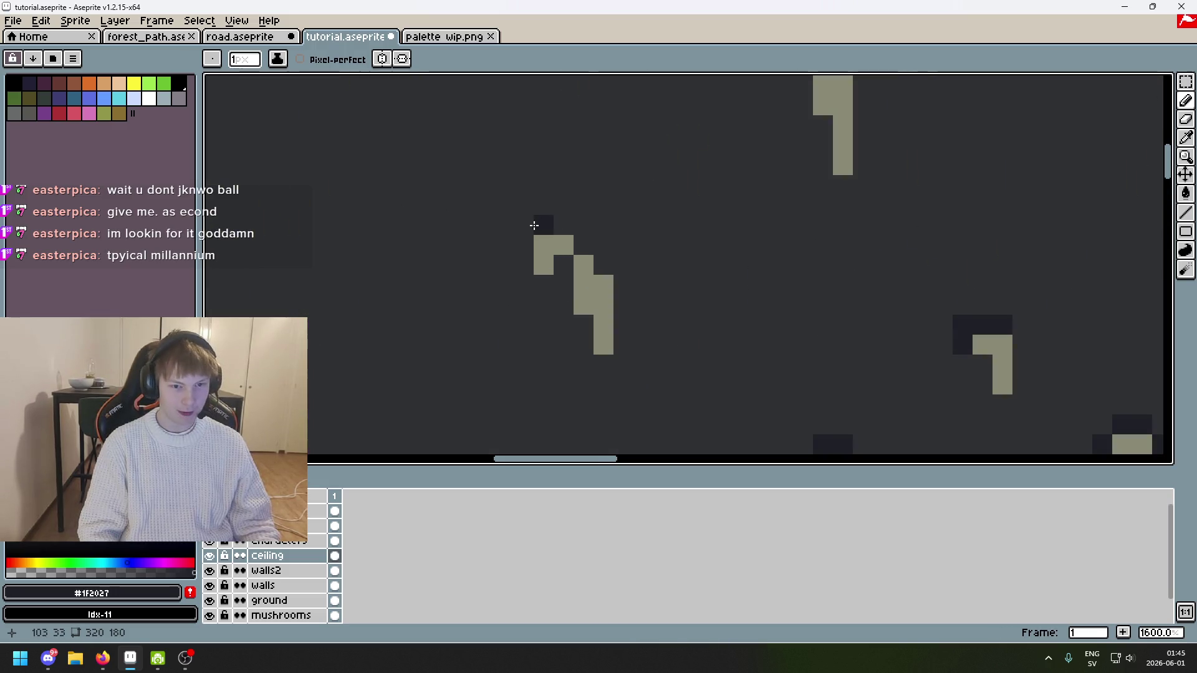
scroll(561, 230, down, 3)
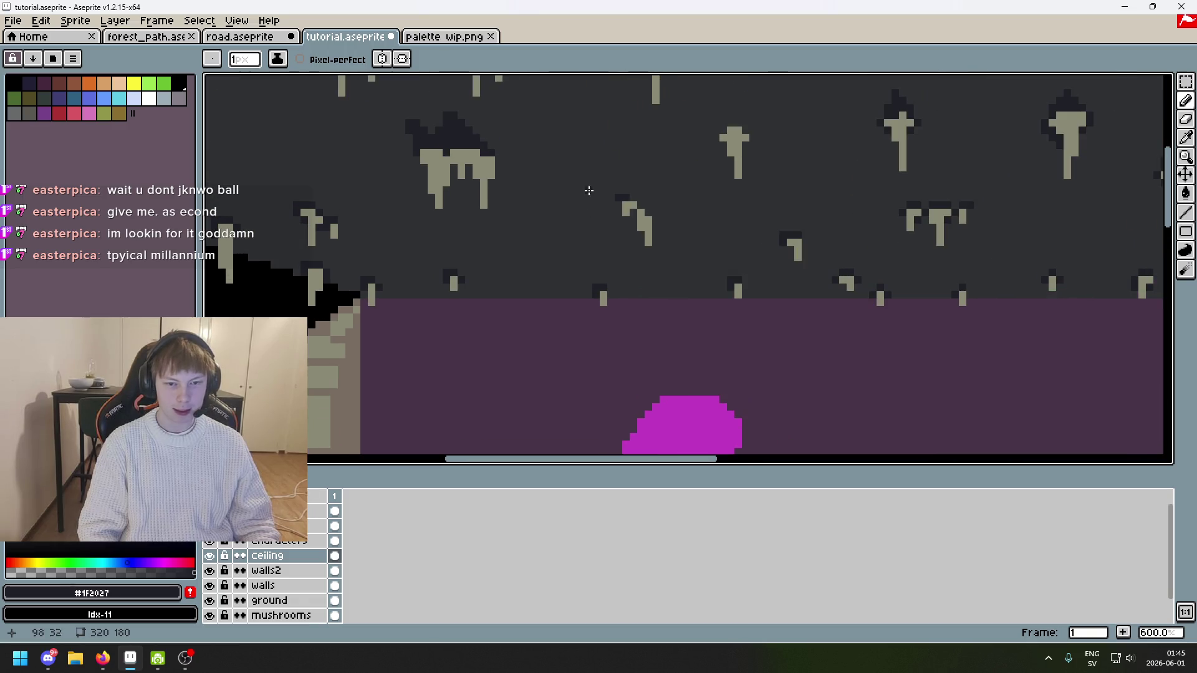
scroll(562, 174, up, 4)
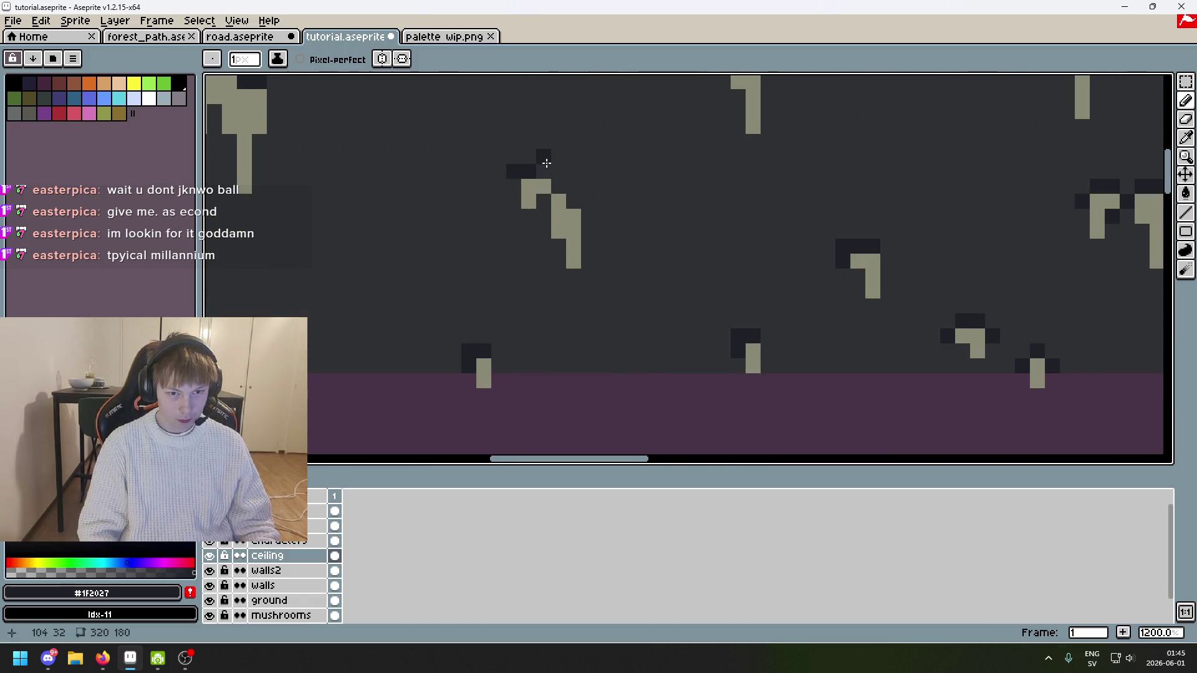
Step: Pencil three dark pixels forming a shaded base around the small rock
click(559, 187)
click(573, 202)
click(552, 173)
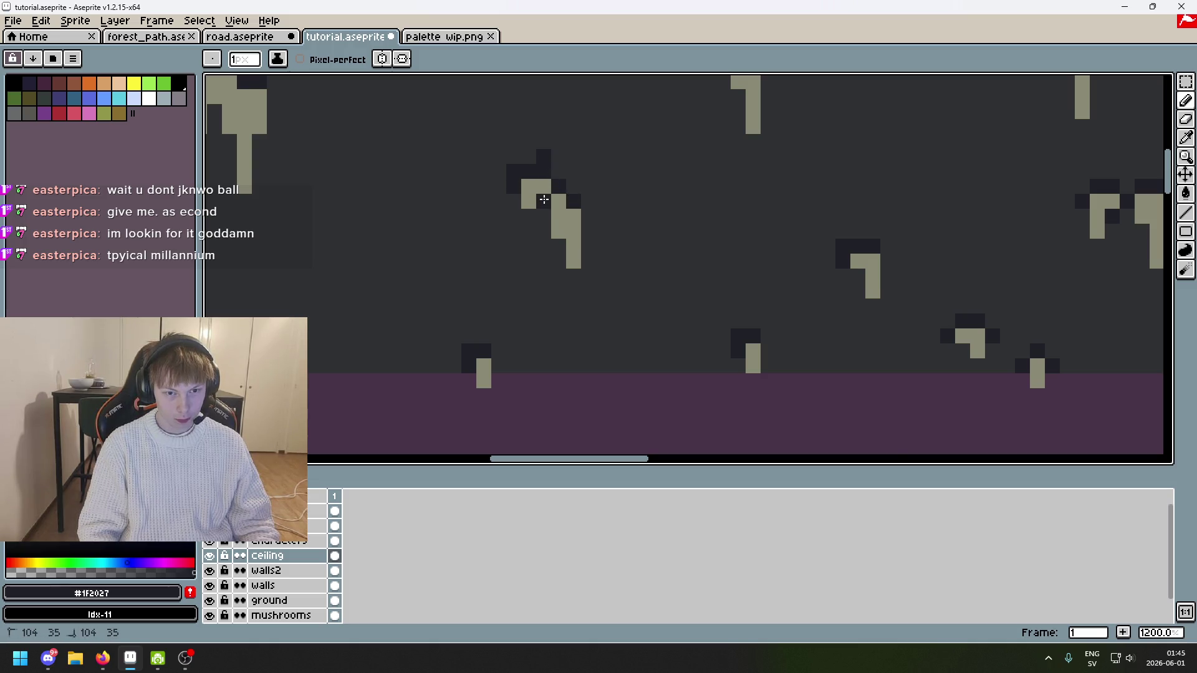
scroll(581, 211, down, 7)
scroll(580, 211, up, 2)
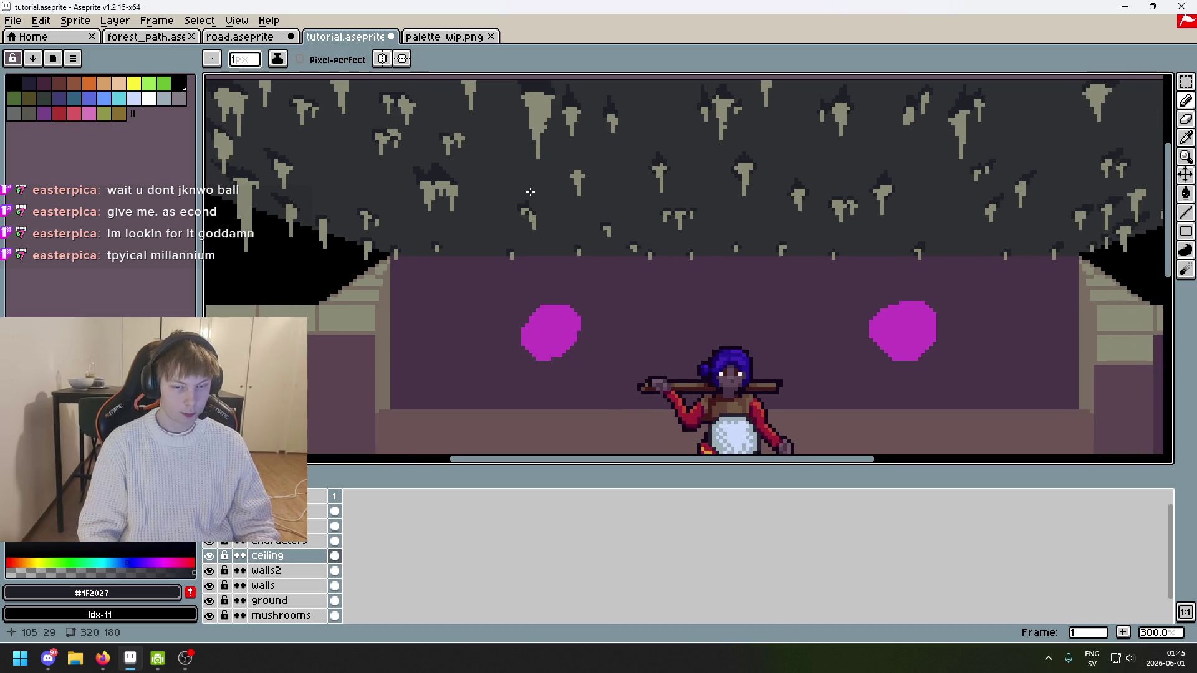
scroll(573, 231, up, 4)
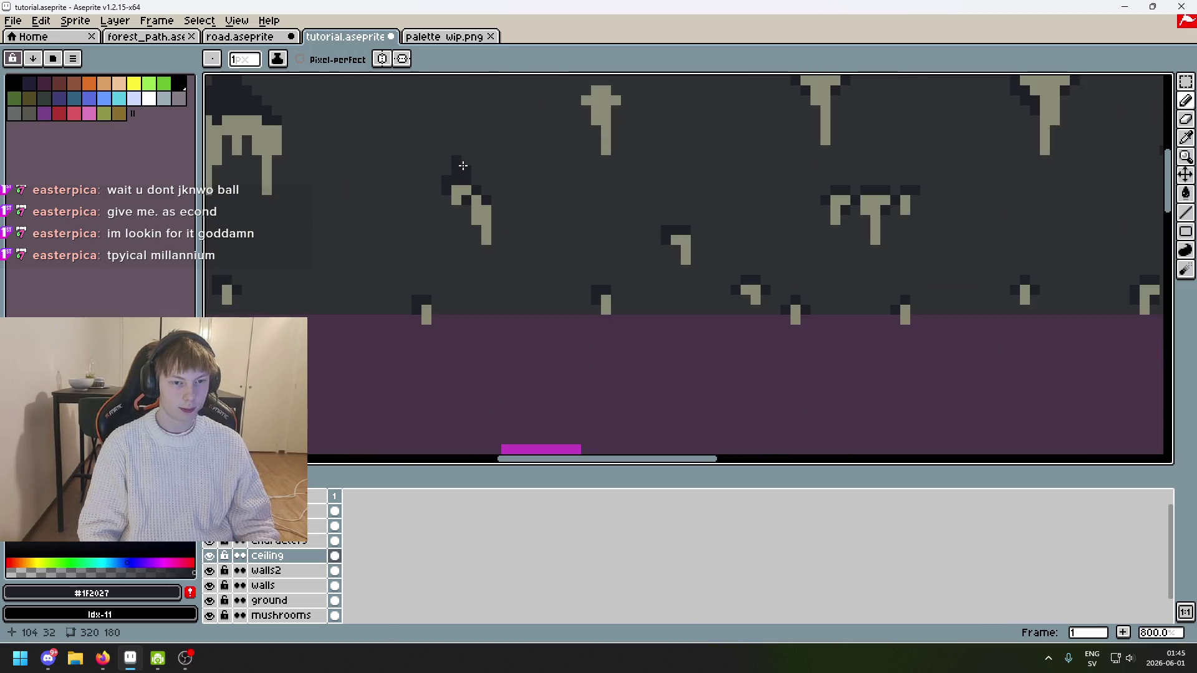
scroll(463, 165, down, 4)
scroll(530, 204, up, 6)
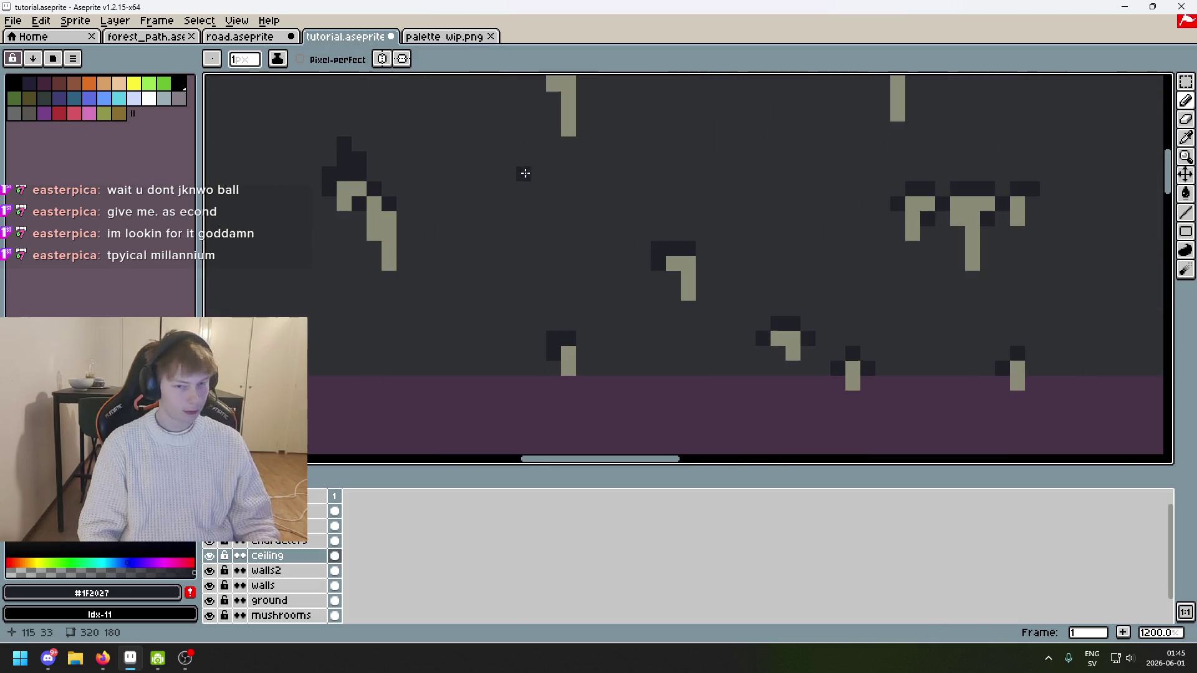
scroll(381, 179, down, 6)
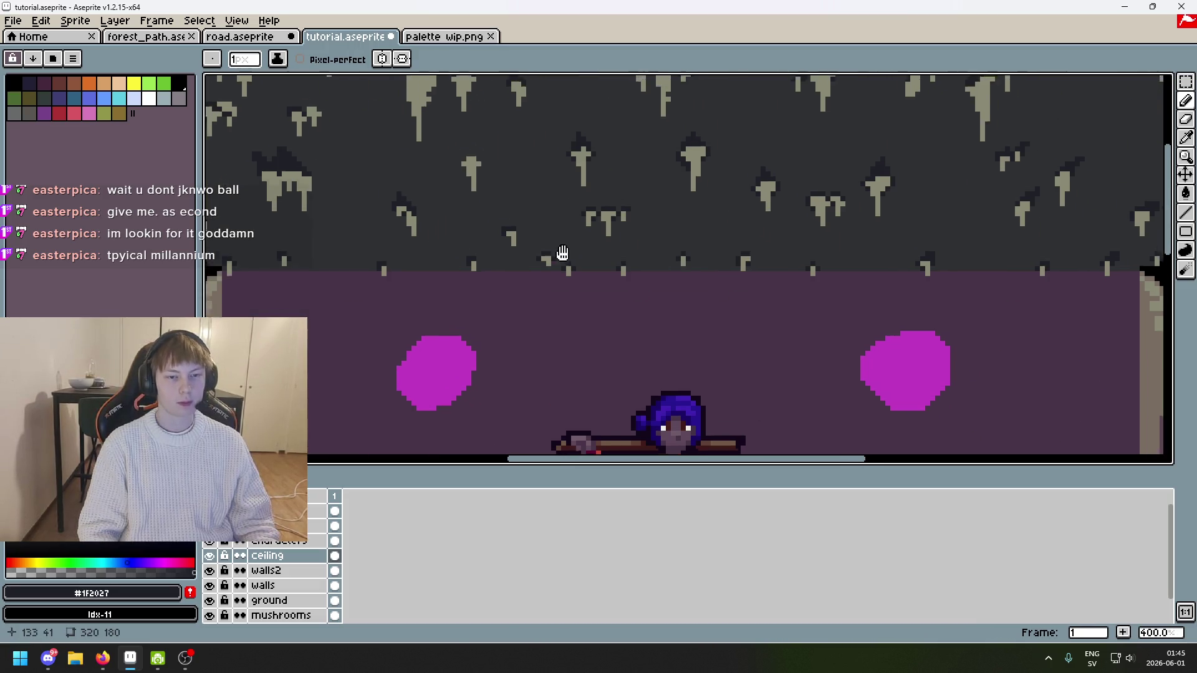
scroll(483, 235, up, 4)
scroll(404, 192, up, 2)
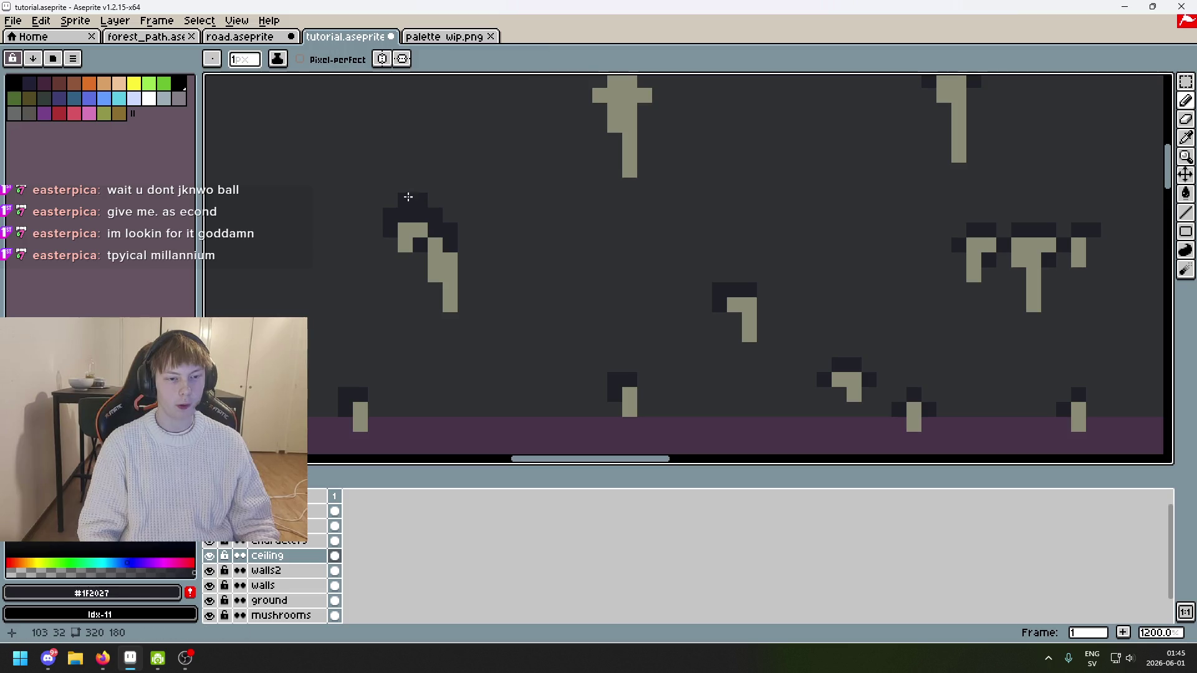
scroll(401, 192, down, 3)
scroll(401, 191, down, 3)
scroll(399, 187, up, 3)
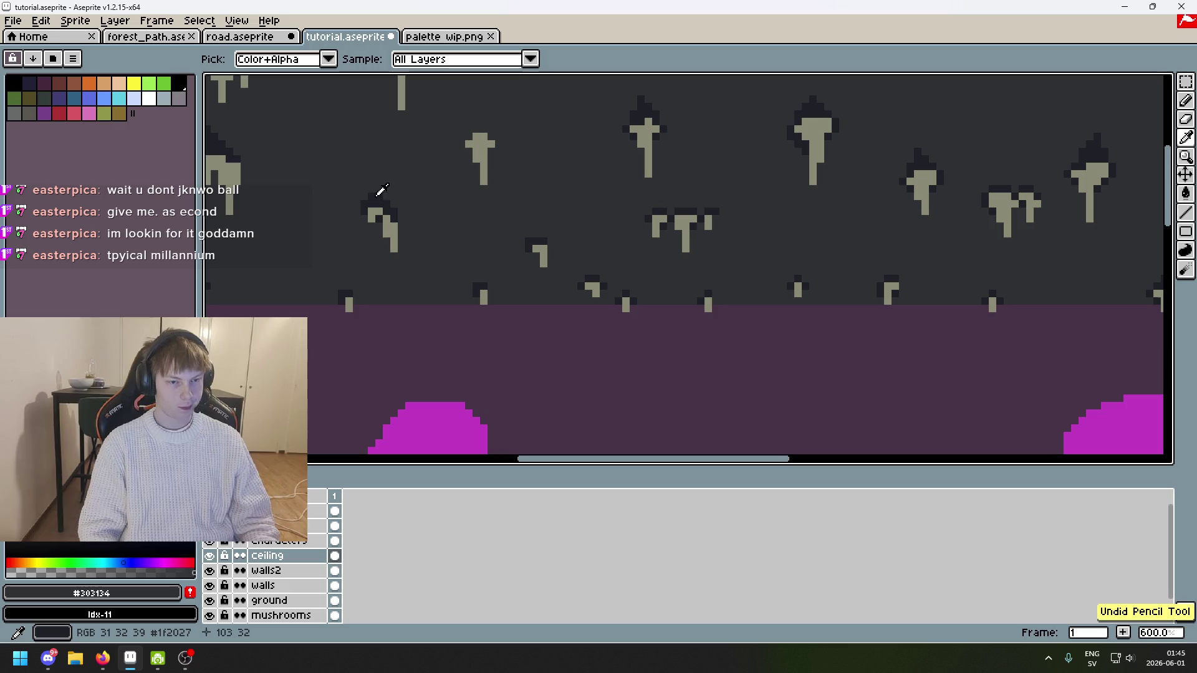
Step: Resample the darker base shade from the canvas and undo two pencil strokes
alt+click(373, 195)
scroll(436, 206, up, 4)
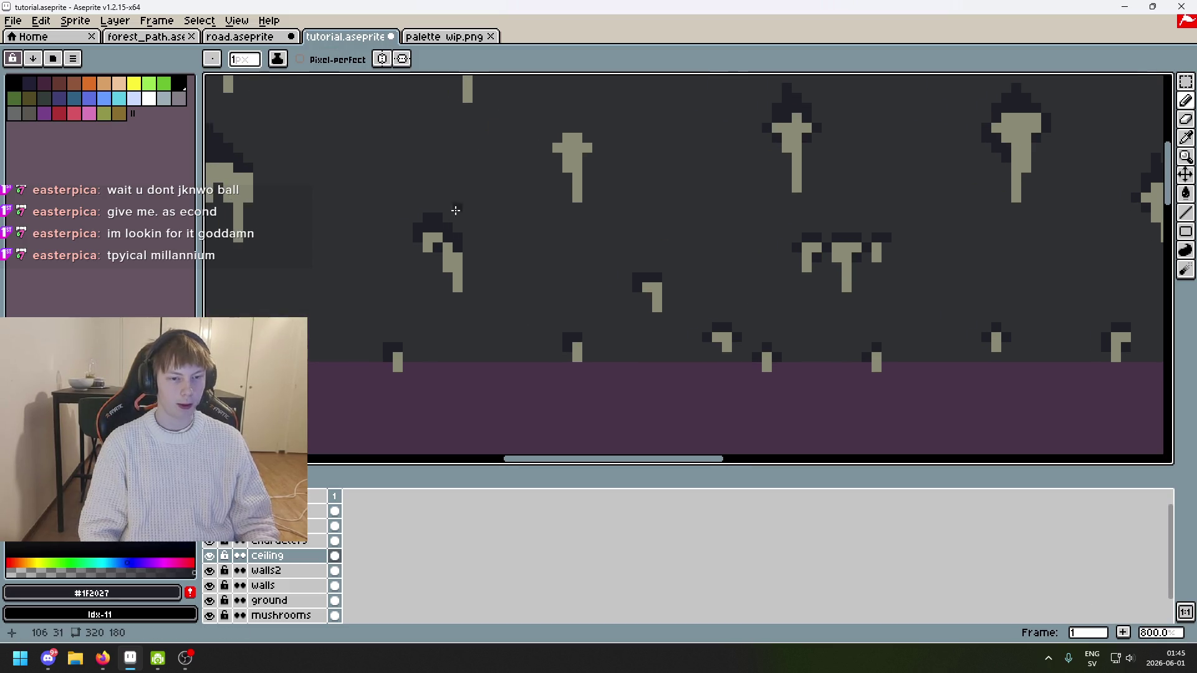
scroll(463, 245, down, 7)
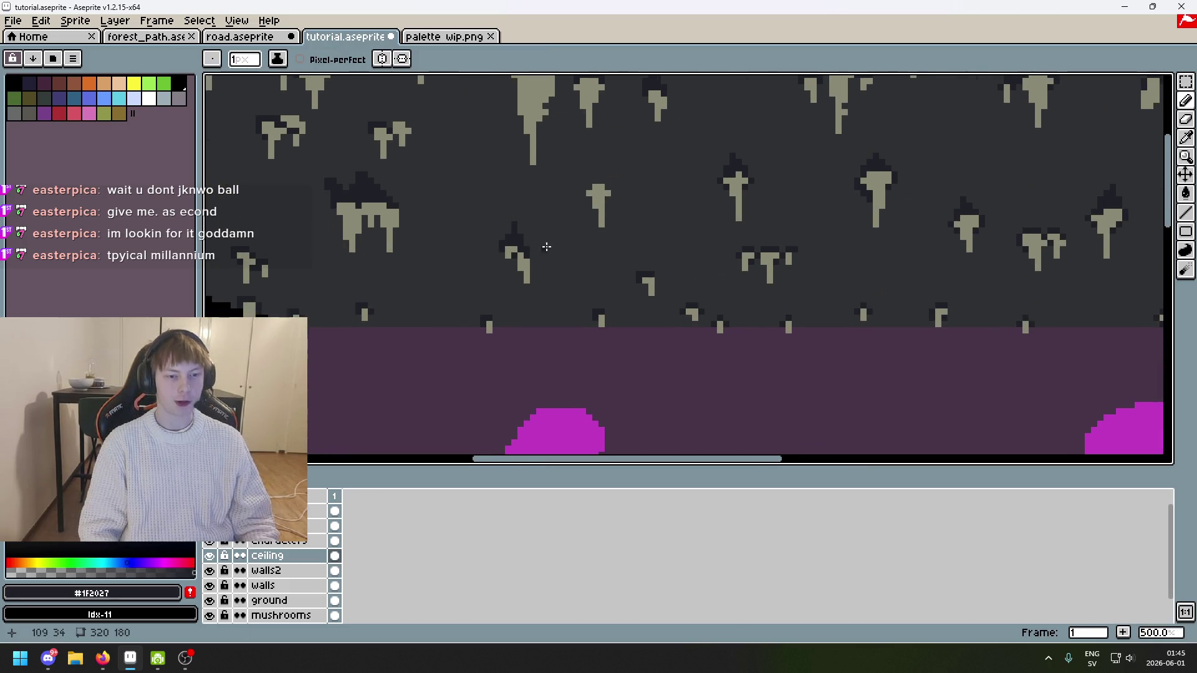
key(ctrl+z)
scroll(500, 220, up, 6)
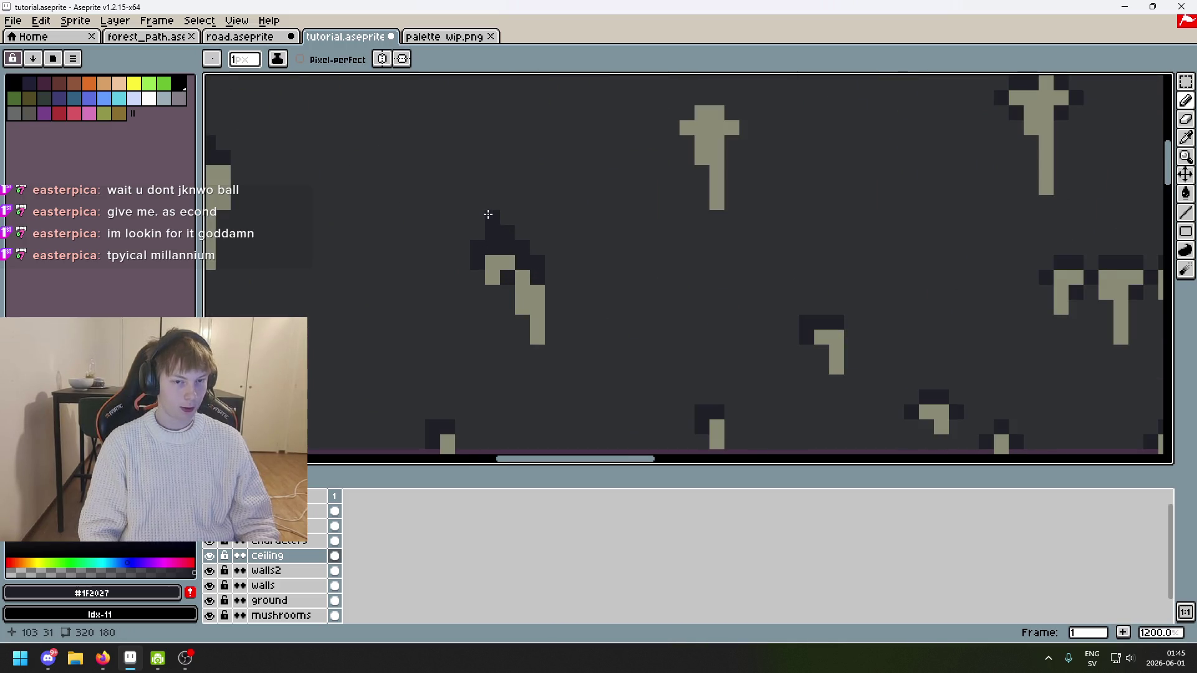
scroll(468, 227, down, 6)
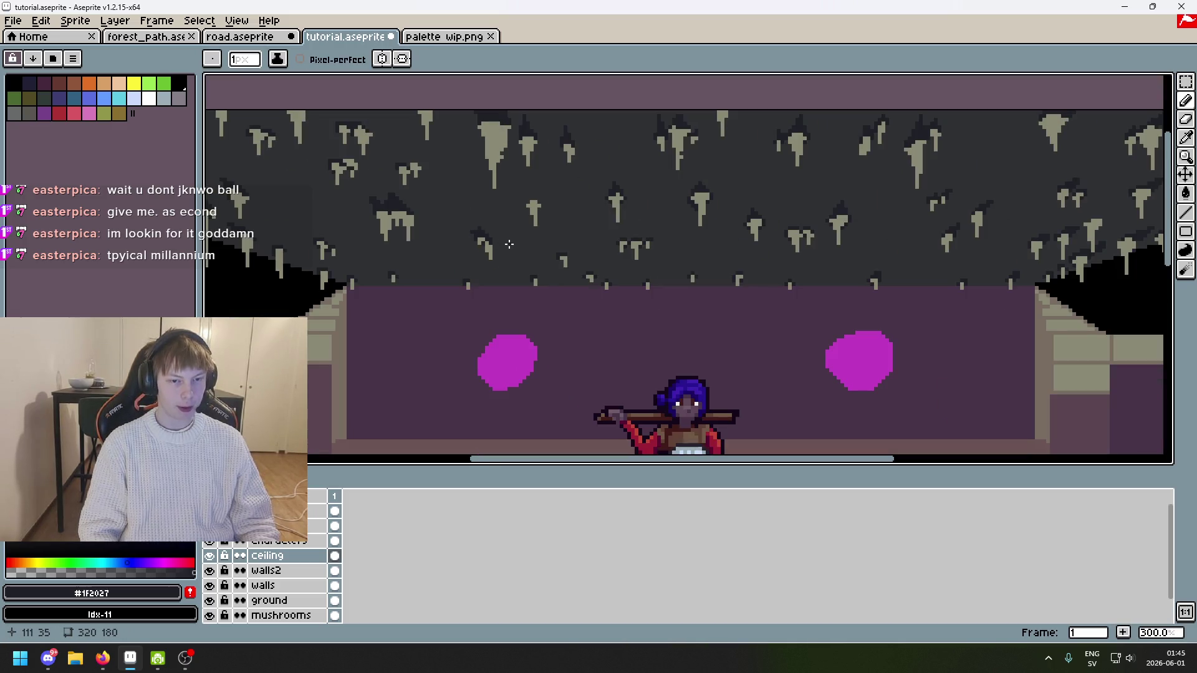
key(ctrl+z)
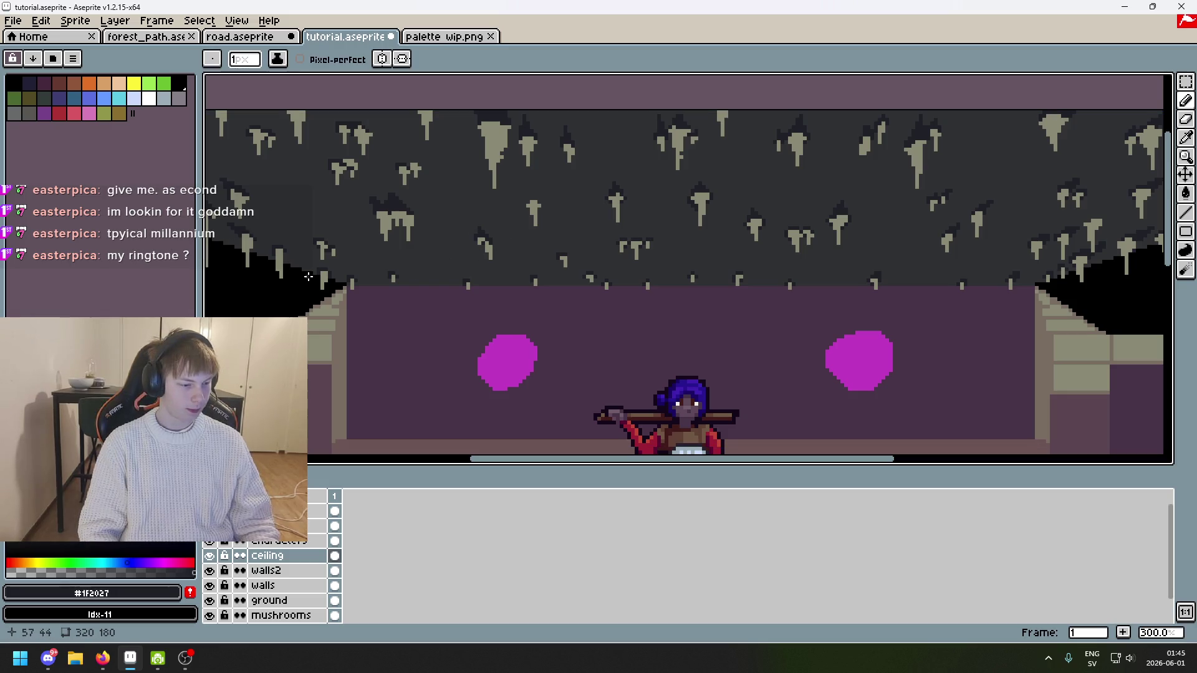
scroll(495, 243, up, 3)
scroll(460, 195, up, 3)
Step: Add a dark pixel right of the left stalactite and save tutorial.aseprite
mouse_move(460, 195)
mouse_down()
mouse_move(469, 208)
mouse_move(466, 196)
mouse_up()
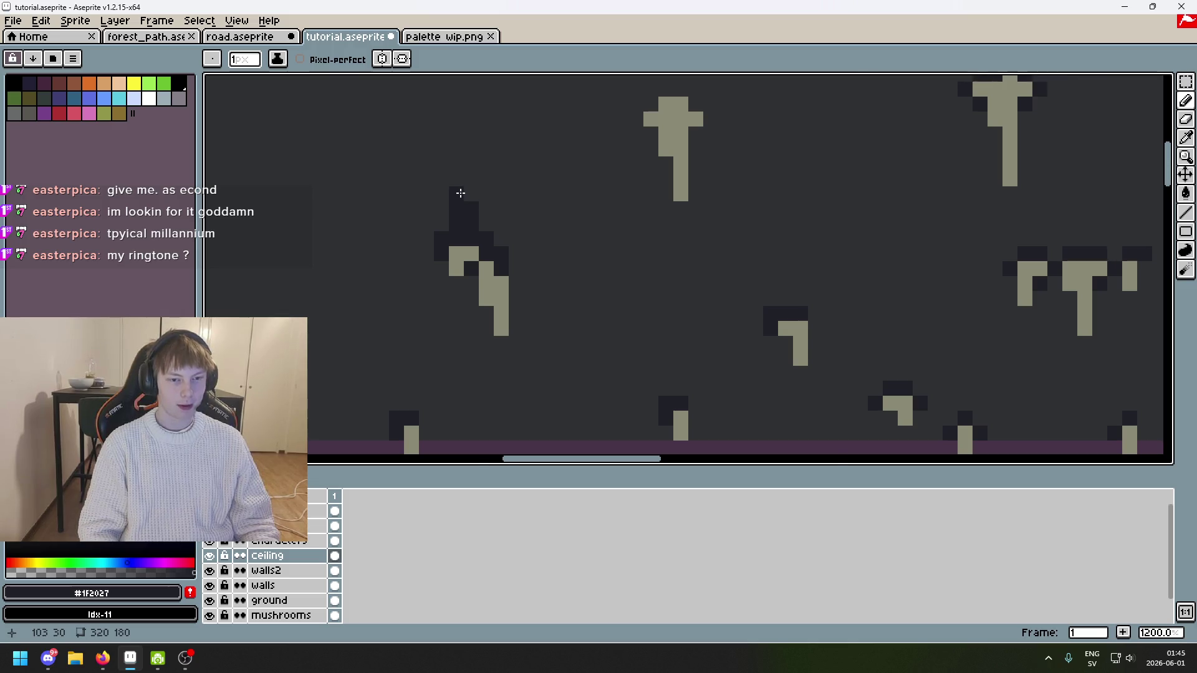
scroll(460, 194, down, 5)
key(ctrl+z)
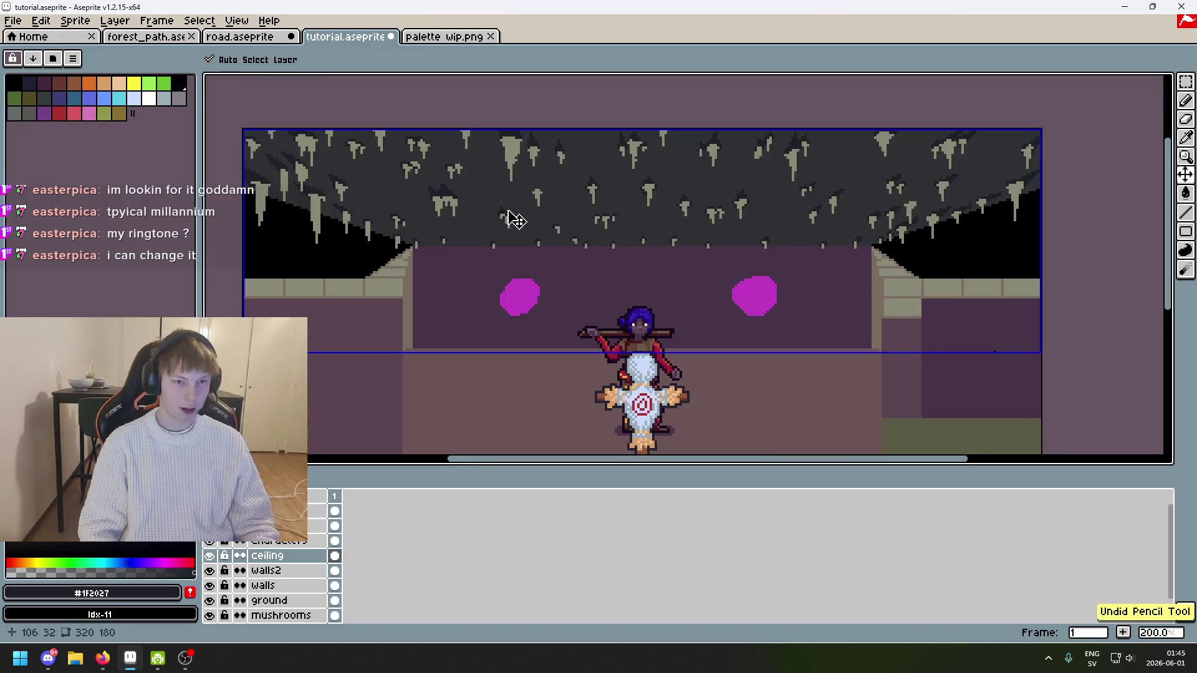
scroll(515, 220, up, 4)
scroll(502, 201, up, 3)
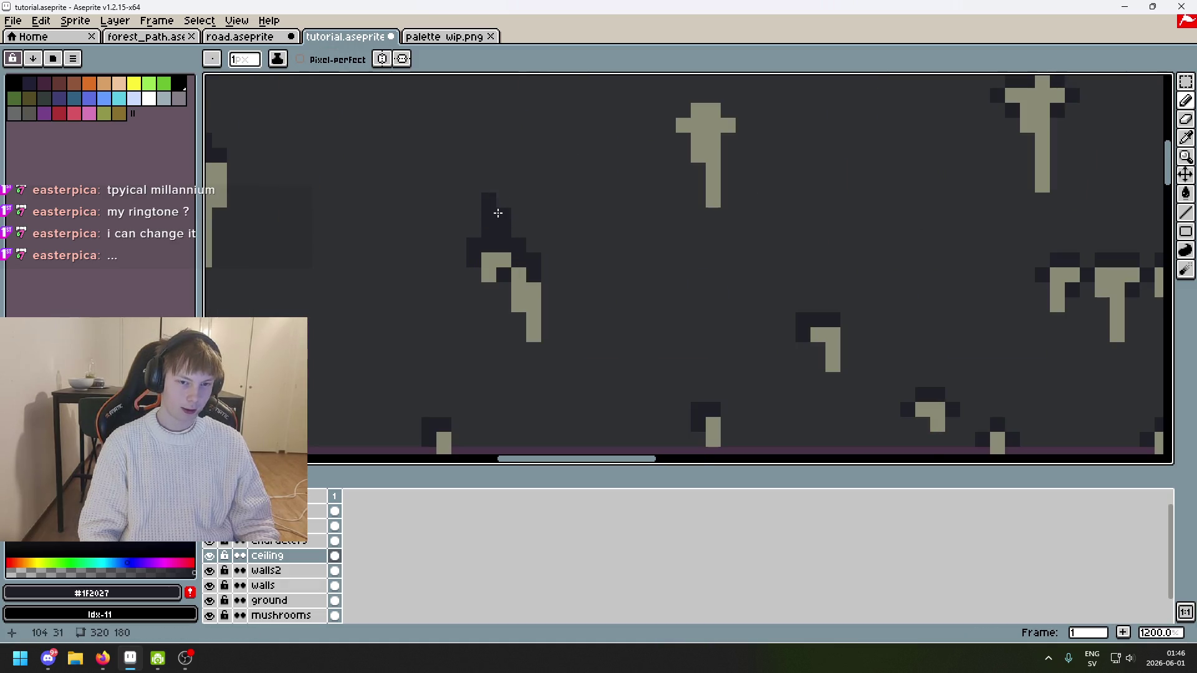
click(544, 211)
key(ctrl+s)
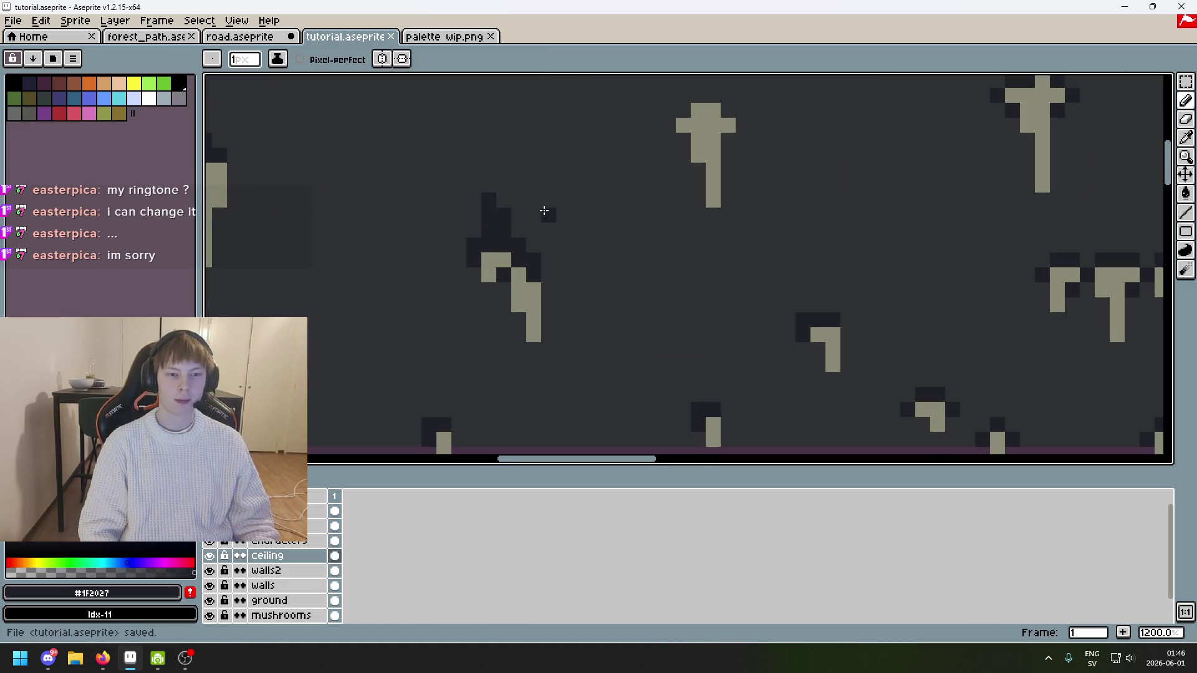
Step: Shade the ceiling dark on both sides of the stalactite, extending above its right side
scroll(540, 195, down, 5)
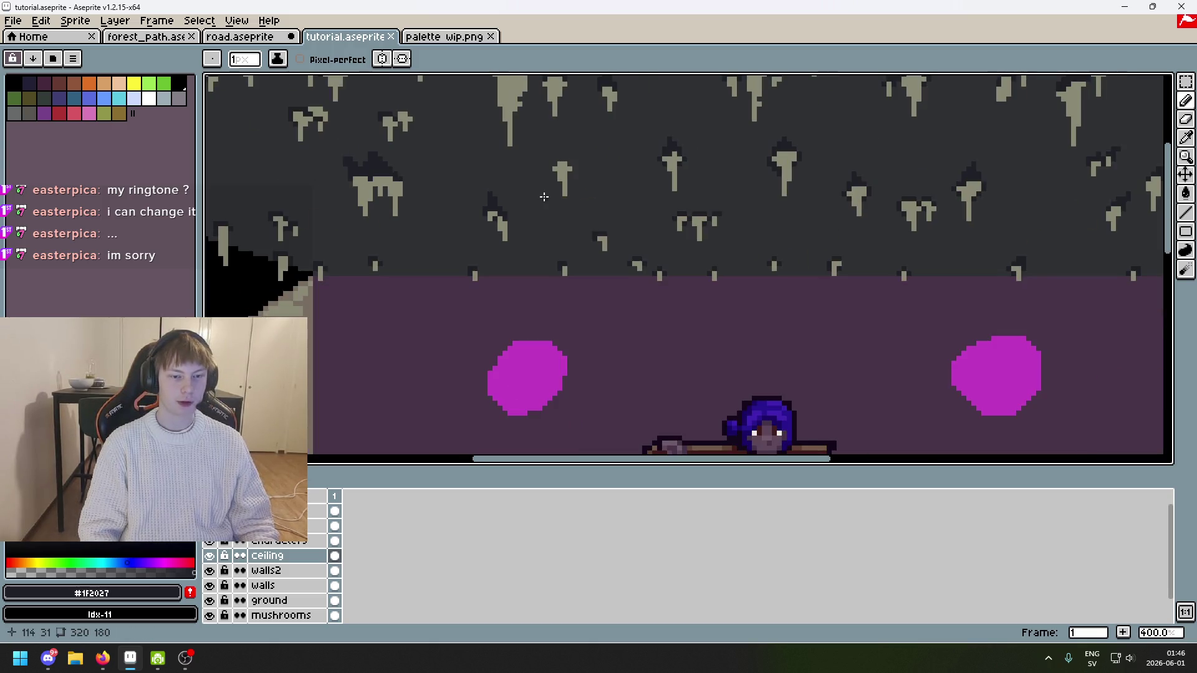
scroll(540, 195, down, 1)
scroll(478, 230, up, 3)
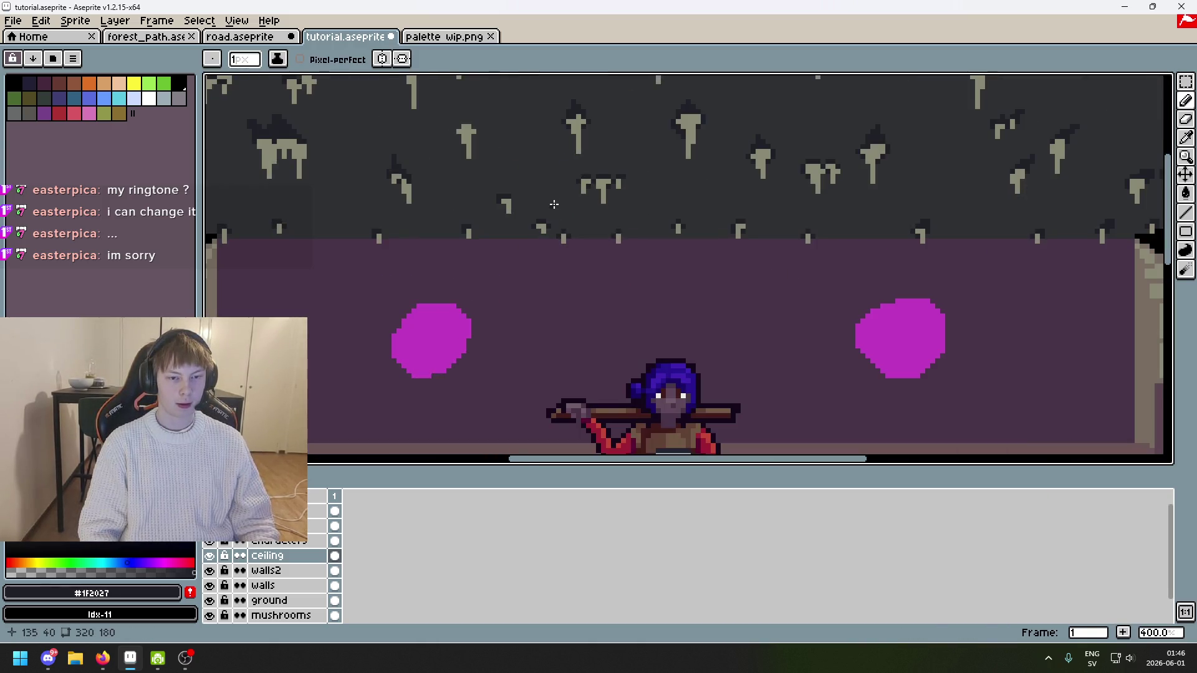
scroll(477, 231, up, 1)
scroll(499, 190, down, 2)
scroll(510, 193, up, 1)
scroll(555, 200, up, 3)
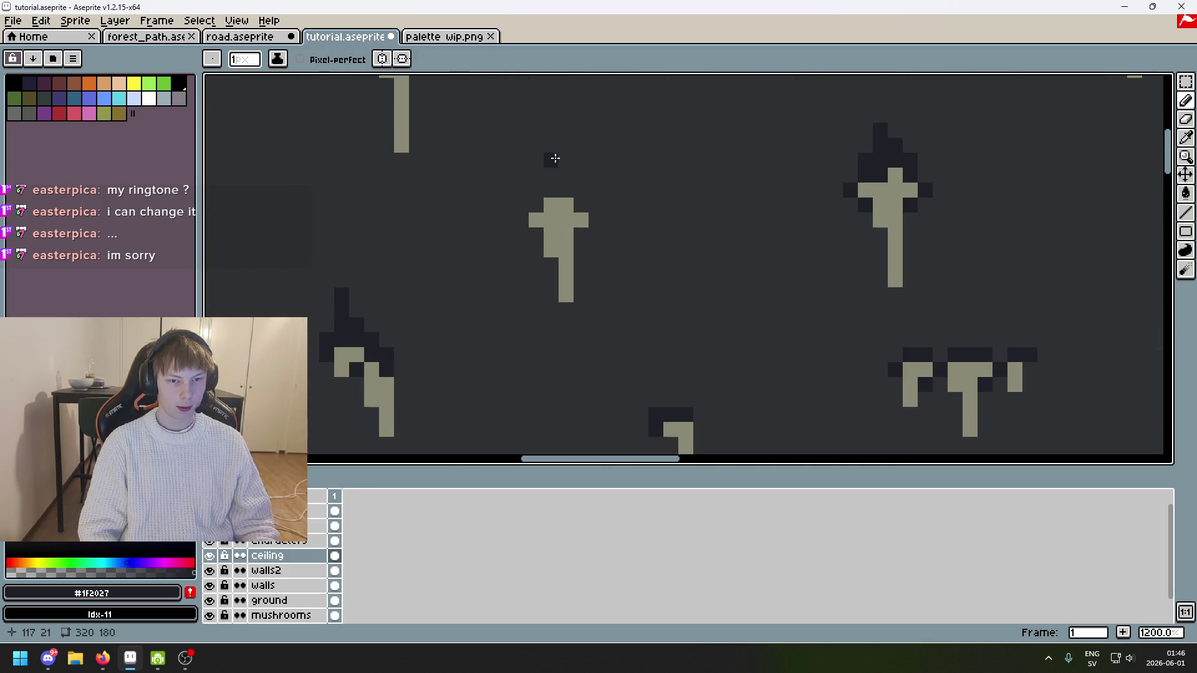
click(536, 206)
click(567, 191)
click(566, 176)
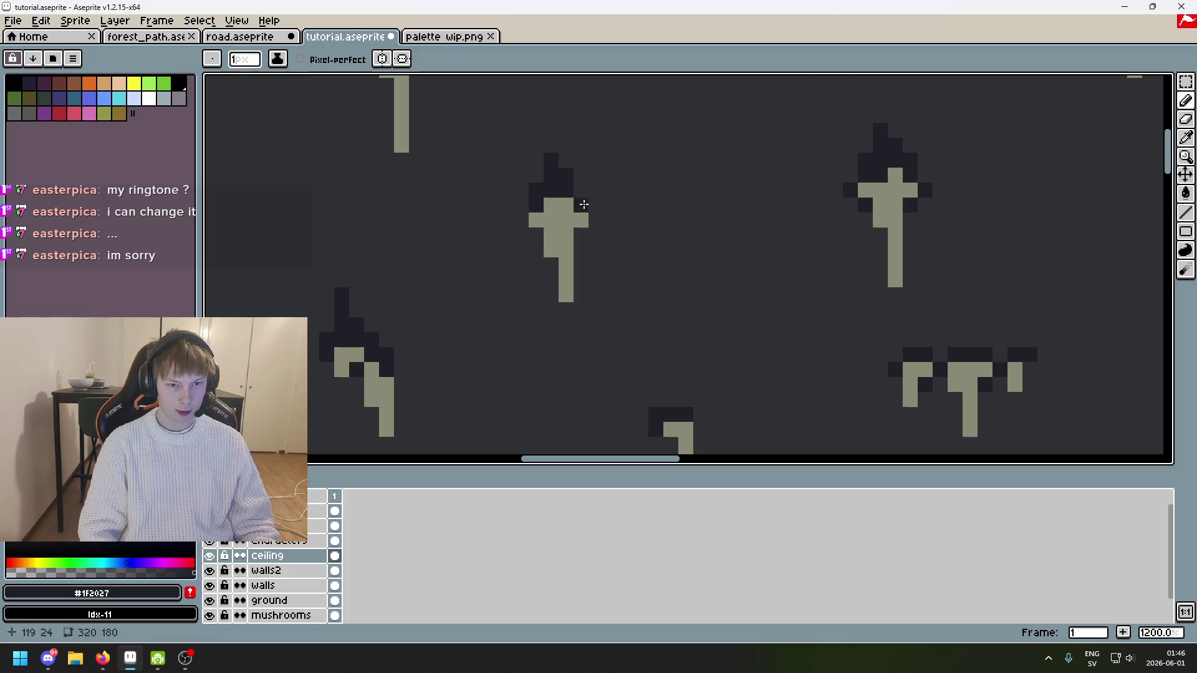
Step: Resample the ceiling background and dark shade colours, undoing two stray pencil strokes
alt+click(547, 149)
alt+click(552, 166)
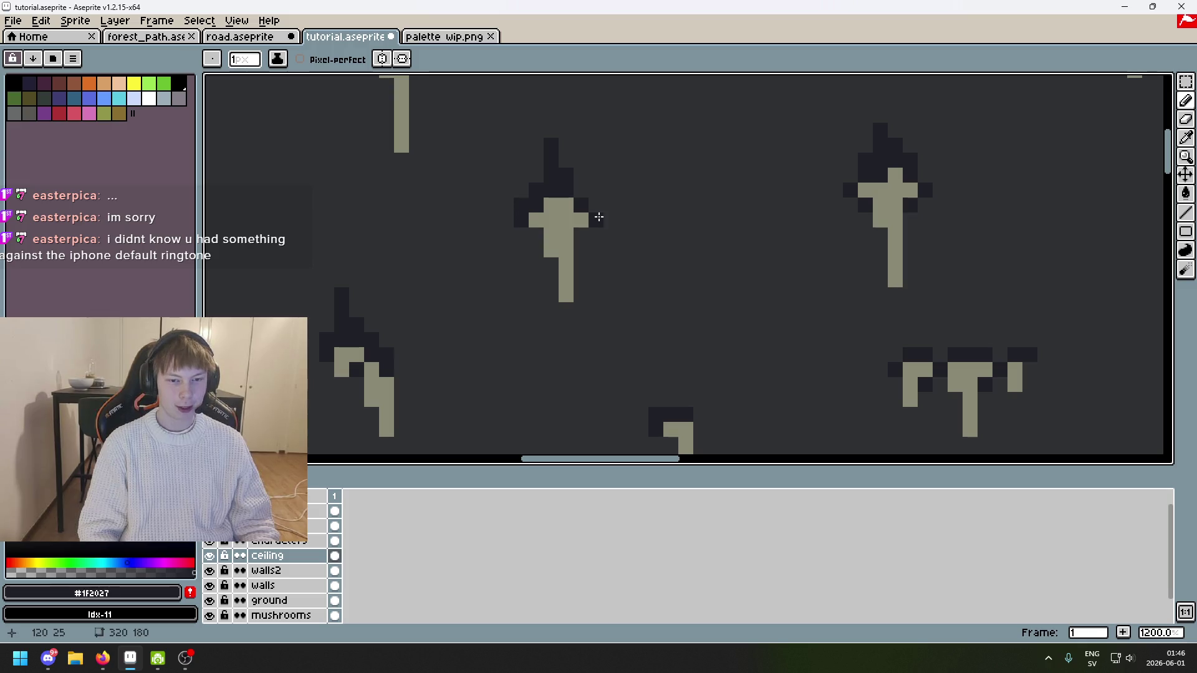
key(ctrl+z)
scroll(595, 206, down, 3)
scroll(592, 195, up, 1)
scroll(596, 198, up, 5)
scroll(608, 196, down, 8)
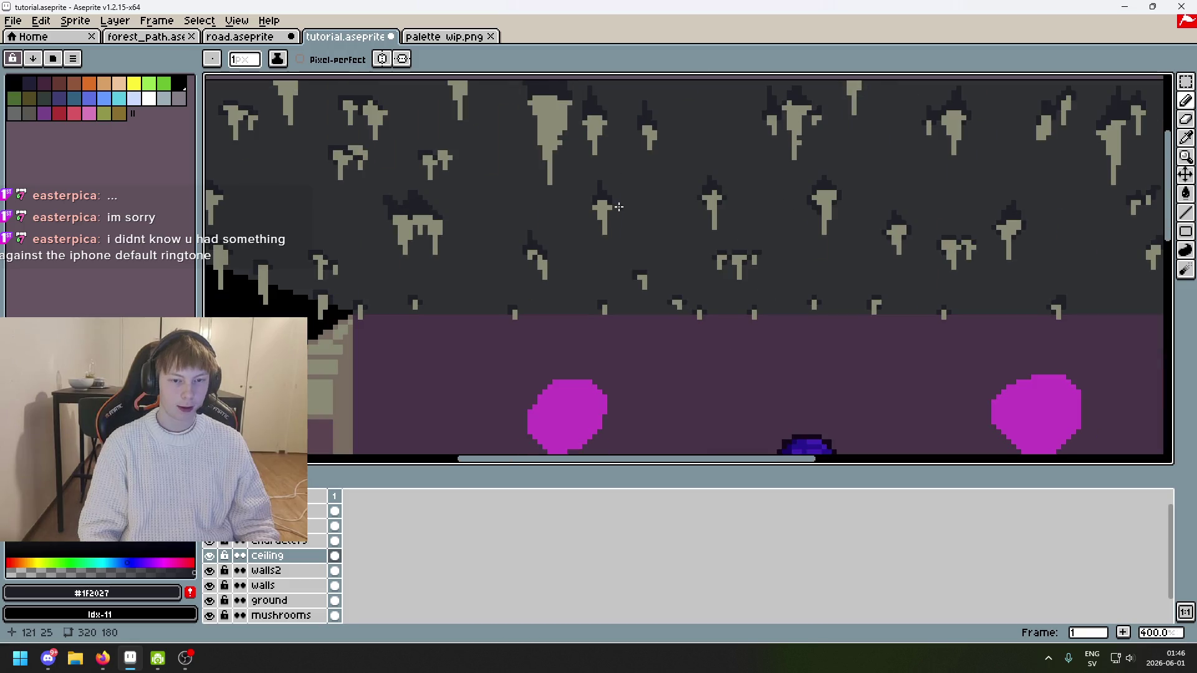
mouse_move(673, 209)
mouse_down()
mouse_move(610, 216)
mouse_move(546, 262)
mouse_move(603, 224)
mouse_move(627, 182)
mouse_up()
scroll(627, 182, down, 2)
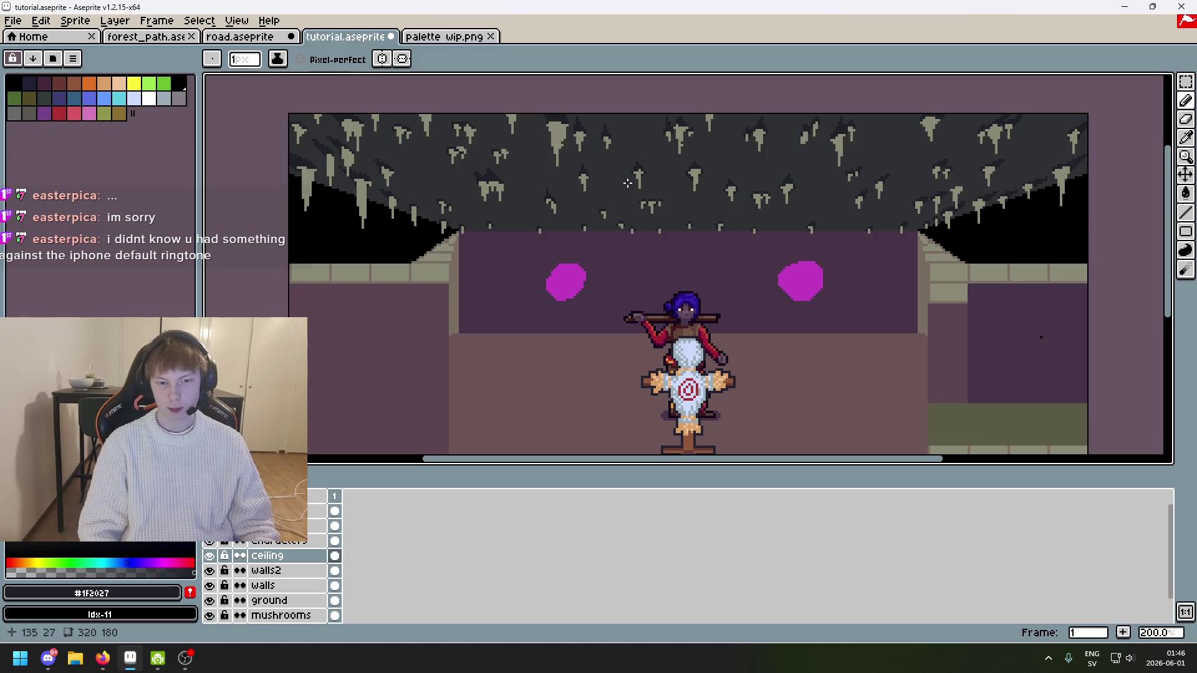
scroll(800, 183, up, 9)
key(ctrl+z)
Step: Add dark shading around the small twin stalactites
drag(725, 210, 727, 231)
click(792, 230)
click(762, 243)
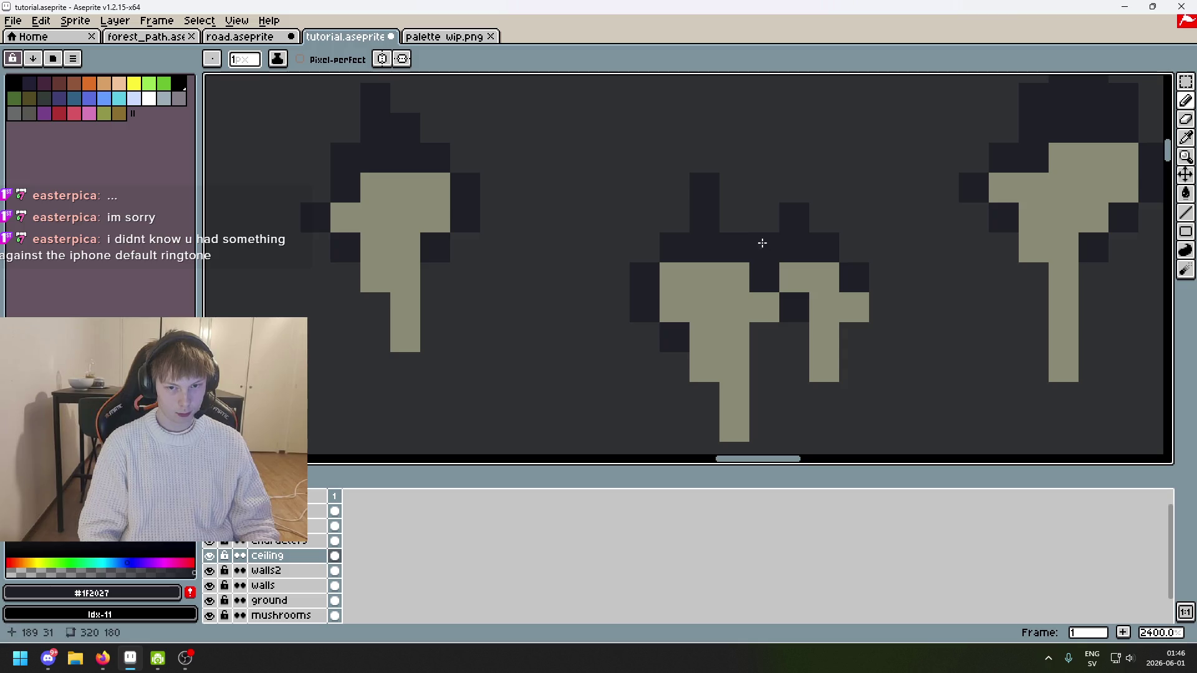
scroll(725, 244, down, 7)
scroll(726, 244, down, 2)
scroll(786, 265, up, 3)
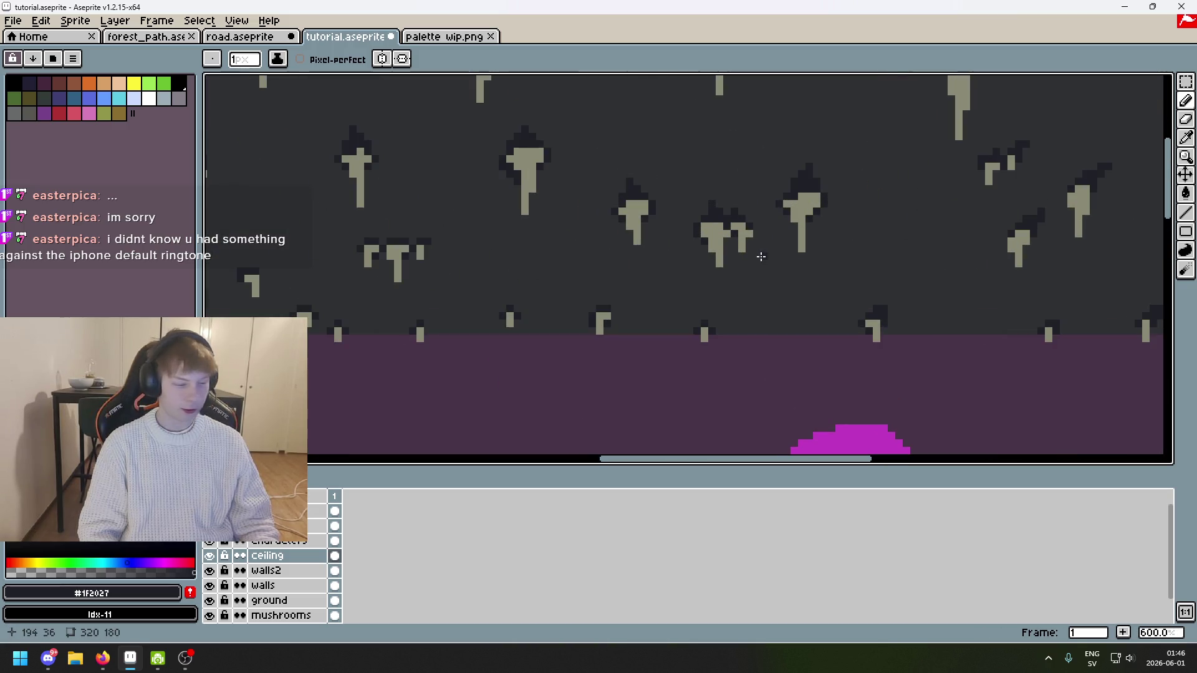
scroll(742, 245, down, 2)
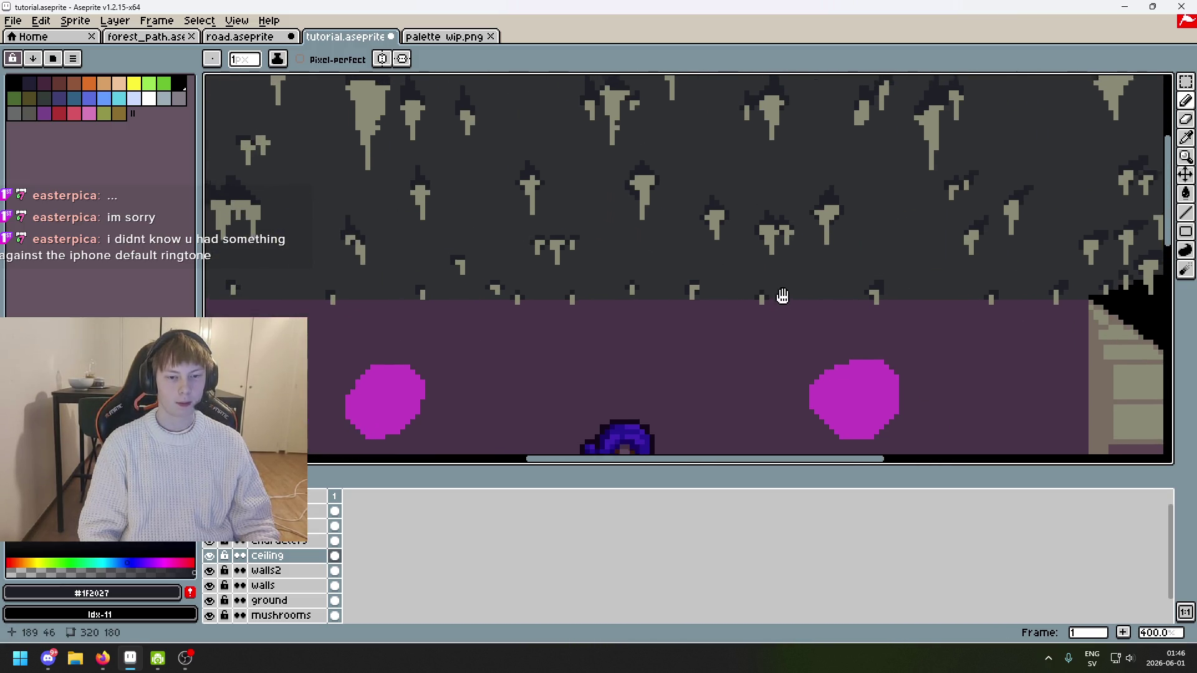
scroll(717, 280, down, 3)
scroll(686, 258, up, 2)
scroll(686, 259, up, 4)
Step: Sample the ceiling background colour, touch up the ceiling, and save tutorial.aseprite
alt+click(548, 250)
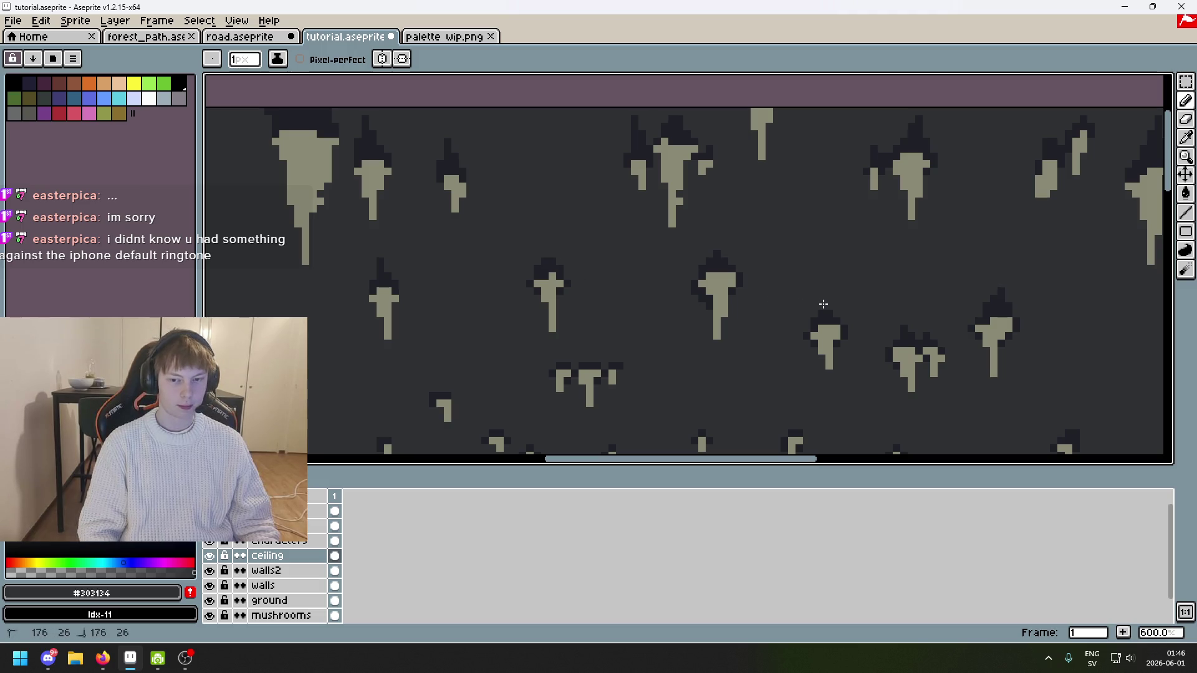
scroll(904, 331, up, 3)
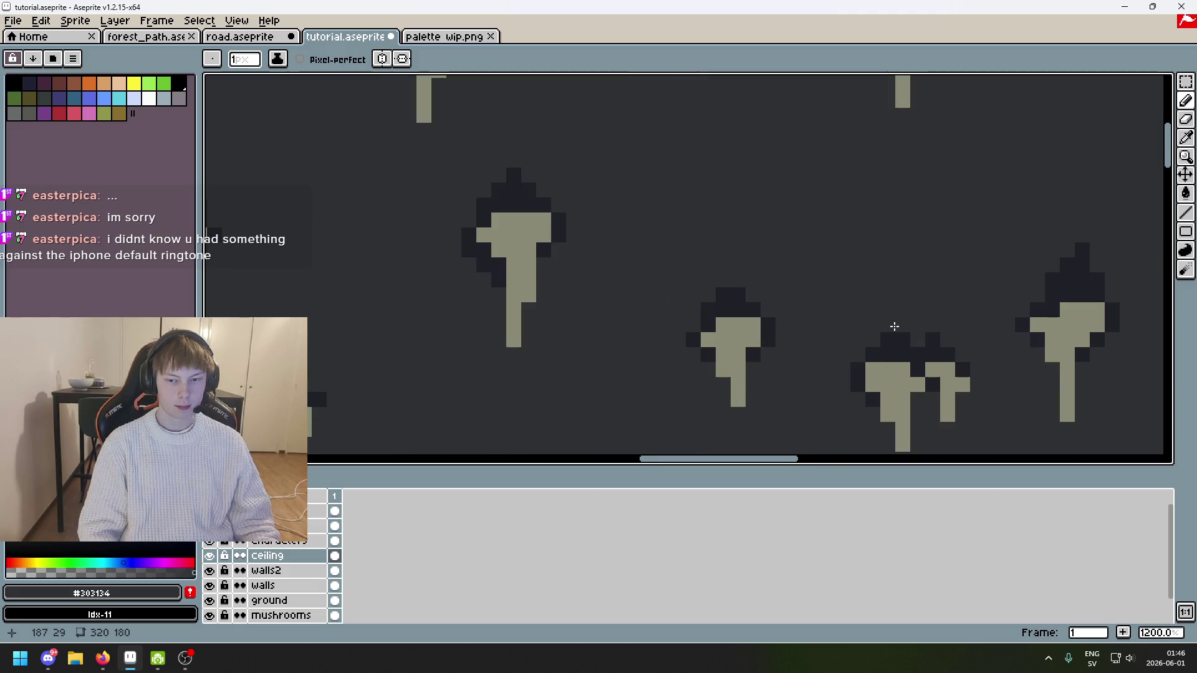
scroll(895, 327, down, 5)
scroll(593, 273, up, 2)
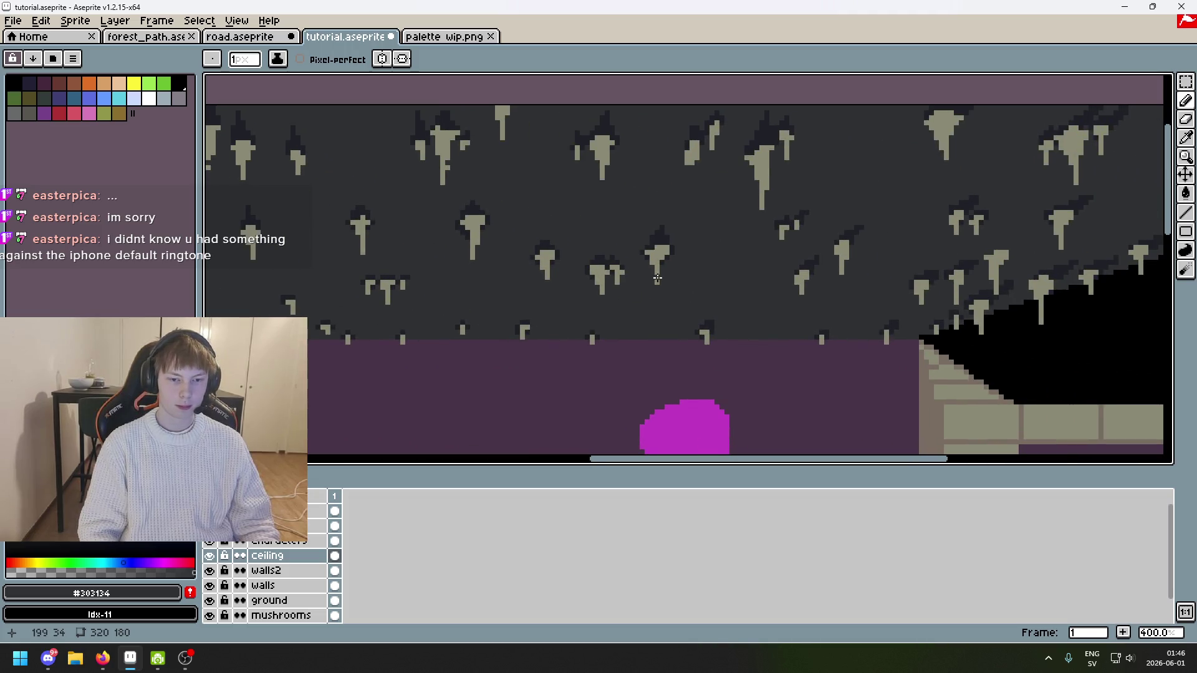
drag(651, 269, 853, 232)
scroll(815, 229, down, 1)
scroll(742, 227, up, 2)
scroll(742, 227, down, 4)
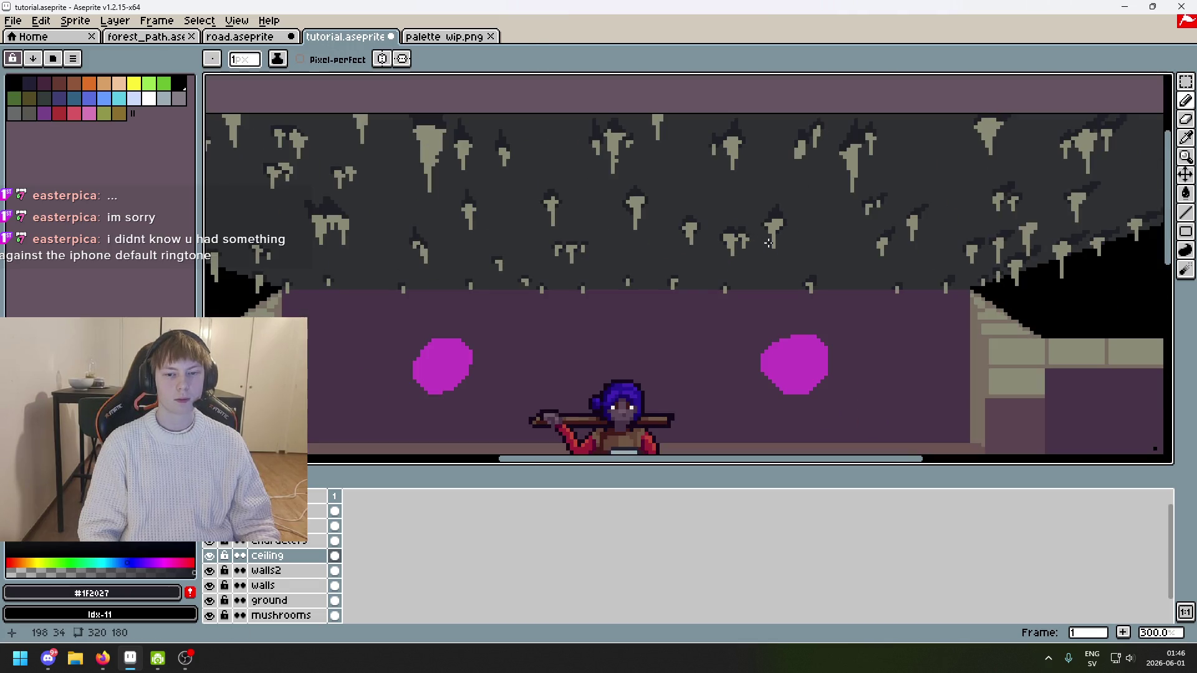
mouse_move(655, 250)
mouse_down()
mouse_move(783, 270)
mouse_move(770, 269)
mouse_move(775, 284)
mouse_move(589, 246)
mouse_up()
key(ctrl+s)
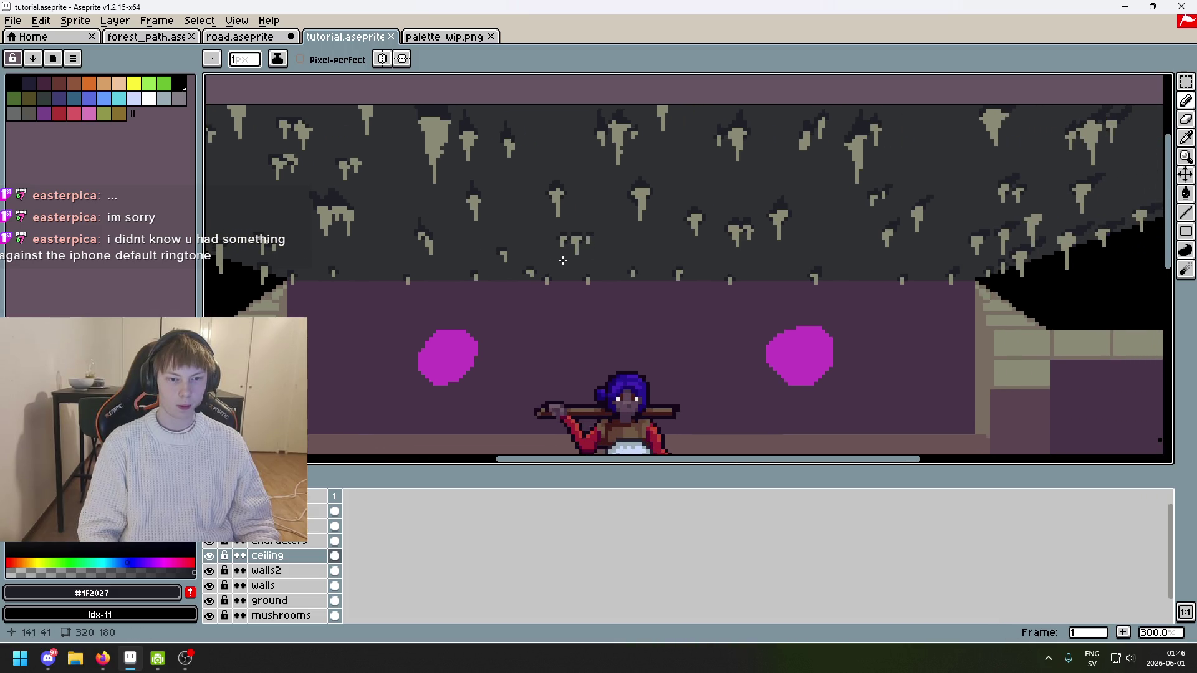
scroll(562, 260, down, 2)
scroll(591, 278, up, 2)
Step: Zoom in on the right ceiling slope and switch to sampling colours from the canvas
drag(630, 249, 557, 249)
scroll(753, 212, up, 6)
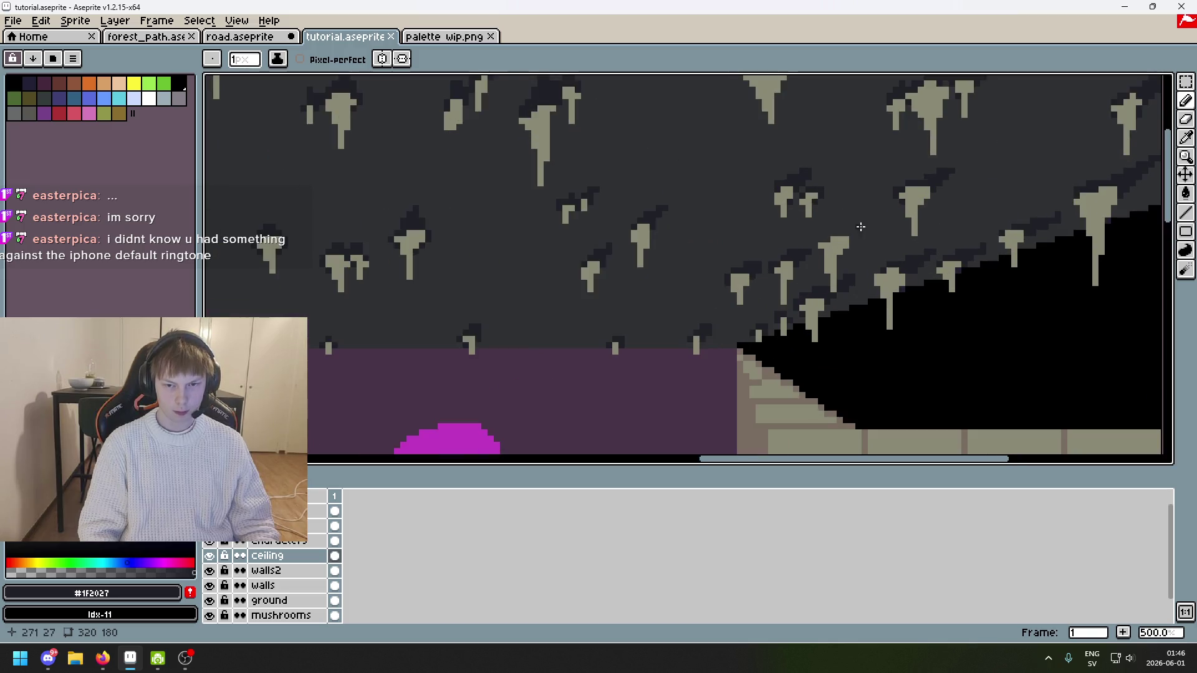
scroll(820, 230, down, 5)
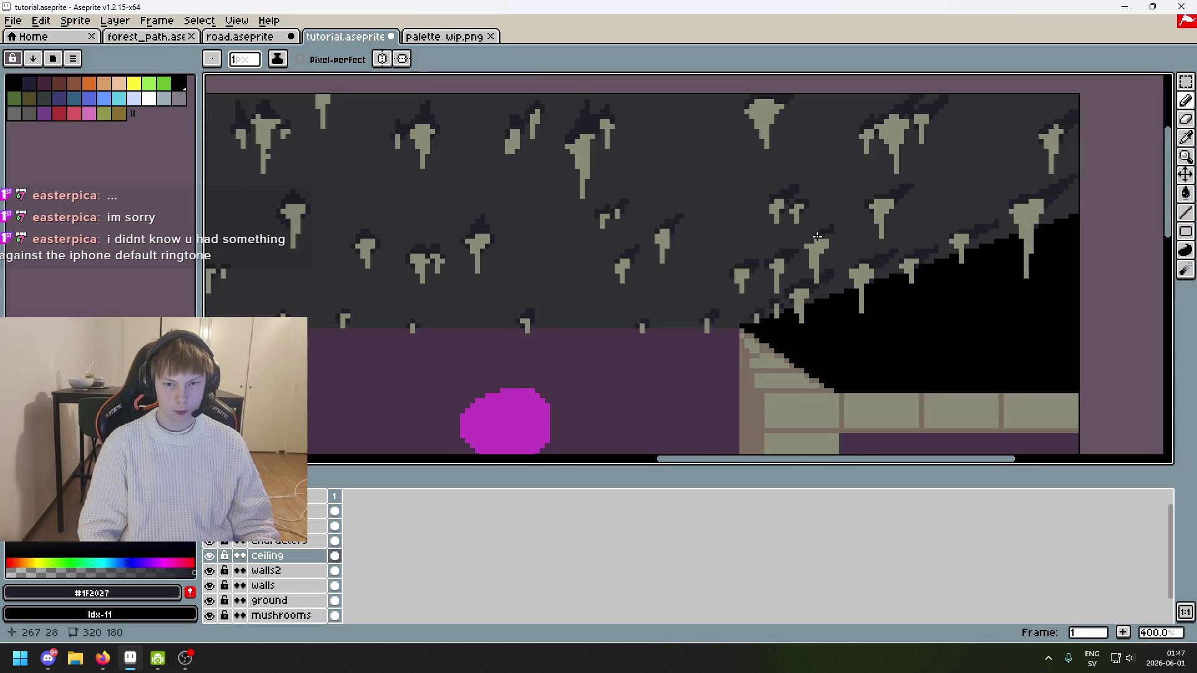
scroll(797, 245, up, 3)
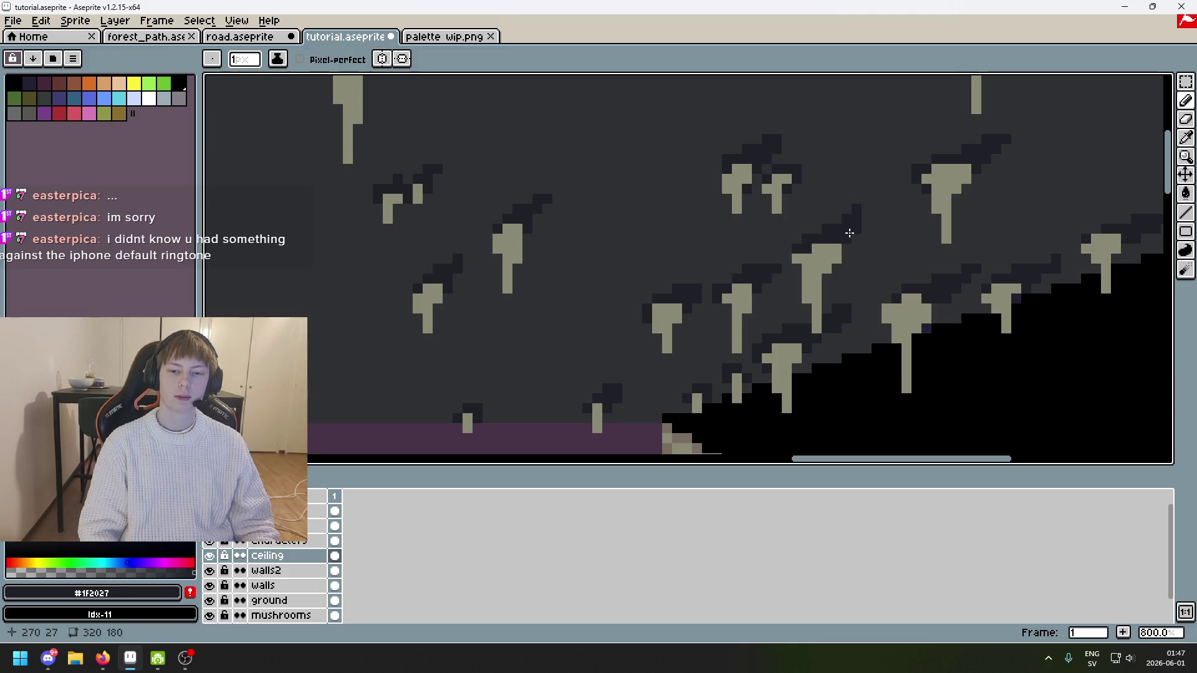
scroll(867, 226, up, 2)
scroll(809, 219, down, 3)
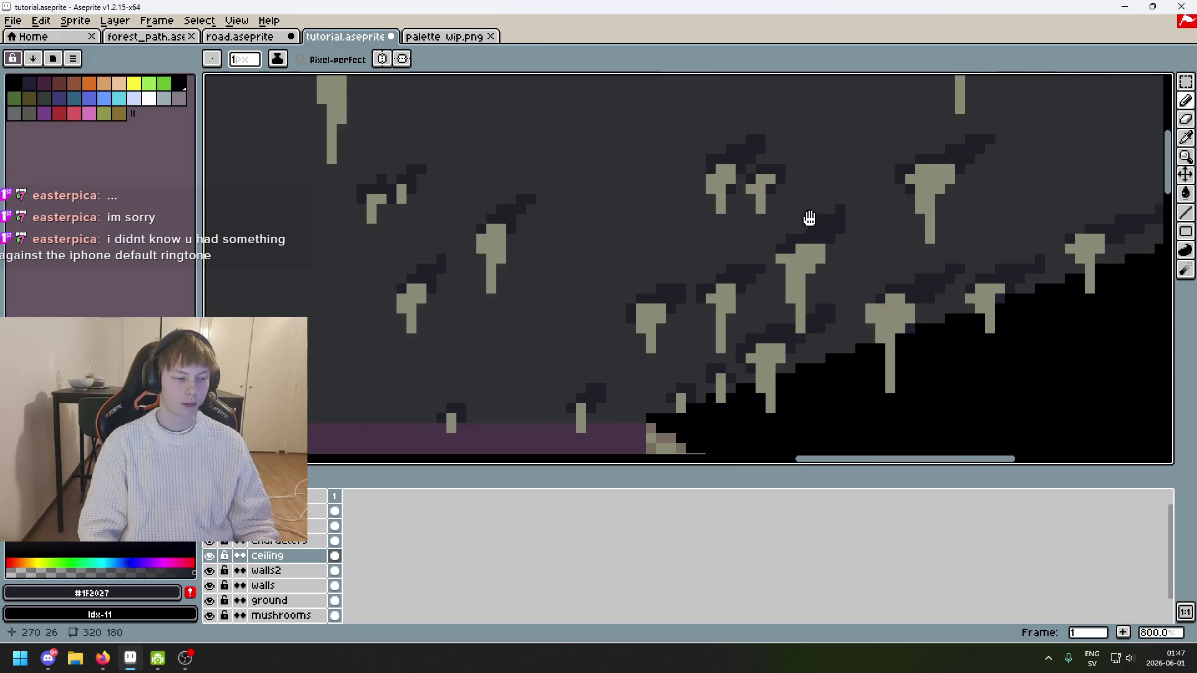
scroll(804, 213, up, 5)
key(alt)
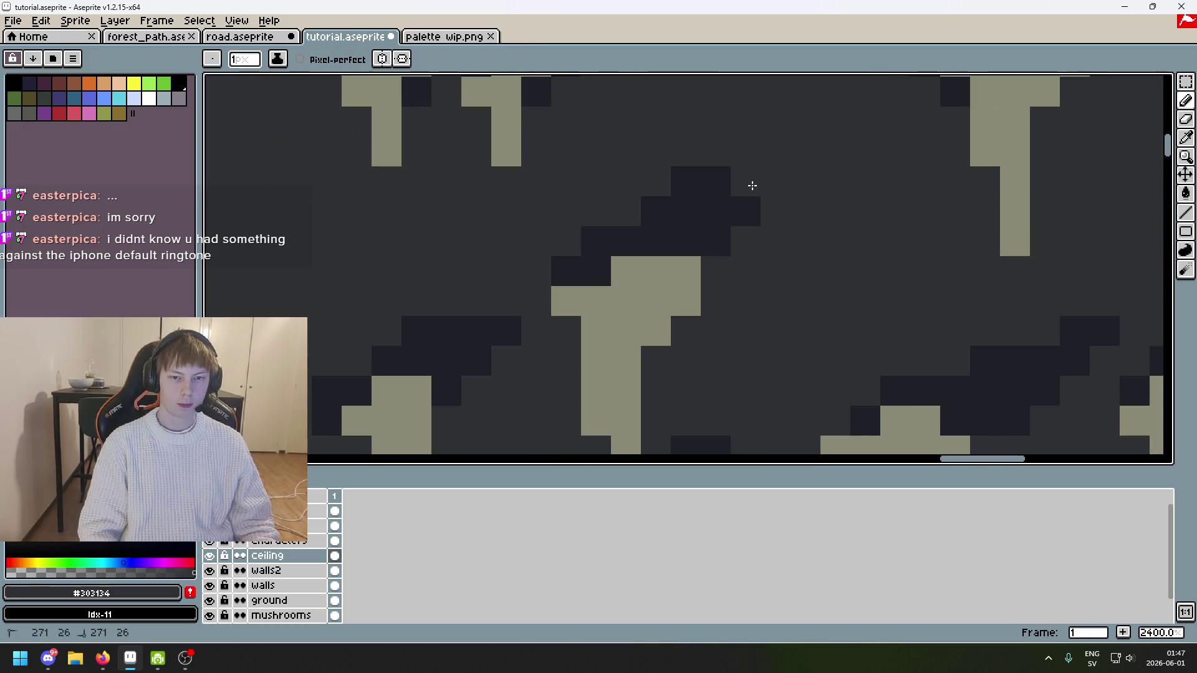
scroll(751, 185, down, 6)
scroll(751, 184, up, 5)
Step: Pencil dark shading above the stalactite diagonal, undo a stray stroke, and save
drag(757, 162, 701, 191)
alt+click(700, 161)
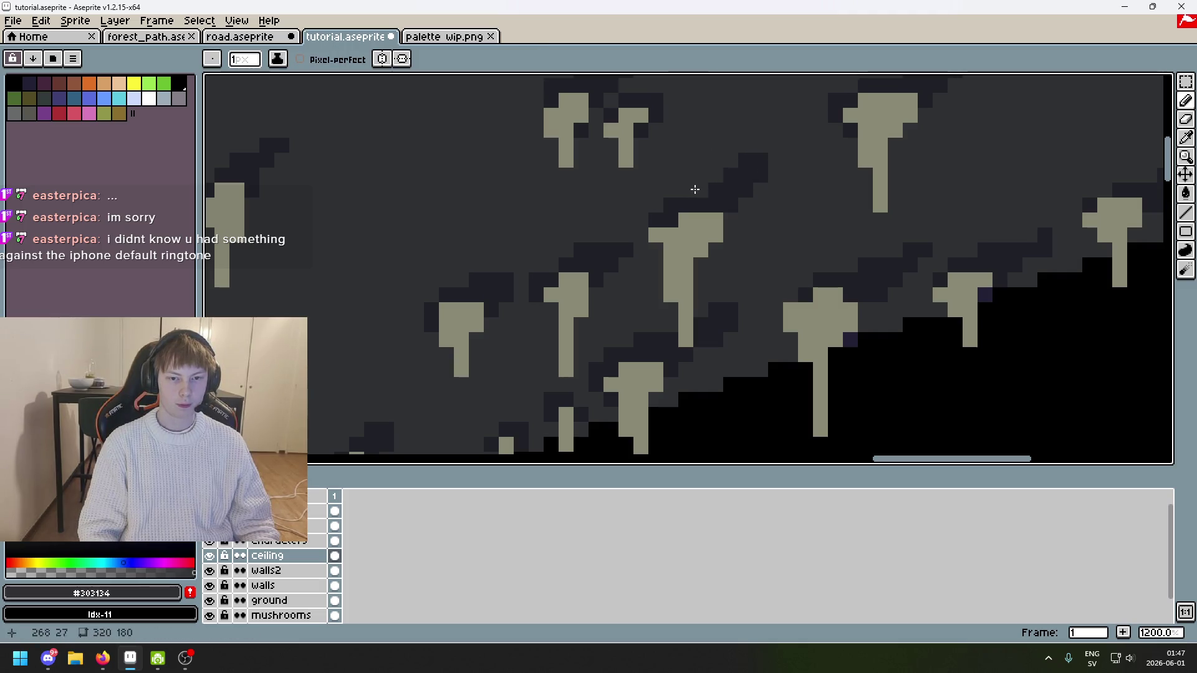
alt+click(726, 187)
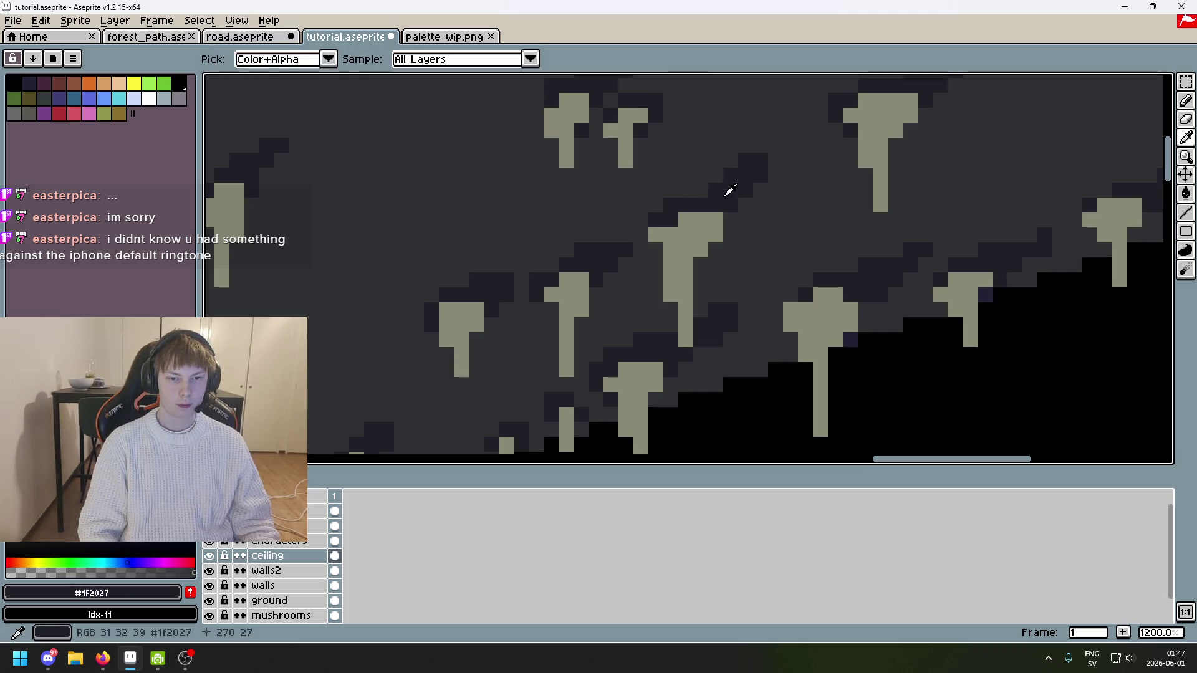
alt+click(694, 177)
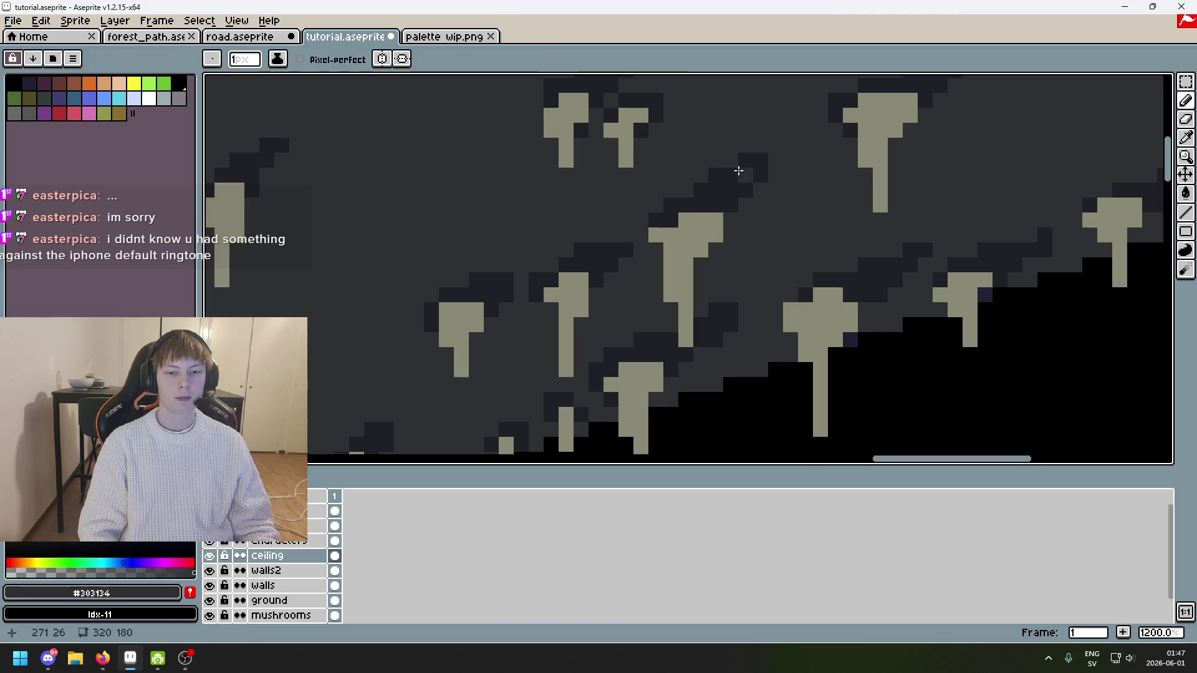
scroll(738, 171, down, 6)
scroll(757, 220, up, 6)
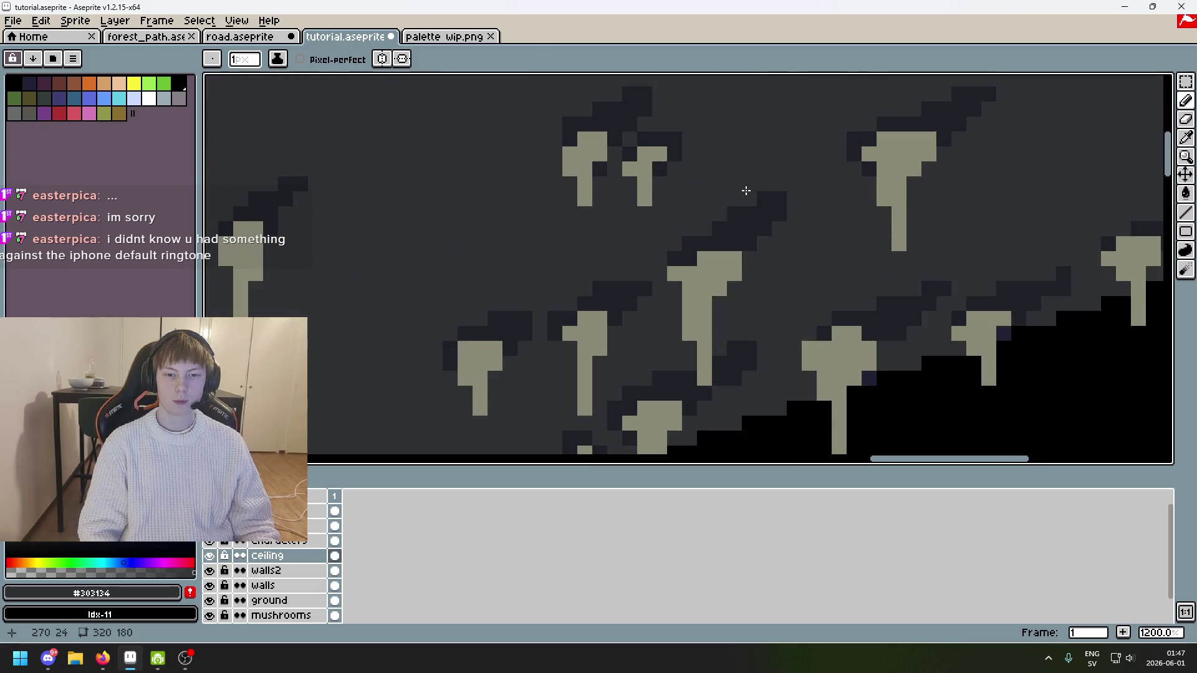
alt+click(759, 184)
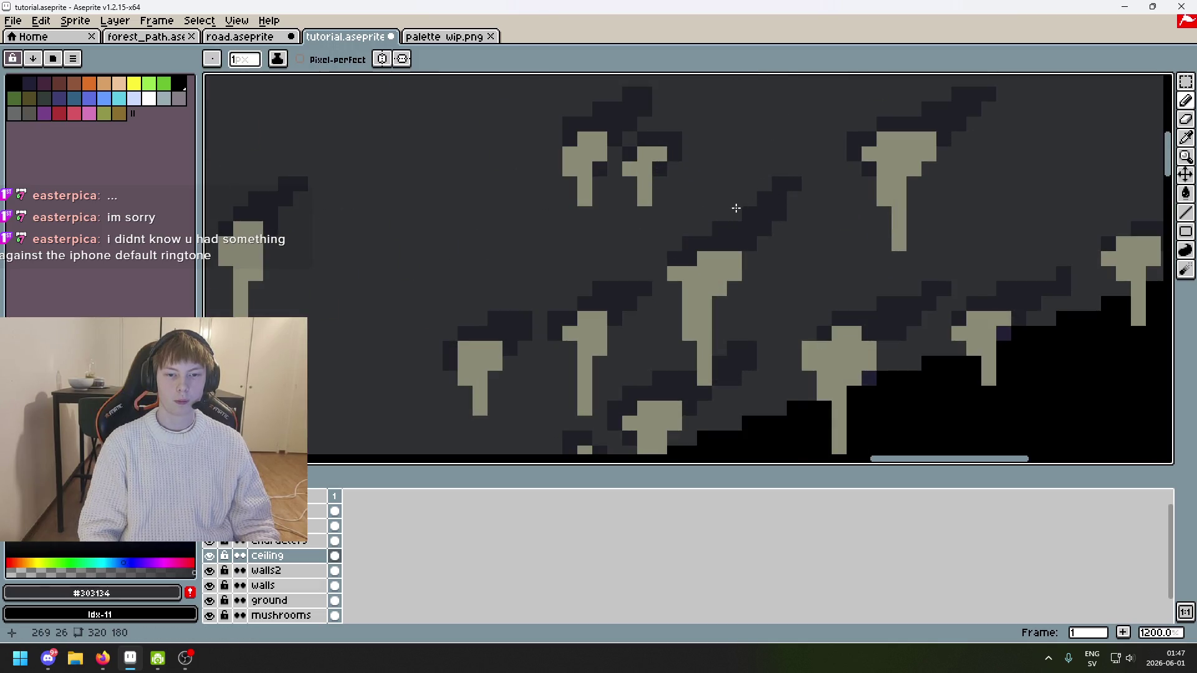
scroll(759, 212, down, 6)
key(ctrl+z)
scroll(804, 231, down, 1)
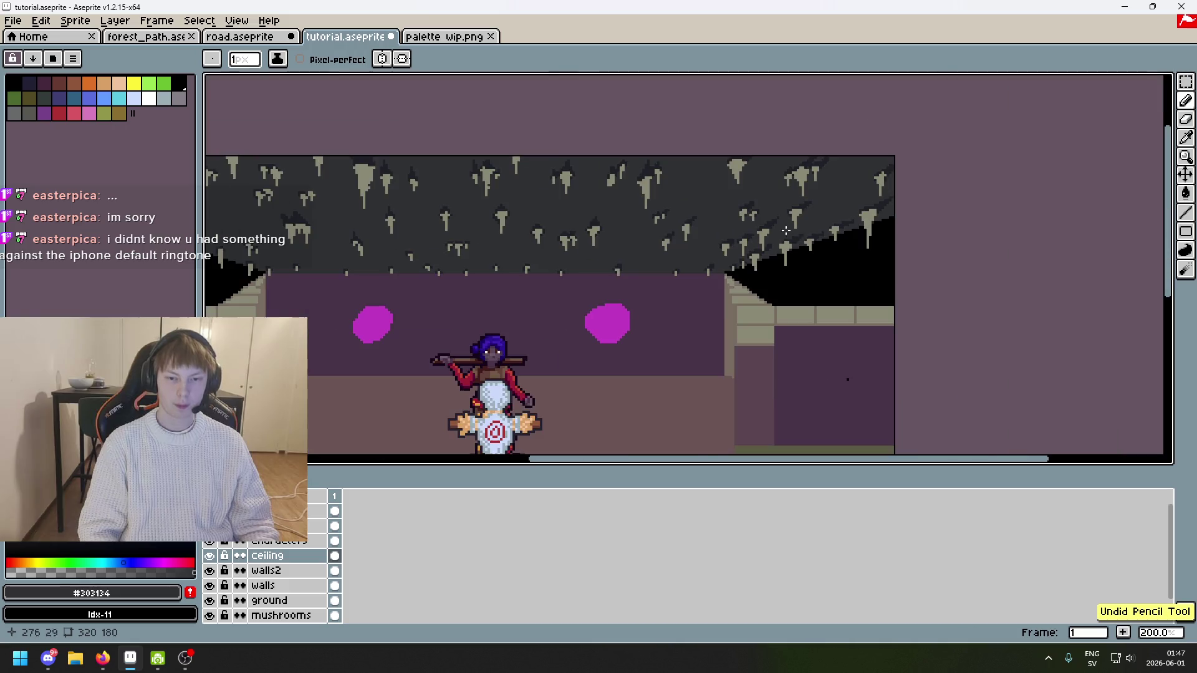
key(ctrl+s)
Step: Sample the dark shadow and lighter grey along the sprite's top edge, then save again
scroll(858, 195, up, 2)
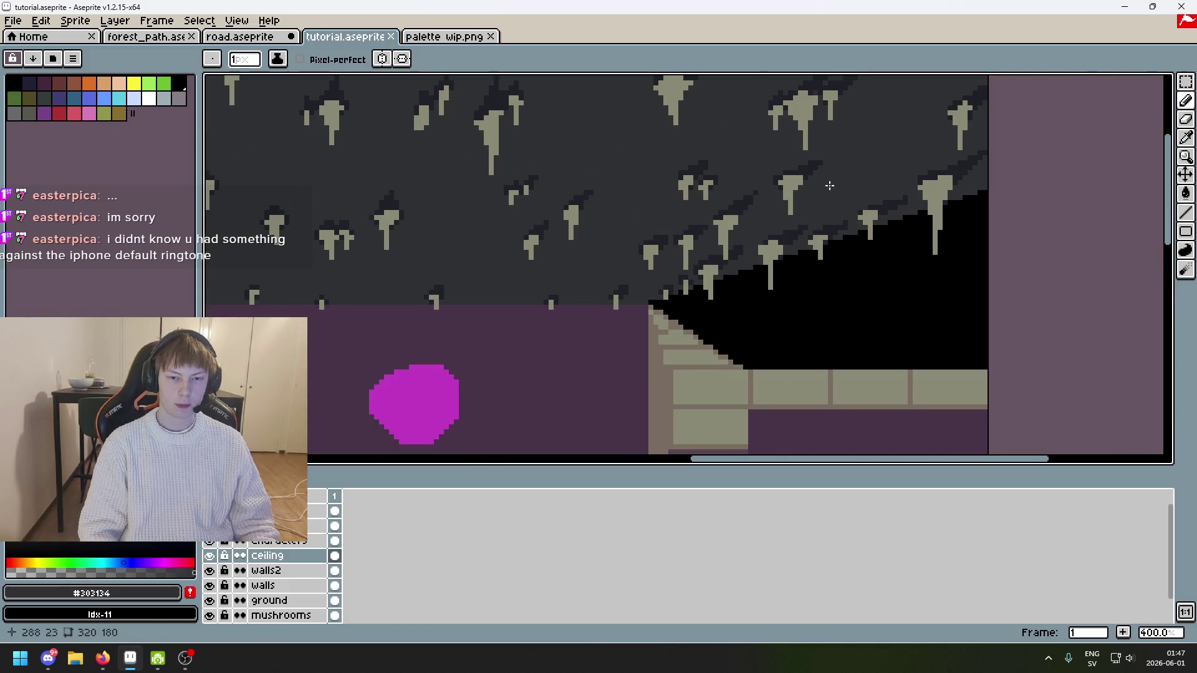
scroll(826, 185, up, 2)
alt+click(804, 140)
scroll(817, 134, down, 3)
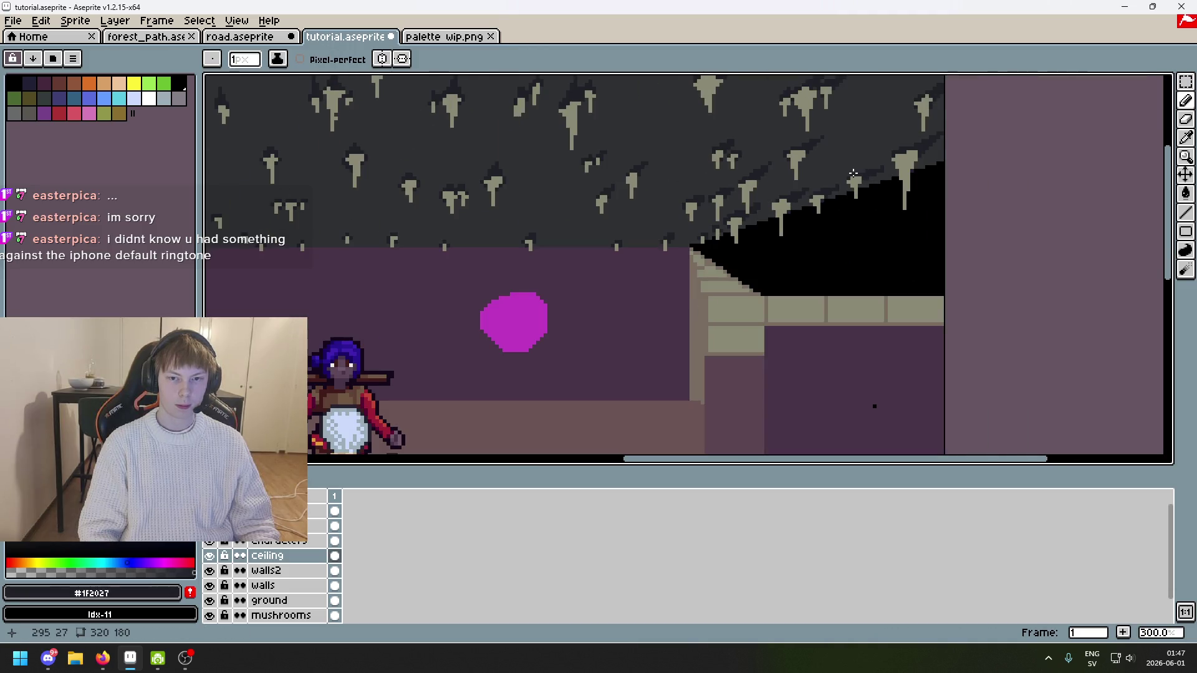
drag(846, 180, 782, 265)
scroll(768, 277, down, 1)
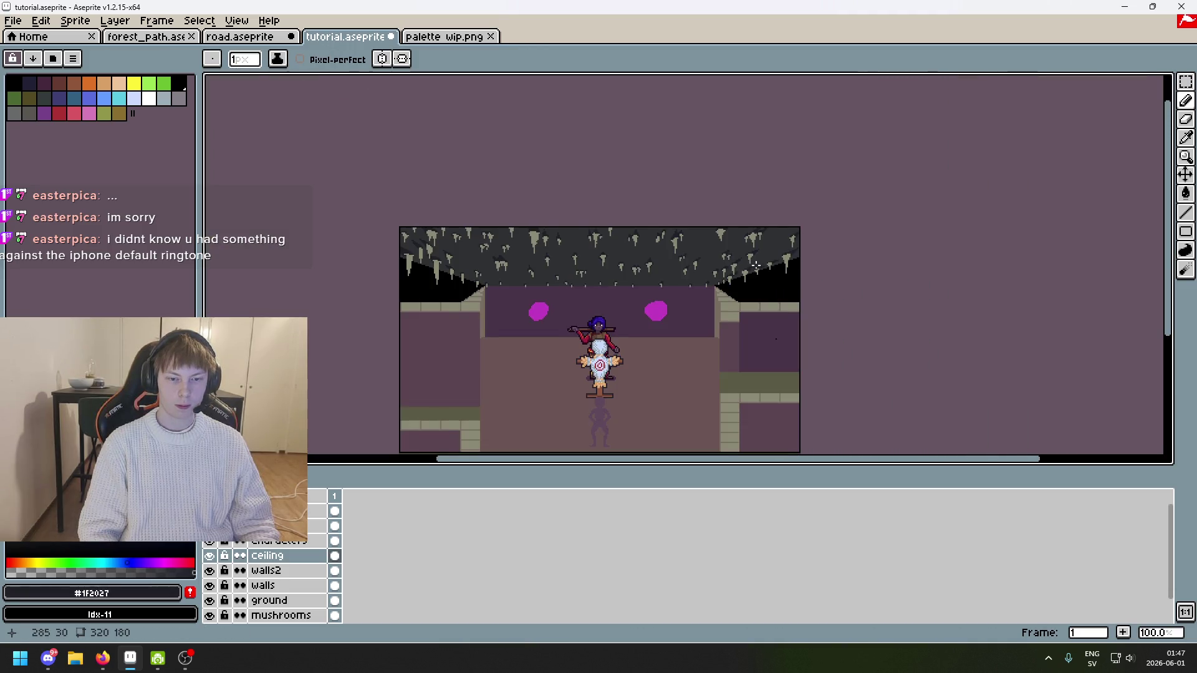
scroll(757, 268, up, 10)
scroll(758, 308, down, 5)
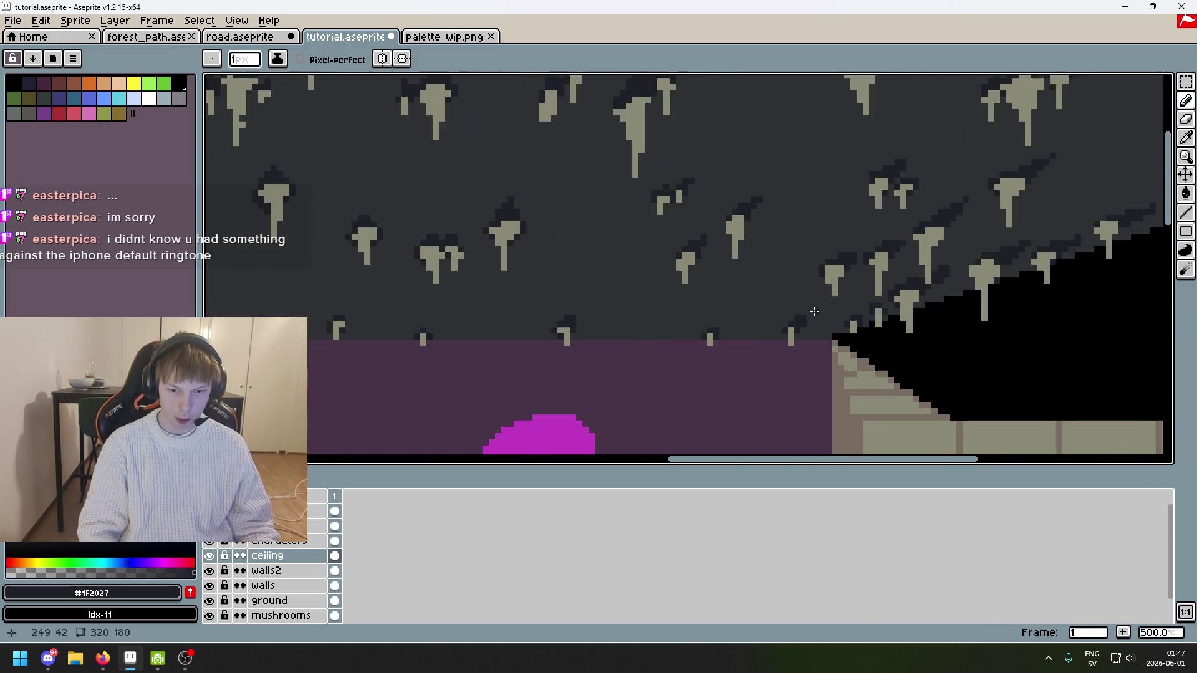
scroll(807, 310, up, 5)
alt+click(778, 366)
scroll(765, 370, down, 3)
scroll(766, 369, down, 2)
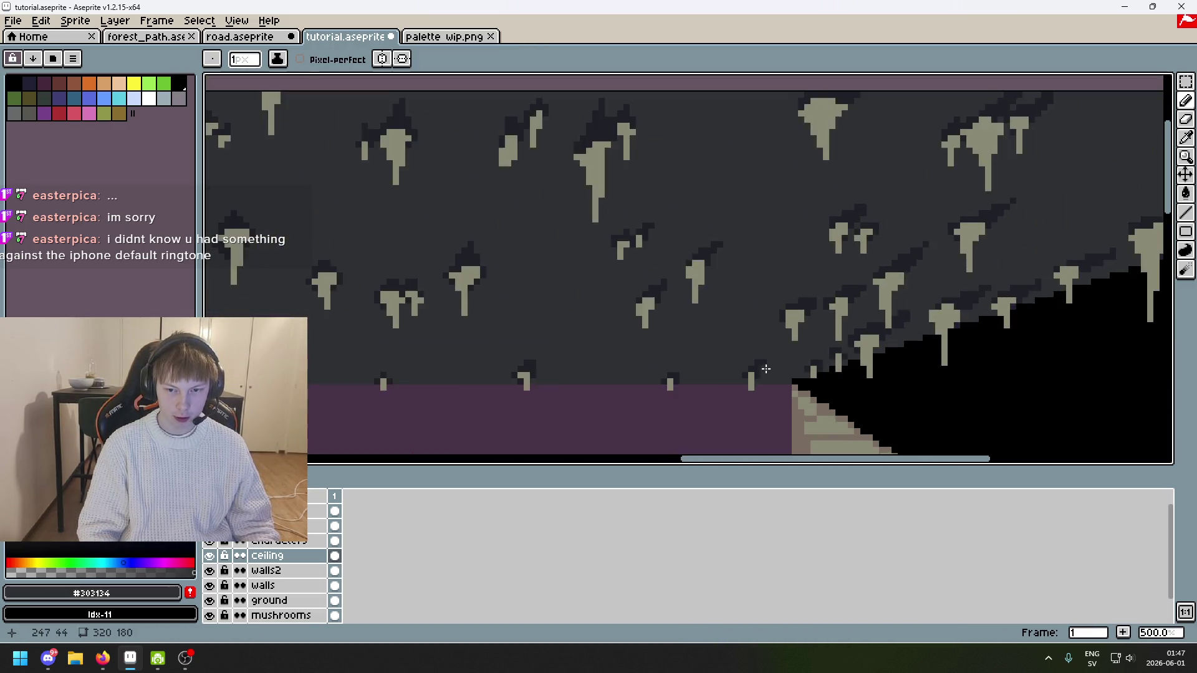
scroll(874, 339, up, 1)
key(ctrl+s)
Step: Paint a dark shading pixel beside a stalactite, then undo the stroke
scroll(871, 249, up, 1)
scroll(871, 249, up, 1)
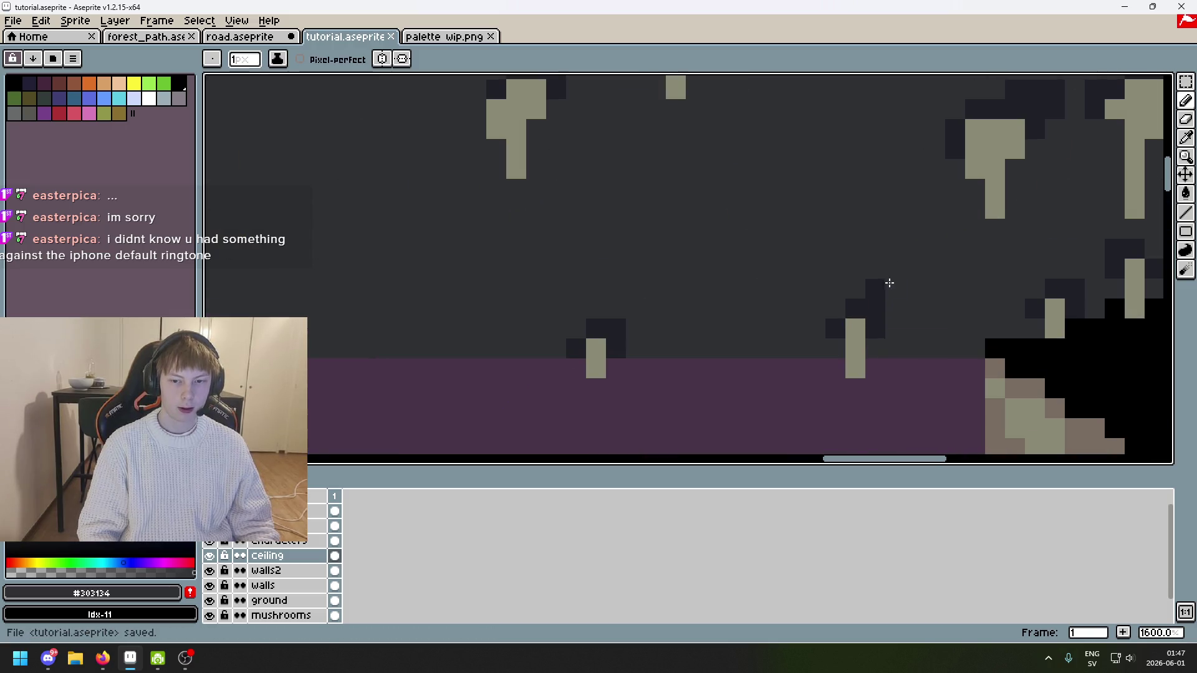
click(895, 286)
alt+click(891, 287)
scroll(917, 306, down, 6)
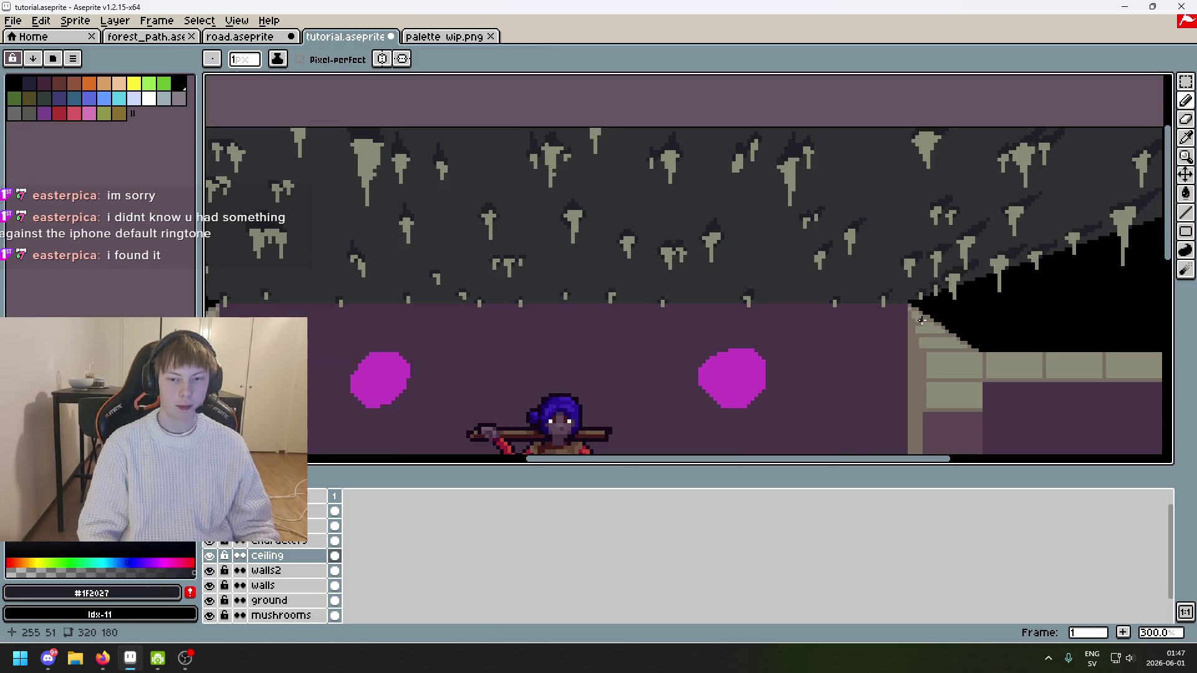
scroll(914, 320, up, 4)
scroll(862, 286, down, 2)
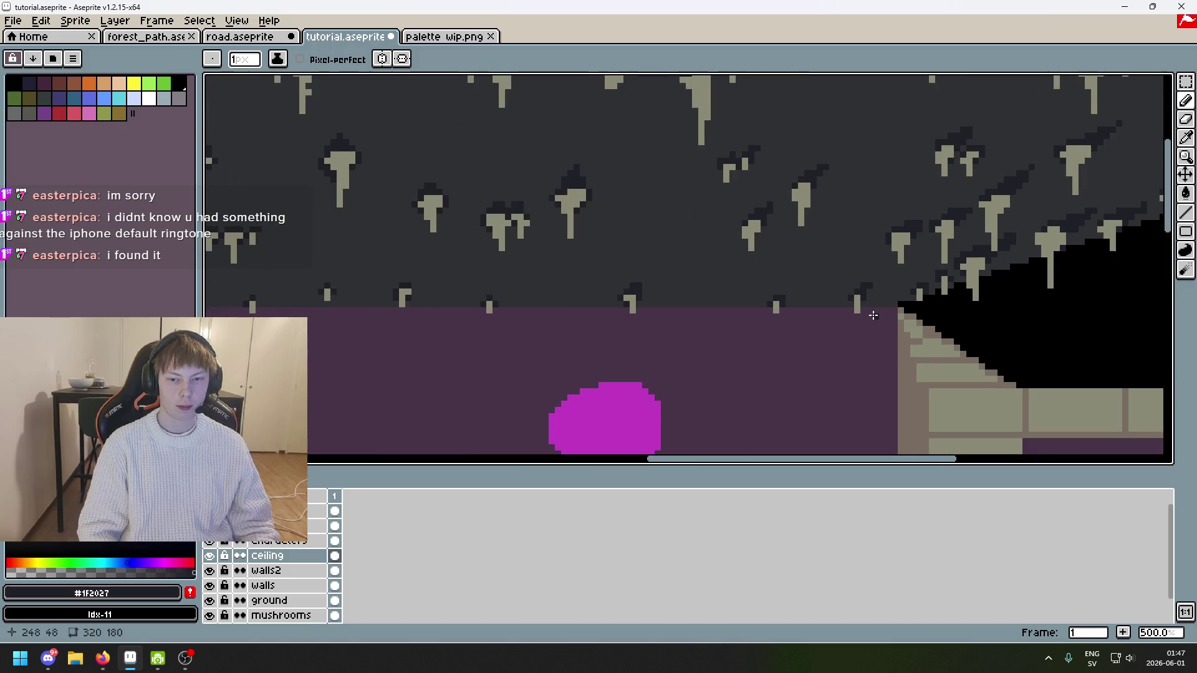
key(ctrl+z)
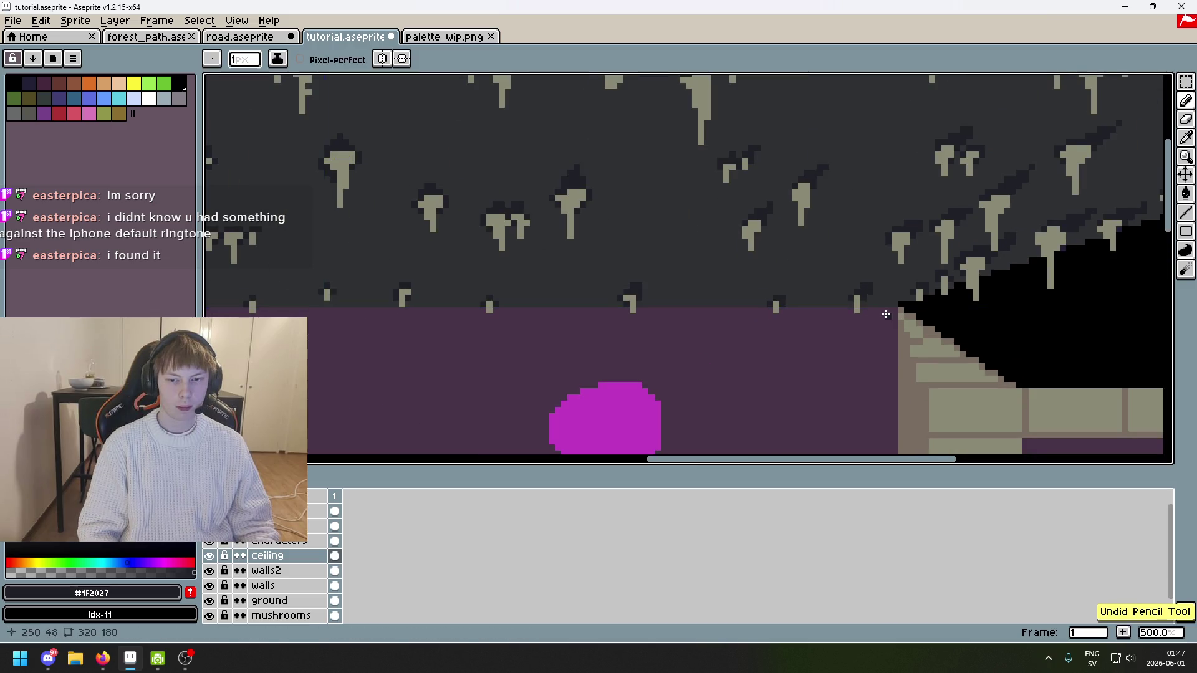
Step: Undo another stray stroke, pick the dark shadow colour, and save tutorial.aseprite
scroll(885, 313, up, 2)
alt+click(844, 262)
scroll(848, 265, down, 3)
key(ctrl+z)
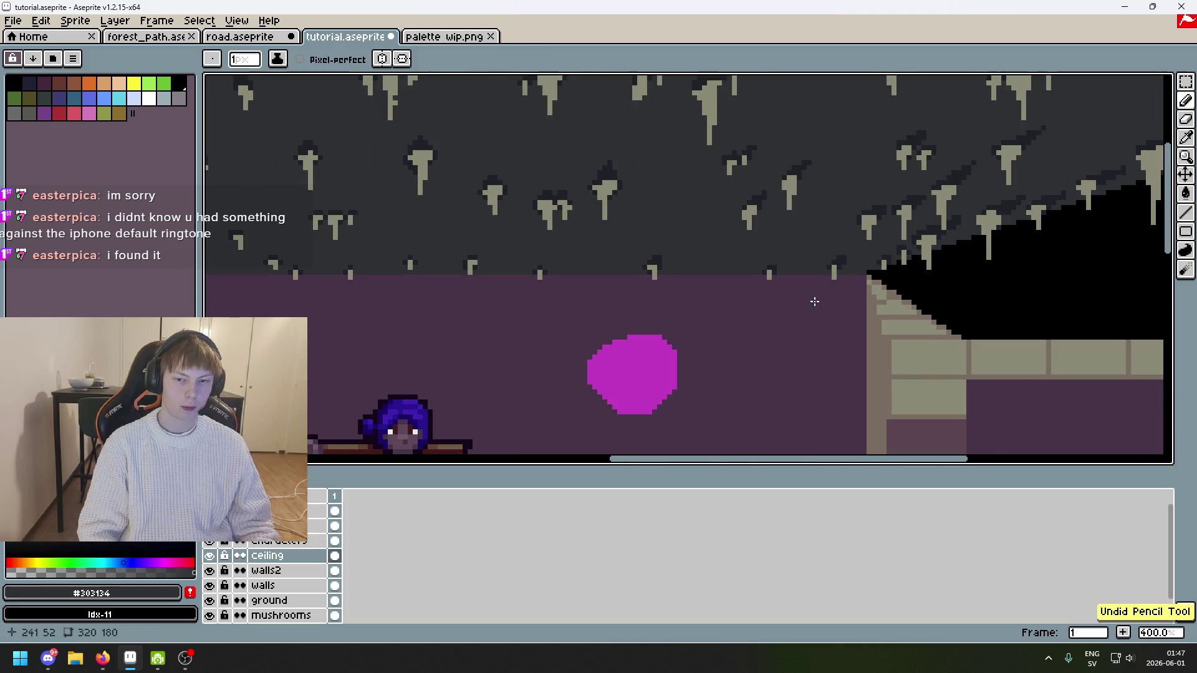
alt+click(658, 240)
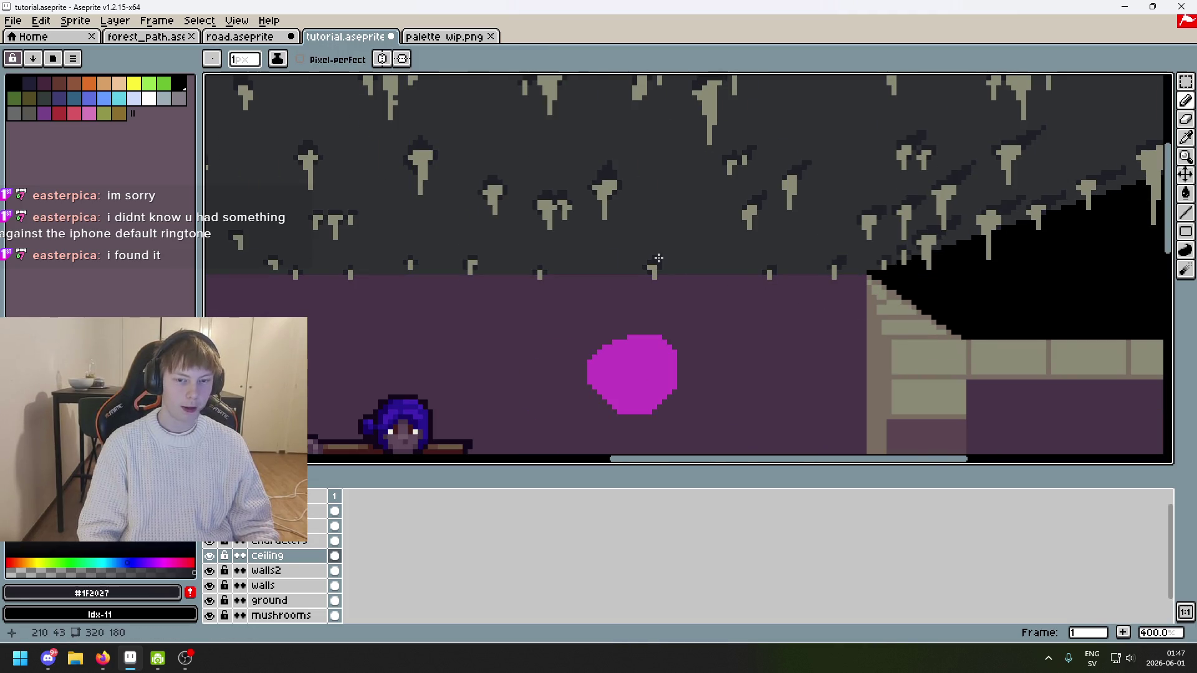
drag(658, 248, 851, 244)
key(ctrl+s)
scroll(851, 245, down, 3)
scroll(746, 242, up, 2)
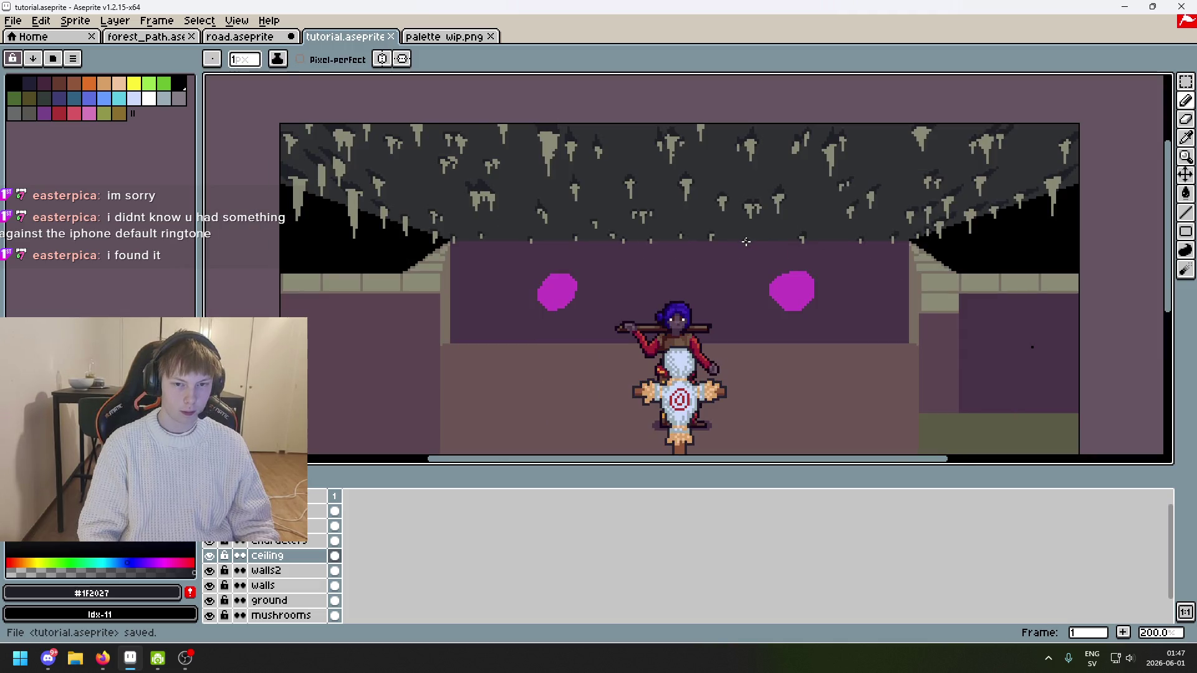
Step: Zoom into the ceiling and sample the lighter grey, then the darker #1F2027 shadow colour
scroll(562, 268, up, 5)
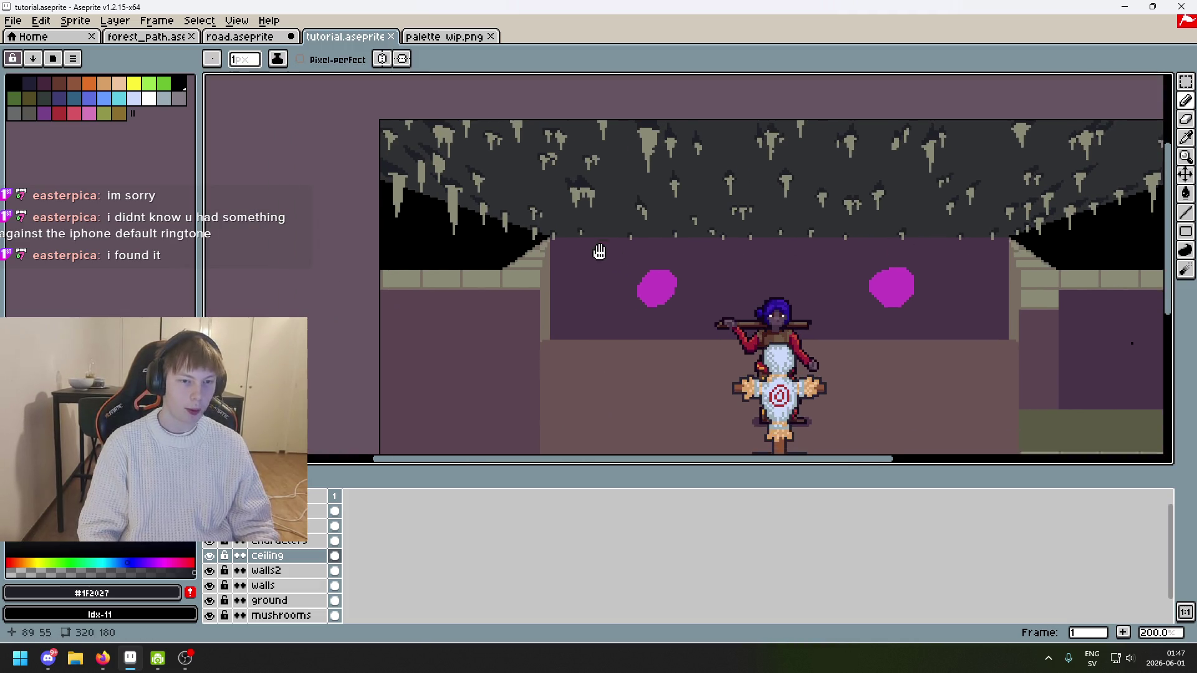
scroll(598, 251, down, 4)
scroll(611, 237, up, 3)
scroll(615, 234, up, 1)
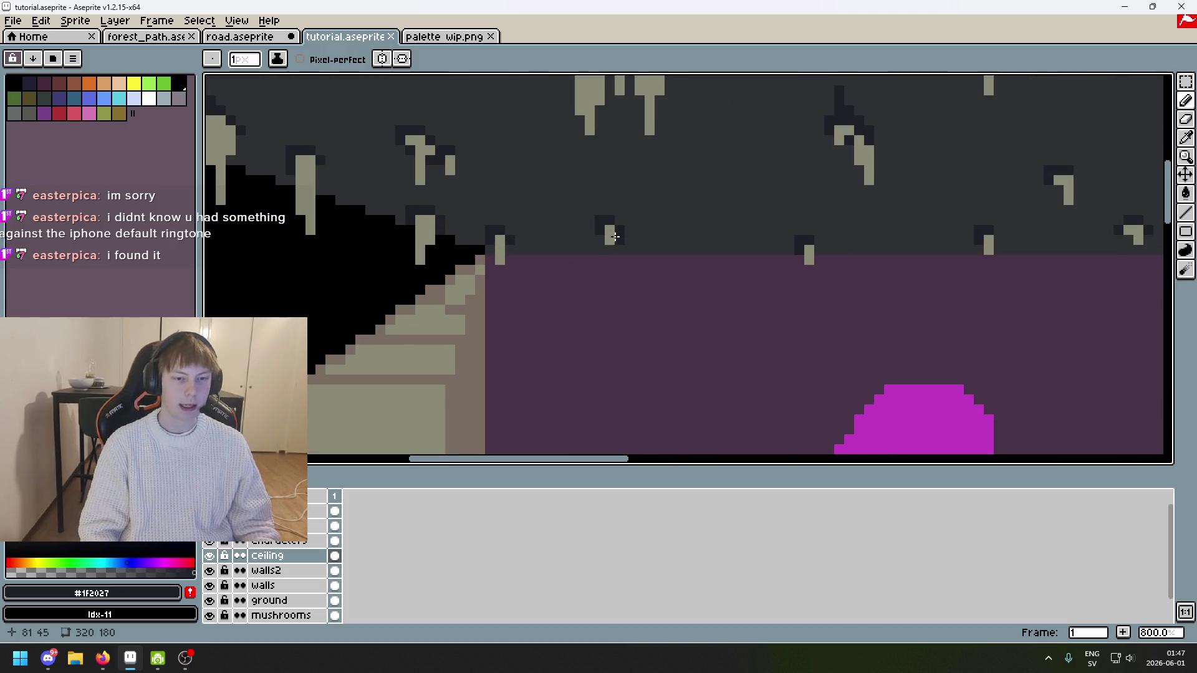
scroll(598, 224, down, 2)
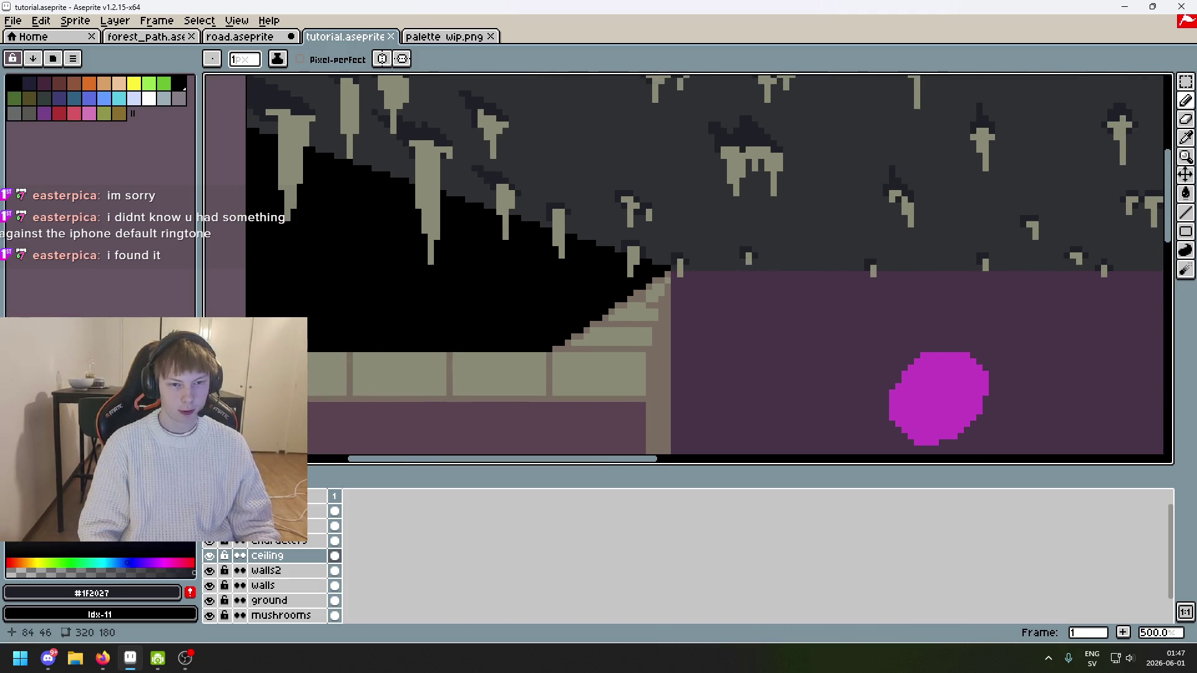
scroll(545, 196, up, 1)
scroll(546, 196, up, 3)
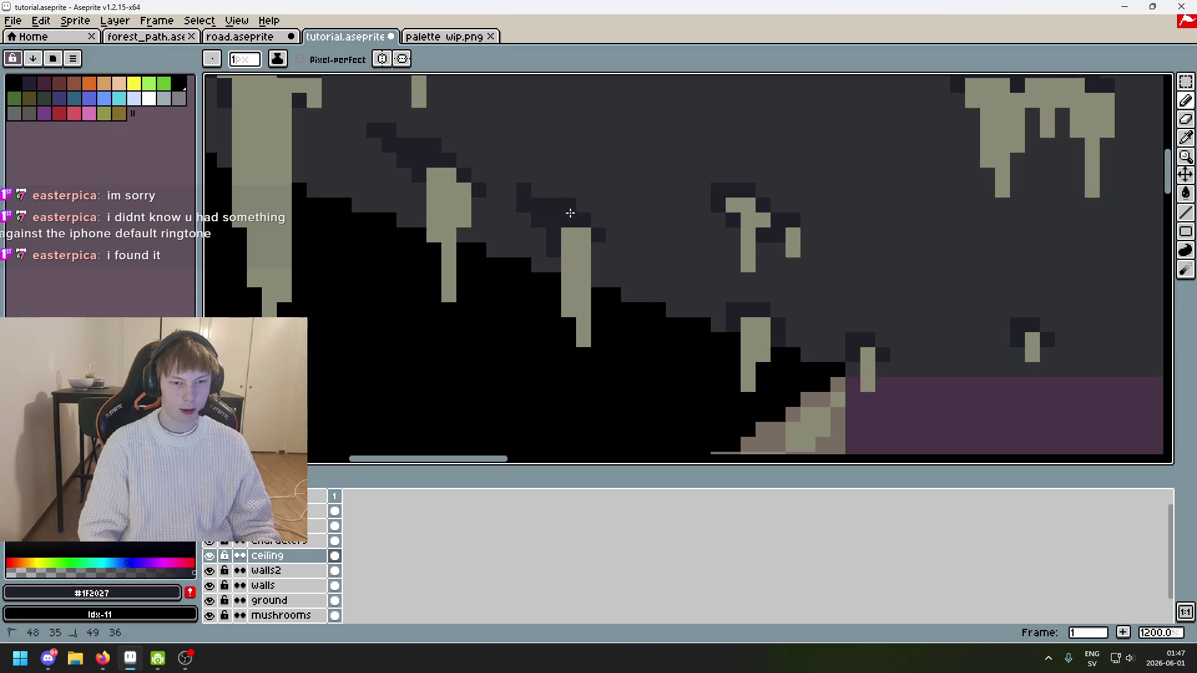
alt+click(552, 190)
alt+click(540, 197)
Step: Sample the mid-grey ceiling colour, switch back to the dark shade, and save tutorial.aseprite
scroll(587, 250, down, 5)
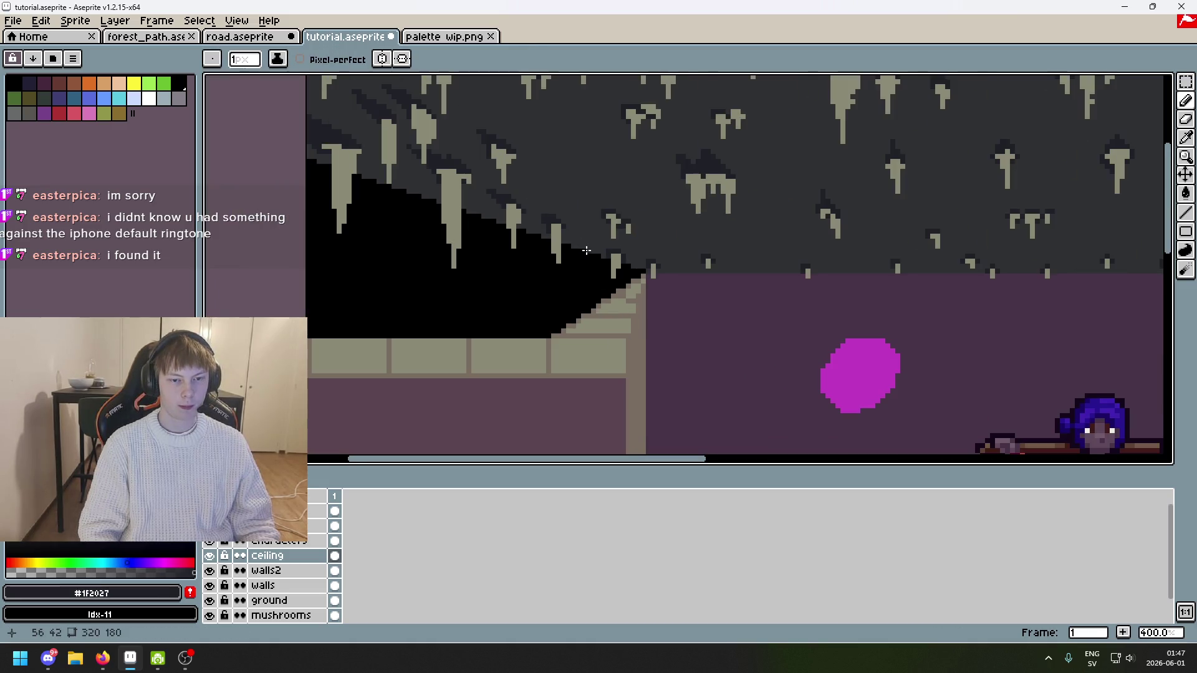
scroll(621, 335, down, 1)
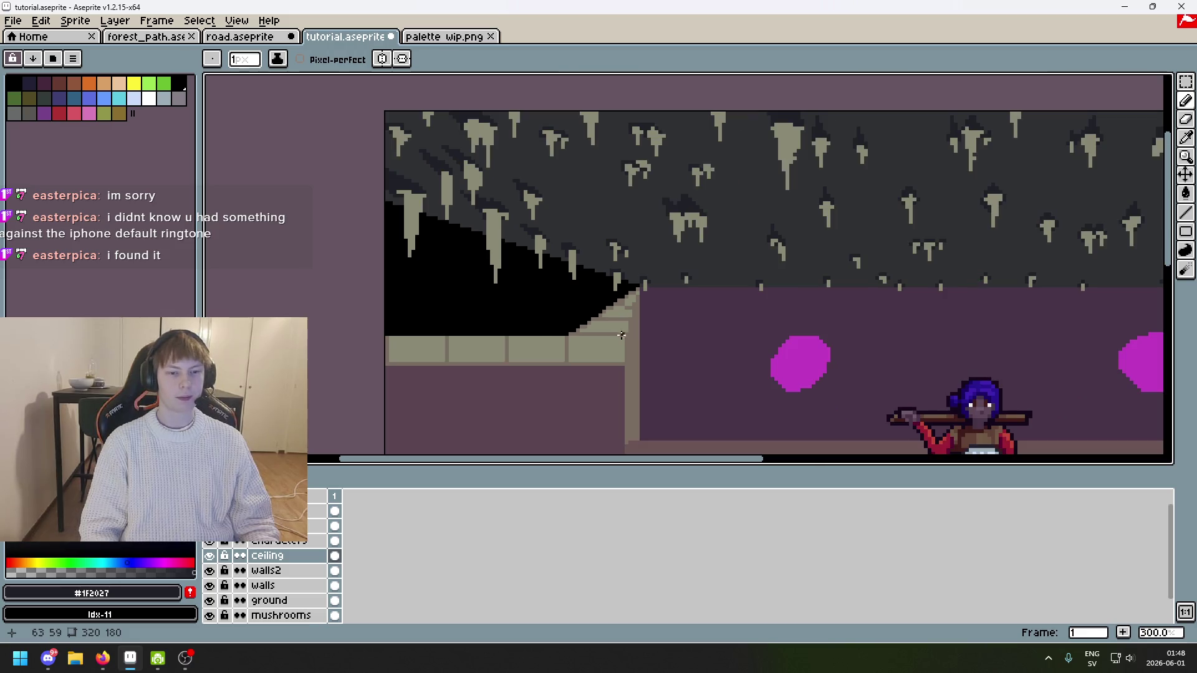
scroll(626, 340, up, 6)
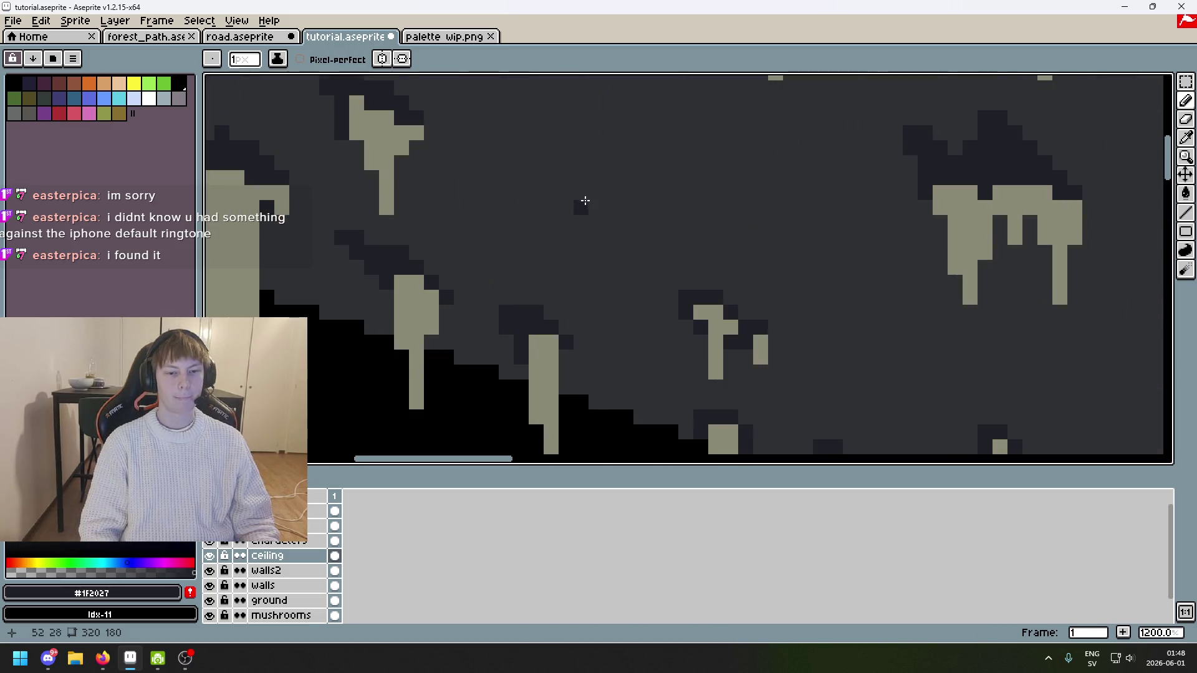
alt+click(494, 304)
alt+click(507, 309)
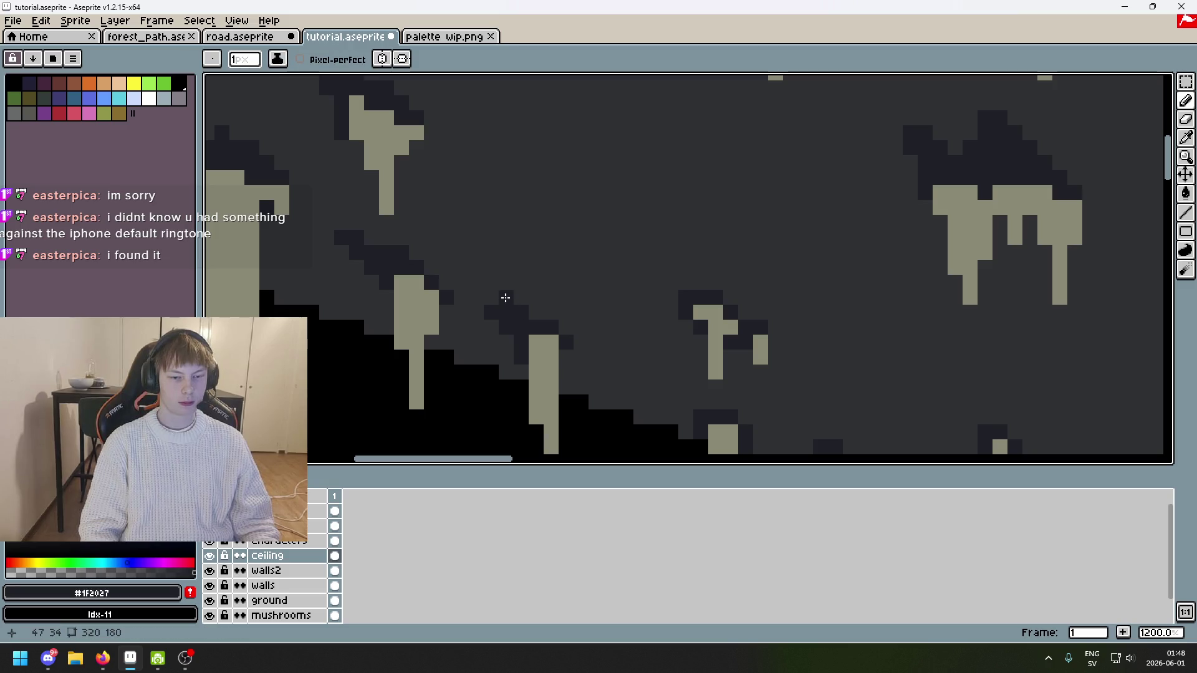
scroll(492, 302, down, 5)
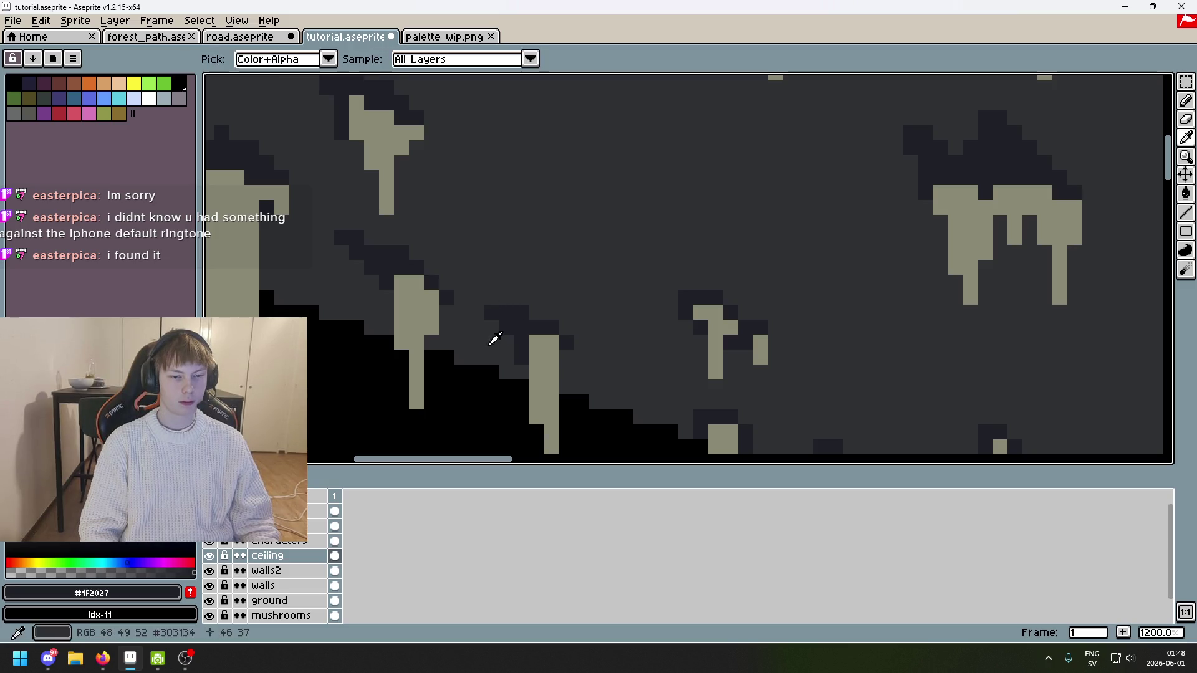
scroll(622, 295, up, 5)
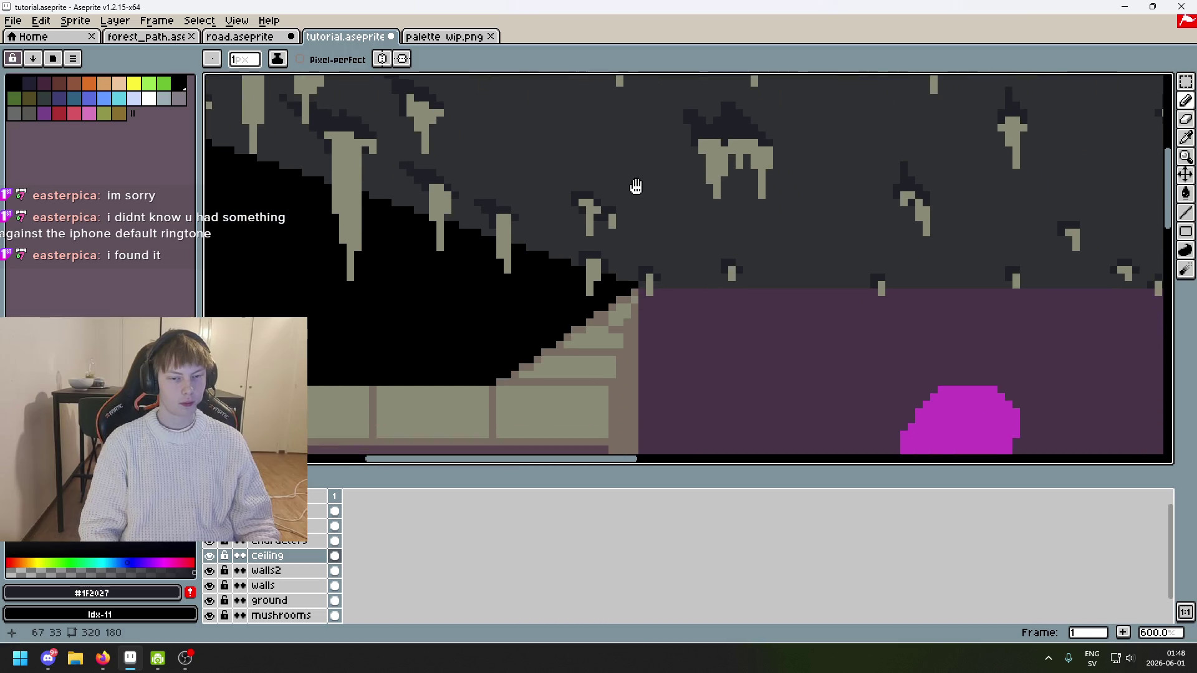
scroll(602, 230, down, 6)
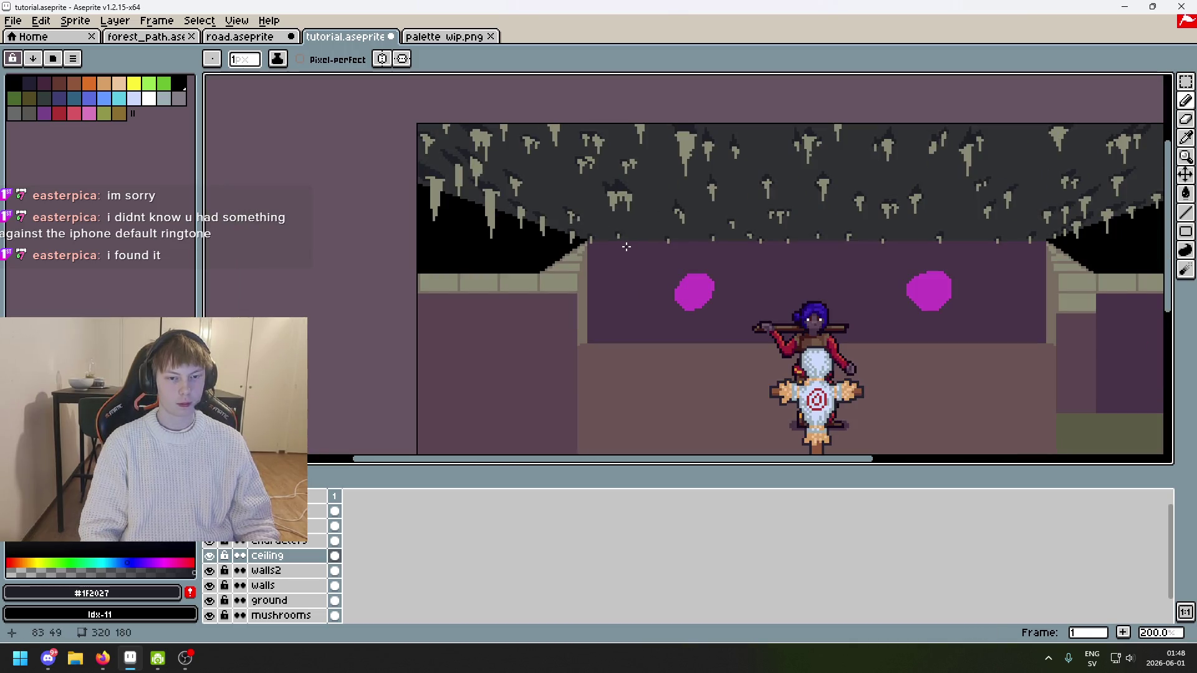
key(ctrl+s)
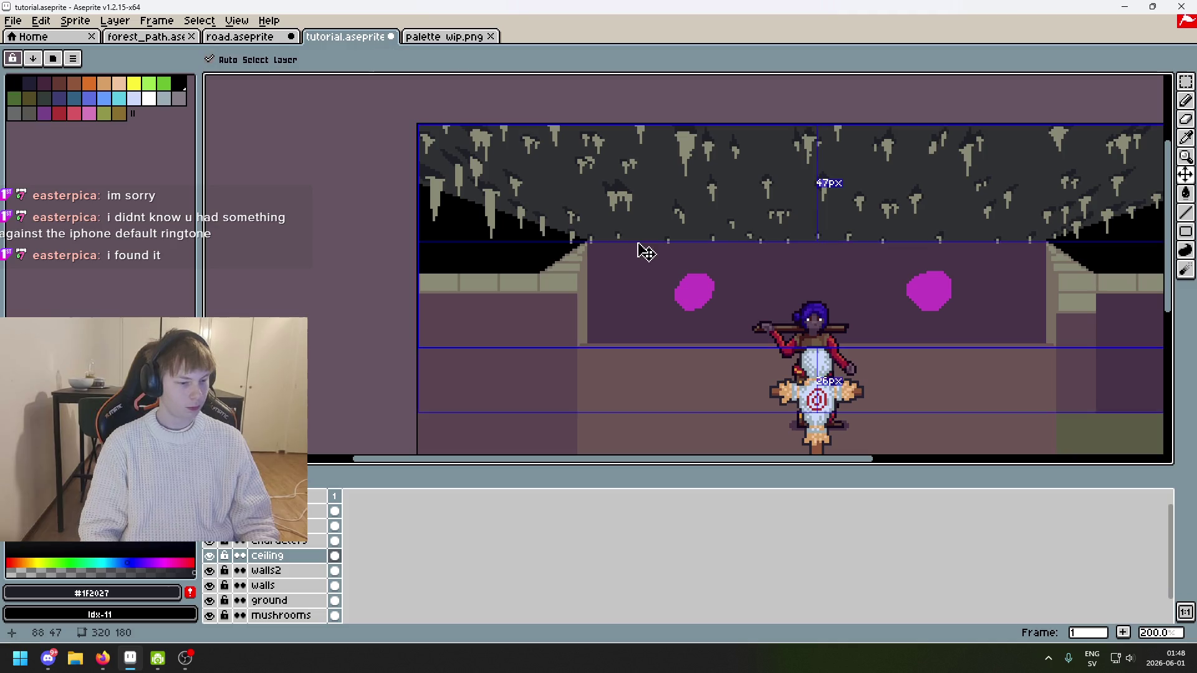
Step: Move to the ceiling's top-left corner and undo the last two dark strokes
scroll(578, 132, up, 2)
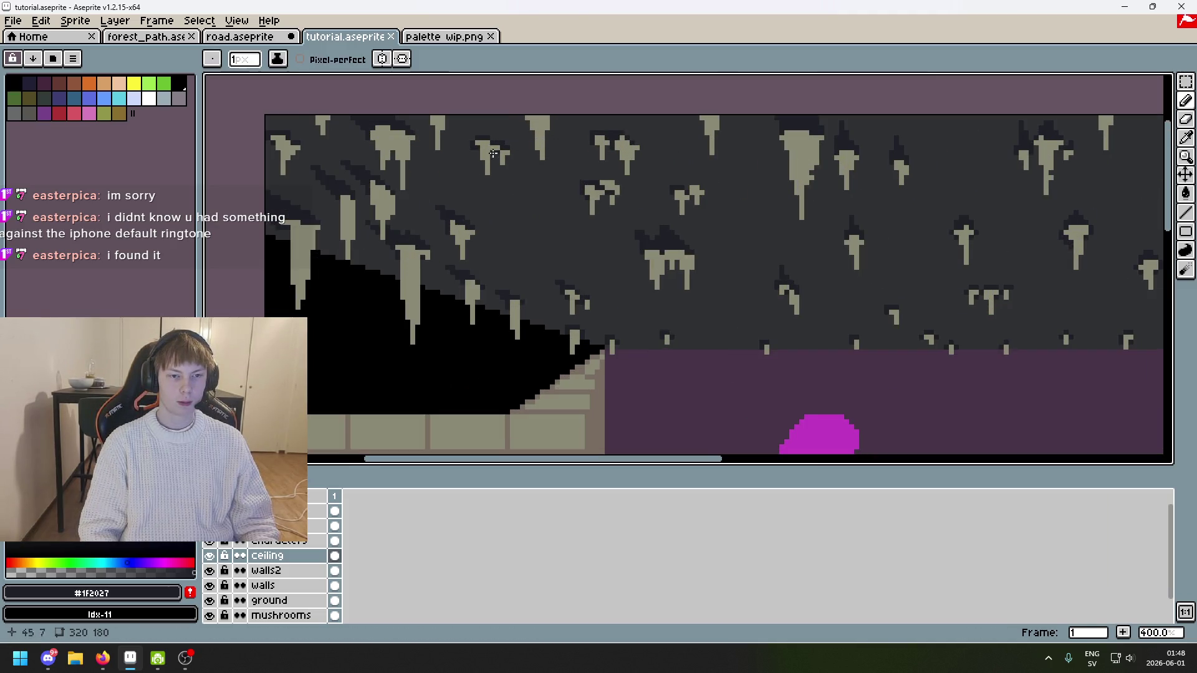
drag(493, 153, 549, 237)
scroll(505, 187, up, 6)
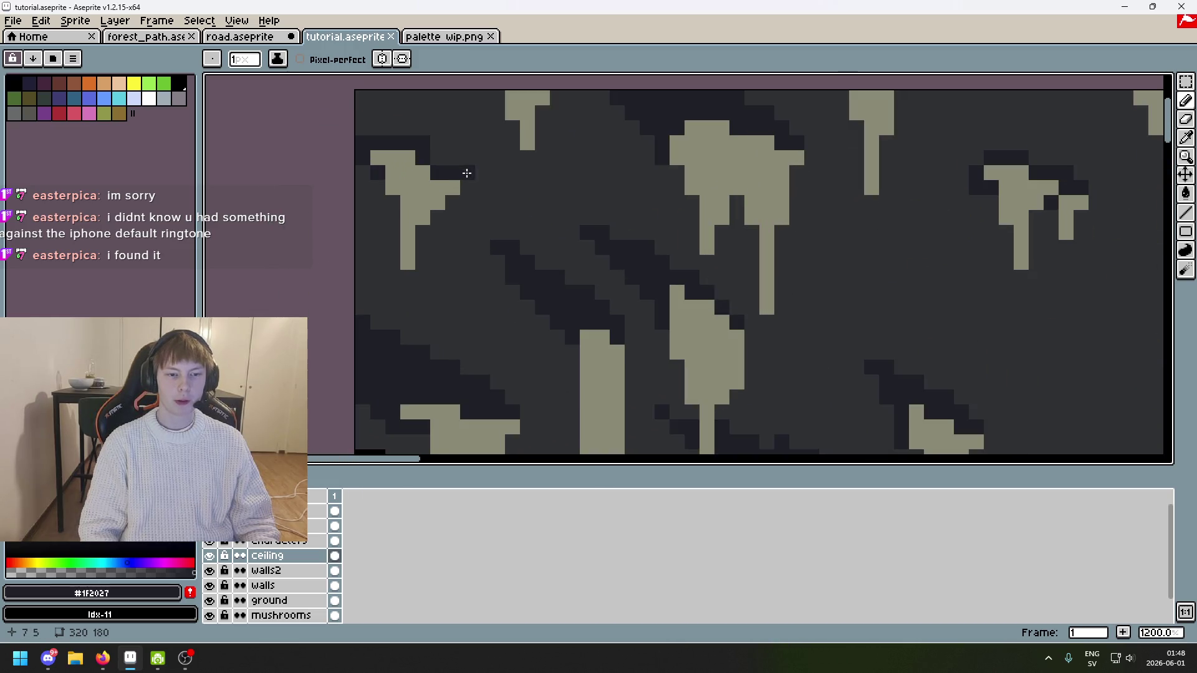
scroll(376, 118, down, 1)
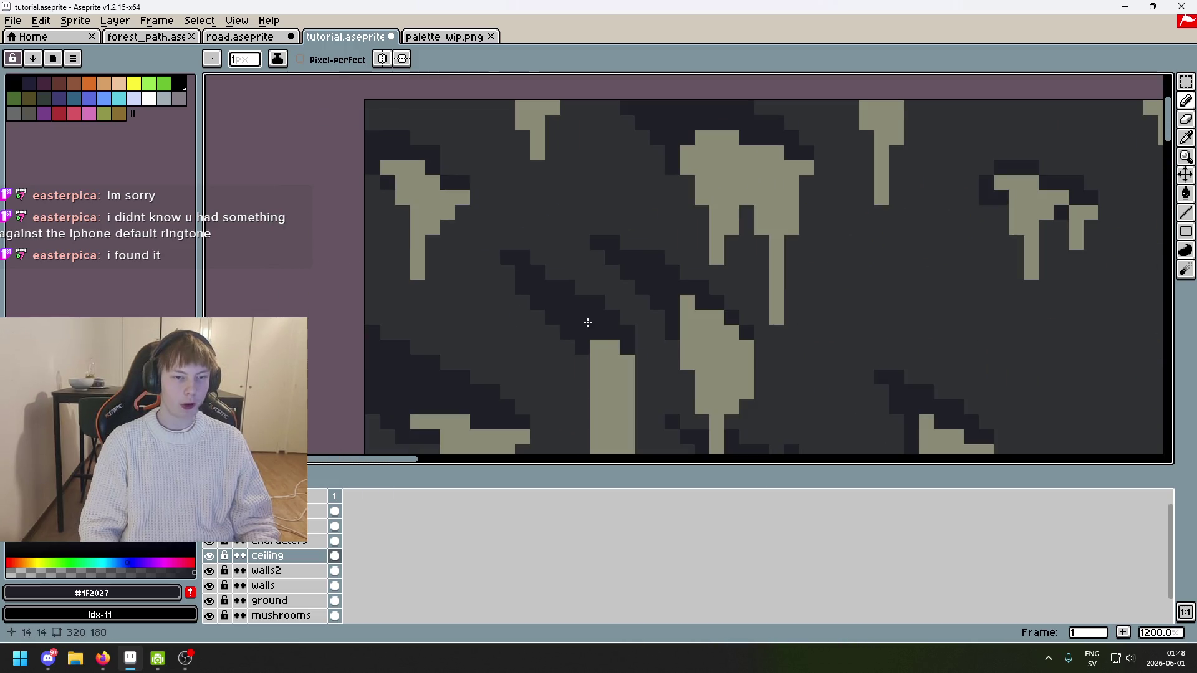
drag(474, 212, 543, 299)
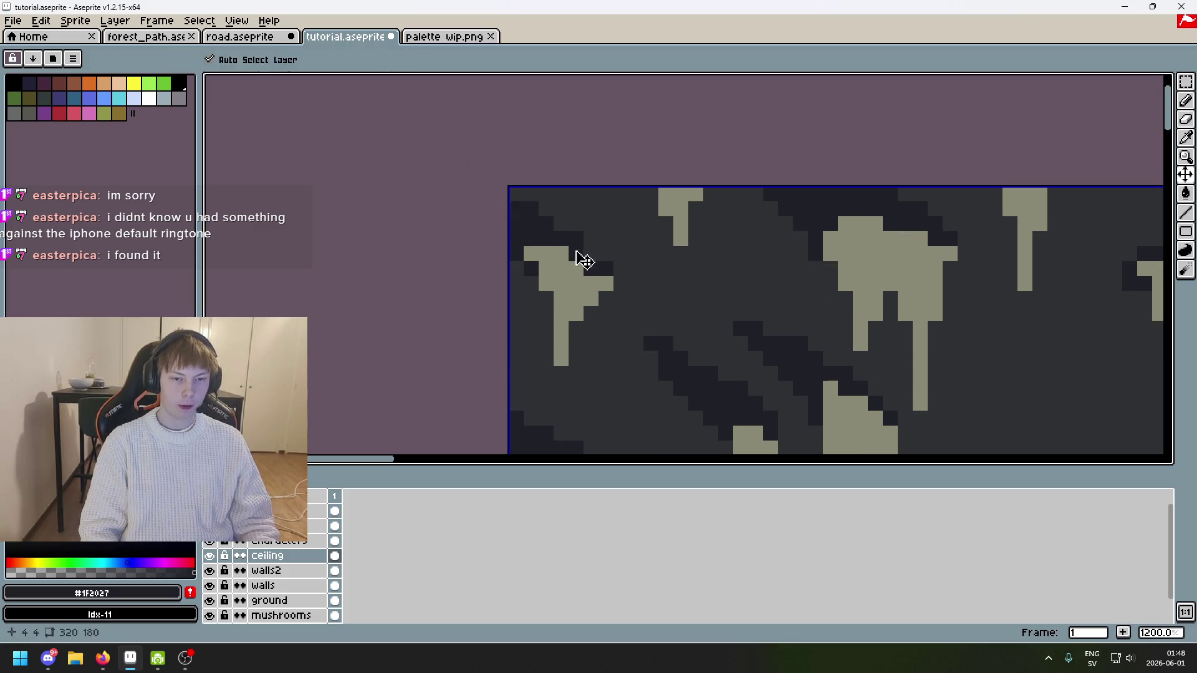
key(ctrl+z)
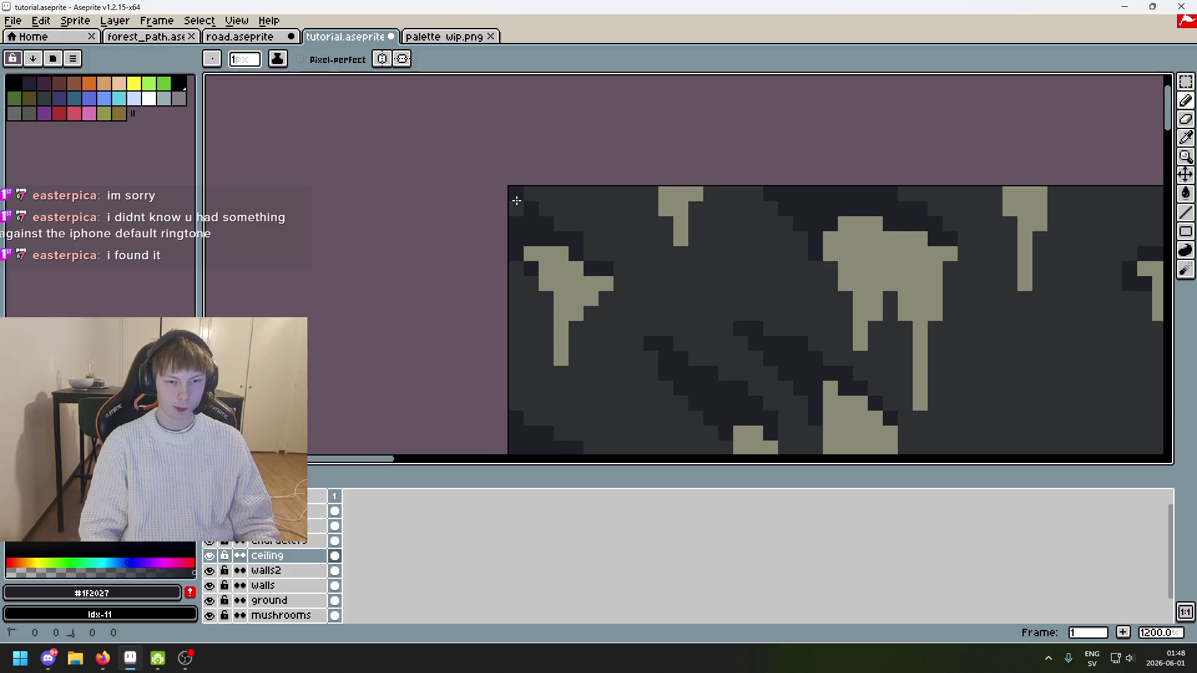
scroll(517, 200, down, 4)
scroll(561, 224, up, 1)
key(ctrl+z)
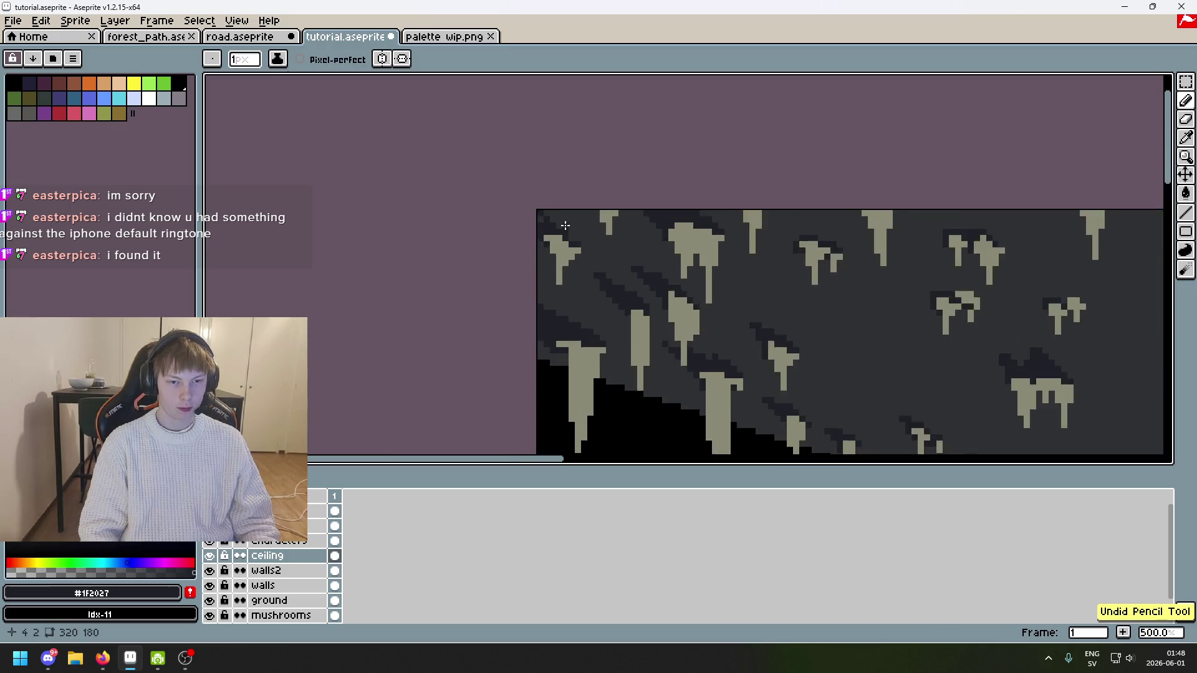
Step: Add dark #1F2027 pixels up-left of a stalactite's shaded base, redoing one misplaced stroke
scroll(565, 225, up, 4)
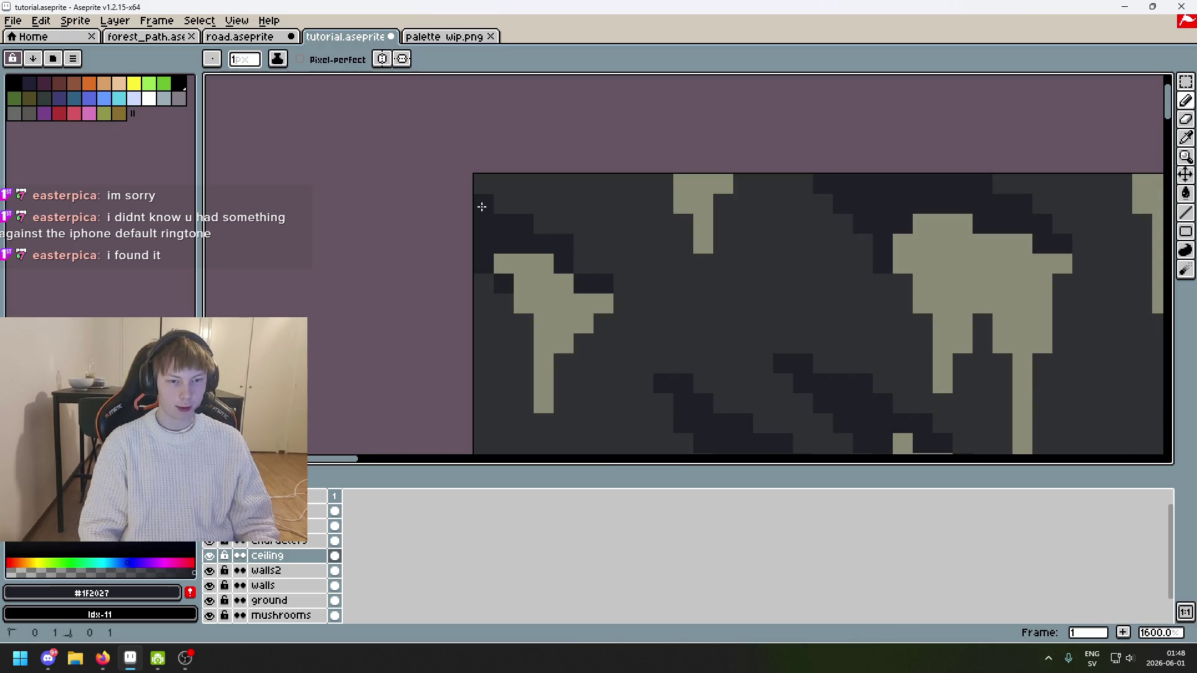
scroll(564, 253, down, 4)
scroll(567, 257, up, 6)
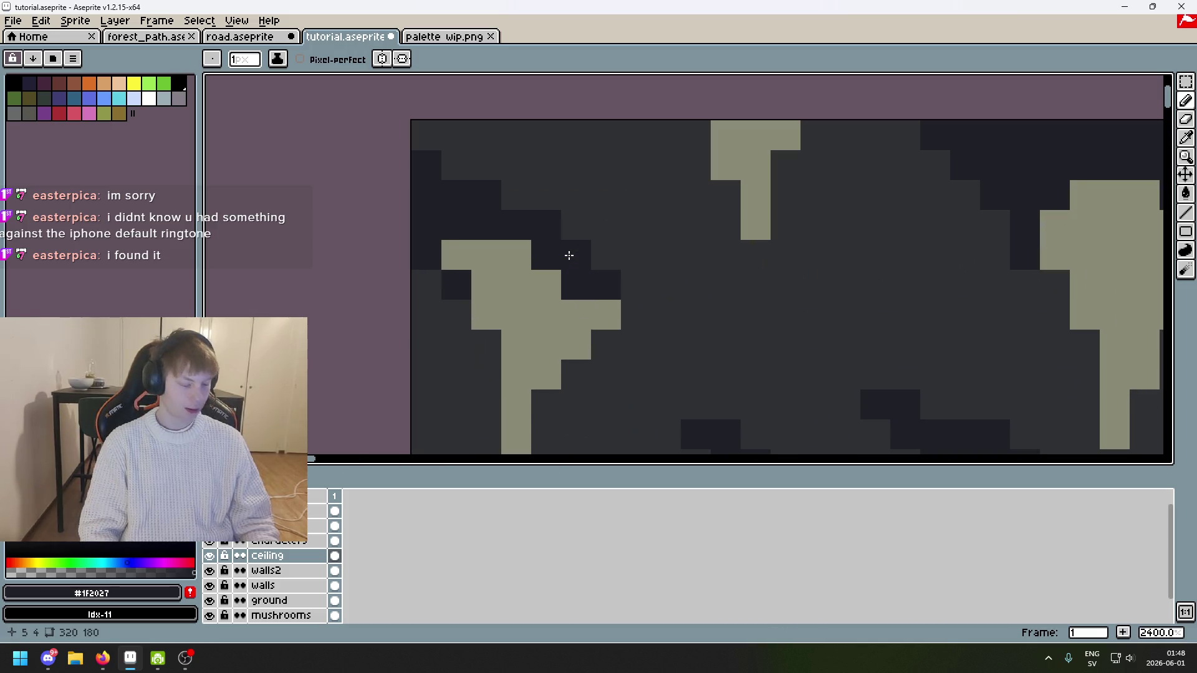
scroll(570, 256, down, 6)
scroll(499, 210, down, 2)
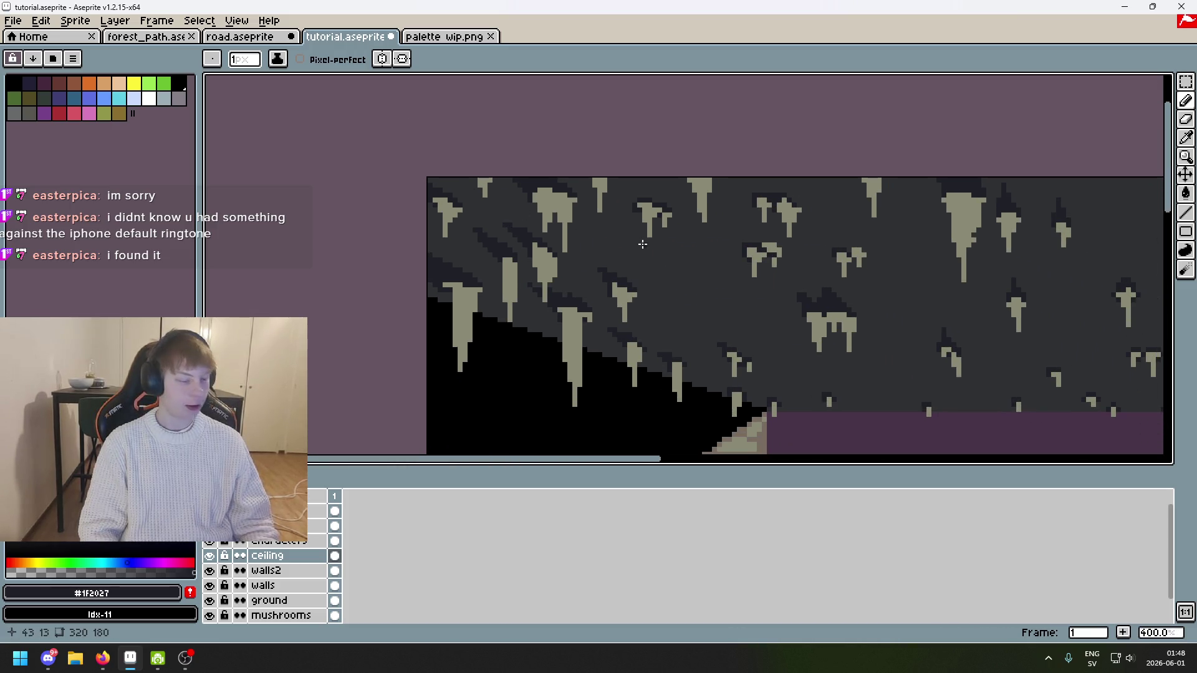
scroll(642, 251, up, 8)
drag(543, 174, 574, 174)
key(ctrl+z)
drag(485, 144, 545, 174)
Step: Try extending the dark base diagonally and repainting a stray pixel grey, then undo both
scroll(574, 198, down, 8)
scroll(548, 211, up, 5)
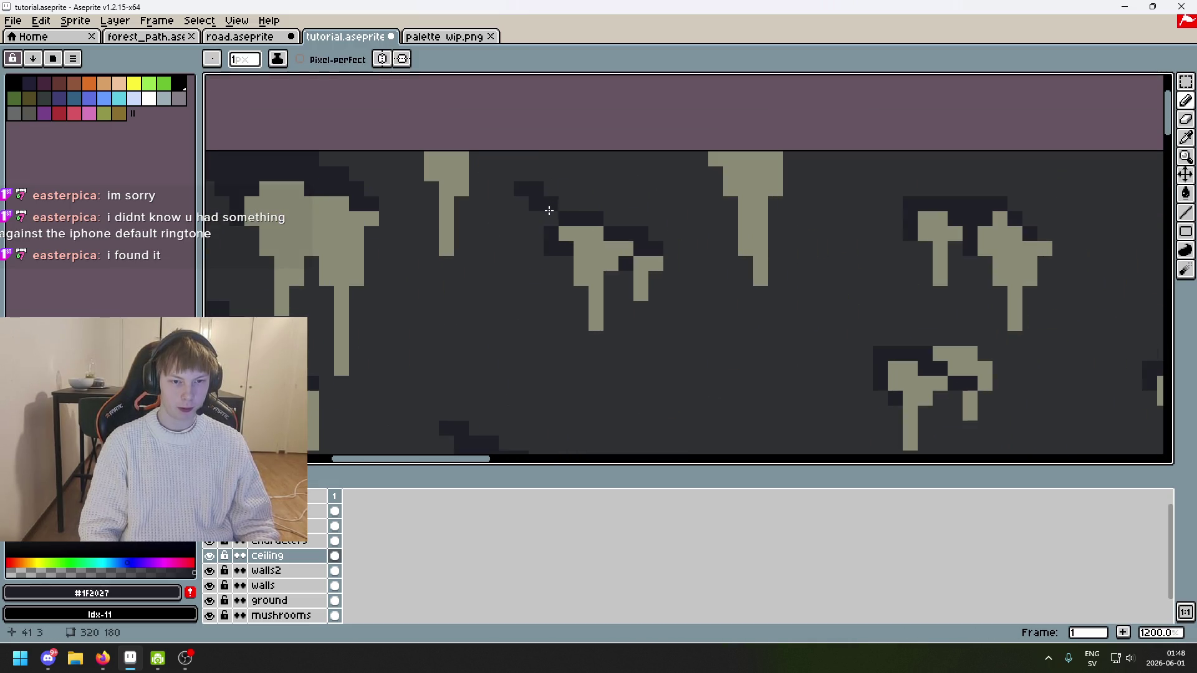
scroll(561, 210, down, 6)
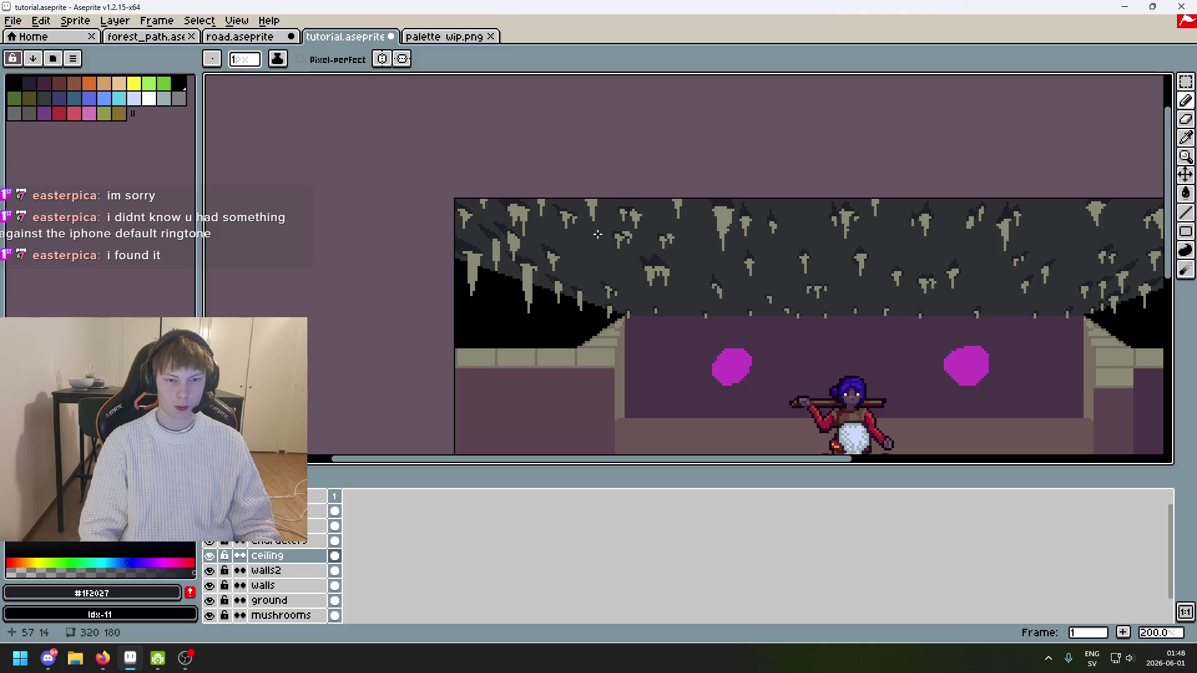
scroll(548, 212, up, 6)
mouse_move(474, 179)
mouse_down()
mouse_move(514, 218)
mouse_move(615, 222)
mouse_move(645, 241)
mouse_move(485, 175)
mouse_move(475, 184)
mouse_move(491, 214)
mouse_up()
key(ctrl+z)
alt+click(630, 215)
click(614, 219)
alt+click(642, 246)
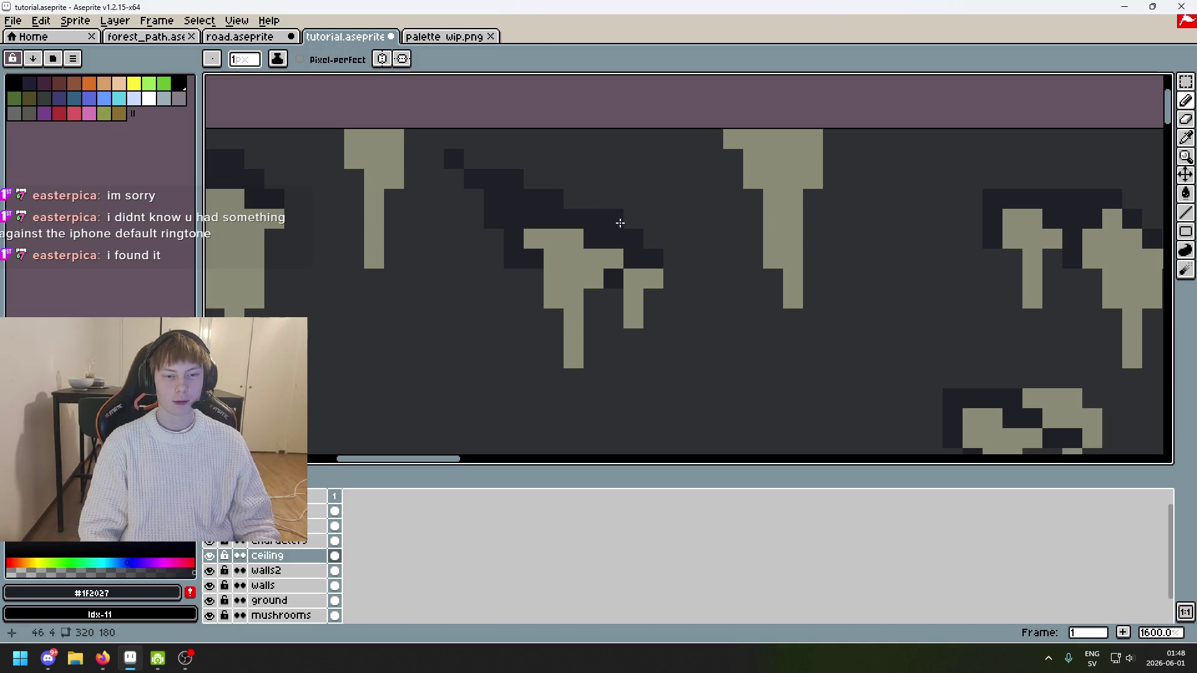
key(ctrl+z)
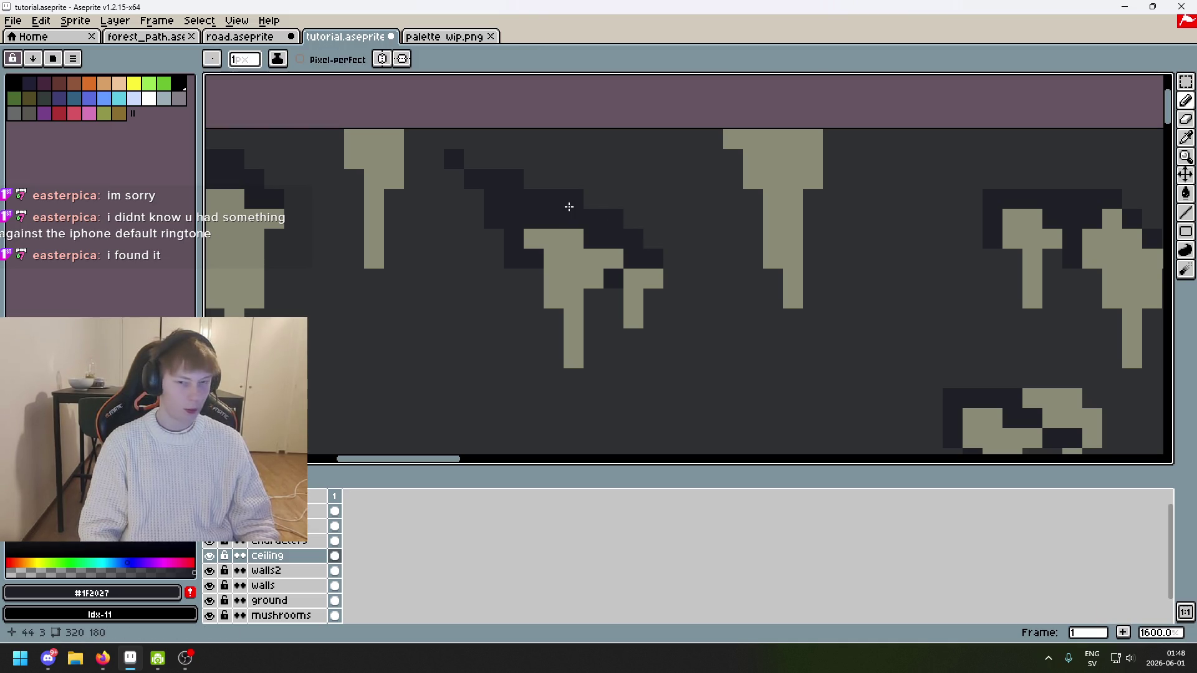
Step: Extend the dark diagonal band down-right and place its notch pixel one cell left
scroll(515, 183, down, 5)
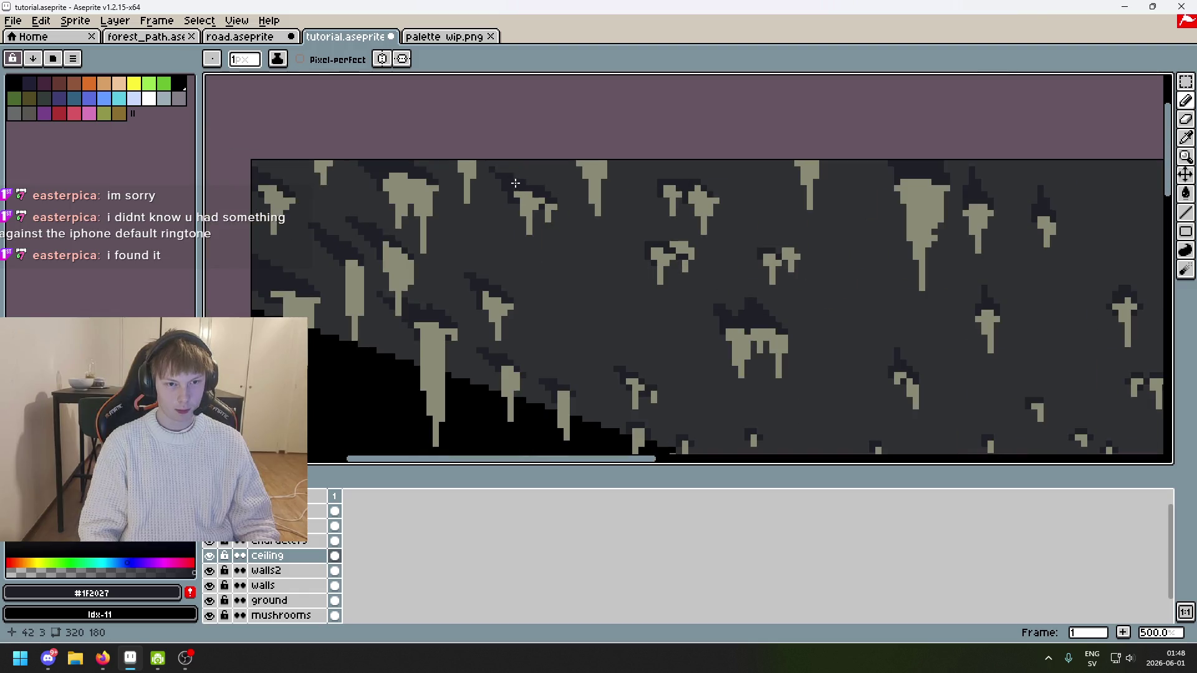
scroll(528, 212, down, 3)
scroll(539, 185, up, 4)
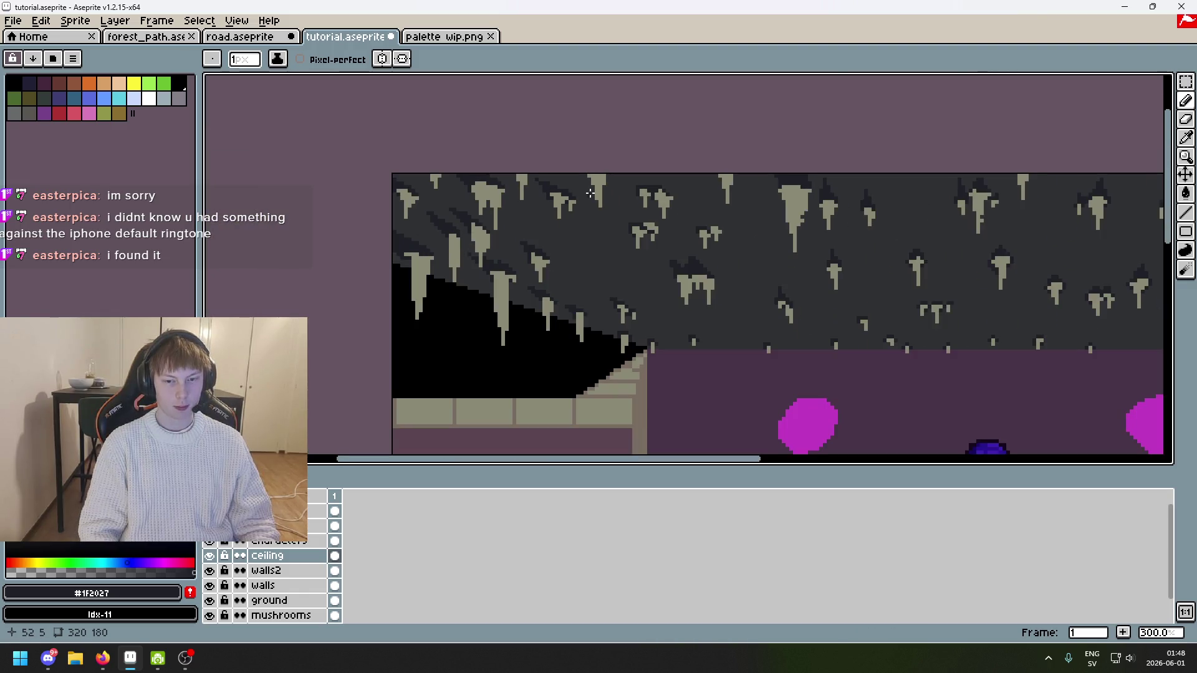
scroll(539, 185, up, 4)
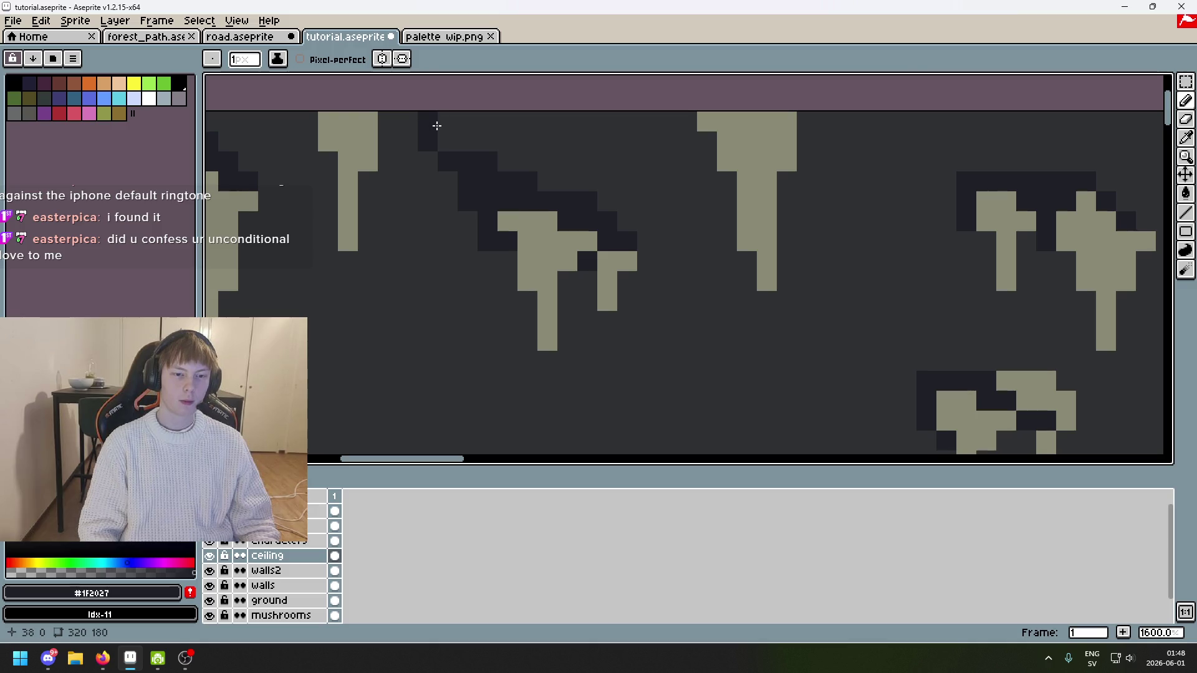
click(416, 119)
key(ctrl+z)
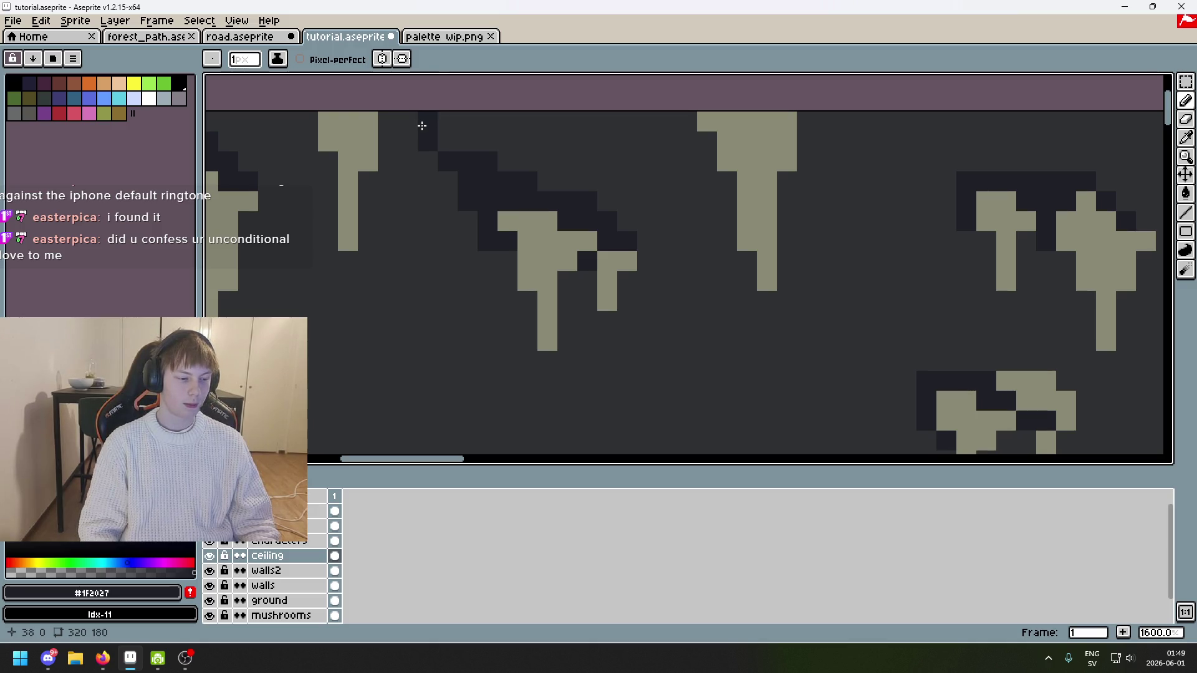
mouse_move(449, 141)
mouse_down()
mouse_move(538, 183)
mouse_move(601, 177)
mouse_move(612, 208)
mouse_up()
scroll(575, 201, down, 4)
scroll(577, 202, up, 4)
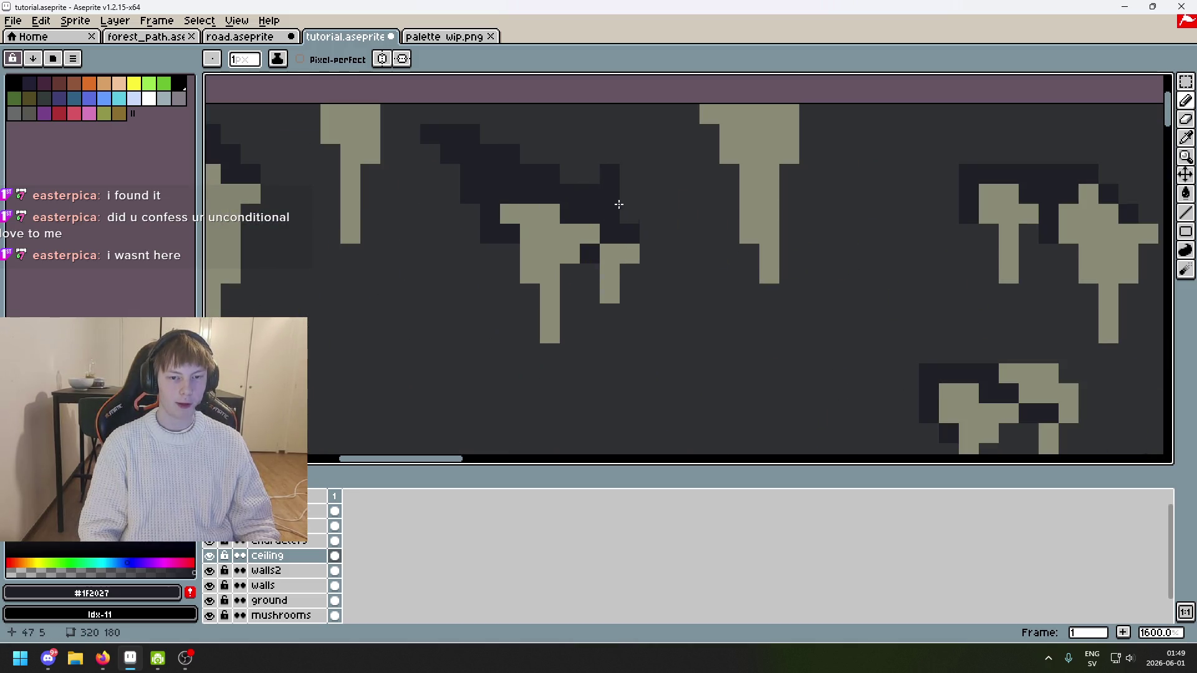
key(ctrl+z)
click(590, 175)
Step: Save tutorial.aseprite again
scroll(605, 203, down, 4)
scroll(608, 212, up, 4)
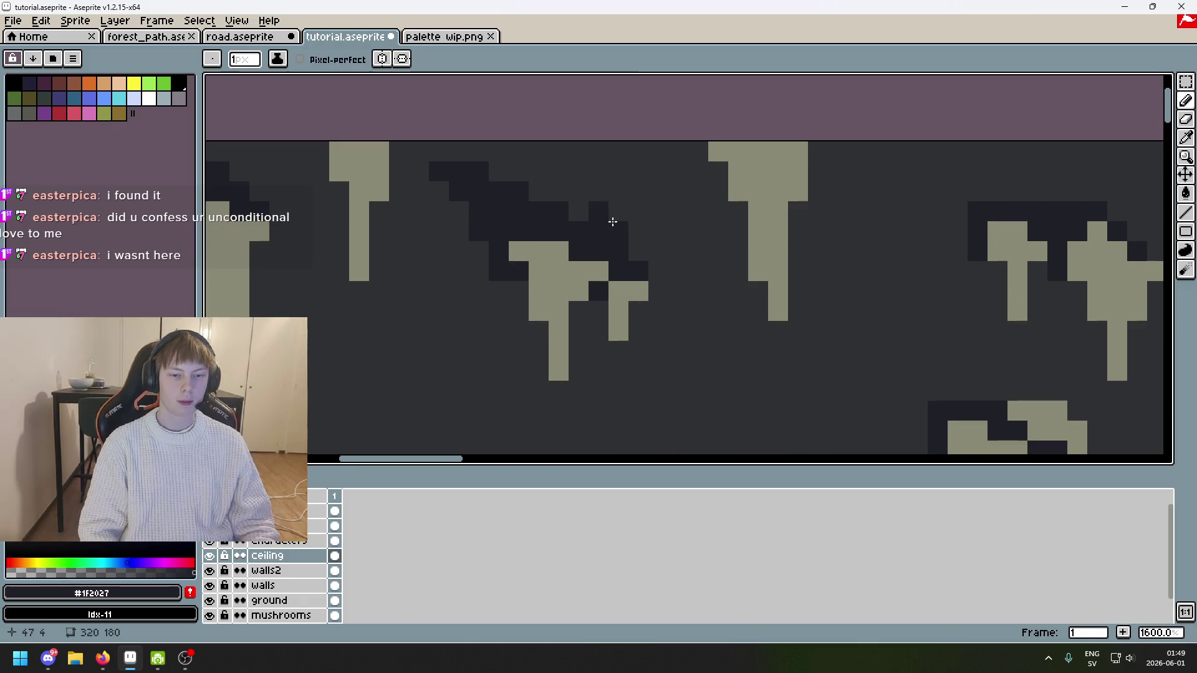
scroll(641, 249, down, 4)
key(ctrl+s)
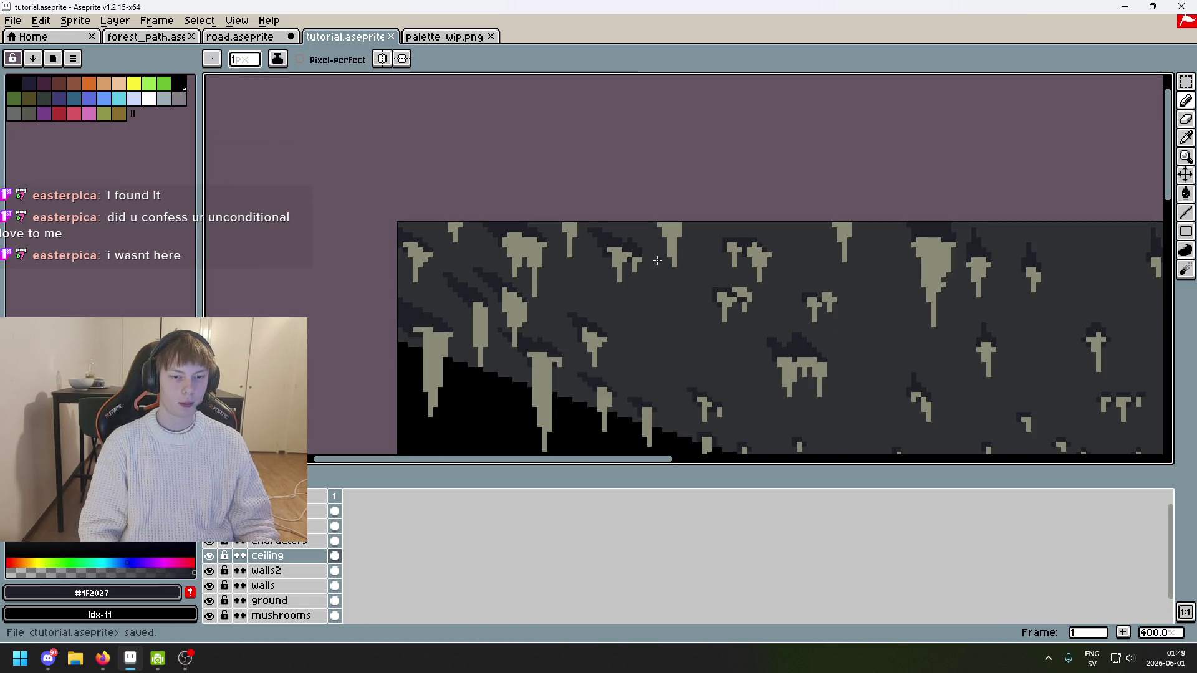
drag(649, 244, 597, 165)
Step: Add a dark pixel above a stalactite base and repaint stray dark pixels in ceiling grey
scroll(660, 199, down, 1)
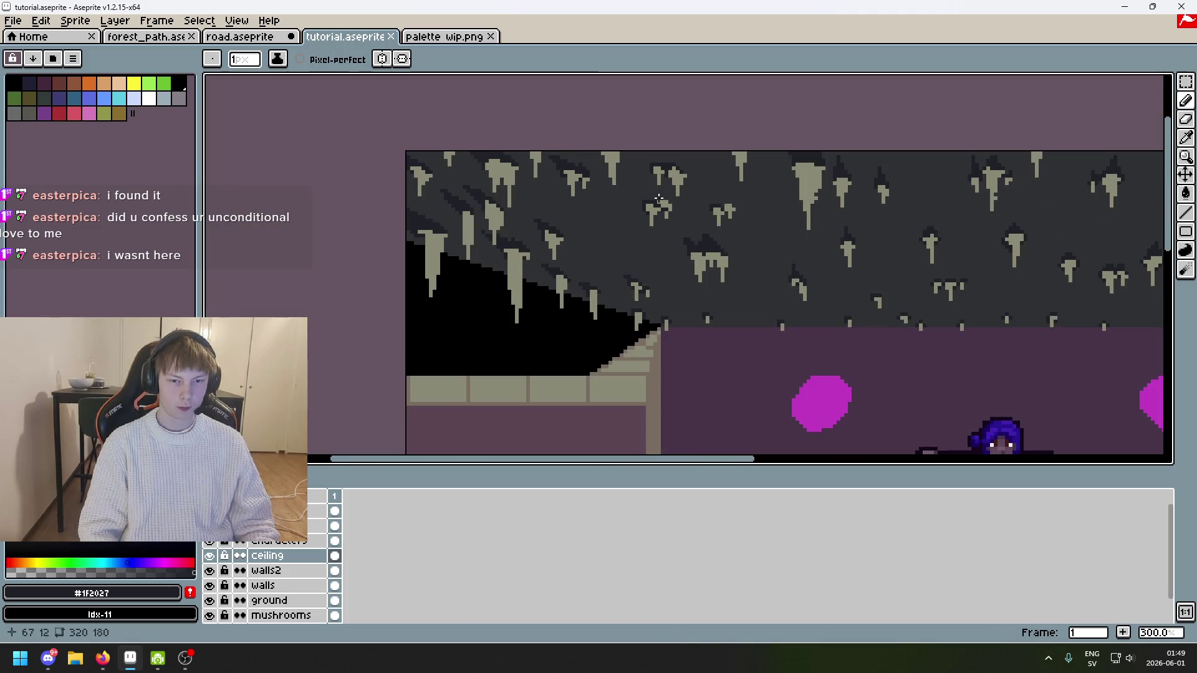
scroll(658, 205, up, 5)
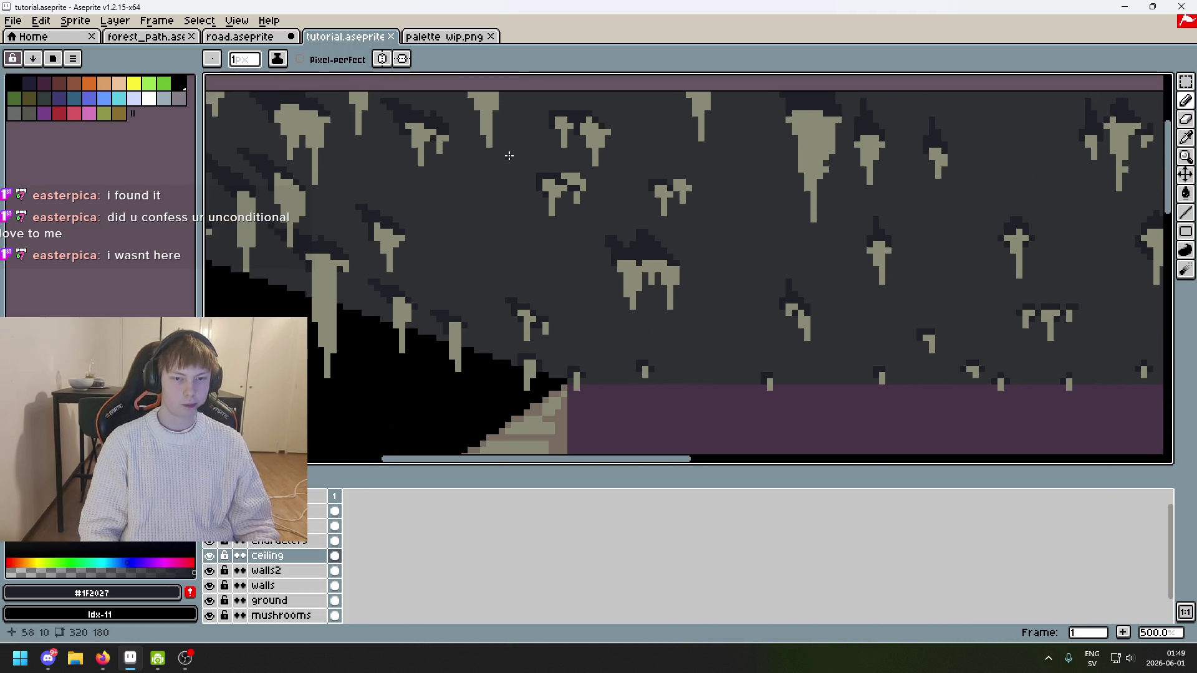
click(541, 142)
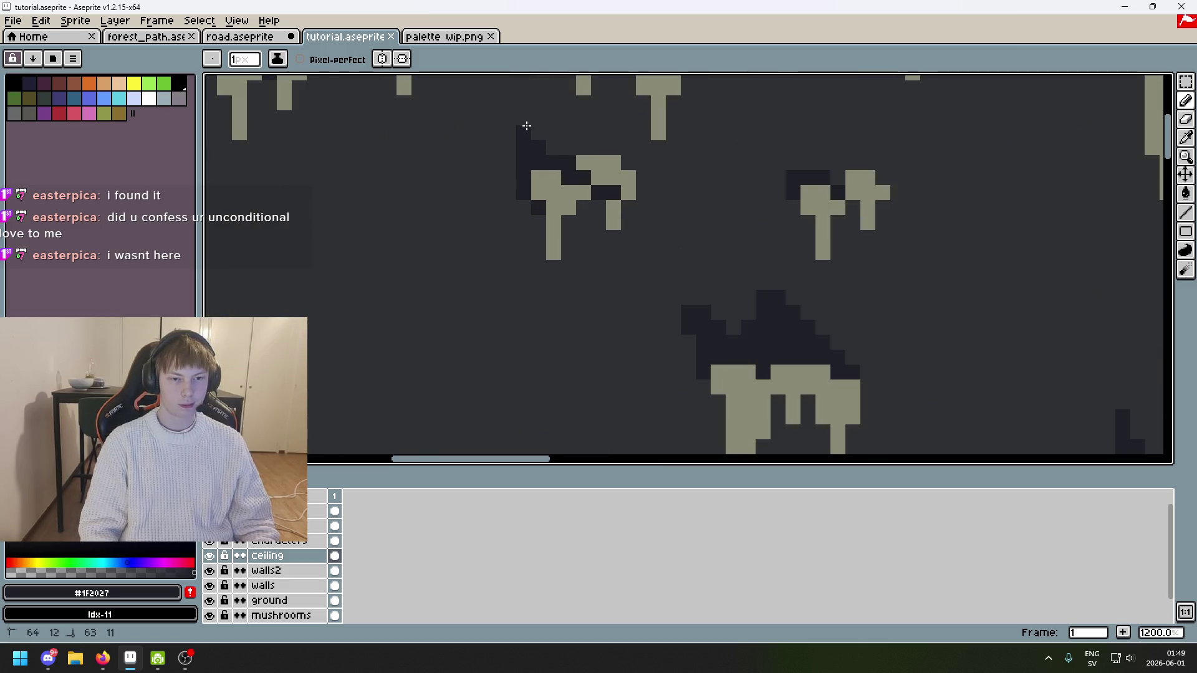
alt+click(514, 129)
drag(523, 132, 523, 148)
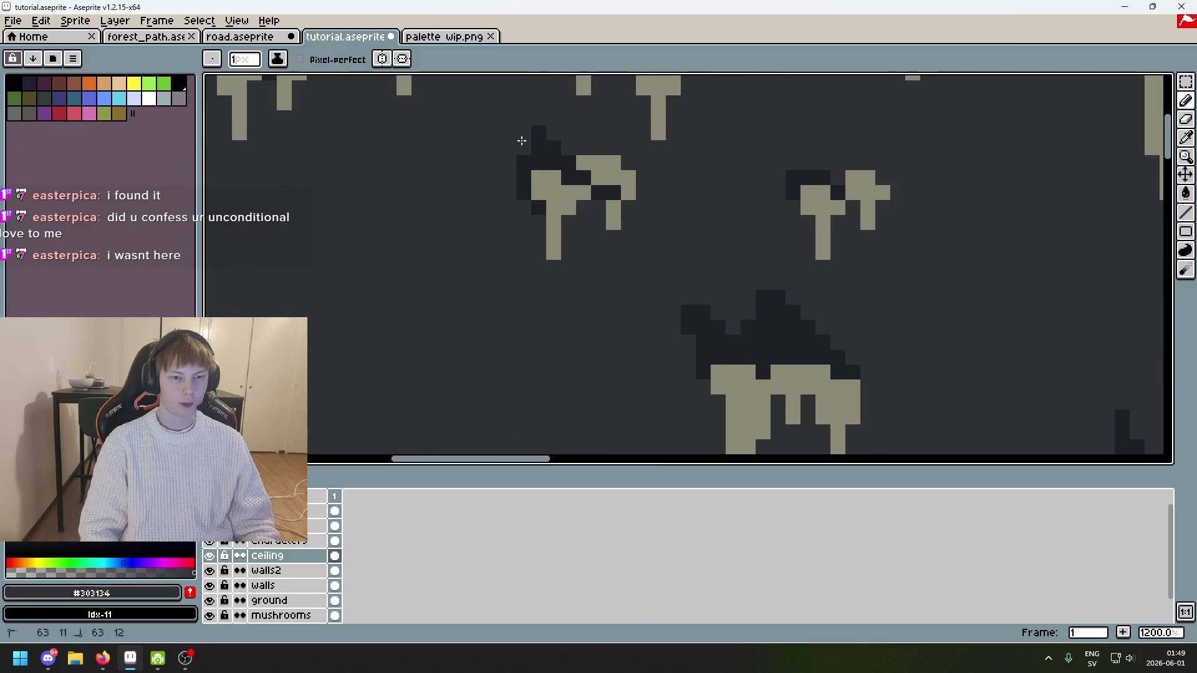
alt+click(551, 154)
Step: Shade the small stalactite's top edge #1F2027, cover a stray pixel, and save tutorial.aseprite
scroll(523, 141, down, 7)
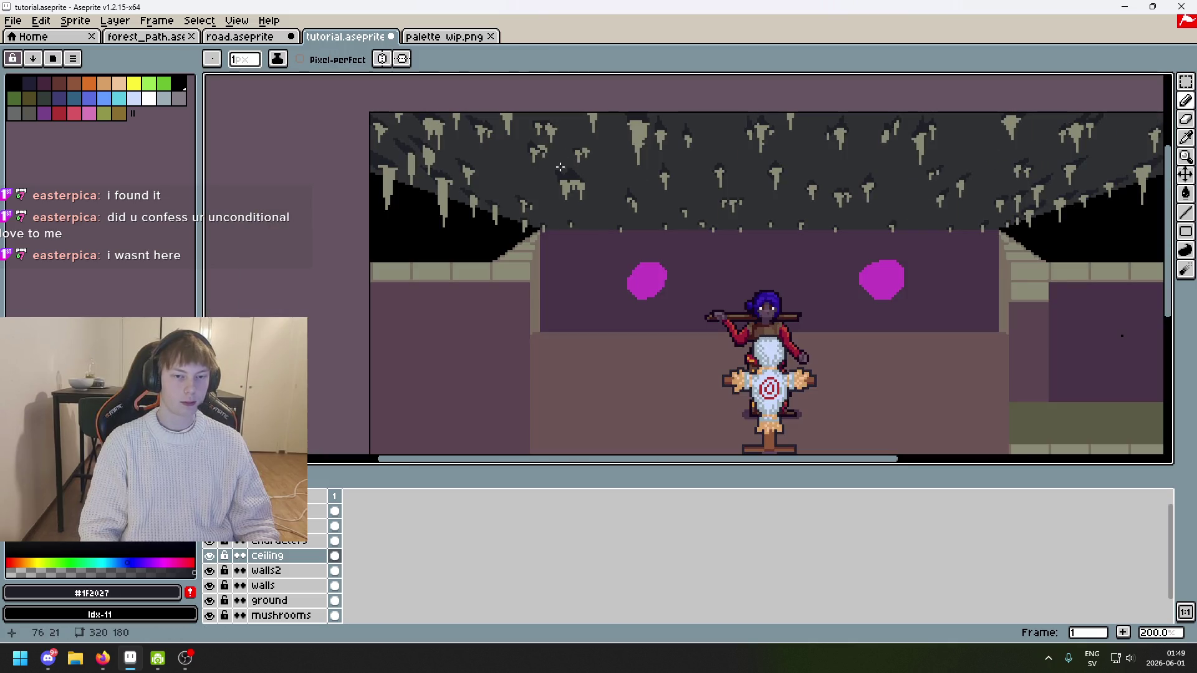
scroll(560, 167, up, 5)
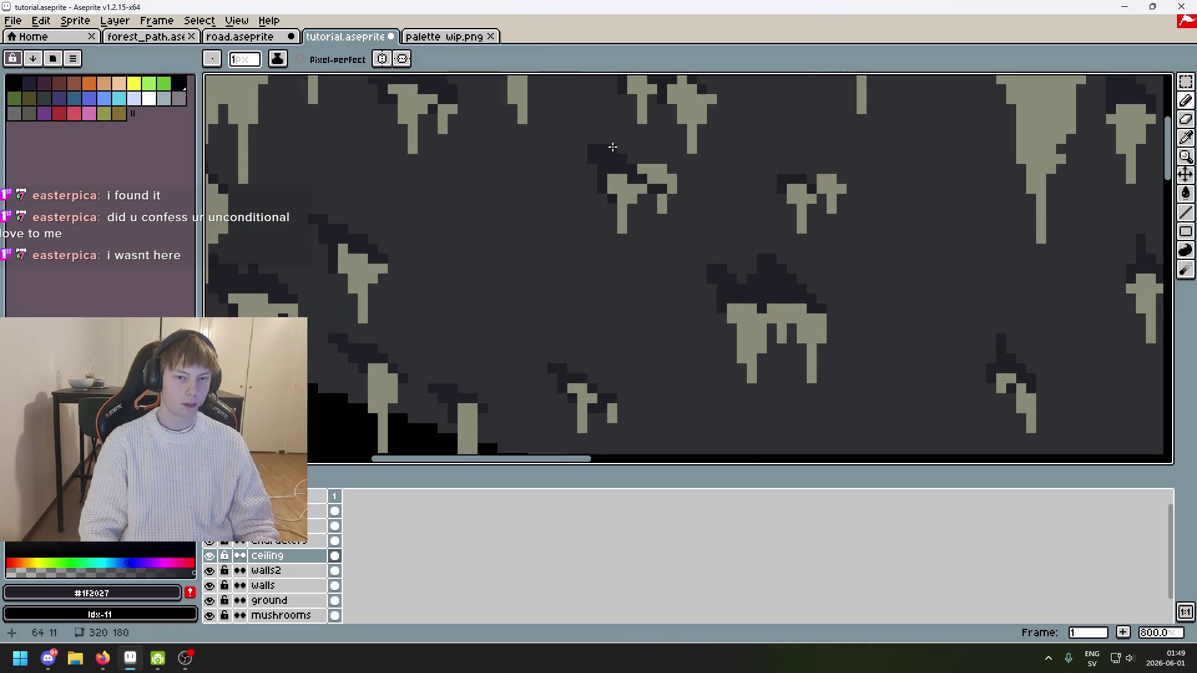
scroll(612, 147, up, 5)
mouse_move(604, 127)
mouse_down()
mouse_move(740, 181)
mouse_move(639, 115)
mouse_up()
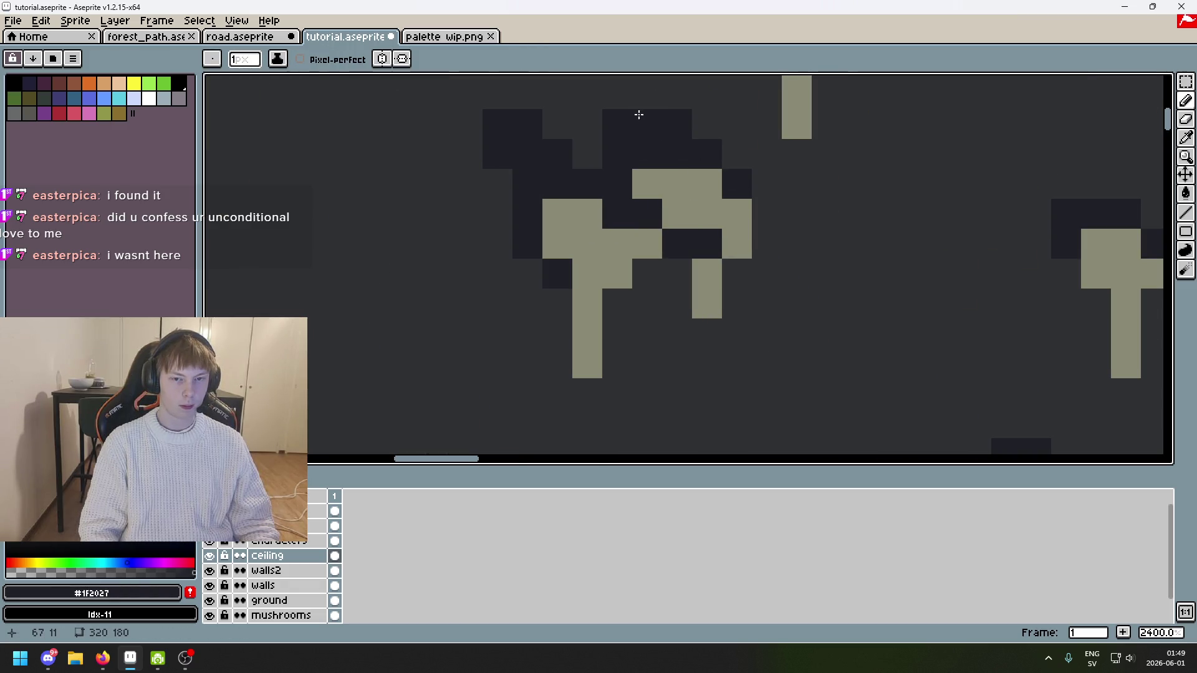
click(677, 123)
scroll(722, 172, down, 6)
scroll(561, 159, up, 2)
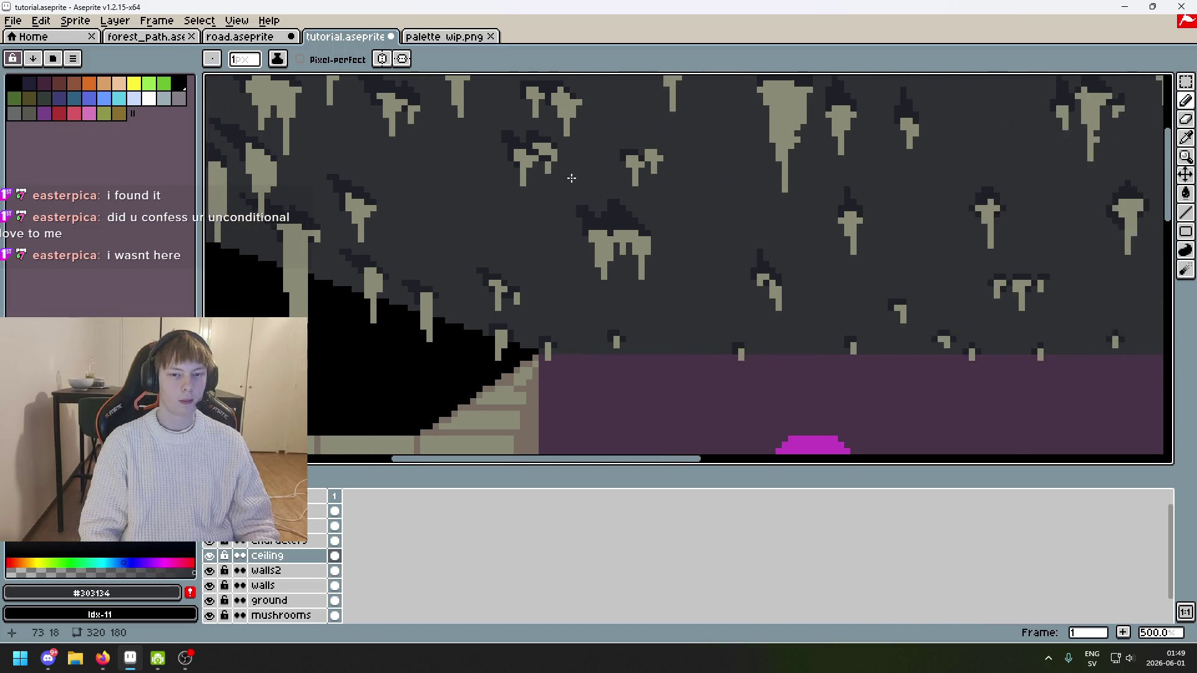
key(ctrl+s)
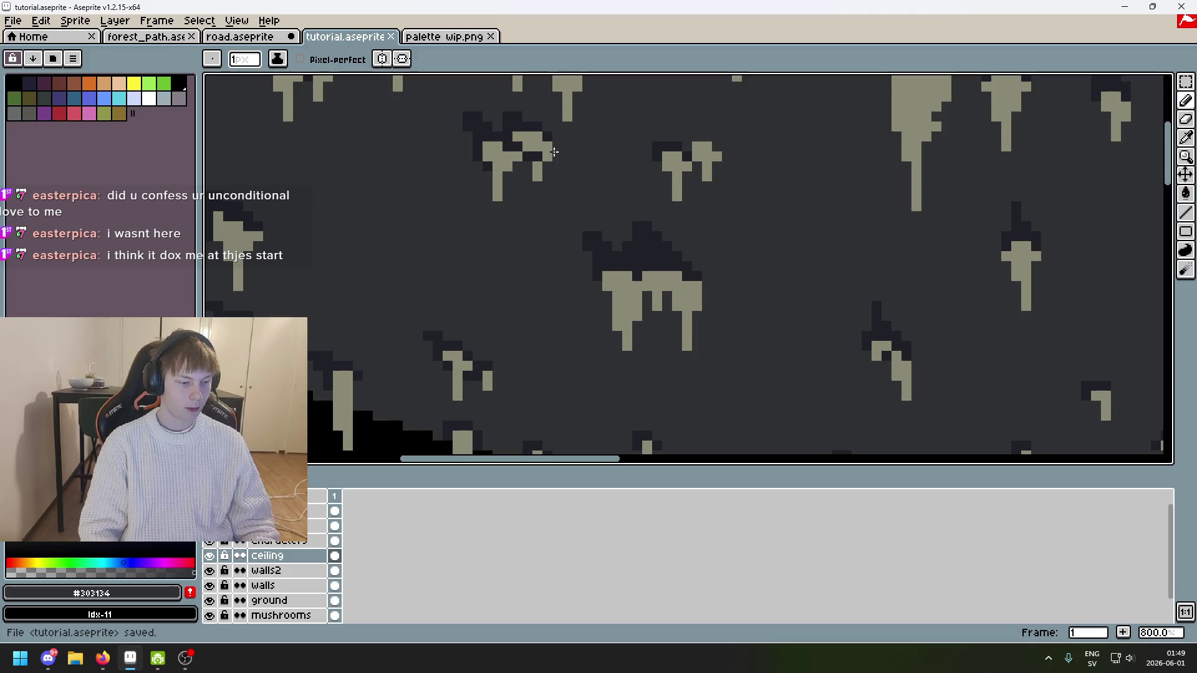
alt+click(515, 118)
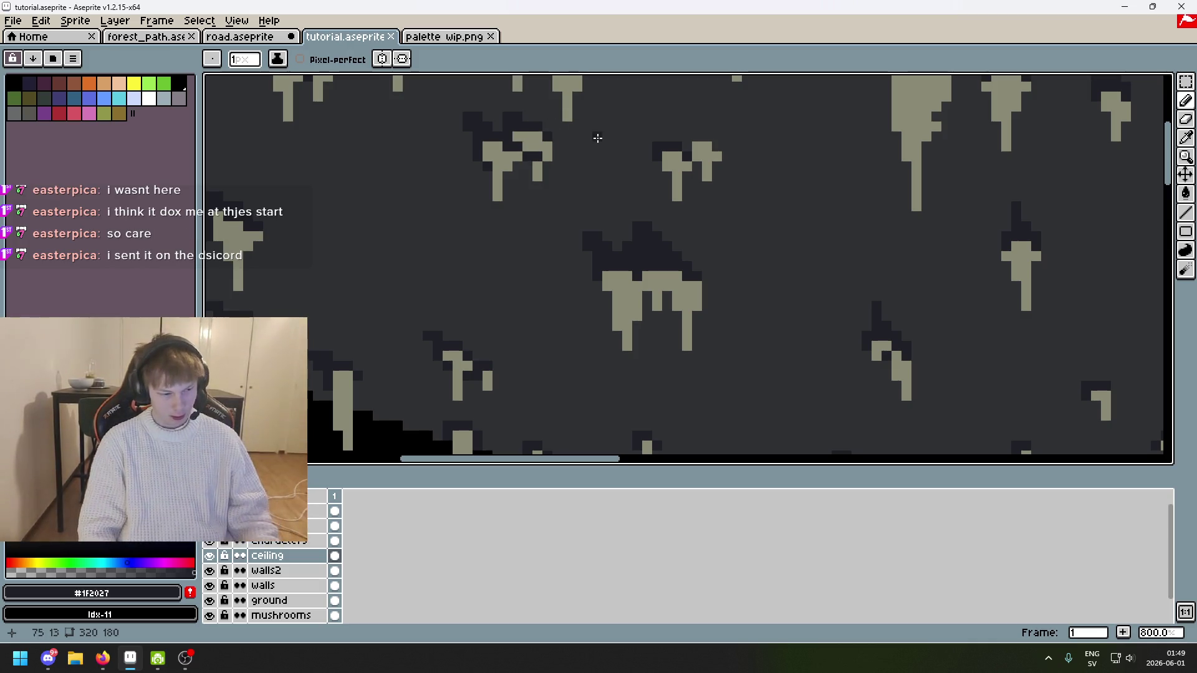
mouse_move(59, 660)
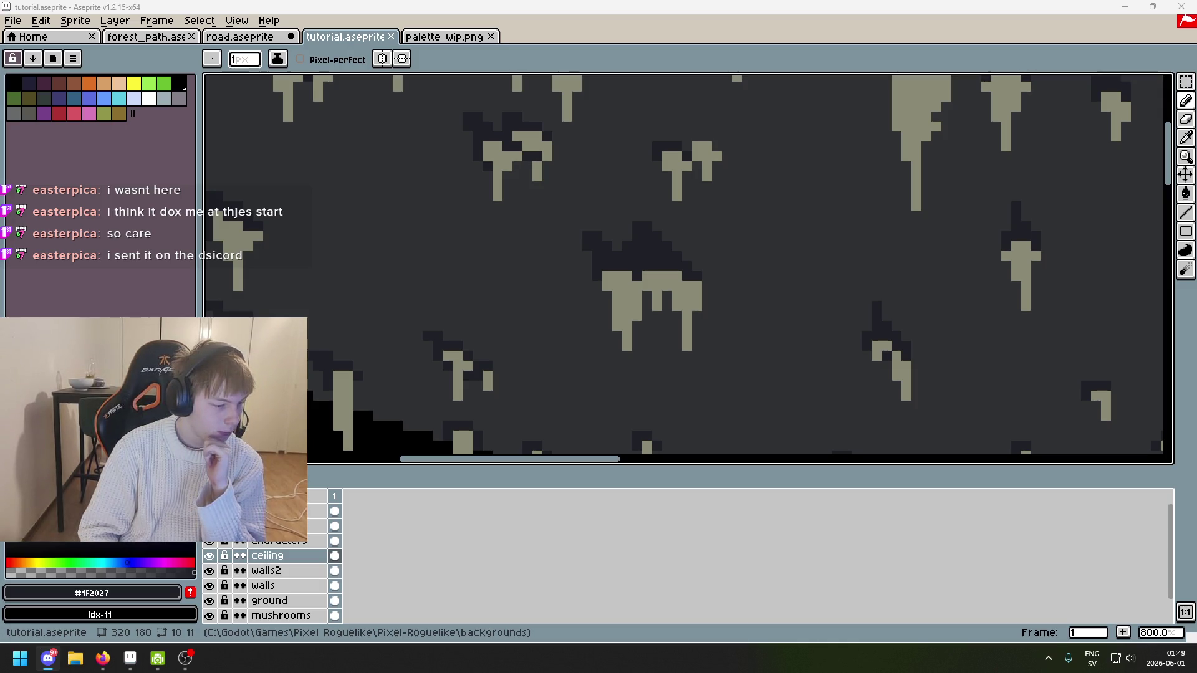
scroll(424, 262, down, 3)
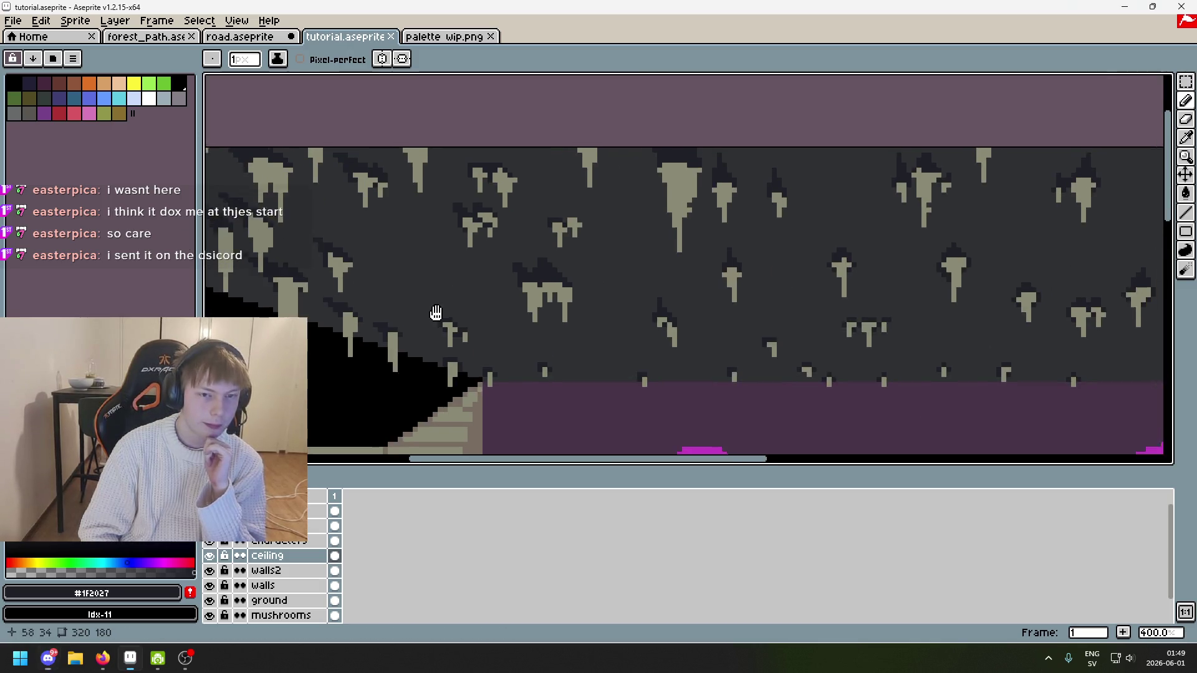
Step: Pencil a dark #1F2027 base of six pixels on top of a stalactite
scroll(565, 243, up, 3)
scroll(565, 243, down, 4)
scroll(564, 243, up, 2)
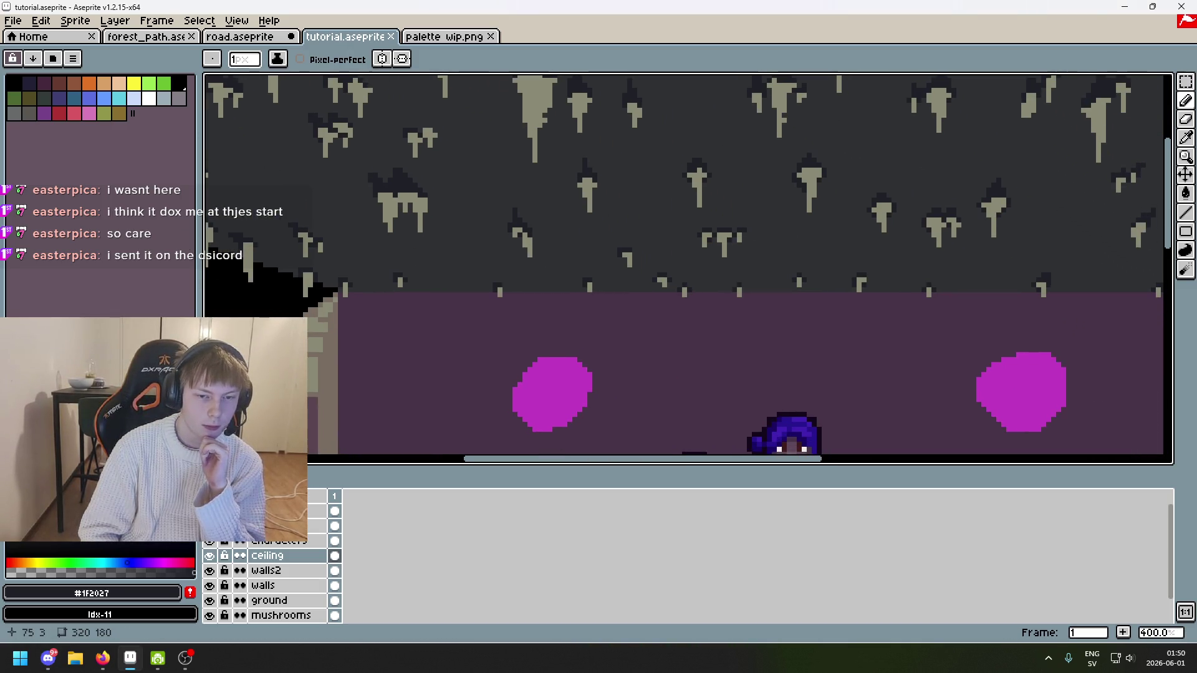
scroll(499, 185, up, 5)
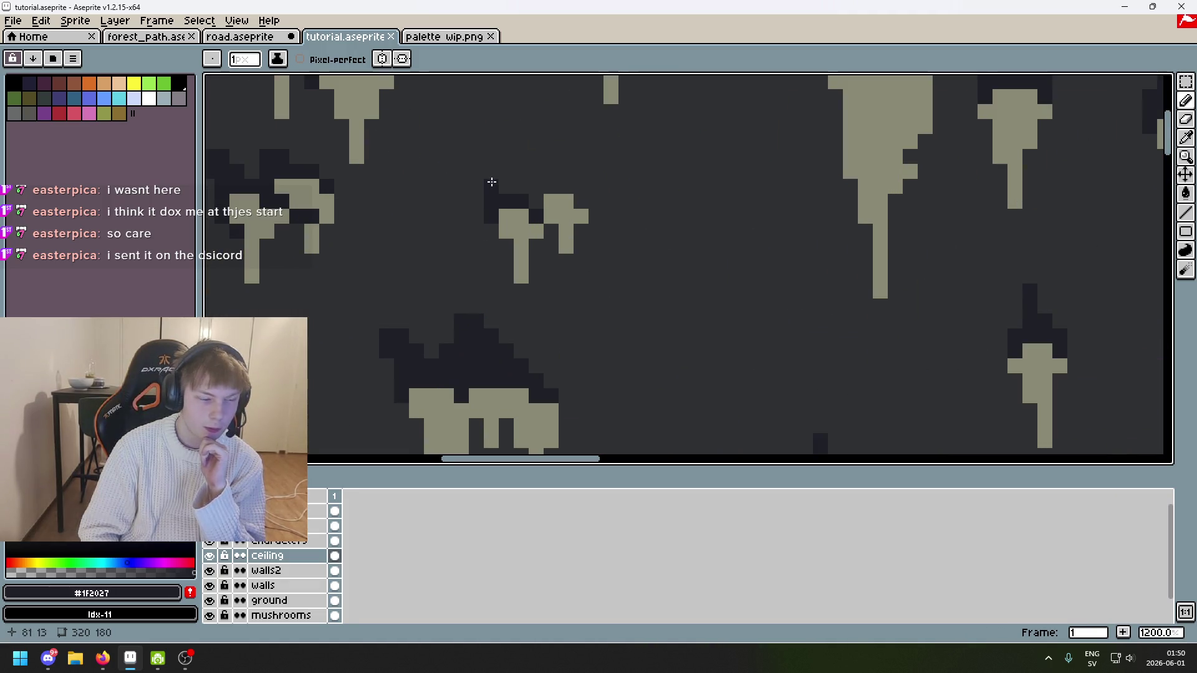
scroll(503, 187, down, 4)
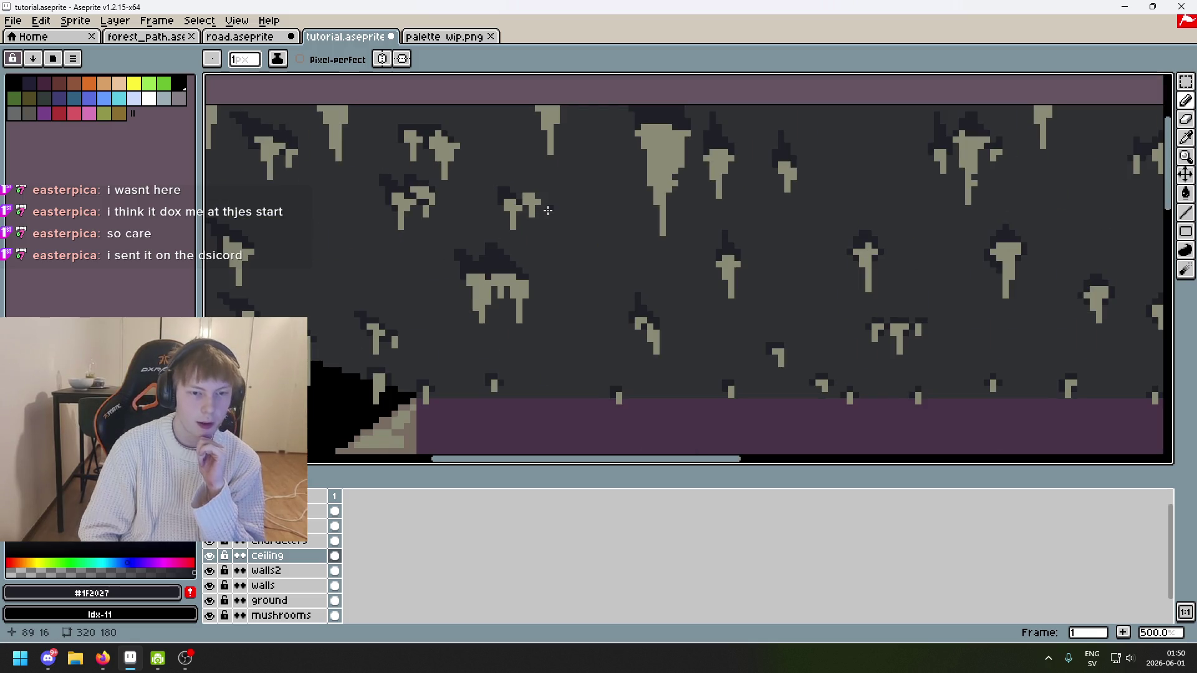
scroll(527, 195, up, 7)
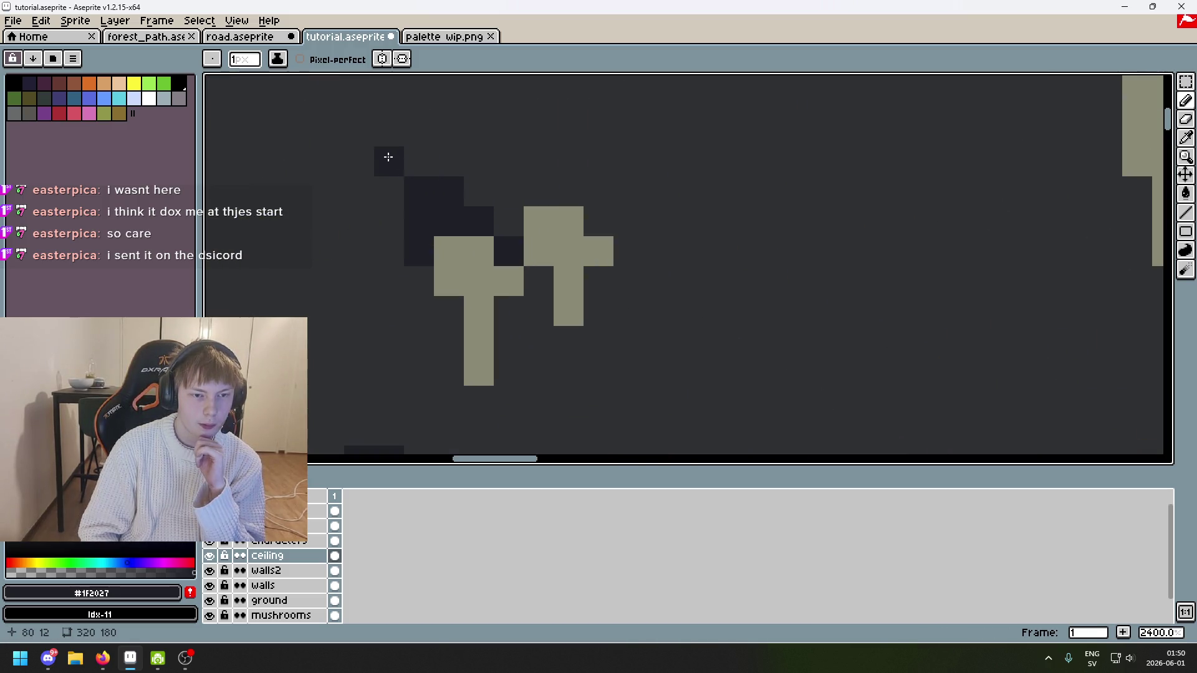
click(398, 194)
click(515, 161)
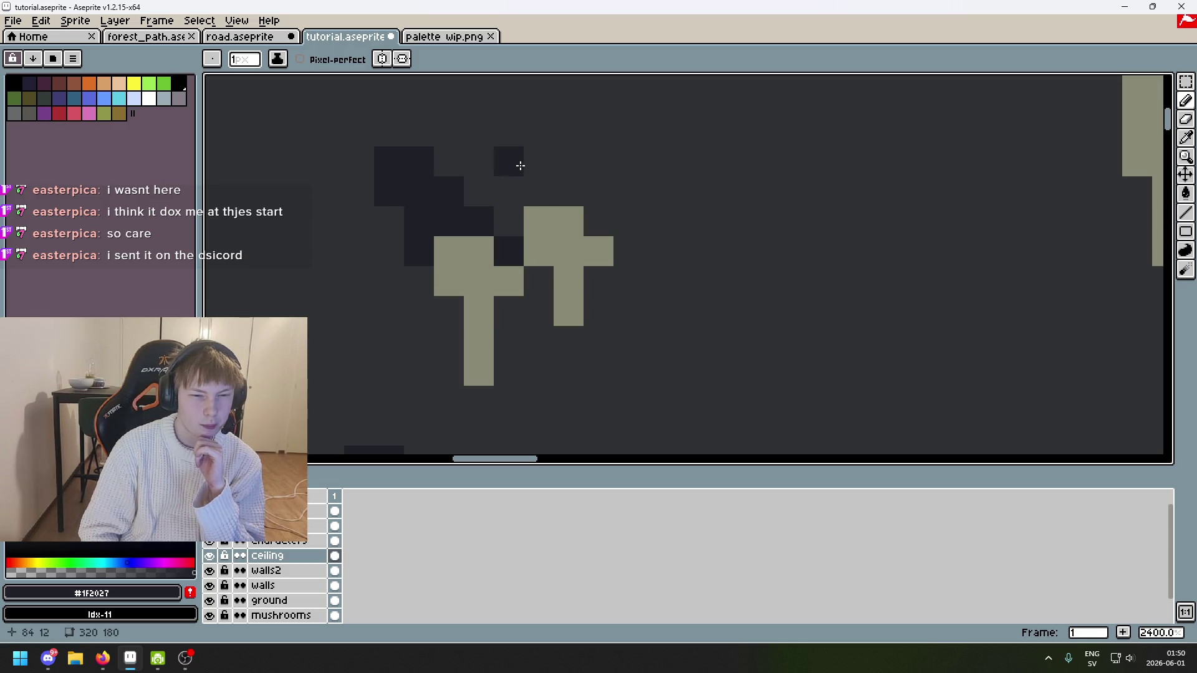
click(509, 191)
click(539, 161)
click(568, 191)
click(509, 221)
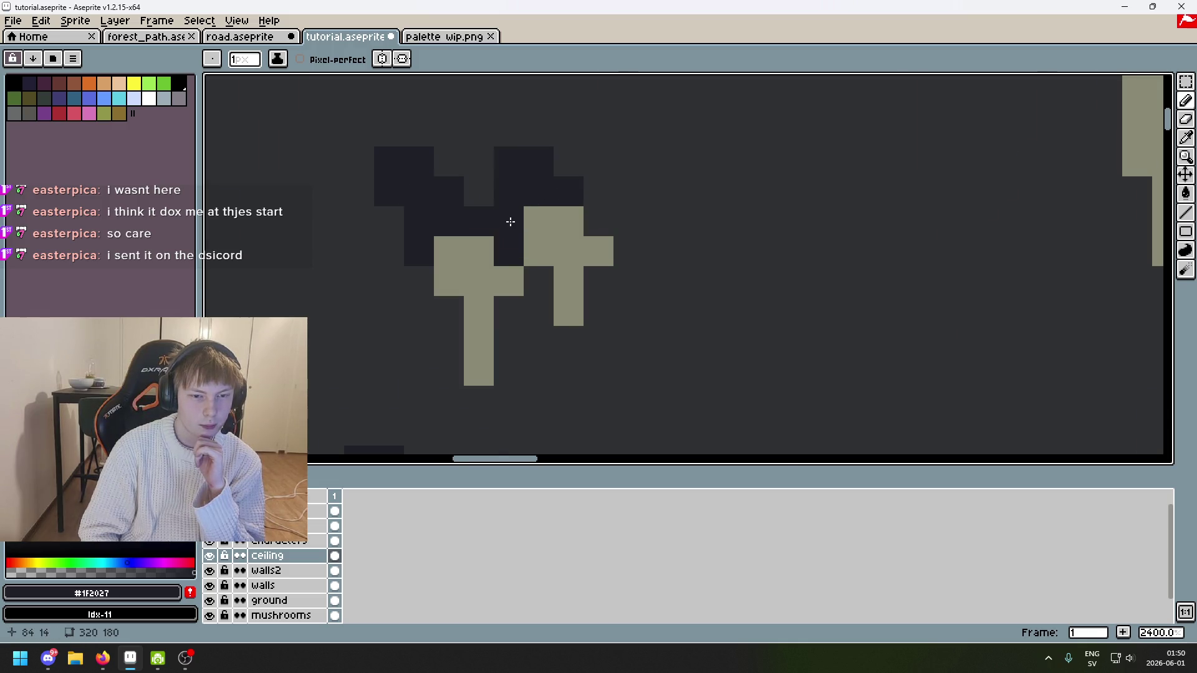
Step: Darken the base of the top-left stalactite
scroll(518, 225, down, 8)
scroll(522, 227, up, 1)
scroll(512, 221, down, 2)
scroll(496, 214, up, 1)
scroll(496, 215, down, 2)
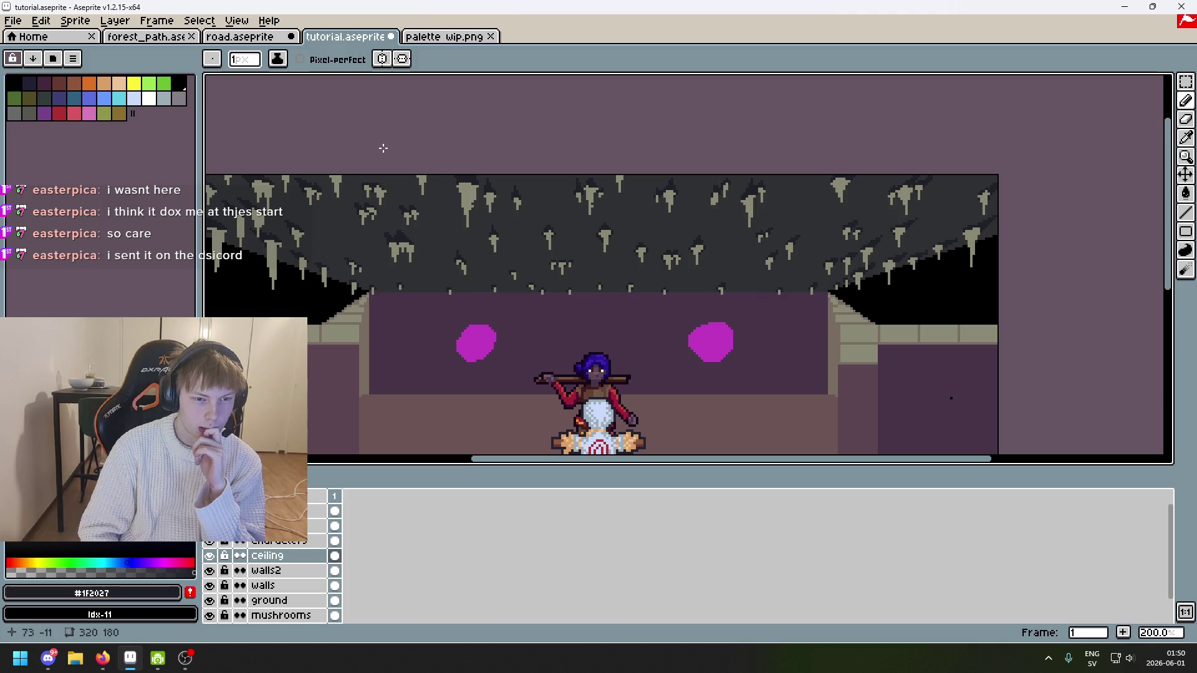
scroll(383, 147, up, 7)
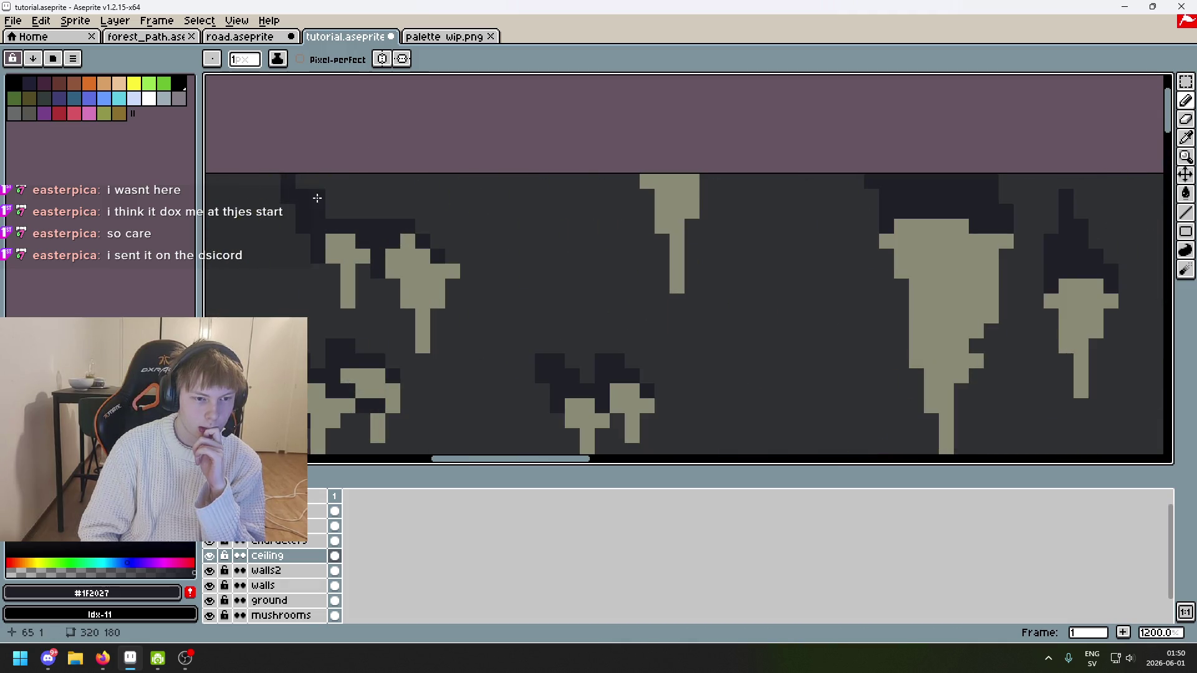
drag(317, 197, 361, 227)
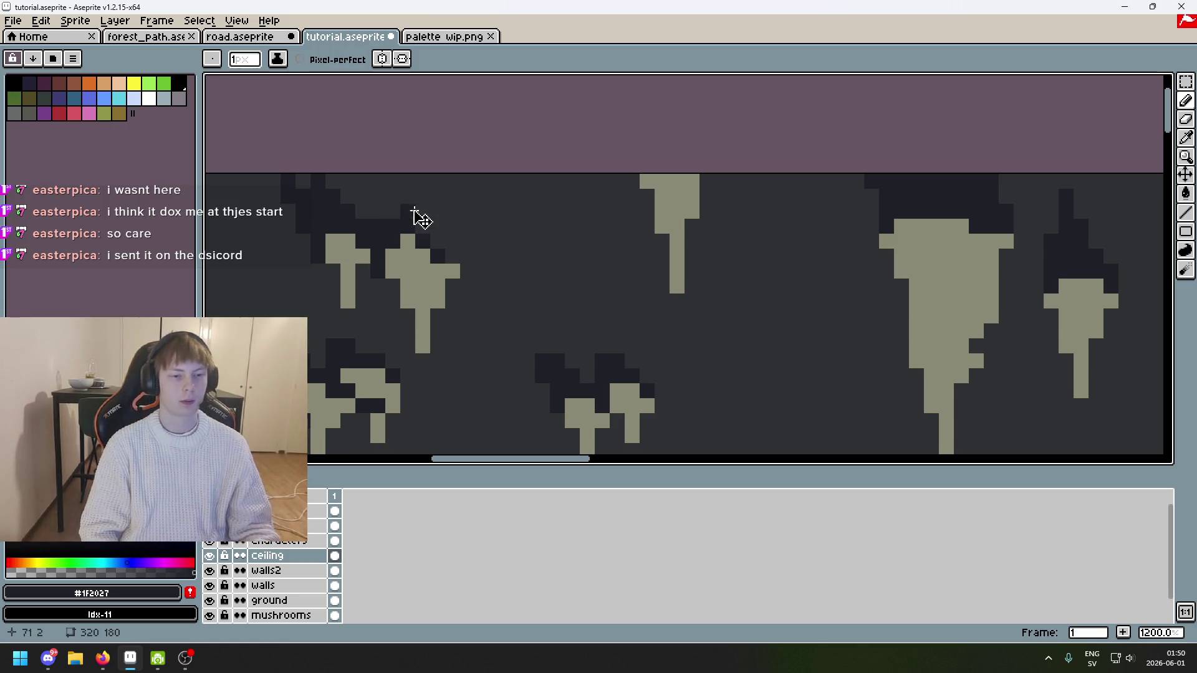
Step: Shade the wide stalactite's top dark, fill its base gaps, and save tutorial.aseprite
scroll(416, 215, down, 3)
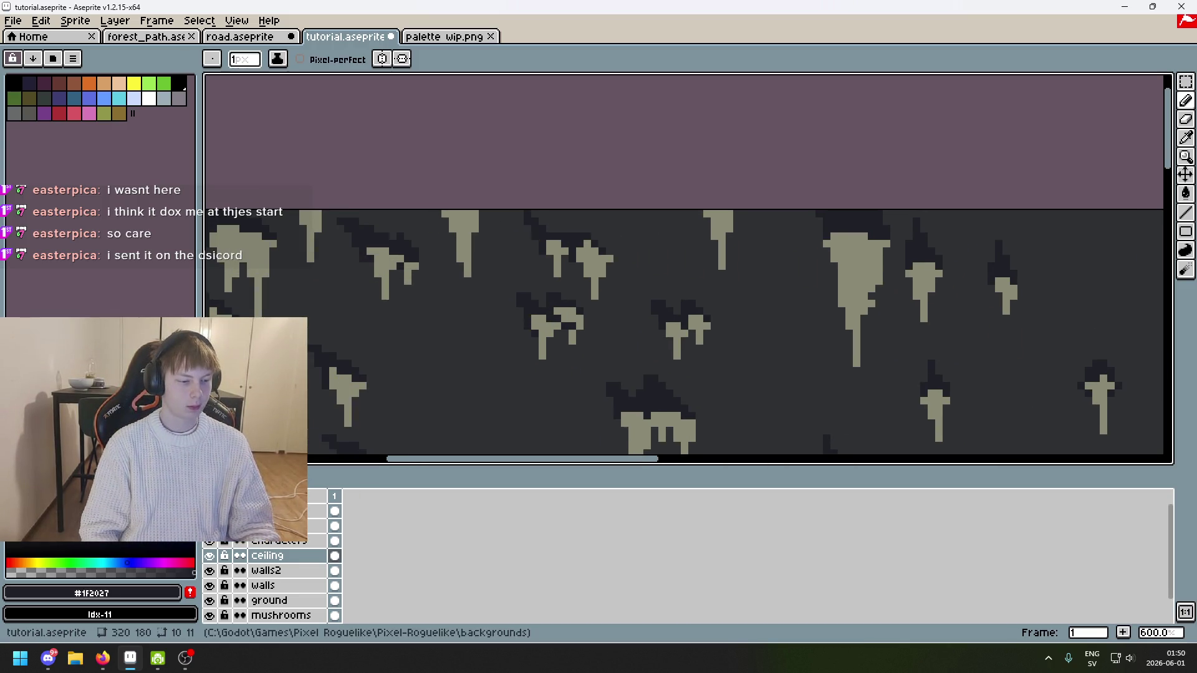
scroll(462, 206, up, 4)
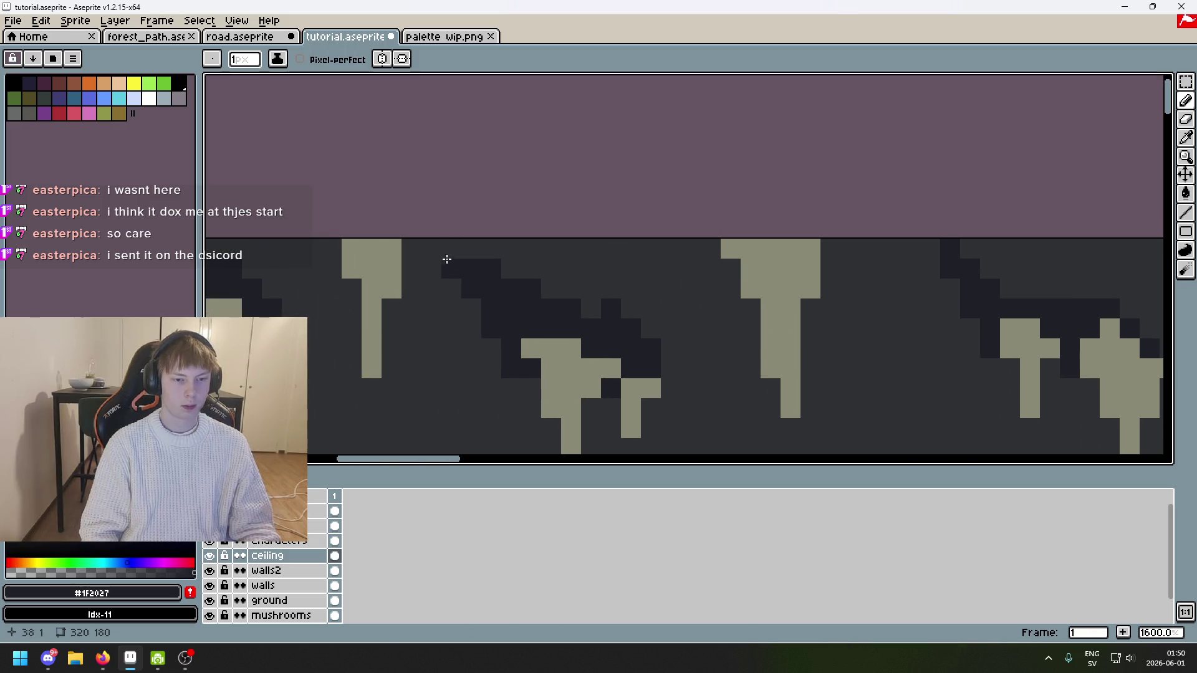
drag(571, 268, 570, 288)
click(631, 309)
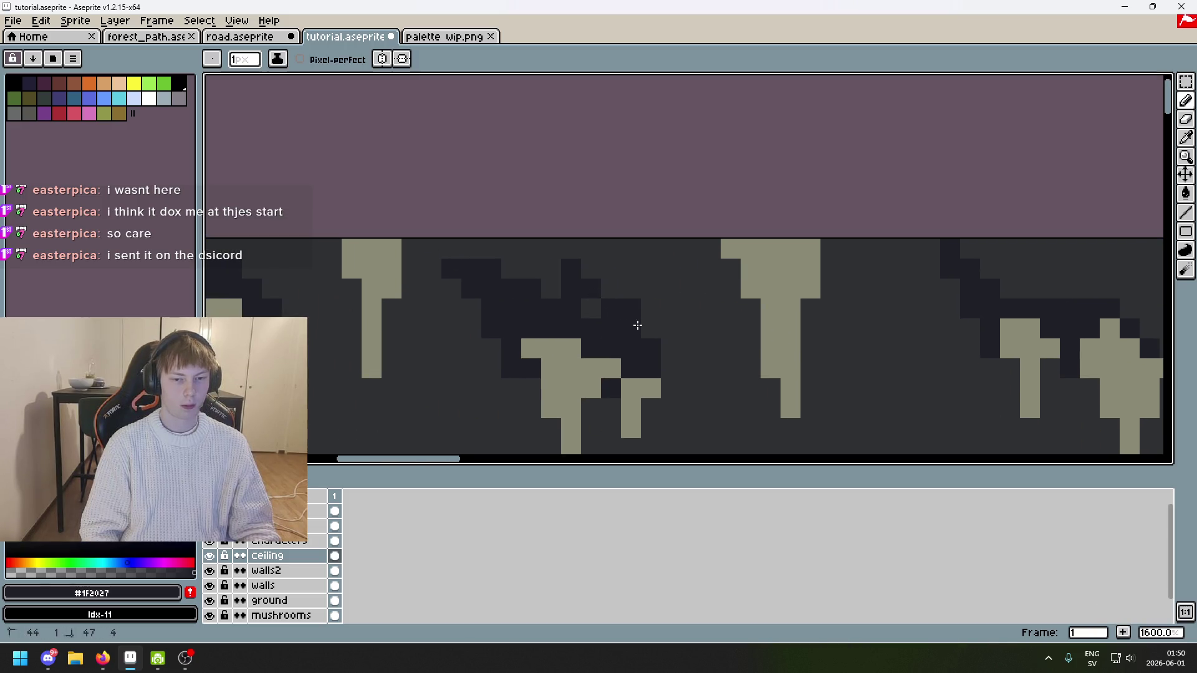
click(611, 289)
click(591, 268)
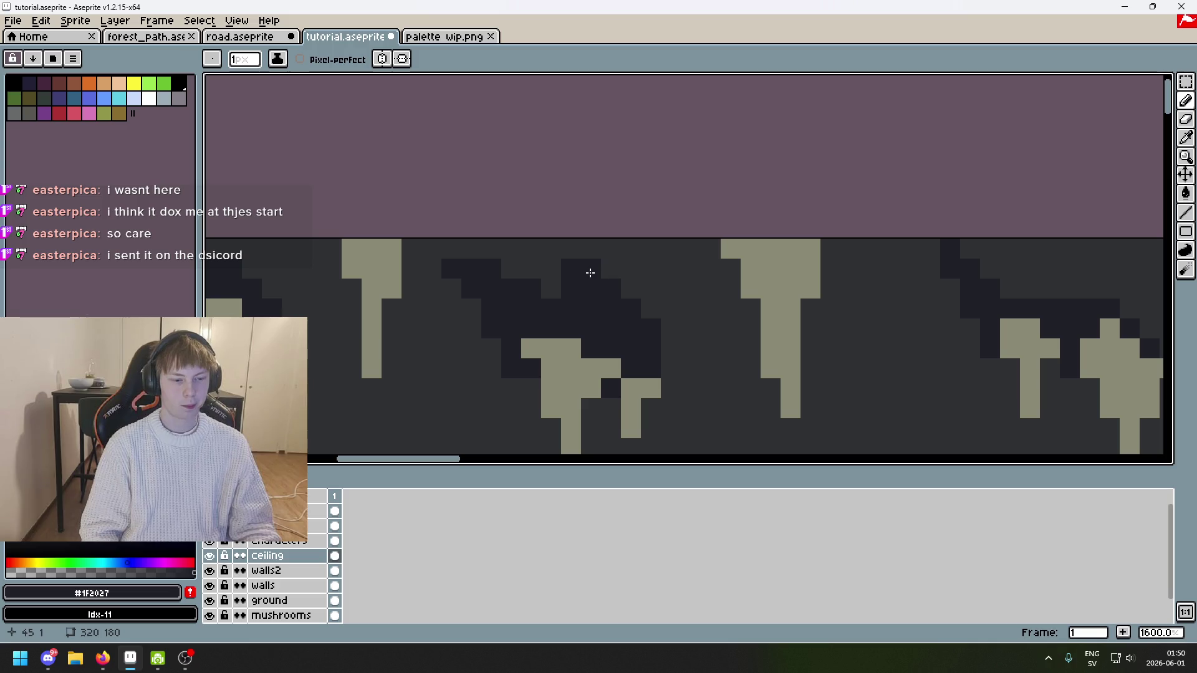
key(ctrl+s)
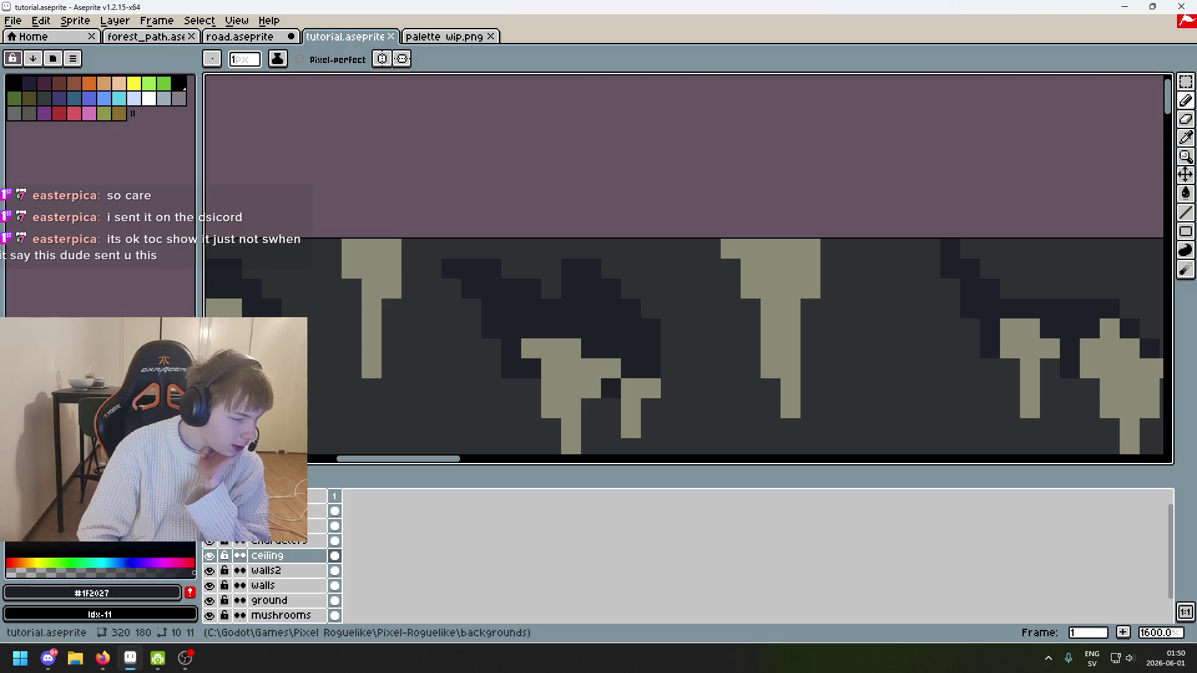
key(alt+Tab)
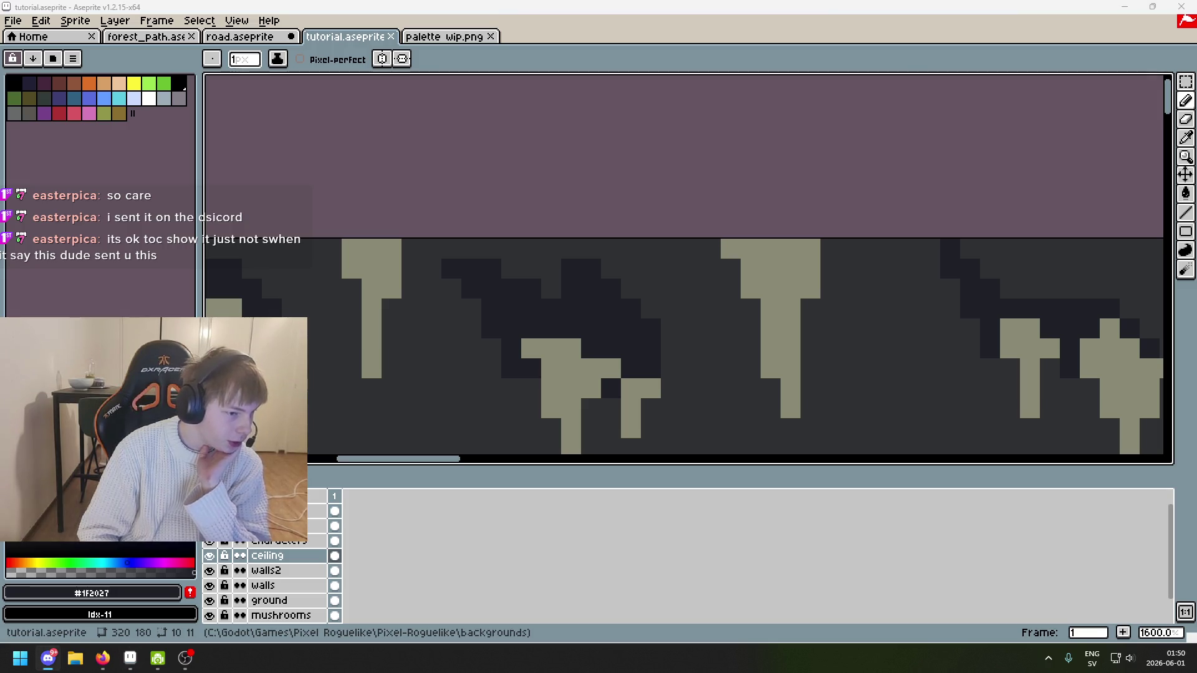
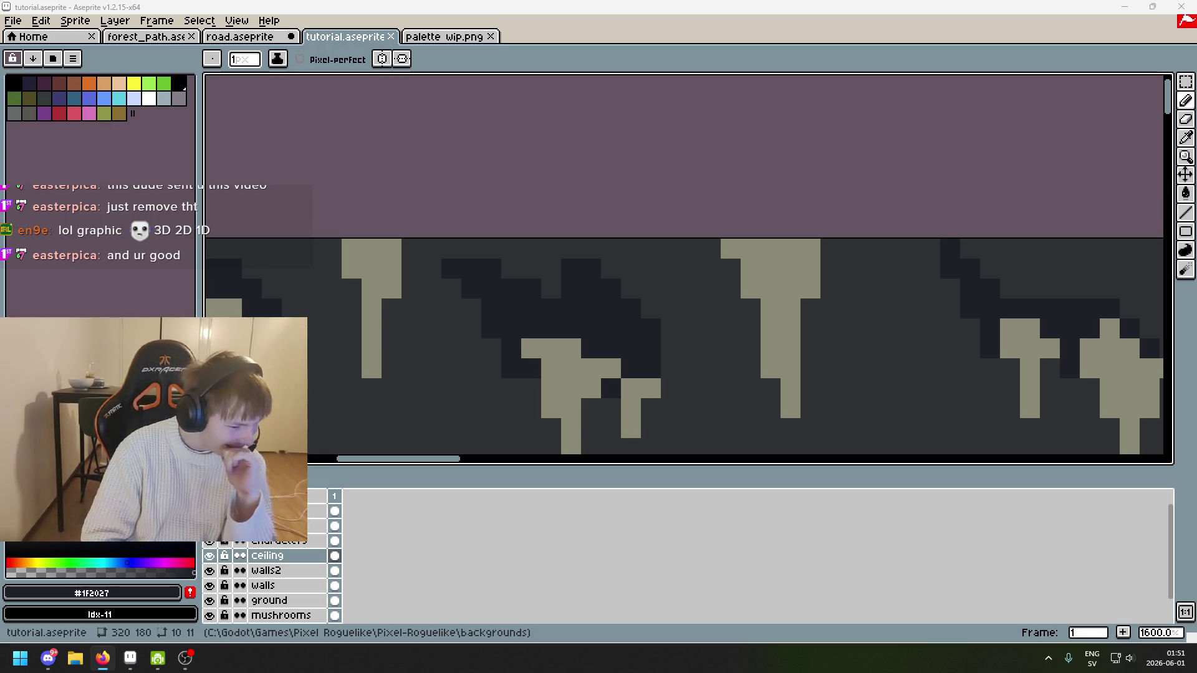
Step: Zoom out and pan so the whole cave scene and stalactite ceiling are centred
scroll(845, 287, down, 2)
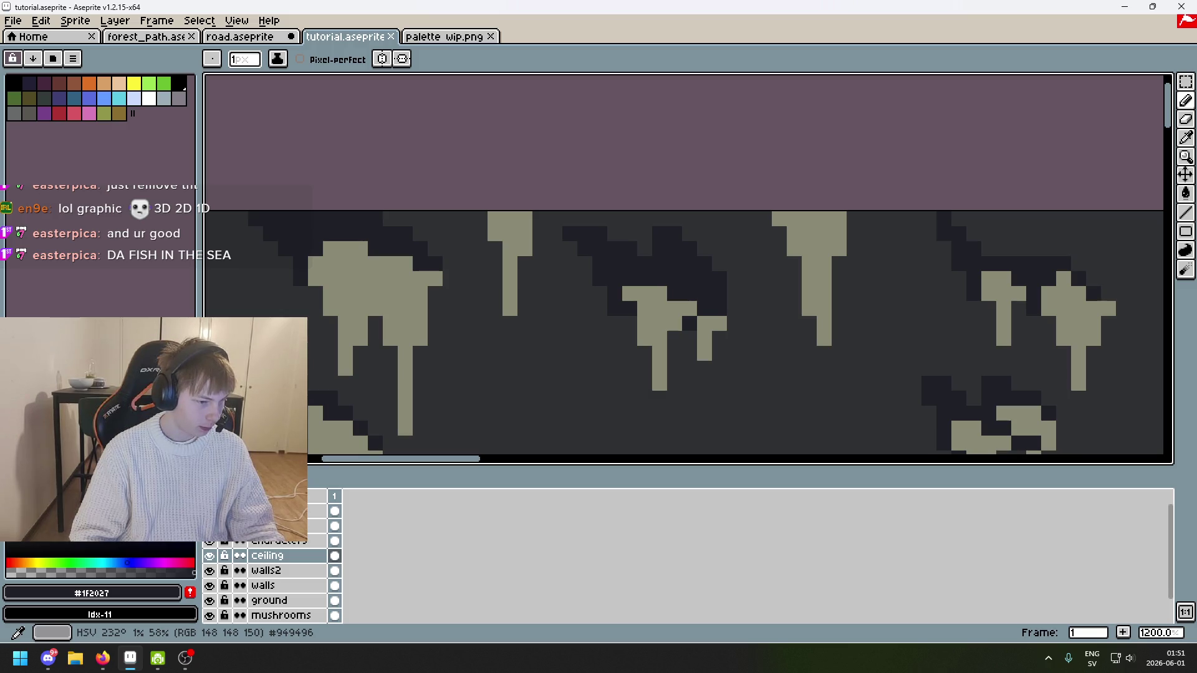
scroll(499, 286, down, 4)
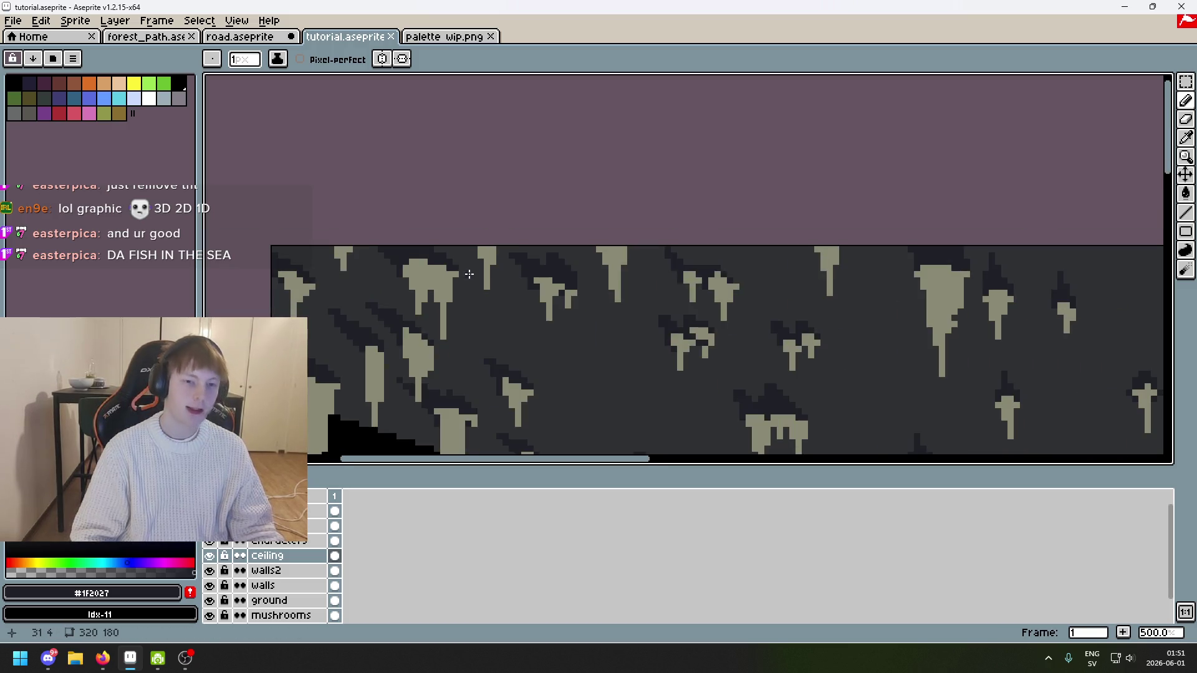
mouse_move(826, 424)
mouse_down()
mouse_move(676, 274)
mouse_move(577, 268)
mouse_up()
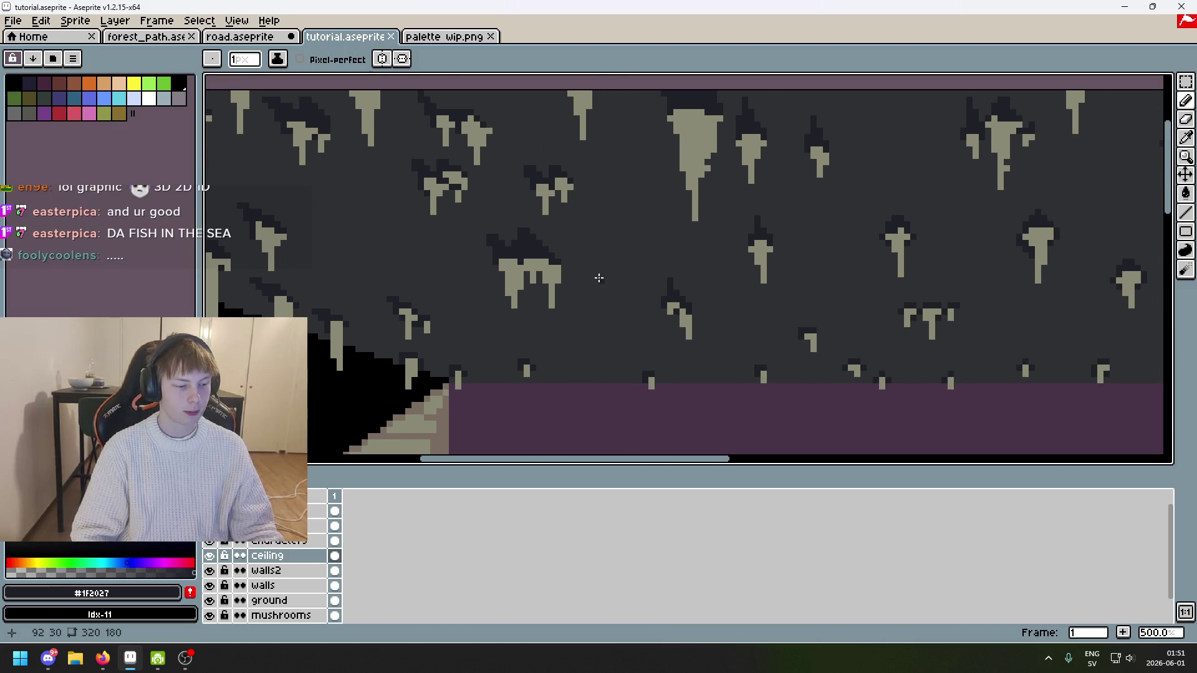
scroll(595, 279, down, 4)
drag(638, 284, 540, 238)
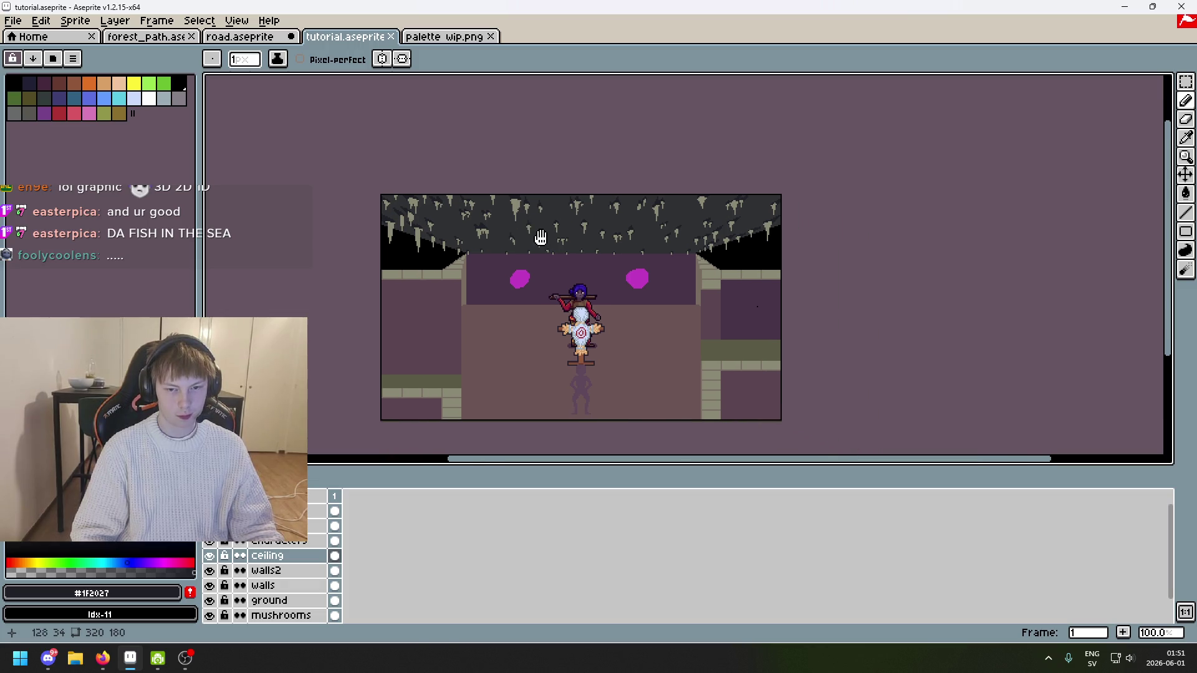
Step: Resize the sprite to a 320x1 strip with unlocked ratio, then undo back to 320x180
click(74, 20)
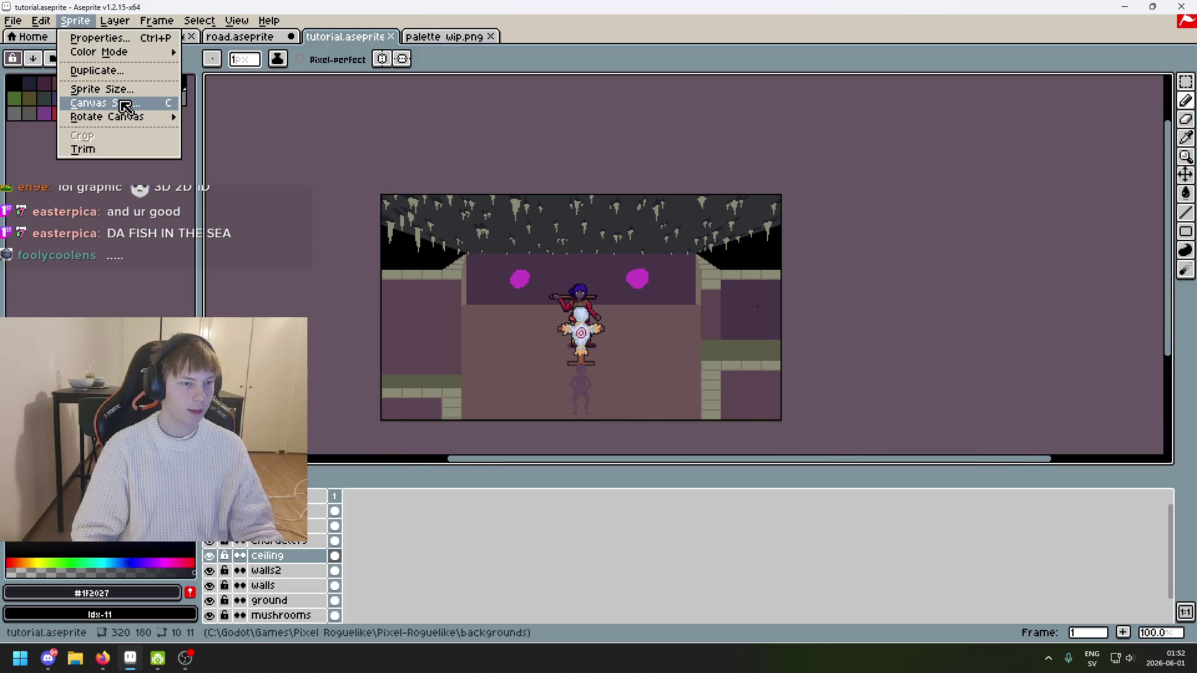
click(99, 89)
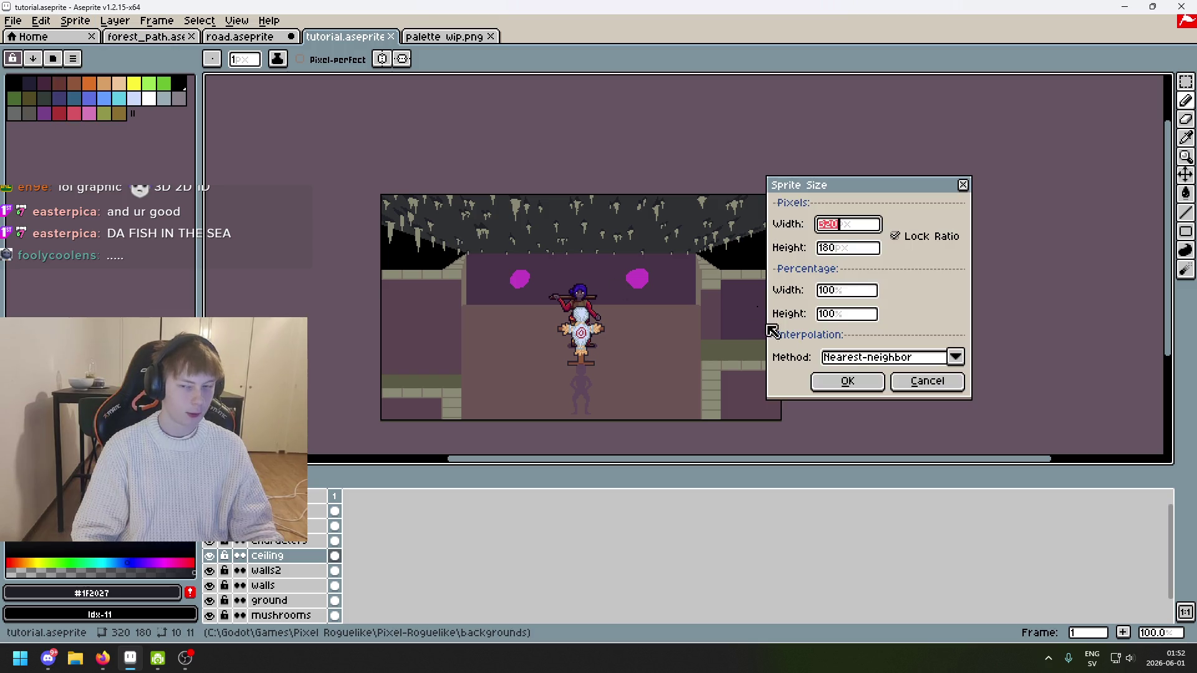
click(909, 235)
click(864, 247)
text(1)
click(862, 390)
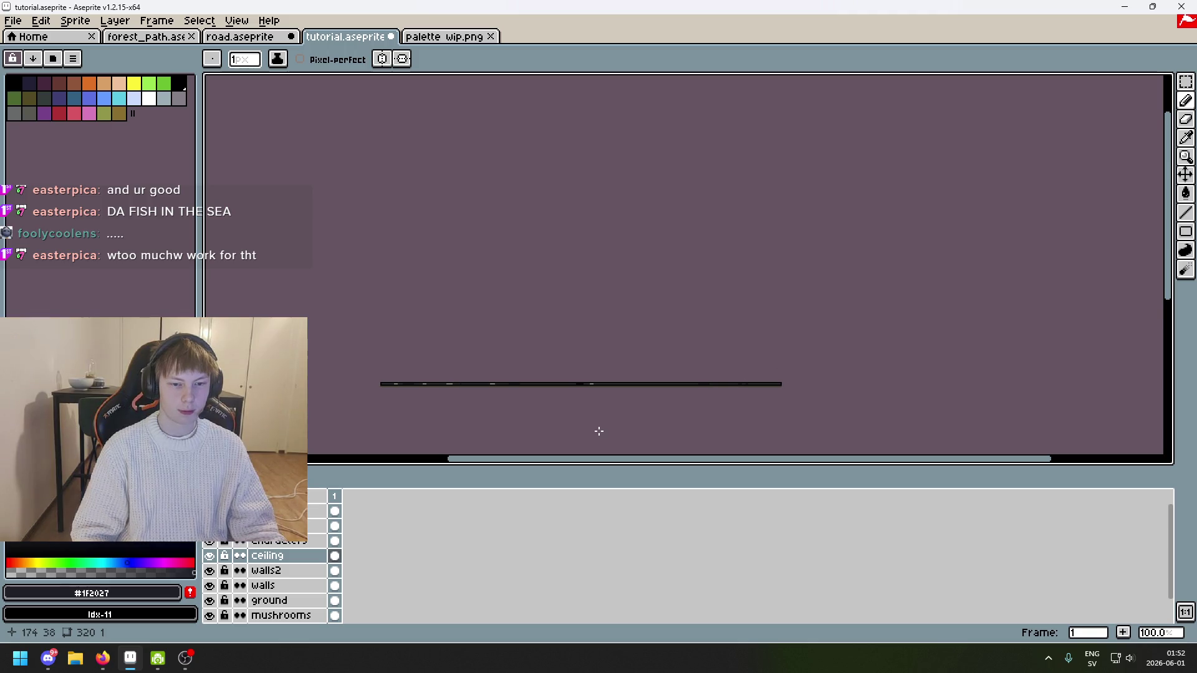
scroll(615, 387, up, 2)
mouse_move(680, 289)
mouse_down()
mouse_move(556, 278)
mouse_move(788, 275)
mouse_move(917, 256)
mouse_move(939, 272)
mouse_up()
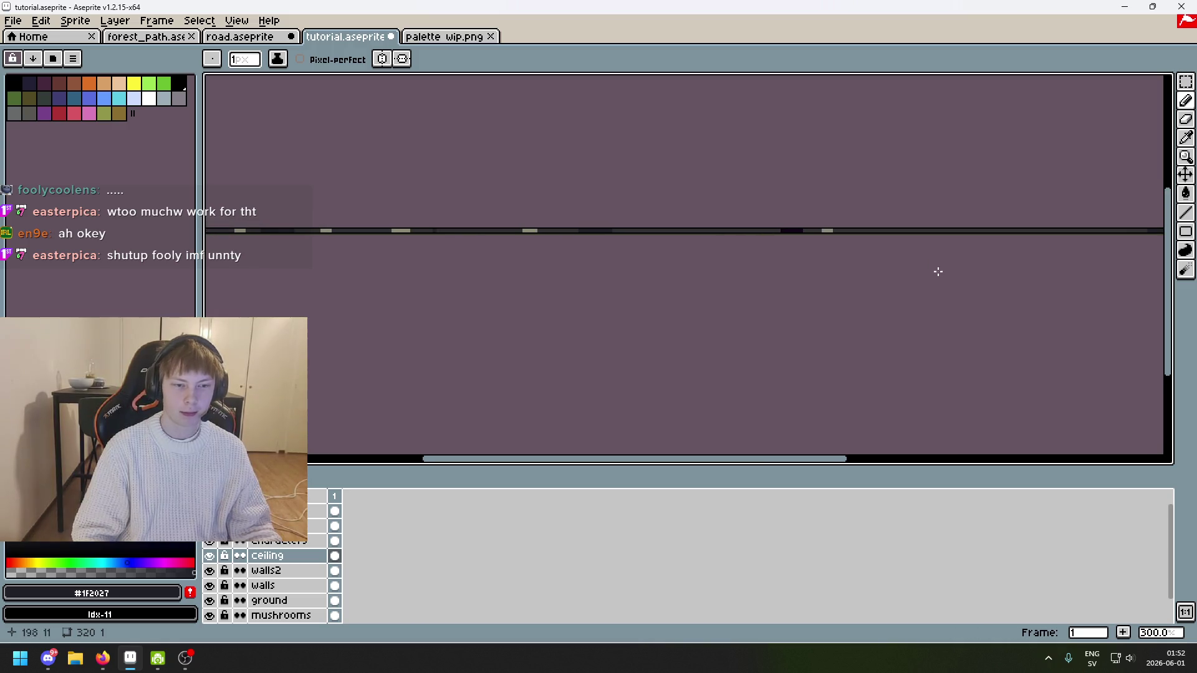
scroll(656, 274, down, 1)
key(ctrl+z)
Step: Inspect the ceiling, right wall and characters up close, then save the cave file
scroll(746, 378, down, 3)
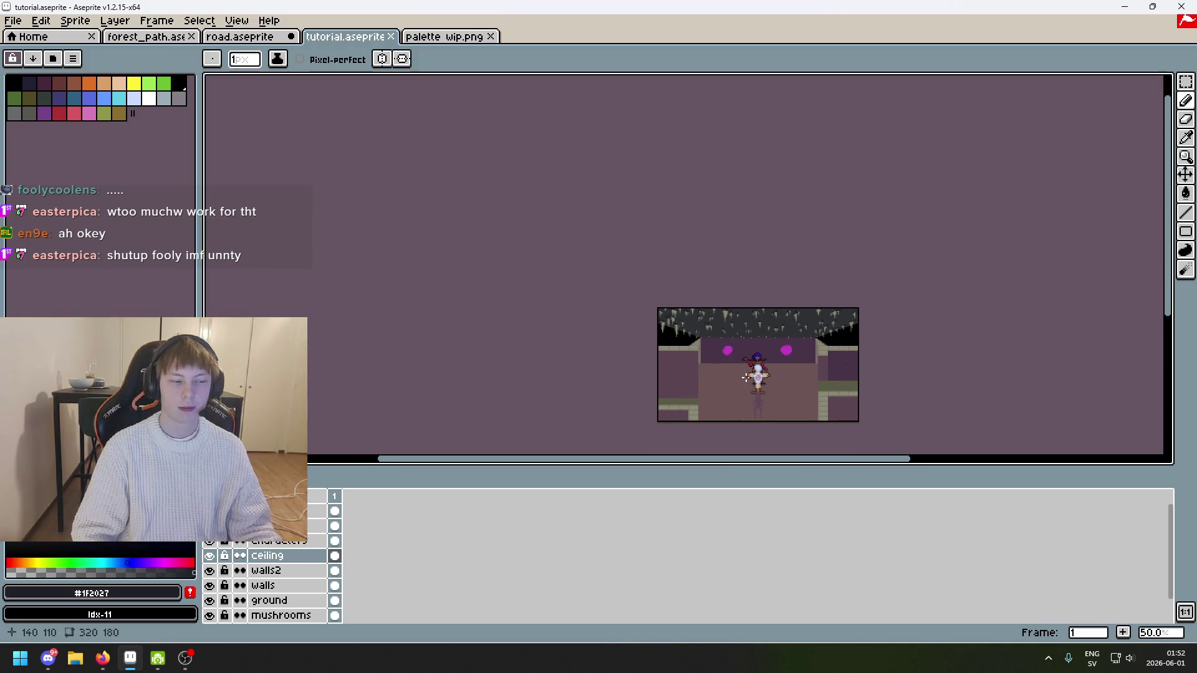
scroll(734, 368, up, 2)
drag(698, 313, 575, 226)
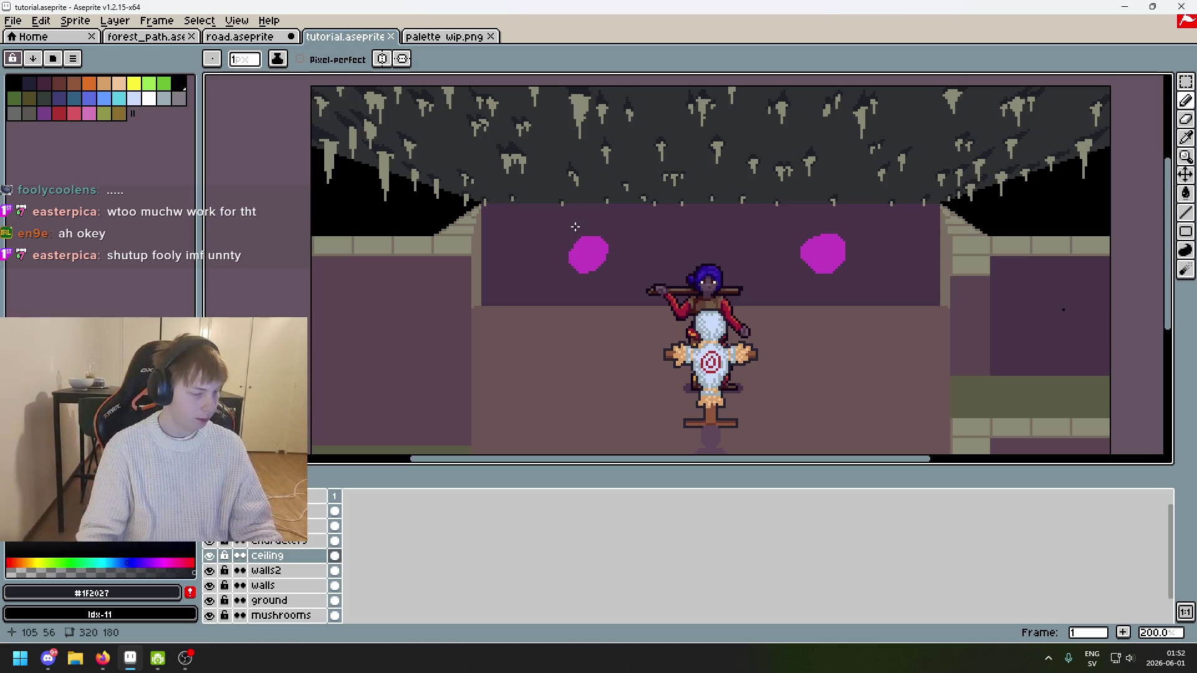
drag(538, 212, 487, 257)
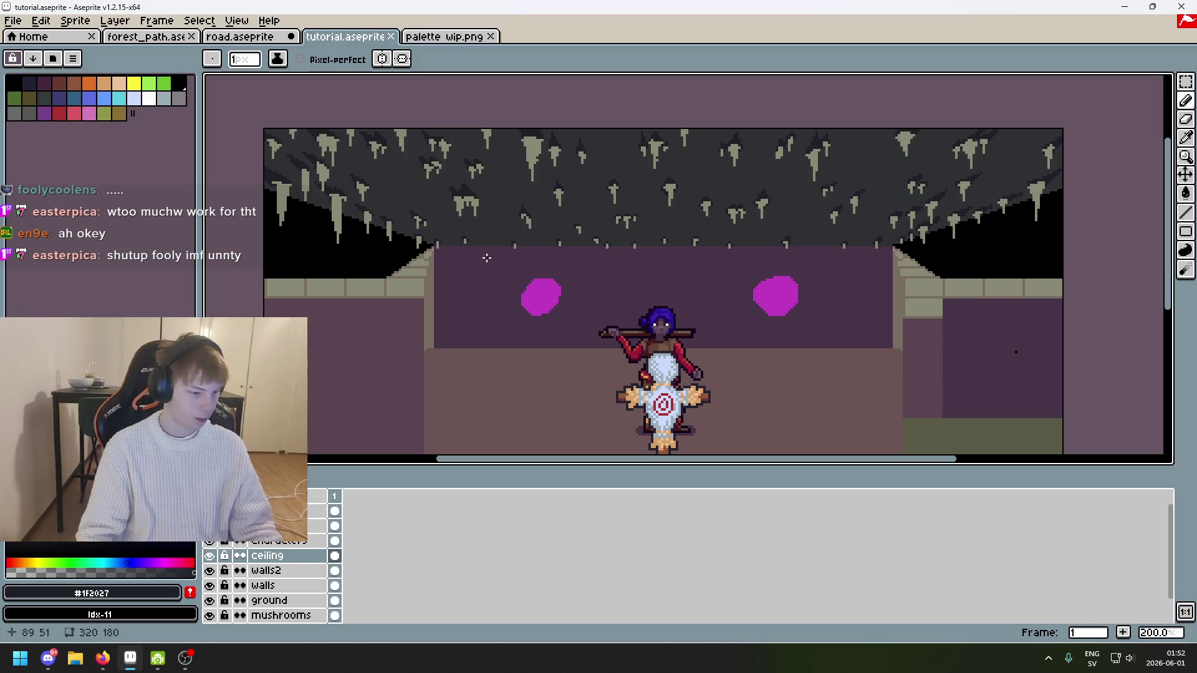
scroll(589, 240, up, 1)
mouse_move(705, 339)
mouse_down()
mouse_move(887, 376)
mouse_move(836, 343)
mouse_move(760, 322)
mouse_move(612, 311)
mouse_move(596, 283)
mouse_up()
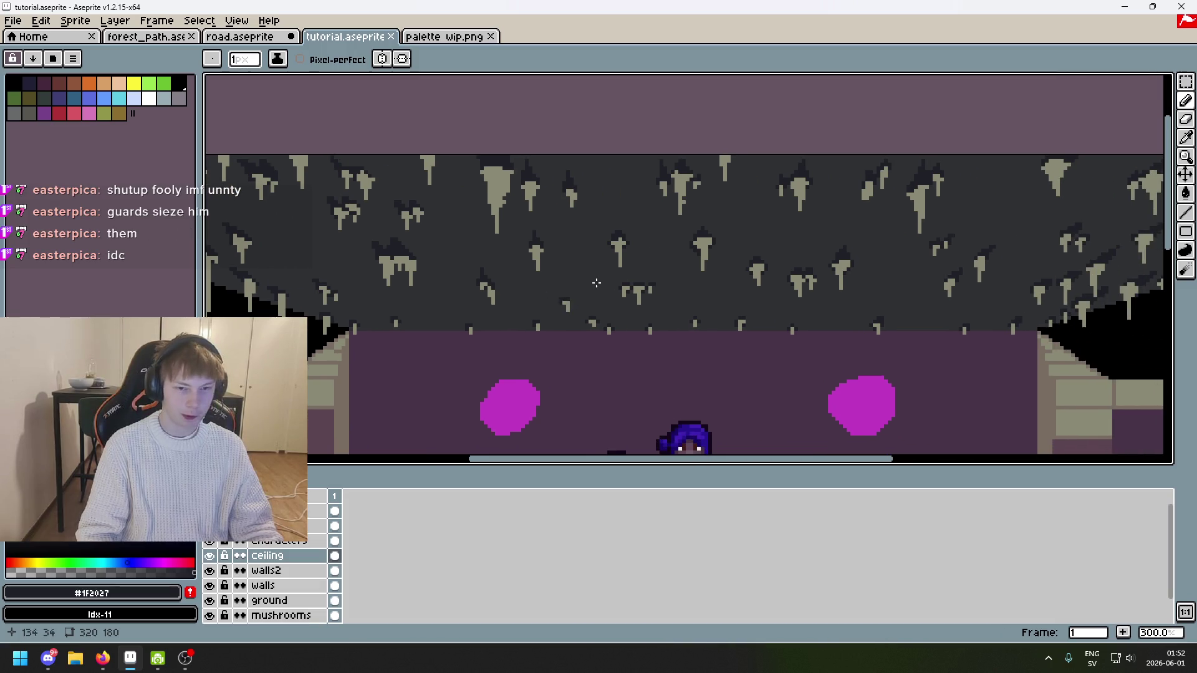
scroll(565, 260, up, 6)
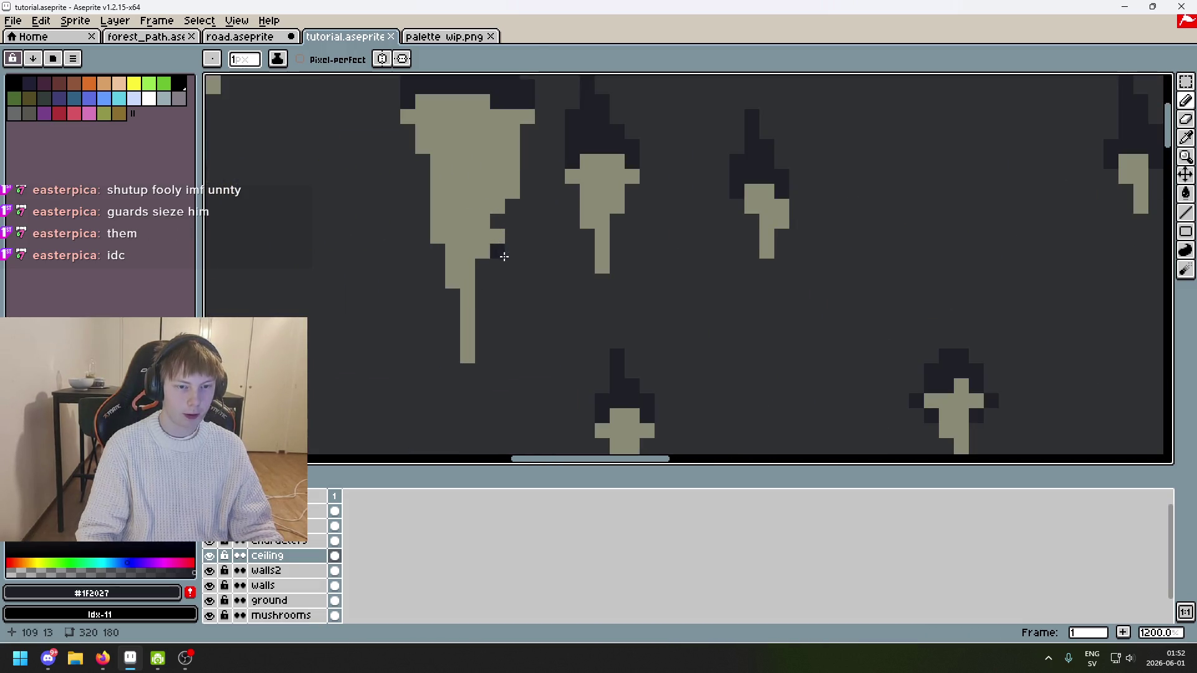
scroll(649, 246, down, 3)
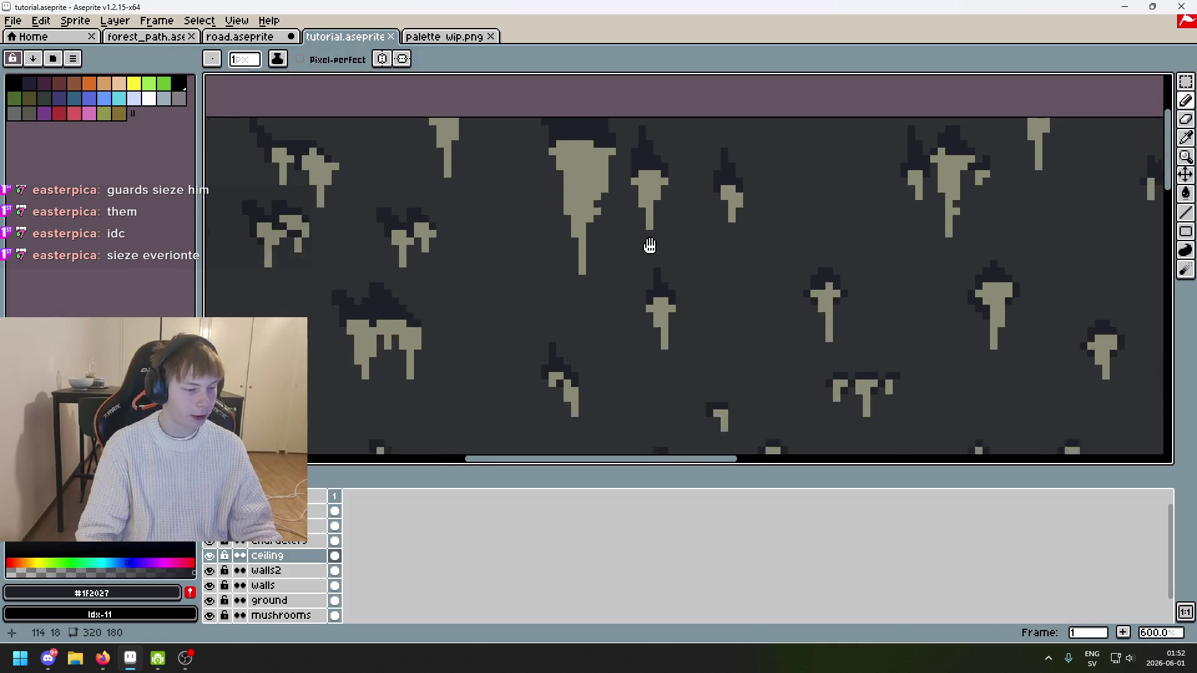
mouse_move(526, 278)
mouse_down()
mouse_move(695, 270)
mouse_move(505, 277)
mouse_up()
scroll(518, 280, down, 3)
mouse_move(643, 297)
mouse_down()
mouse_move(647, 246)
mouse_move(664, 235)
mouse_up()
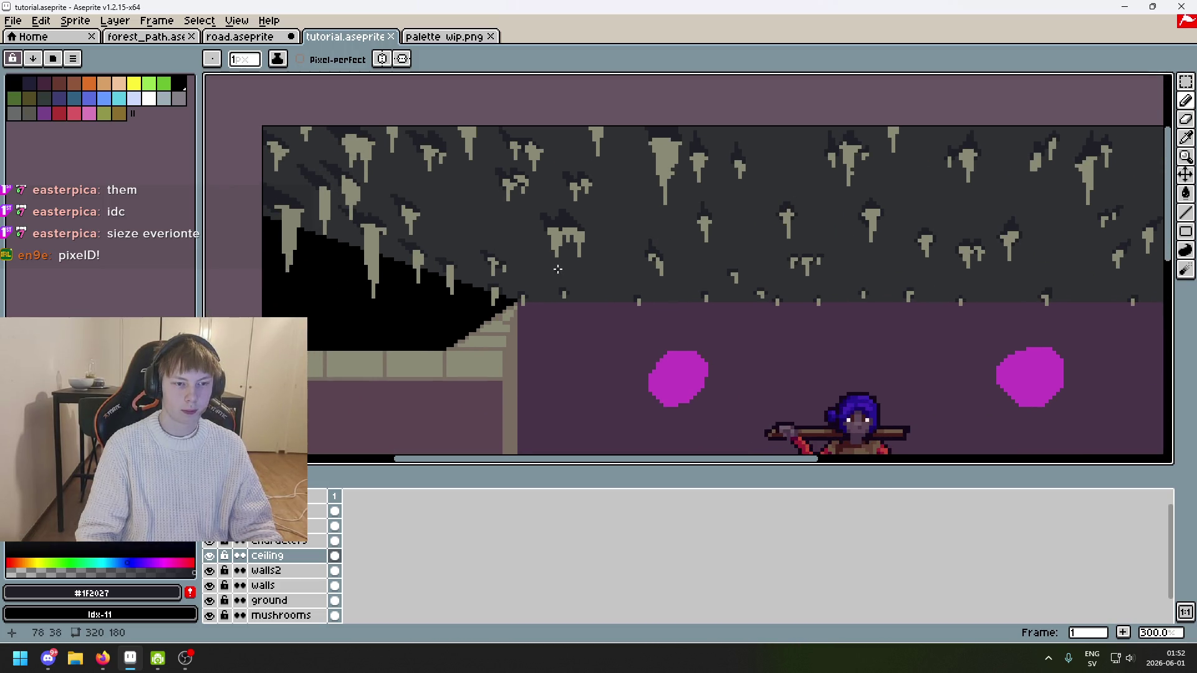
drag(497, 240, 558, 250)
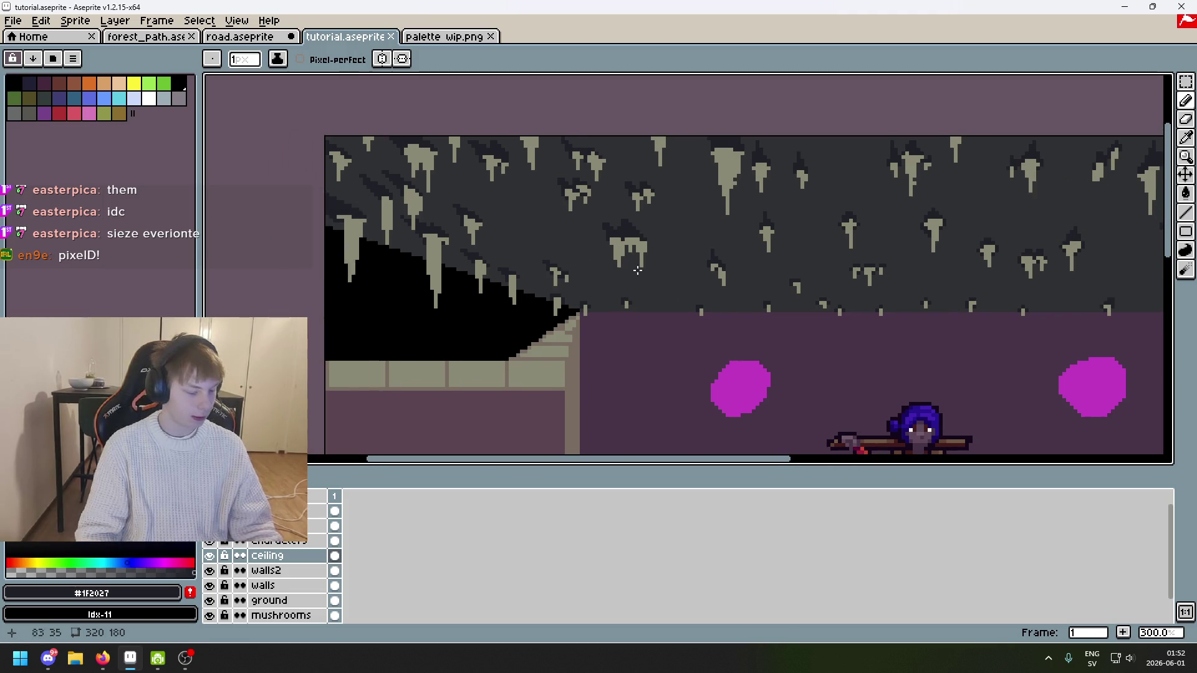
scroll(422, 240, up, 1)
scroll(515, 288, down, 1)
drag(777, 313, 564, 301)
mouse_move(699, 189)
mouse_down()
mouse_move(699, 266)
mouse_move(477, 216)
mouse_up()
scroll(699, 266, up, 1)
scroll(558, 216, up, 1)
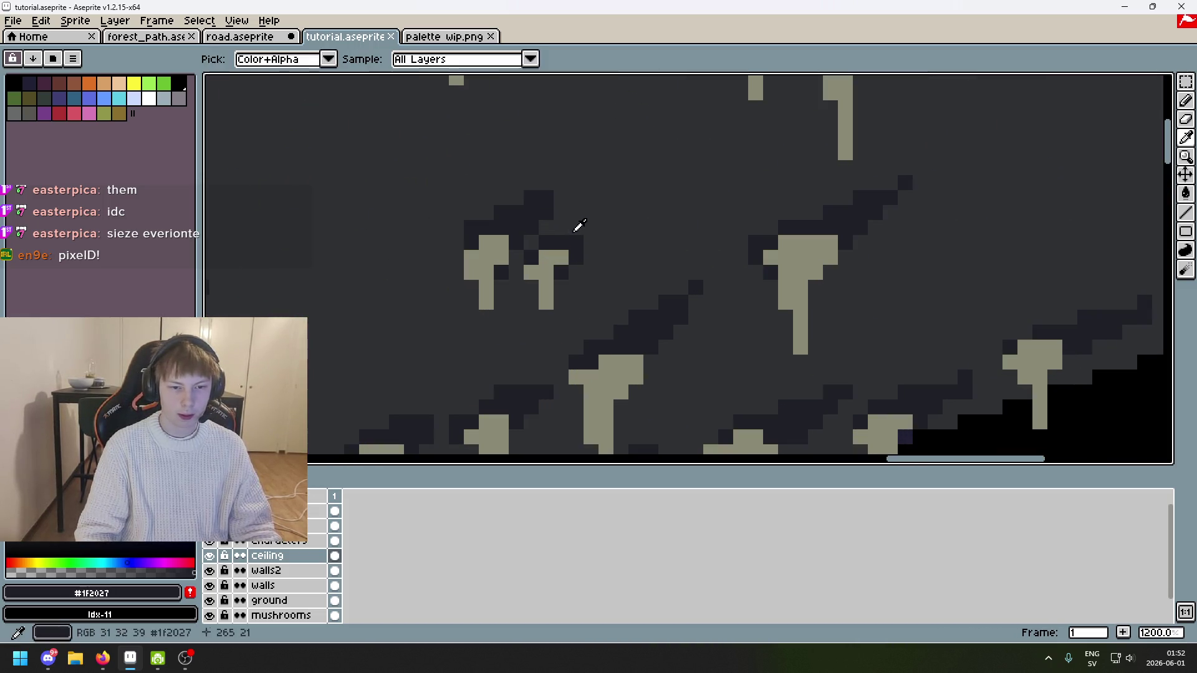
scroll(570, 230, down, 2)
drag(630, 185, 702, 105)
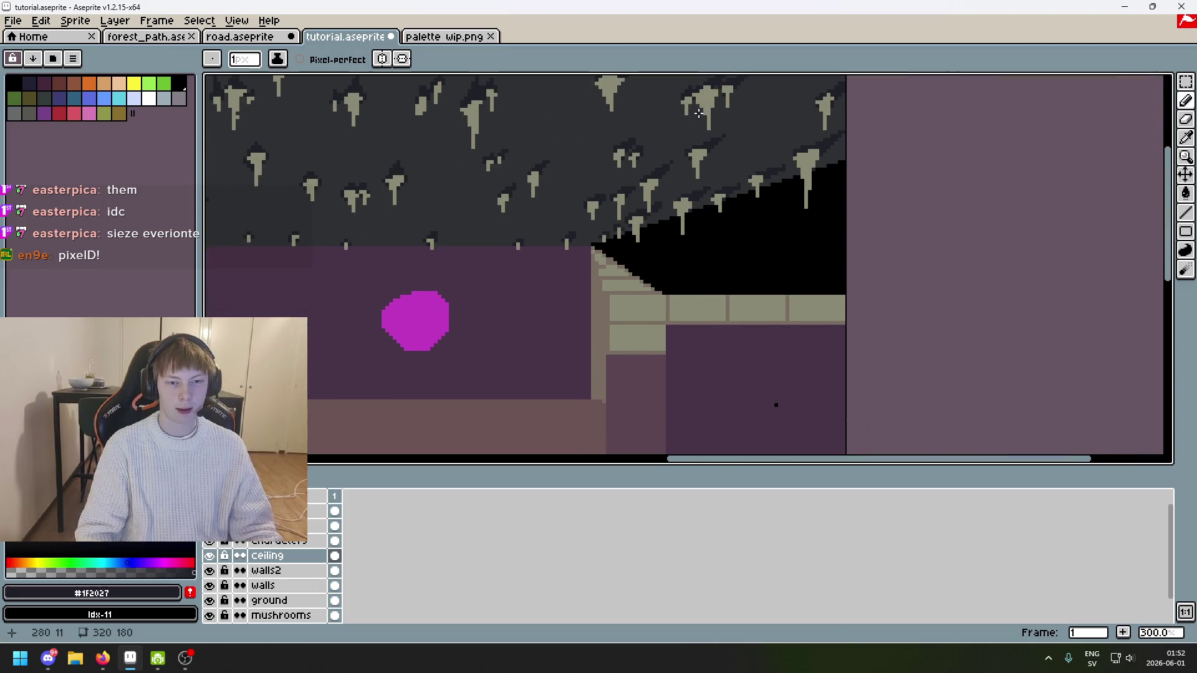
scroll(663, 161, down, 1)
mouse_move(660, 202)
mouse_down()
mouse_move(755, 227)
mouse_move(789, 282)
mouse_up()
key(ctrl+s)
Step: Darken pixels along the ceiling's diagonal shadow band near the upper-right corner
mouse_move(705, 226)
mouse_down()
mouse_move(630, 230)
mouse_move(686, 294)
mouse_move(742, 305)
mouse_up()
scroll(631, 230, up, 2)
scroll(566, 223, down, 2)
scroll(742, 305, down, 2)
mouse_move(686, 378)
mouse_down()
mouse_move(700, 307)
mouse_move(743, 363)
mouse_move(684, 374)
mouse_up()
scroll(700, 307, up, 2)
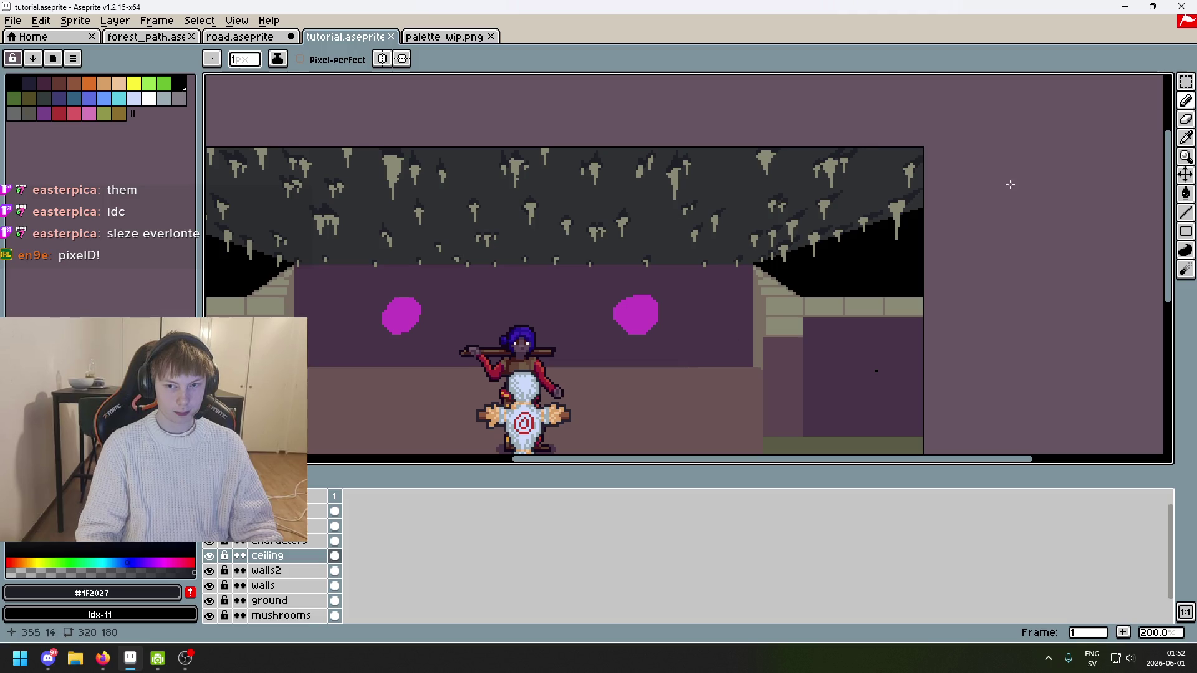
scroll(951, 204, up, 3)
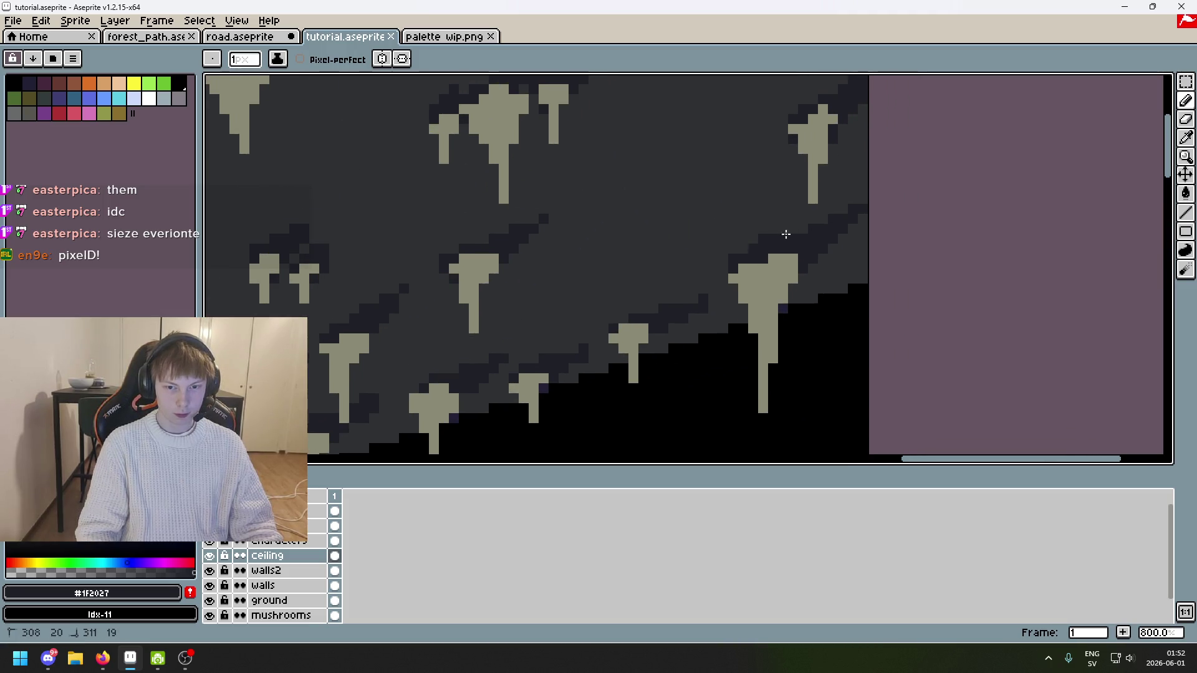
mouse_move(801, 230)
mouse_down()
mouse_move(840, 208)
mouse_move(752, 243)
mouse_up()
scroll(753, 243, down, 3)
scroll(778, 241, up, 3)
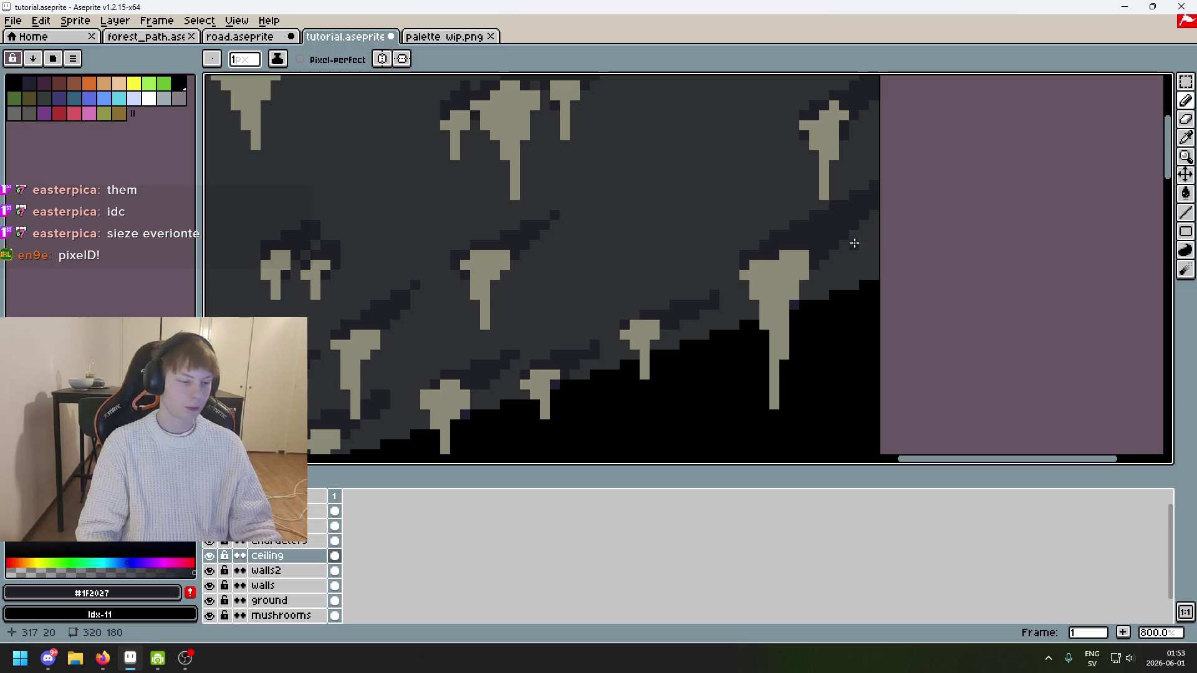
scroll(751, 255, down, 4)
key(ctrl+s)
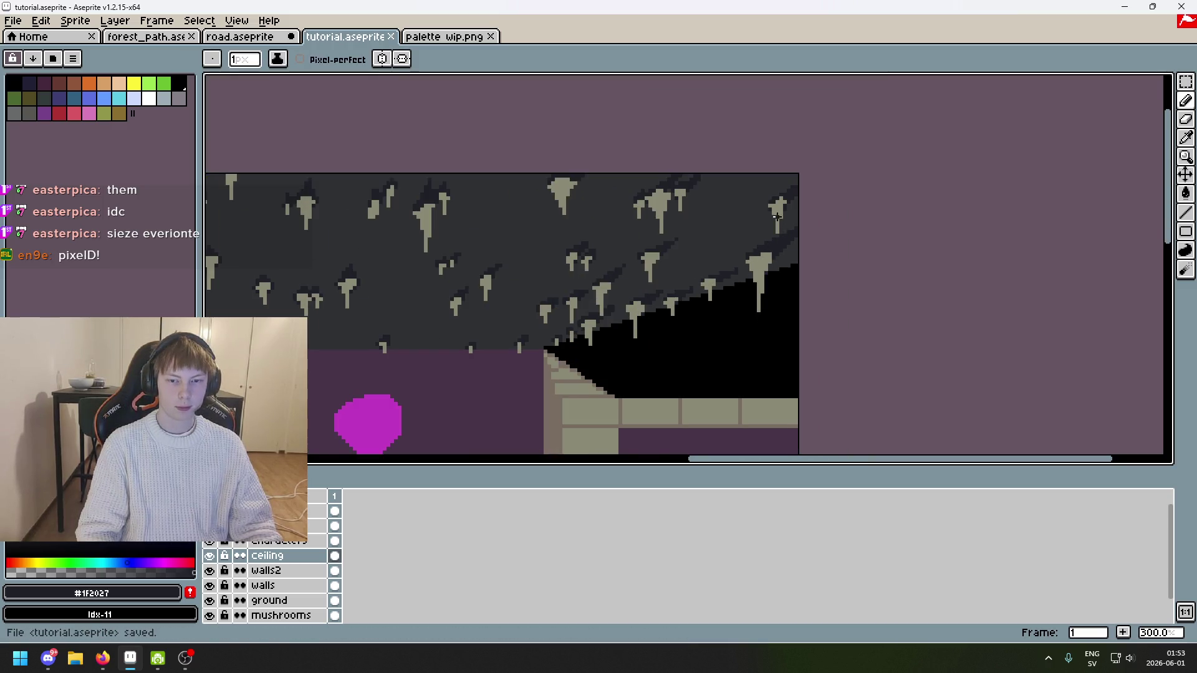
scroll(775, 206, up, 5)
mouse_move(795, 147)
mouse_down()
mouse_move(756, 181)
mouse_move(839, 118)
mouse_move(756, 182)
mouse_up()
key(ctrl+z)
key(ctrl+z)
key(ctrl+z)
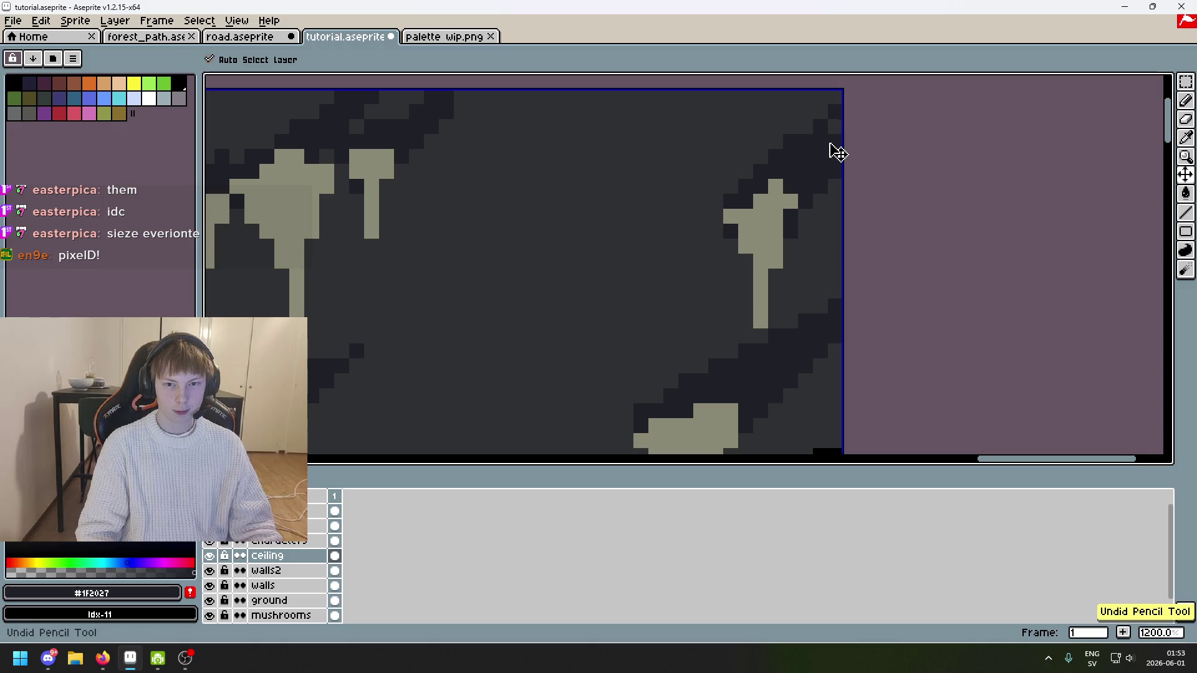
mouse_move(825, 132)
mouse_down()
mouse_move(756, 182)
mouse_move(832, 121)
mouse_move(756, 181)
mouse_move(829, 118)
mouse_move(807, 133)
mouse_up()
key(ctrl+z)
key(ctrl+z)
key(ctrl+y)
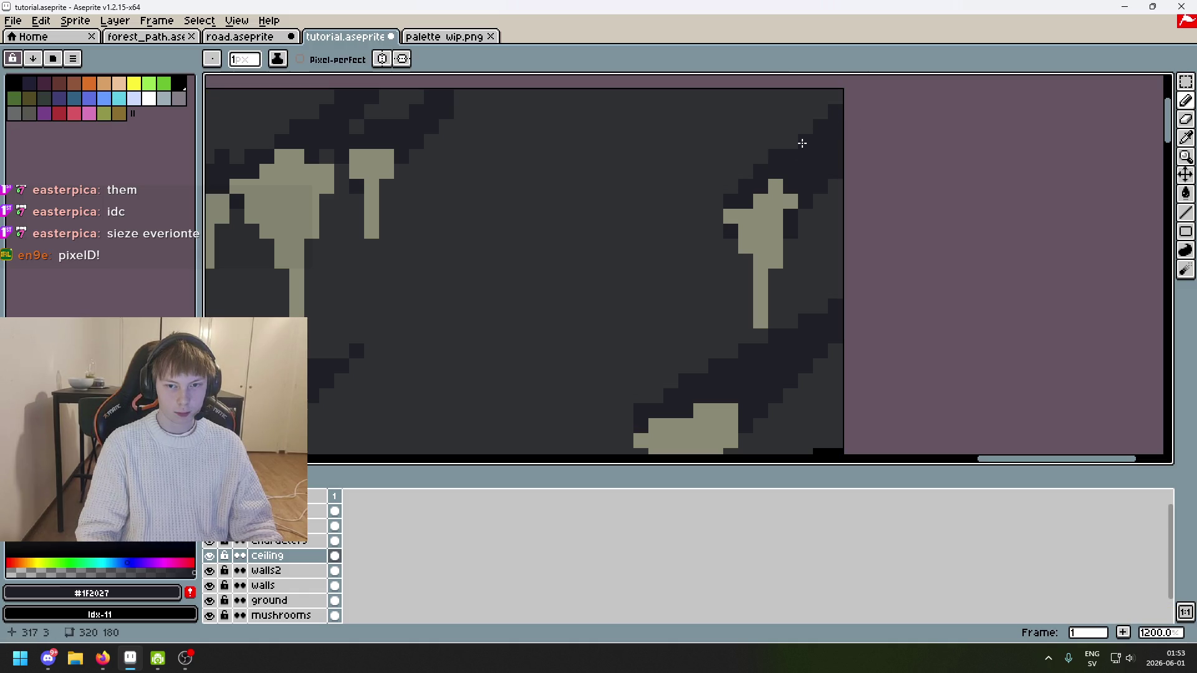
key(ctrl+z)
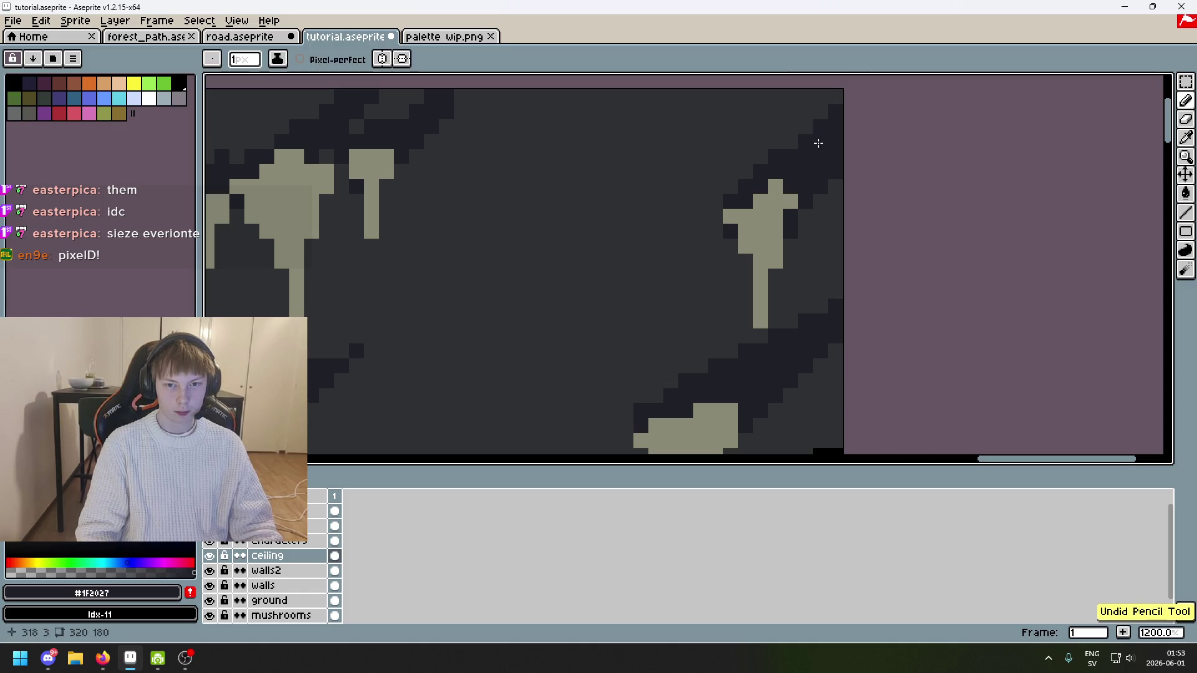
key(ctrl+y)
scroll(817, 119, down, 4)
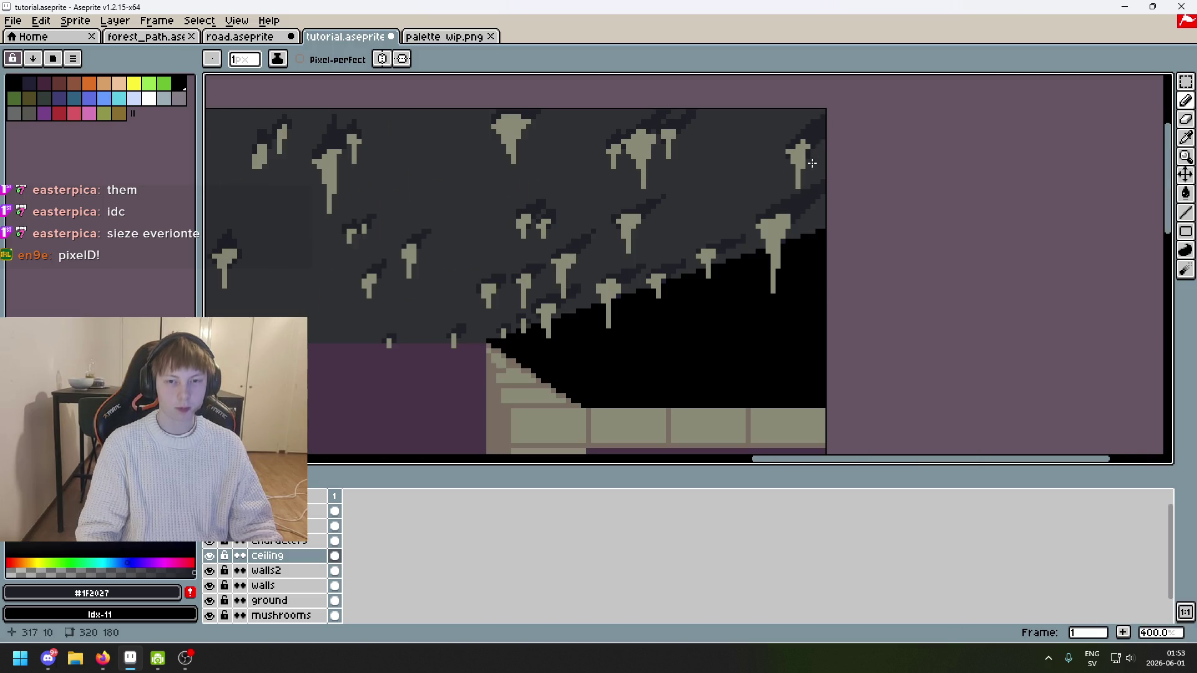
key(ctrl+z)
scroll(737, 249, up, 3)
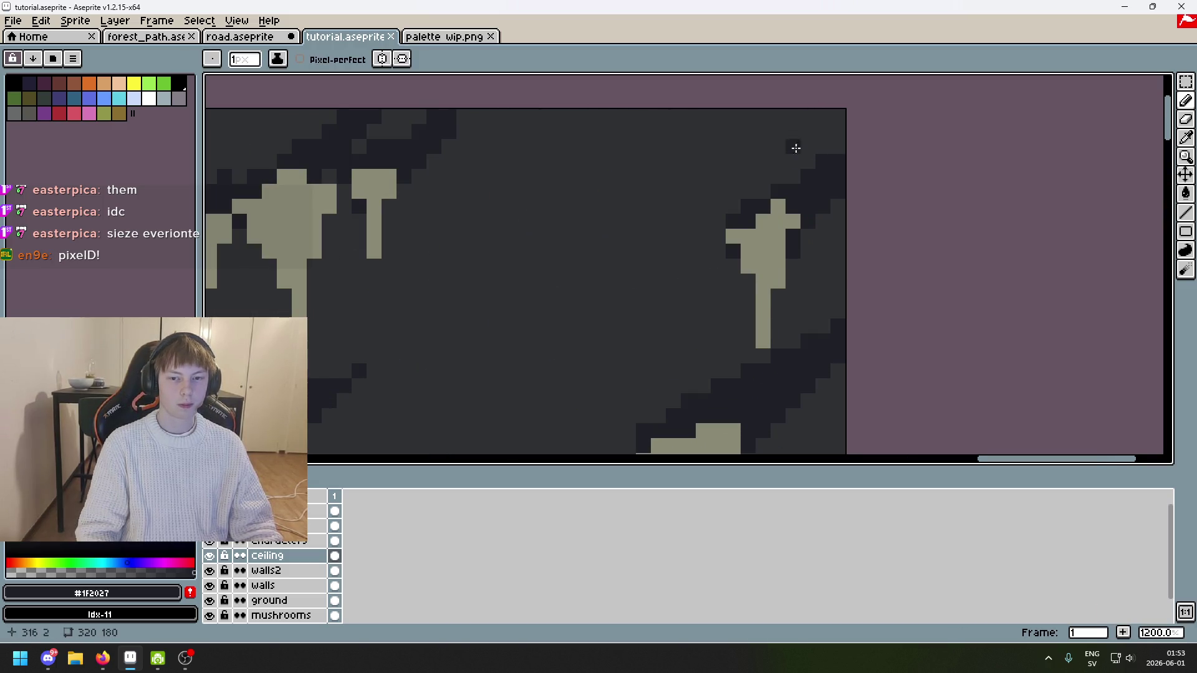
scroll(852, 204, down, 5)
scroll(852, 204, up, 2)
scroll(852, 204, down, 2)
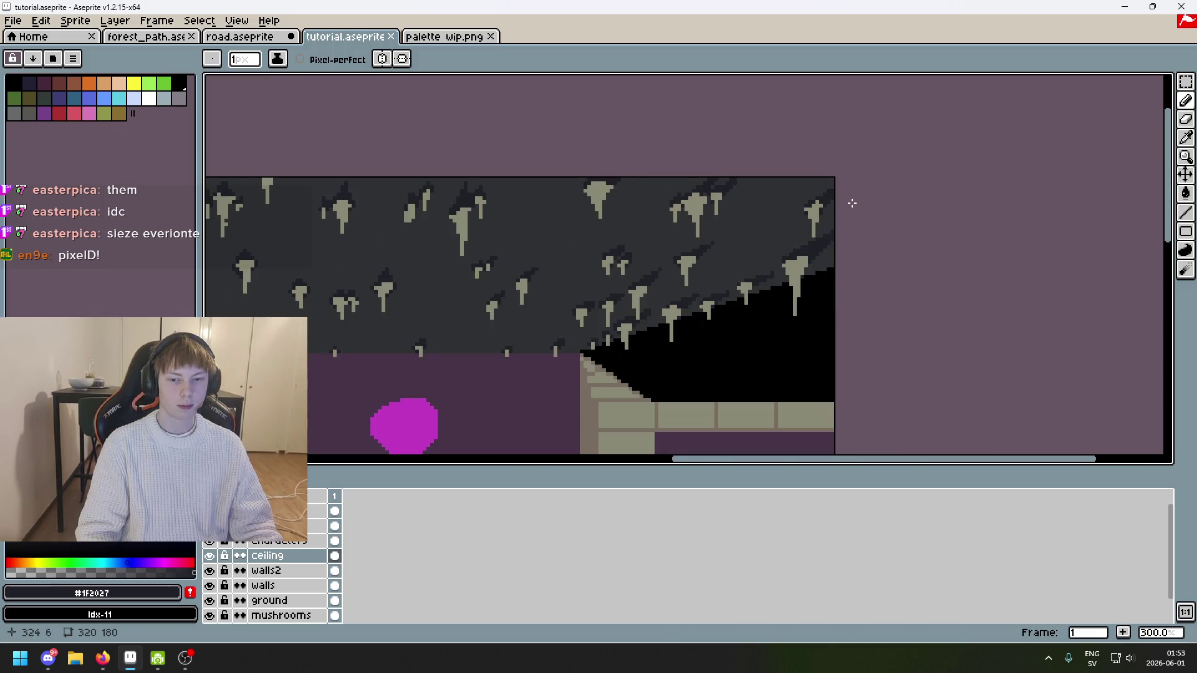
scroll(864, 236, down, 2)
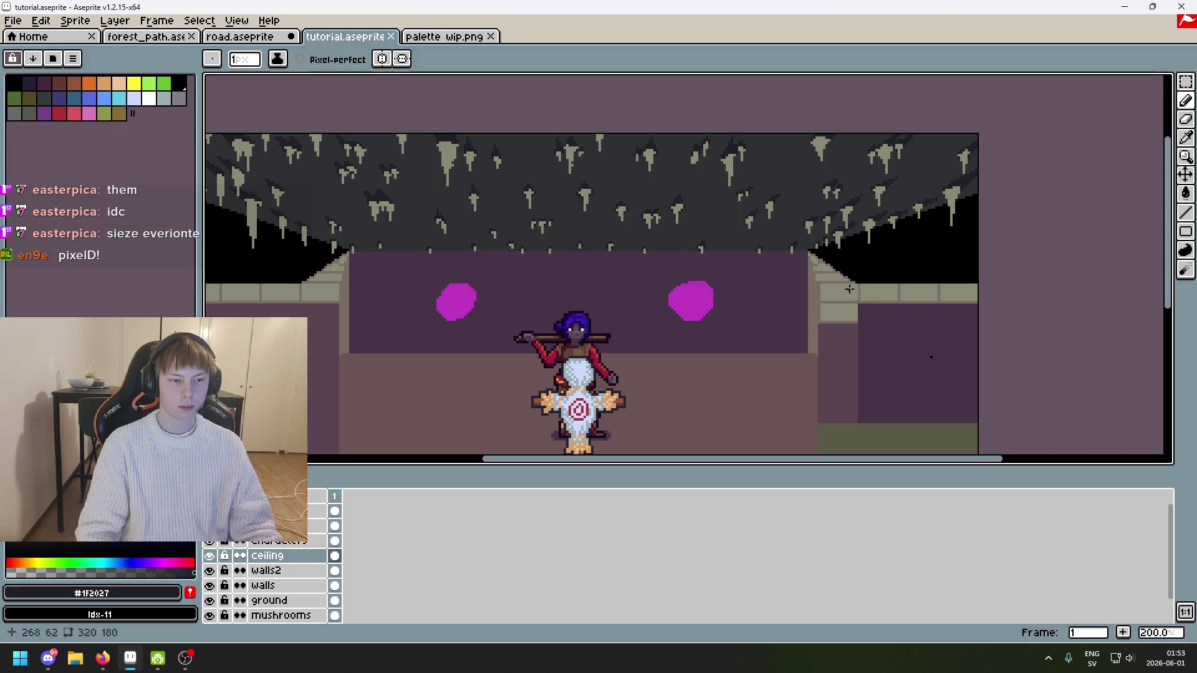
scroll(849, 288, left, 3)
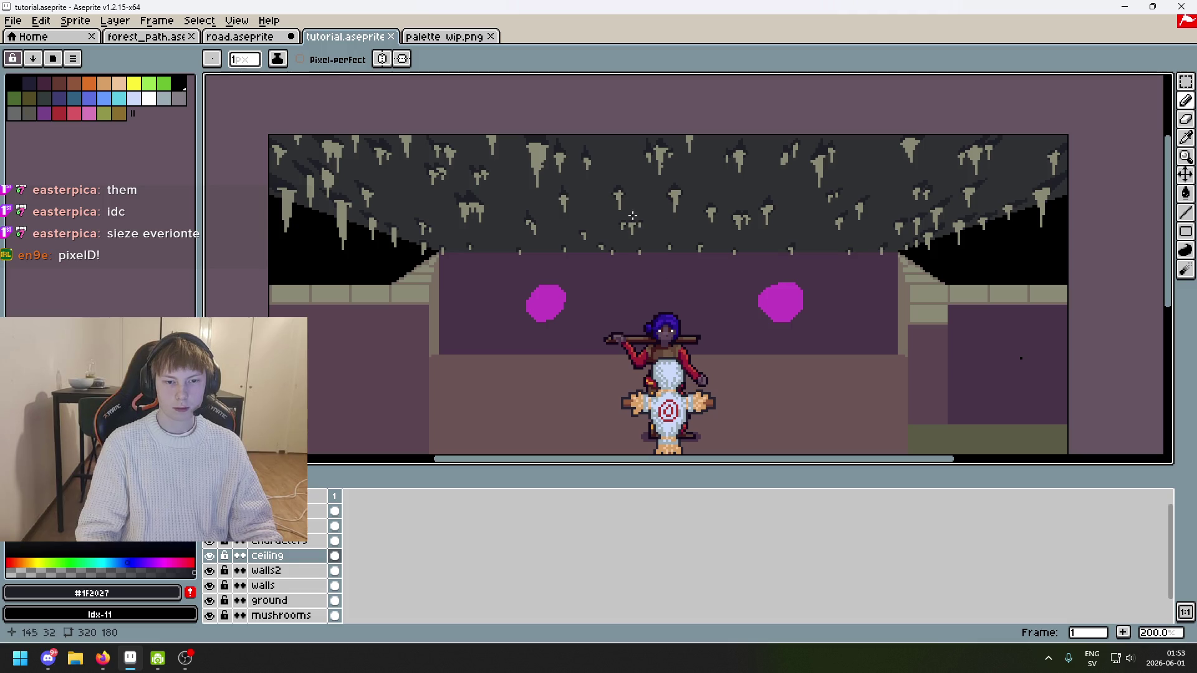
Step: Shade a ceiling stalactite with dark pixels, undoing the last stroke
scroll(632, 215, up, 7)
drag(642, 230, 666, 244)
click(696, 244)
drag(591, 242, 601, 240)
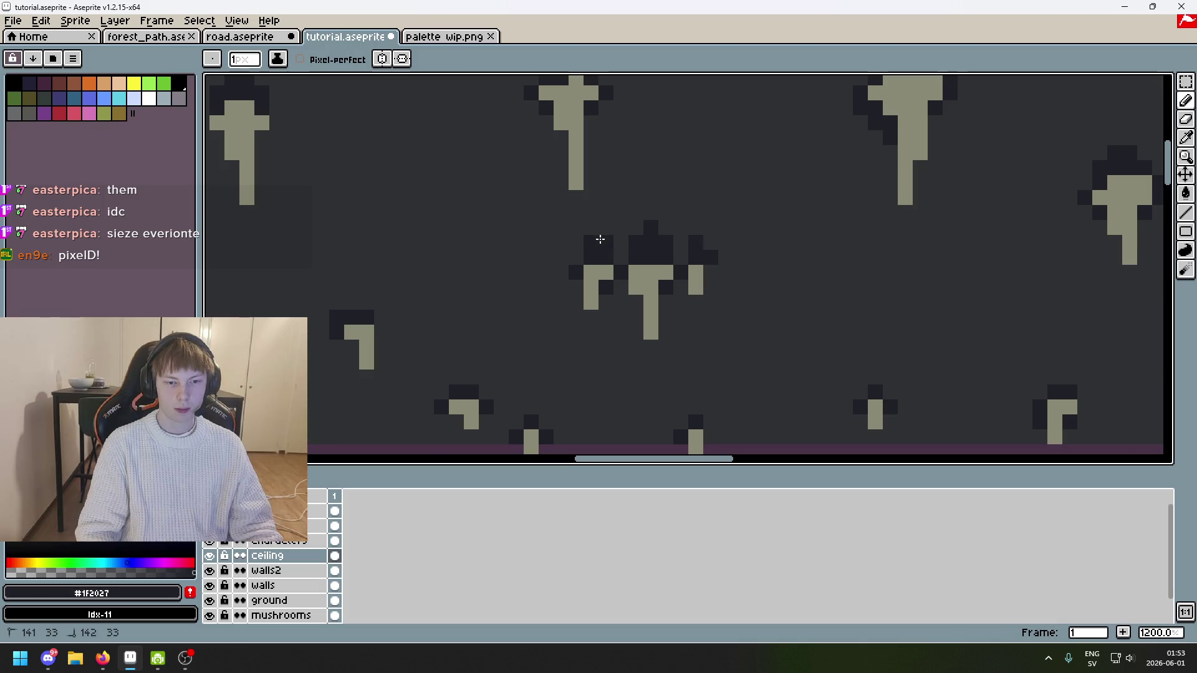
scroll(633, 252, down, 7)
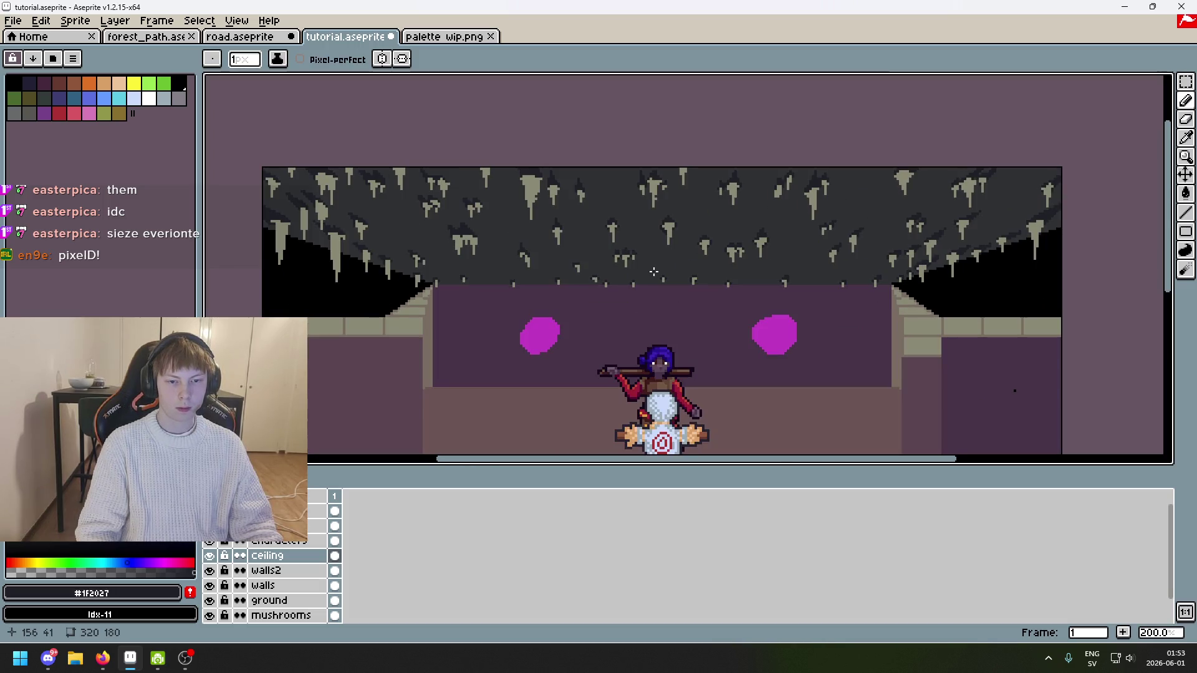
scroll(653, 271, up, 7)
scroll(623, 253, down, 7)
key(ctrl+z)
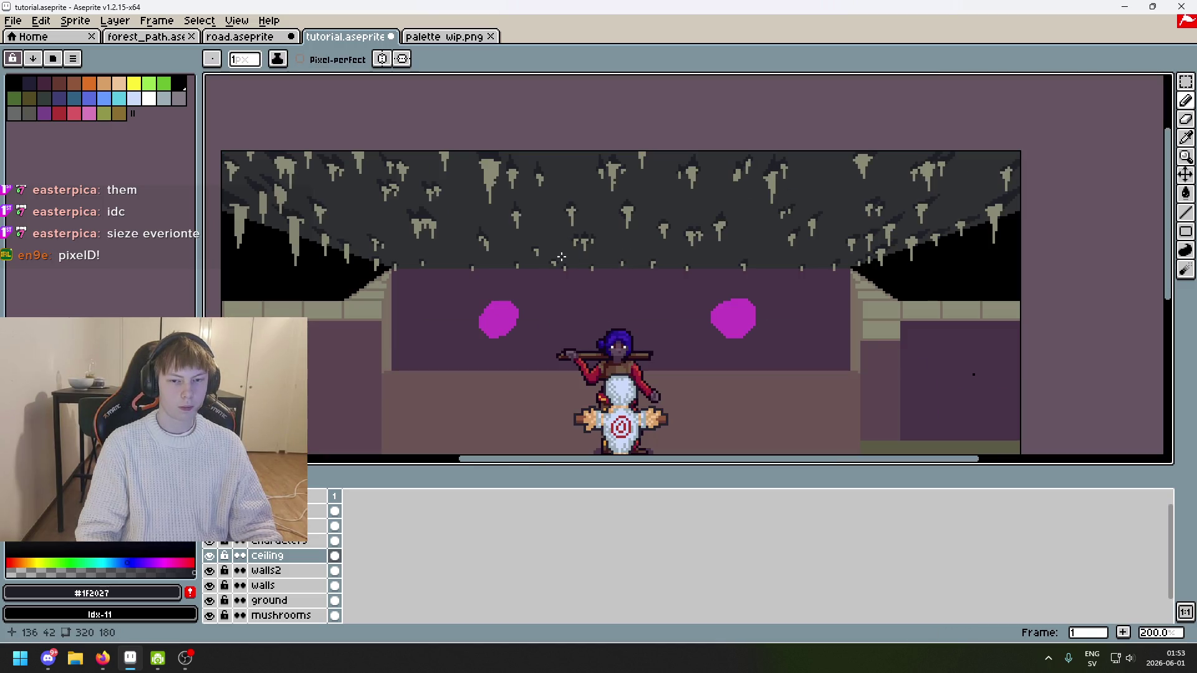
Step: Add dark pixels to another ceiling stalactite and save the file
scroll(561, 256, up, 4)
drag(472, 223, 475, 223)
scroll(529, 262, down, 2)
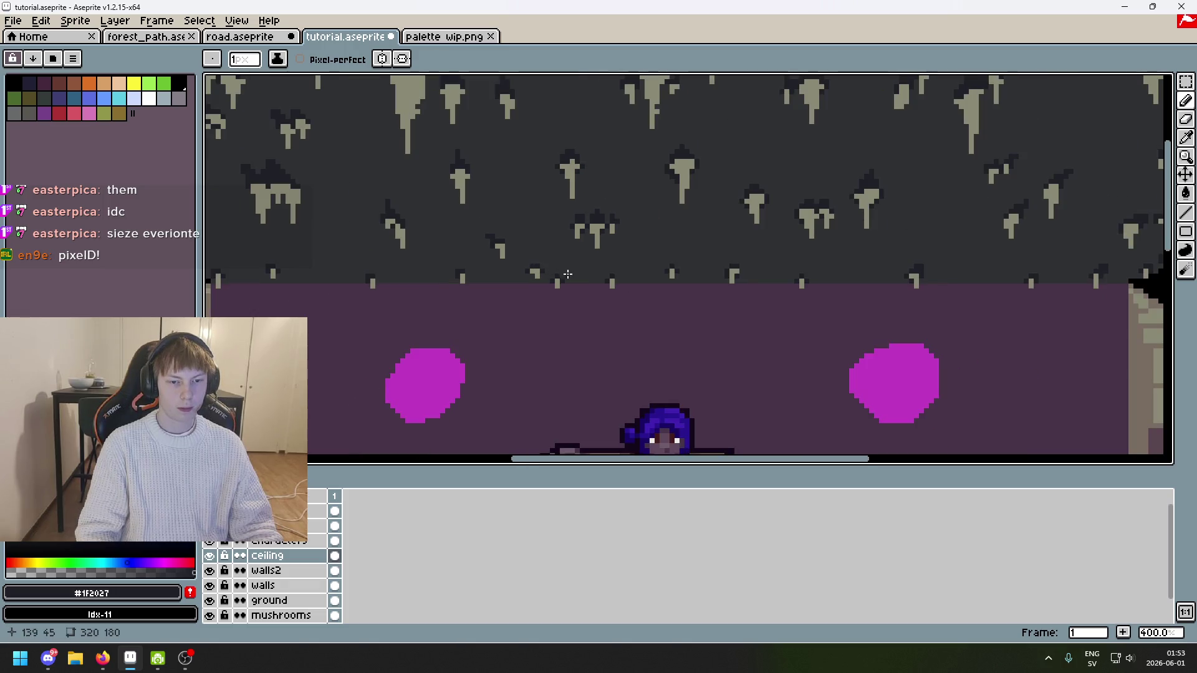
scroll(496, 235, up, 3)
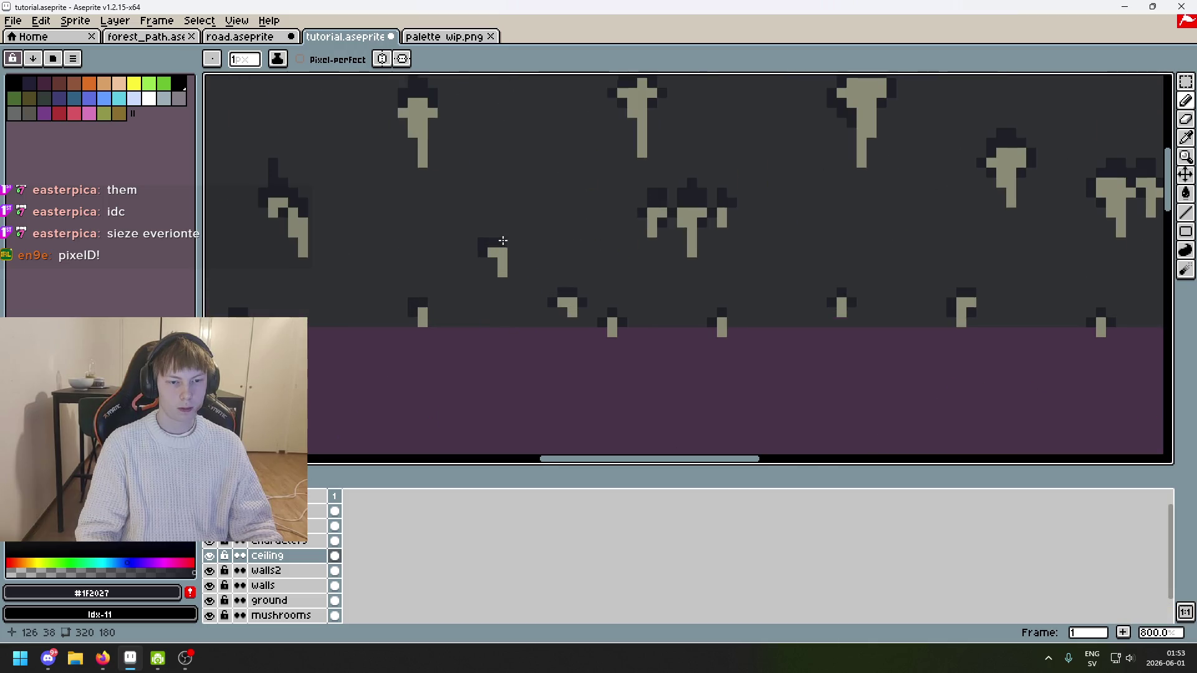
scroll(545, 257, down, 5)
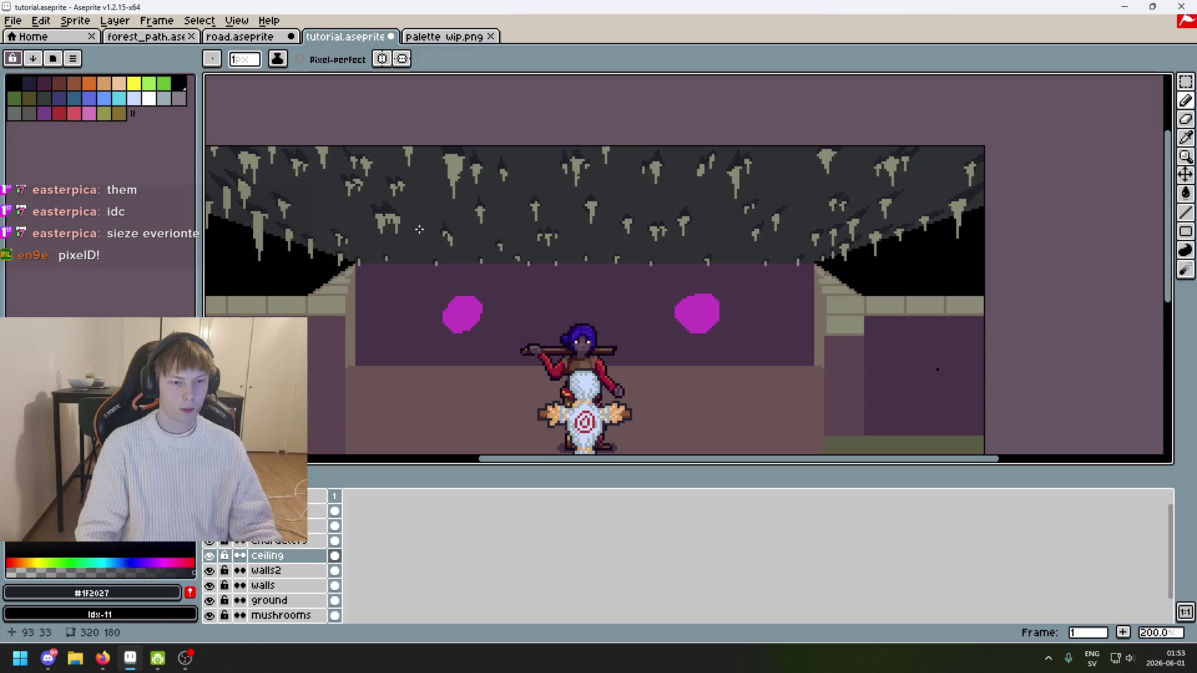
drag(743, 249, 810, 233)
key(ctrl+s)
Step: Look around the cave scene at different zoom levels and save again
scroll(752, 242, up, 2)
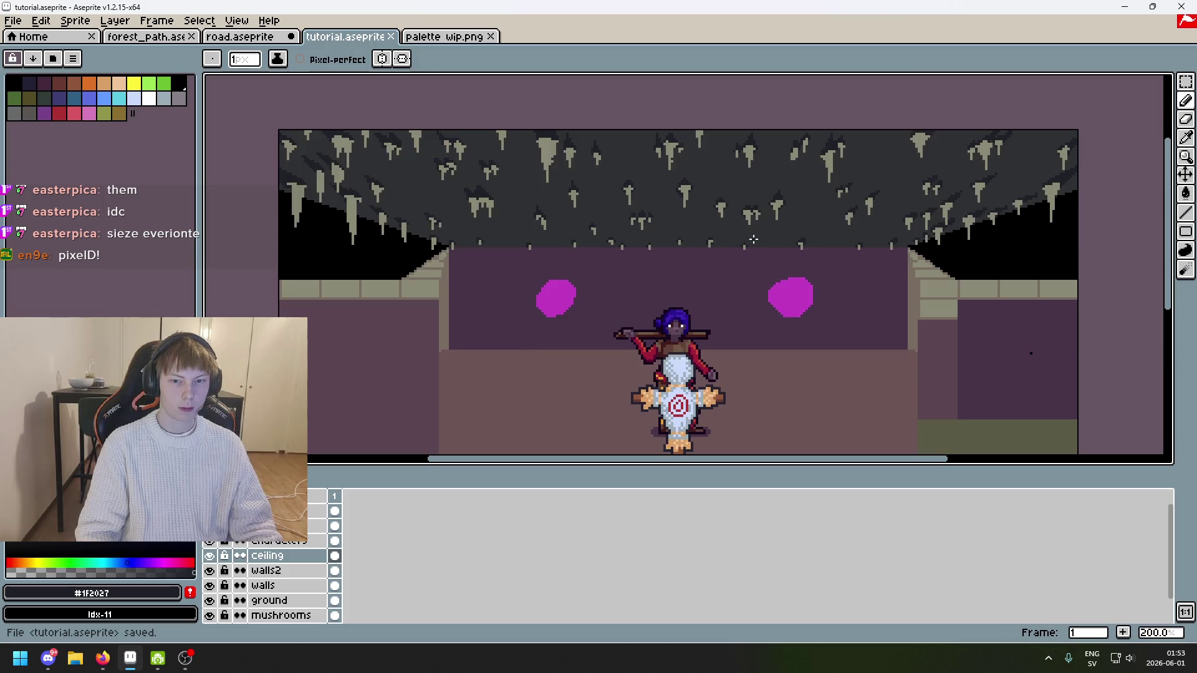
scroll(808, 186, down, 2)
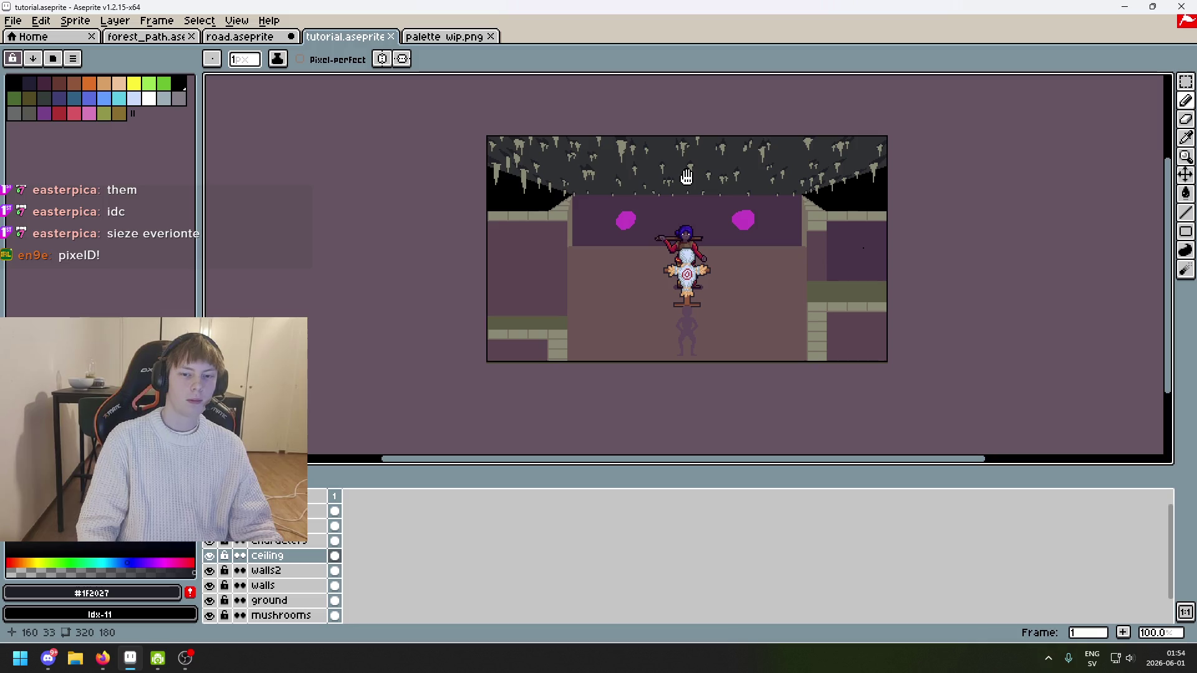
scroll(686, 178, up, 2)
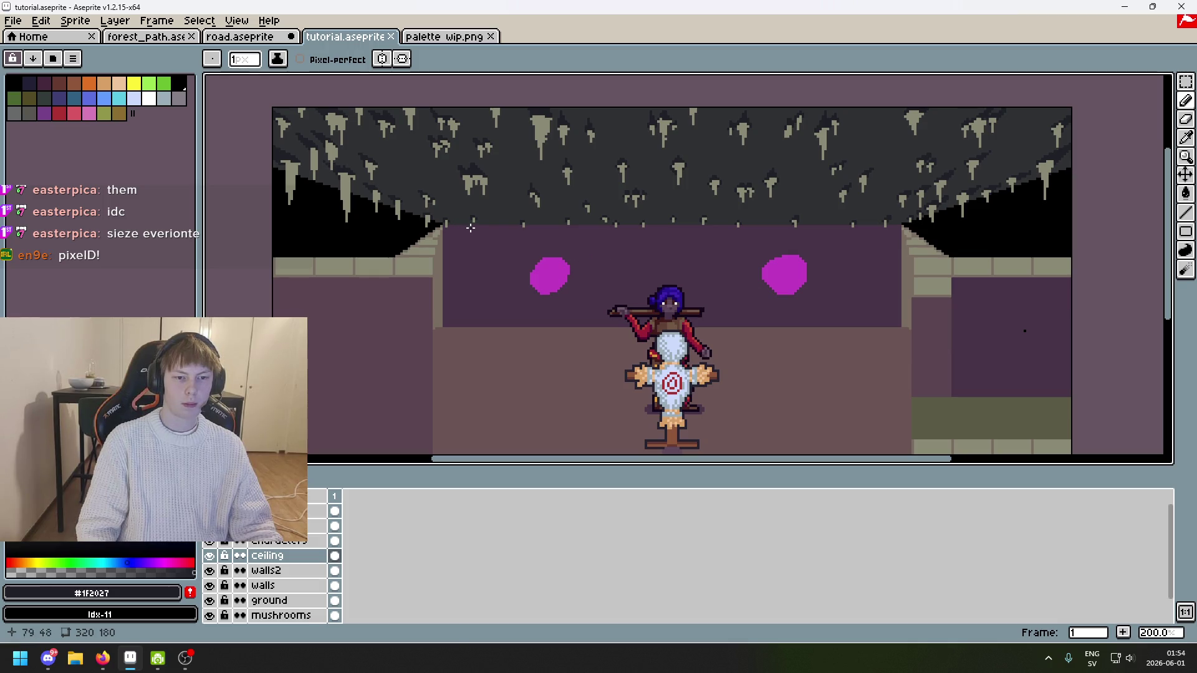
scroll(470, 228, up, 1)
scroll(558, 231, down, 1)
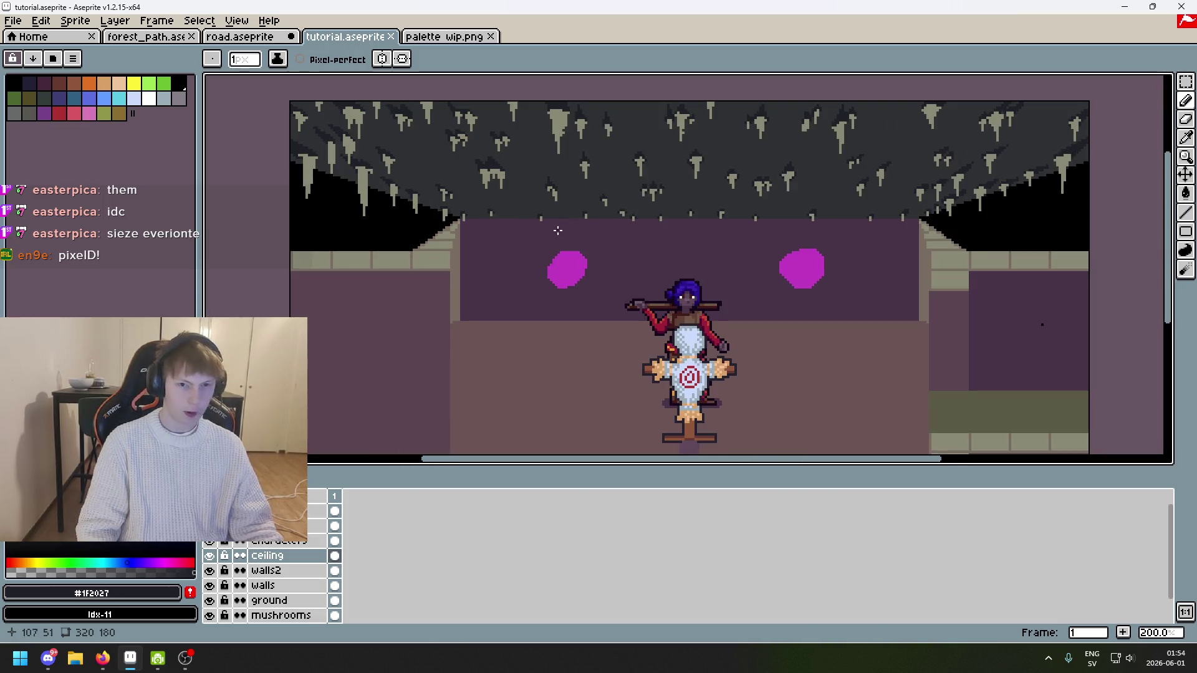
scroll(557, 231, right, 3)
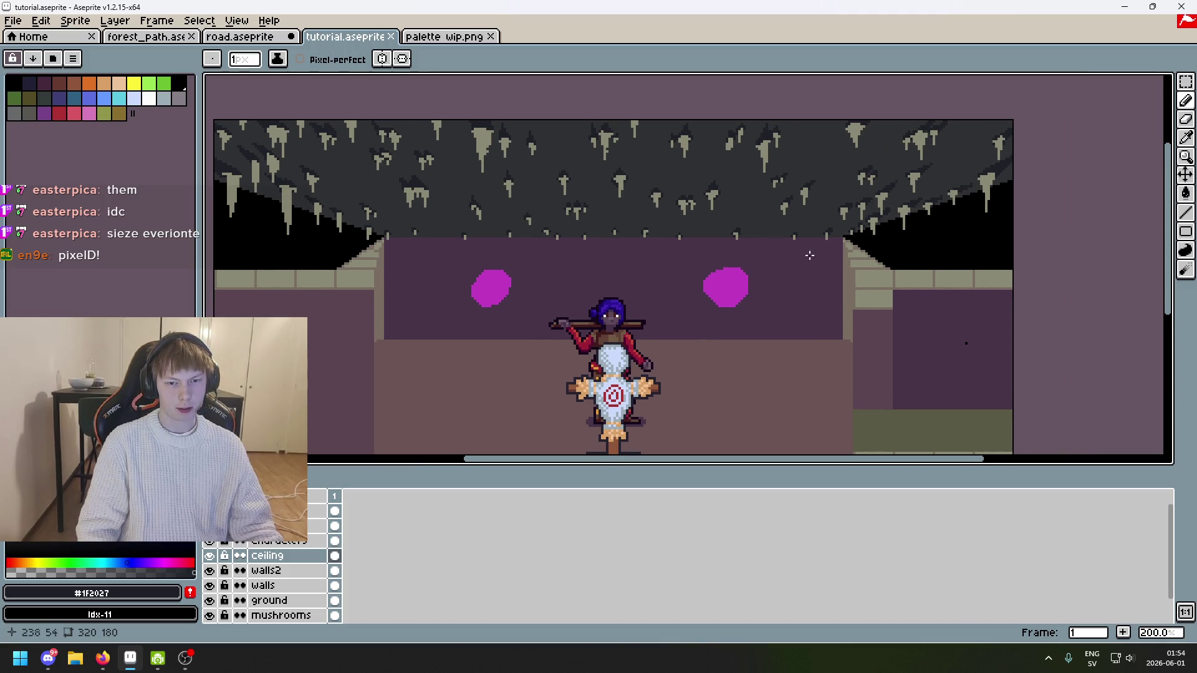
mouse_move(632, 234)
mouse_down()
mouse_move(722, 160)
mouse_move(703, 188)
mouse_move(633, 198)
mouse_up()
mouse_move(542, 206)
mouse_down()
mouse_move(560, 168)
mouse_move(558, 182)
mouse_up()
mouse_move(592, 289)
mouse_down()
mouse_move(591, 340)
mouse_move(612, 267)
mouse_up()
scroll(697, 225, down, 1)
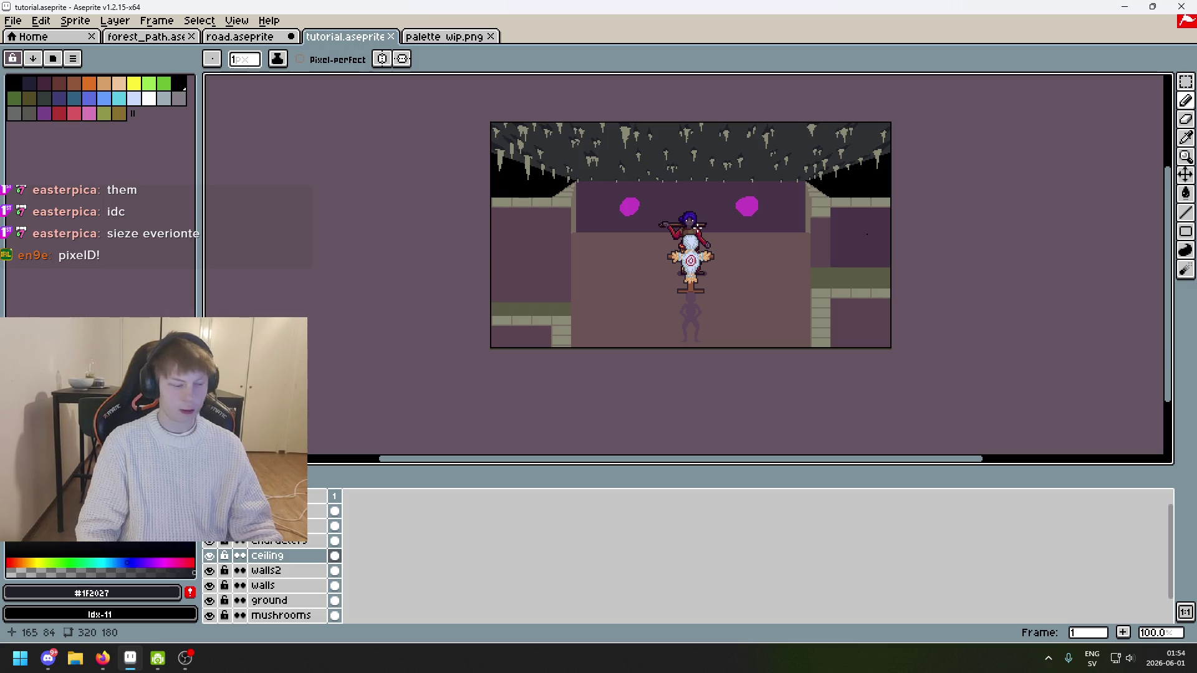
mouse_move(780, 249)
mouse_down()
mouse_move(772, 267)
mouse_move(726, 279)
mouse_up()
key(ctrl+s)
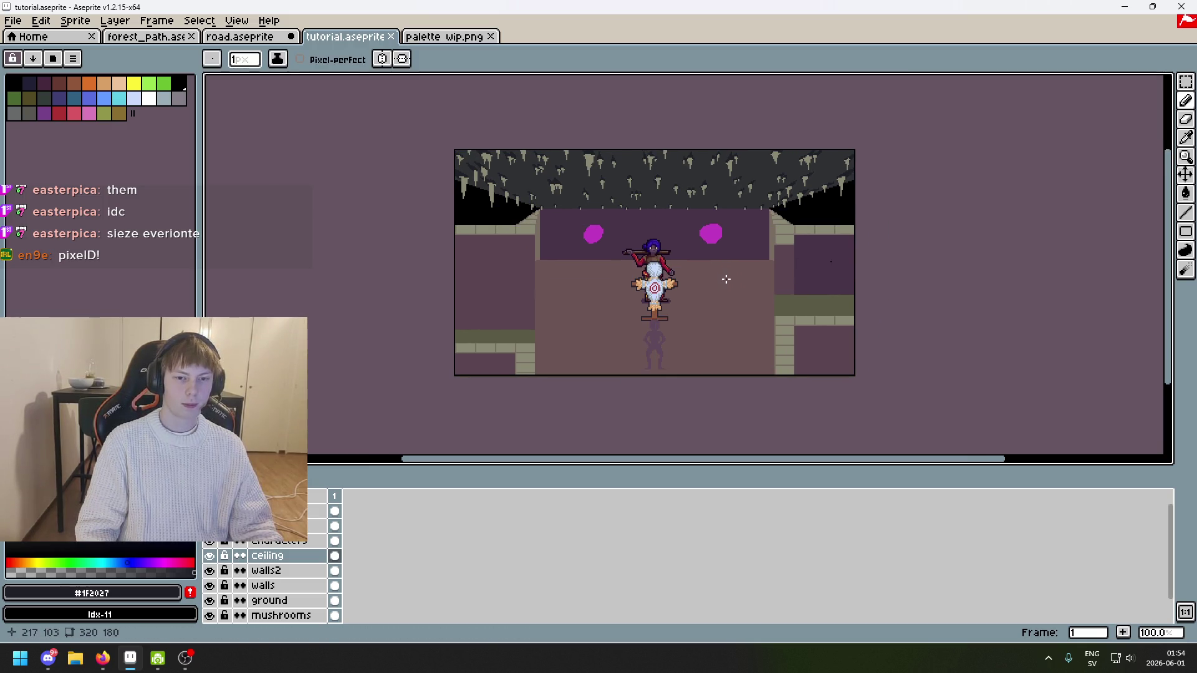
Step: Pick the pale stalactite colour and widen and extend a stalactite tip downward
scroll(728, 255, up, 2)
scroll(686, 237, down, 2)
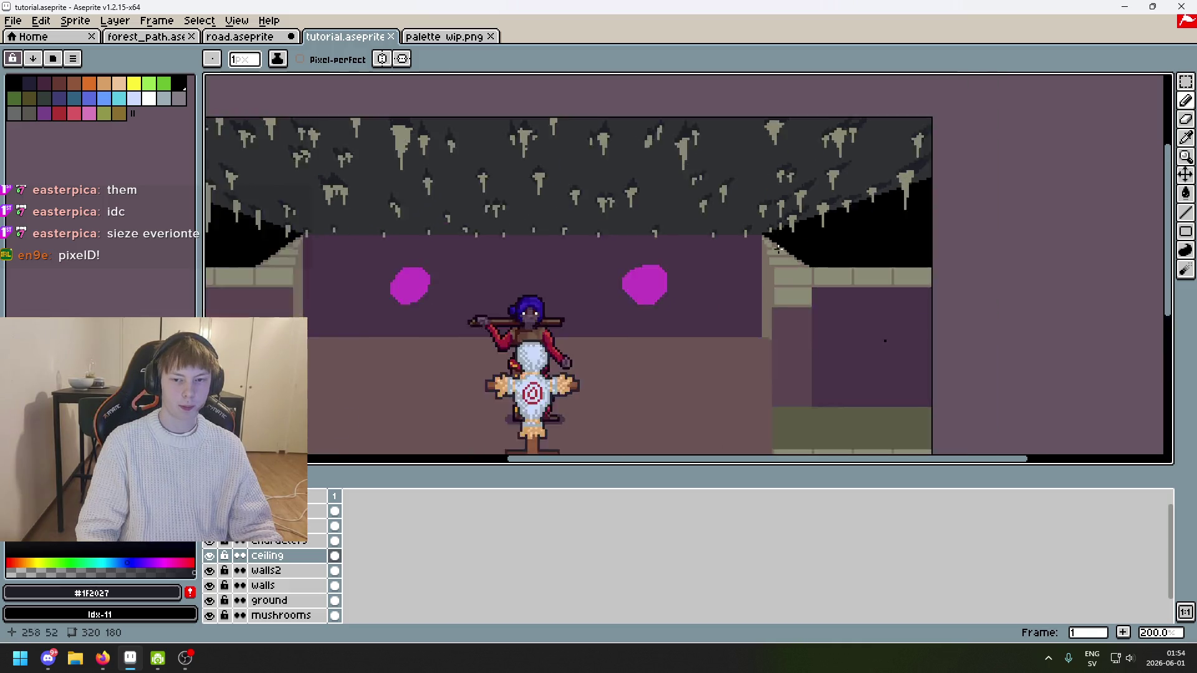
scroll(617, 224, up, 2)
scroll(618, 224, up, 3)
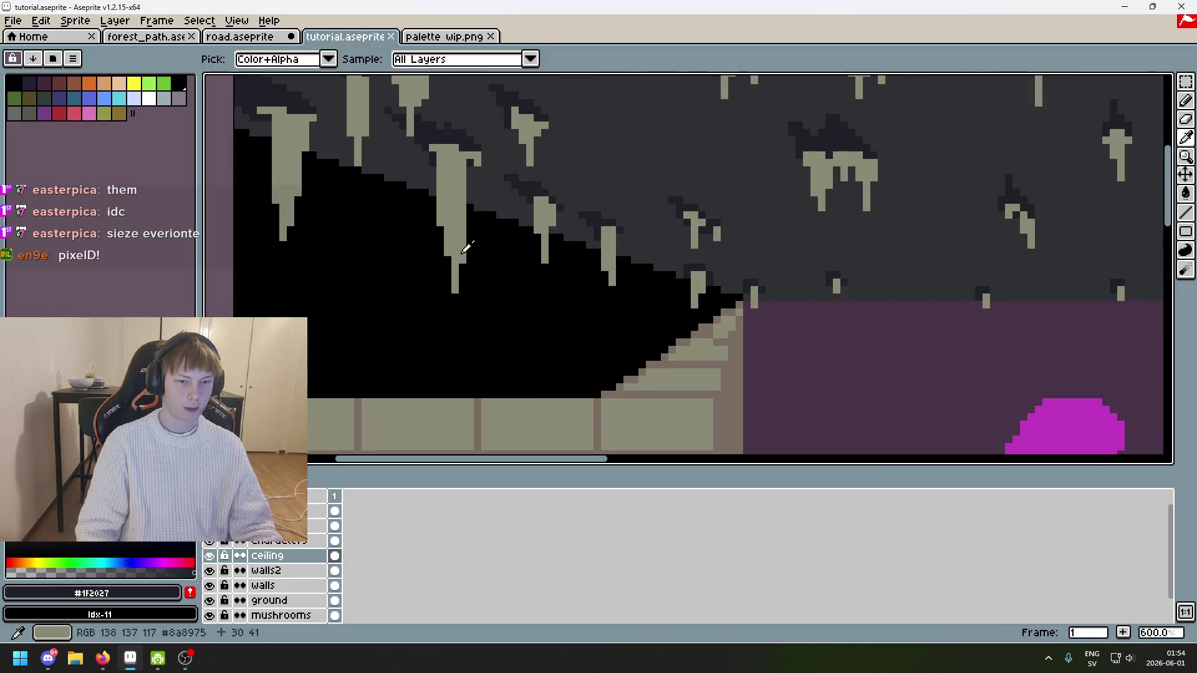
alt+click(454, 255)
drag(449, 261, 454, 298)
key(ctrl+z)
alt+click(470, 305)
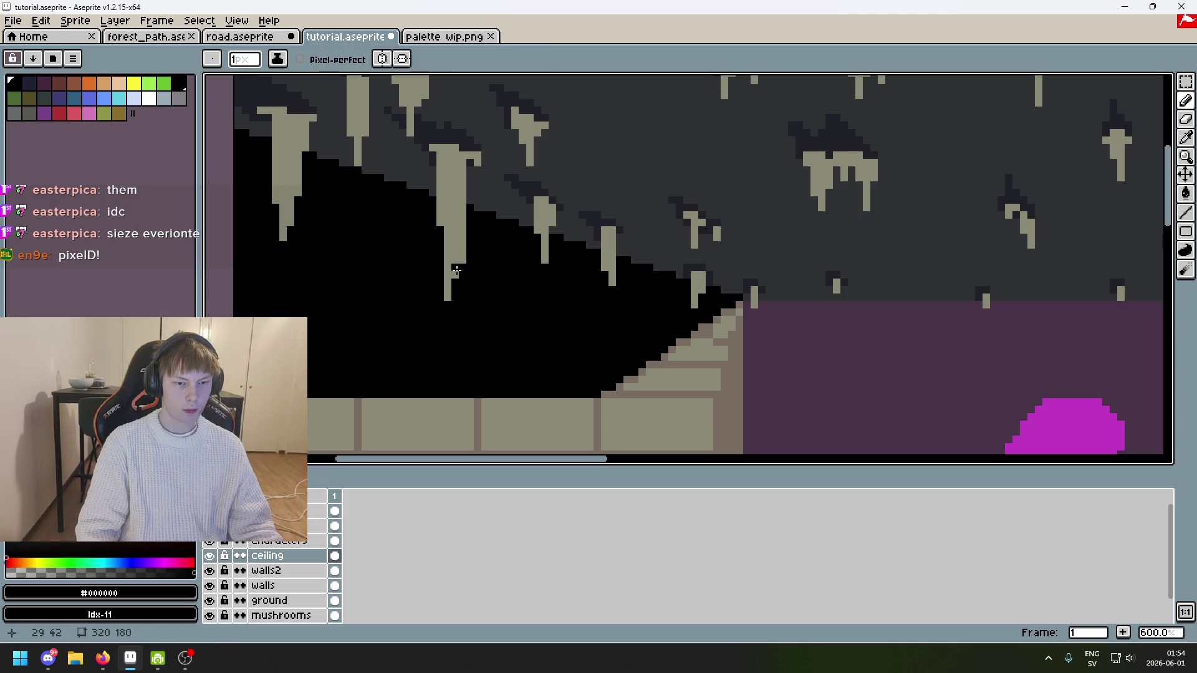
scroll(456, 270, down, 2)
scroll(467, 275, up, 1)
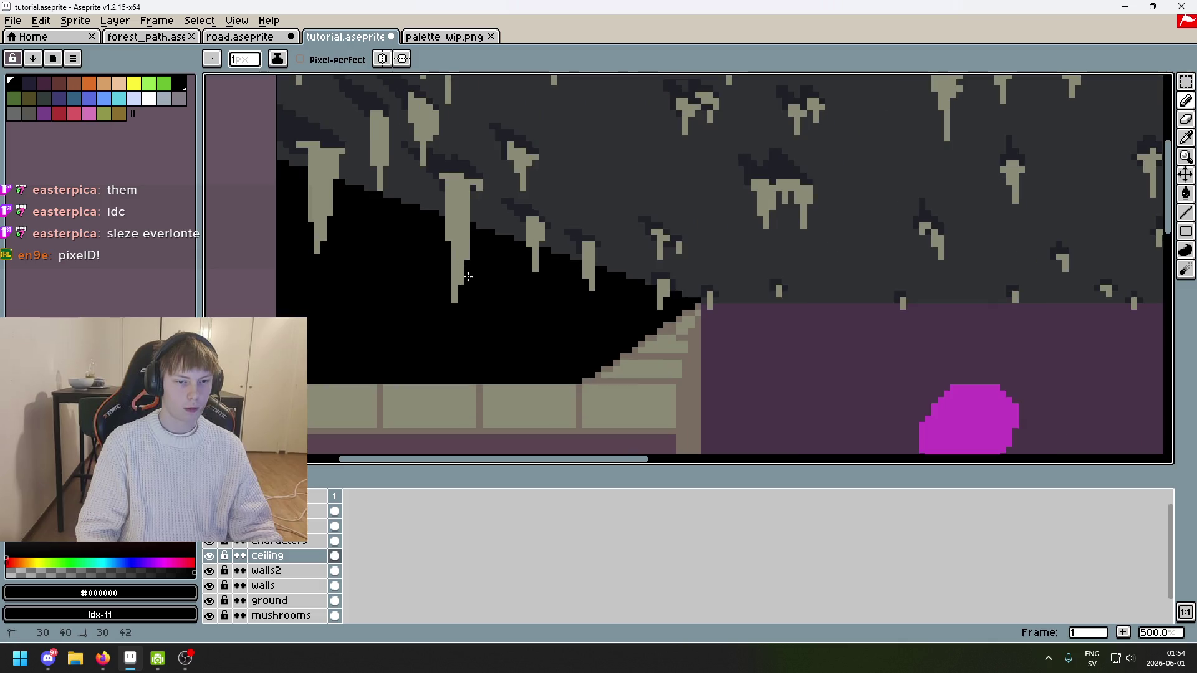
scroll(459, 281, down, 3)
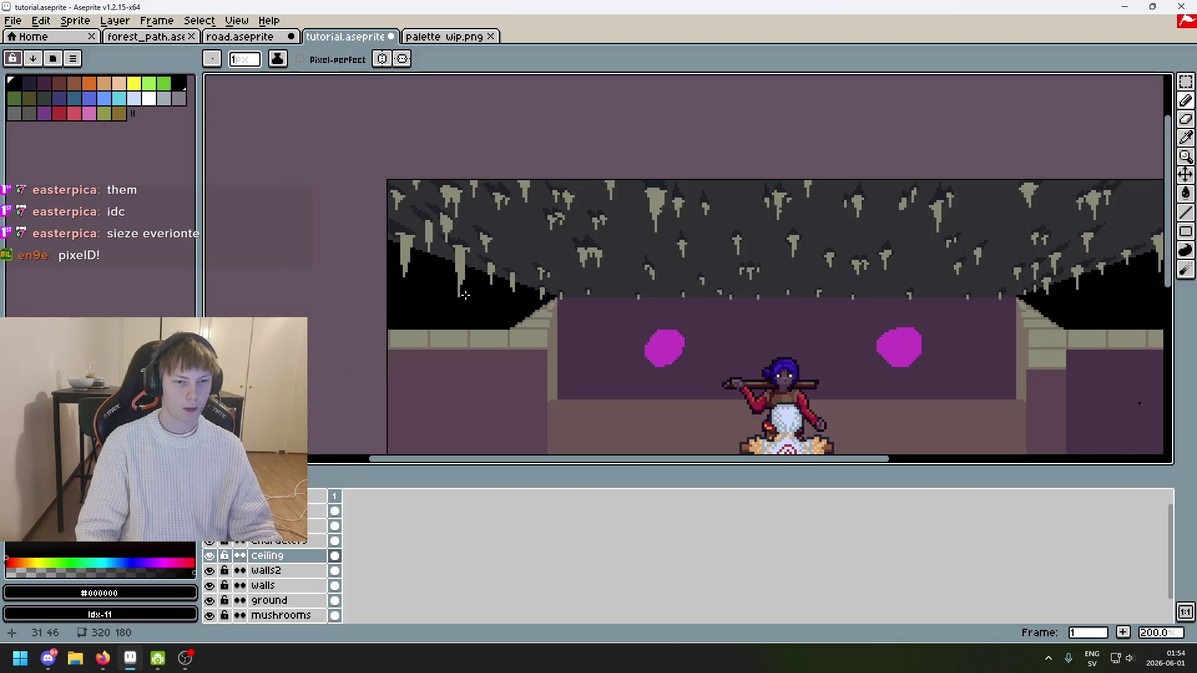
scroll(476, 302, up, 4)
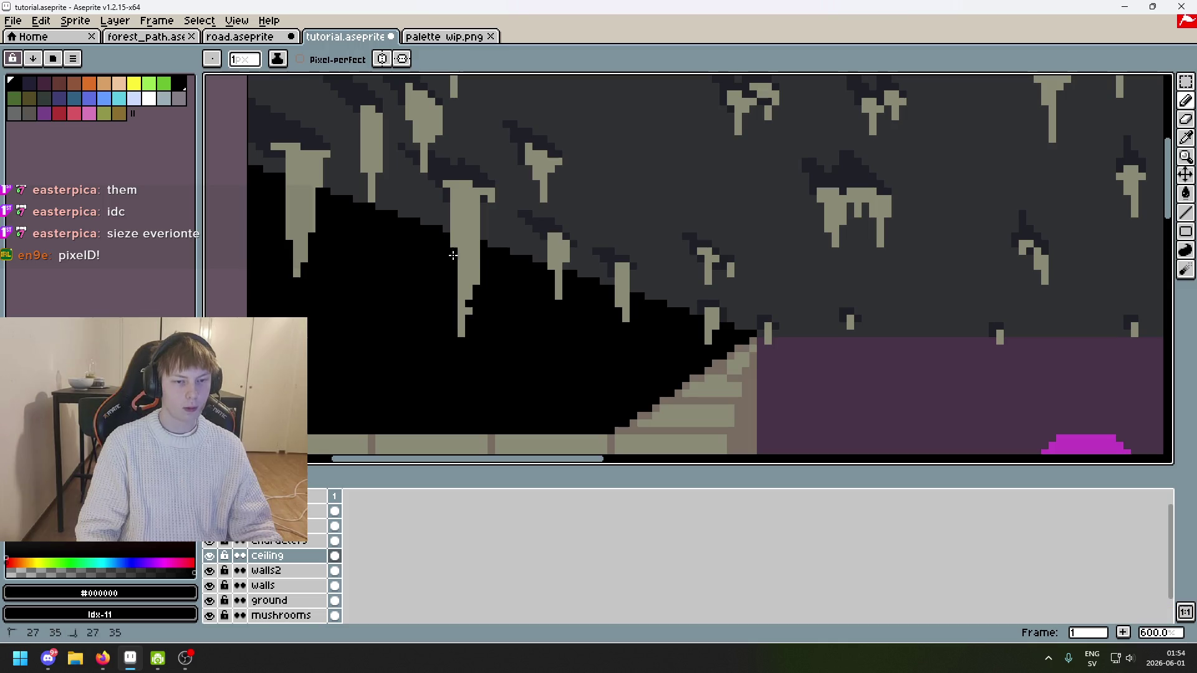
scroll(474, 317, down, 4)
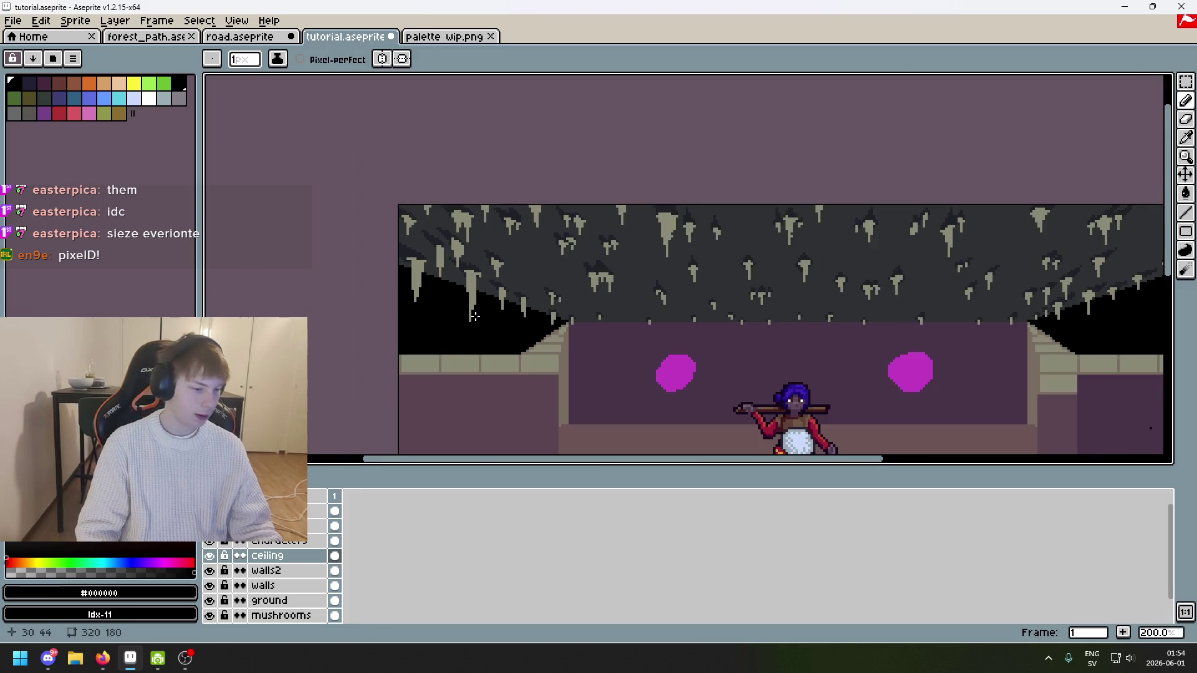
scroll(501, 304, up, 1)
scroll(474, 294, up, 4)
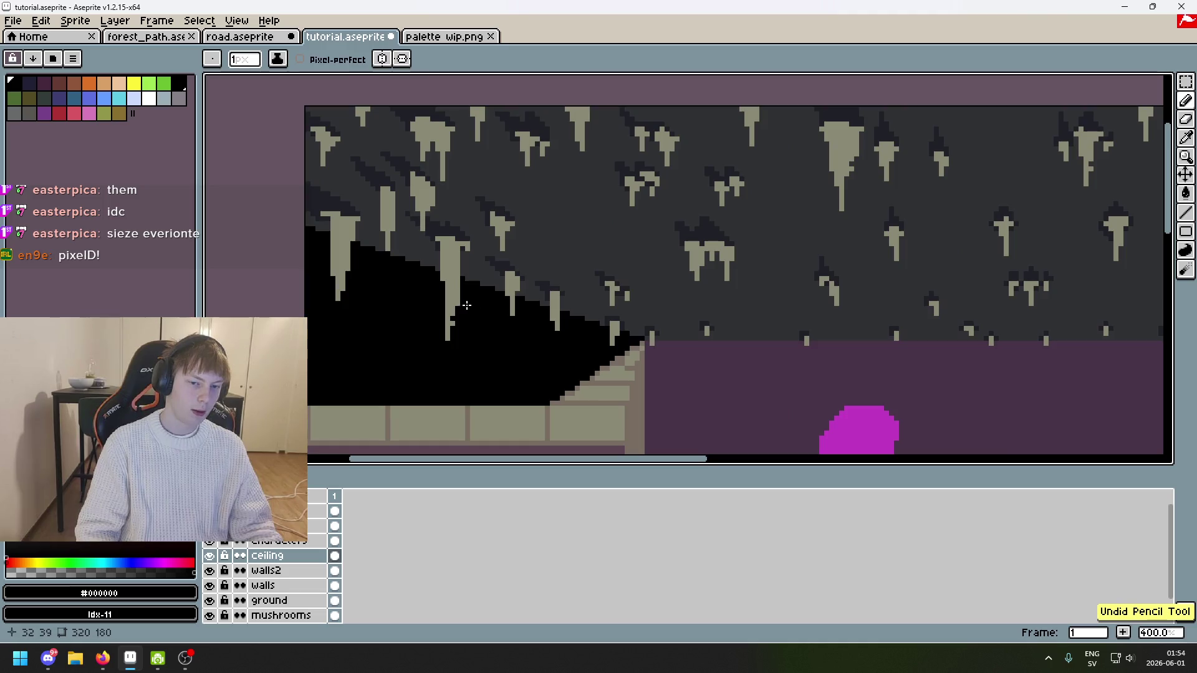
Step: Pick stalactite colour #8a8975 and try a shorter pale stalactite extension, then undo it
alt+click(444, 289)
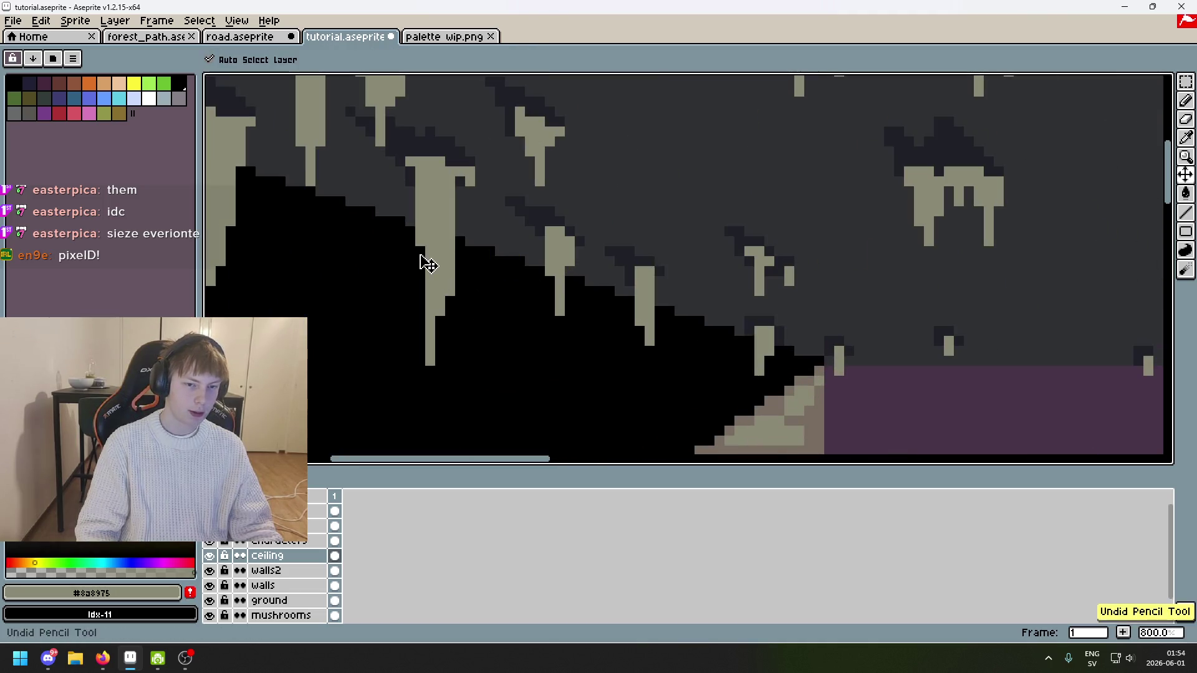
scroll(567, 292, down, 2)
drag(567, 293, 636, 298)
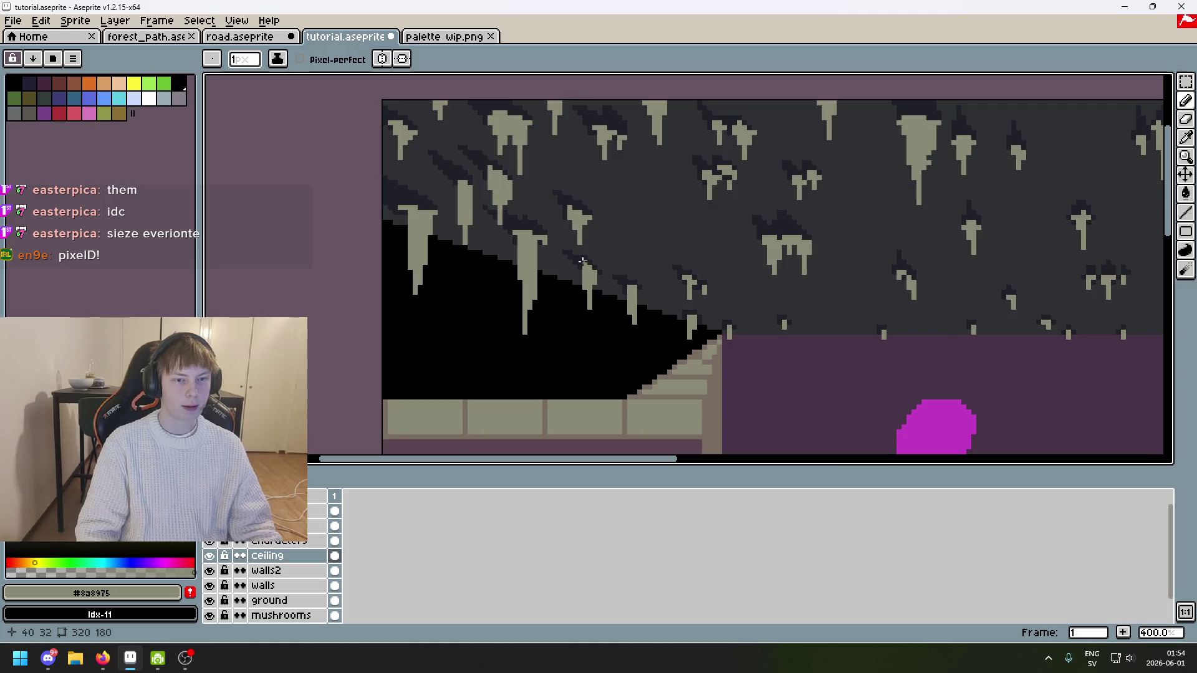
scroll(582, 261, down, 1)
scroll(562, 244, up, 4)
scroll(536, 224, down, 3)
scroll(514, 211, up, 1)
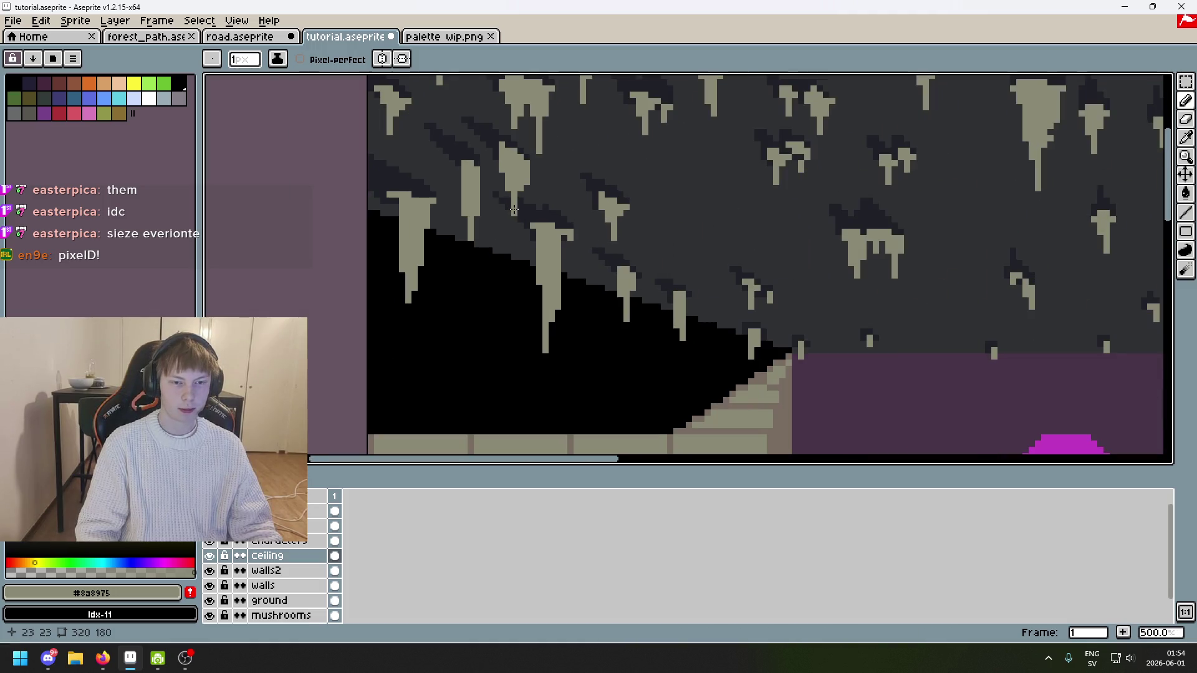
scroll(515, 147, up, 2)
drag(508, 215, 503, 257)
key(ctrl+z)
drag(506, 215, 506, 223)
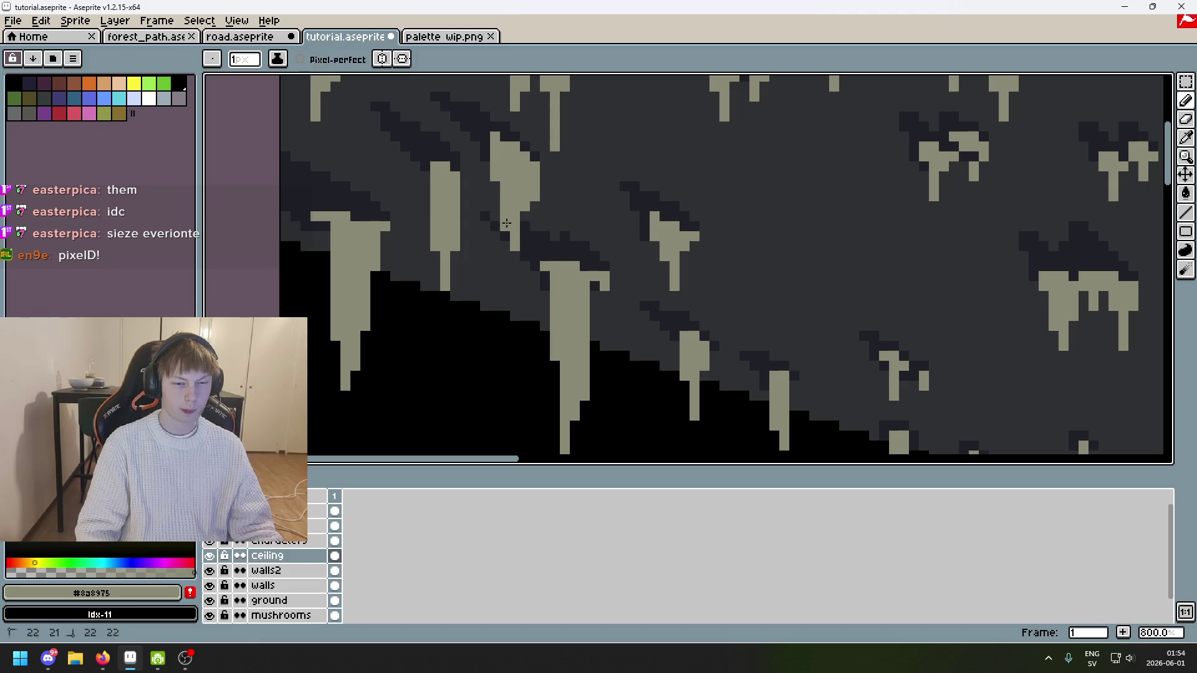
scroll(504, 269, down, 7)
scroll(593, 293, up, 2)
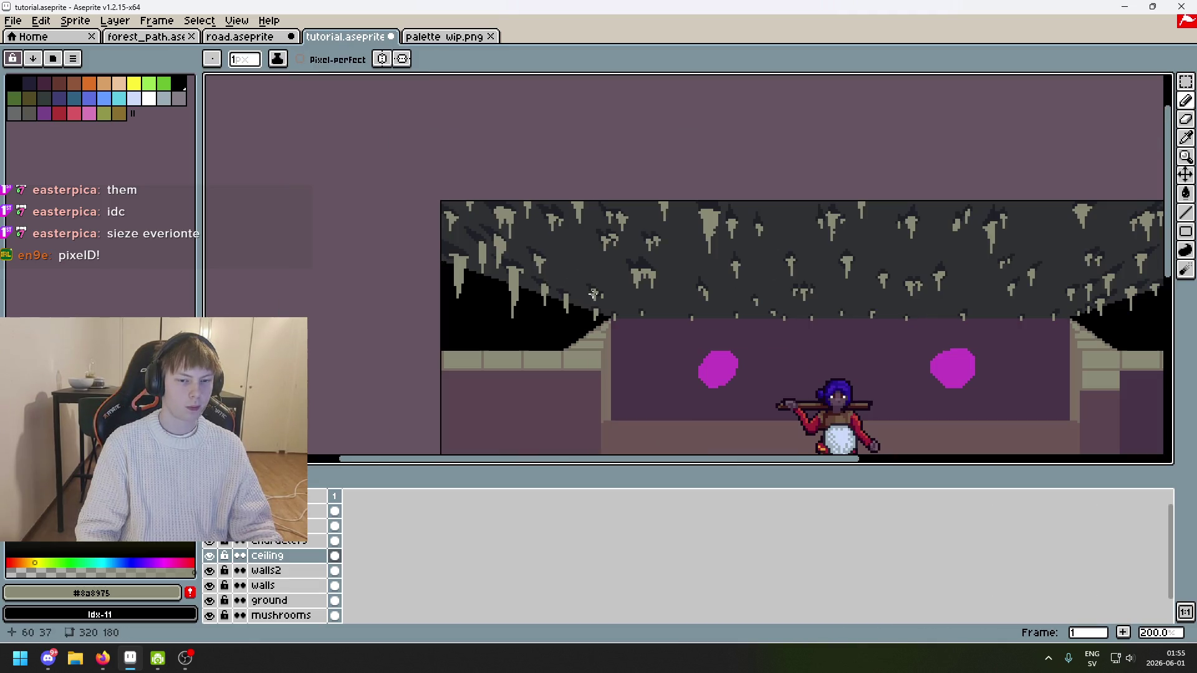
scroll(680, 312, down, 1)
key(ctrl+z)
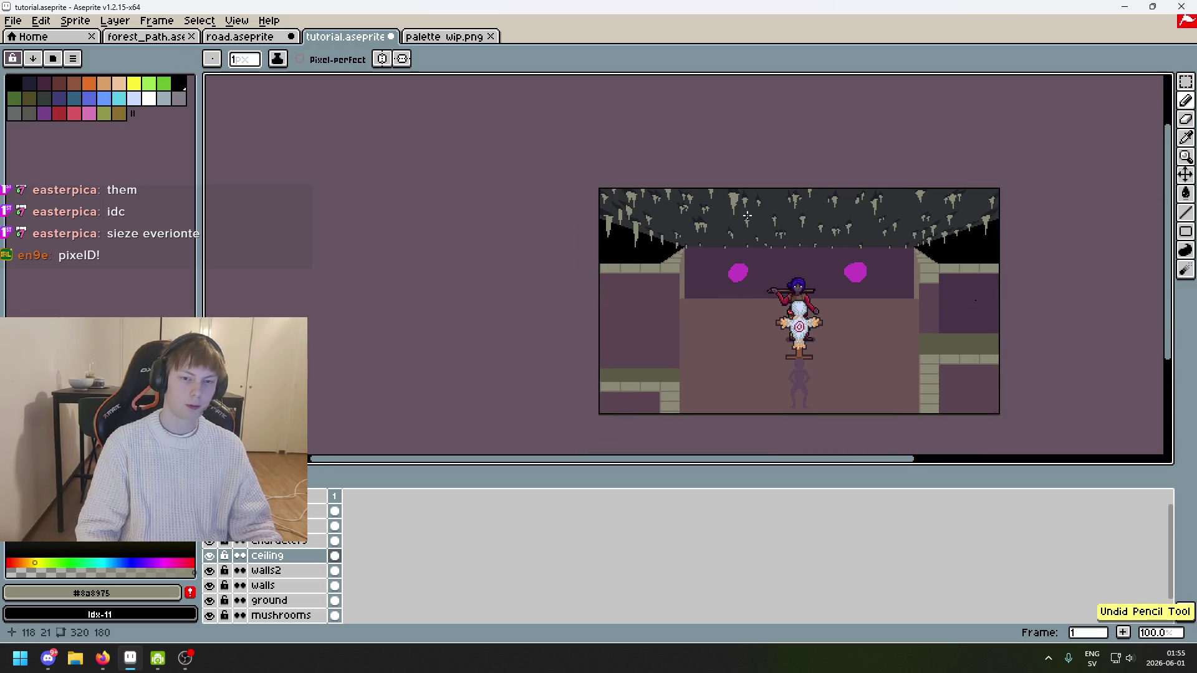
Step: Try a thin downward line on a stalactite and undo the misplaced strokes
scroll(622, 206, up, 4)
scroll(619, 212, up, 1)
drag(598, 265, 608, 316)
key(ctrl+z)
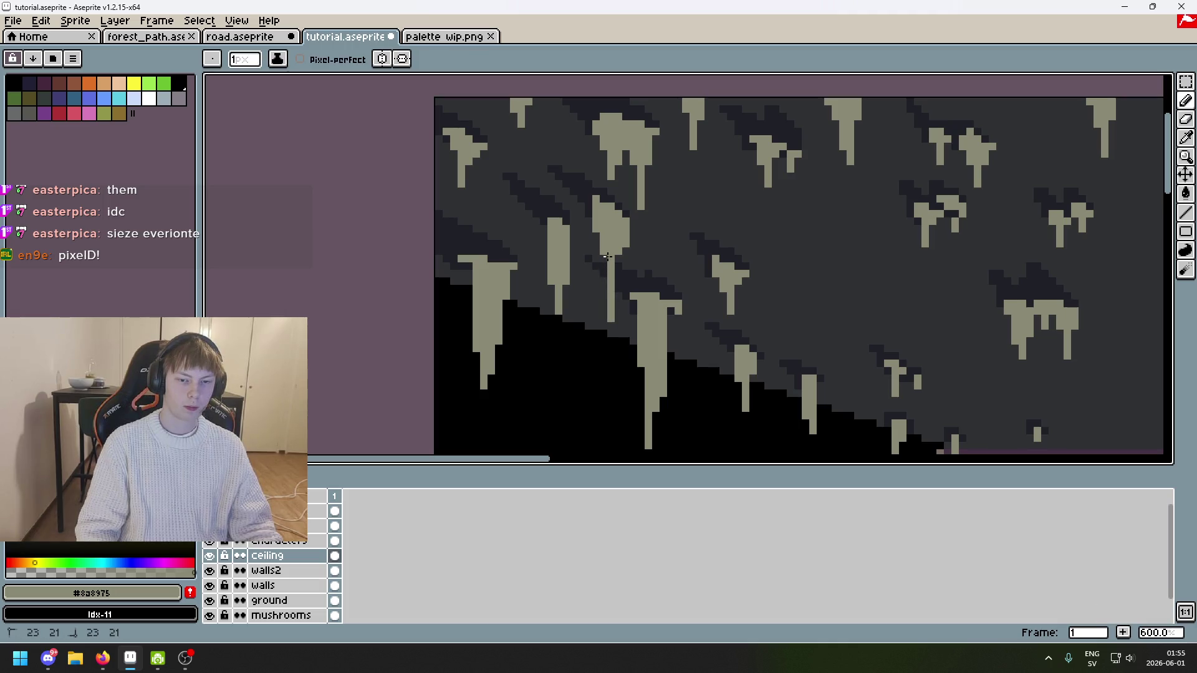
scroll(614, 284, down, 4)
scroll(661, 286, up, 4)
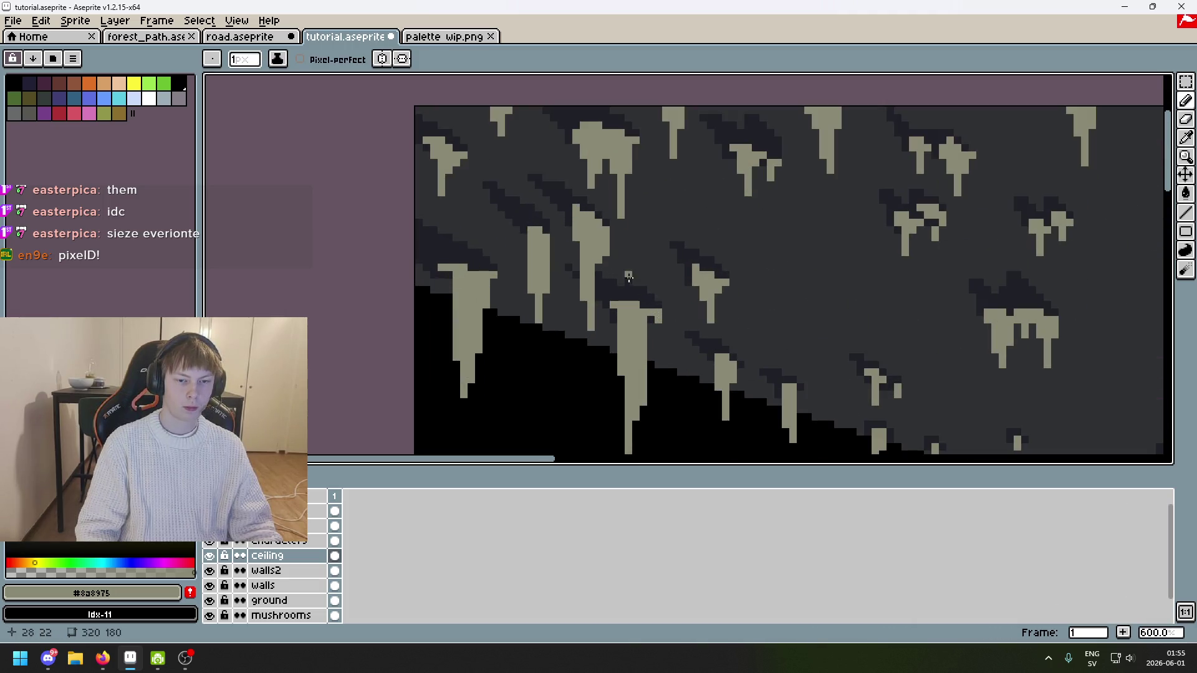
scroll(598, 282, down, 3)
scroll(595, 221, up, 1)
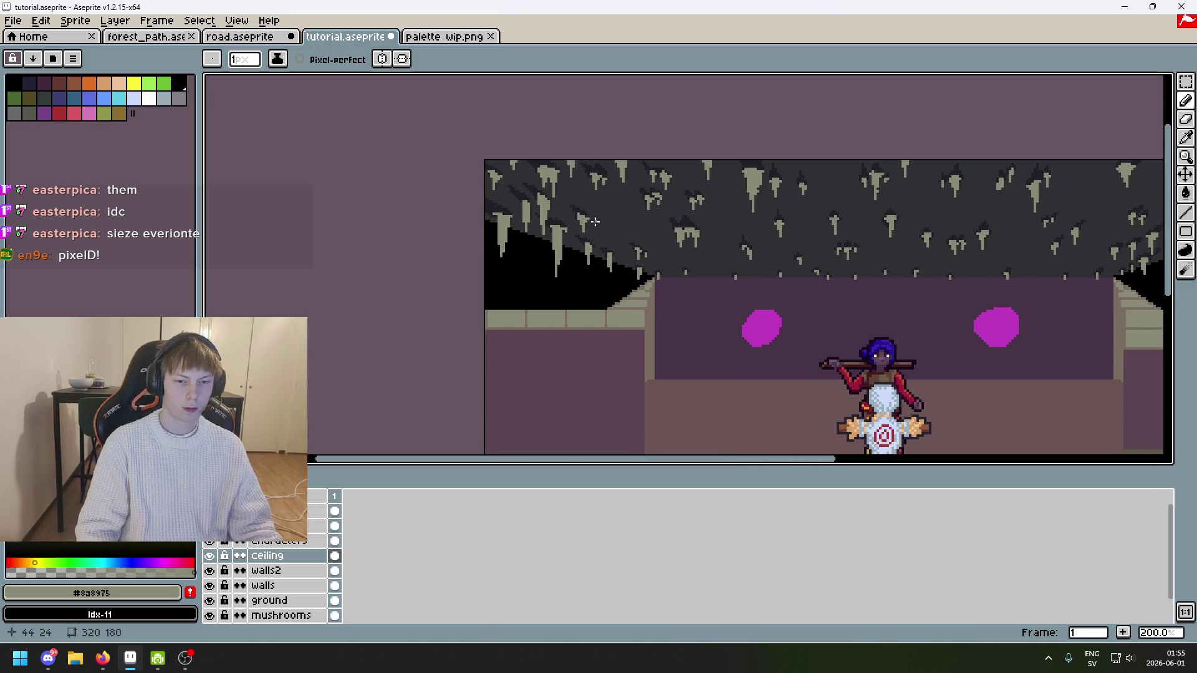
key(ctrl+z)
Step: Remove test pixels and extend a stalactite further down the ceiling
scroll(578, 249, up, 5)
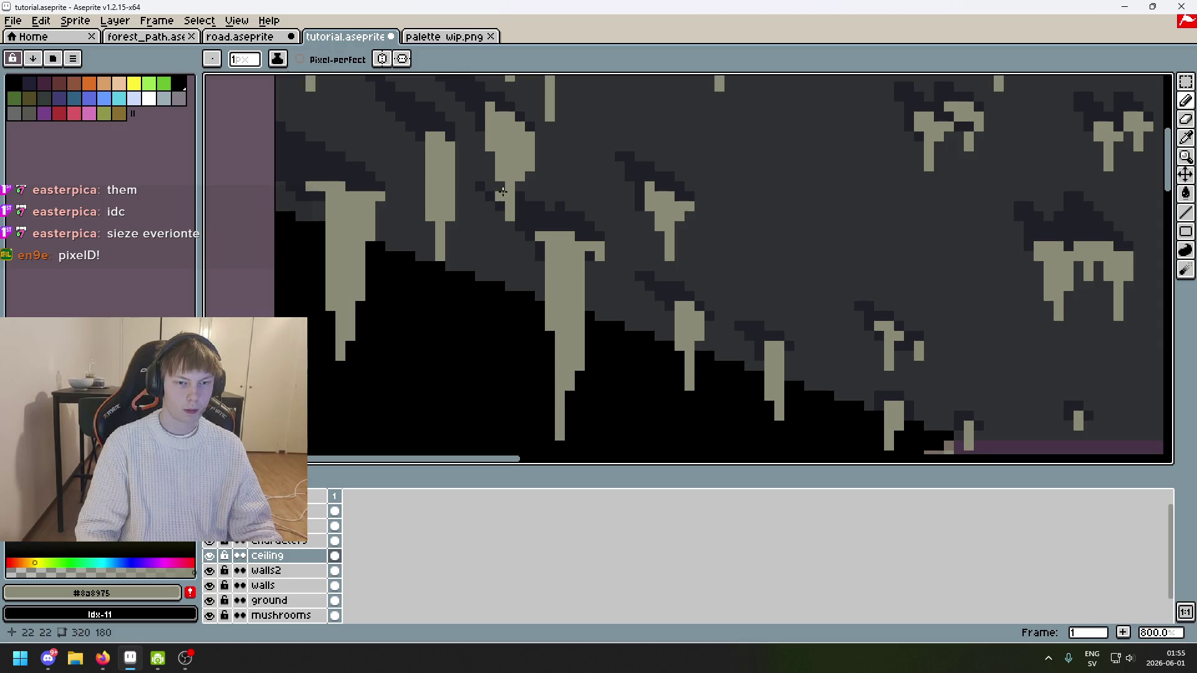
click(523, 189)
key(ctrl+z)
scroll(542, 192, down, 2)
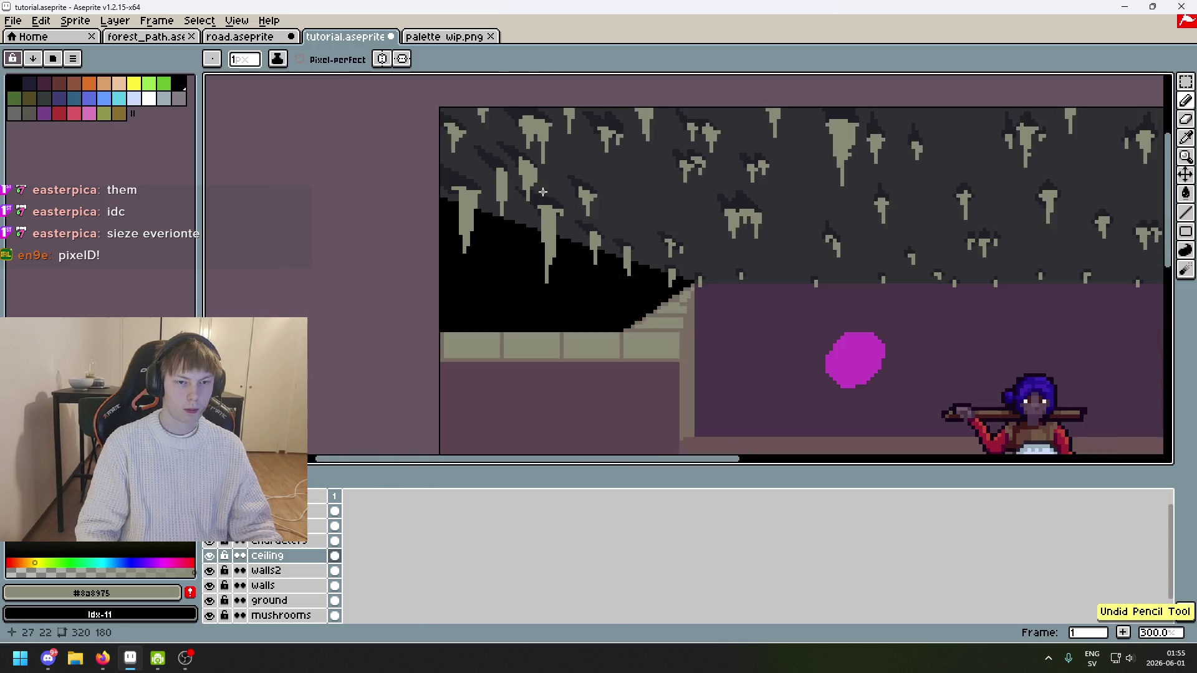
scroll(530, 200, up, 3)
key(ctrl+z)
drag(502, 231, 501, 262)
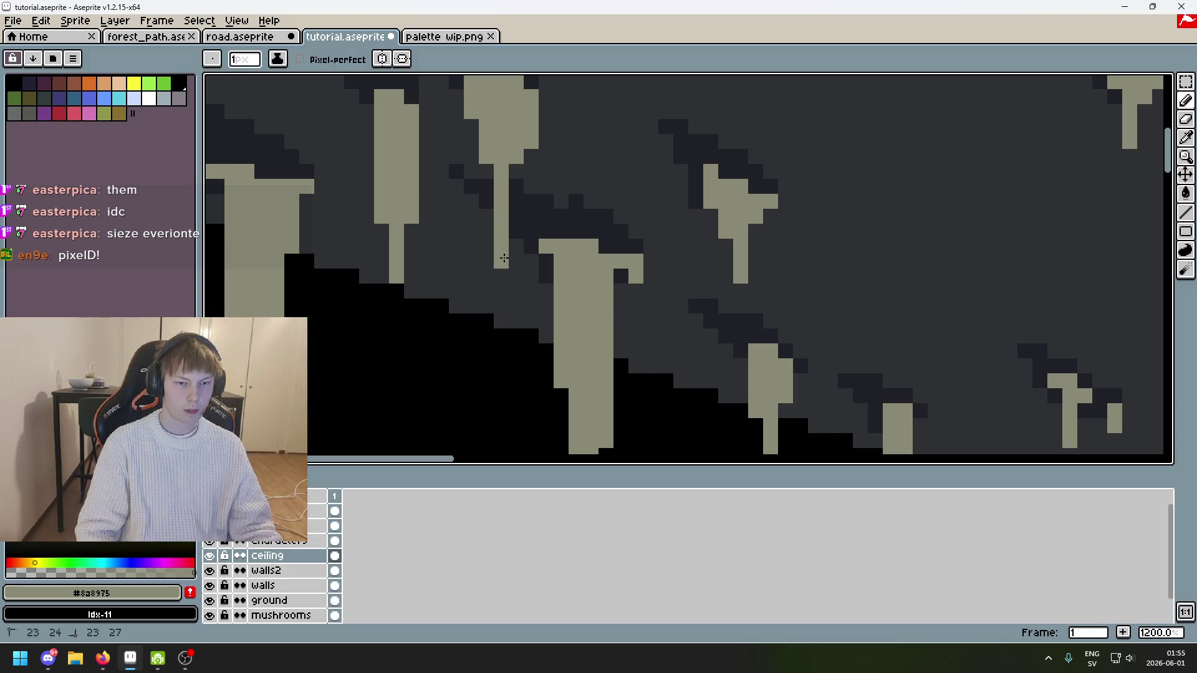
scroll(515, 181, down, 2)
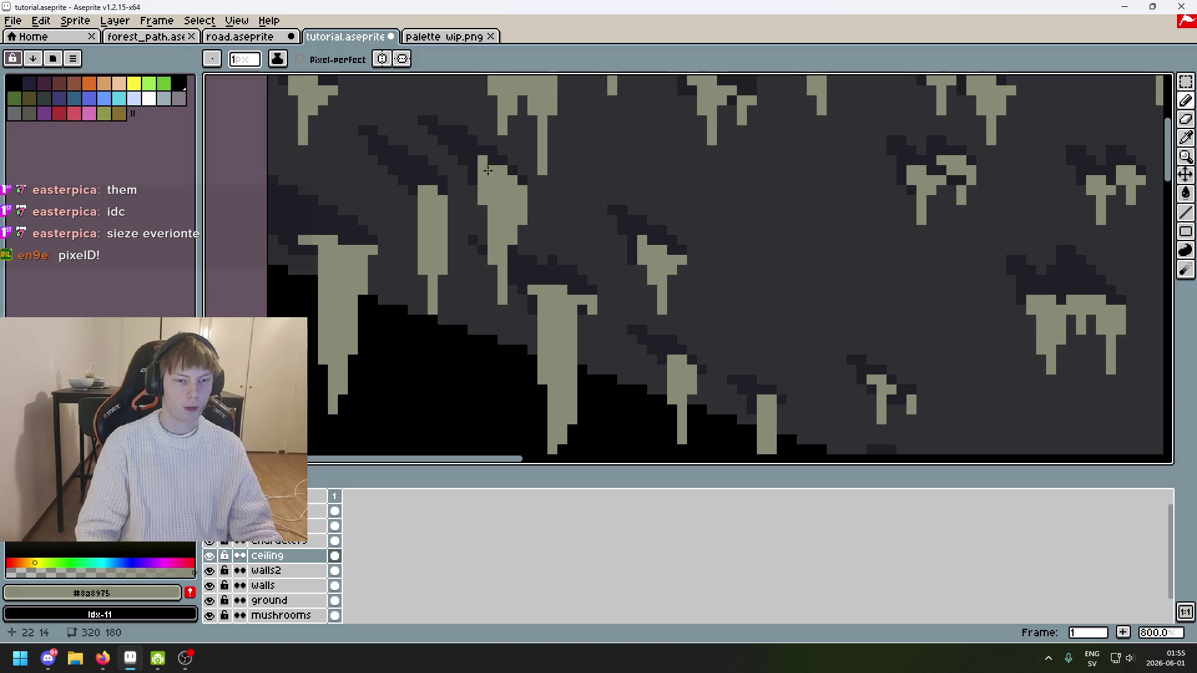
Step: Sample the dark cave background and mid-grey ceiling colours and save tutorial.aseprite
alt+click(431, 112)
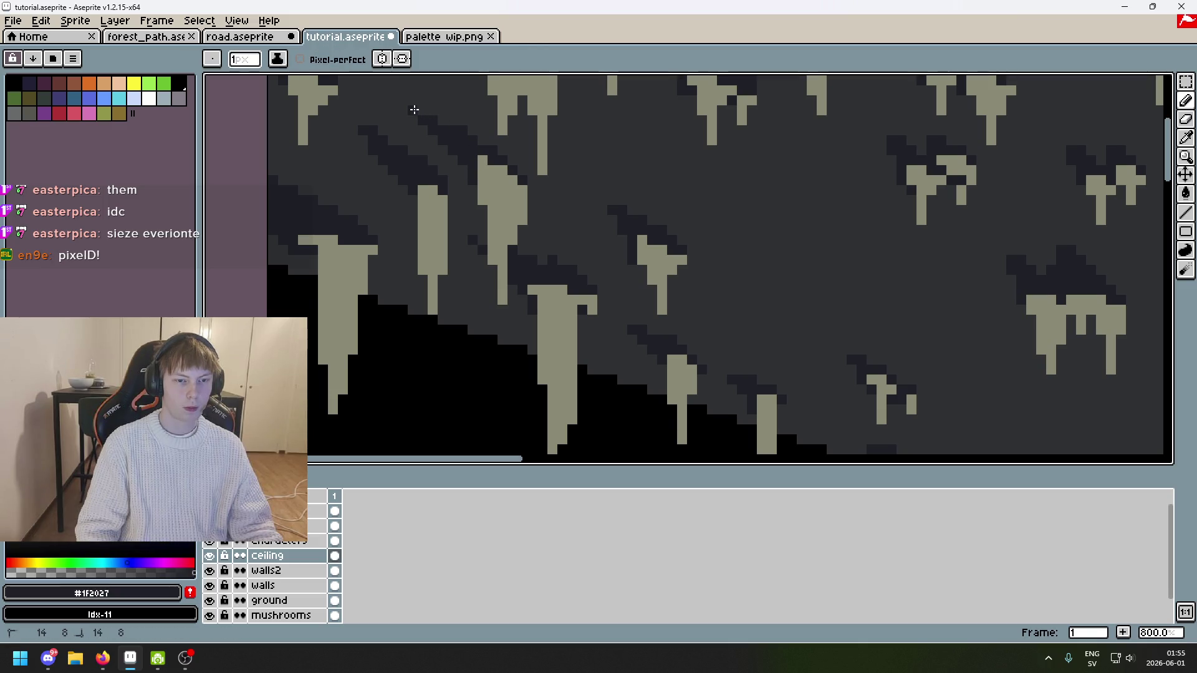
scroll(446, 126, down, 4)
scroll(478, 124, up, 4)
key(ctrl+s)
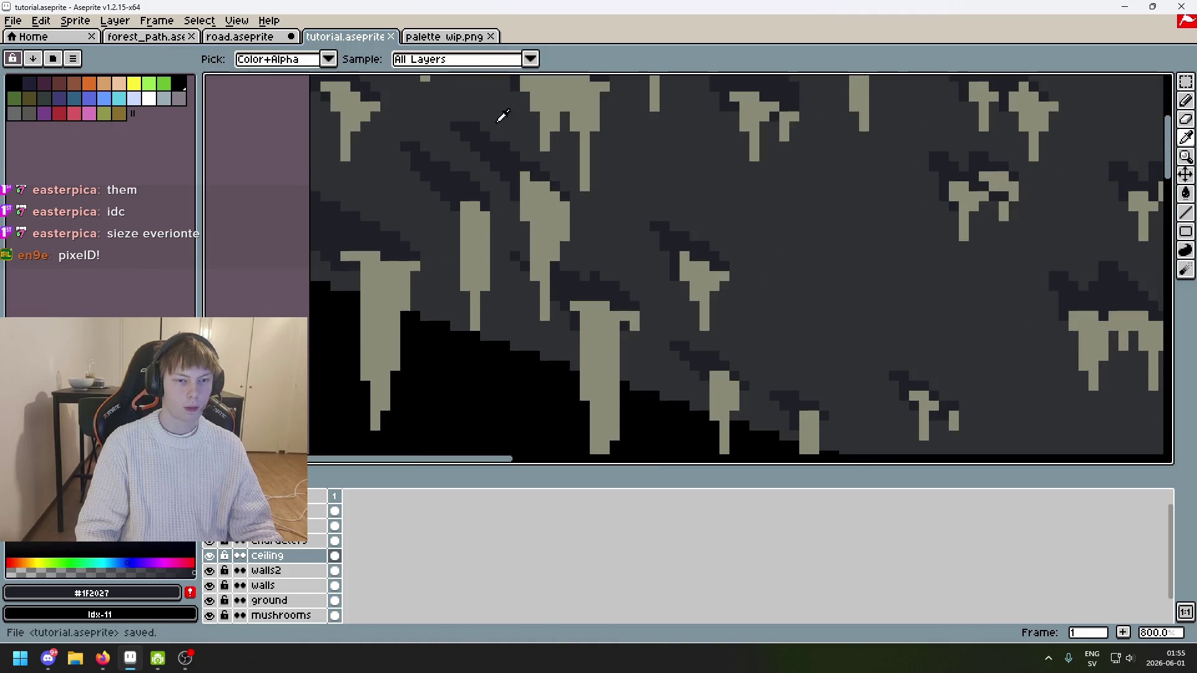
alt+click(478, 124)
scroll(499, 134, down, 3)
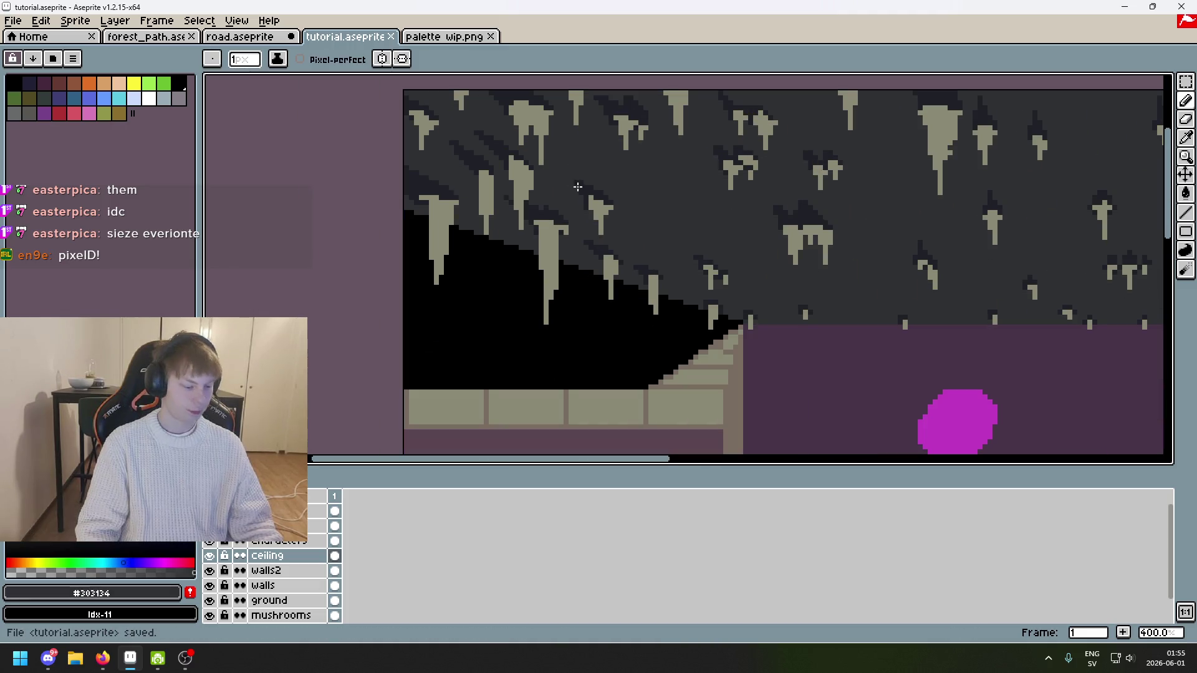
Step: Sample the pale stalactite colour and go to the palette wip.png sketch
click(444, 37)
click(350, 37)
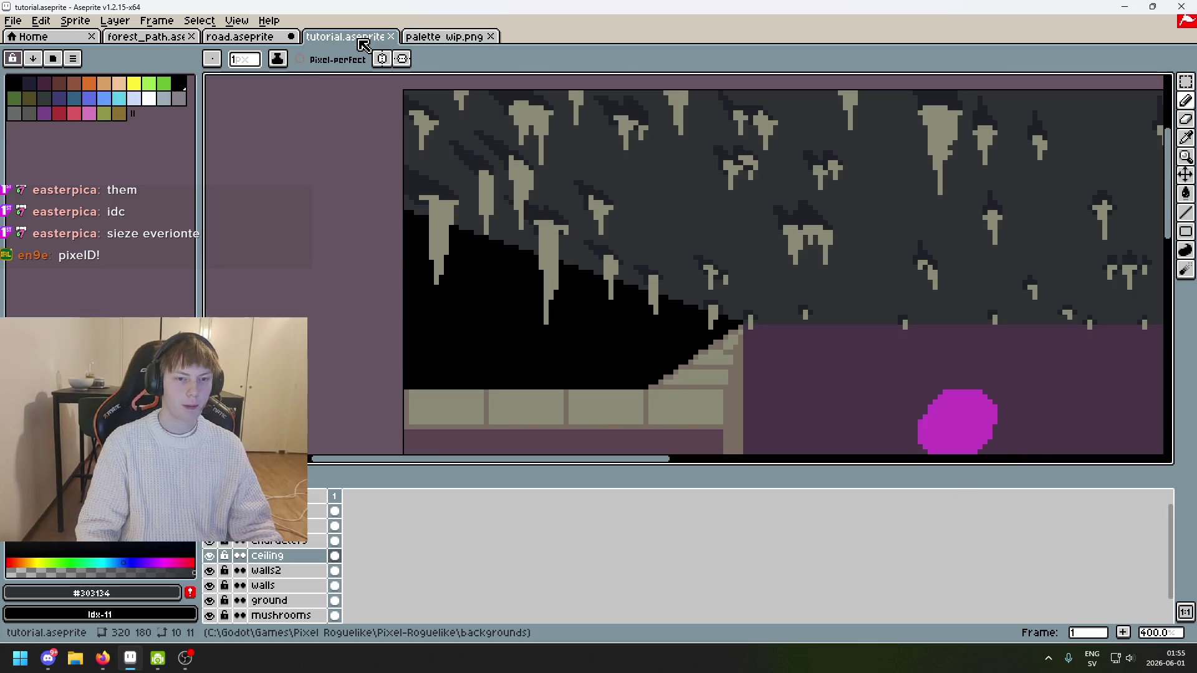
alt+click(521, 169)
click(444, 36)
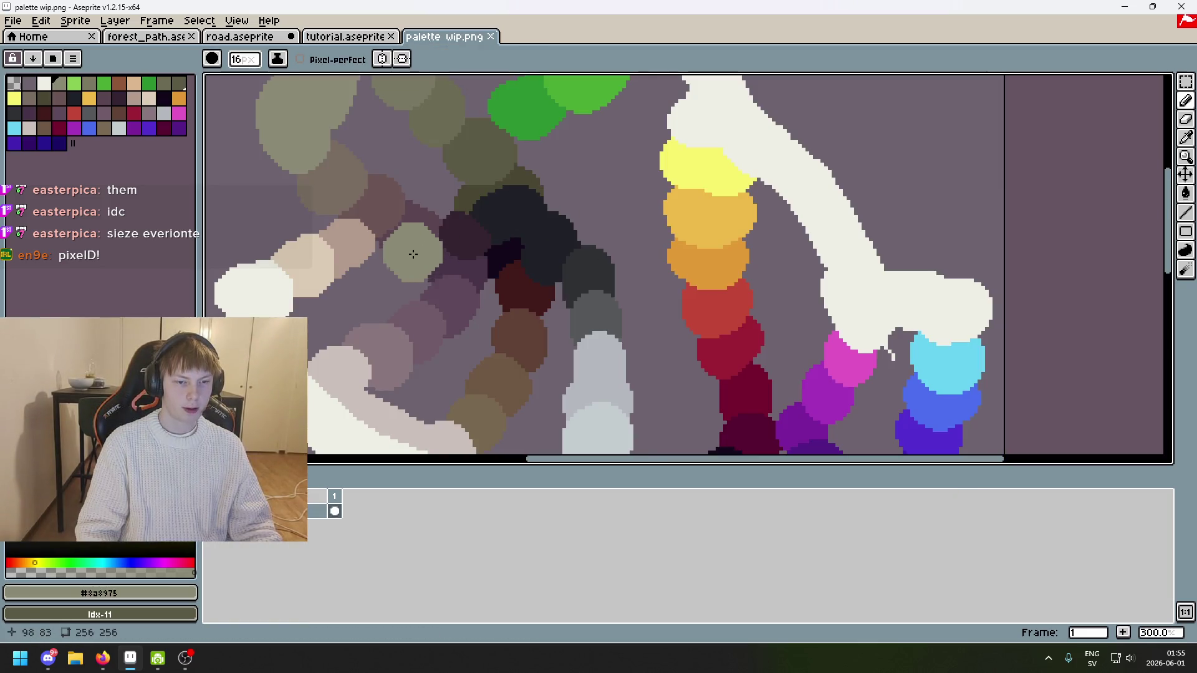
Step: Eyedrop #796d63 from the palette wip.png blob, then return to tutorial.aseprite with a 1-pixel brush
scroll(503, 253, down, 1)
scroll(405, 184, up, 2)
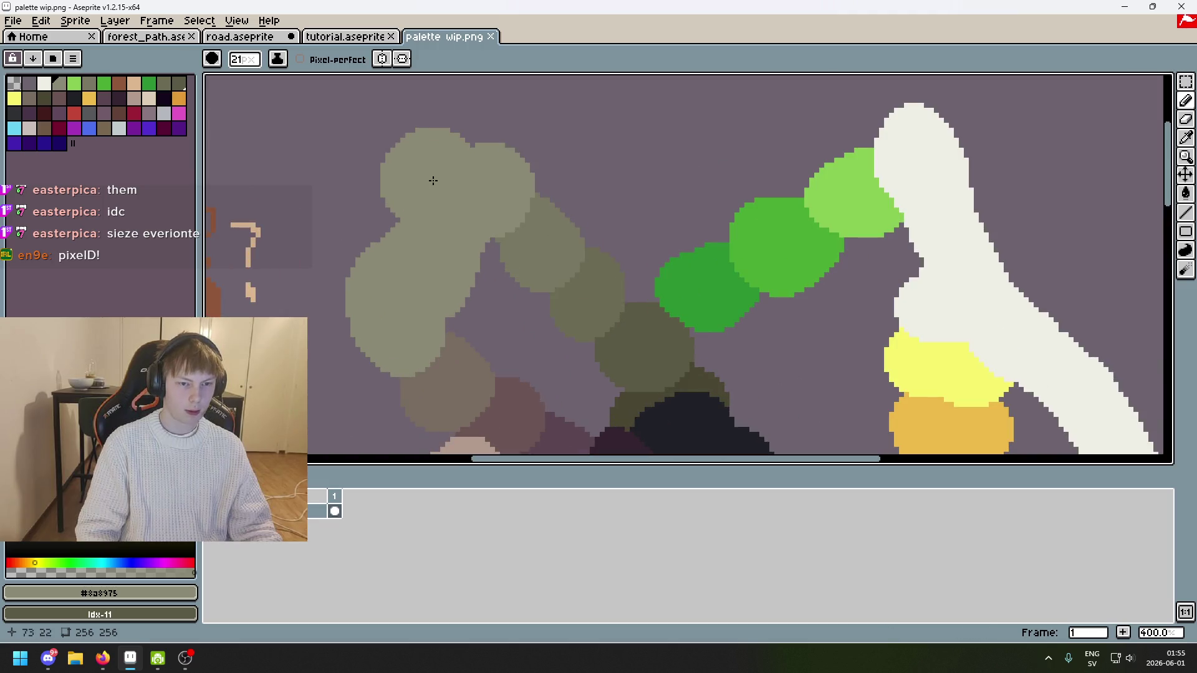
scroll(405, 183, down, 2)
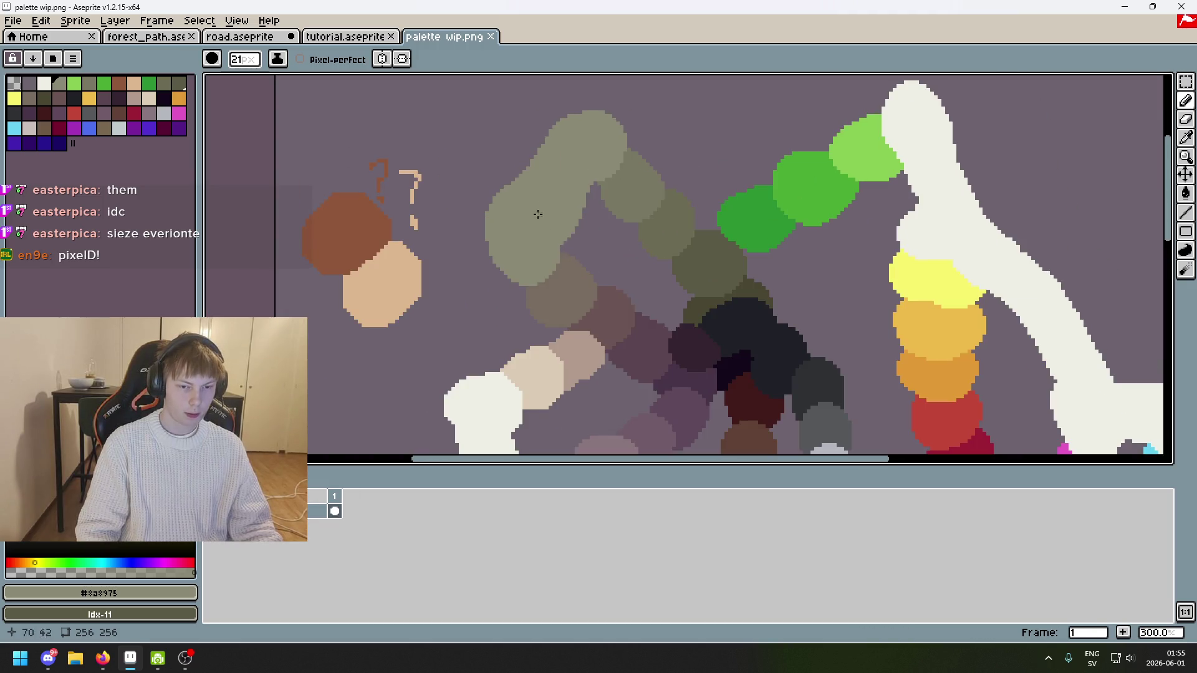
scroll(459, 157, up, 1)
drag(459, 157, 431, 138)
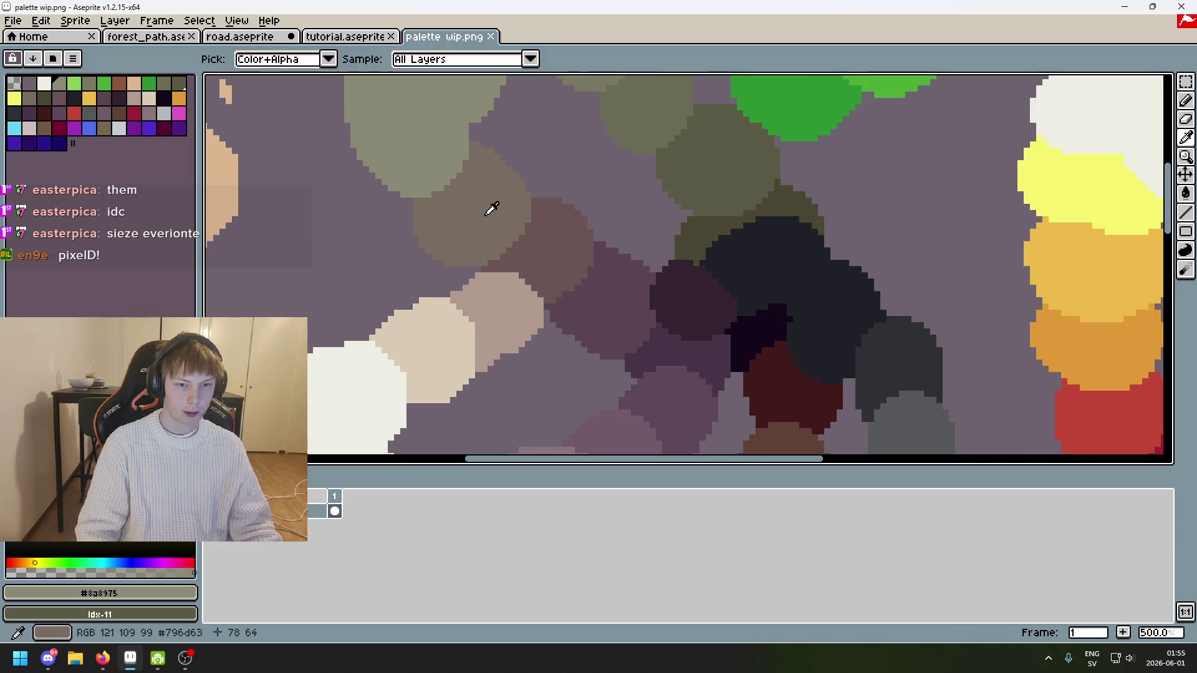
alt+click(481, 213)
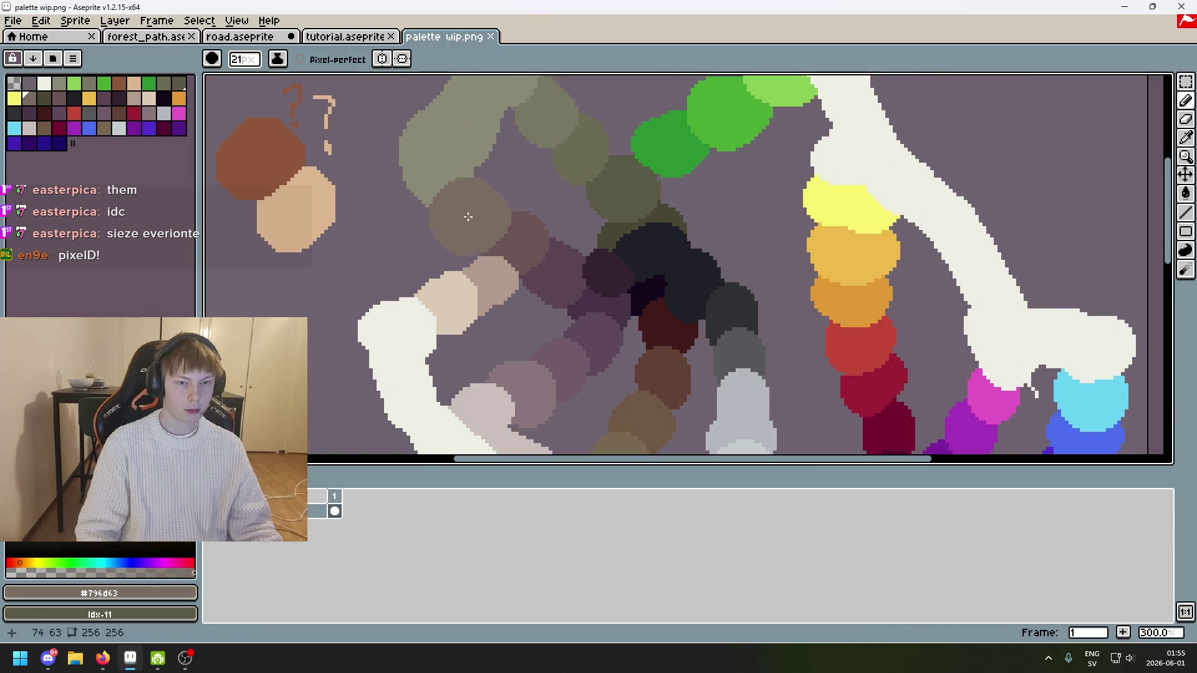
key(ctrl+shift+Tab)
key(minus)
key(minus)
key(minus)
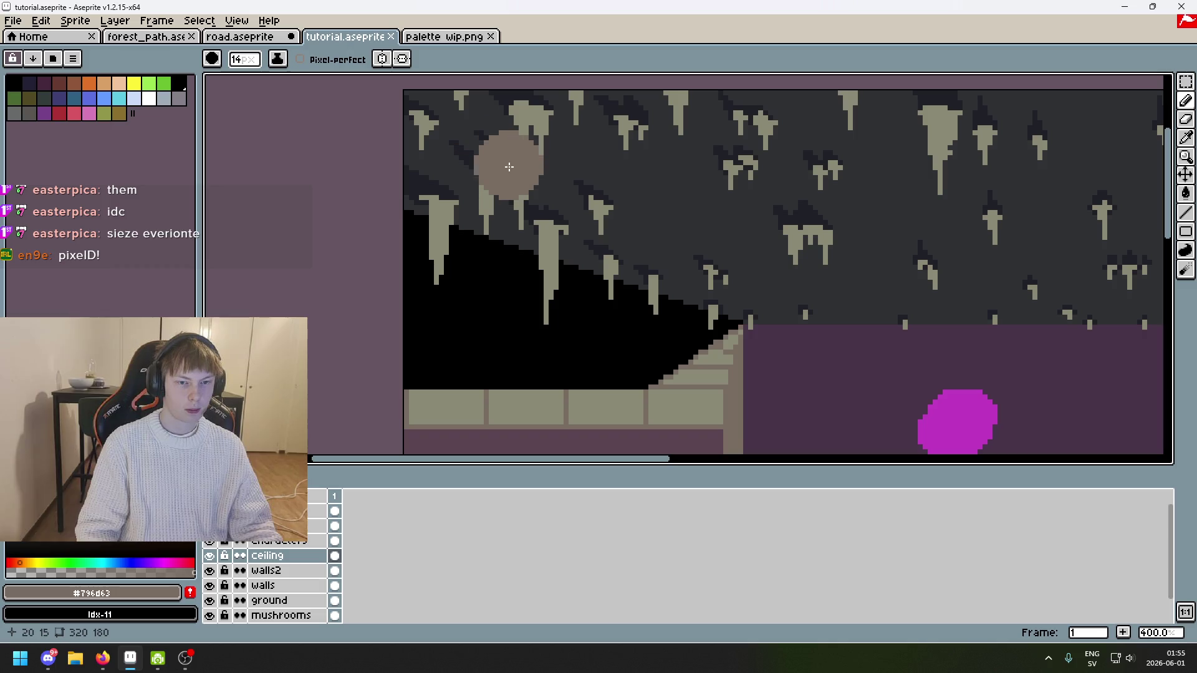
Step: Paint brown #796d63 shading columns down two stalactites, undoing the stray extra pixels
scroll(512, 163, up, 5)
scroll(512, 163, up, 1)
drag(465, 118, 467, 204)
drag(496, 150, 510, 258)
scroll(548, 224, down, 3)
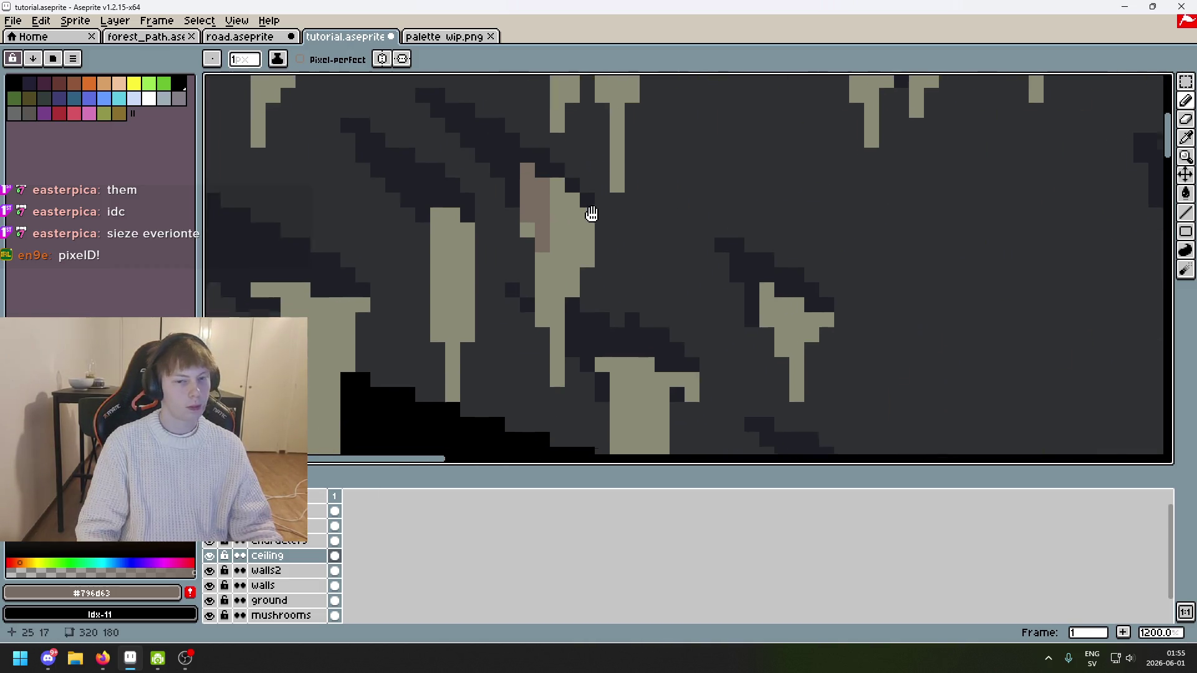
scroll(583, 188, up, 3)
click(583, 180)
scroll(583, 180, down, 4)
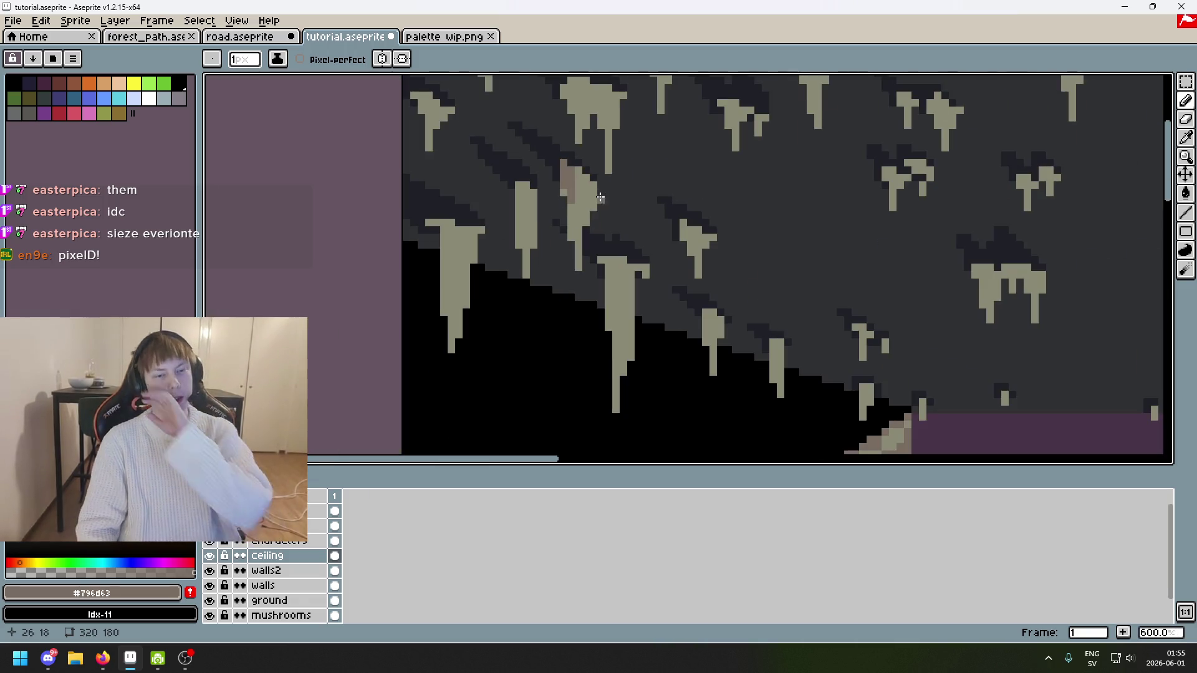
scroll(598, 194, up, 2)
click(608, 198)
key(ctrl+z)
scroll(561, 218, down, 2)
scroll(555, 216, up, 2)
key(ctrl+z)
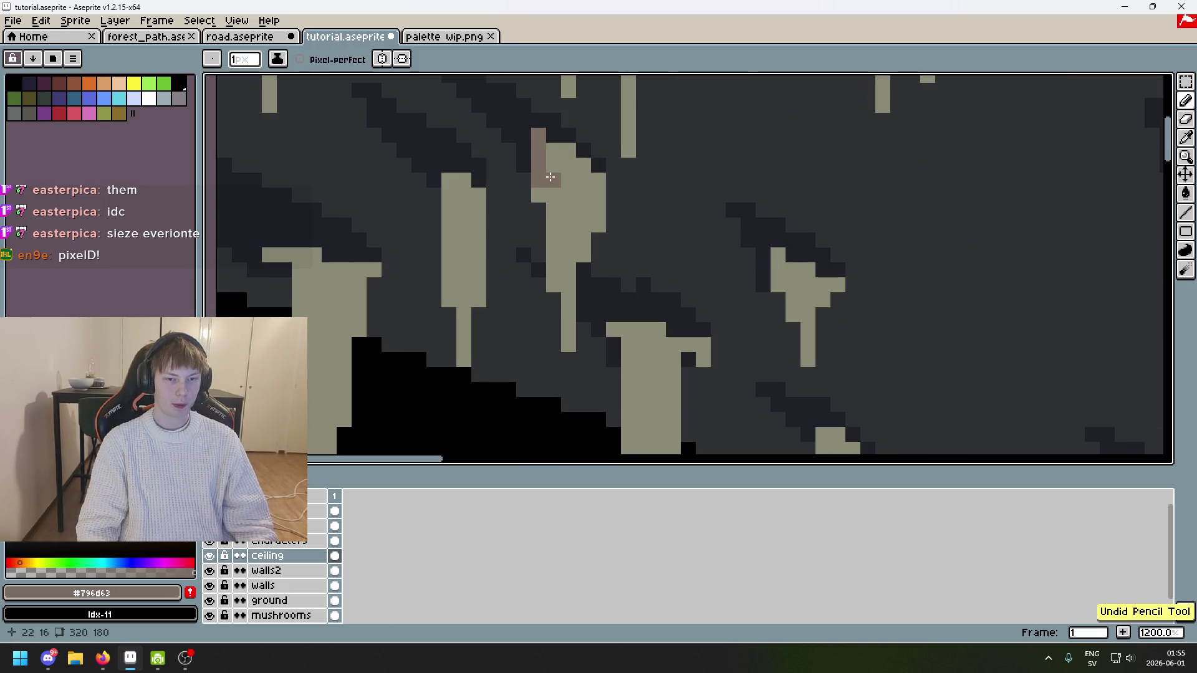
Step: Shade the next stalactite stems brown, restoring one pixel to pale khaki
drag(554, 194, 555, 226)
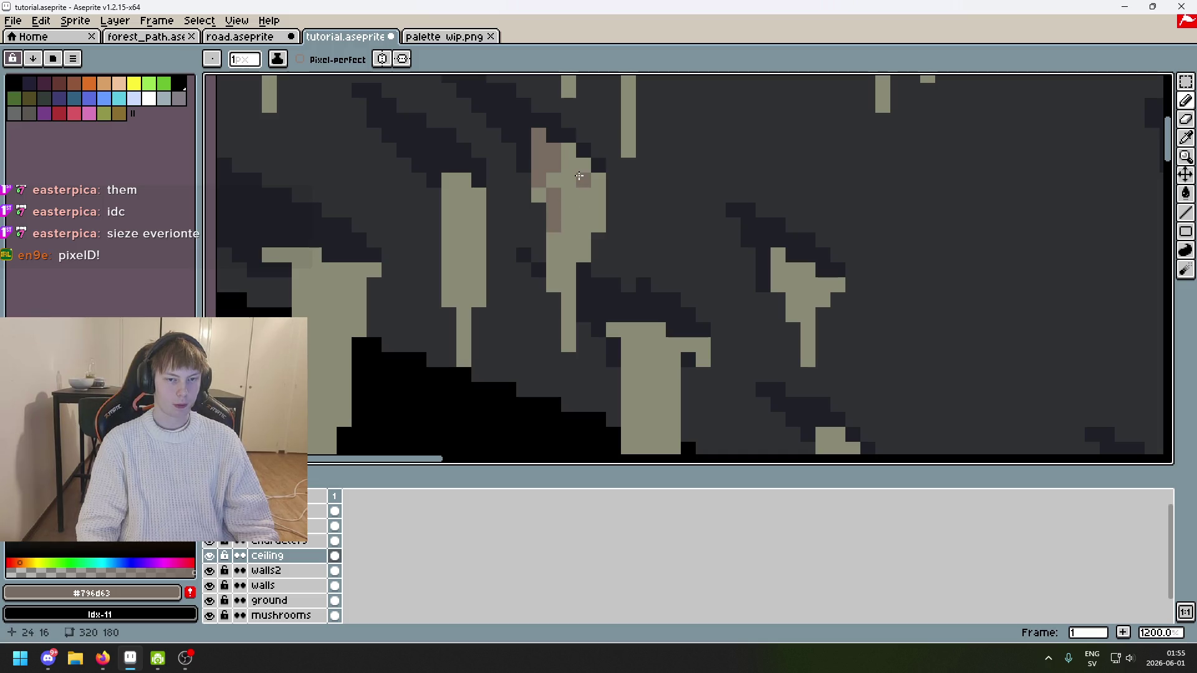
scroll(578, 212, down, 3)
scroll(583, 158, up, 3)
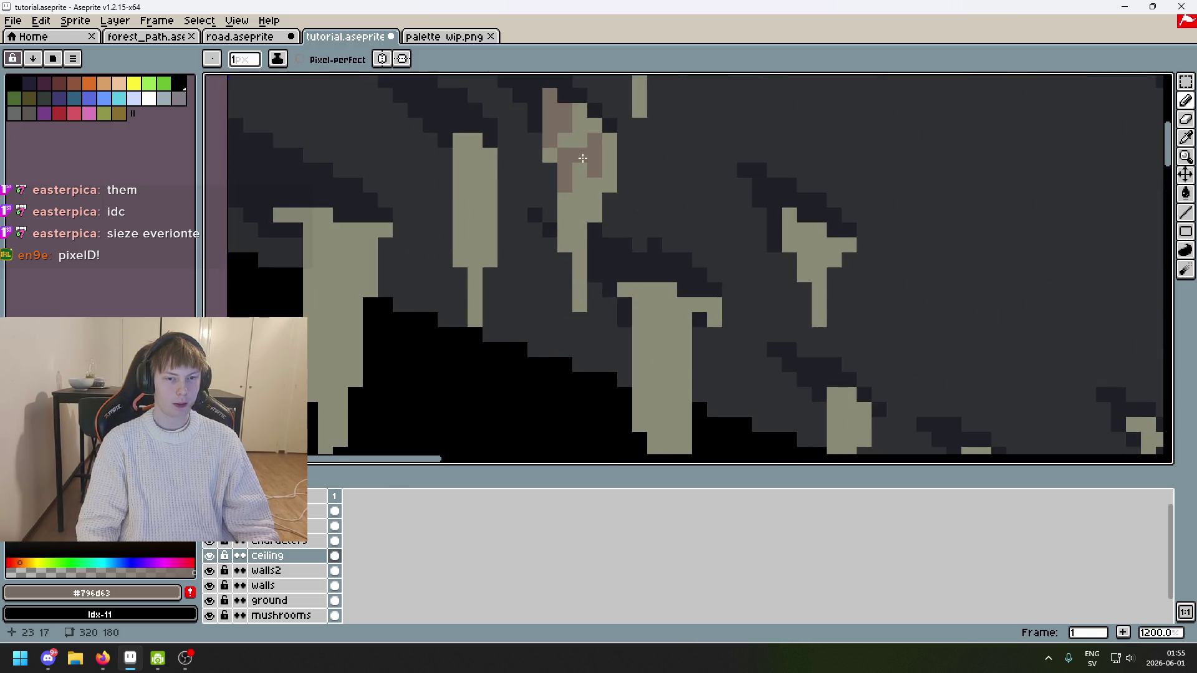
scroll(578, 204, down, 3)
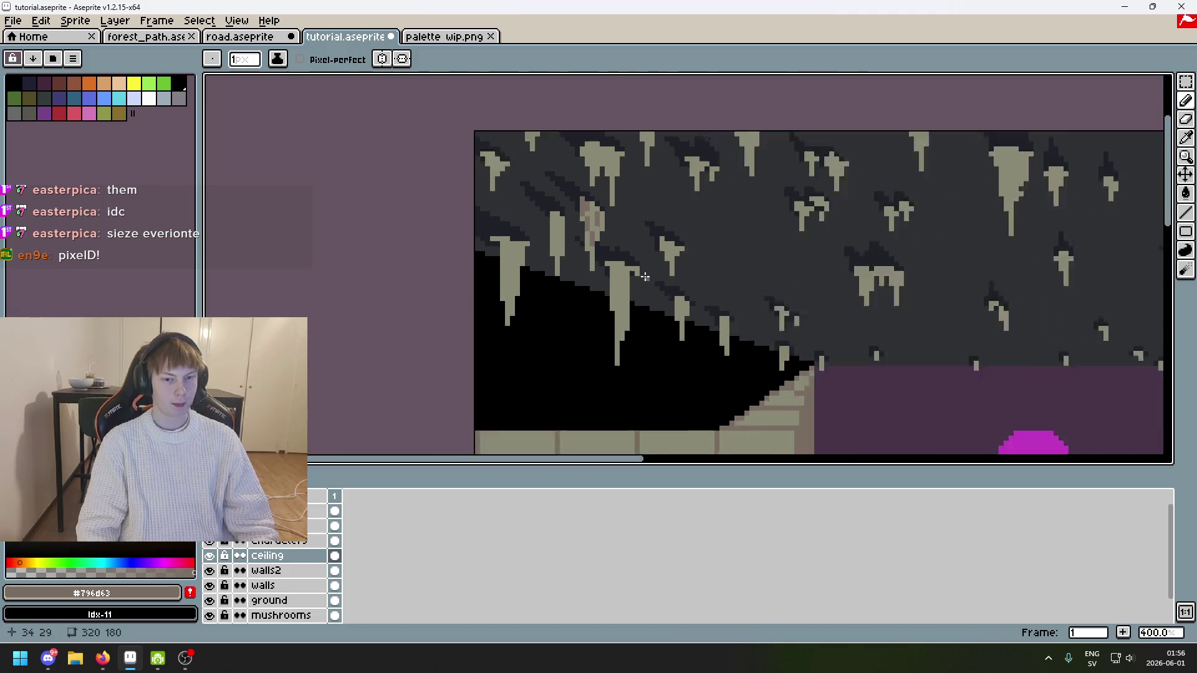
scroll(598, 217, up, 4)
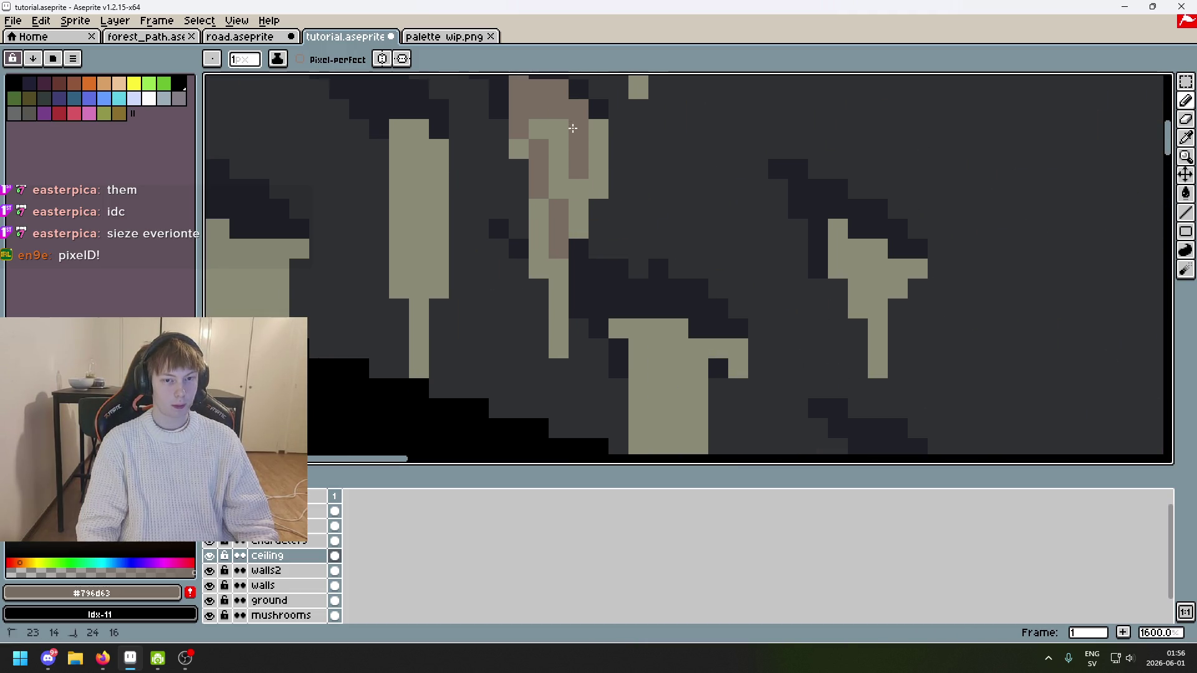
scroll(554, 156, down, 4)
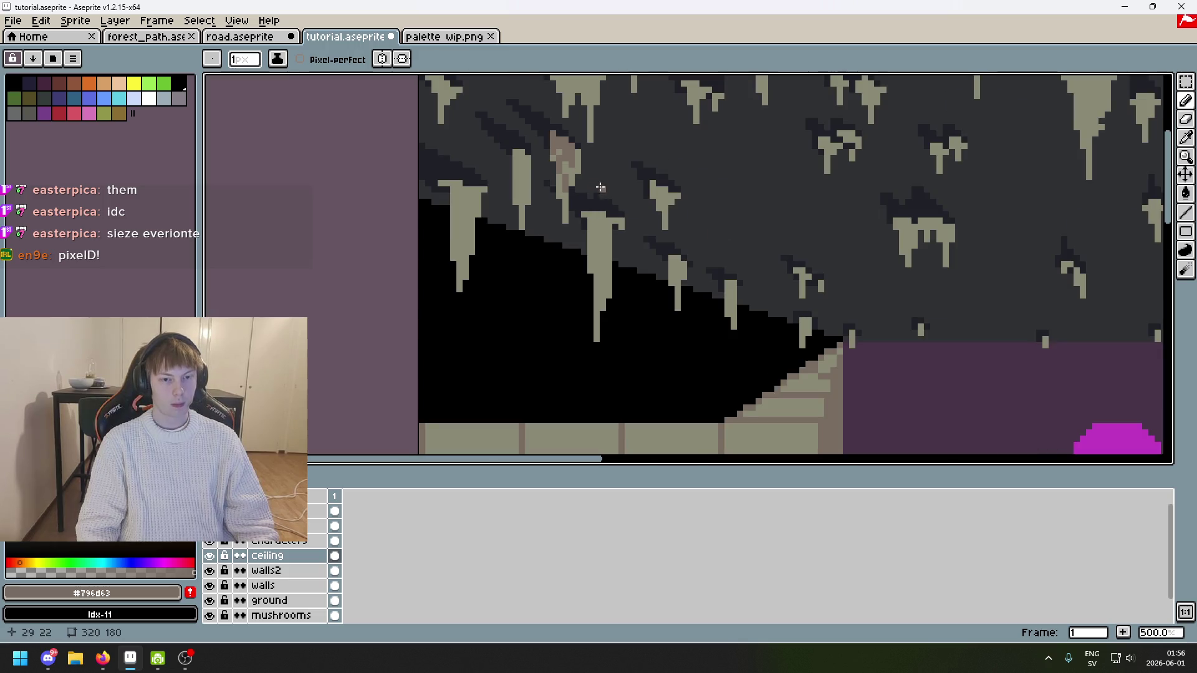
scroll(600, 187, down, 2)
scroll(614, 192, up, 7)
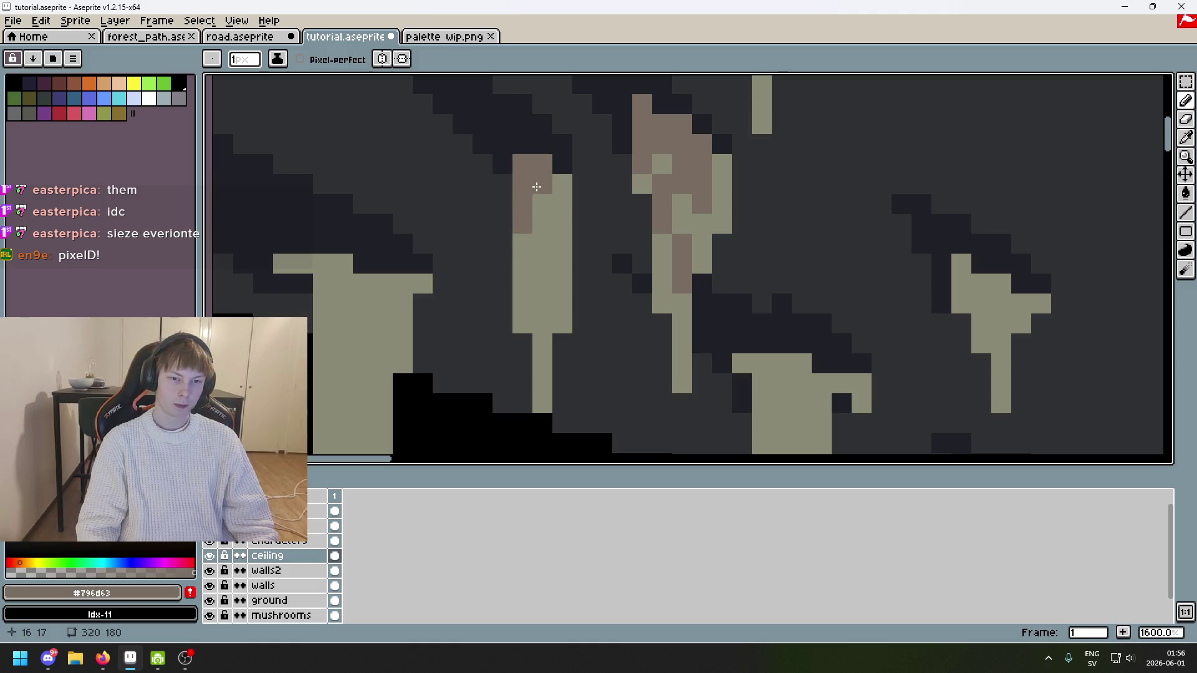
right_click(560, 186)
click(530, 256)
drag(523, 246, 523, 286)
drag(542, 224, 550, 282)
key(ctrl+z)
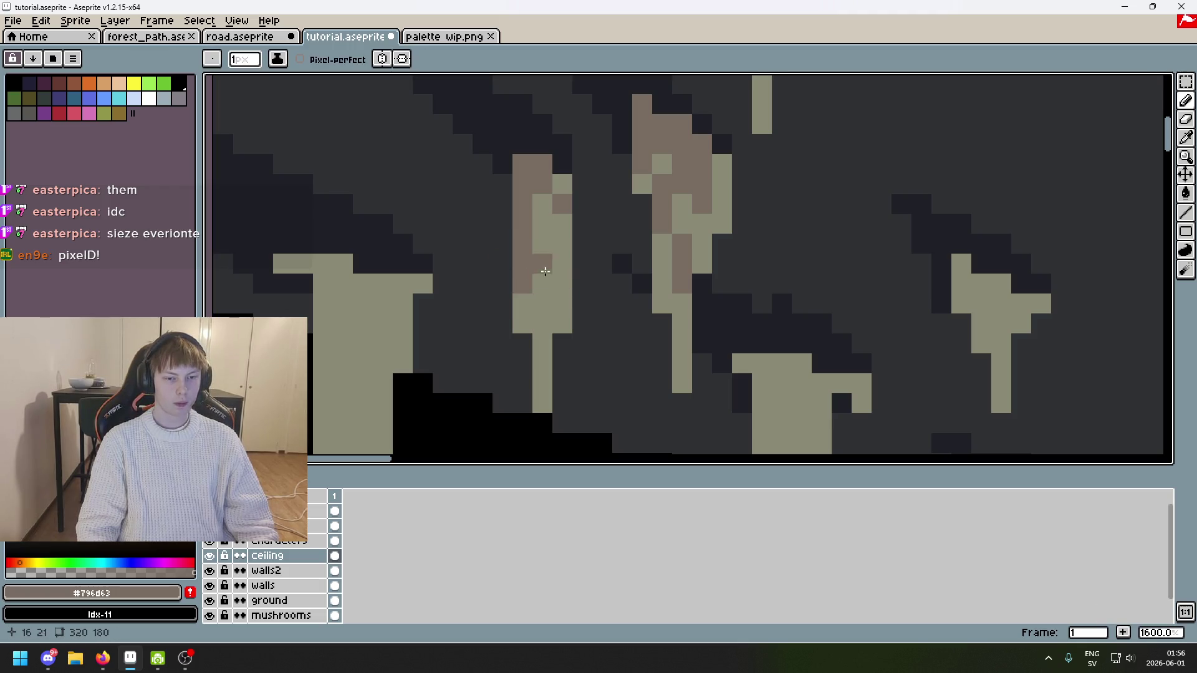
drag(547, 227, 543, 331)
scroll(651, 225, down, 6)
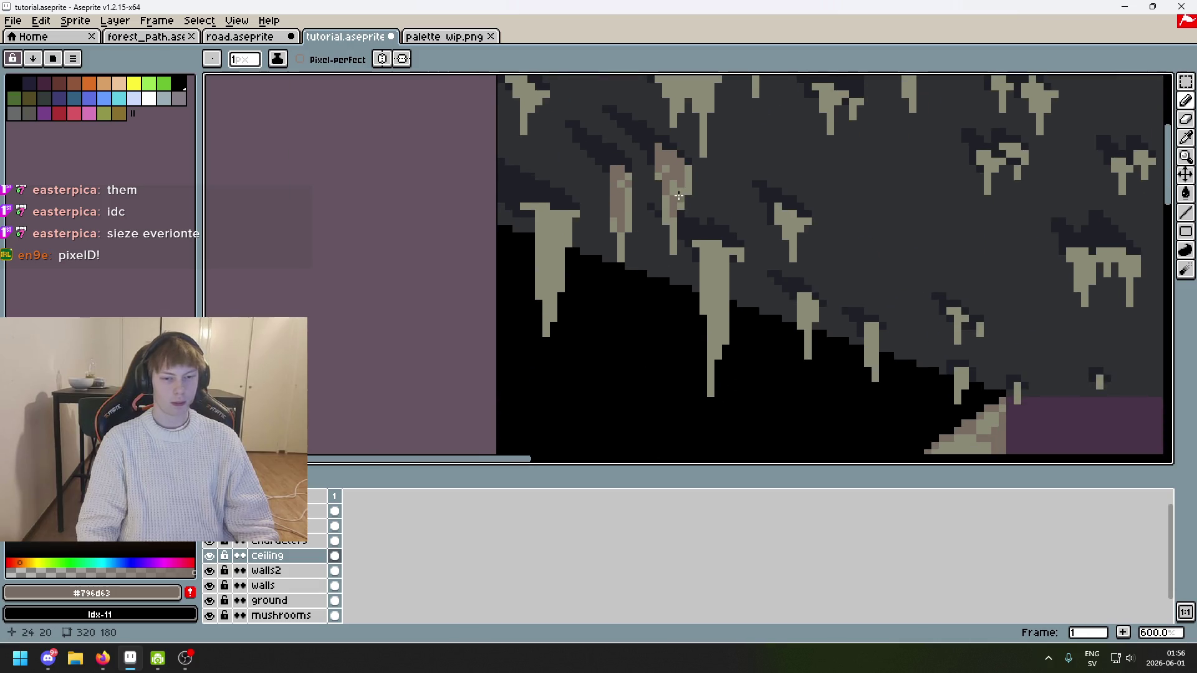
scroll(642, 240, up, 6)
Step: Try brown strokes on a stalactite's top and stem, undoing each misplaced one
click(557, 164)
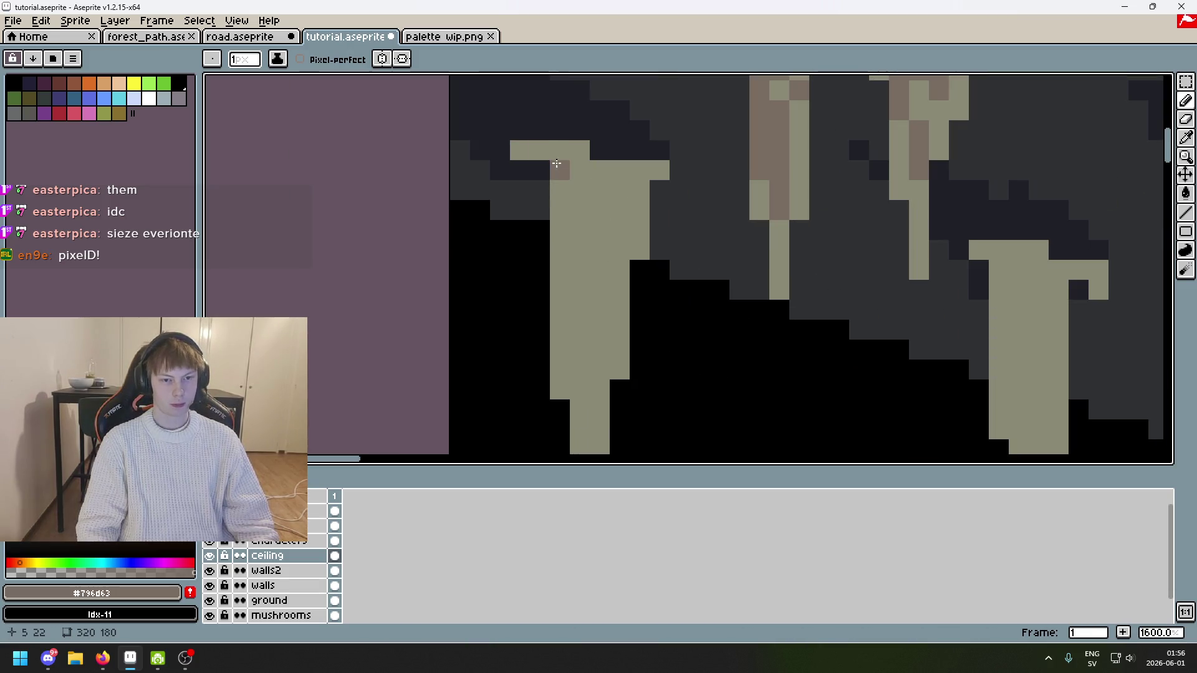
key(ctrl+z)
key(ctrl+z)
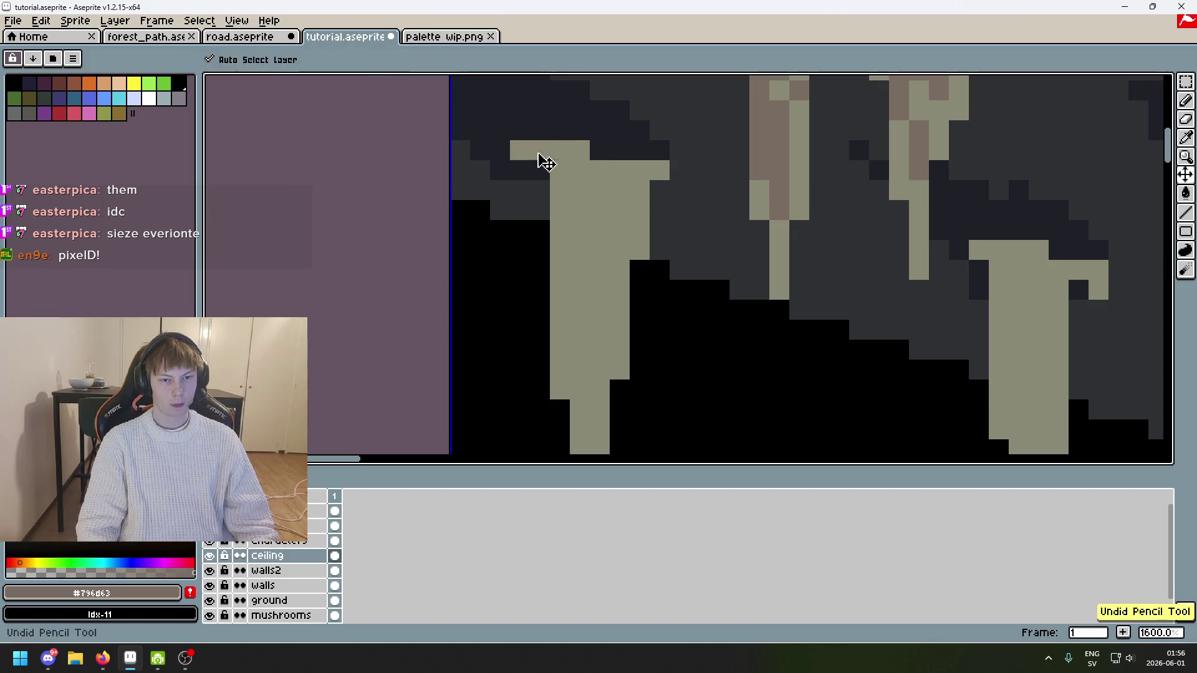
mouse_move(521, 151)
mouse_down()
mouse_move(561, 150)
mouse_move(580, 252)
mouse_up()
key(ctrl+z)
click(620, 190)
drag(620, 187, 620, 212)
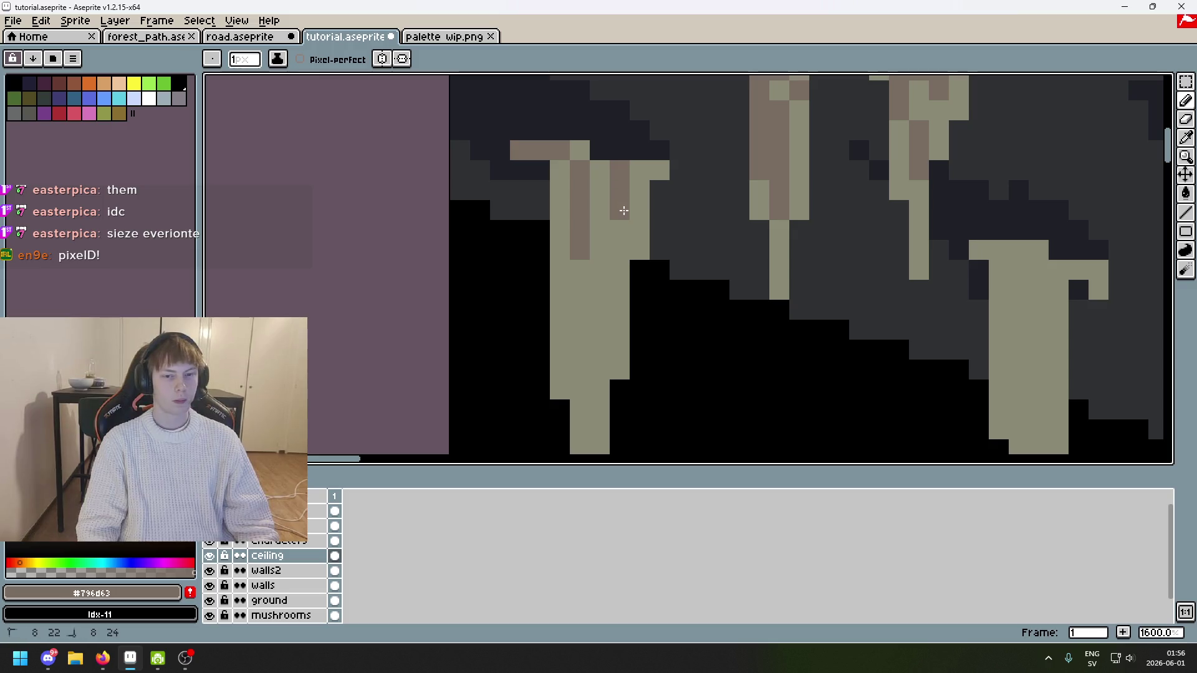
mouse_move(599, 171)
mouse_down()
mouse_move(625, 173)
mouse_move(593, 267)
mouse_up()
key(ctrl+z)
drag(560, 187, 559, 266)
key(ctrl+z)
mouse_move(560, 170)
mouse_down()
mouse_move(598, 212)
mouse_move(600, 310)
mouse_up()
scroll(603, 307, down, 4)
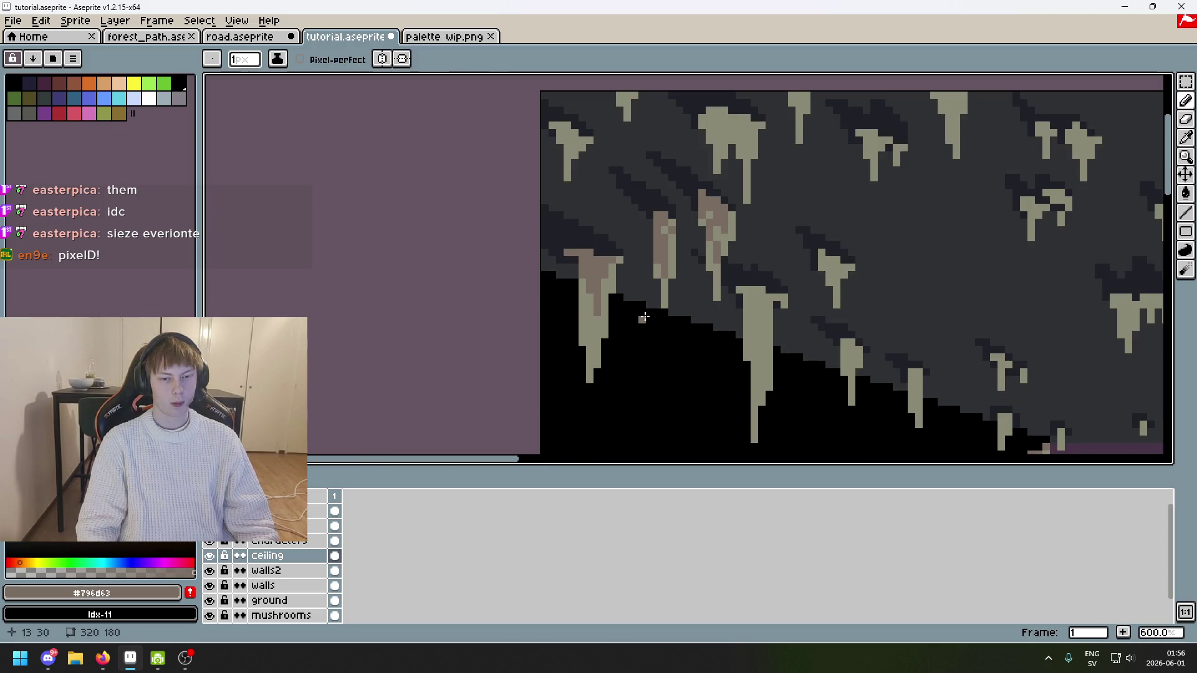
key(ctrl+z)
scroll(603, 307, up, 3)
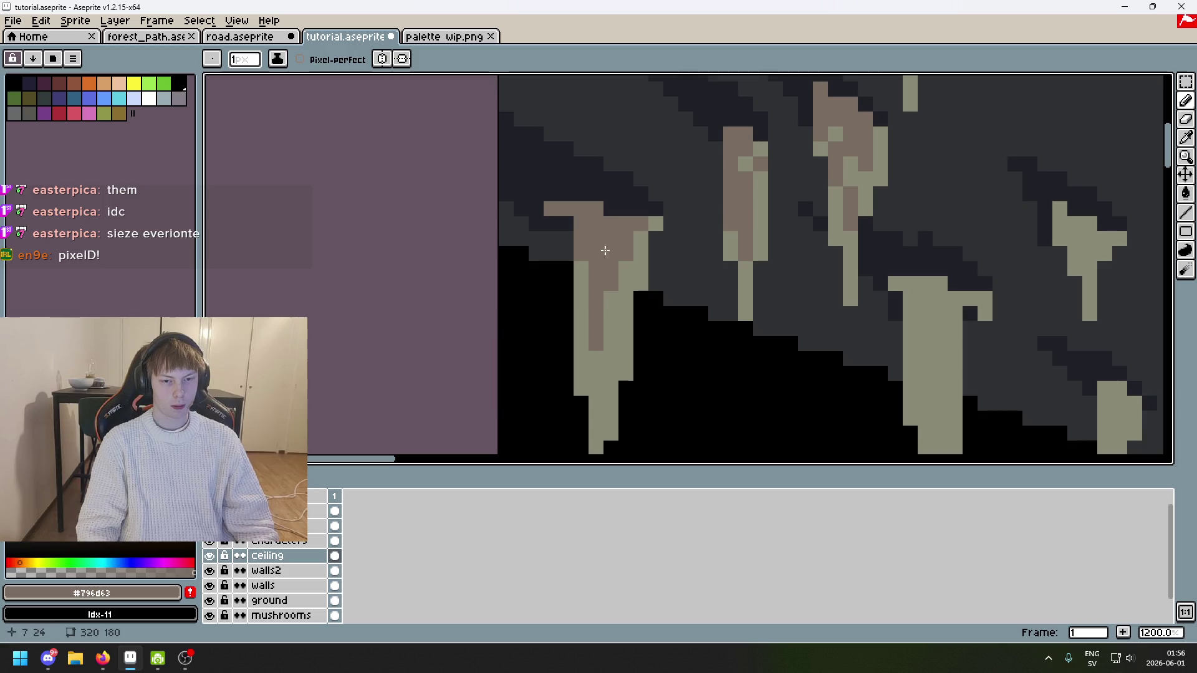
scroll(628, 248, up, 1)
mouse_move(629, 248)
mouse_down()
mouse_move(629, 293)
mouse_move(581, 285)
mouse_up()
key(ctrl+z)
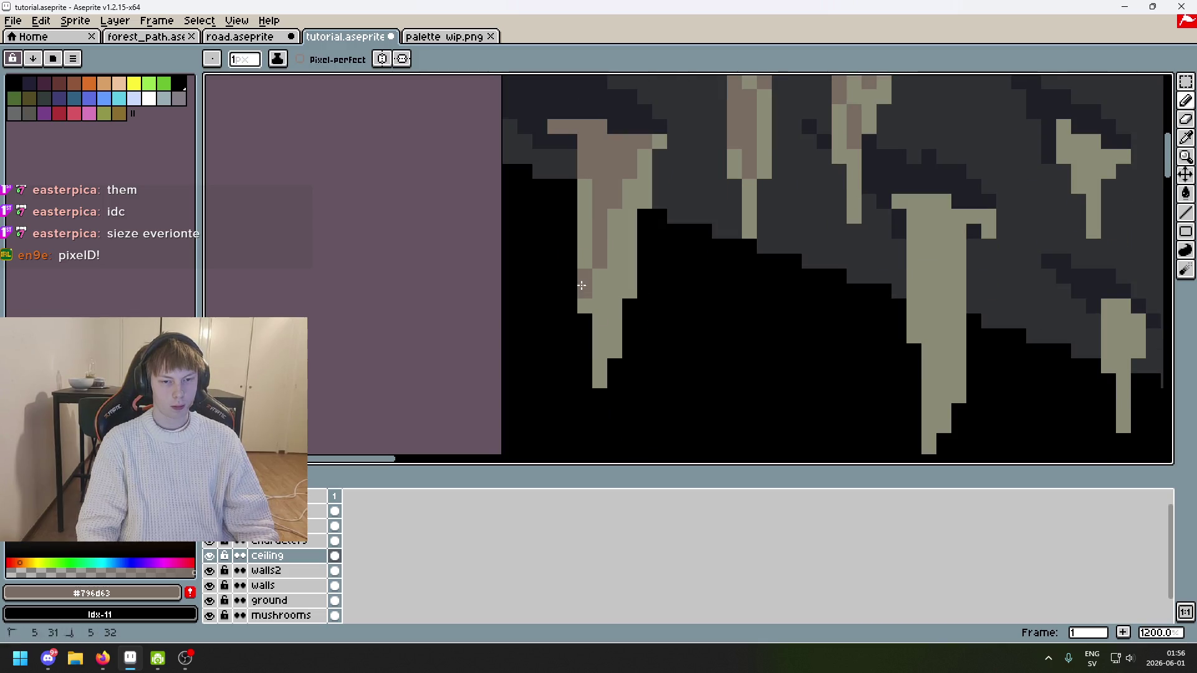
scroll(599, 318, down, 4)
scroll(624, 274, up, 3)
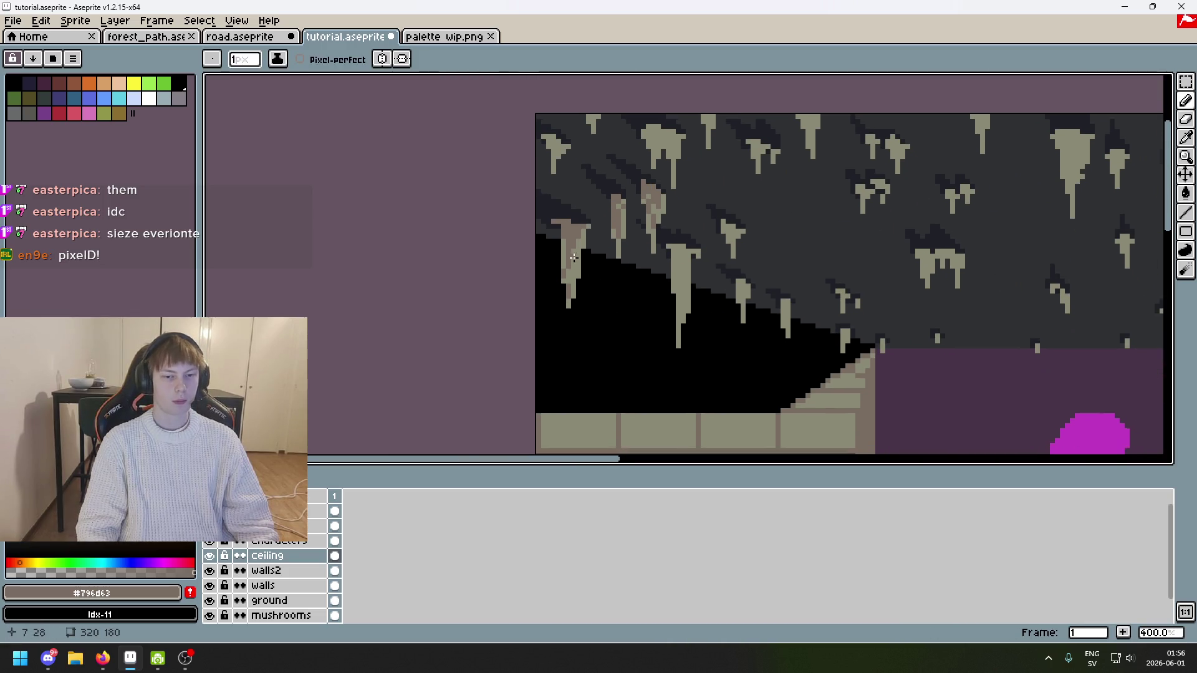
Step: Sample the pale stalactite and brown #796d63 colours from the canvas
alt+click(581, 249)
alt+click(577, 206)
scroll(587, 252, down, 4)
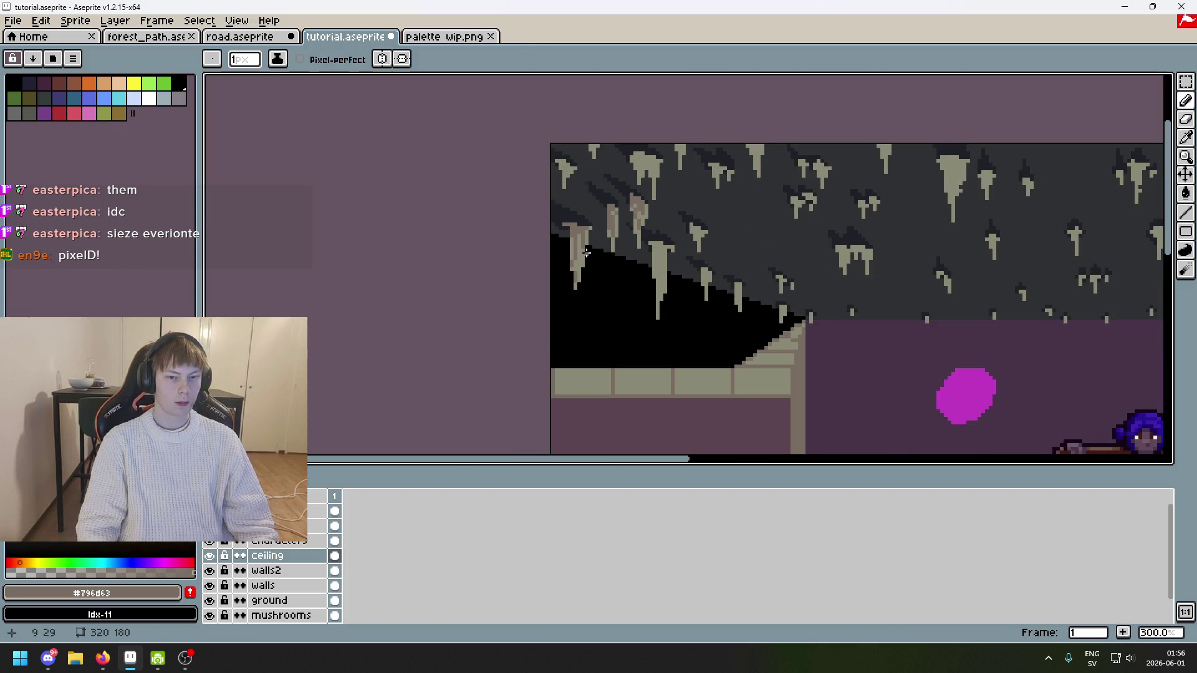
scroll(590, 262, up, 4)
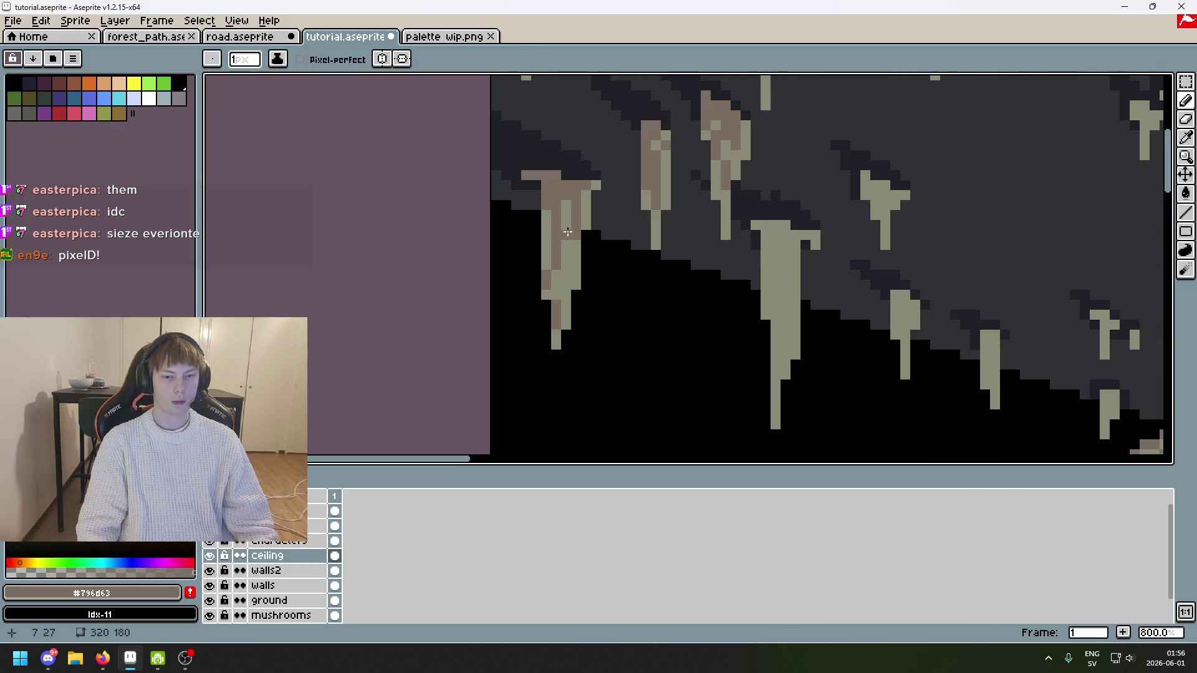
scroll(609, 222, up, 2)
alt+click(572, 197)
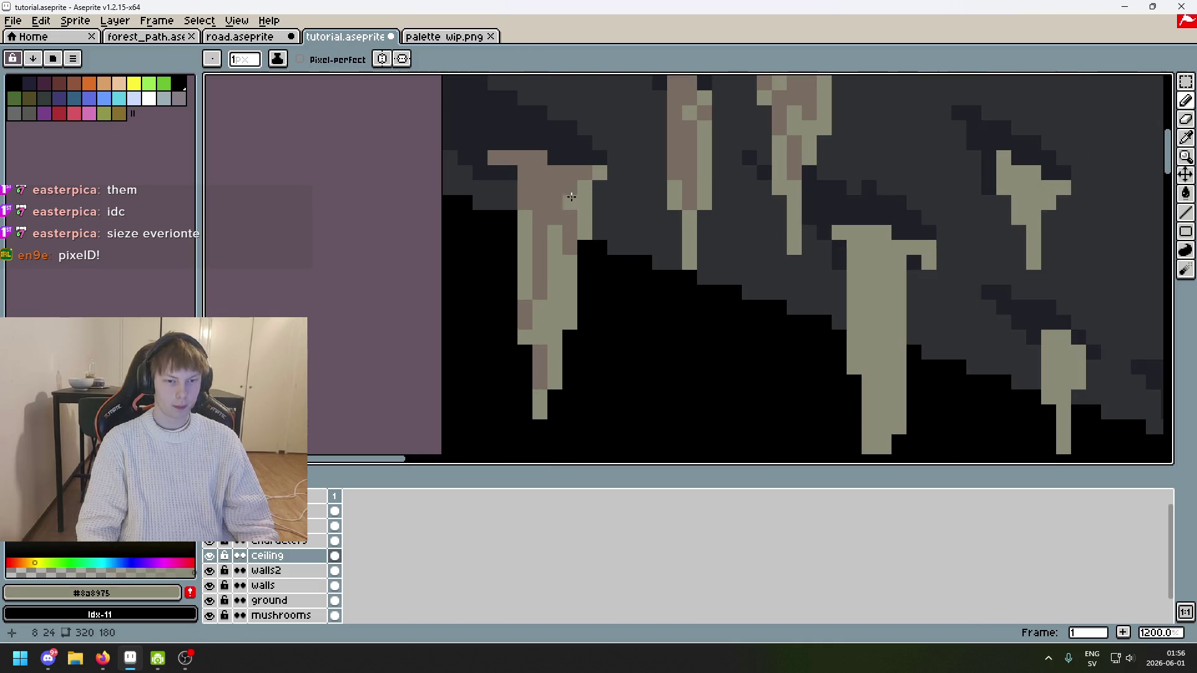
scroll(554, 188, down, 6)
scroll(566, 199, up, 4)
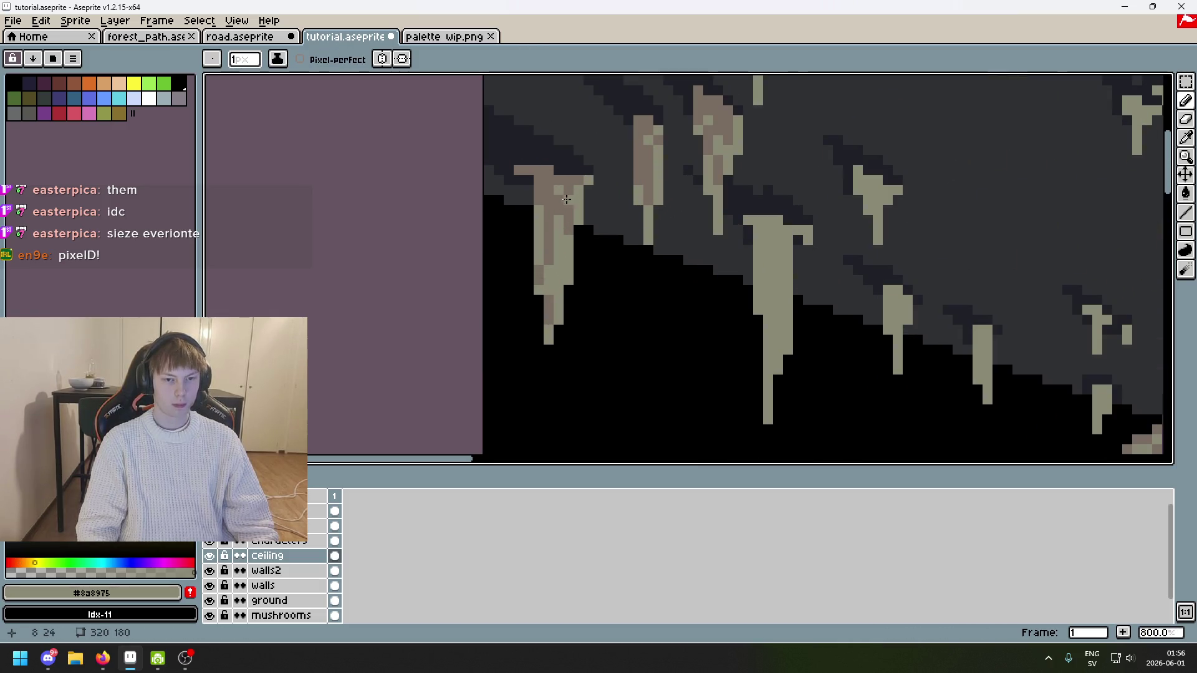
scroll(560, 197, down, 5)
scroll(576, 213, up, 2)
alt+click(574, 212)
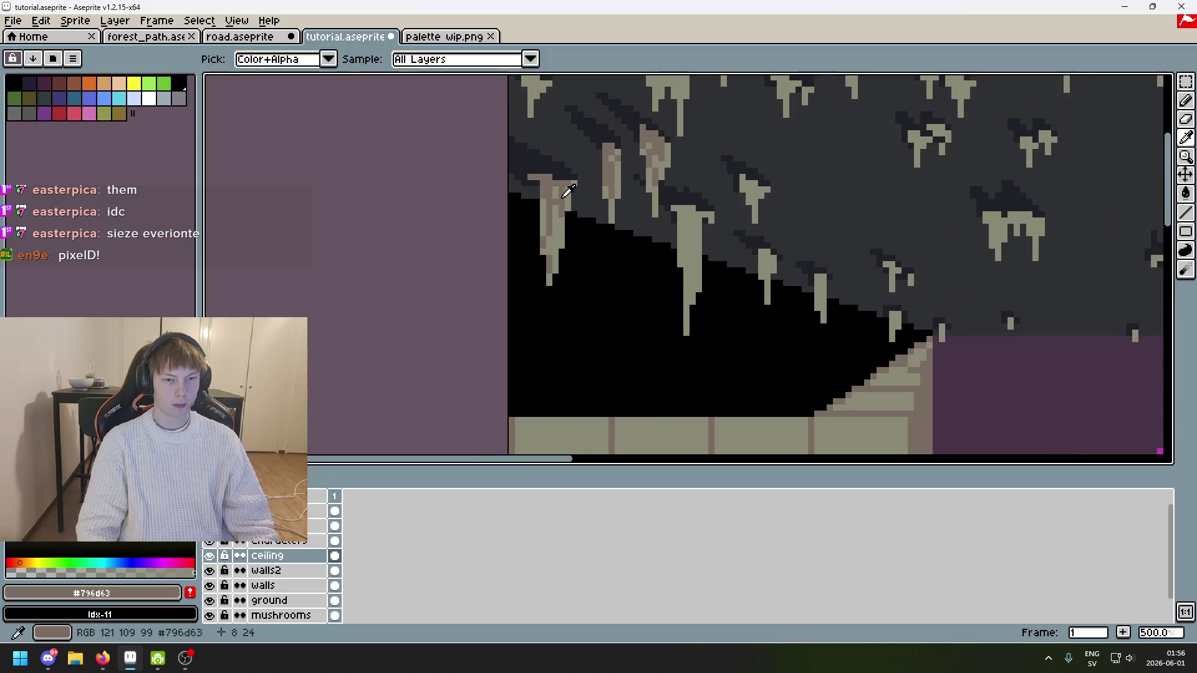
scroll(562, 206, up, 6)
Step: Widen a stalactite's brown top and add a pixel beside its brown column
drag(551, 145, 571, 141)
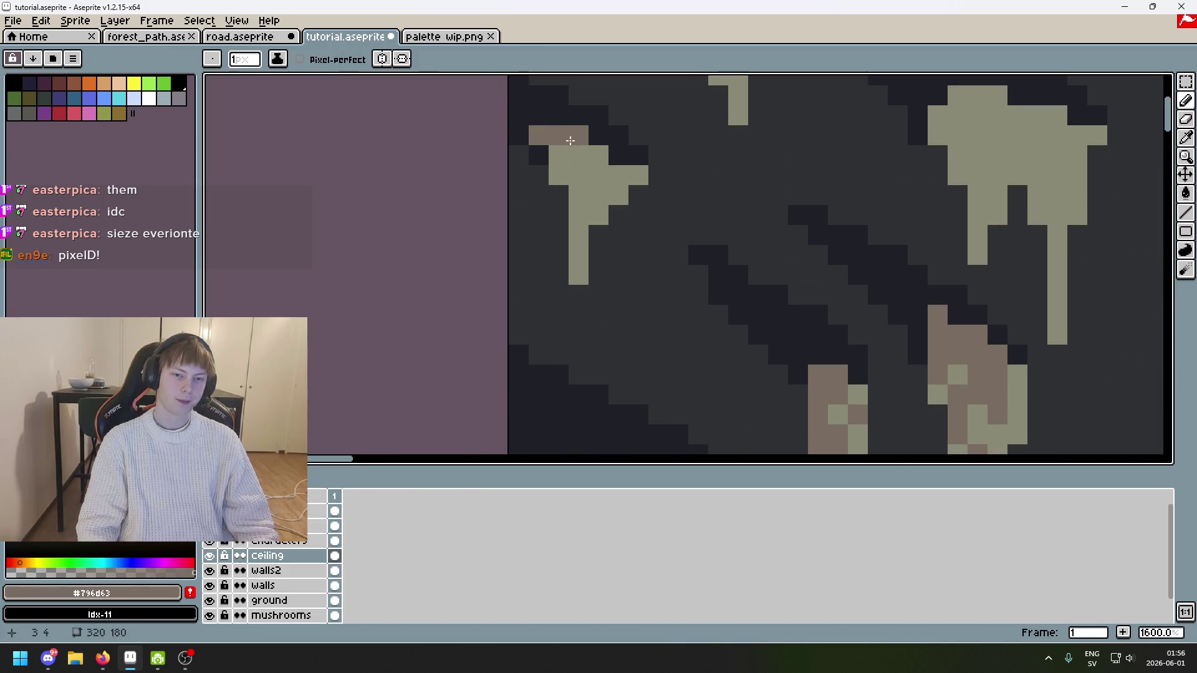
click(598, 175)
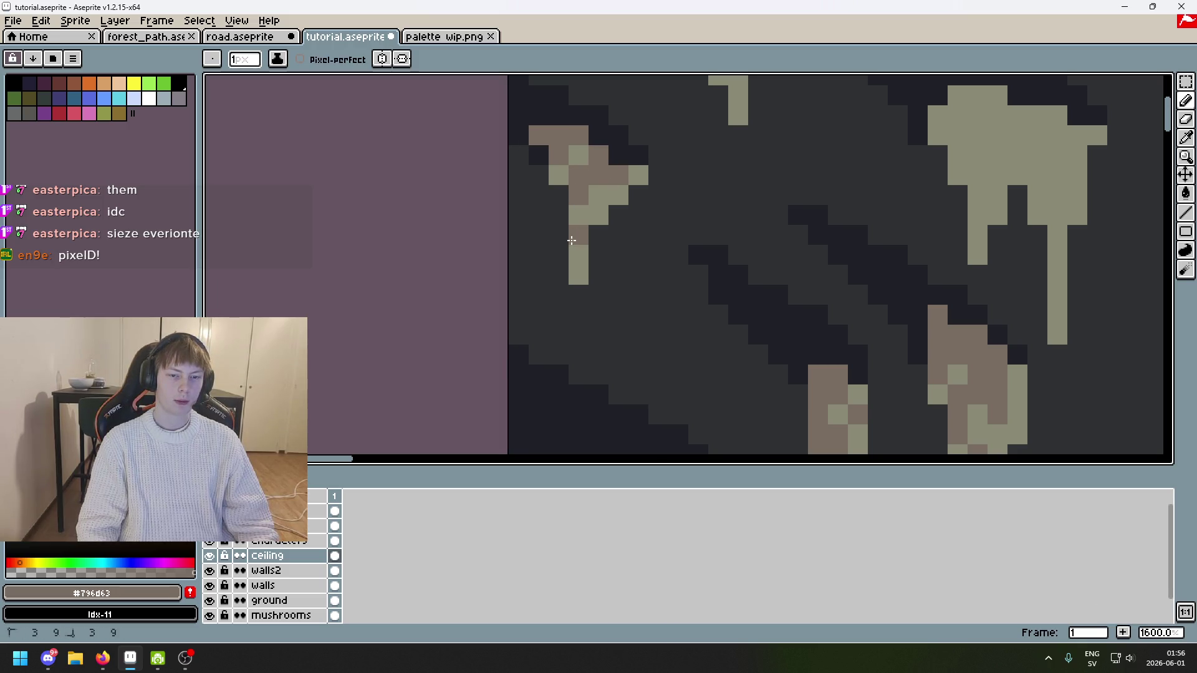
scroll(597, 243, down, 5)
scroll(641, 208, up, 5)
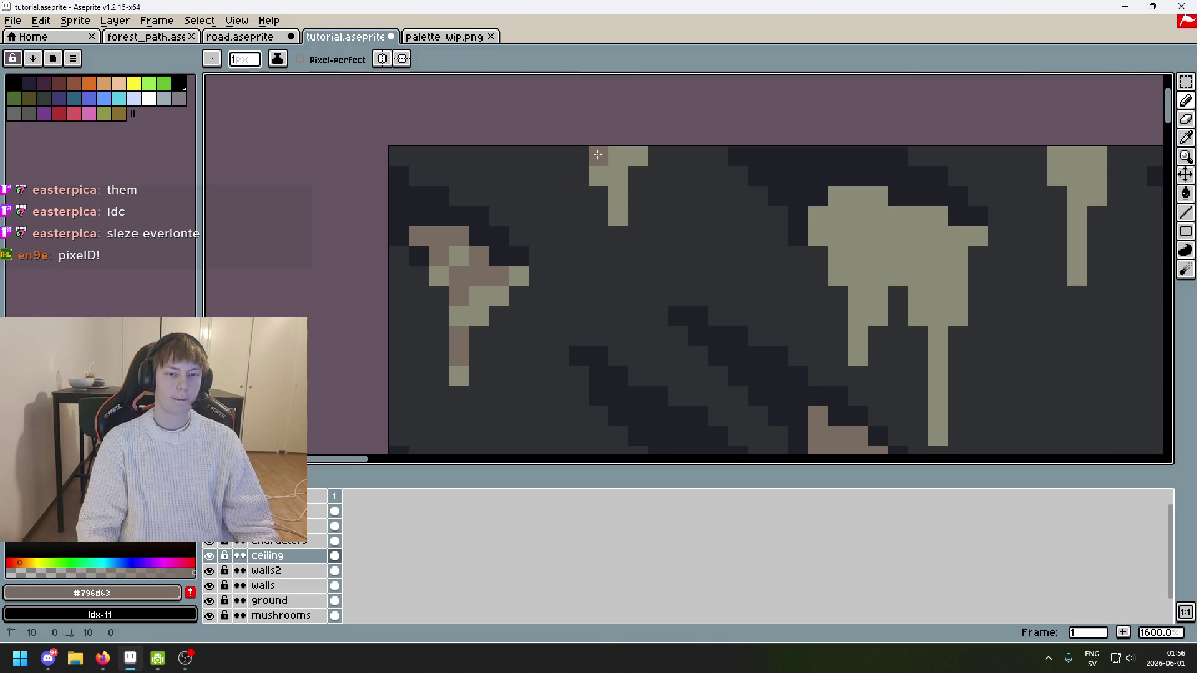
scroll(613, 172, down, 5)
scroll(624, 174, up, 5)
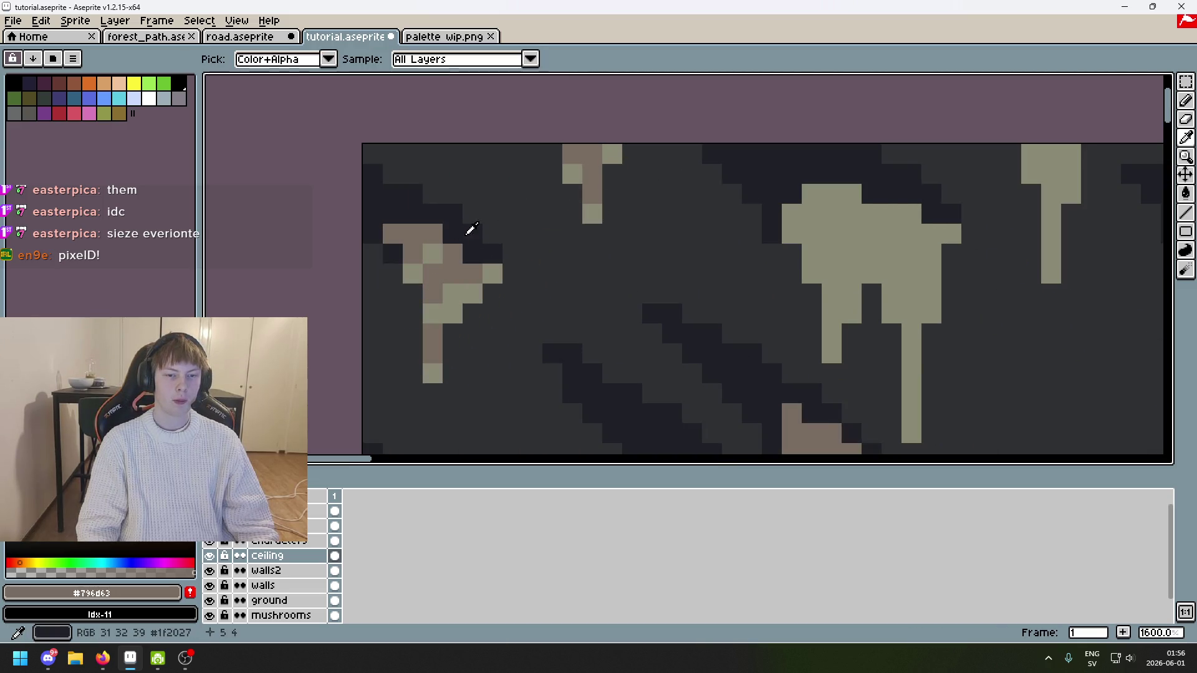
alt+click(465, 228)
scroll(609, 230, down, 5)
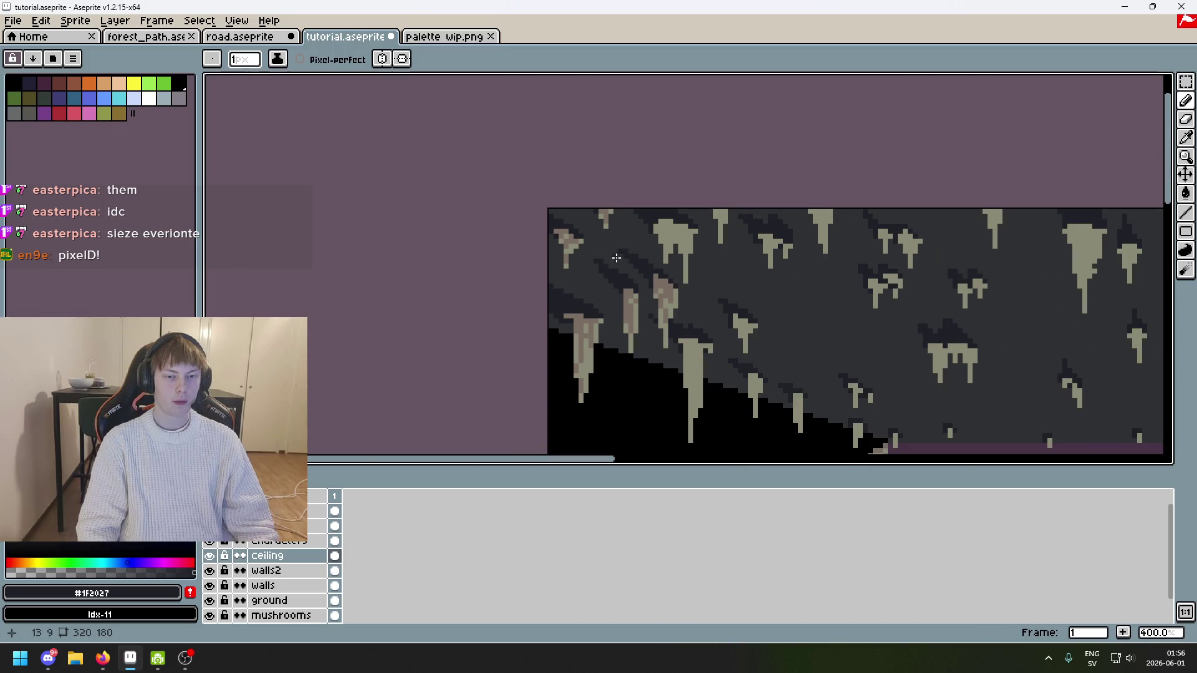
scroll(618, 195, up, 4)
alt+click(611, 187)
Step: Shade pixels on stalactites further right, keeping a brown lower-stem pixel and undoing misplaced ones
drag(613, 184, 440, 136)
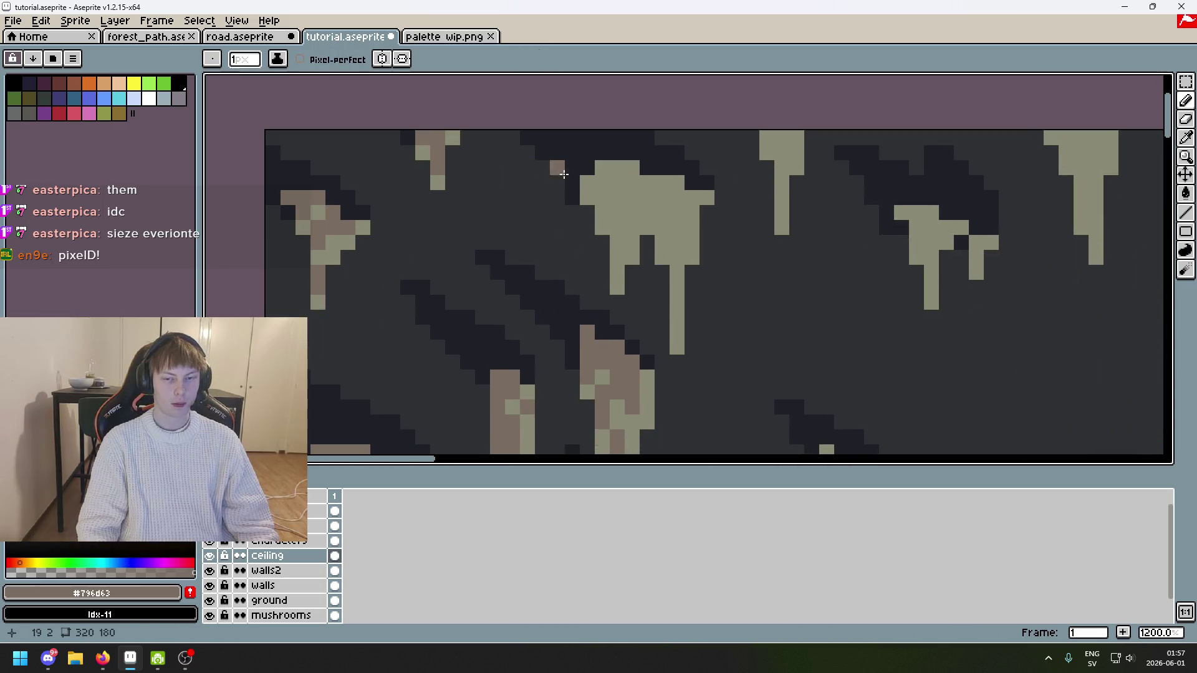
click(633, 168)
click(629, 207)
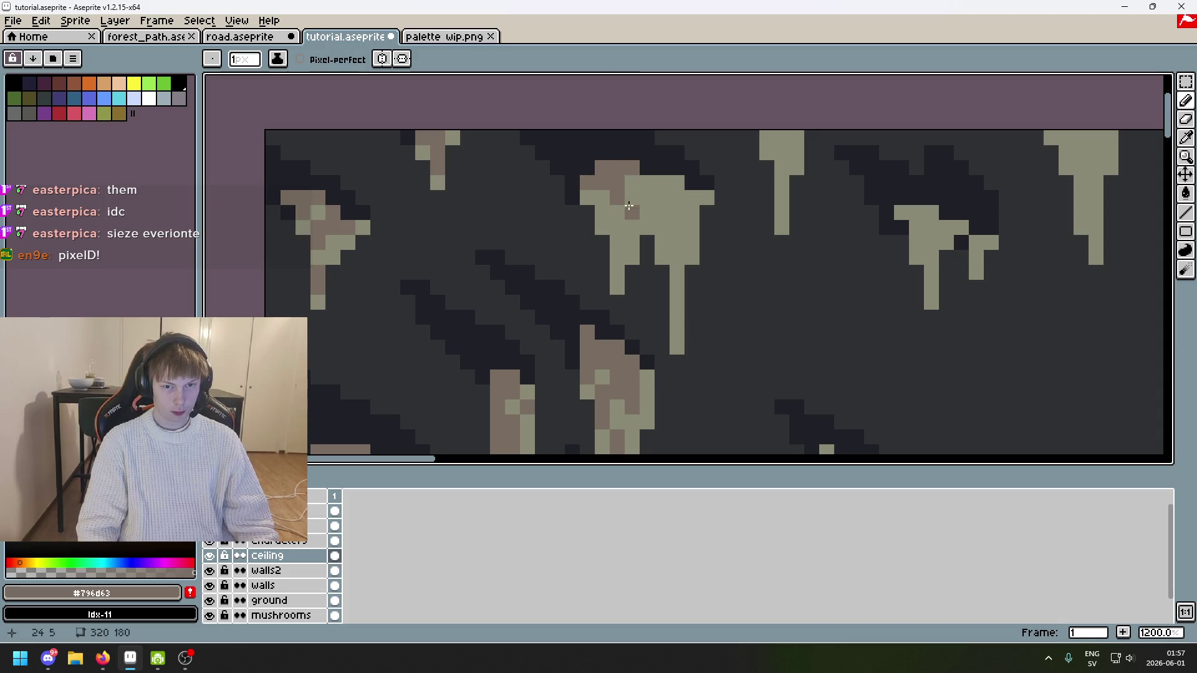
key(ctrl+z)
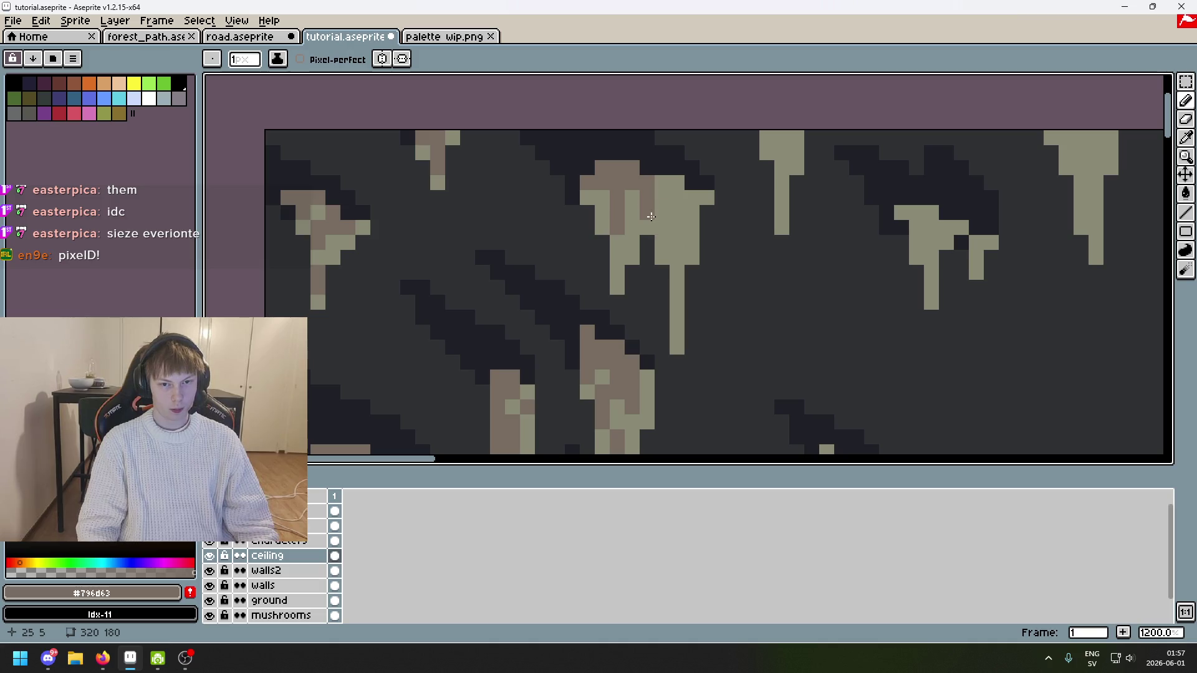
scroll(648, 217, up, 1)
scroll(634, 190, down, 3)
scroll(641, 248, up, 3)
scroll(639, 200, up, 2)
mouse_move(711, 193)
mouse_down()
mouse_move(703, 280)
mouse_move(714, 182)
mouse_move(681, 169)
mouse_move(687, 181)
mouse_up()
key(ctrl+z)
scroll(686, 181, down, 5)
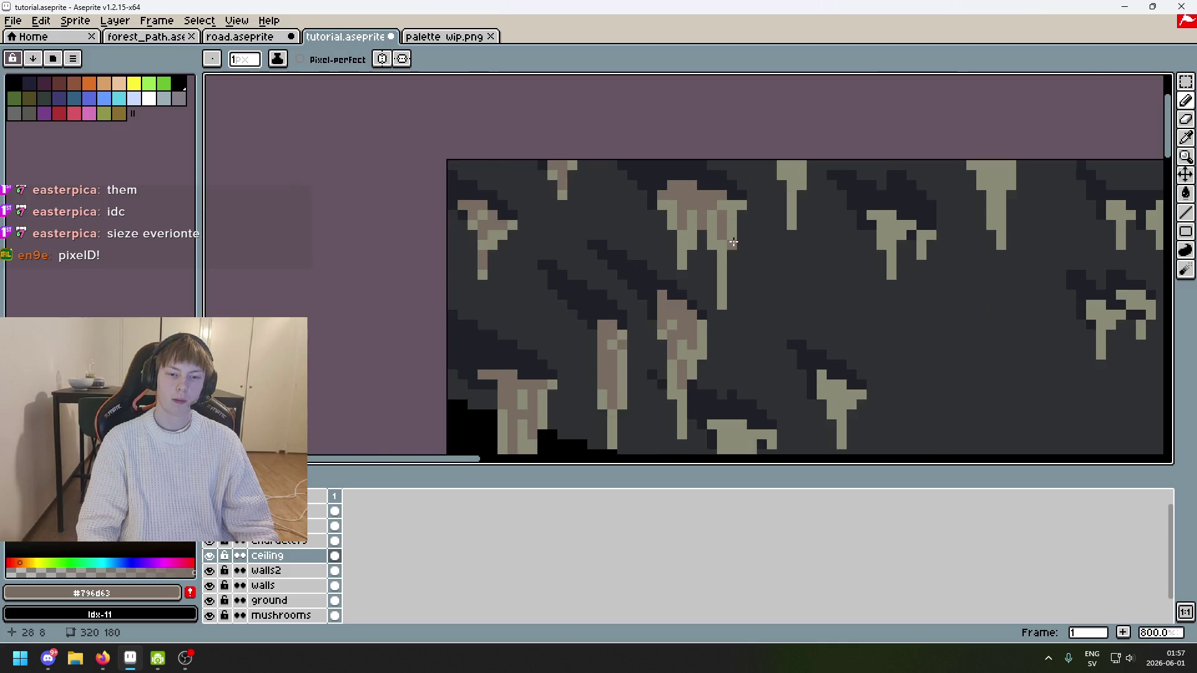
scroll(729, 183, up, 4)
click(730, 183)
key(ctrl+z)
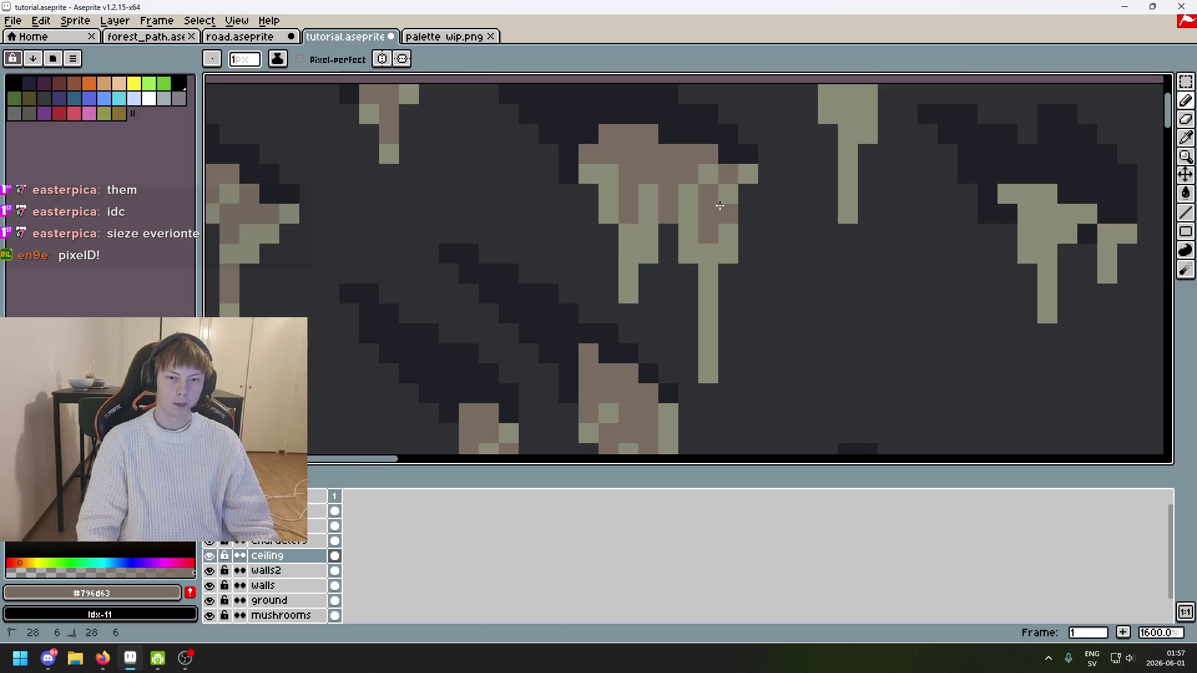
scroll(724, 206, down, 4)
scroll(729, 244, up, 3)
click(729, 244)
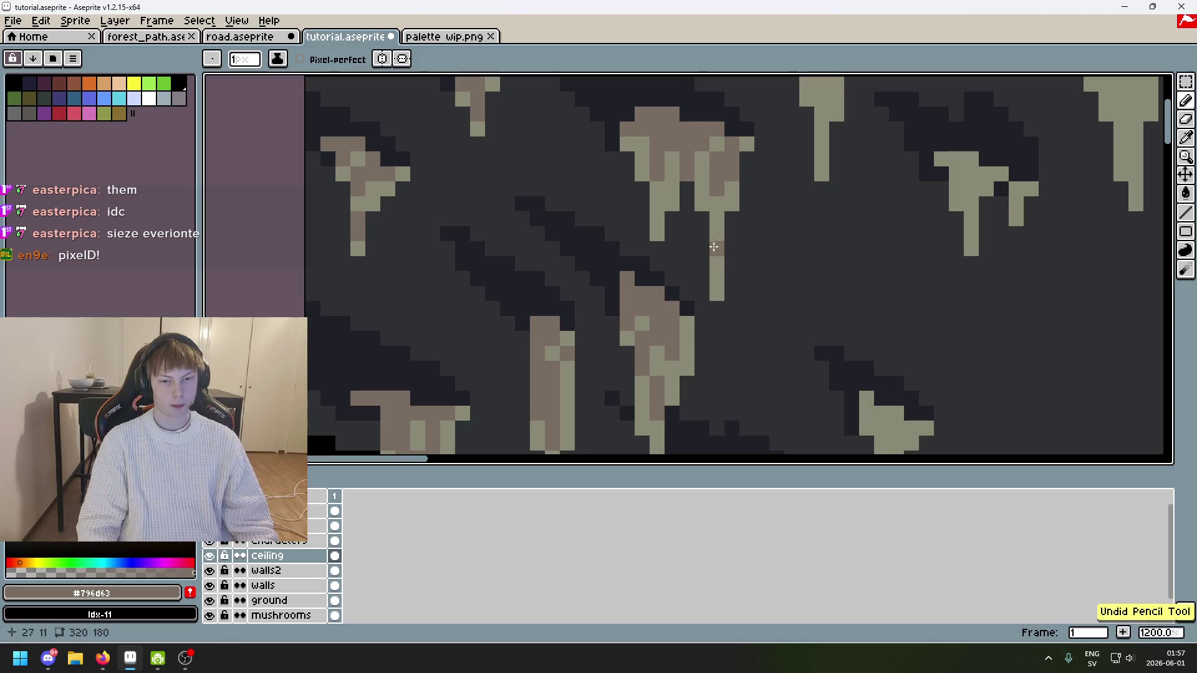
scroll(707, 270, down, 7)
scroll(756, 270, up, 1)
scroll(649, 222, down, 1)
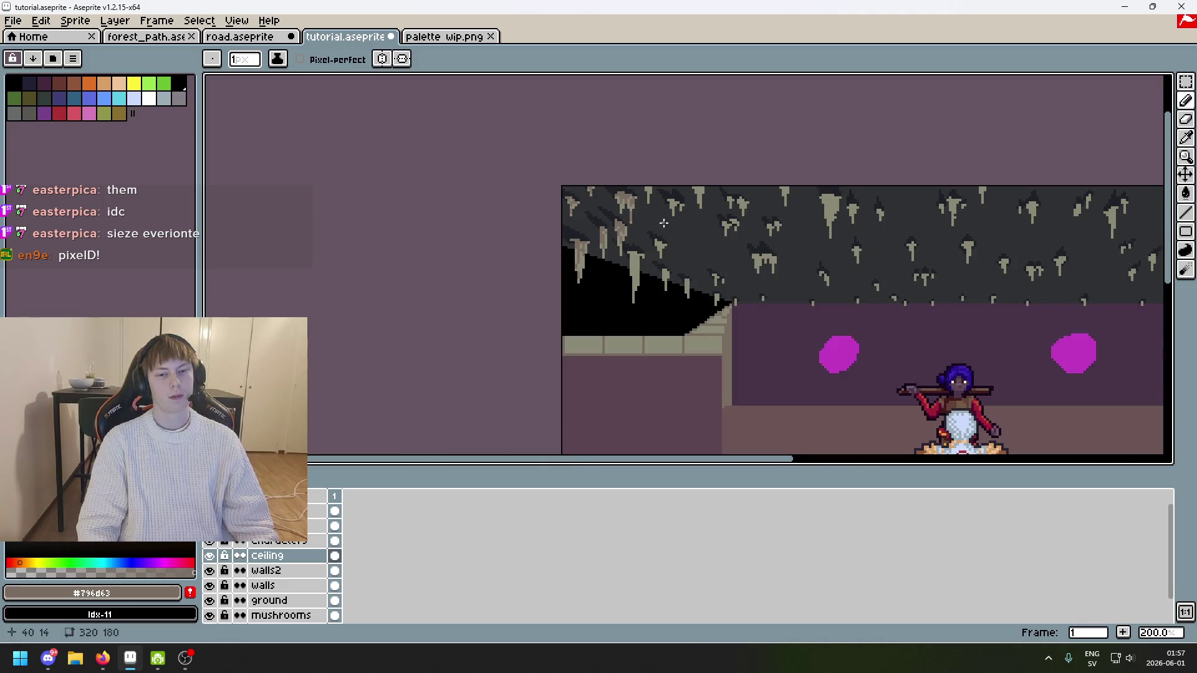
Step: Add a shading pixel and resample the dark ceiling and brown #796d63 colours
scroll(663, 223, up, 1)
scroll(630, 189, up, 3)
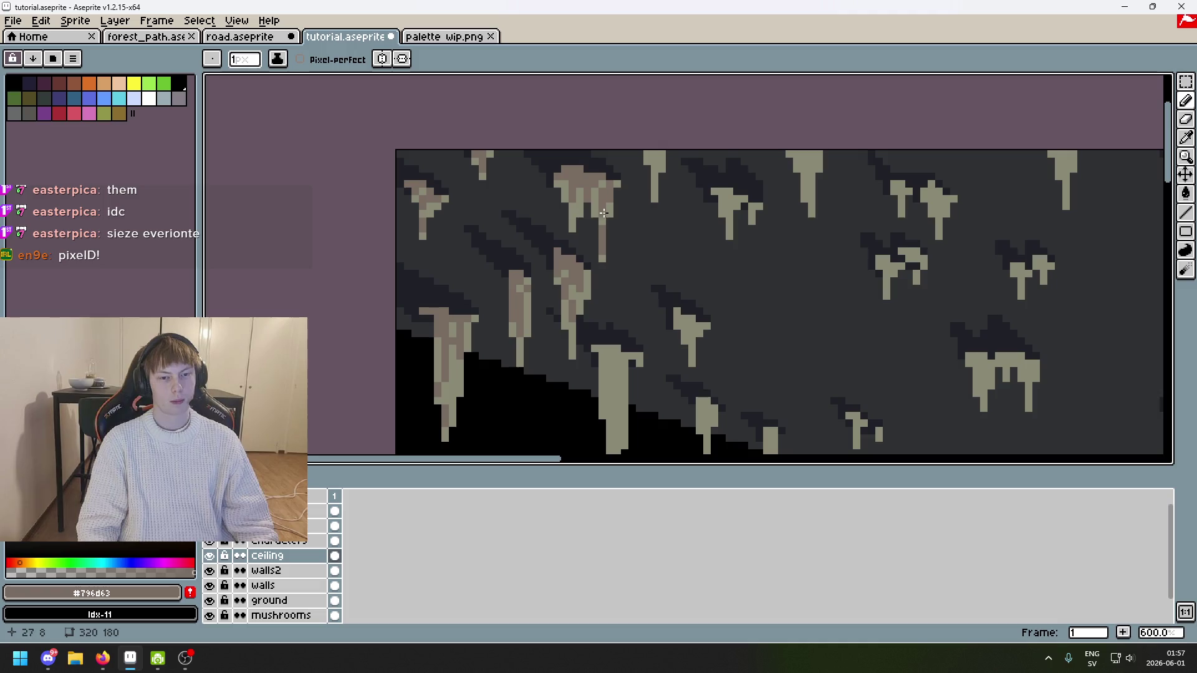
scroll(643, 144, up, 3)
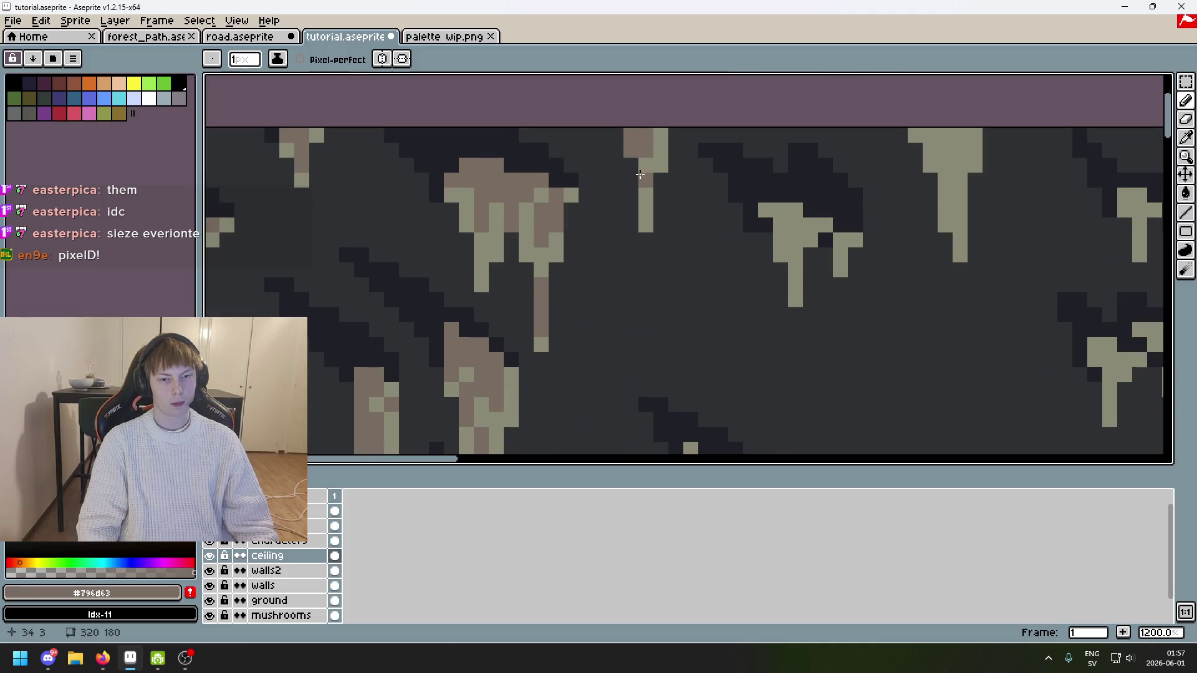
scroll(639, 187, down, 5)
scroll(638, 202, up, 3)
click(642, 197)
scroll(534, 187, up, 5)
alt+click(559, 174)
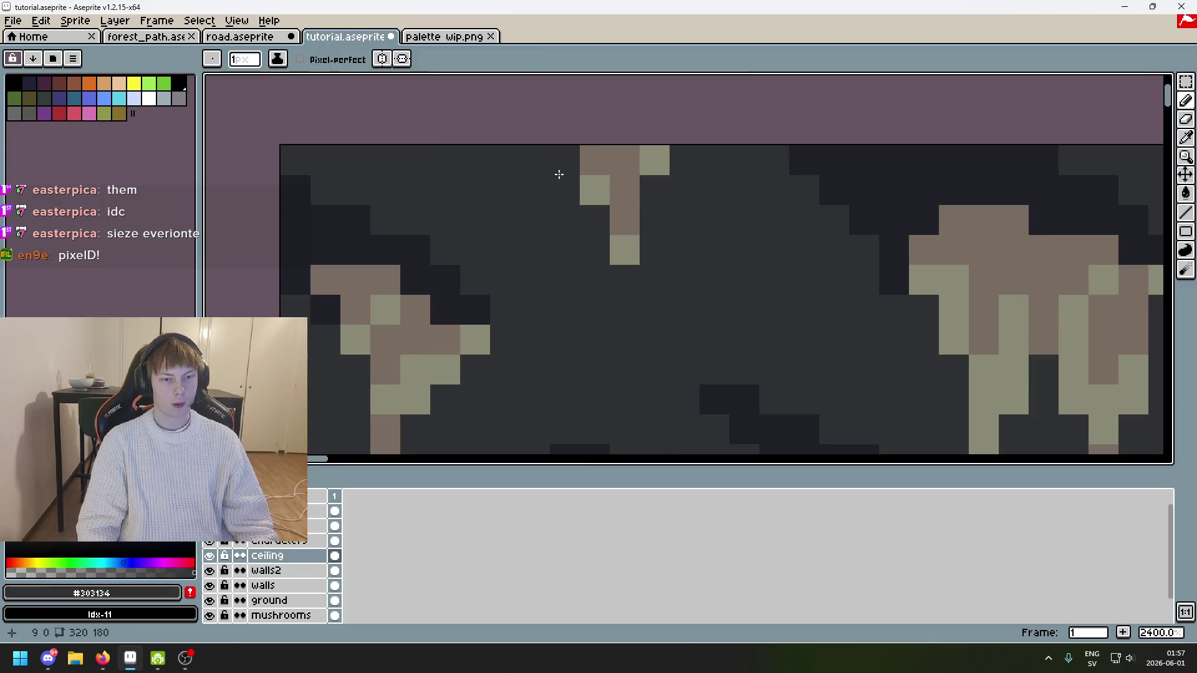
scroll(556, 156, down, 6)
scroll(552, 166, up, 4)
scroll(561, 181, down, 4)
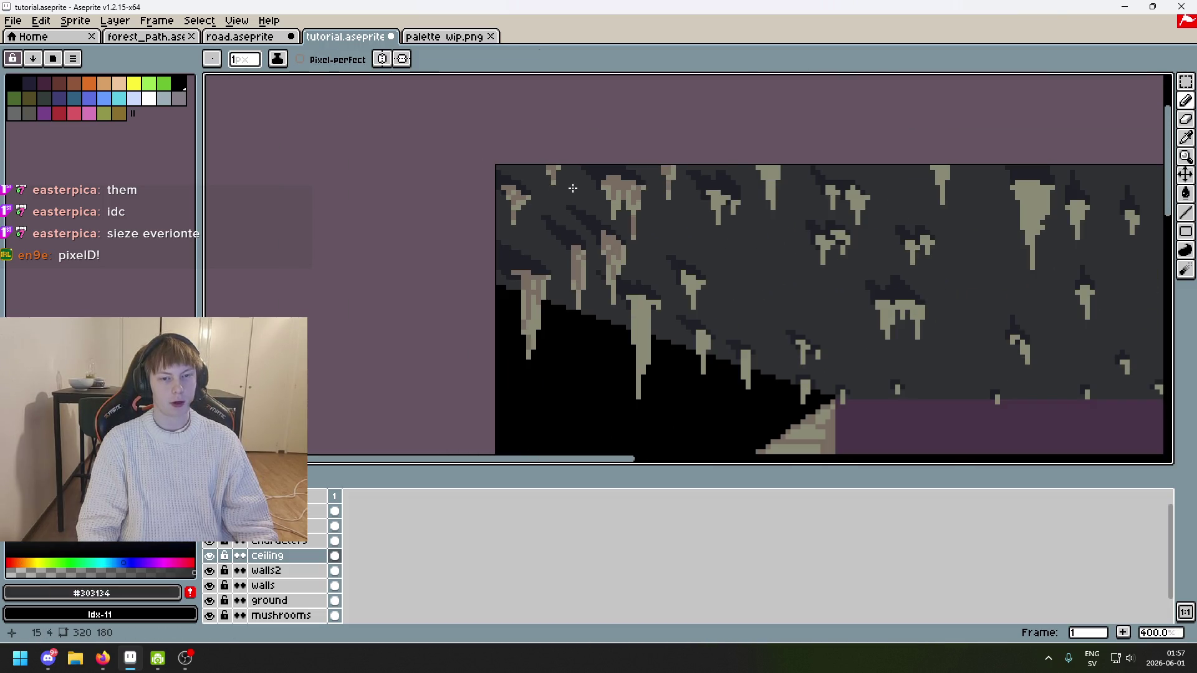
scroll(655, 184, up, 4)
alt+click(678, 128)
scroll(671, 169, down, 6)
scroll(569, 191, up, 2)
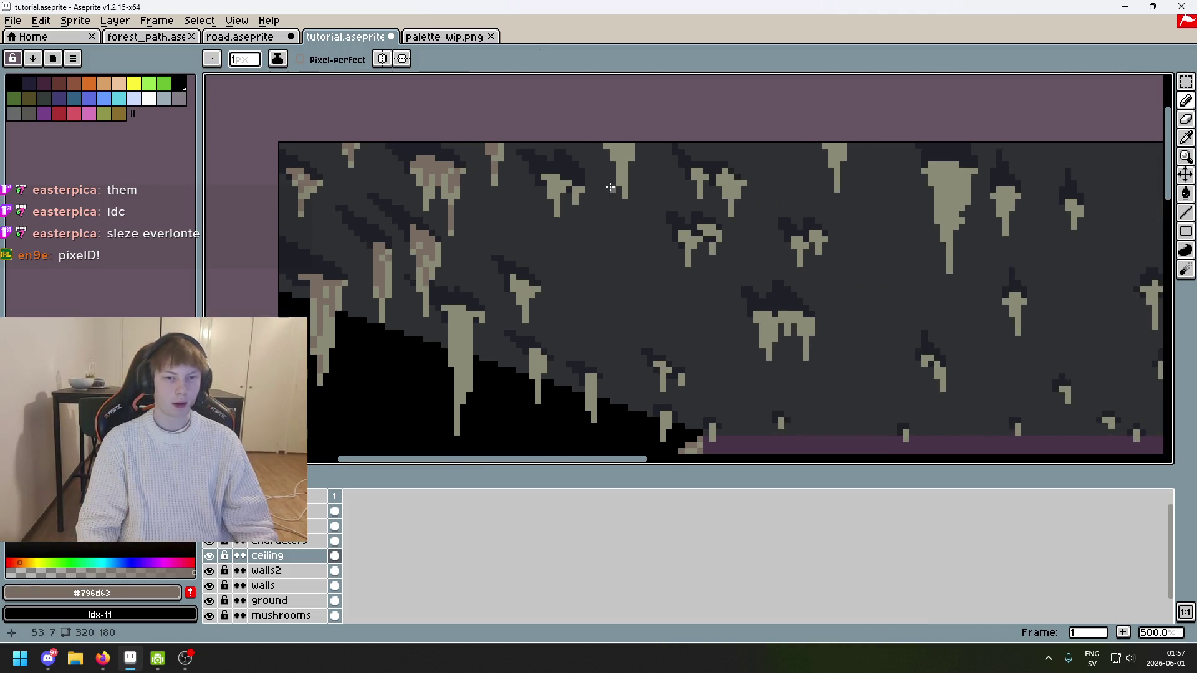
scroll(374, 153, up, 4)
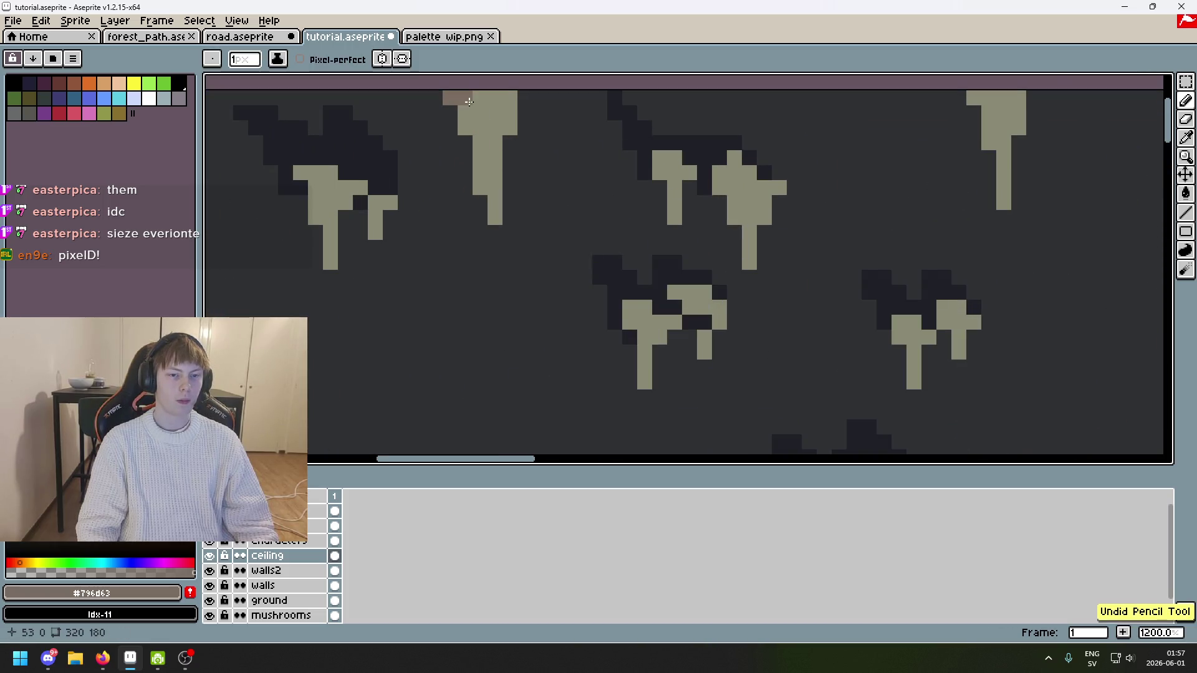
Step: Shade a stalactite's top pixel and right column brown
click(465, 99)
drag(483, 146, 491, 91)
drag(478, 164, 493, 178)
scroll(519, 185, down, 4)
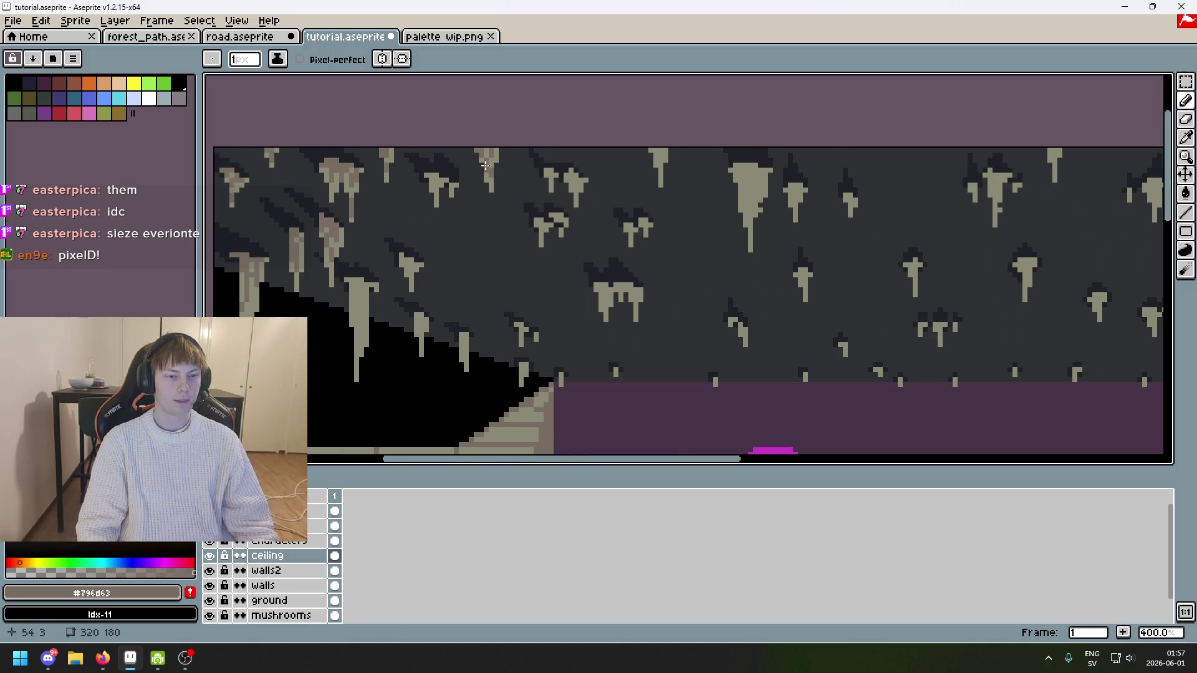
scroll(486, 165, up, 2)
scroll(417, 154, down, 2)
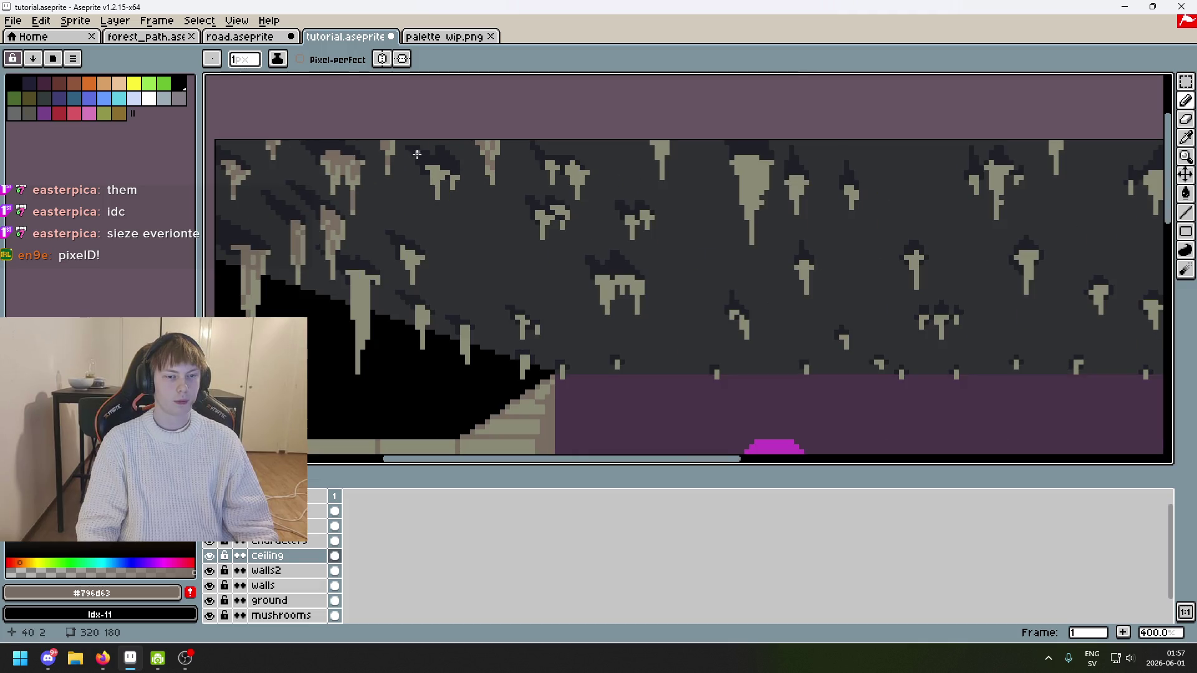
scroll(529, 153, up, 2)
scroll(499, 162, down, 1)
scroll(479, 173, up, 1)
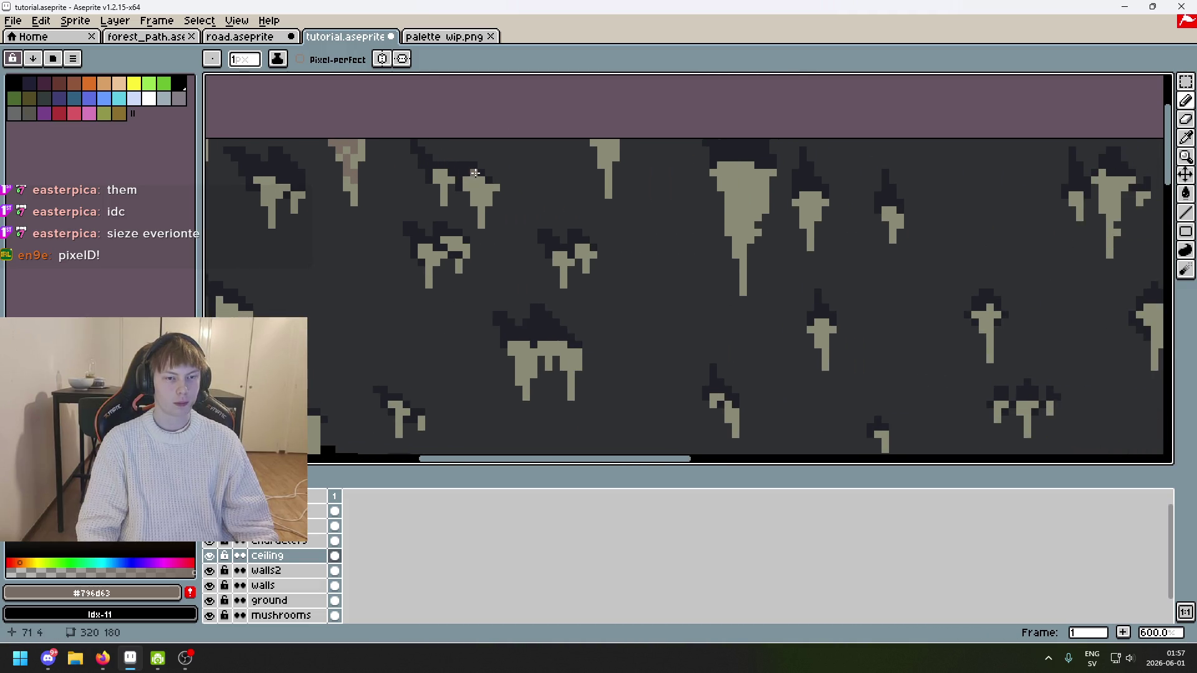
scroll(497, 181, up, 4)
Step: Brown the tops of two neighbouring stalactites and one stem, undoing the final stroke
click(435, 143)
click(416, 142)
click(415, 163)
click(448, 161)
click(436, 203)
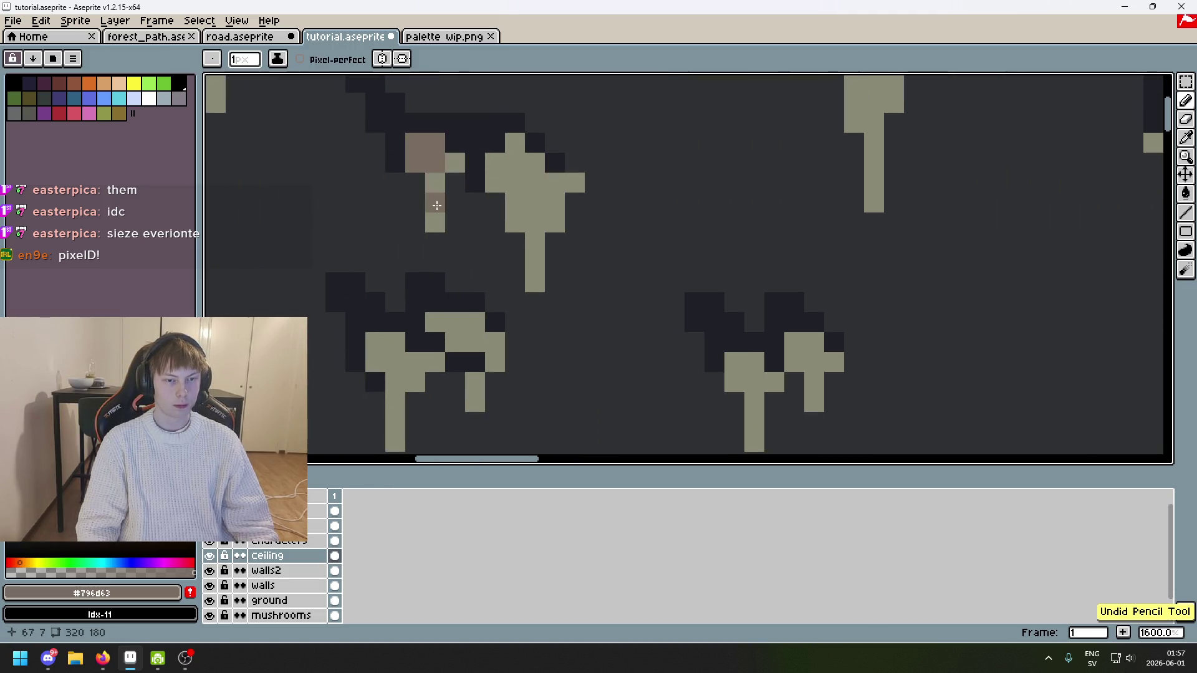
click(515, 142)
click(495, 163)
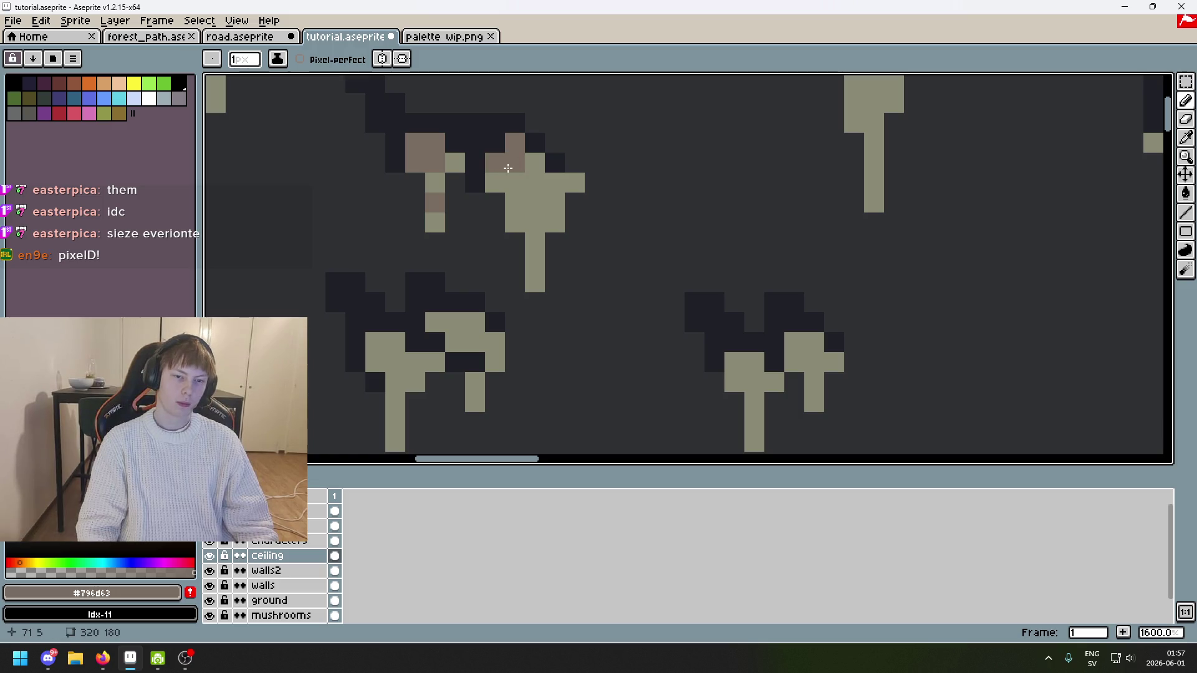
drag(535, 161, 535, 224)
scroll(505, 171, down, 5)
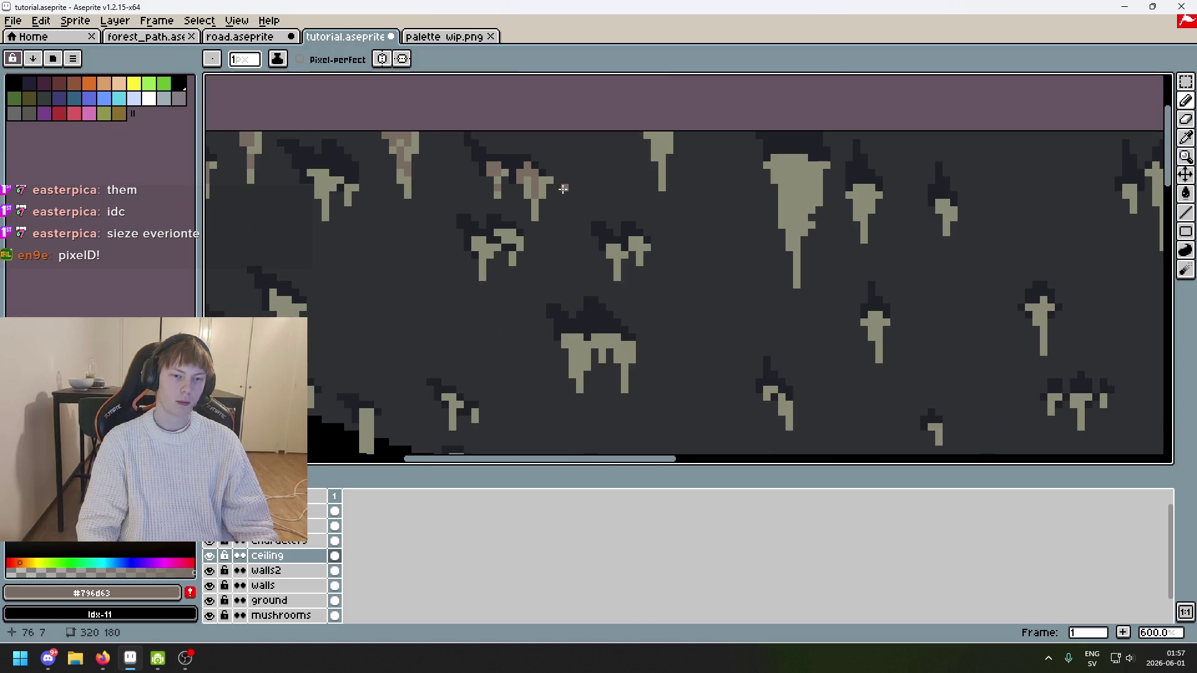
scroll(507, 171, up, 4)
scroll(507, 170, down, 2)
scroll(511, 159, down, 4)
scroll(512, 154, up, 4)
scroll(511, 154, down, 3)
key(ctrl+z)
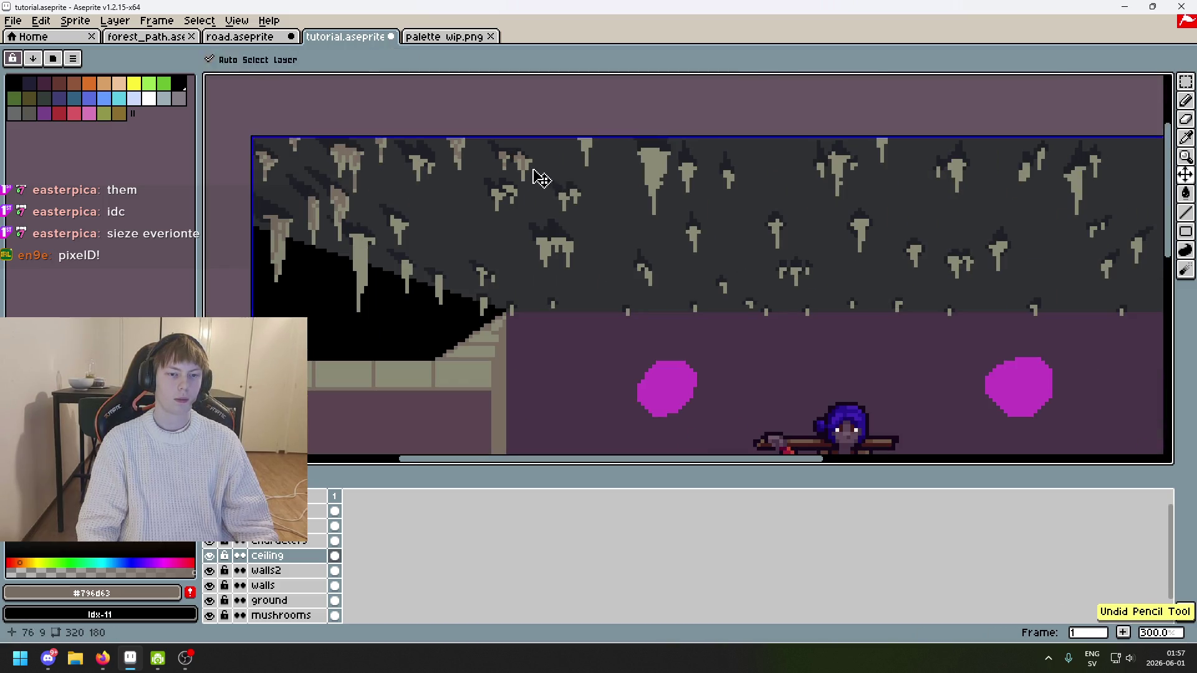
Step: Restore the undone stroke and shade the tops of two stalactites in brown #796d63
scroll(494, 145, up, 3)
scroll(560, 170, down, 5)
key(ctrl+shift+z)
key(ctrl+shift+z)
scroll(532, 168, up, 6)
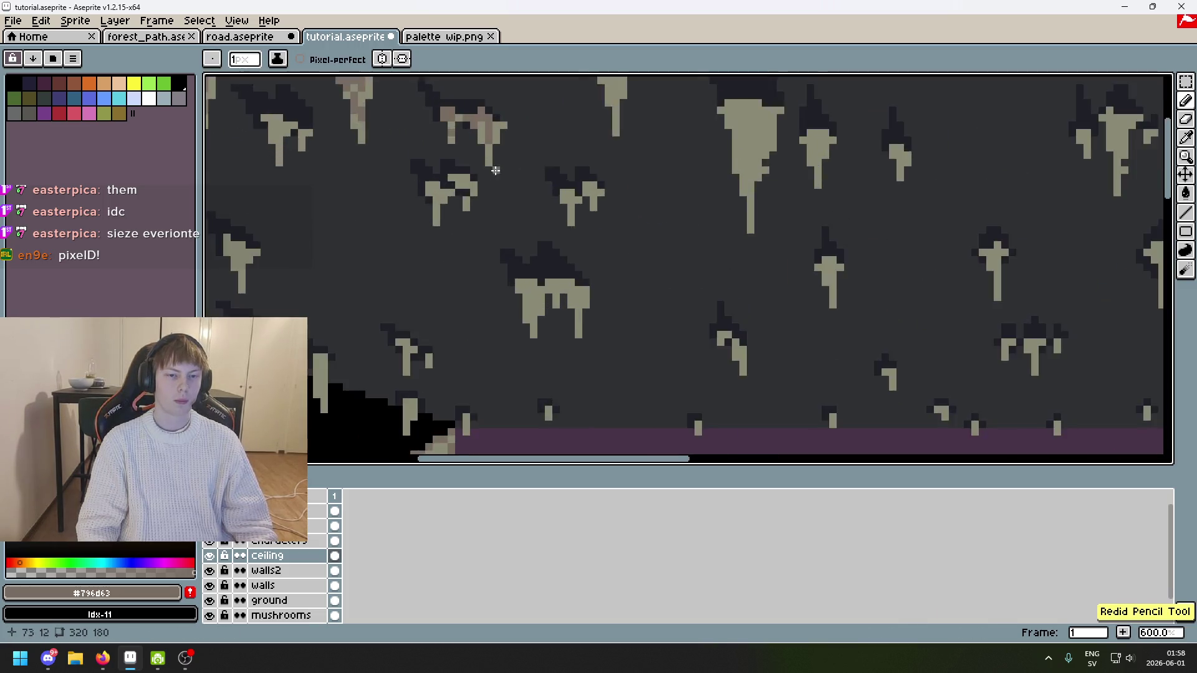
mouse_move(400, 182)
mouse_down()
mouse_move(440, 184)
mouse_move(440, 242)
mouse_move(525, 225)
mouse_up()
scroll(522, 207, down, 6)
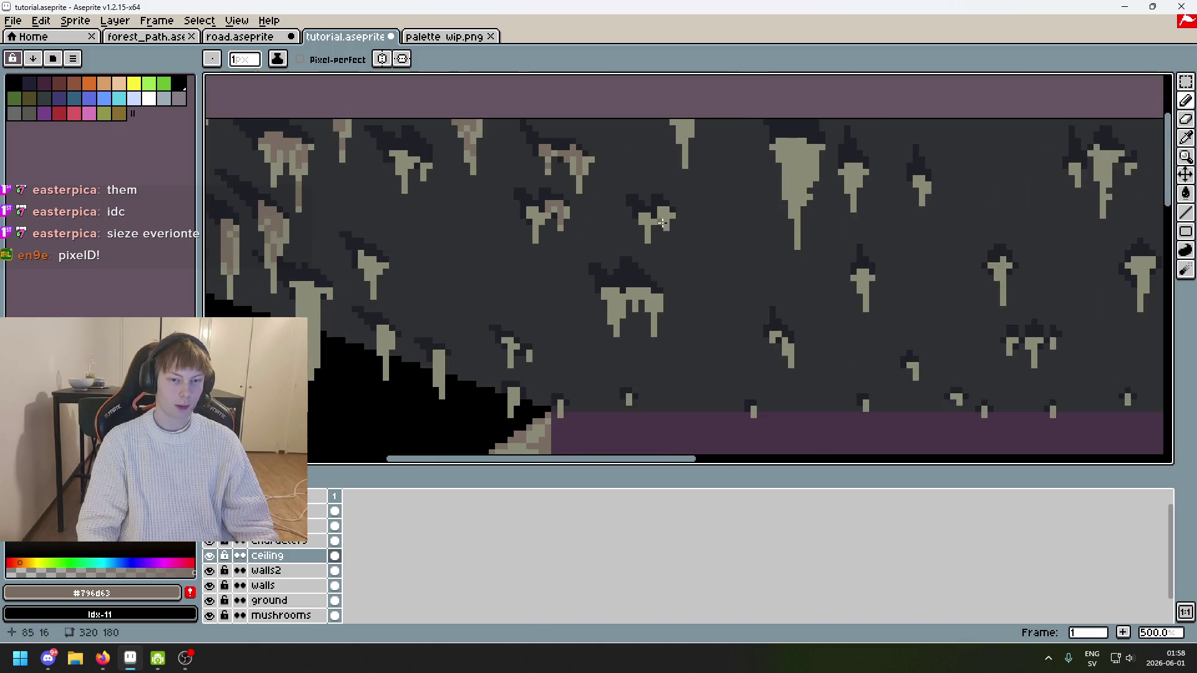
scroll(543, 212, up, 8)
scroll(547, 220, down, 6)
scroll(586, 217, up, 6)
mouse_move(607, 249)
mouse_down()
mouse_move(606, 279)
mouse_move(642, 281)
mouse_up()
mouse_move(726, 219)
mouse_down()
mouse_move(698, 221)
mouse_move(698, 249)
mouse_up()
Step: Paint a brown column and top pixels down another stalactite, then save the file
scroll(737, 222, down, 3)
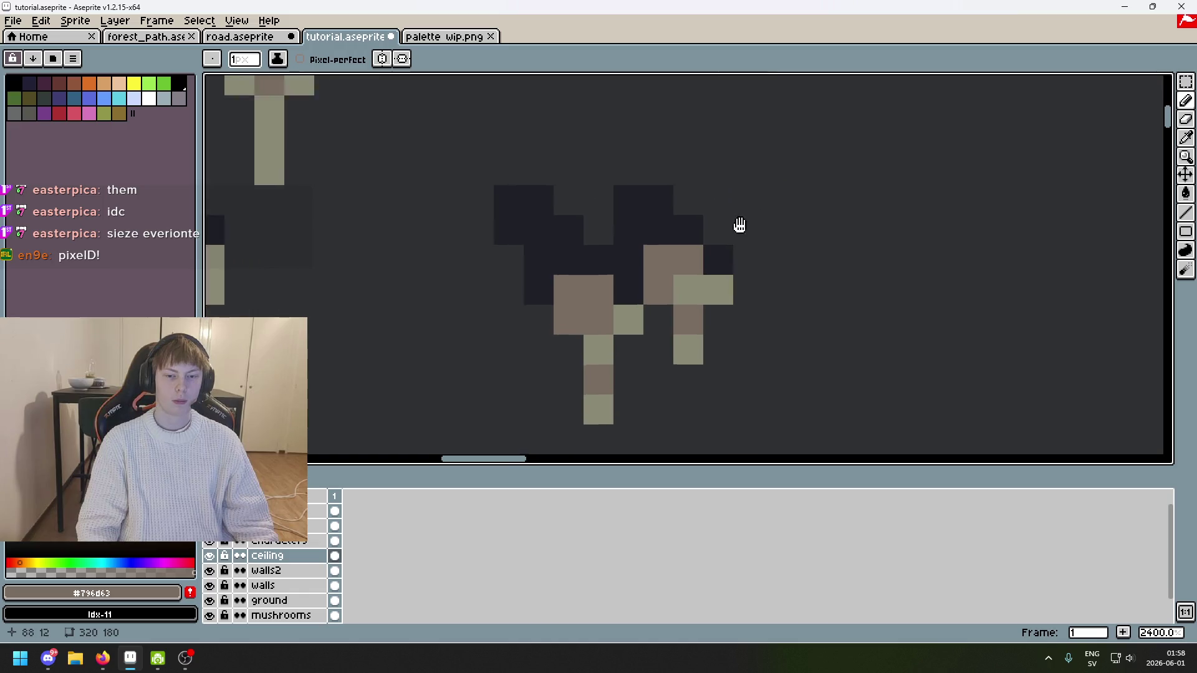
scroll(713, 166, up, 3)
click(638, 146)
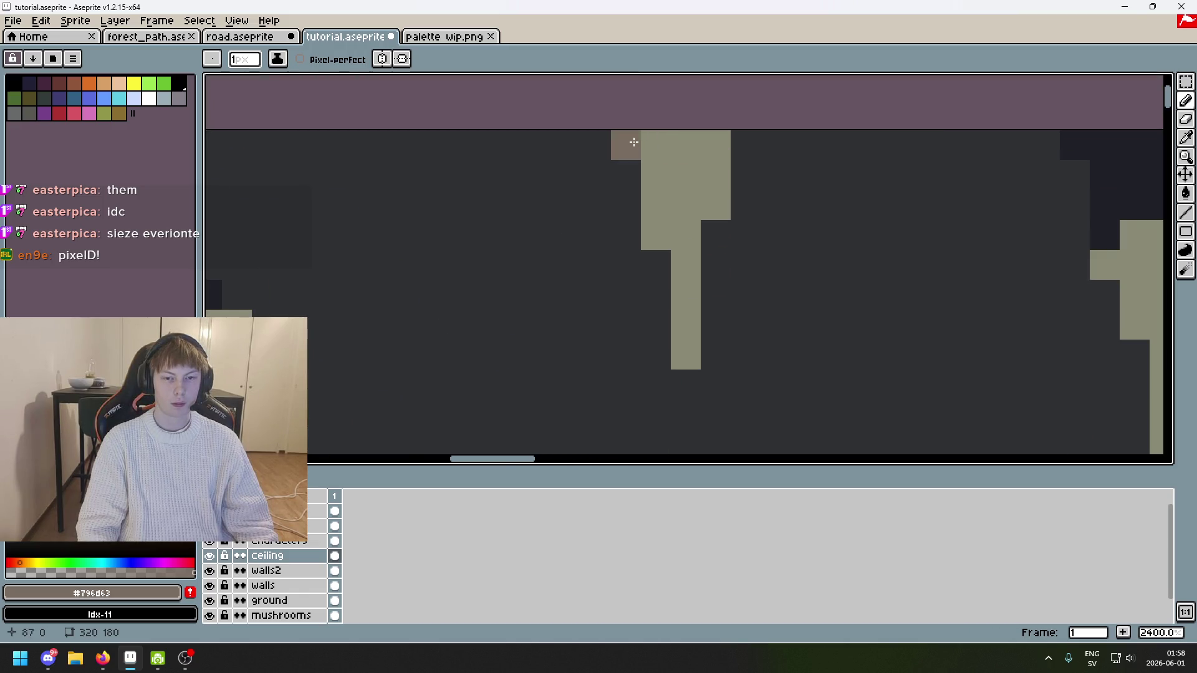
drag(656, 175, 656, 236)
click(686, 149)
click(691, 285)
scroll(691, 285, down, 7)
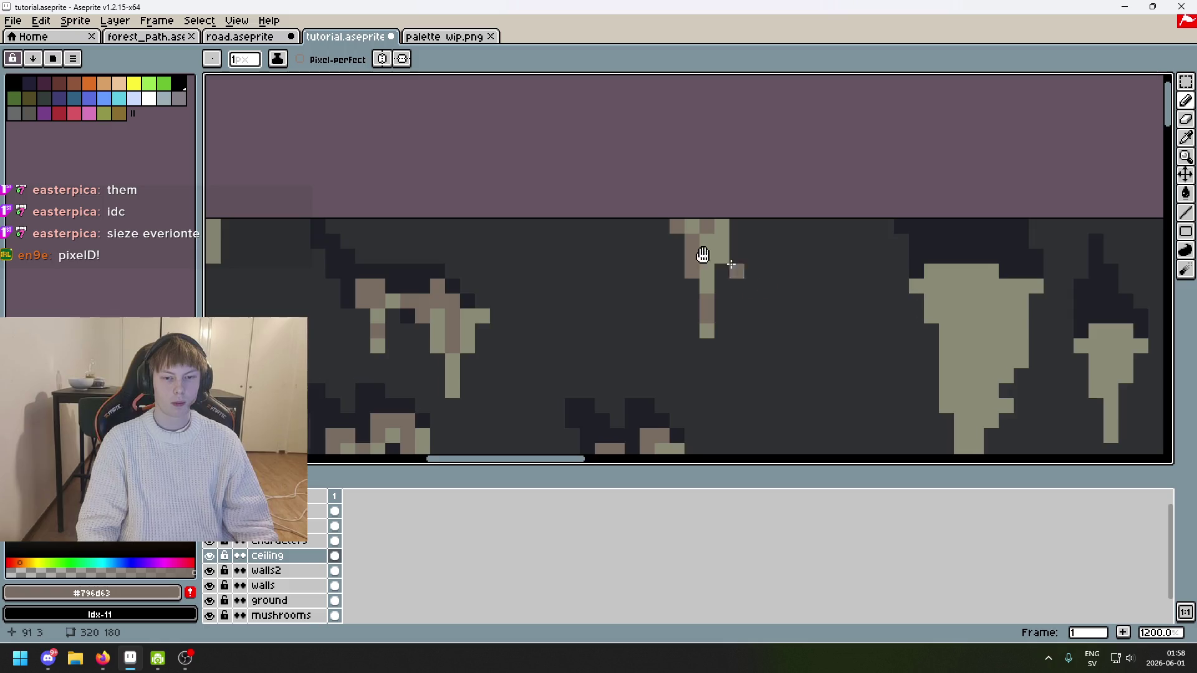
key(ctrl+s)
Step: Extend brown shading across the top and down the side of the neighbouring stalactite
scroll(537, 252, up, 10)
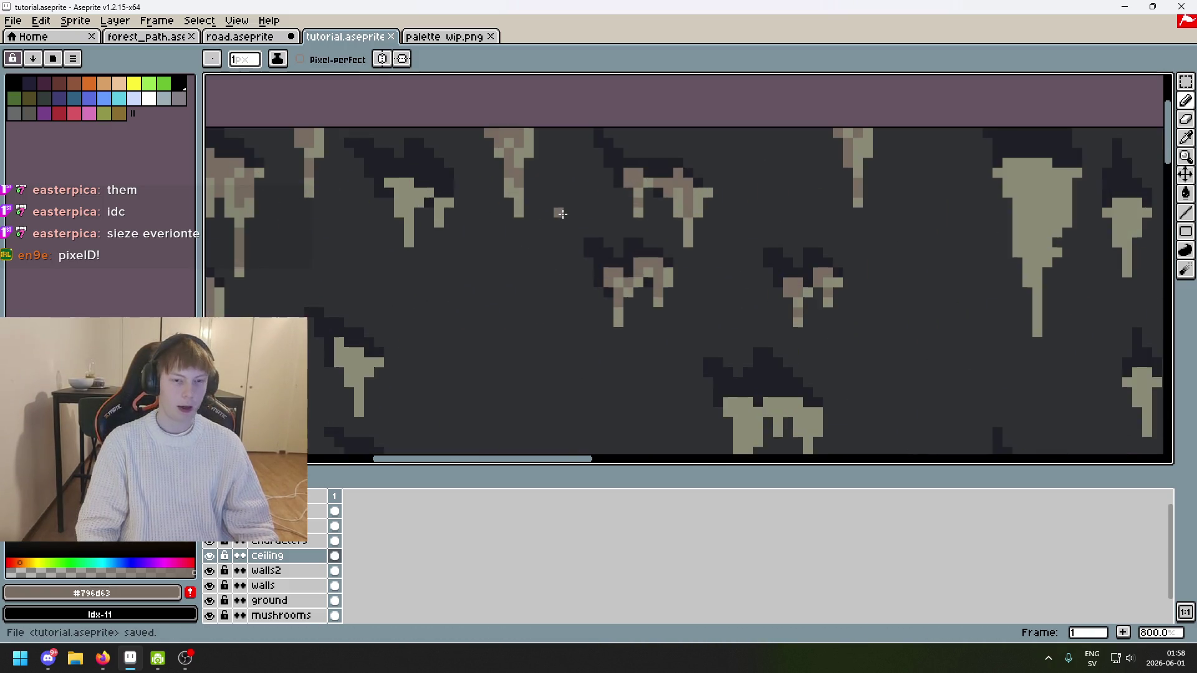
click(676, 175)
click(665, 141)
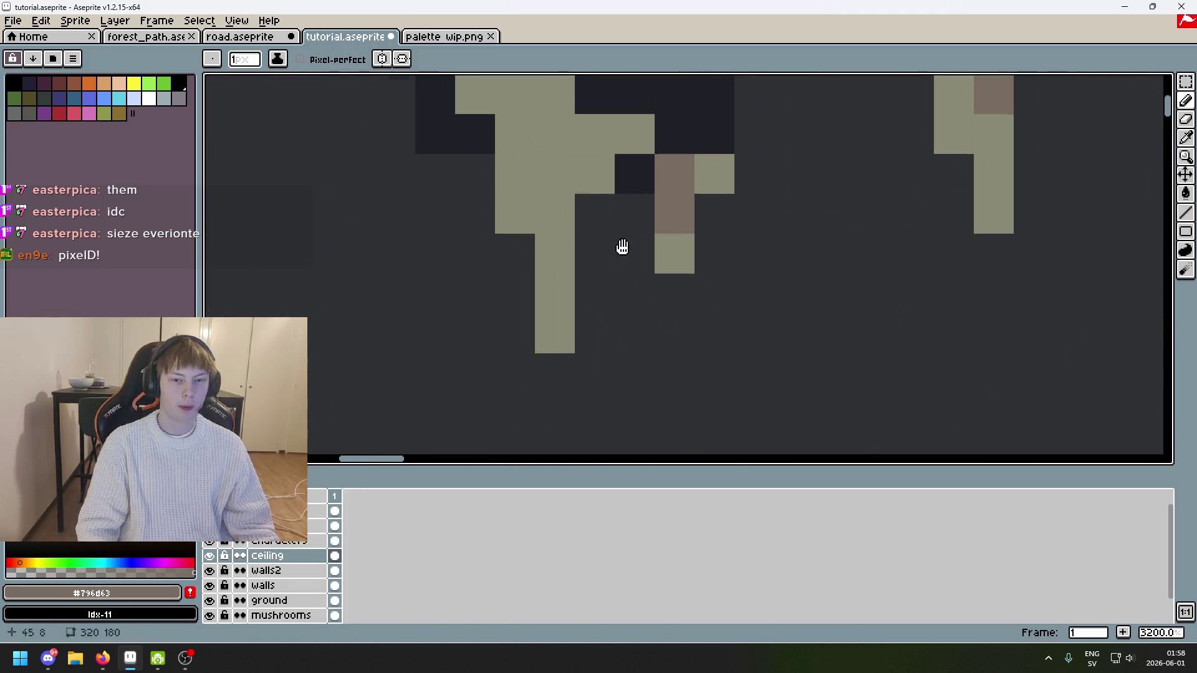
drag(620, 246, 681, 415)
click(508, 175)
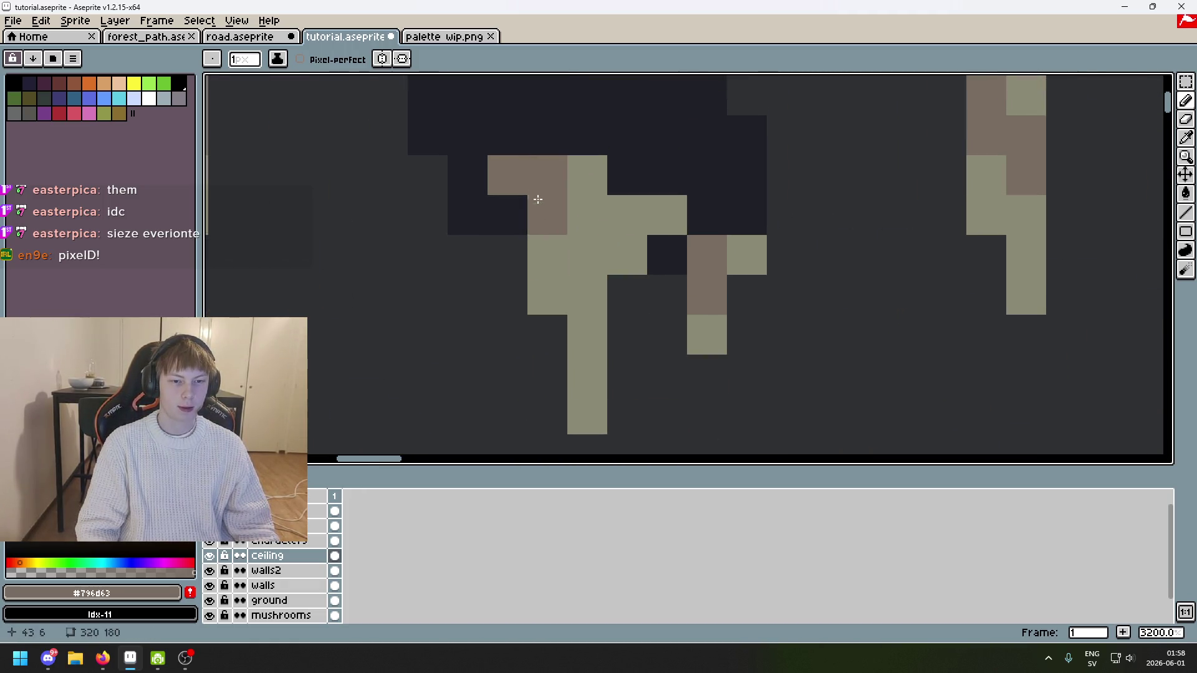
click(547, 215)
click(547, 256)
click(587, 175)
click(587, 255)
click(573, 308)
Step: Pan and zoom around the canvas to inspect the magenta blob and character
scroll(573, 309, down, 3)
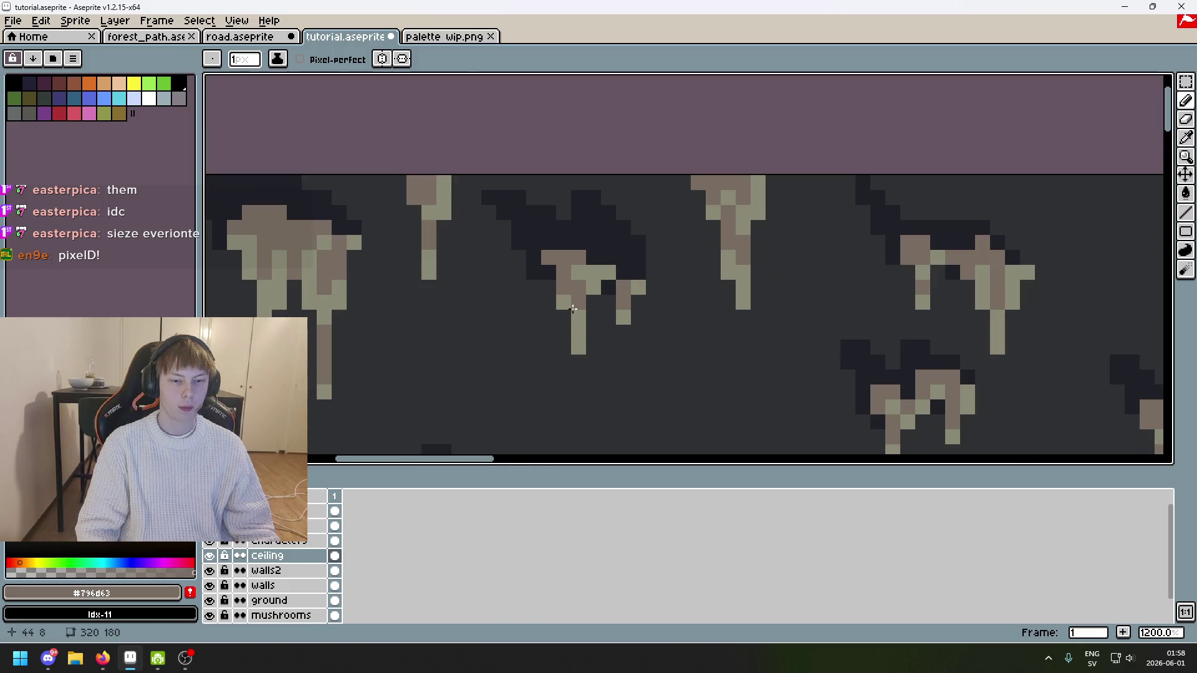
scroll(581, 320, down, 4)
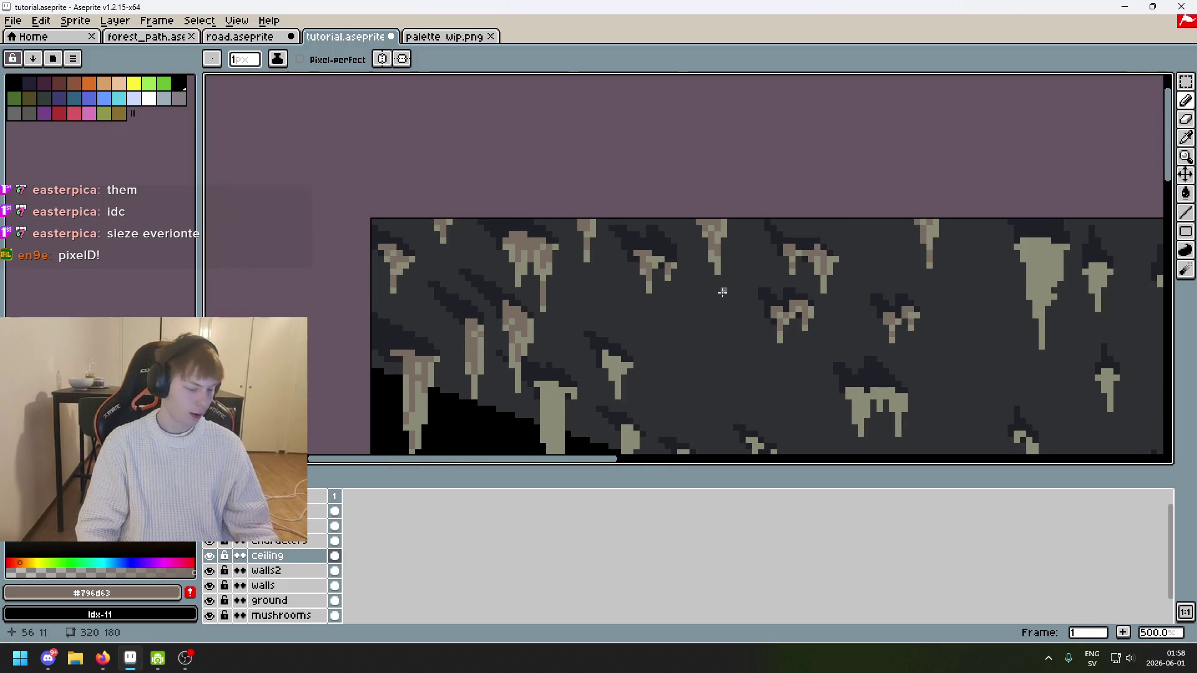
scroll(720, 289, down, 2)
mouse_move(716, 233)
mouse_down()
mouse_move(638, 139)
mouse_move(681, 102)
mouse_up()
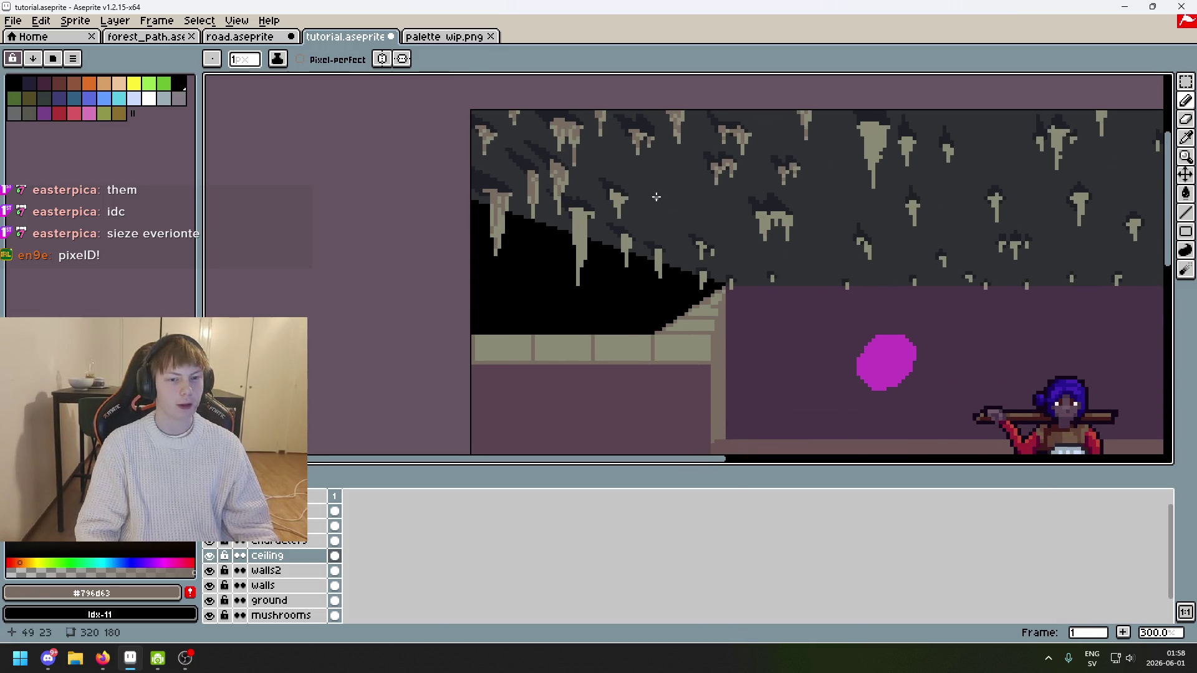
scroll(885, 421, right, 2)
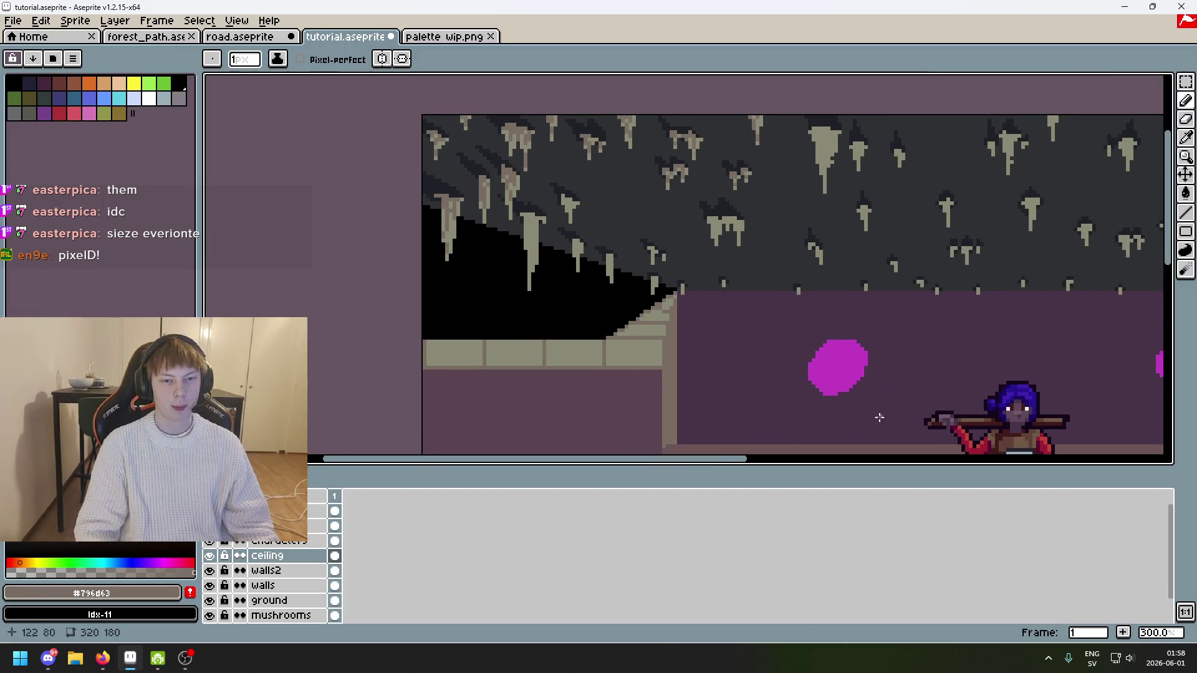
scroll(529, 102, up, 4)
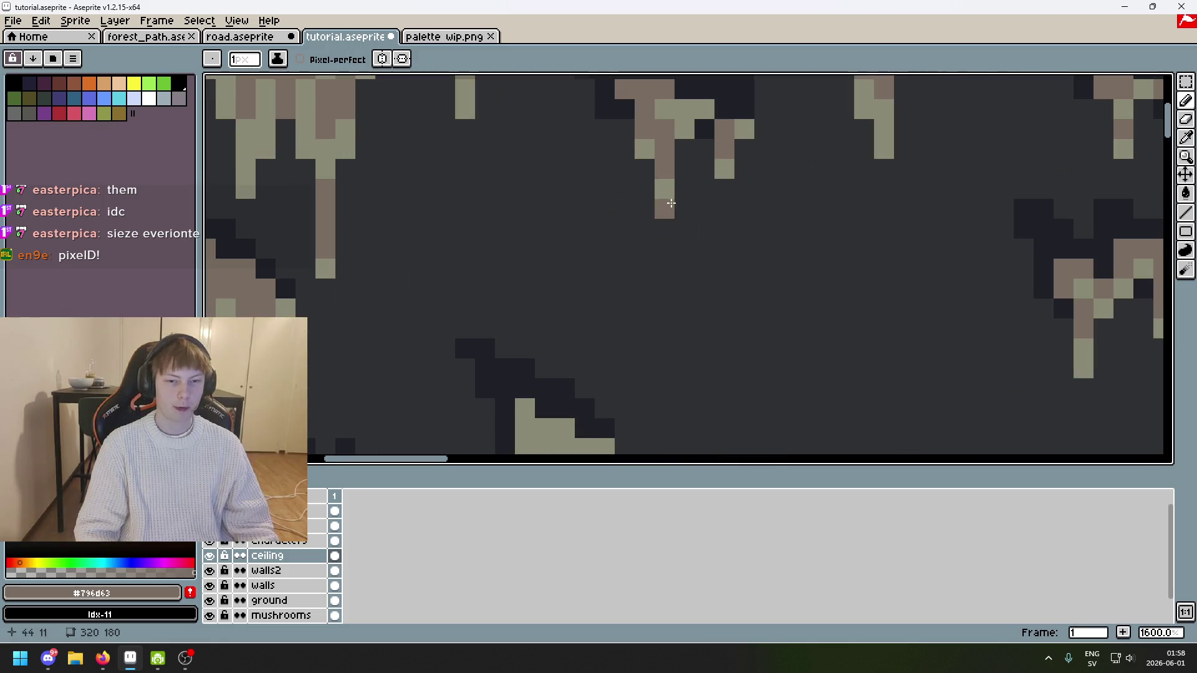
scroll(712, 228, down, 2)
scroll(712, 227, down, 2)
scroll(762, 200, up, 1)
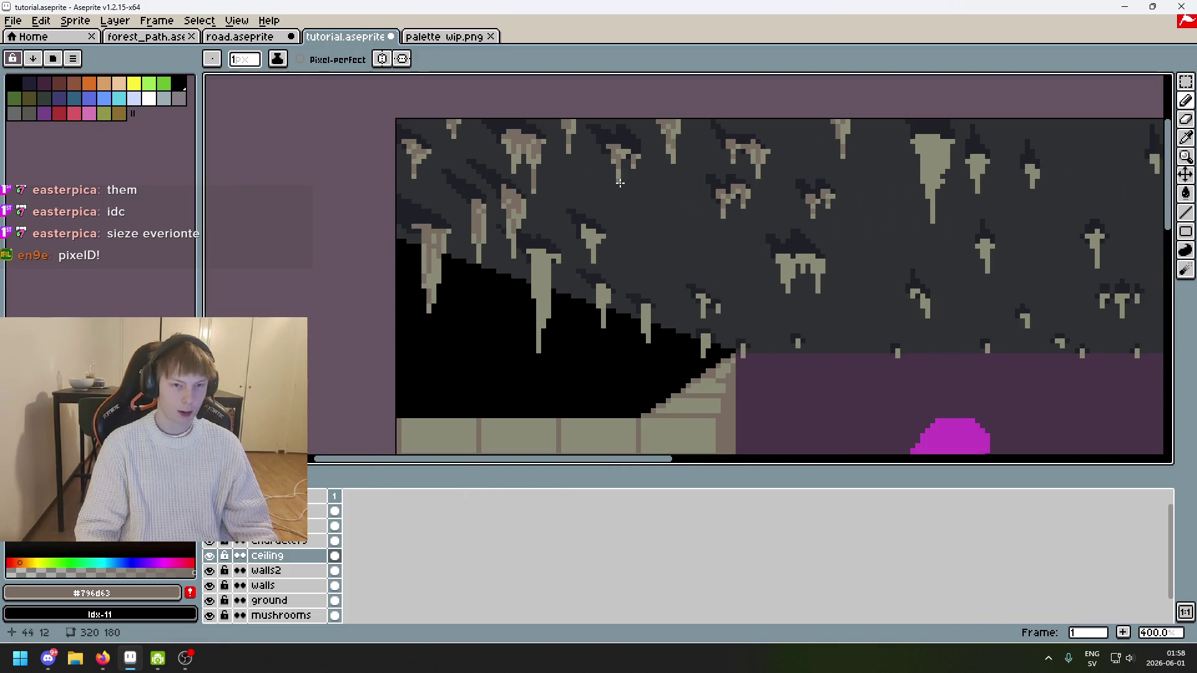
scroll(530, 178, up, 3)
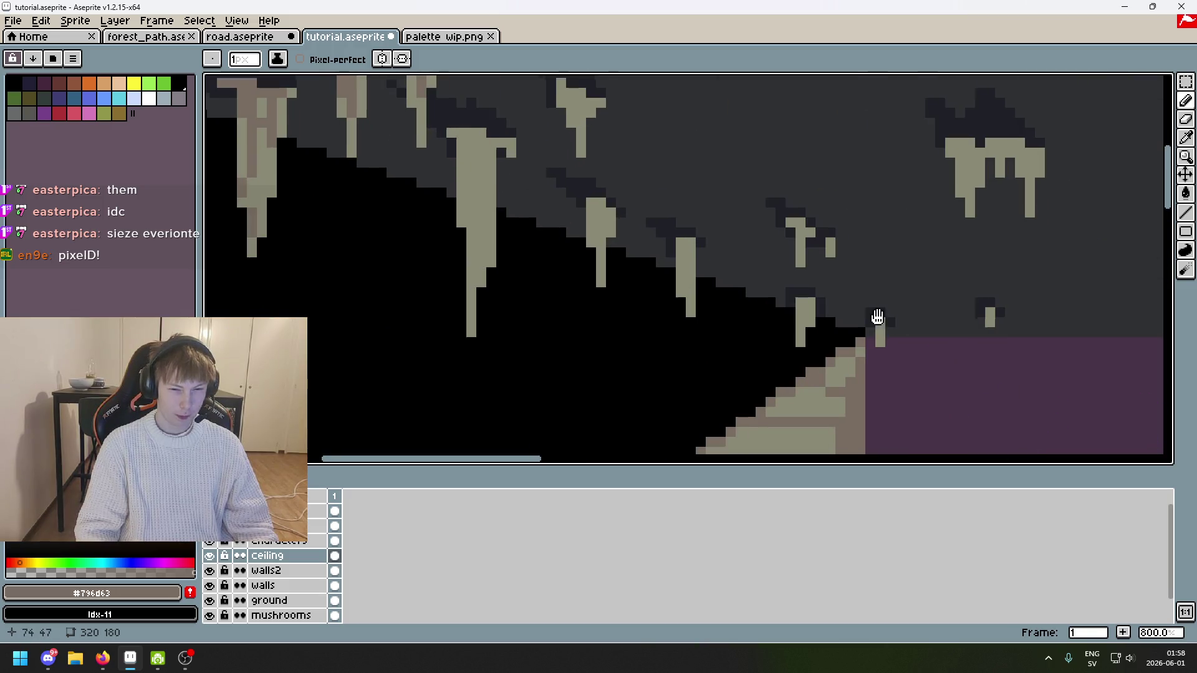
scroll(876, 326, right, 5)
scroll(948, 281, left, 8)
Step: Undo and redo to compare the stalactite shading, keeping the brown column
key(ctrl+z)
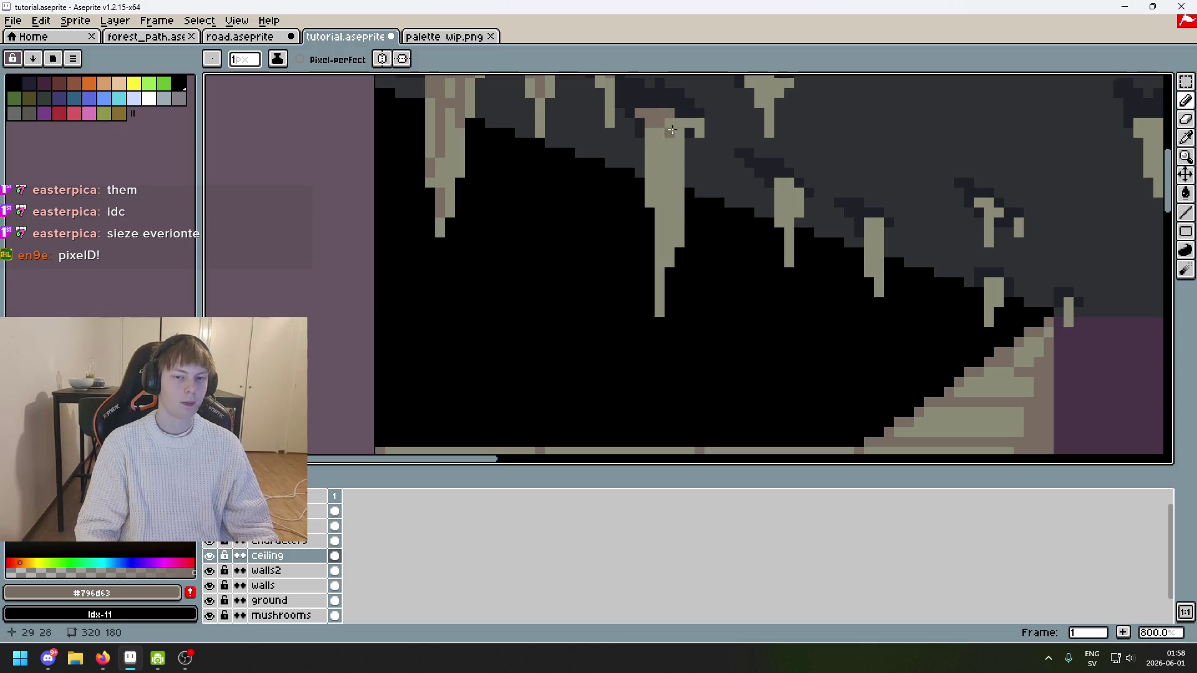
key(ctrl+y)
key(ctrl+z)
key(ctrl+y)
key(ctrl+z)
key(ctrl+y)
key(ctrl+z)
key(ctrl+y)
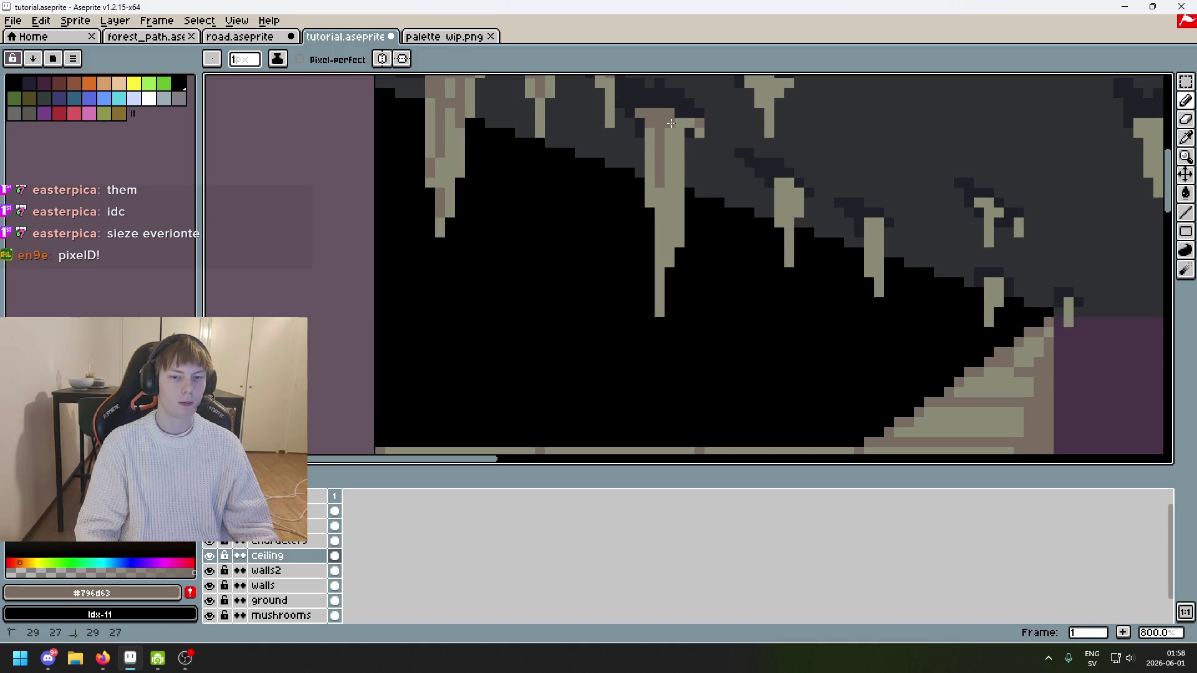
Step: Redo the brown stalactite column as one straight line and add brown pixels lower down
drag(661, 243, 662, 212)
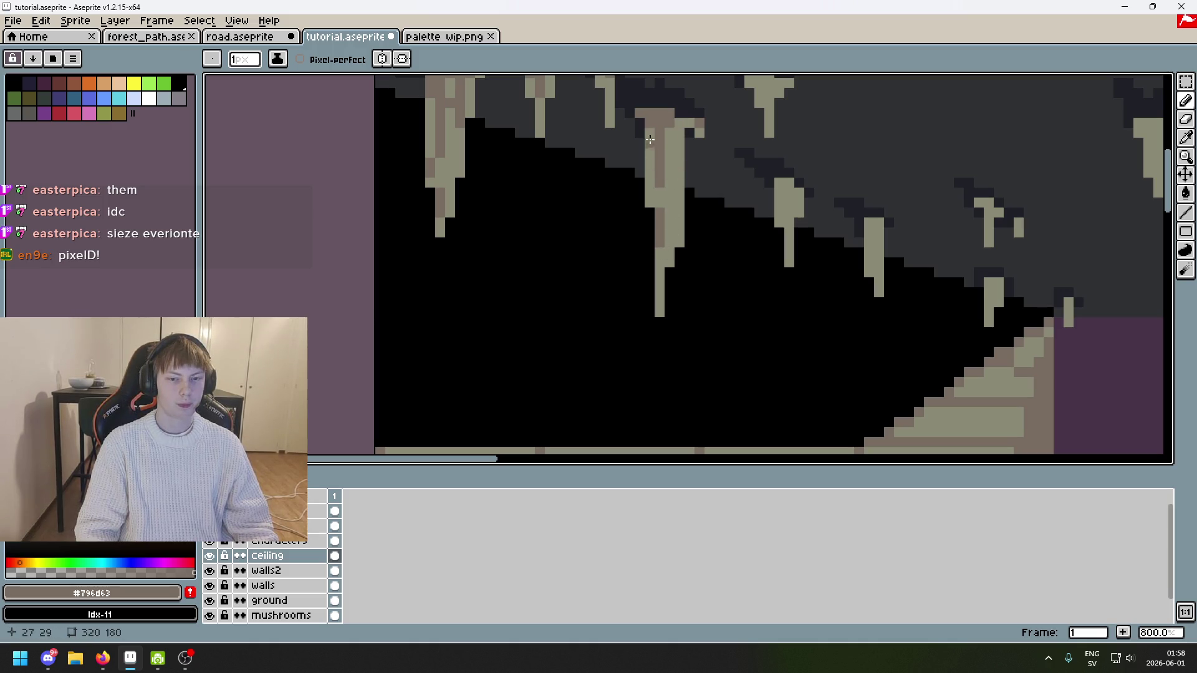
drag(677, 159, 677, 230)
key(ctrl+z)
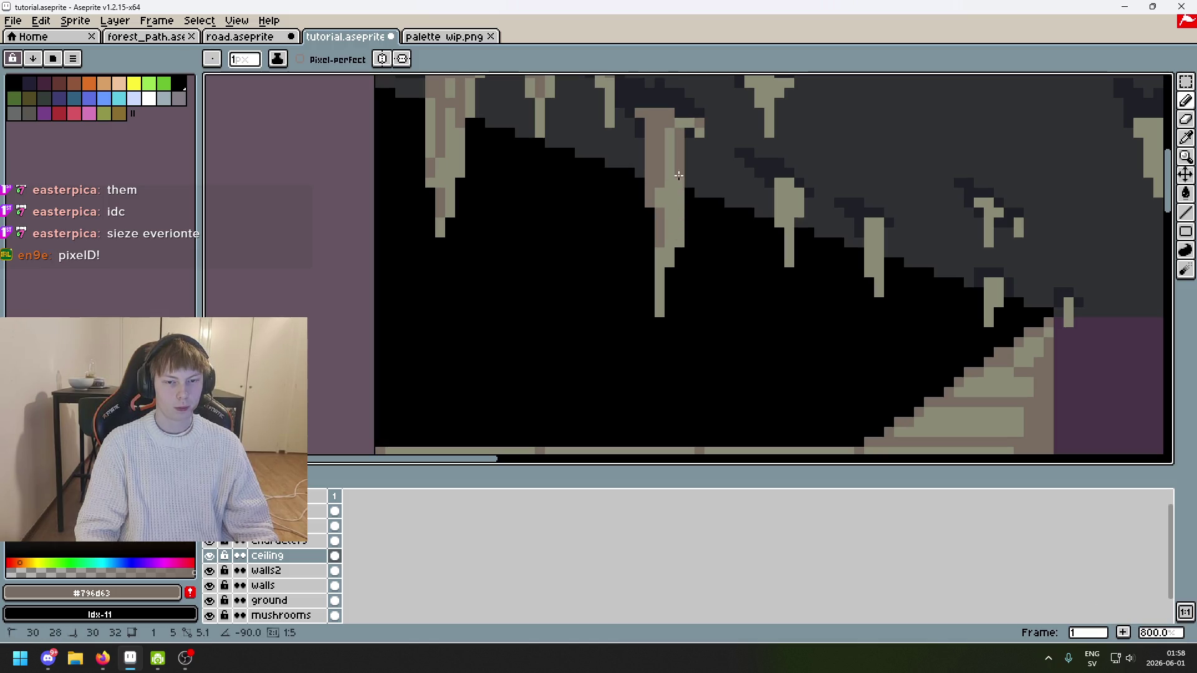
key(ctrl+z)
drag(669, 132, 671, 207)
scroll(683, 261, up, 2)
drag(648, 262, 649, 299)
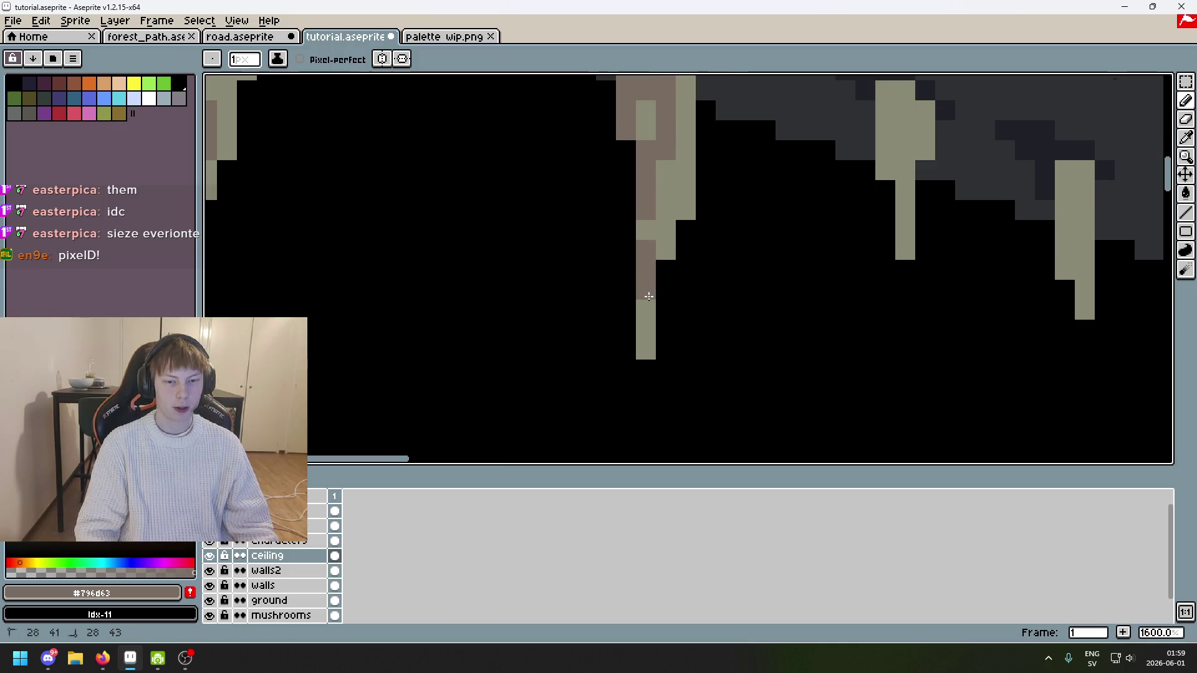
Step: Inspect the ceiling, redo the last pencil stroke, then undo it again
scroll(696, 171, down, 2)
scroll(736, 165, up, 1)
scroll(735, 218, down, 3)
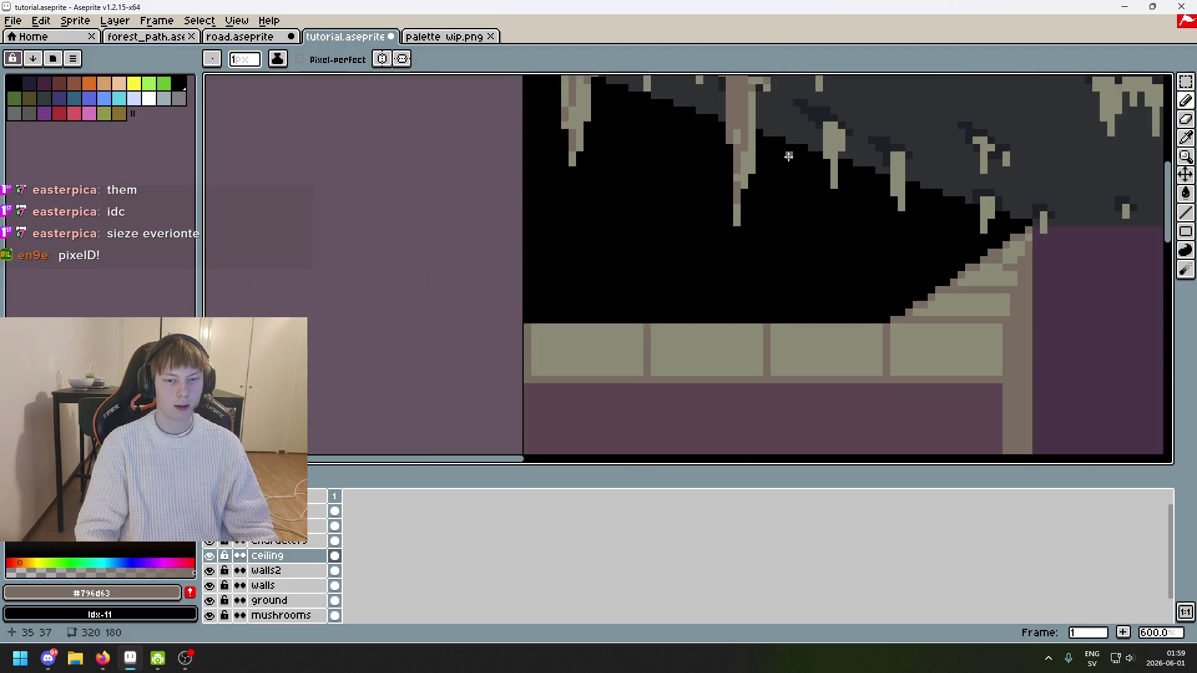
scroll(732, 271, up, 1)
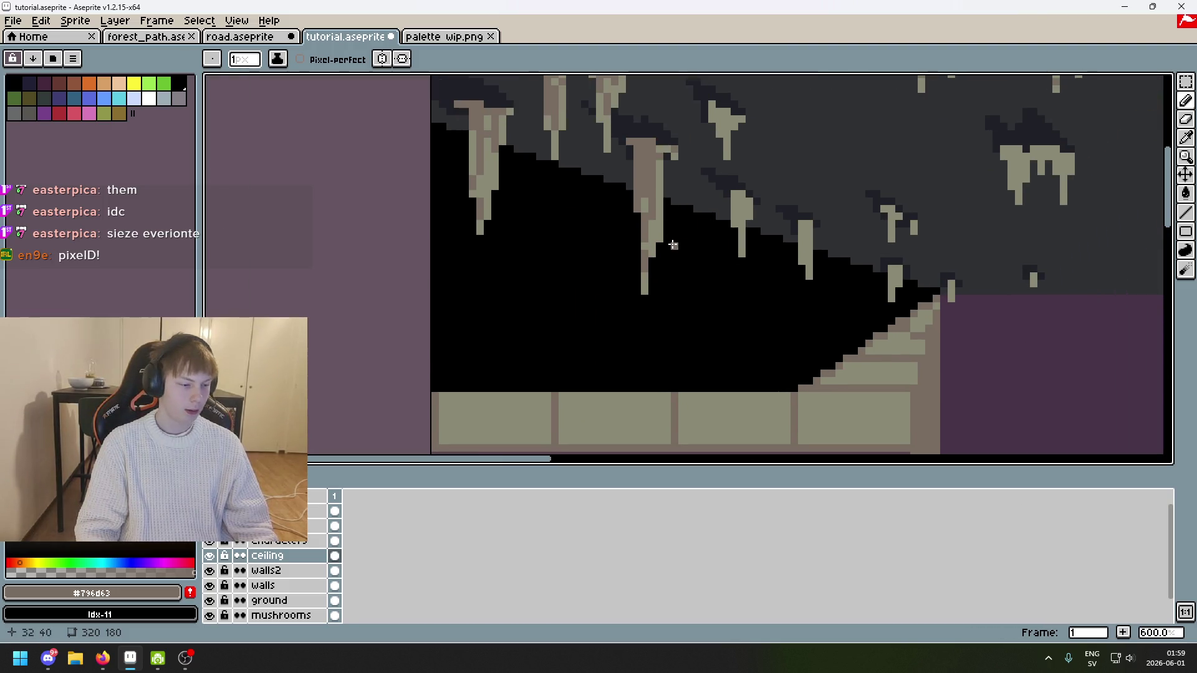
scroll(673, 245, up, 2)
scroll(855, 272, down, 3)
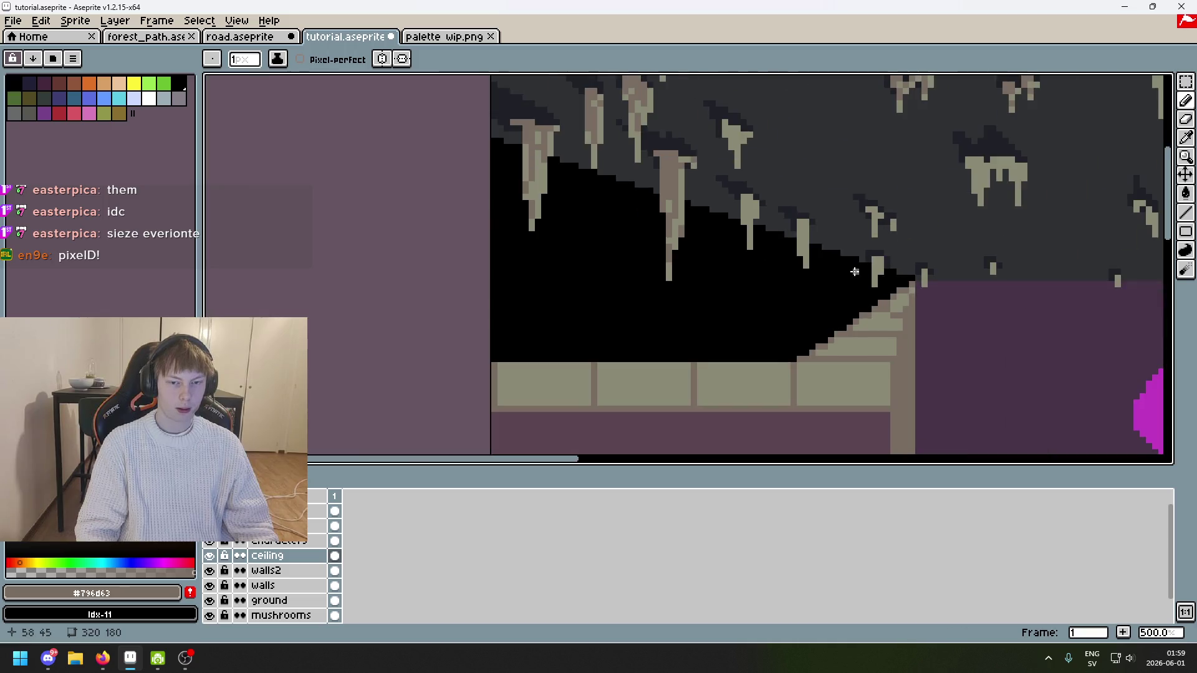
scroll(601, 217, up, 2)
scroll(501, 147, up, 3)
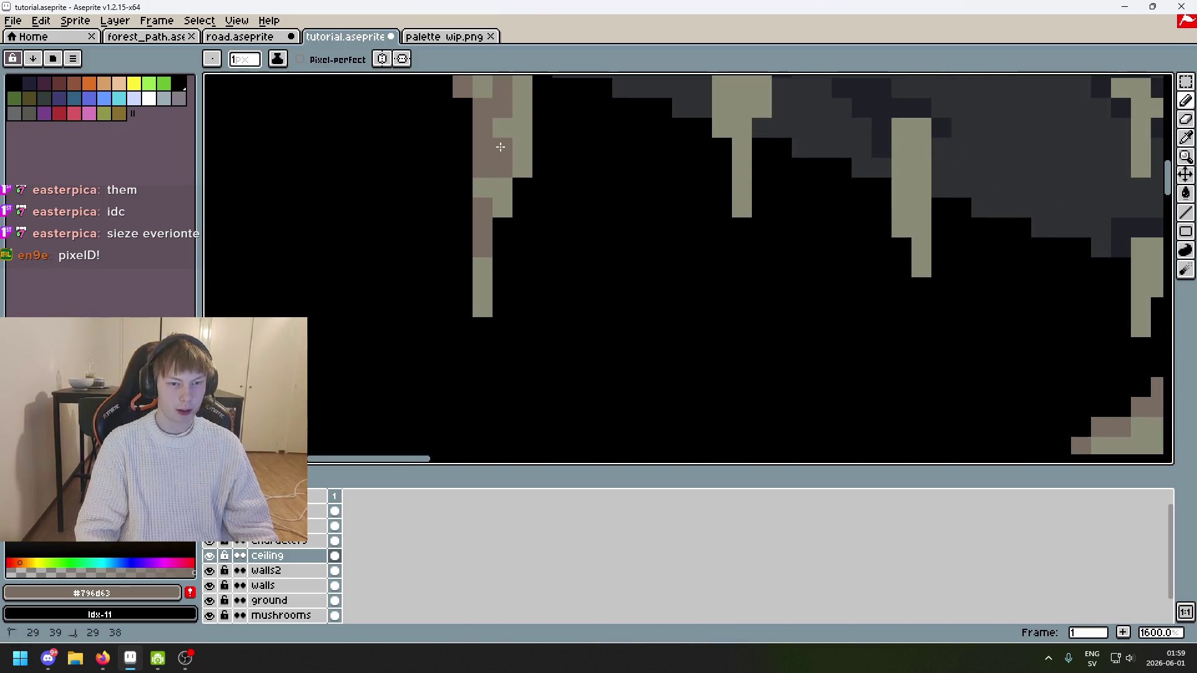
scroll(501, 147, down, 5)
scroll(507, 160, up, 2)
scroll(561, 187, down, 2)
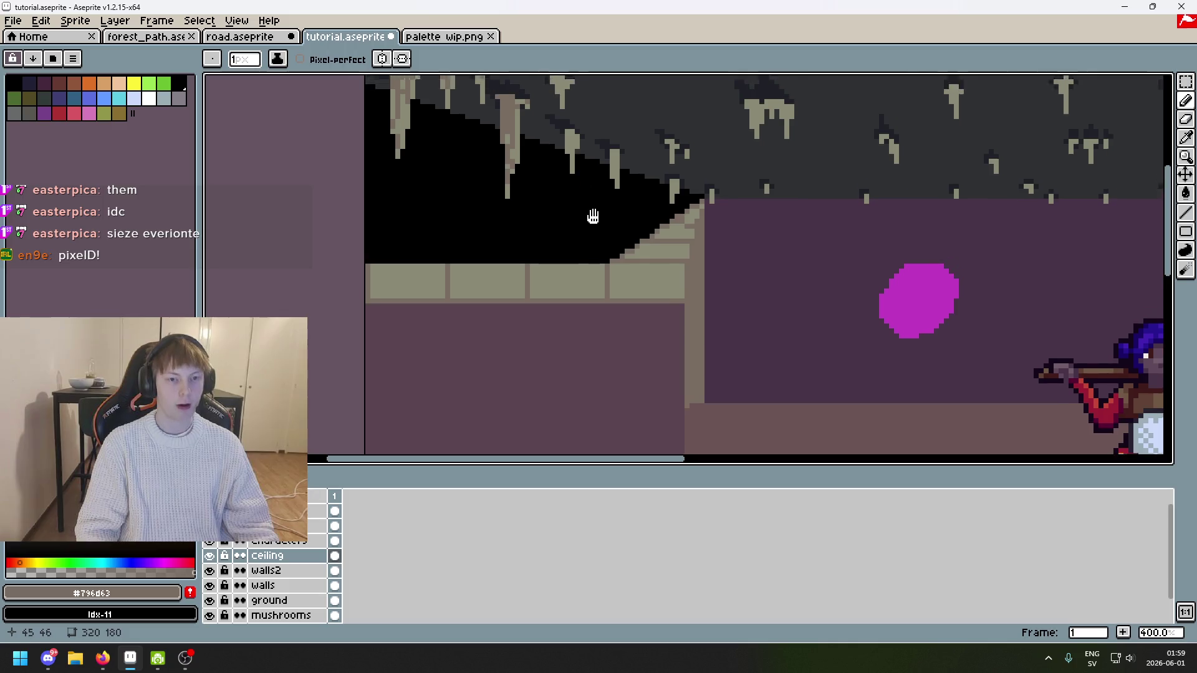
drag(593, 216, 598, 284)
key(ctrl+y)
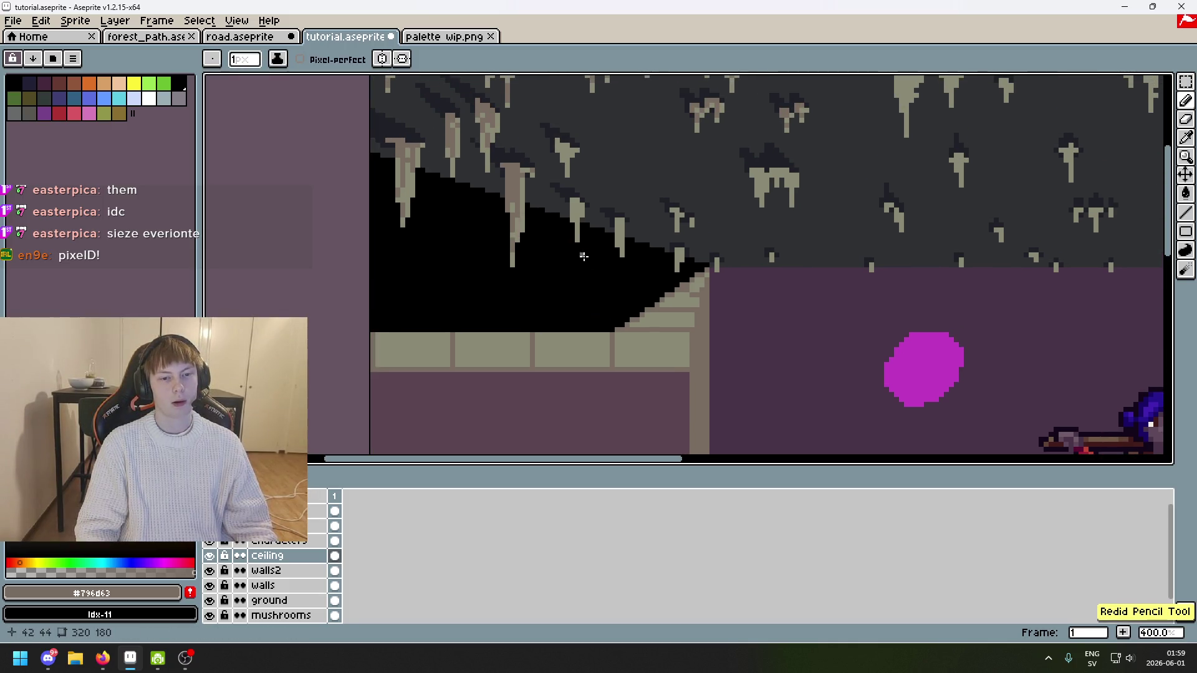
scroll(583, 257, down, 2)
scroll(551, 247, up, 6)
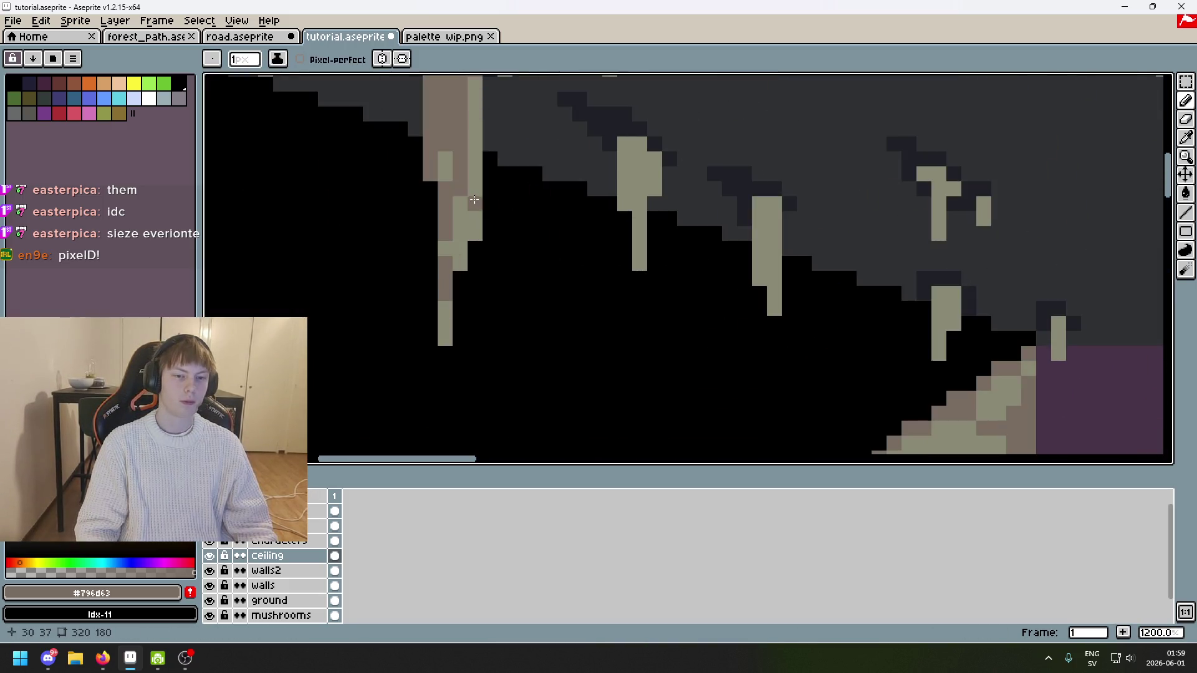
scroll(464, 231, down, 3)
scroll(464, 232, up, 3)
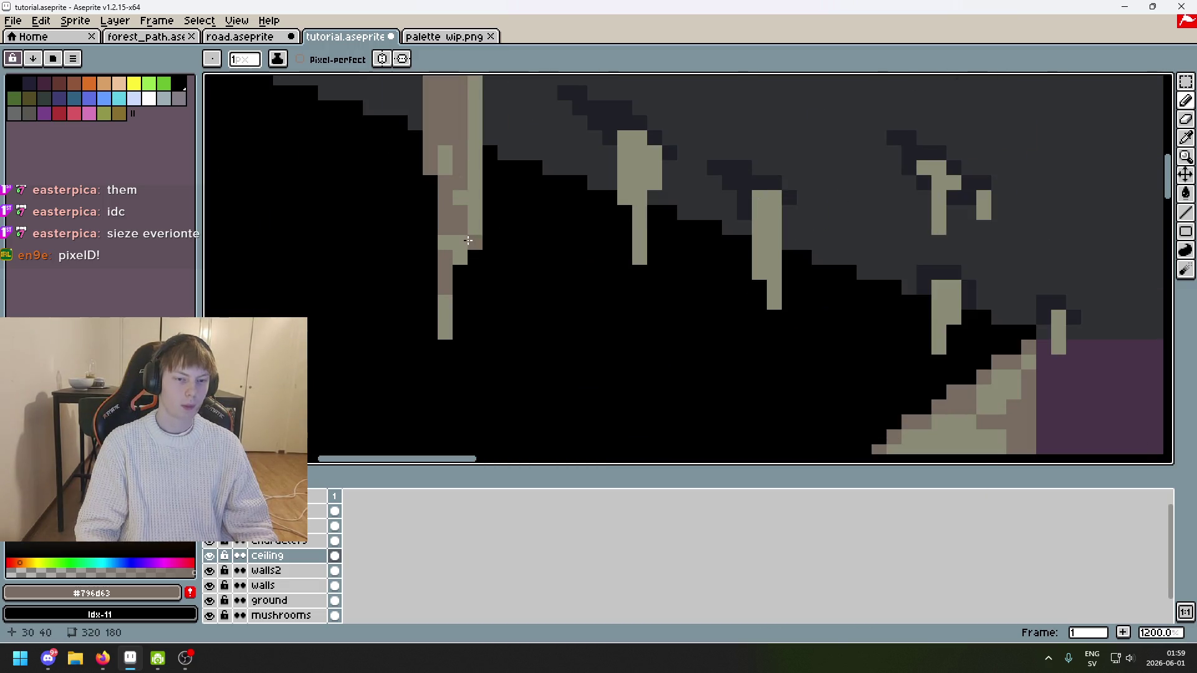
key(ctrl+z)
key(ctrl+z)
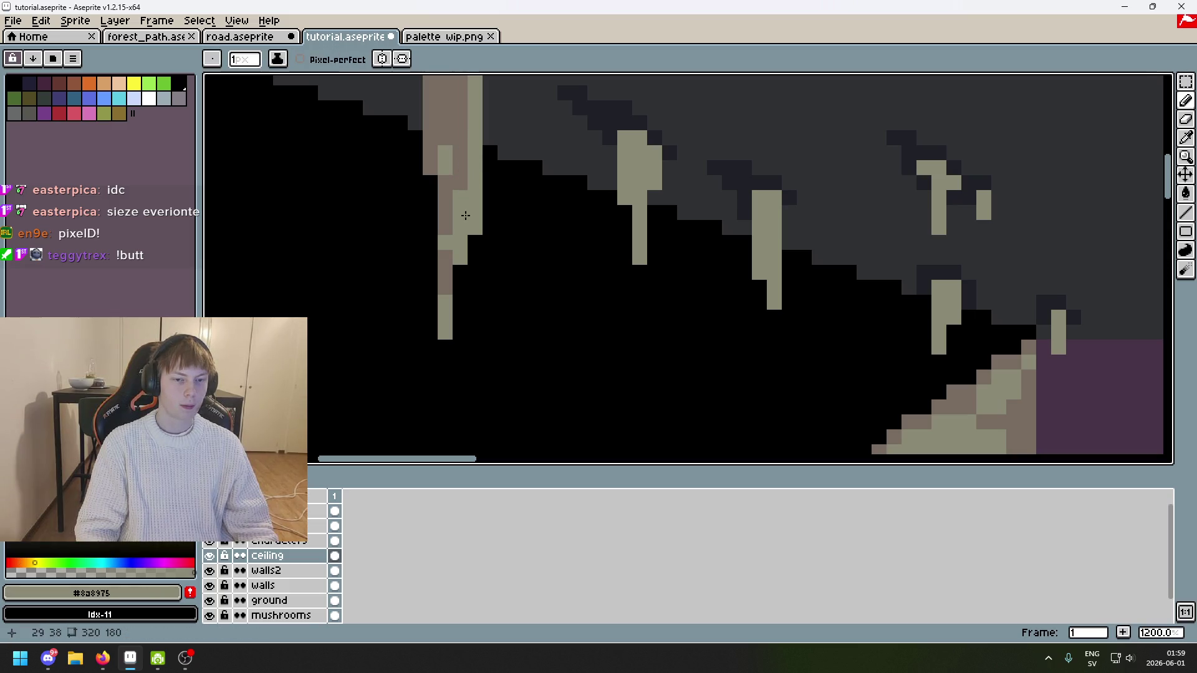
Step: Paint a brown shading column on a stalactite and save the file
drag(473, 193, 474, 142)
scroll(522, 184, down, 6)
key(ctrl+s)
Step: Shade one stalactite's side and the next stalactite's top brown
scroll(520, 191, up, 6)
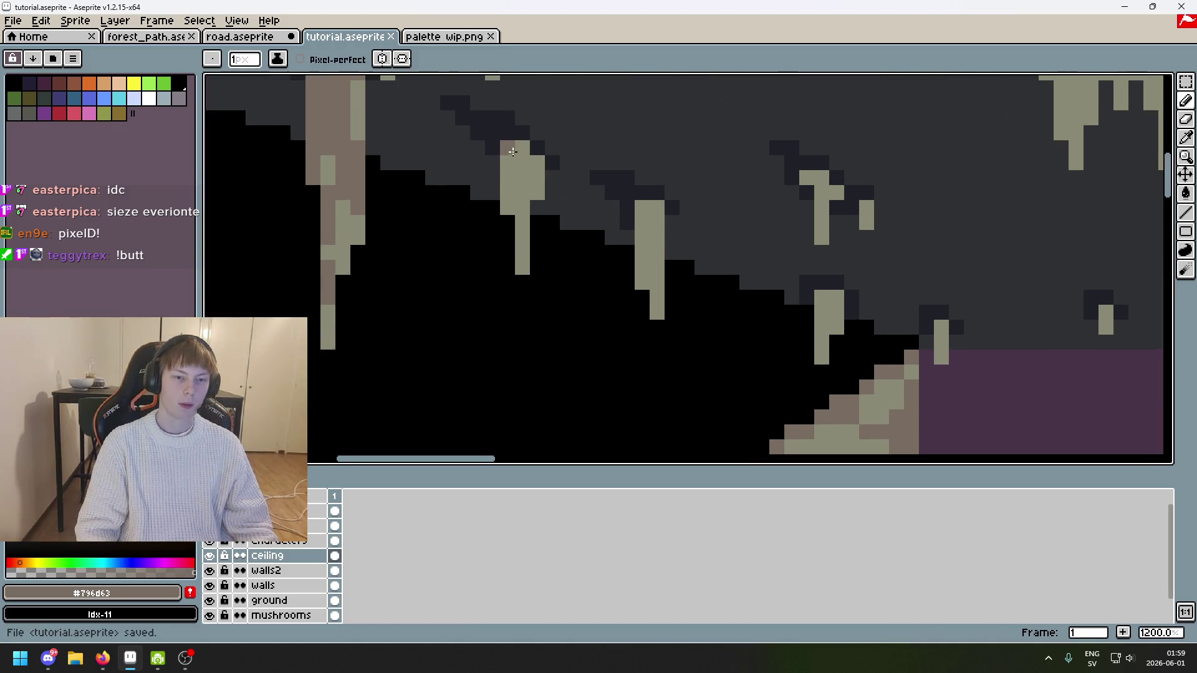
click(517, 164)
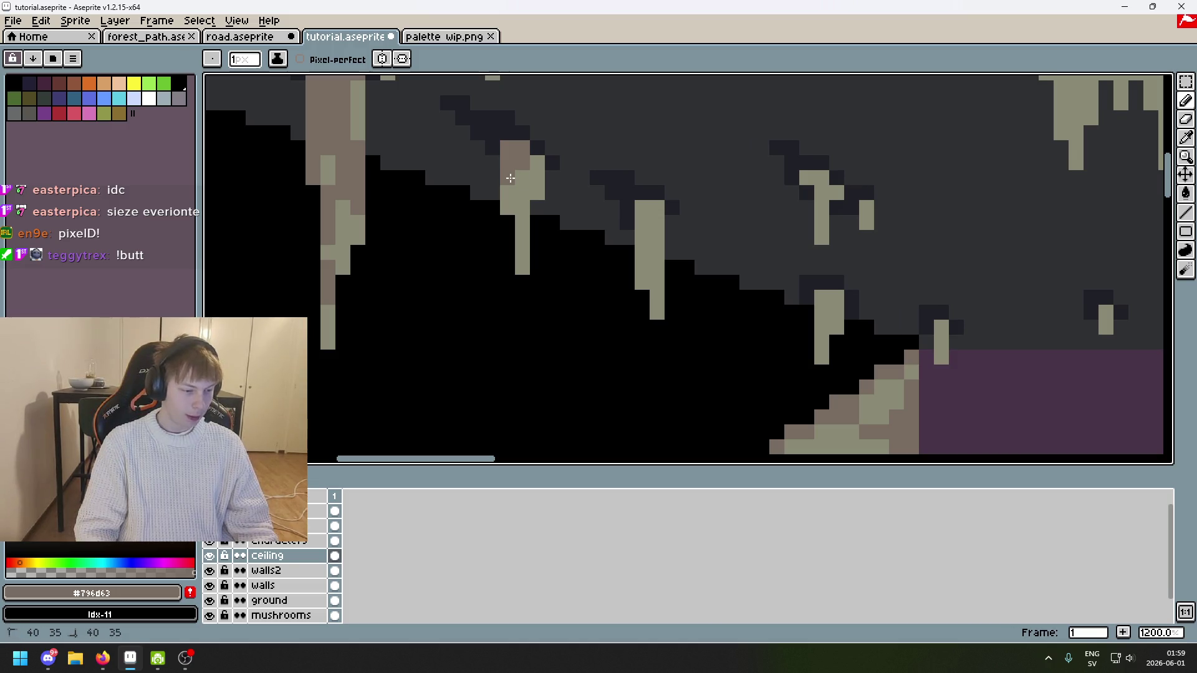
mouse_move(523, 211)
mouse_down()
mouse_move(514, 200)
mouse_move(532, 195)
mouse_up()
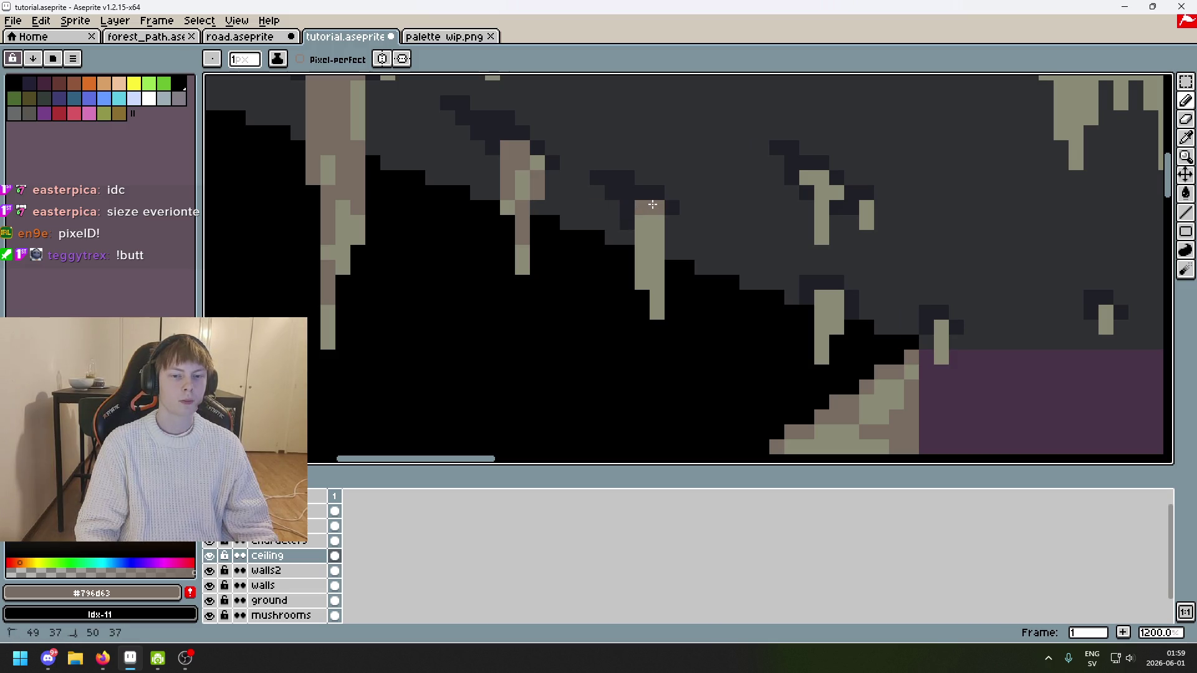
drag(644, 222, 656, 223)
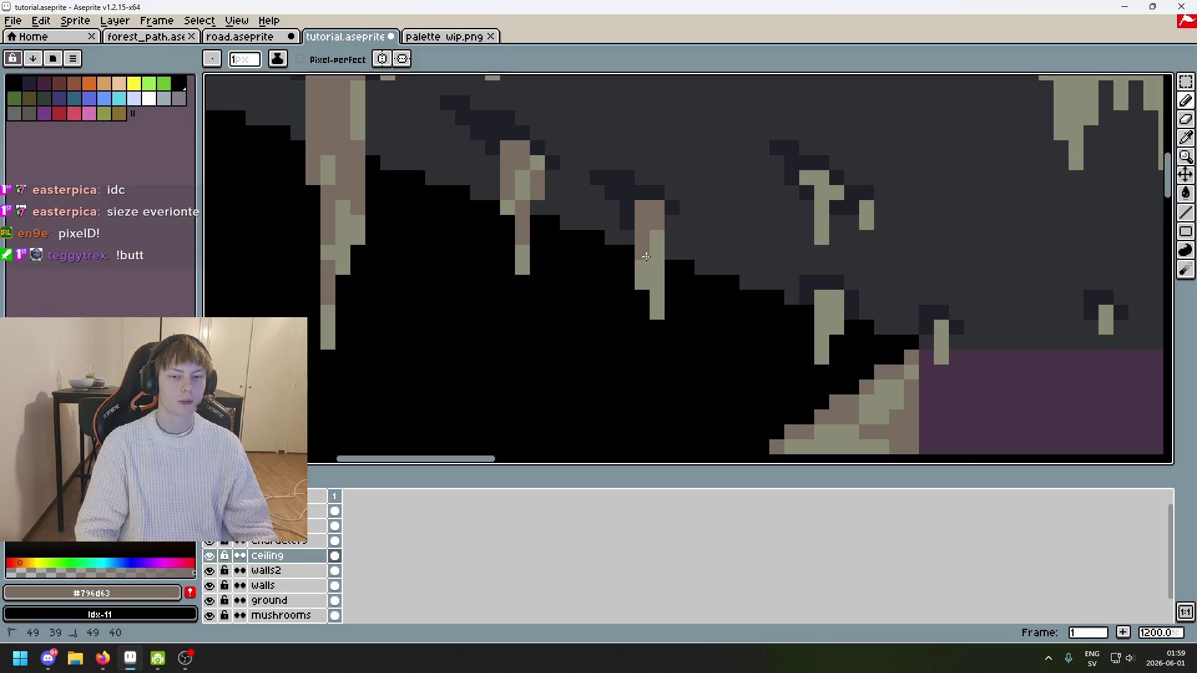
scroll(687, 288, down, 7)
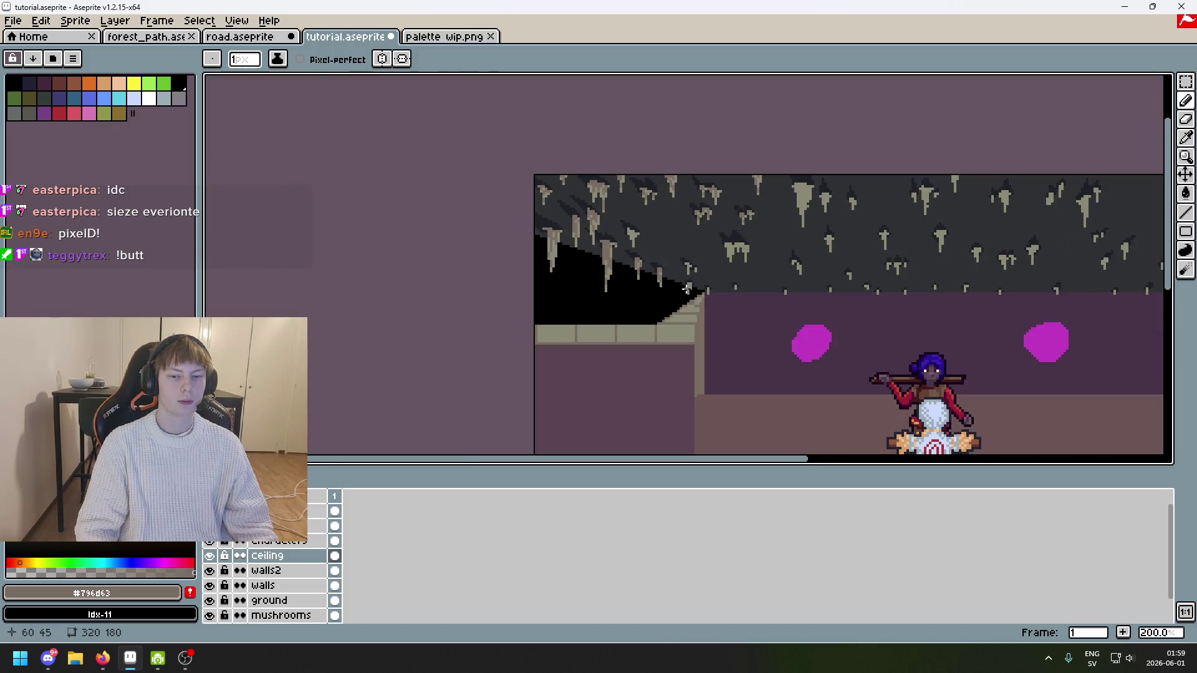
Step: Sample the pale colour to add a pixel, then pick brown and shade two stalactite pixels
scroll(690, 291, up, 8)
alt+click(575, 224)
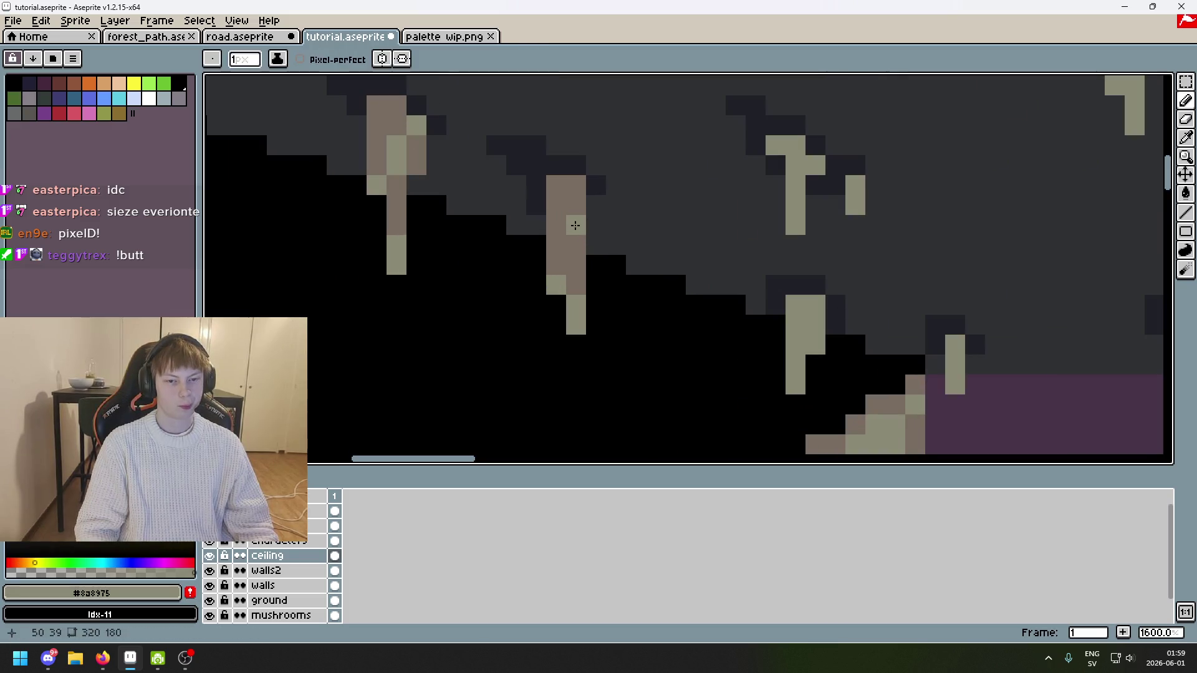
click(616, 265)
scroll(616, 265, down, 8)
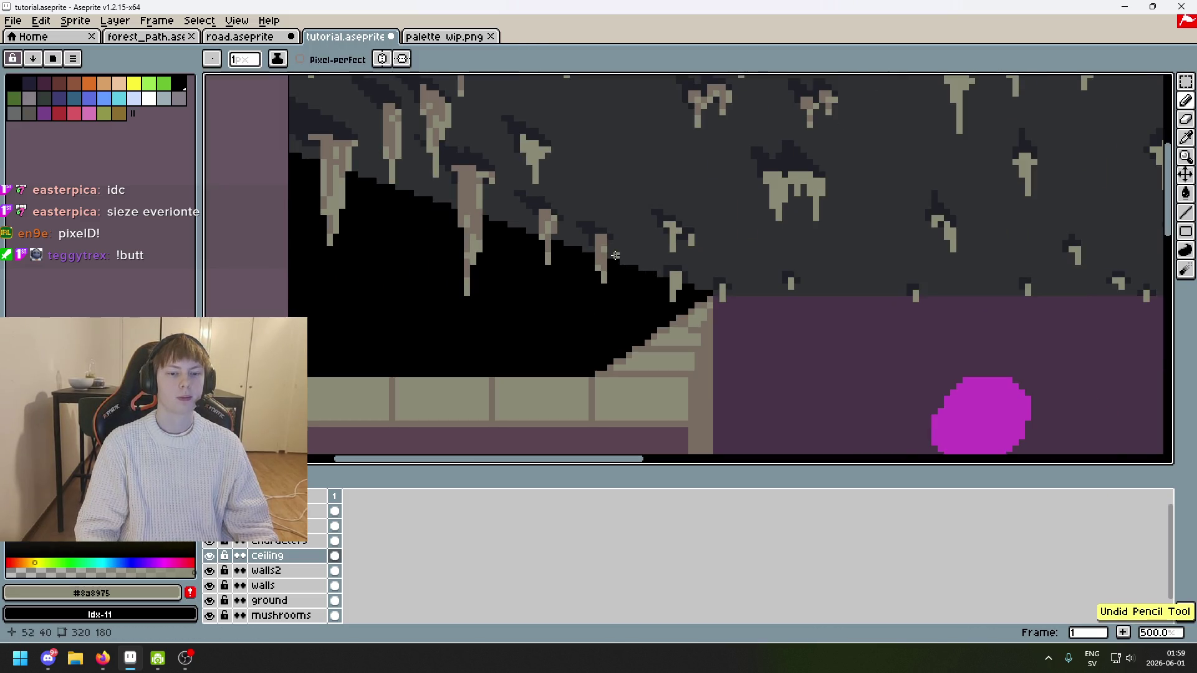
scroll(599, 249, up, 7)
alt+click(594, 243)
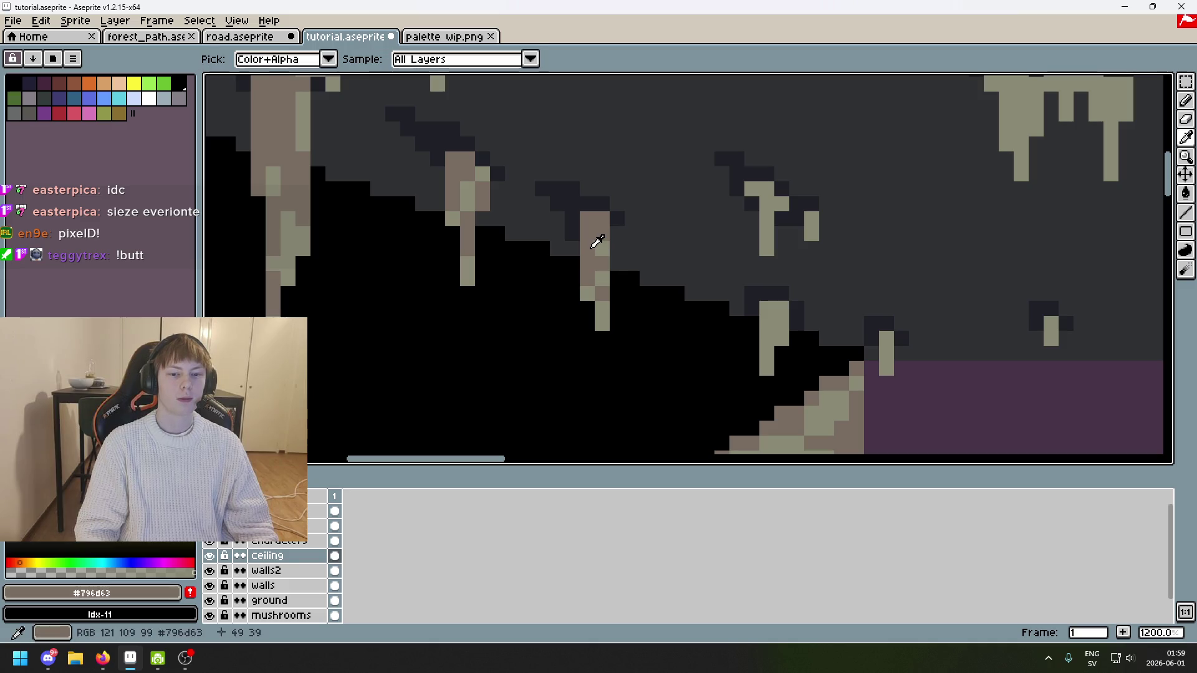
click(752, 189)
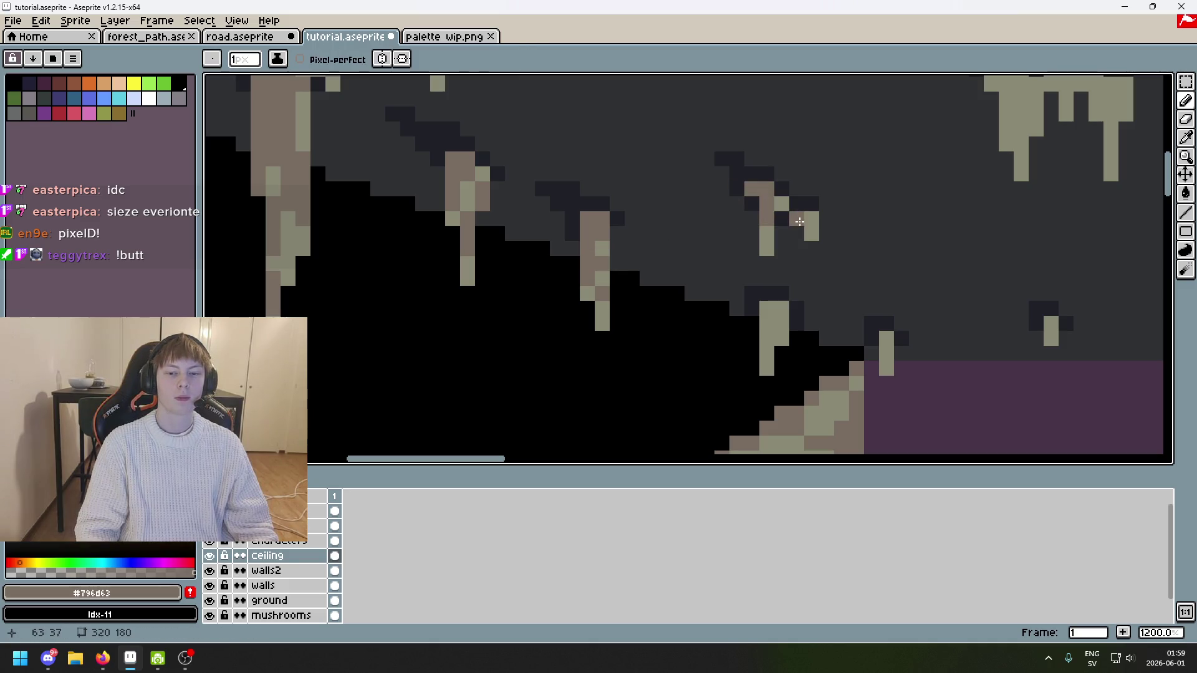
click(767, 309)
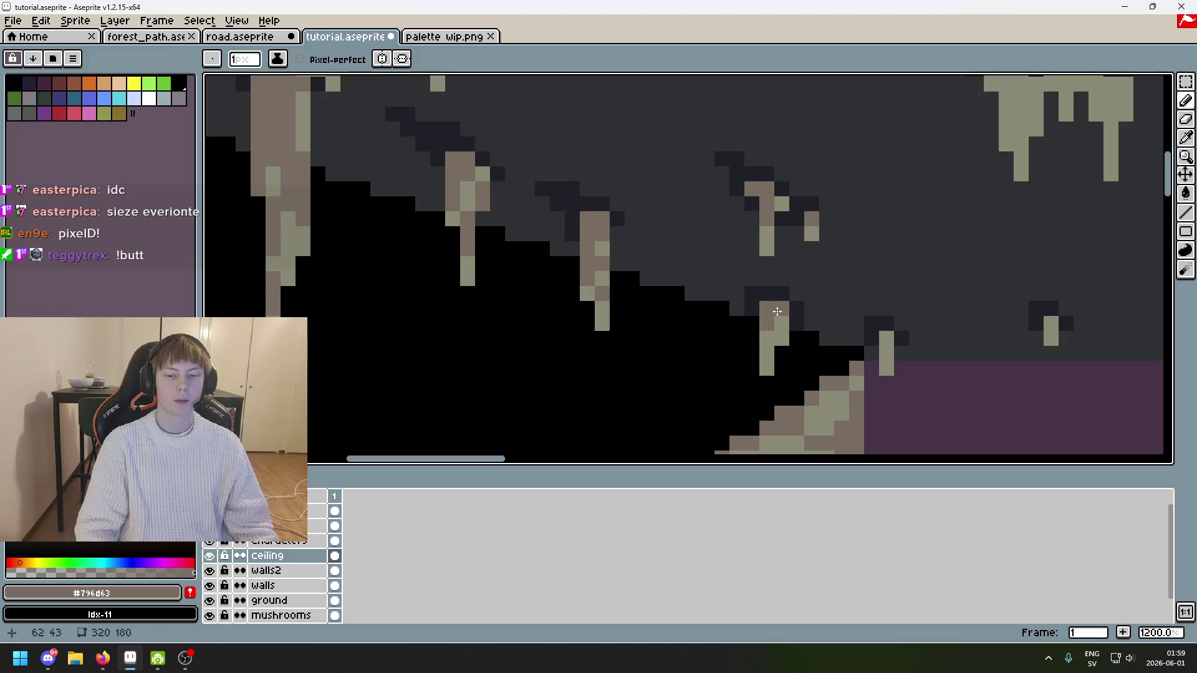
Step: Shade the top pixels of two small stalactites brown
scroll(770, 355, right, 3)
scroll(770, 355, down, 1)
click(705, 287)
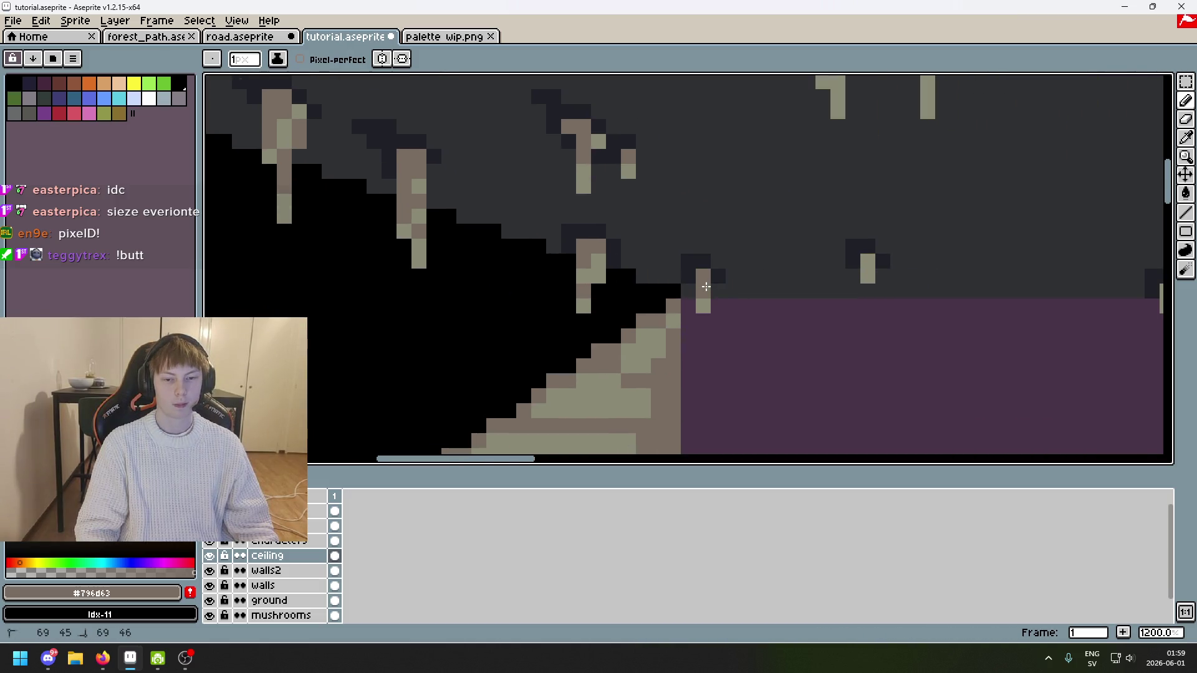
click(871, 268)
Step: Move along the ceiling edge and sample the pale stalactite colour
scroll(870, 268, right, 3)
scroll(870, 269, down, 1)
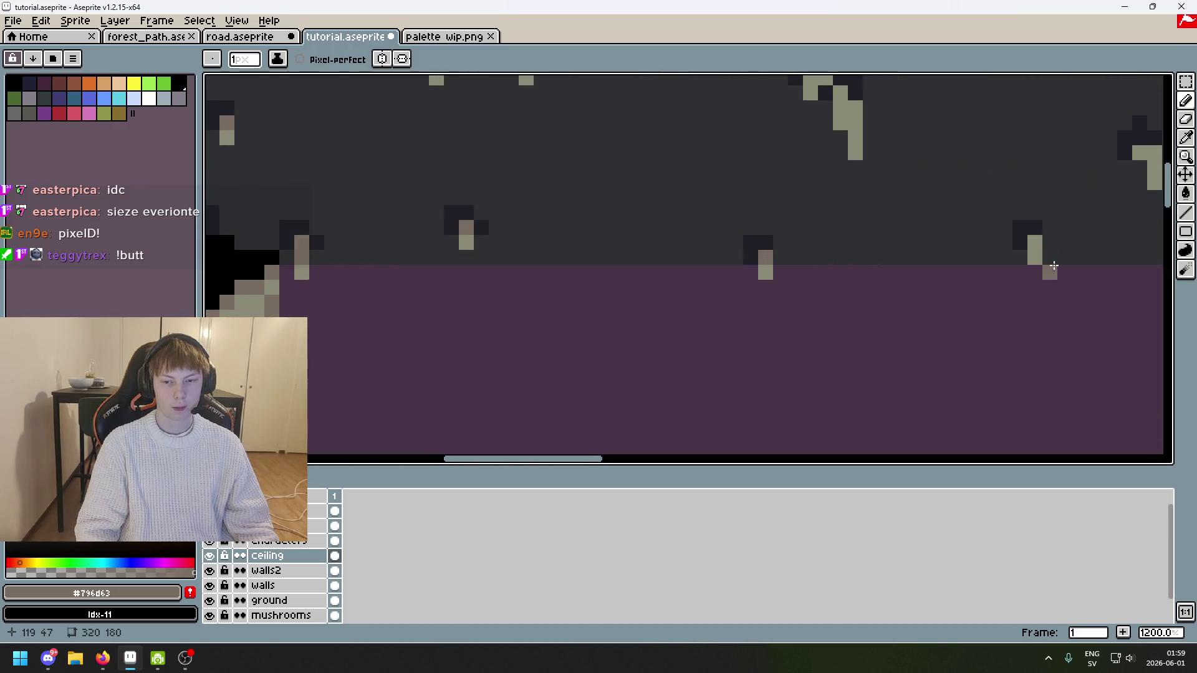
scroll(1036, 248, right, 3)
scroll(1036, 248, down, 1)
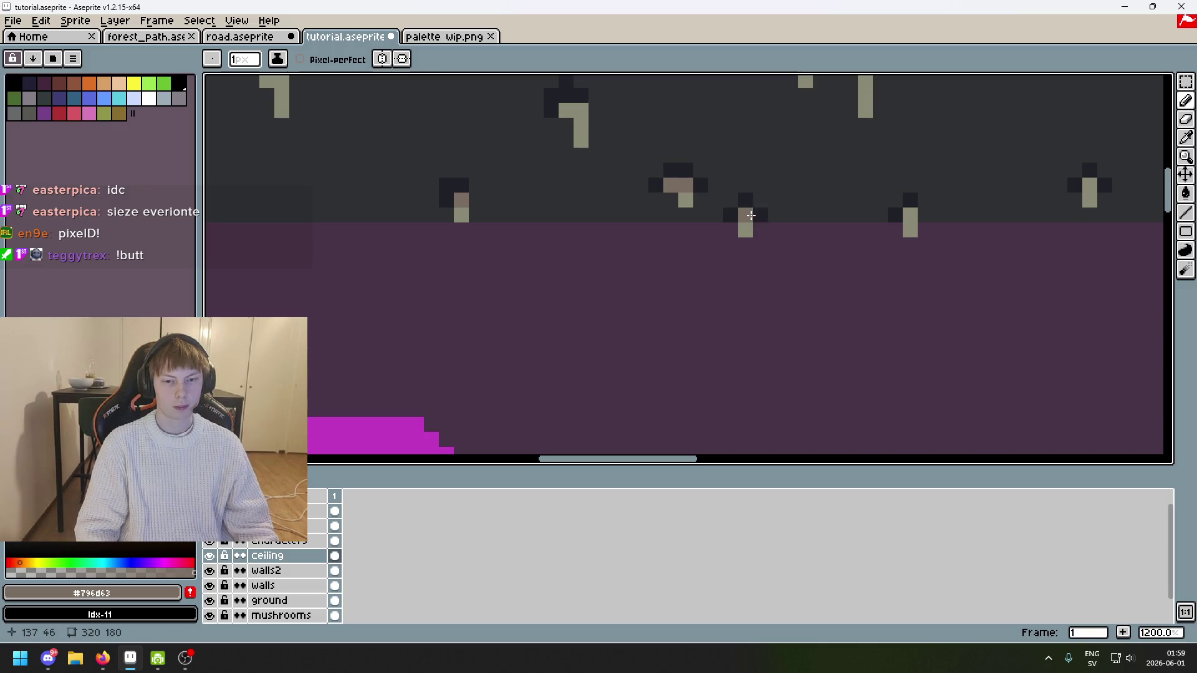
scroll(963, 214, right, 3)
scroll(963, 214, down, 1)
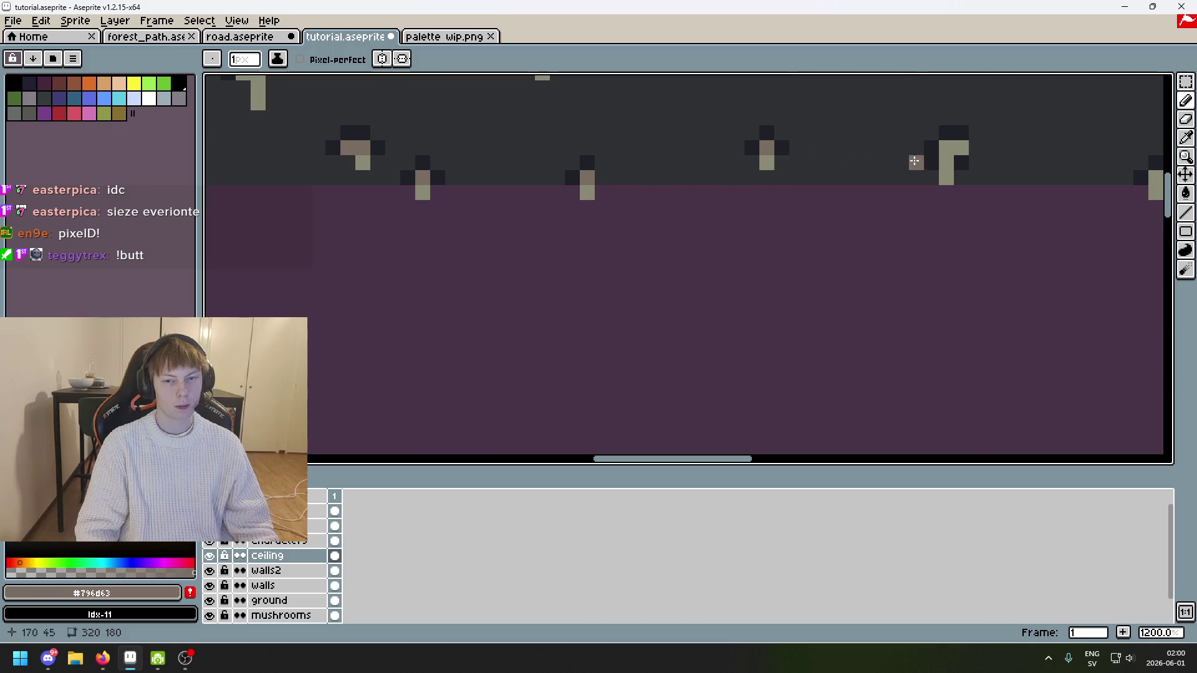
scroll(966, 170, right, 3)
scroll(966, 170, down, 1)
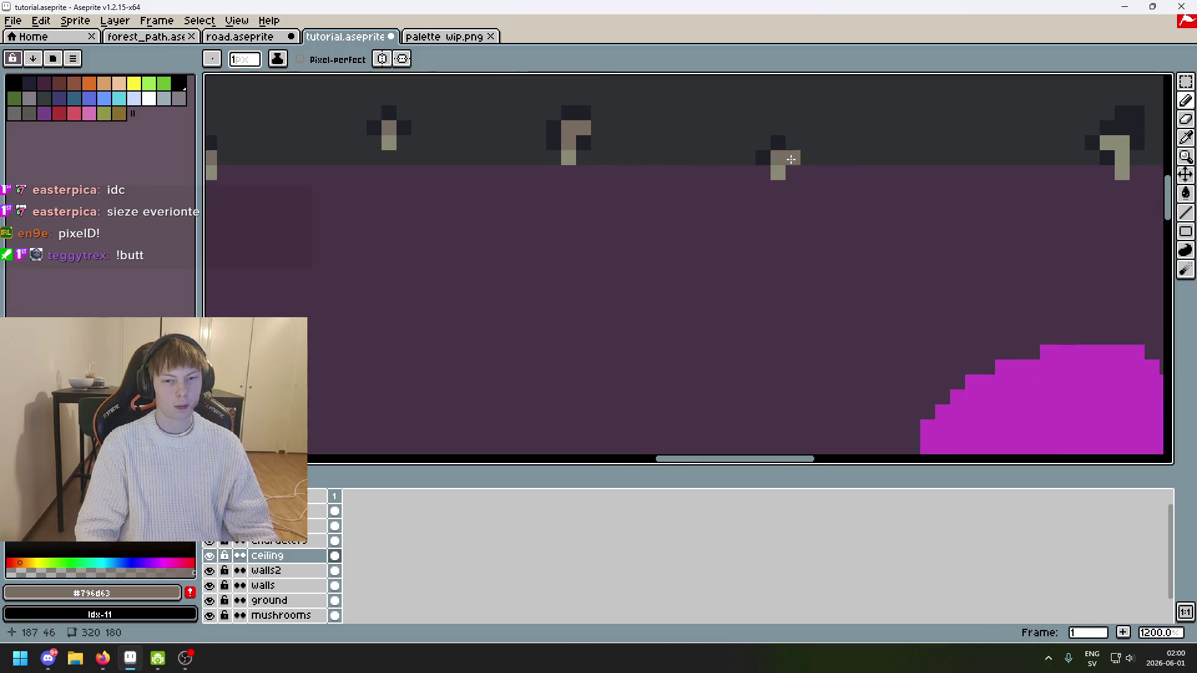
scroll(791, 159, right, 3)
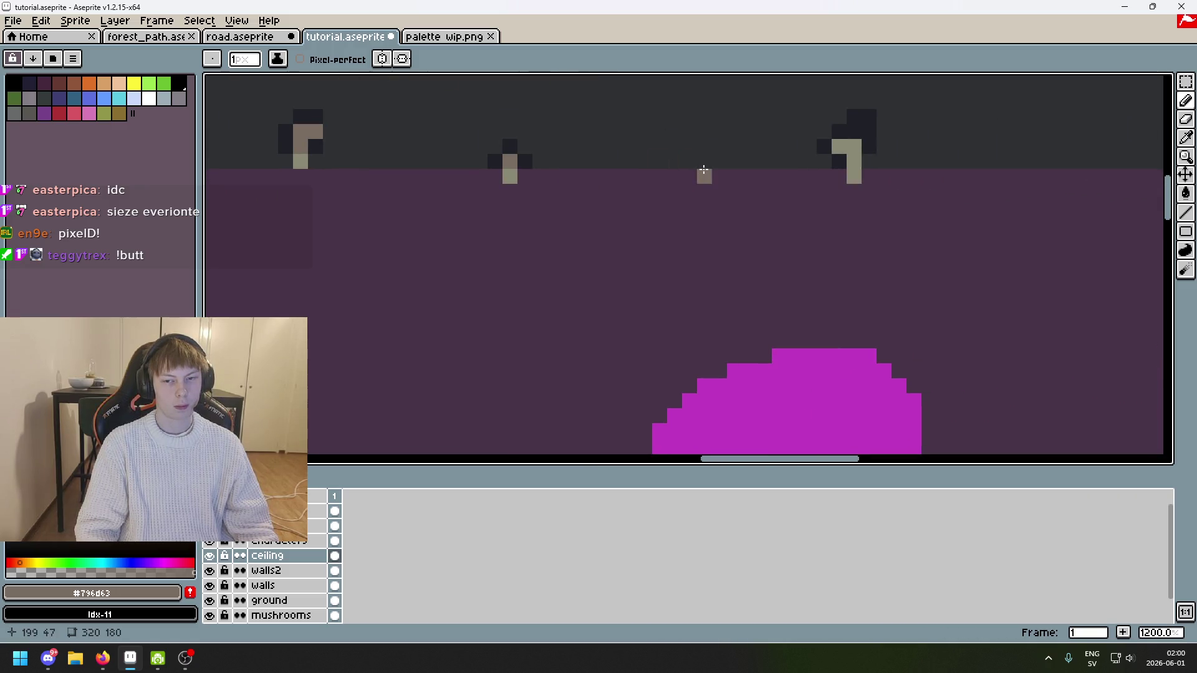
alt+click(300, 157)
scroll(544, 191, down, 3)
scroll(543, 191, up, 2)
scroll(536, 199, down, 2)
scroll(499, 181, up, 2)
scroll(746, 191, left, 2)
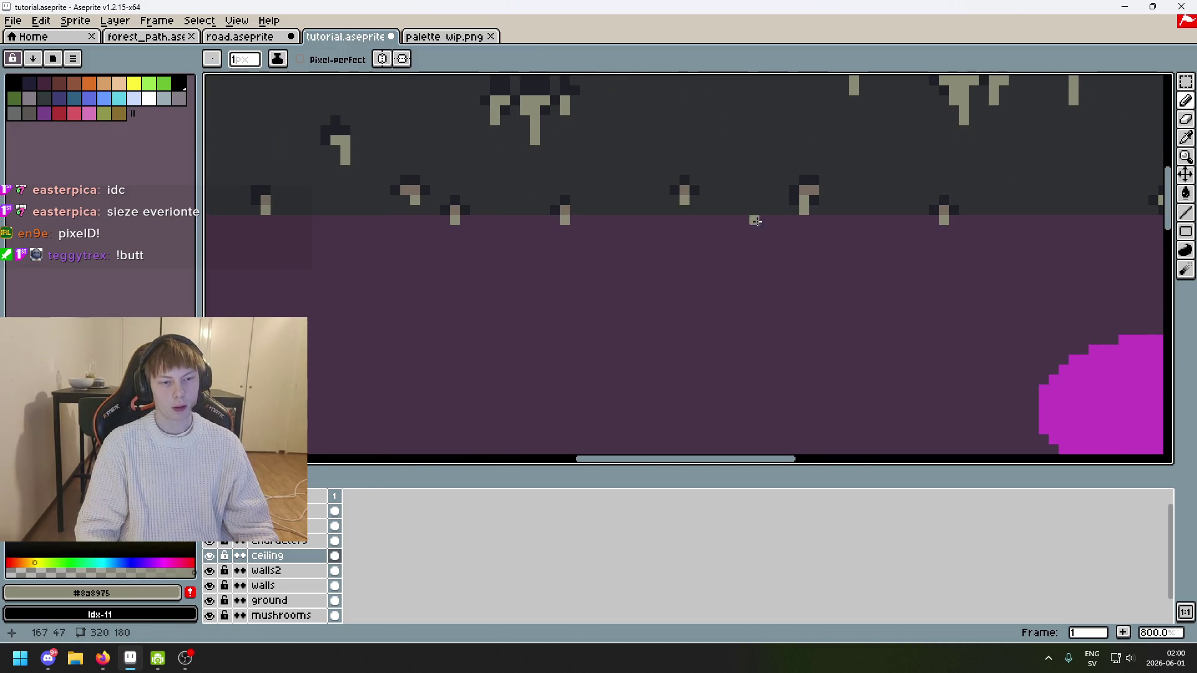
scroll(756, 220, up, 2)
Step: Re-pick the brown shading colour and shade a ceiling stalactite pixel
alt+click(630, 160)
scroll(756, 196, left, 3)
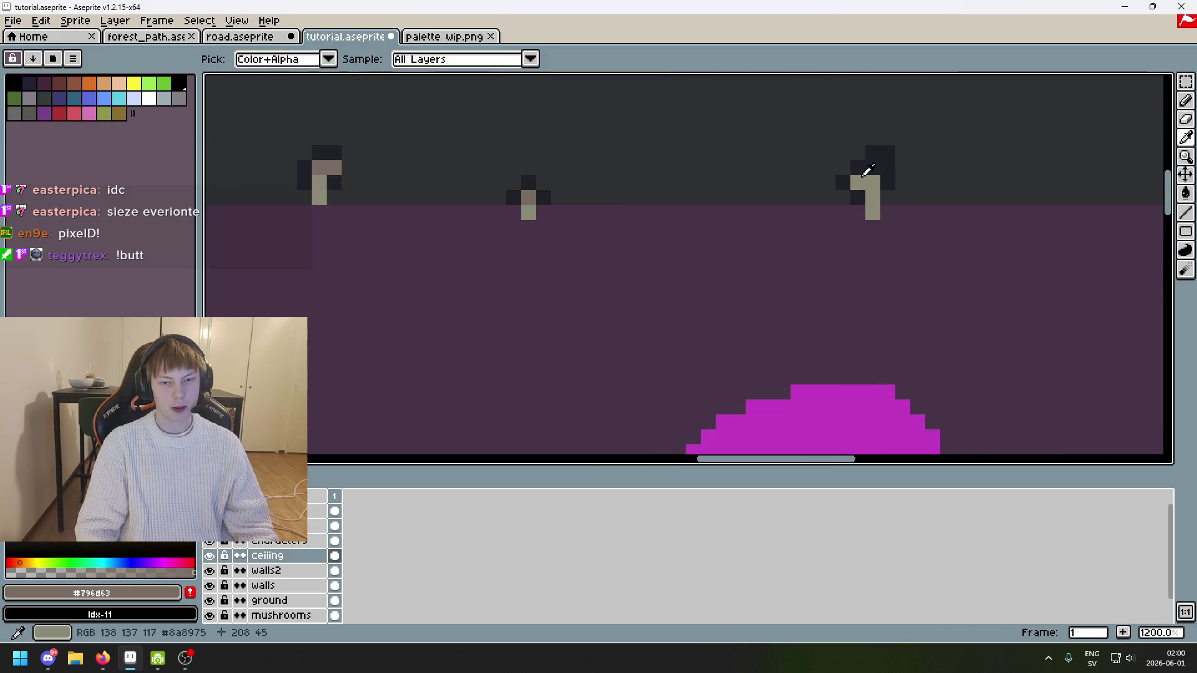
scroll(898, 193, down, 4)
scroll(901, 193, up, 3)
scroll(902, 193, up, 4)
click(783, 169)
Step: Undo a stray ceiling pixel and place a brown pixel on a small stalactite
scroll(784, 169, up, 1)
scroll(483, 174, right, 3)
click(483, 175)
key(ctrl+z)
key(ctrl+z)
scroll(759, 147, down, 3)
click(758, 147)
scroll(759, 147, up, 2)
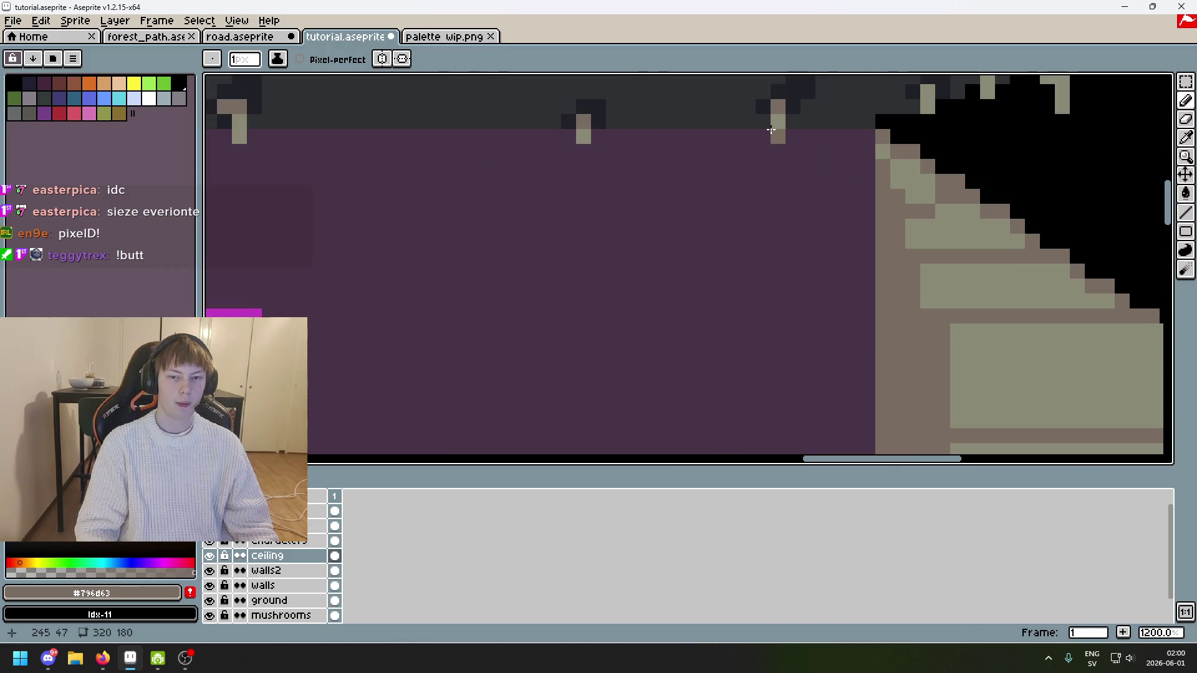
Step: Undo the last stroke, then shade a stalactite's cap and stem in brown #796d63
scroll(771, 121, down, 4)
key(ctrl+z)
scroll(820, 111, up, 2)
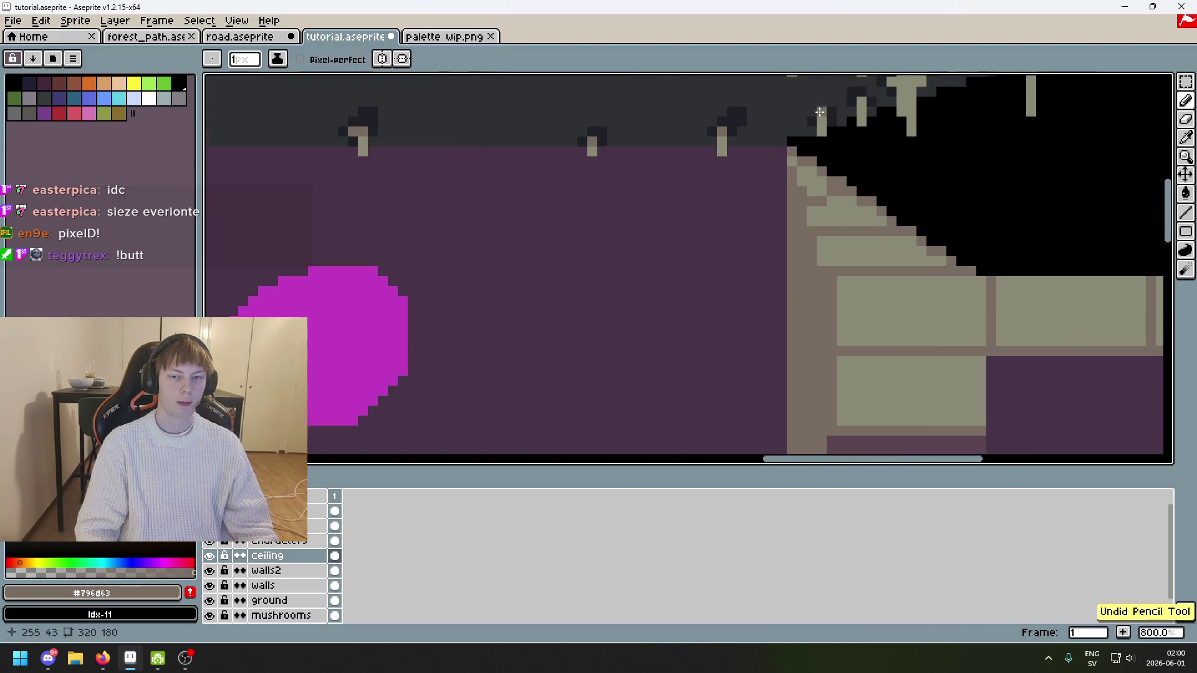
scroll(861, 110, down, 2)
scroll(748, 155, up, 2)
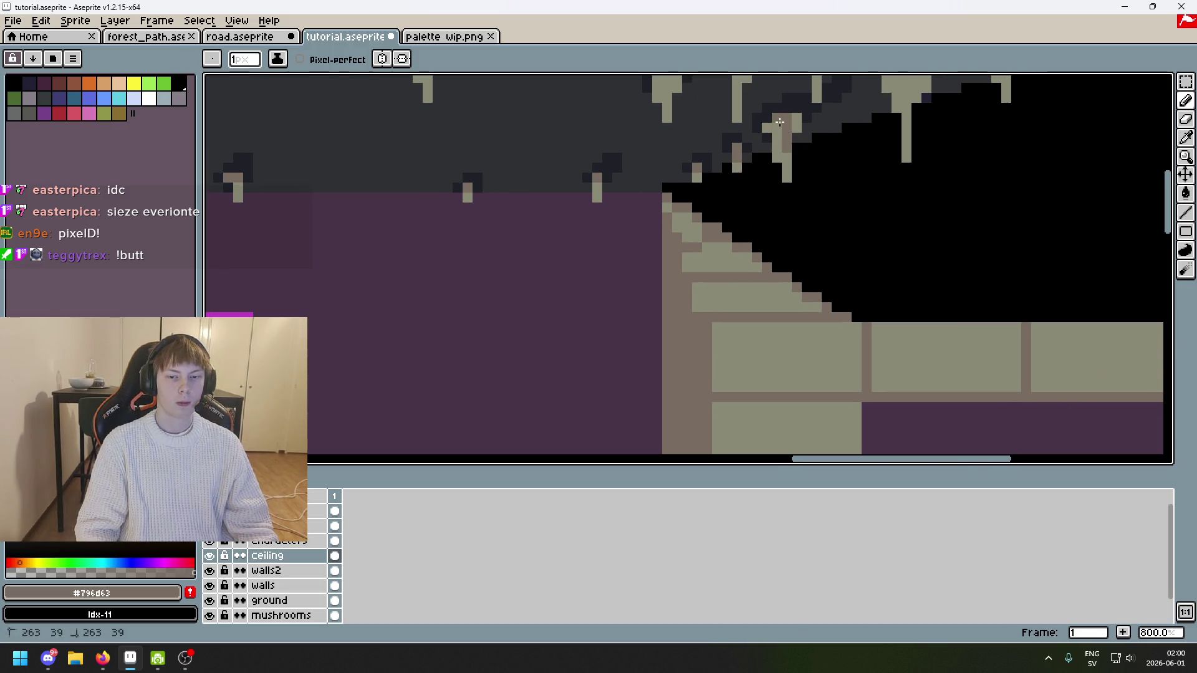
scroll(798, 125, down, 1)
scroll(767, 137, up, 2)
scroll(728, 154, down, 1)
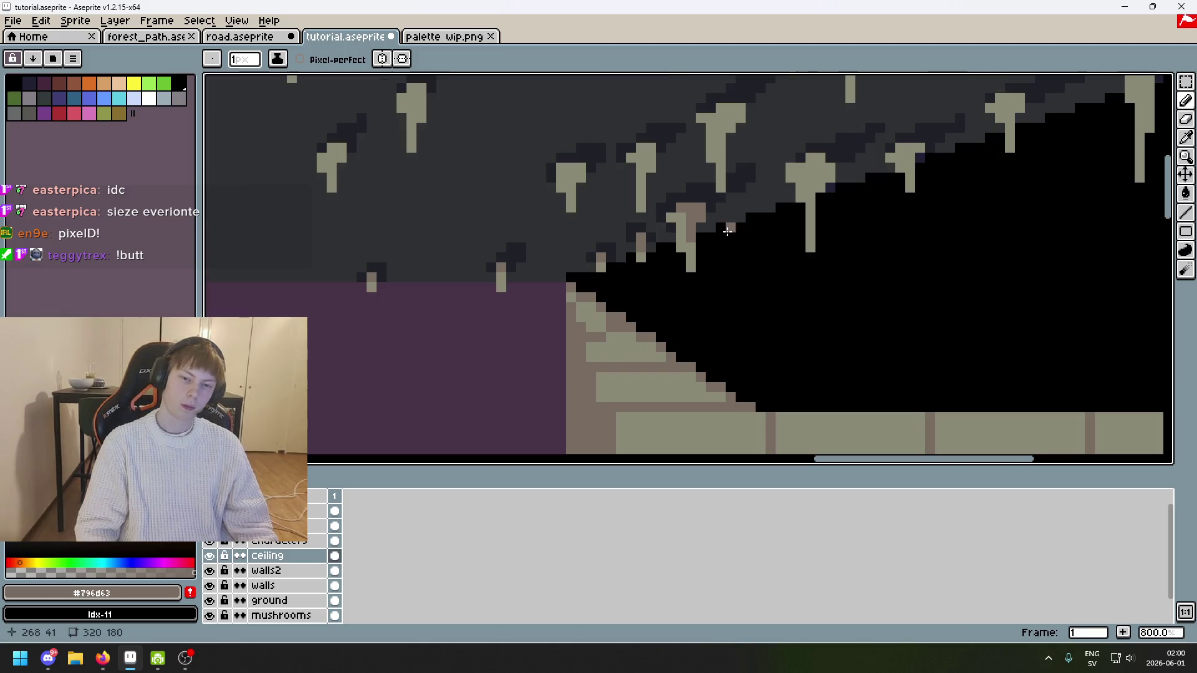
drag(717, 138, 720, 115)
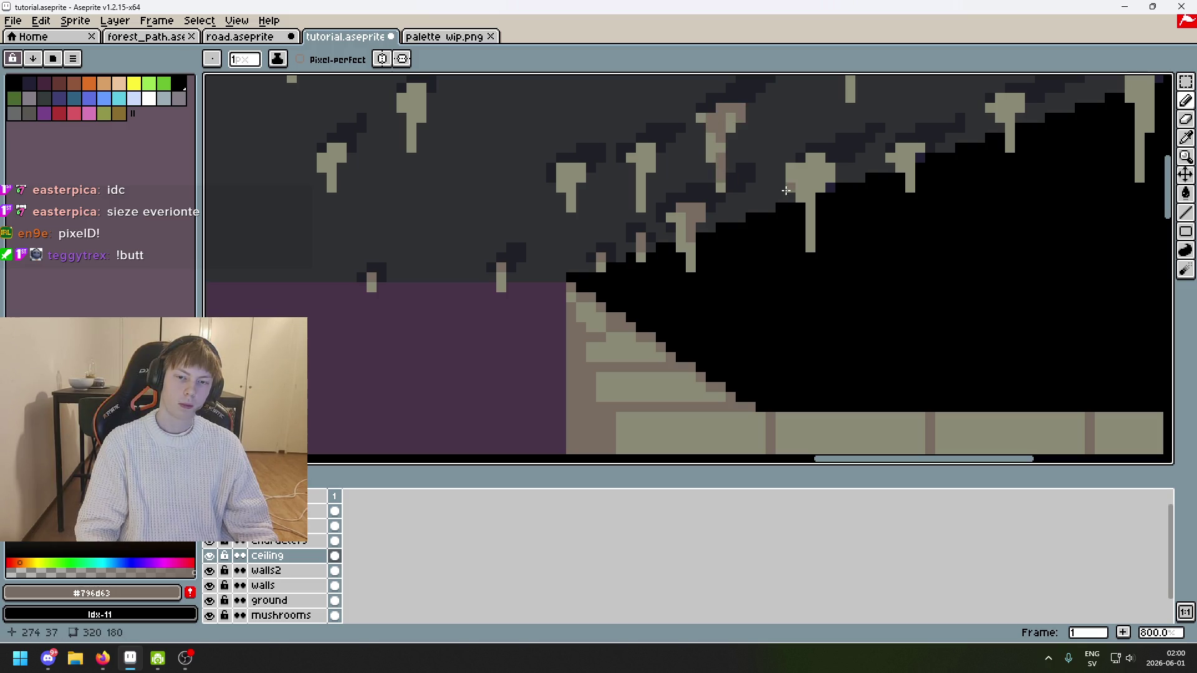
scroll(786, 190, down, 1)
scroll(749, 181, up, 3)
mouse_move(689, 145)
mouse_down()
mouse_move(661, 164)
mouse_move(710, 178)
mouse_up()
click(661, 164)
key(ctrl+z)
drag(671, 265, 675, 218)
Step: Add a short brown stroke across the top of the neighbouring stalactite
scroll(686, 305, down, 5)
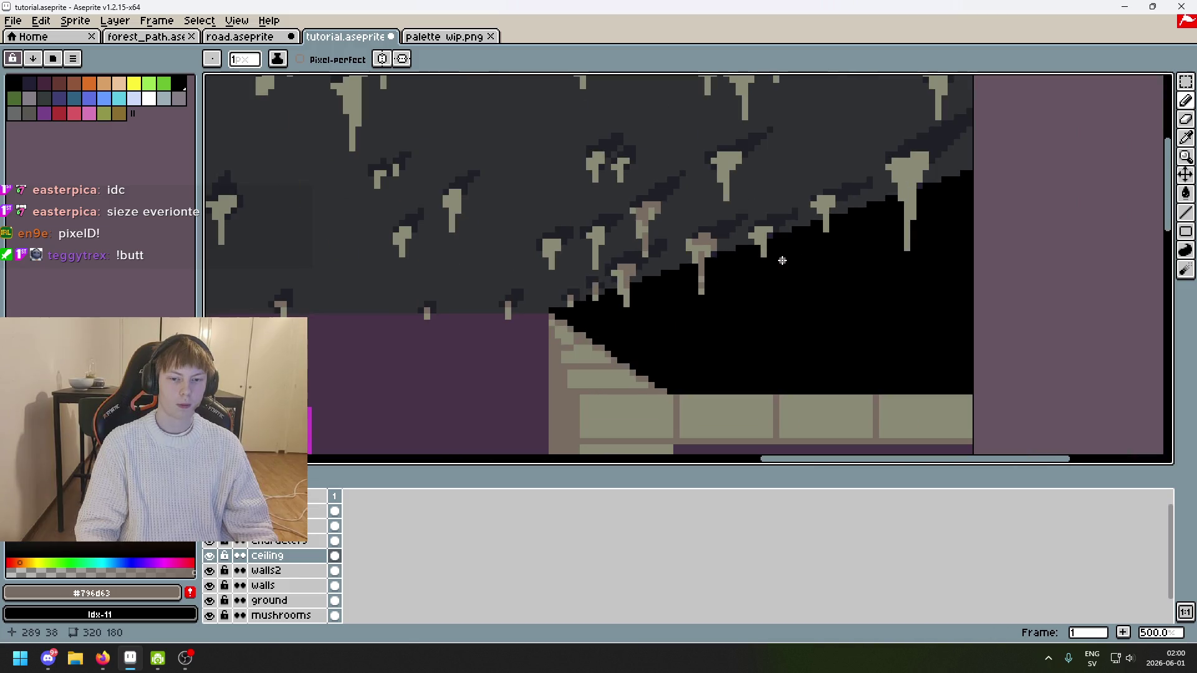
scroll(685, 249, up, 5)
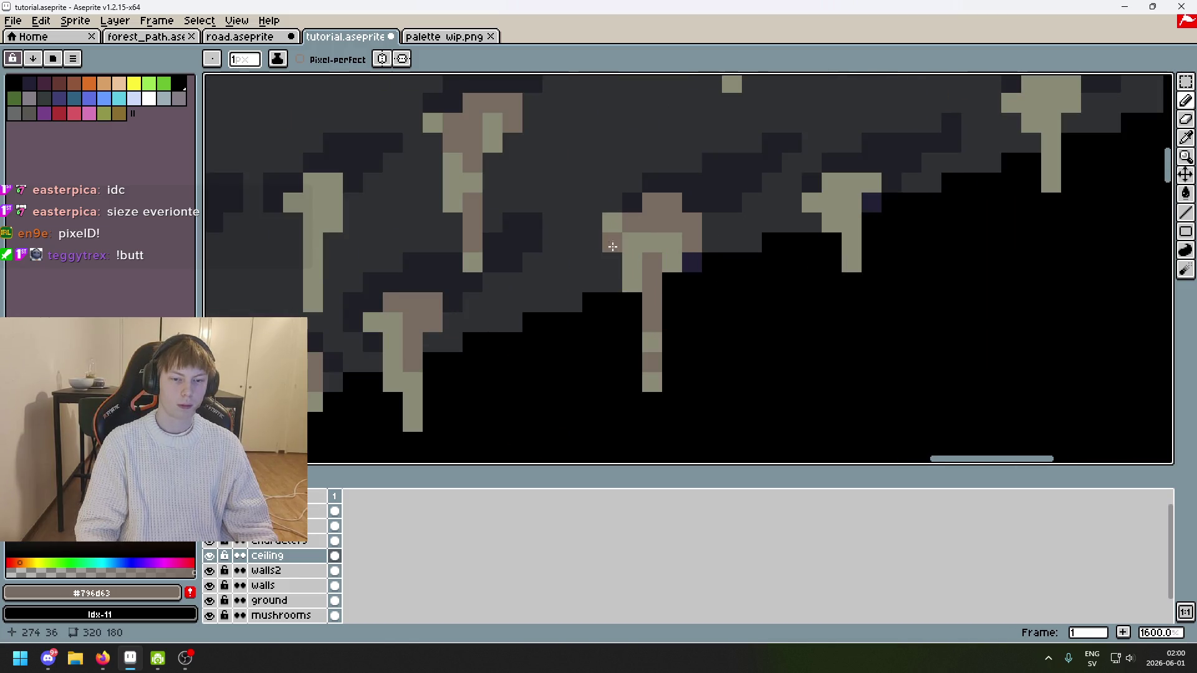
scroll(686, 256, down, 3)
scroll(661, 257, down, 3)
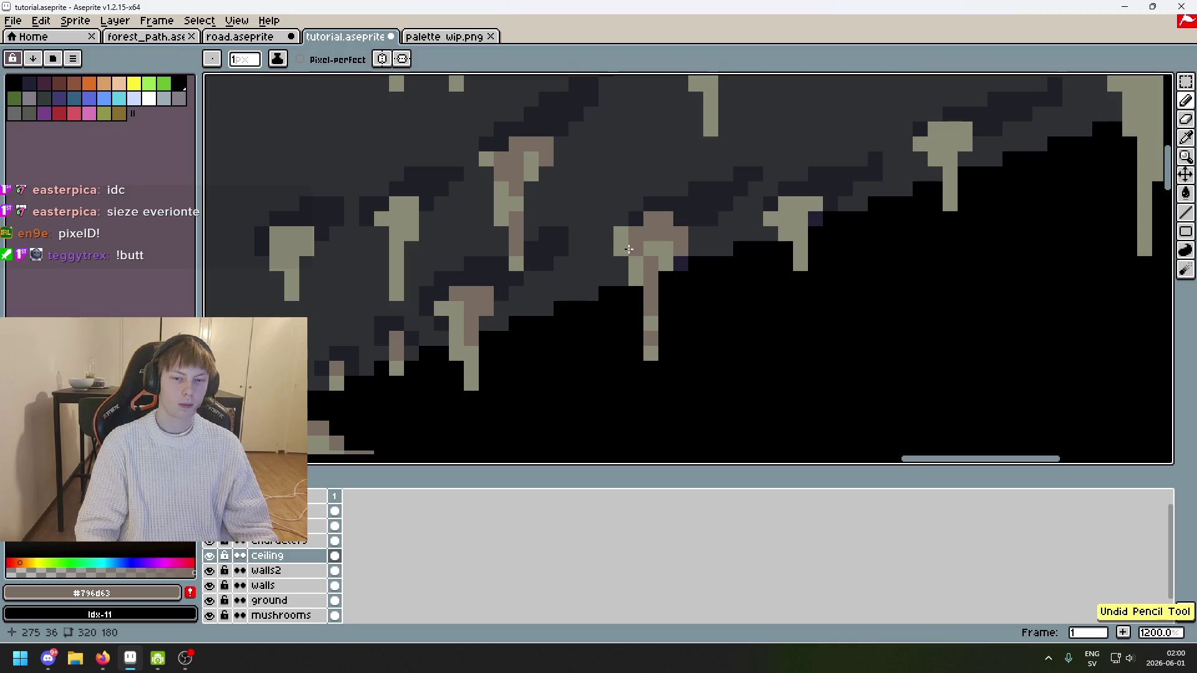
scroll(702, 261, up, 5)
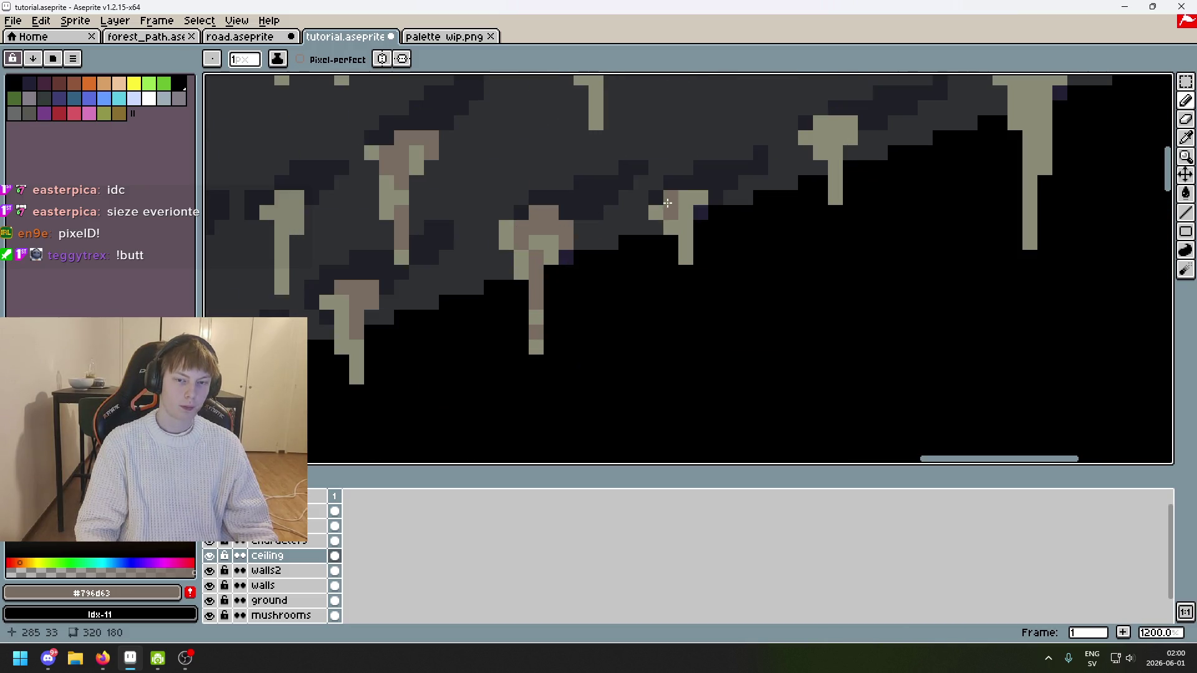
scroll(689, 231, down, 3)
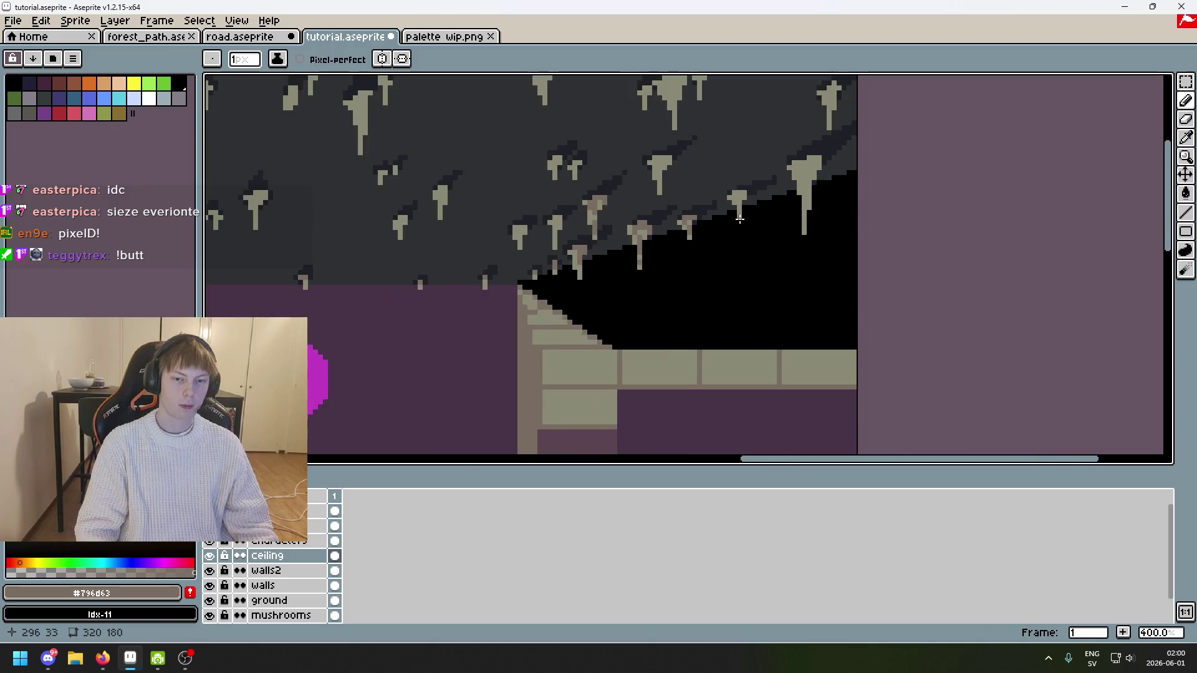
scroll(717, 199, up, 3)
drag(700, 192, 730, 191)
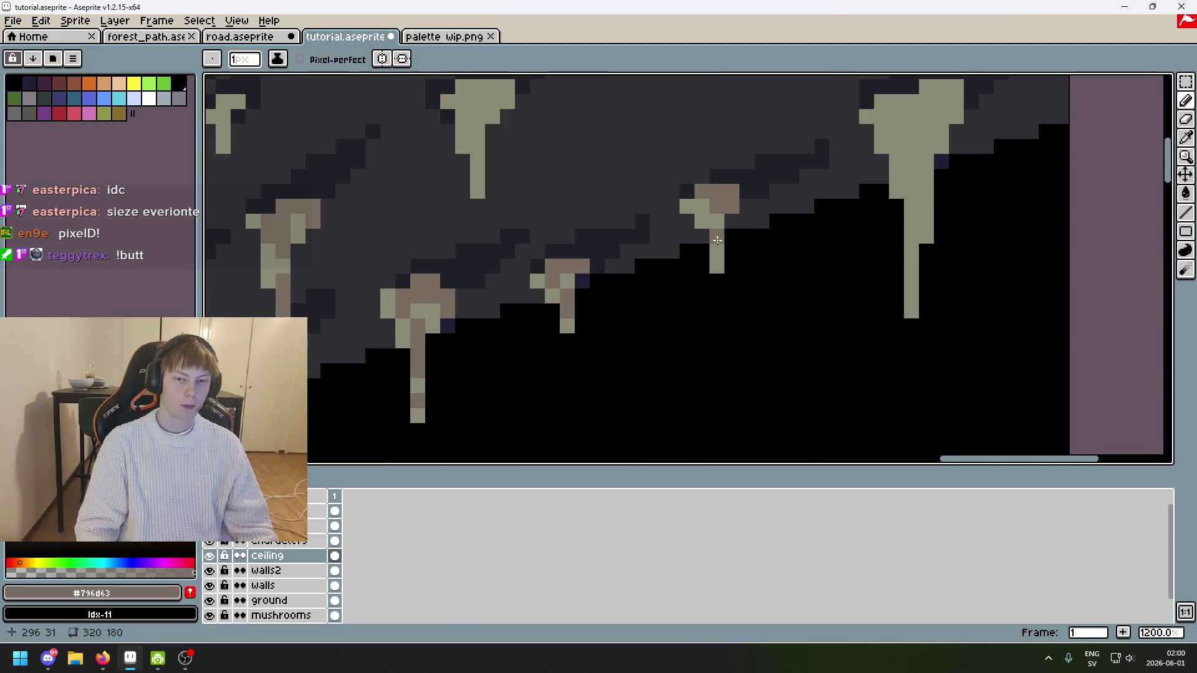
Step: Shade the big stalactite's top-right and down its column in brown
scroll(730, 215, down, 5)
scroll(798, 193, up, 4)
scroll(798, 191, down, 3)
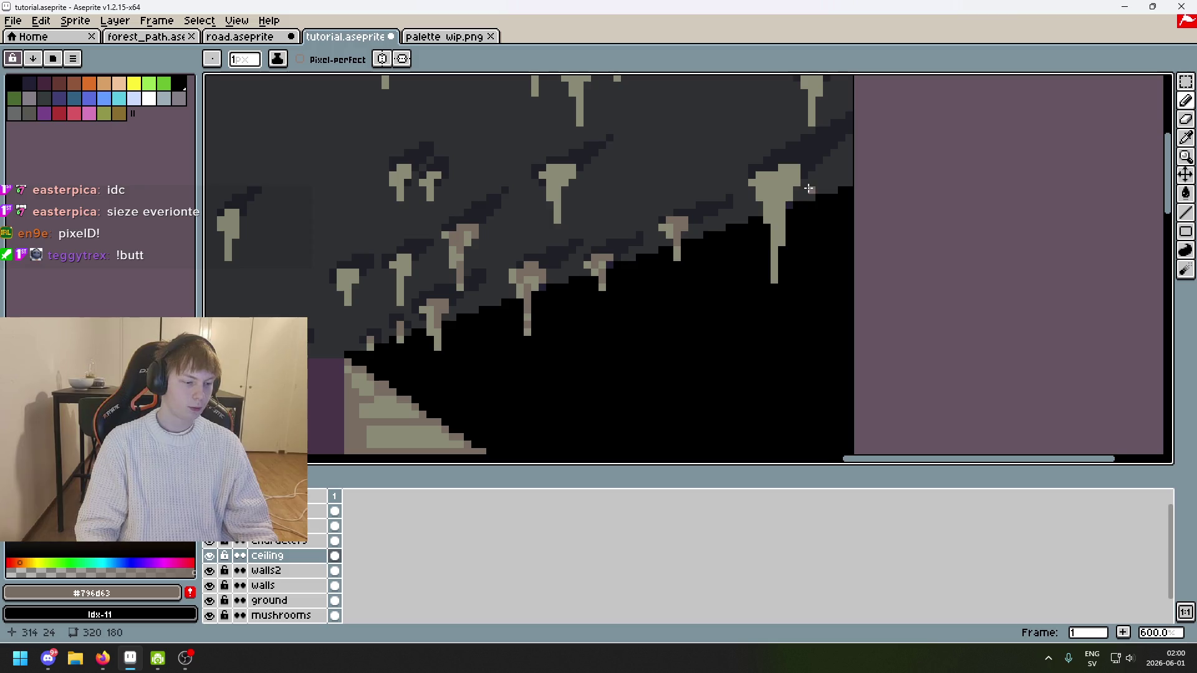
scroll(772, 206, up, 1)
drag(772, 206, 792, 198)
scroll(793, 199, down, 3)
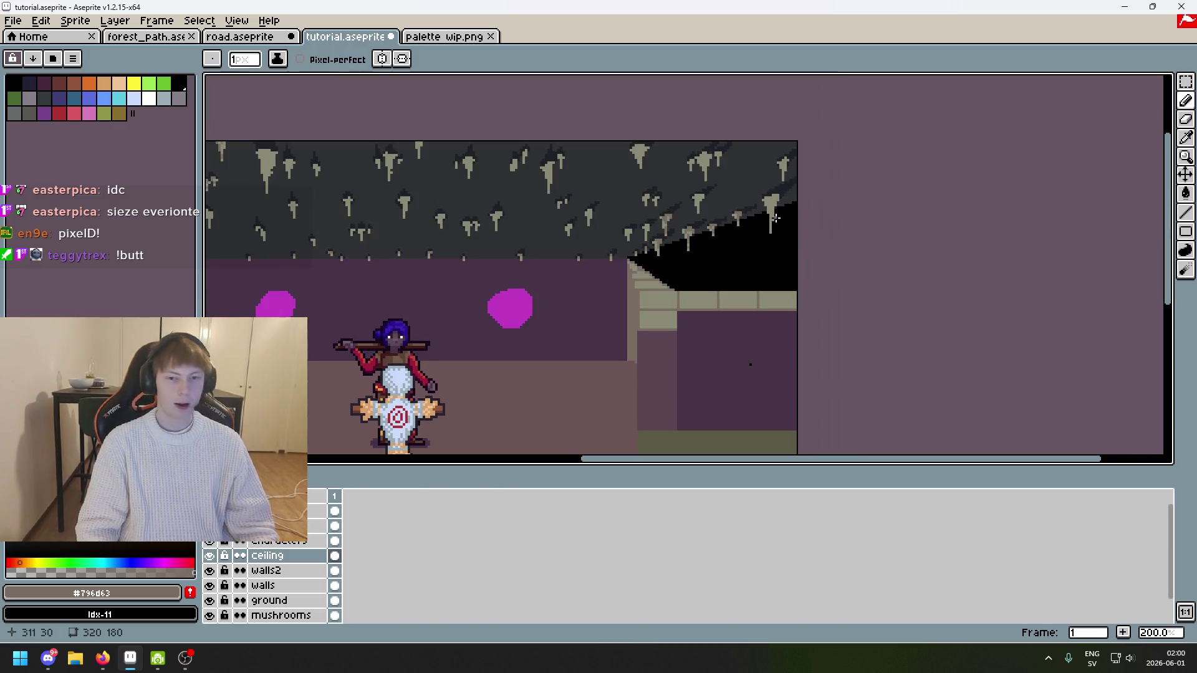
scroll(777, 226, up, 1)
scroll(784, 240, down, 3)
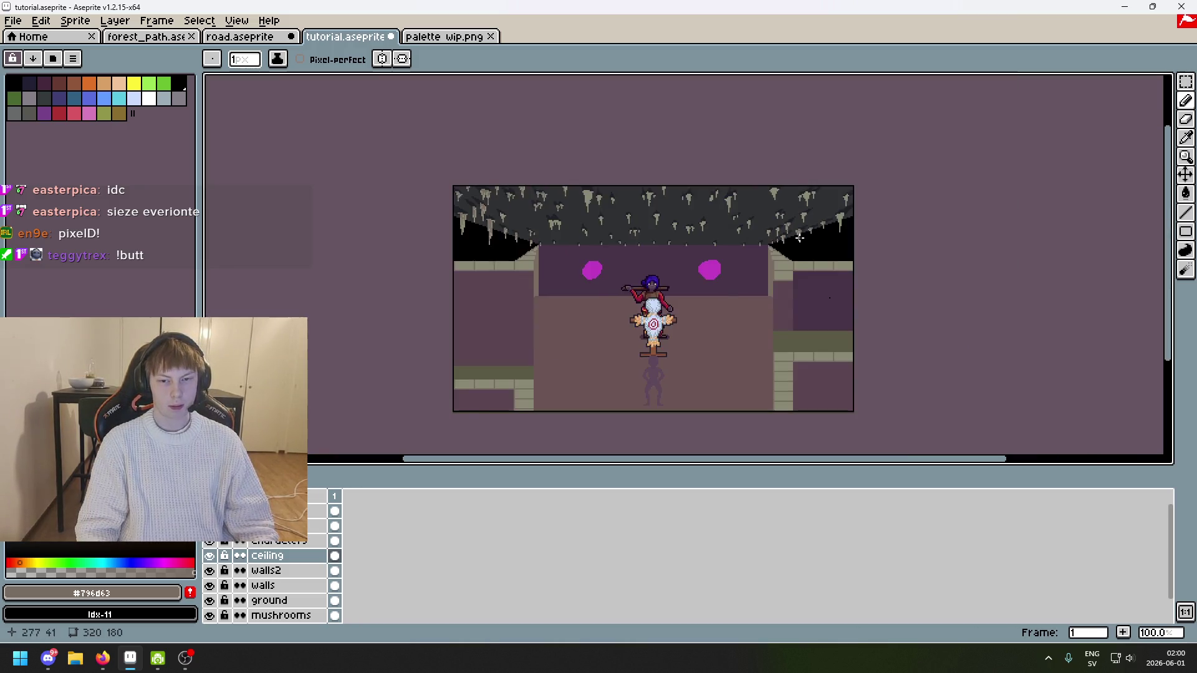
scroll(738, 269, up, 1)
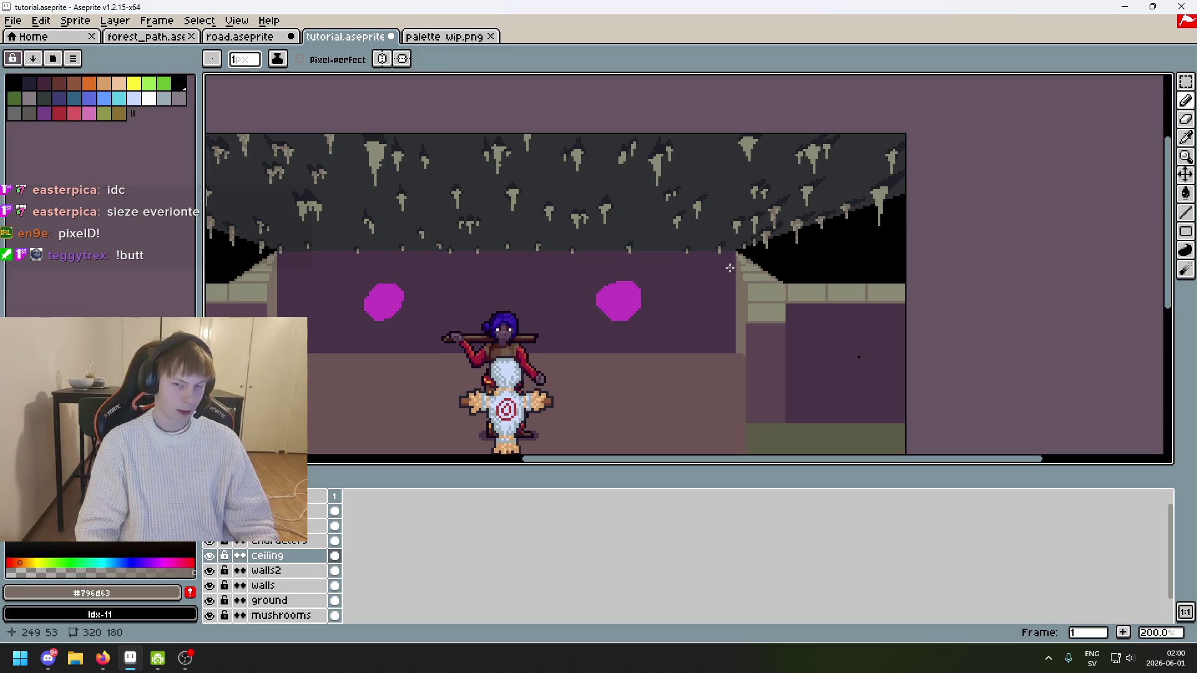
scroll(730, 268, up, 4)
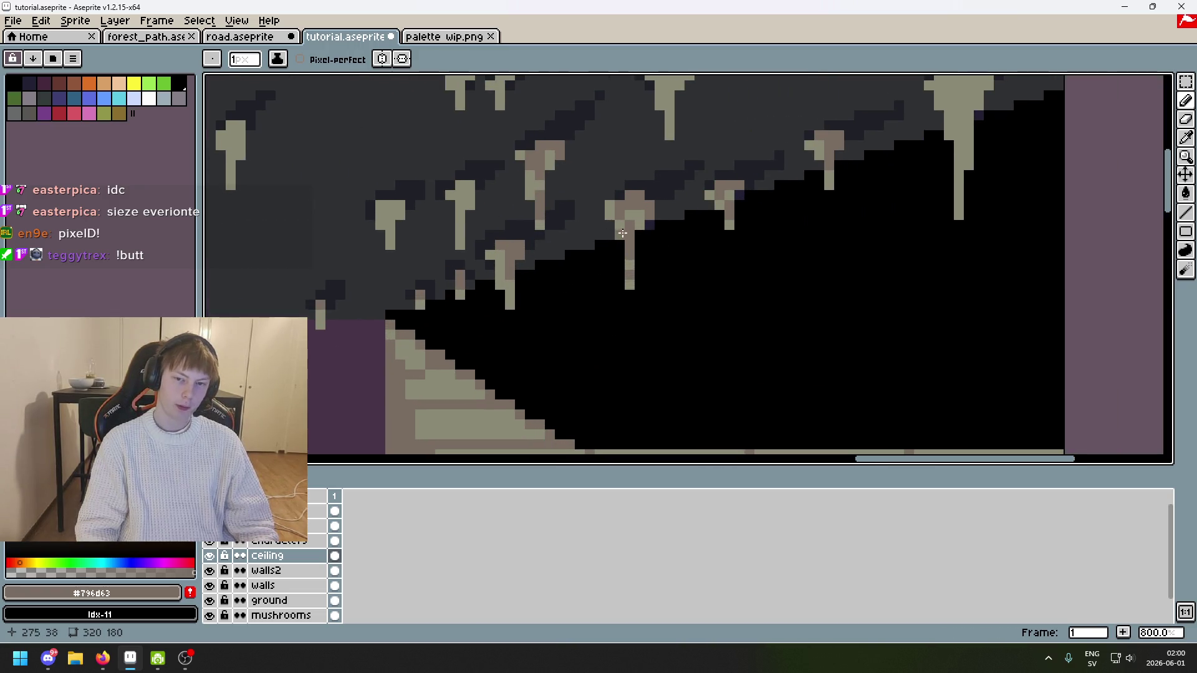
scroll(682, 211, down, 2)
scroll(802, 196, up, 5)
mouse_move(839, 115)
mouse_down()
mouse_move(841, 150)
mouse_move(817, 119)
mouse_move(762, 135)
mouse_move(801, 206)
mouse_up()
click(769, 157)
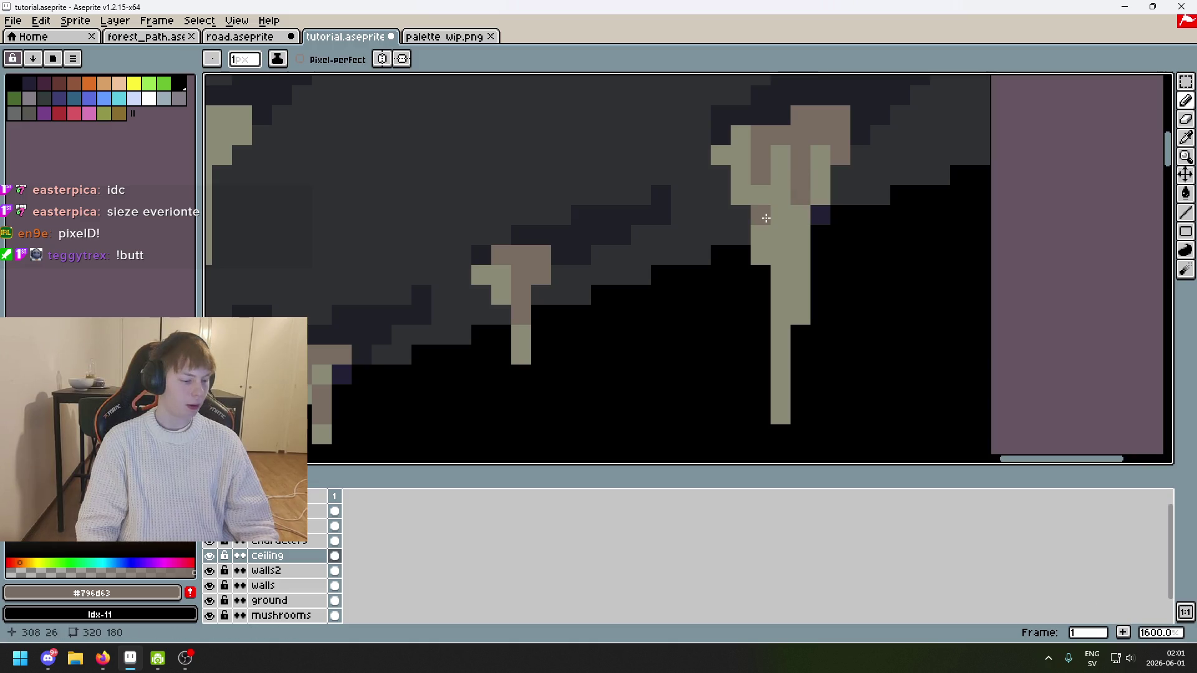
drag(764, 239, 785, 340)
scroll(788, 286, down, 3)
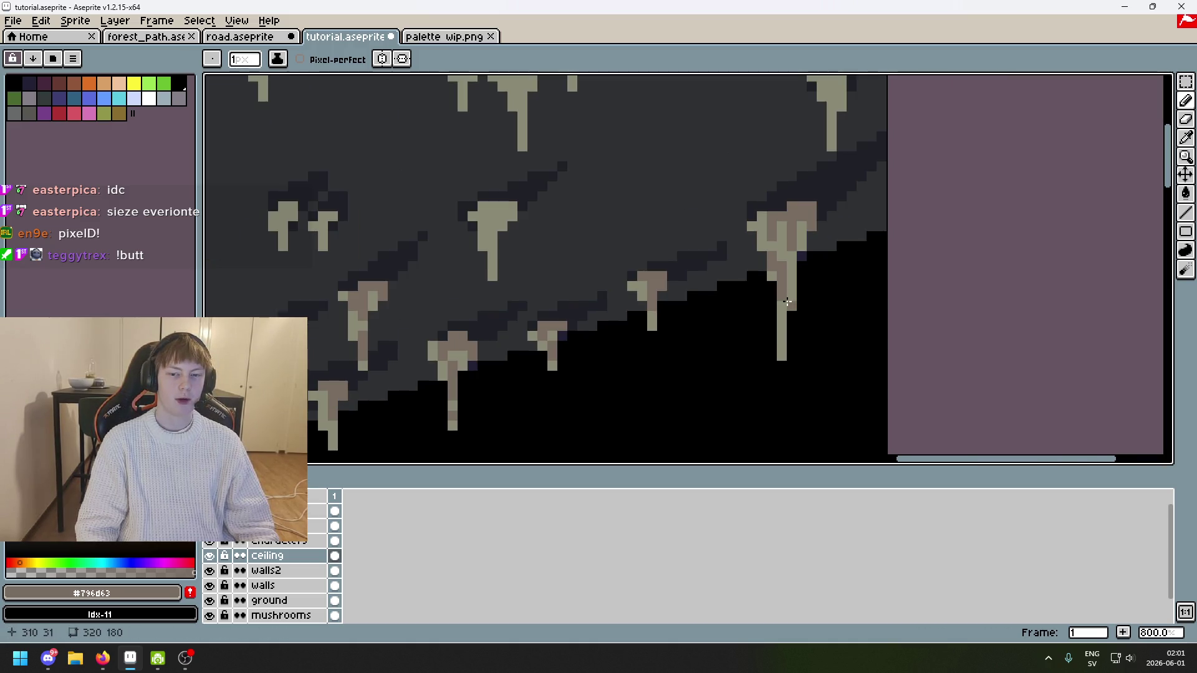
scroll(763, 285, up, 5)
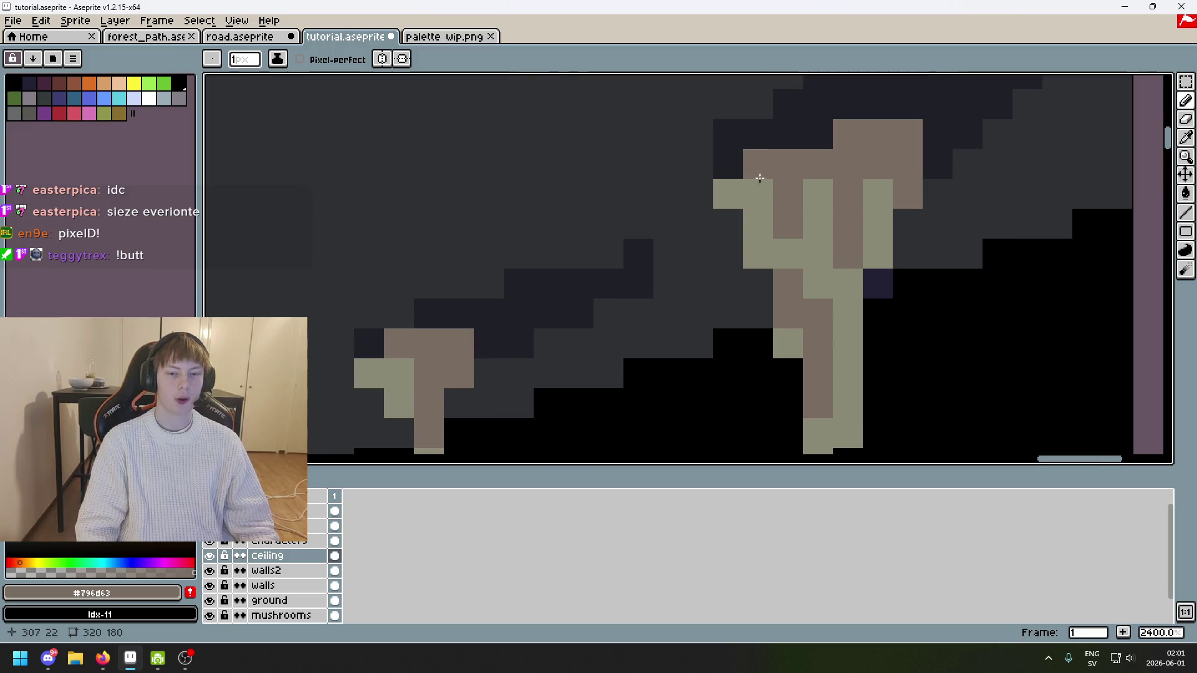
scroll(776, 171, down, 5)
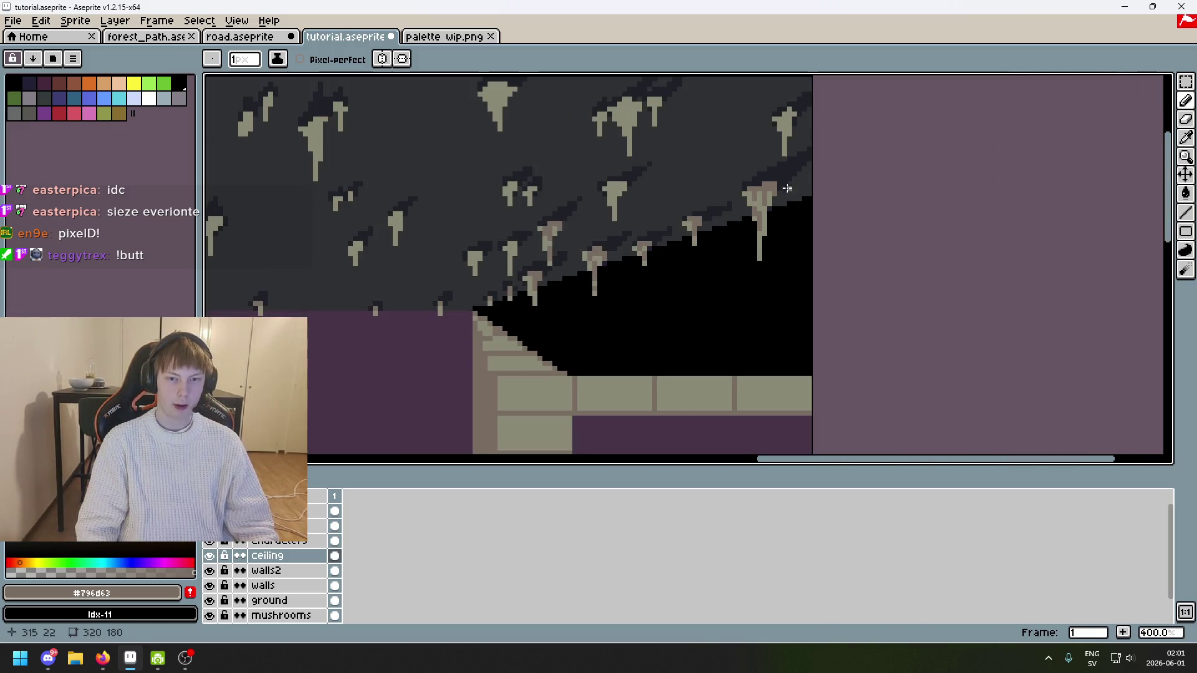
scroll(787, 188, up, 5)
Step: Recolour the big stalactite's top pixels brown, undoing the overdone strokes
click(796, 123)
click(766, 153)
click(826, 153)
click(795, 153)
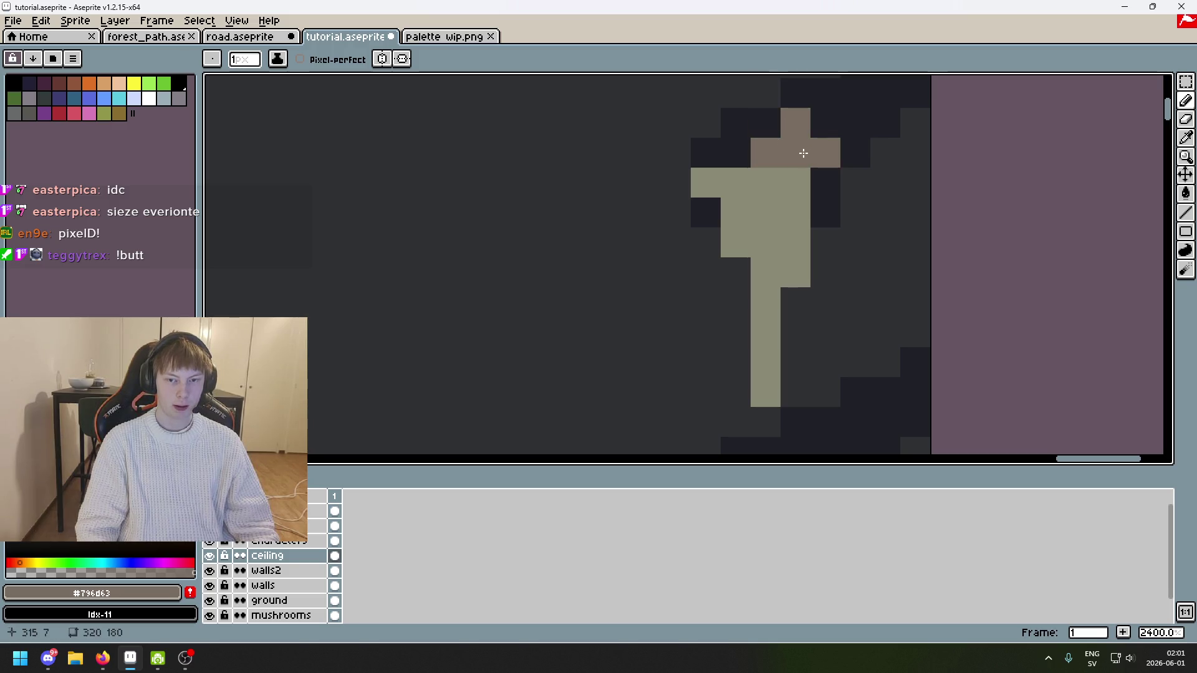
click(706, 182)
click(796, 212)
click(796, 243)
key(ctrl+z)
click(766, 182)
mouse_move(795, 212)
mouse_down()
mouse_move(783, 246)
mouse_move(775, 233)
mouse_up()
drag(796, 183, 791, 249)
click(796, 273)
key(ctrl)
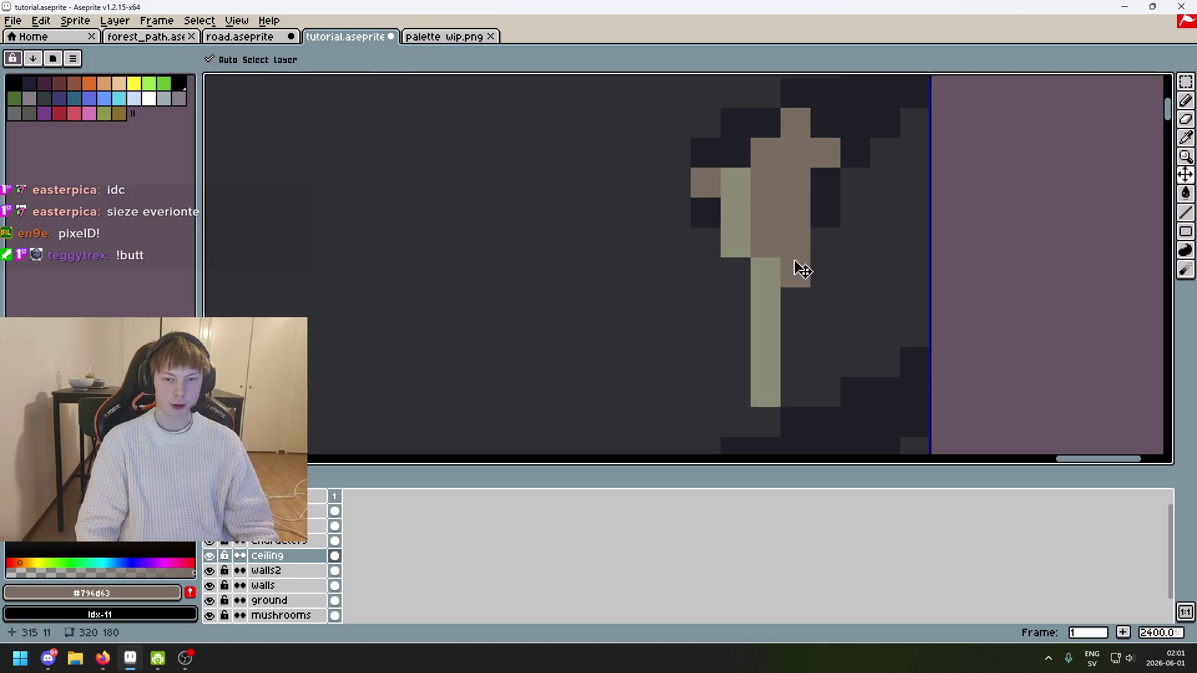
key(ctrl+z)
key(ctrl+z)
key(ctrl+z)
Step: Paint another stalactite's top pixels and a diagonal run of its cap brown
scroll(815, 240, down, 6)
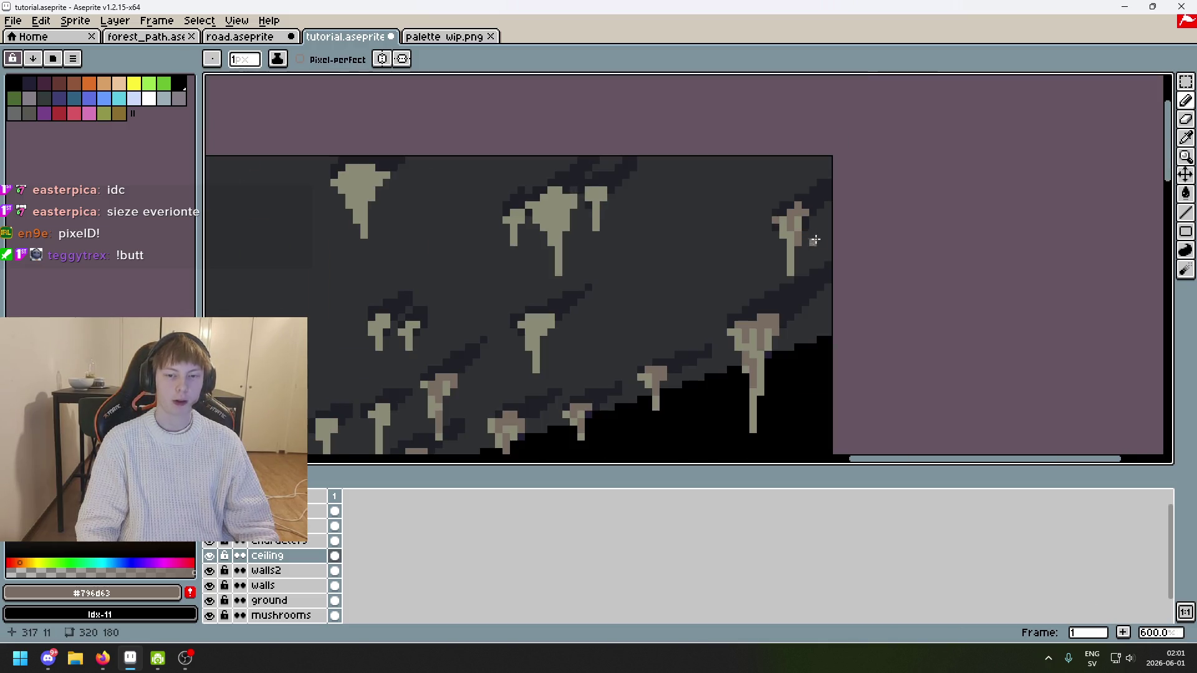
scroll(815, 240, up, 5)
scroll(756, 283, down, 5)
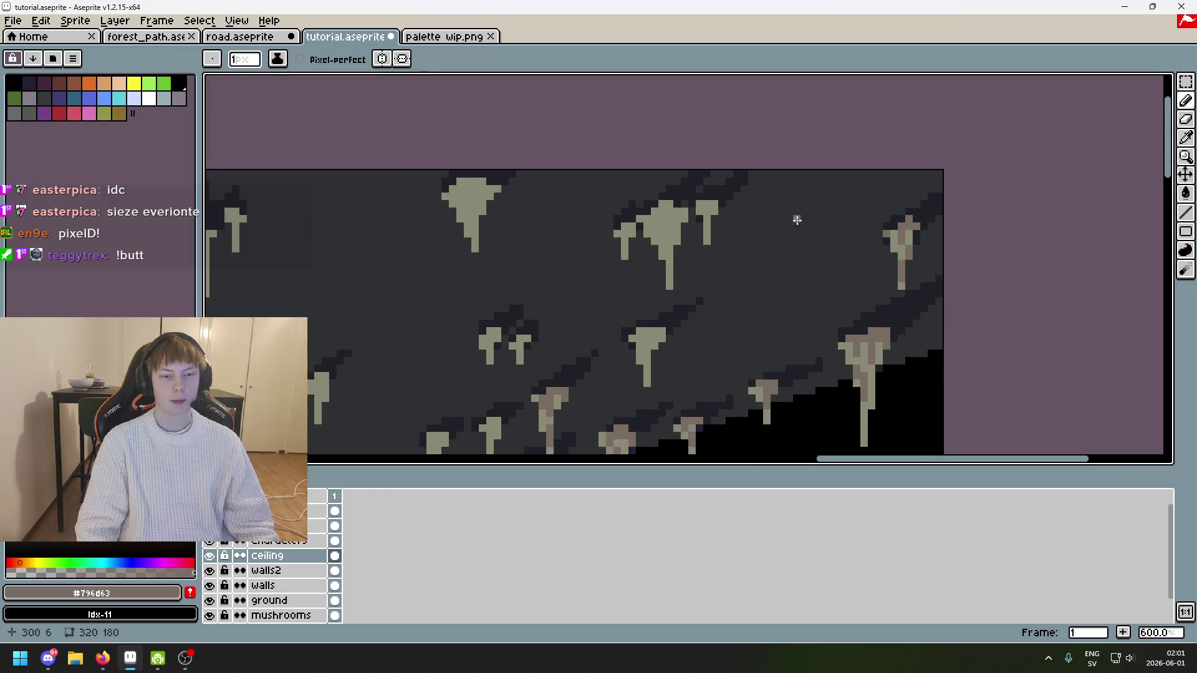
scroll(797, 220, up, 4)
click(745, 191)
click(768, 191)
click(747, 211)
click(729, 191)
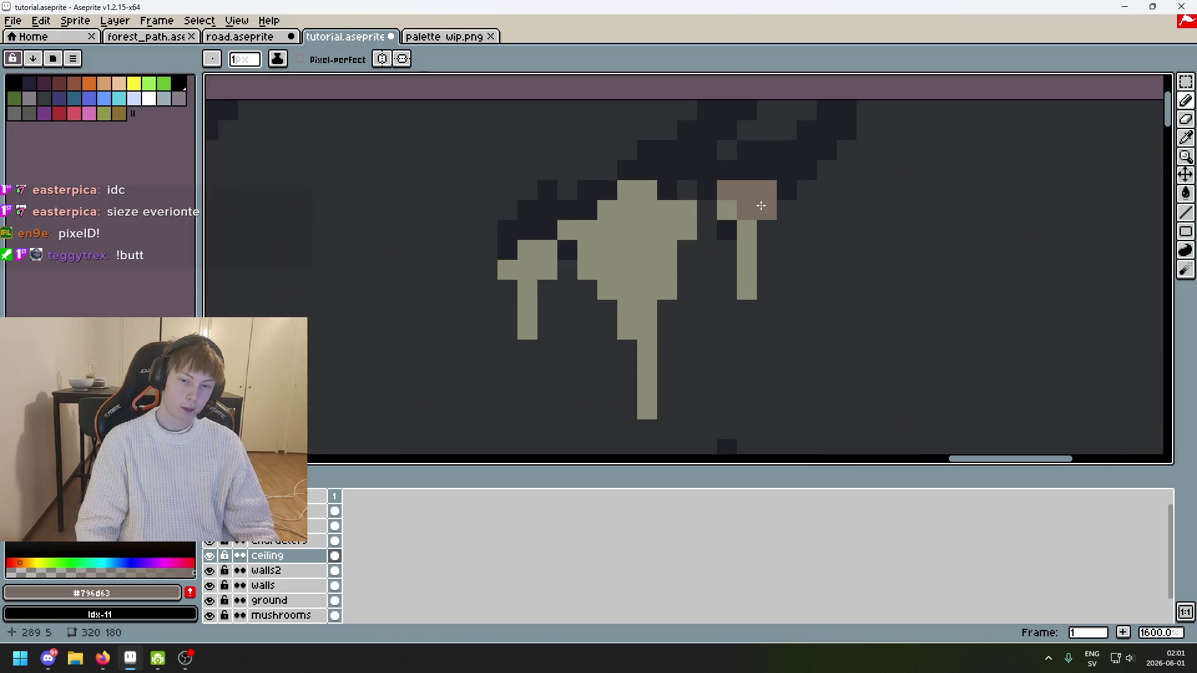
click(655, 197)
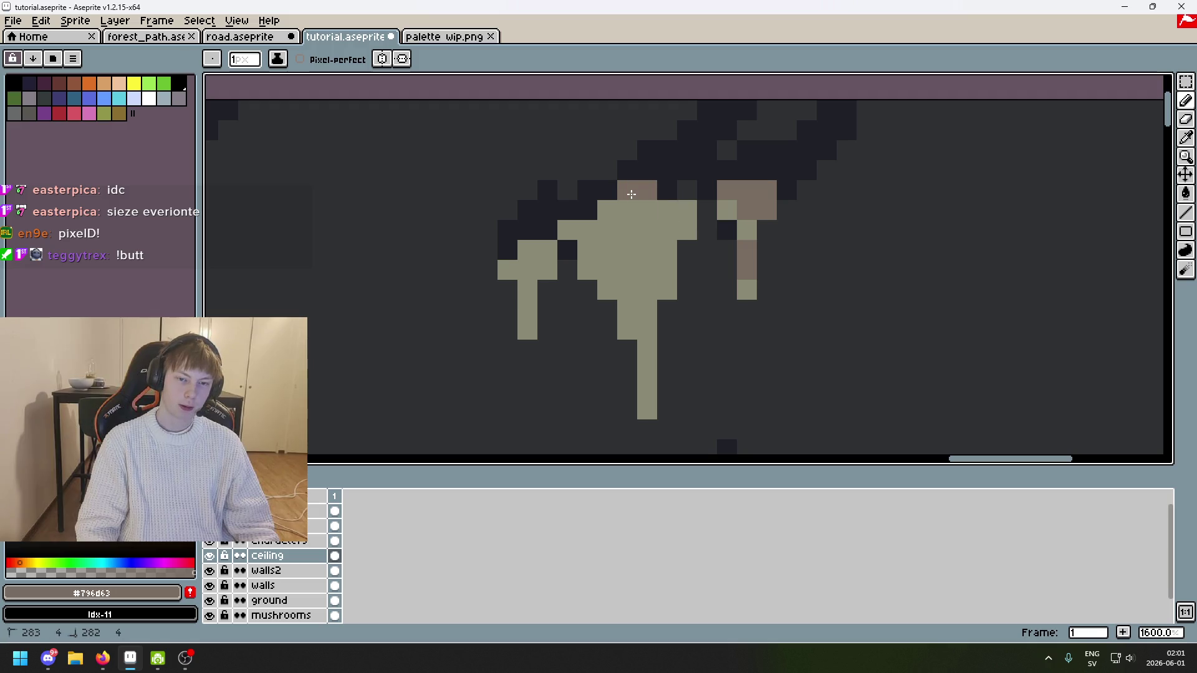
drag(632, 194, 687, 227)
drag(616, 217, 628, 313)
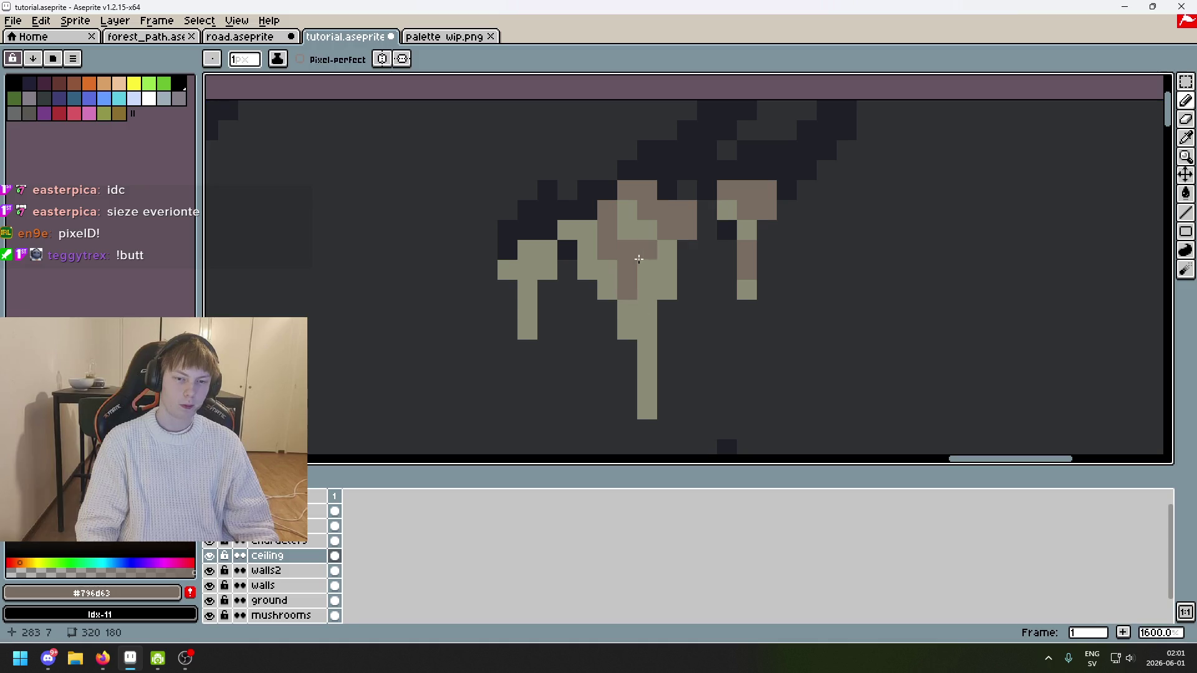
click(647, 230)
Step: Shade a stalactite stem brown and touch up the small left stalactite's cap
scroll(649, 230, down, 4)
scroll(723, 322, up, 6)
drag(727, 312, 723, 334)
scroll(724, 335, down, 4)
scroll(885, 214, up, 4)
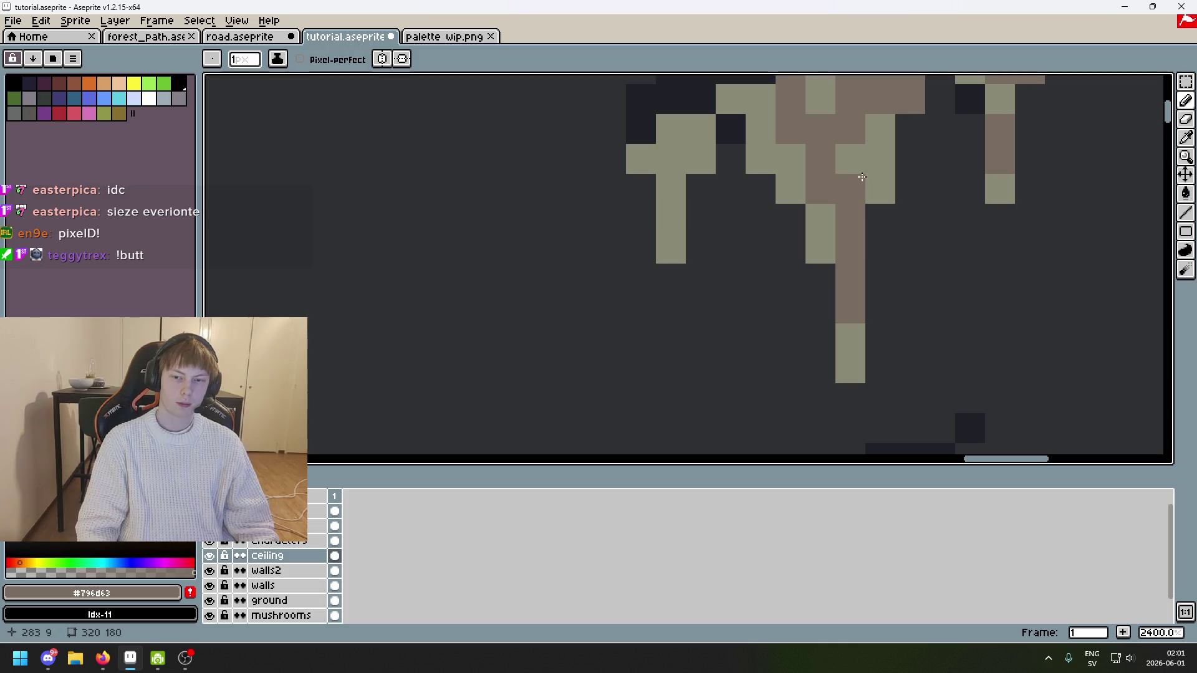
drag(694, 148, 671, 129)
click(671, 159)
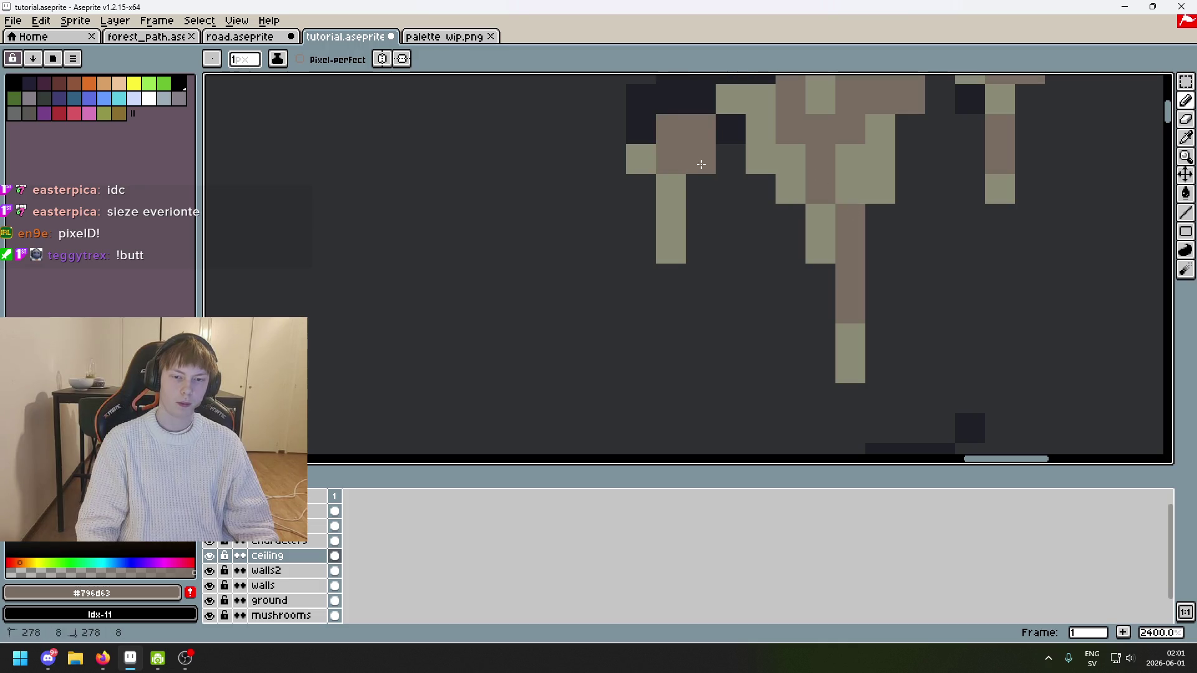
click(673, 218)
Step: Shade another stalactite's top, cap row and column brown, fixing a misplaced pixel
scroll(692, 187, down, 4)
scroll(723, 262, up, 3)
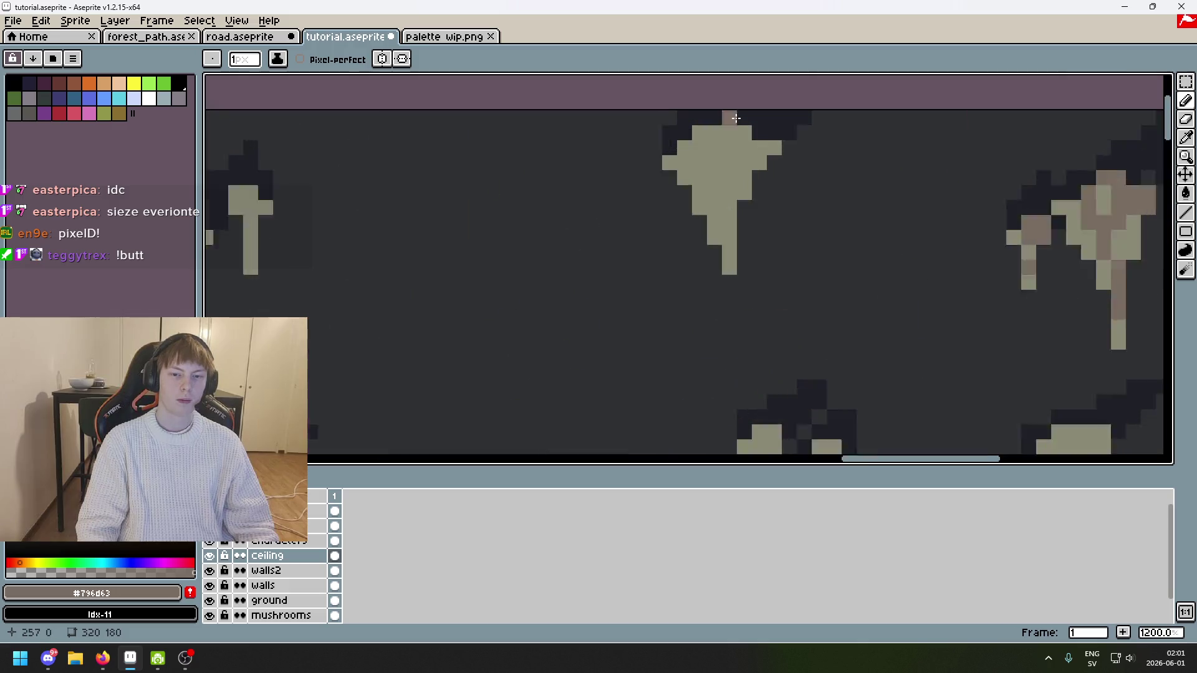
drag(725, 263, 745, 214)
drag(695, 143, 747, 162)
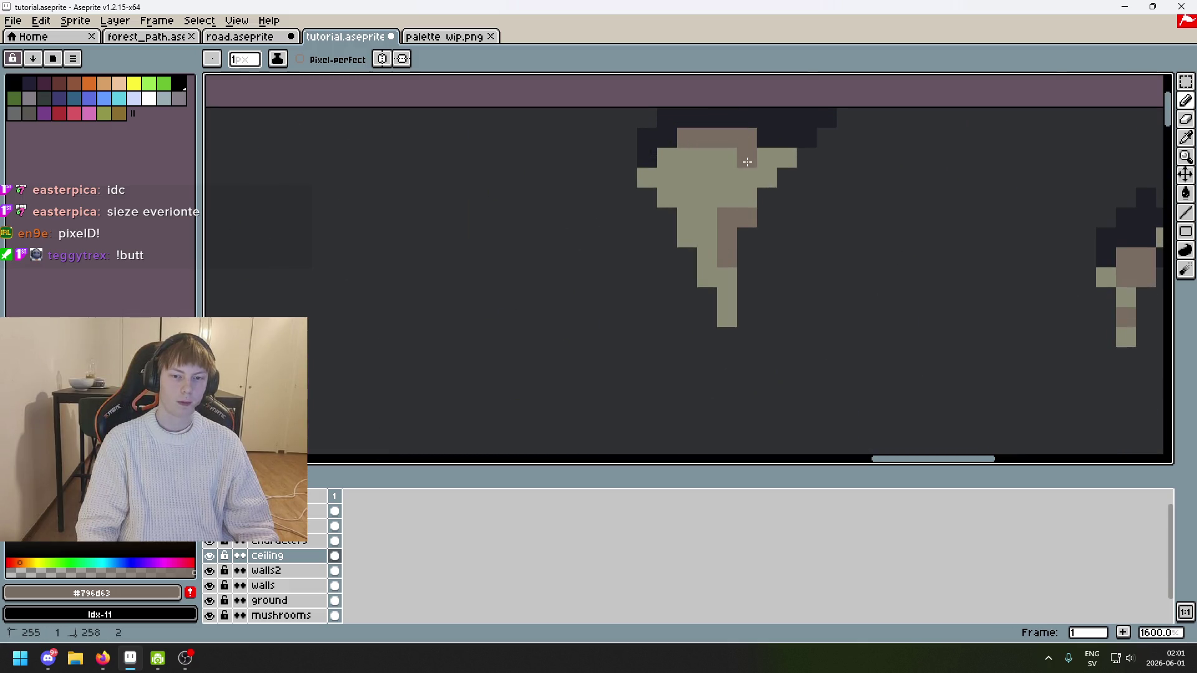
click(747, 177)
key(ctrl+z)
click(699, 152)
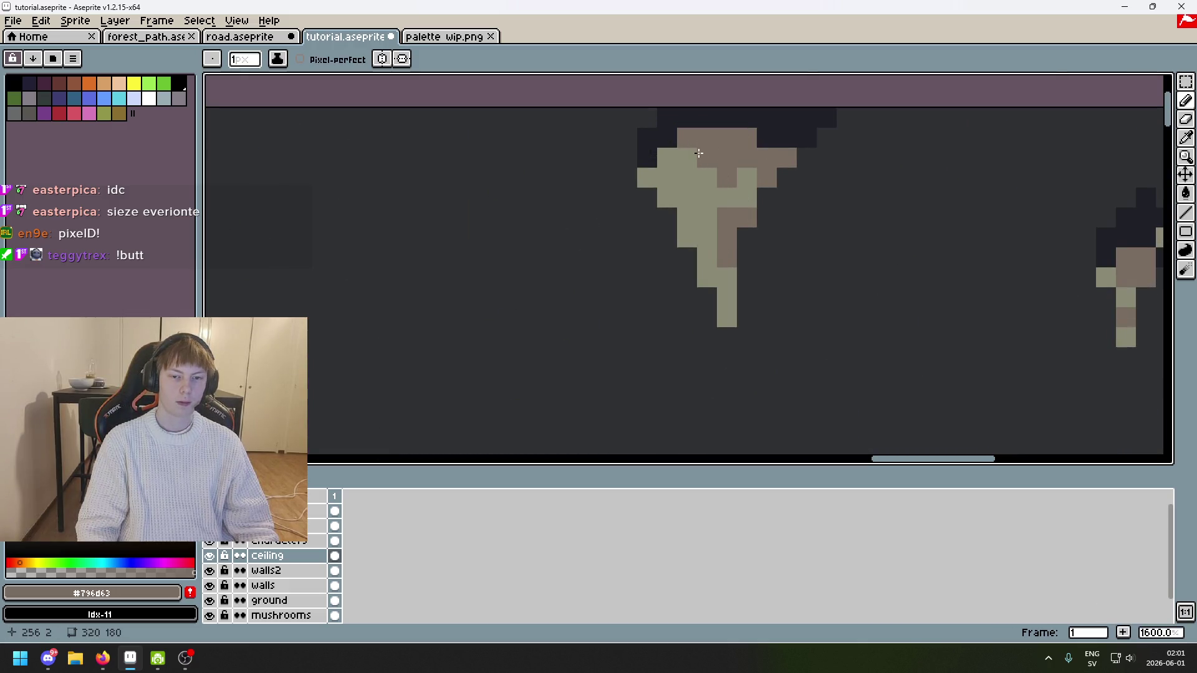
drag(682, 177, 686, 218)
scroll(715, 241, down, 1)
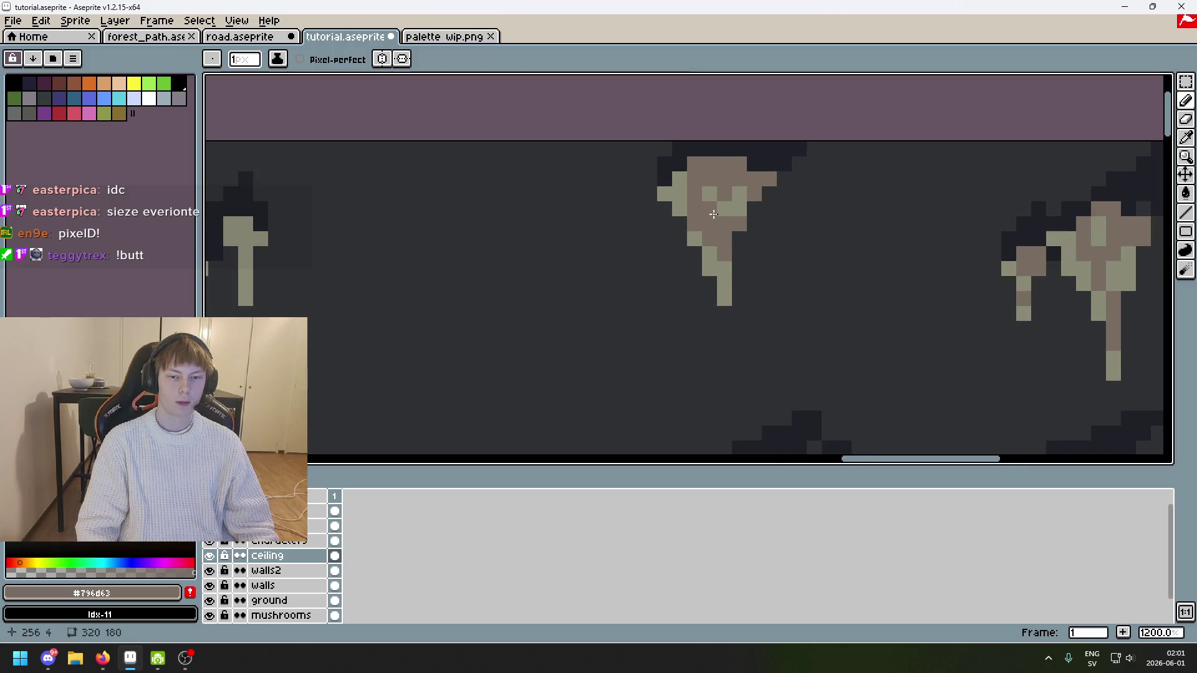
scroll(713, 214, down, 5)
scroll(796, 247, left, 3)
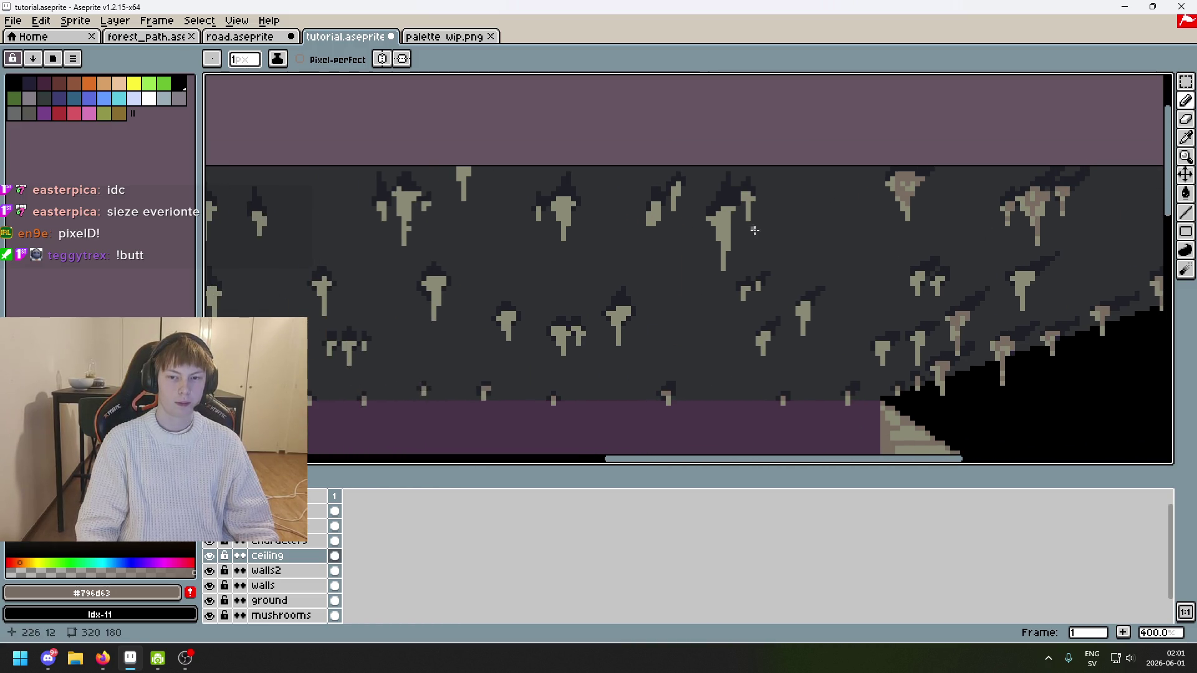
Step: Brown the small stalactite's top, then paint a brown strip down the big stalactite's right side
scroll(755, 230, up, 6)
drag(744, 111, 763, 111)
click(784, 132)
mouse_move(765, 152)
mouse_down()
mouse_move(765, 179)
mouse_move(683, 187)
mouse_move(662, 172)
mouse_move(669, 219)
mouse_move(643, 191)
mouse_up()
scroll(679, 209, down, 1)
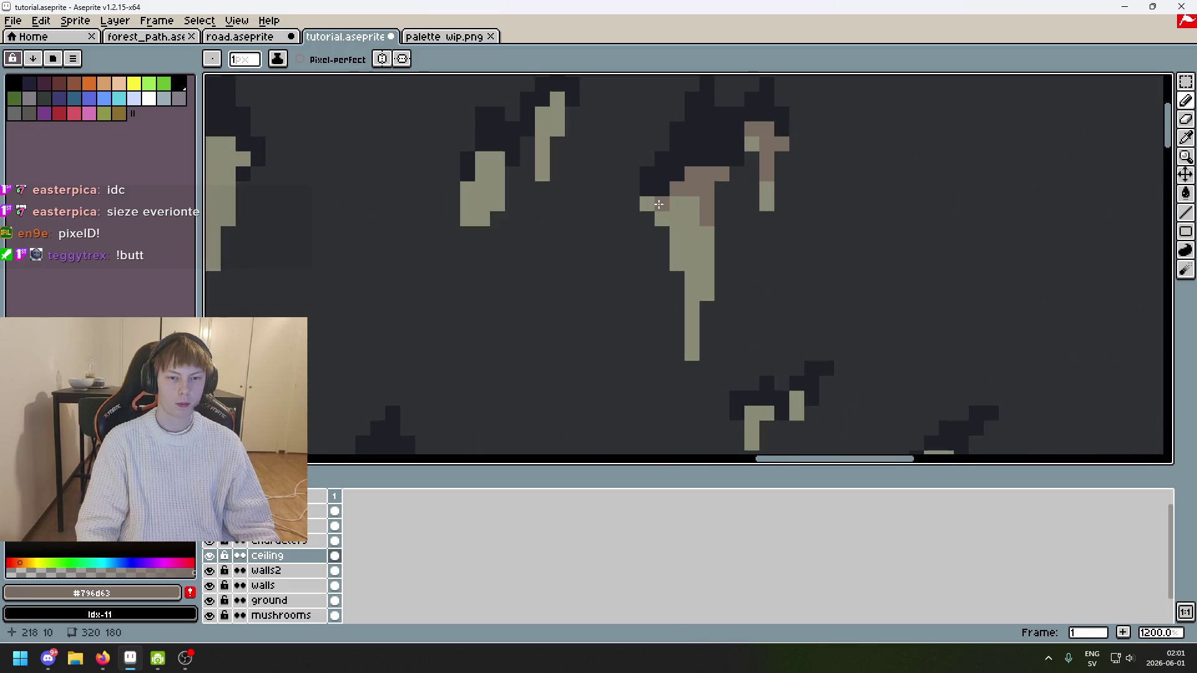
key(ctrl+z)
drag(692, 230, 692, 268)
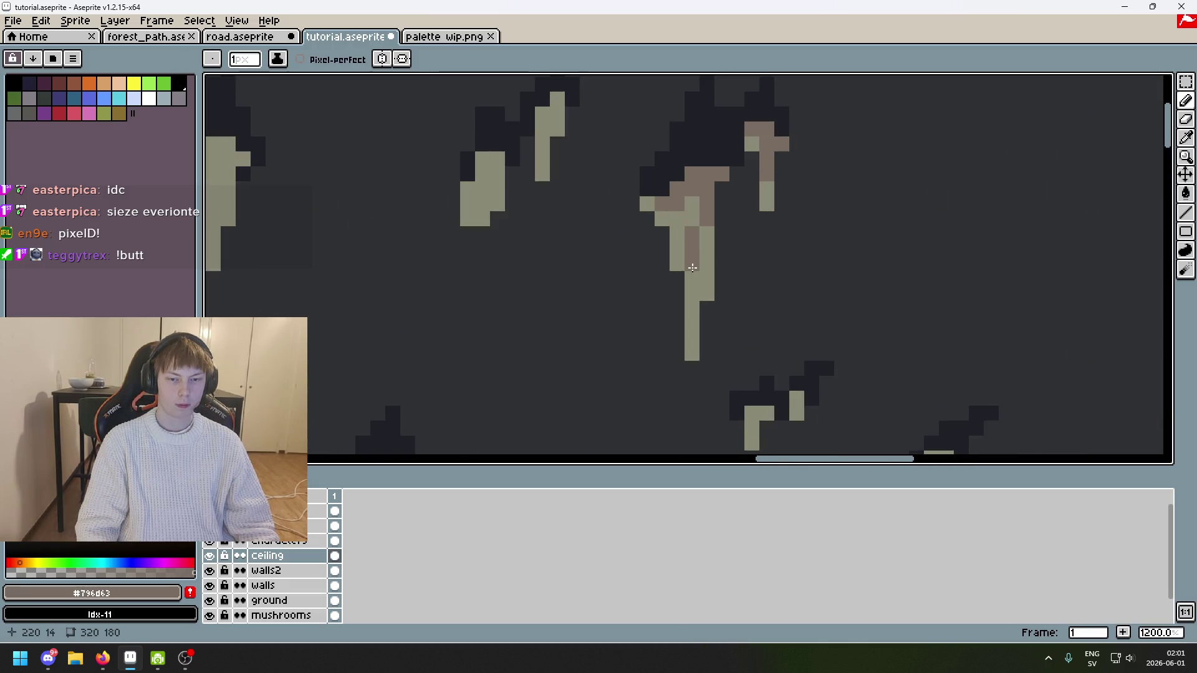
click(707, 279)
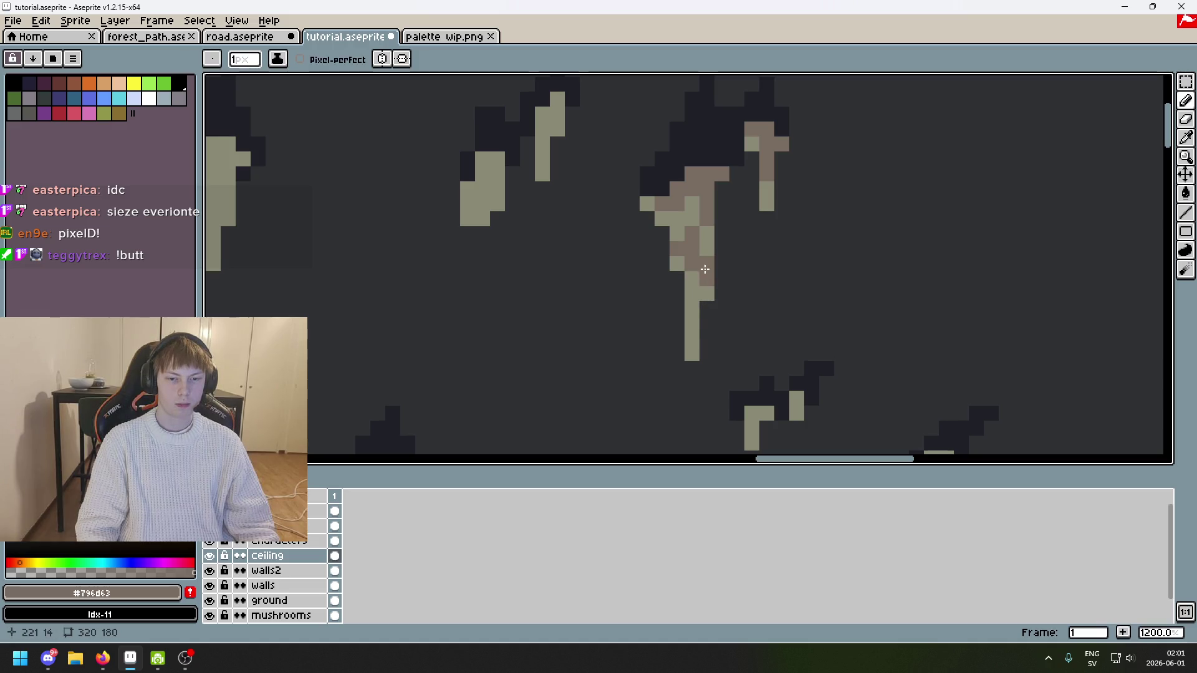
Step: Add brown top pixels to two more stalactites, including the lower-left one
scroll(694, 304, down, 5)
scroll(623, 293, up, 8)
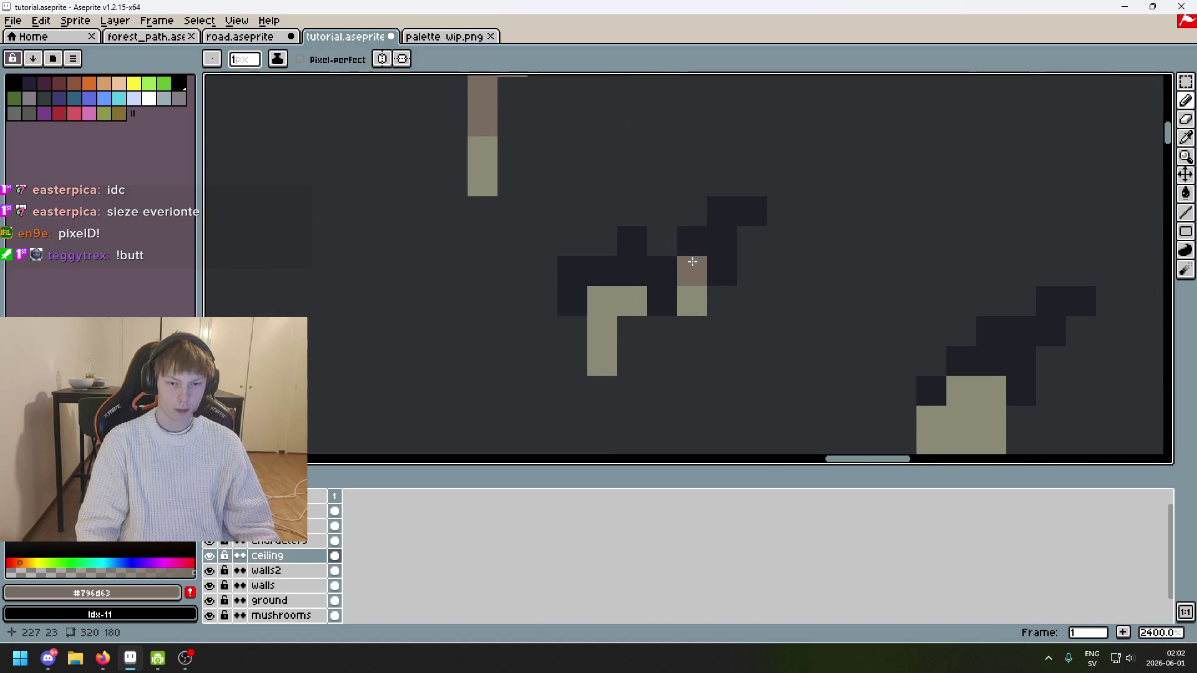
click(631, 302)
scroll(718, 302, down, 2)
drag(781, 257, 795, 266)
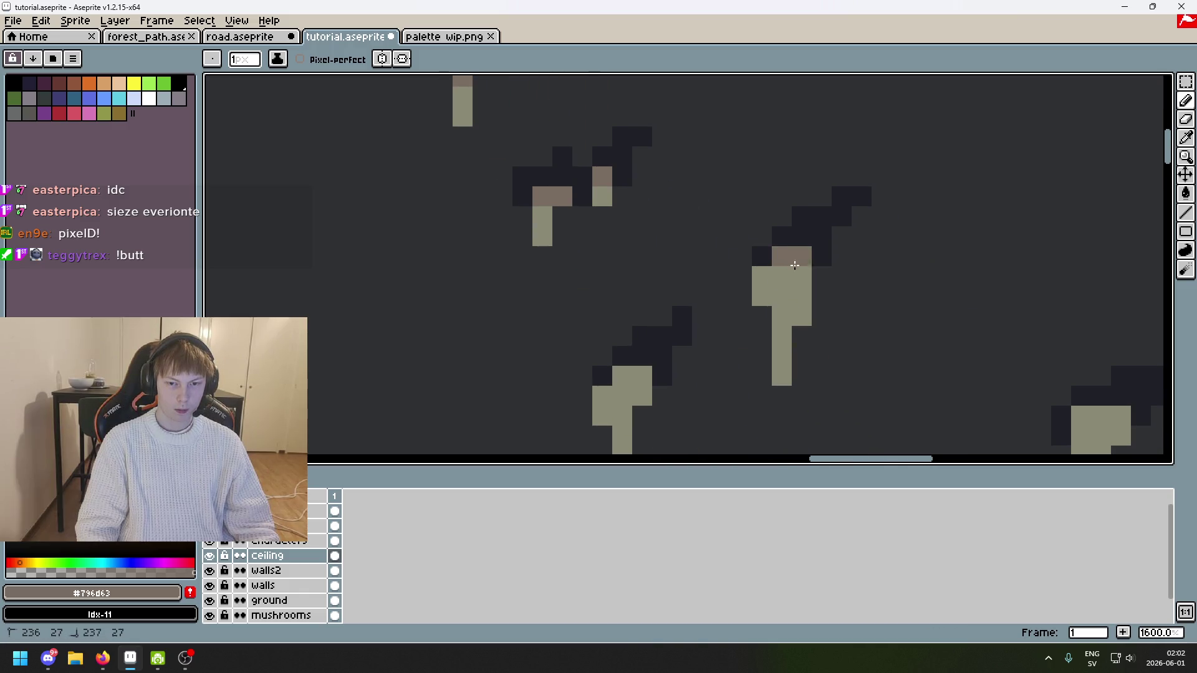
click(783, 327)
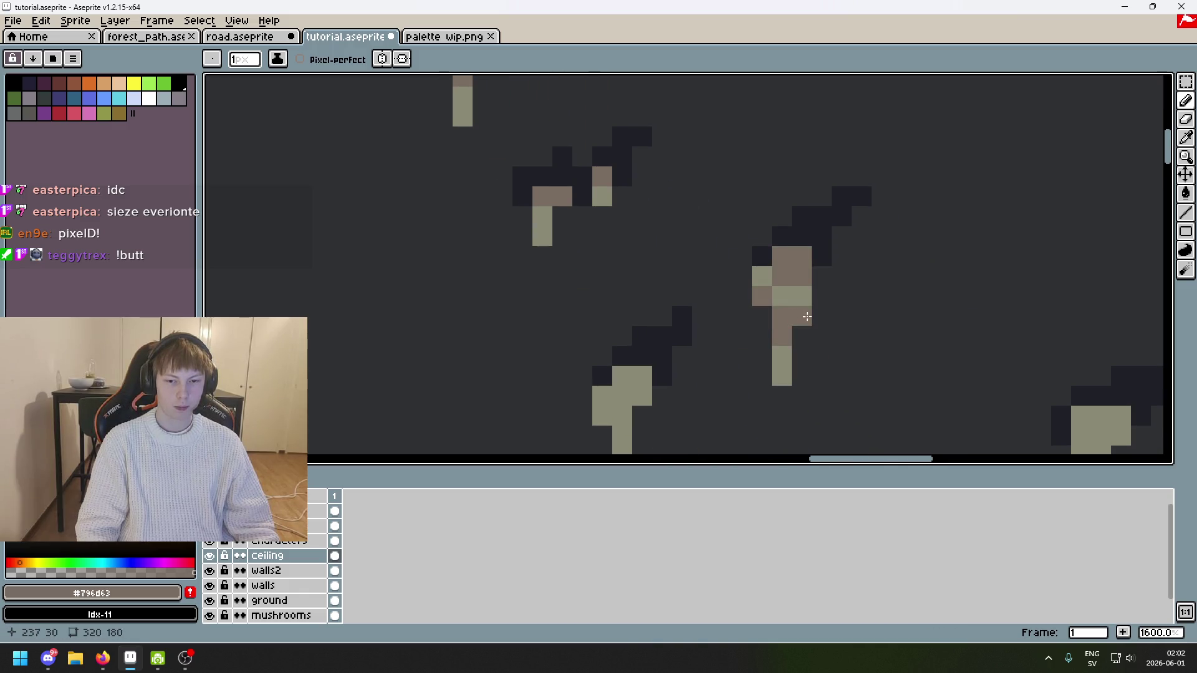
scroll(807, 317, down, 1)
drag(681, 247, 698, 248)
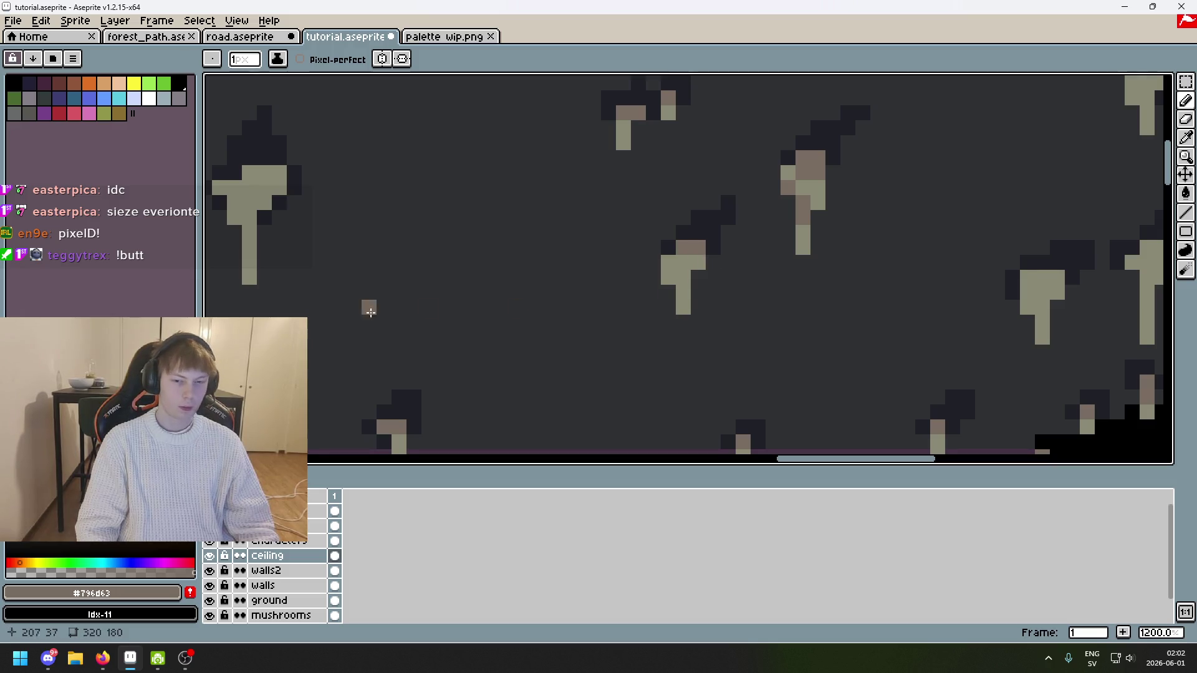
click(685, 274)
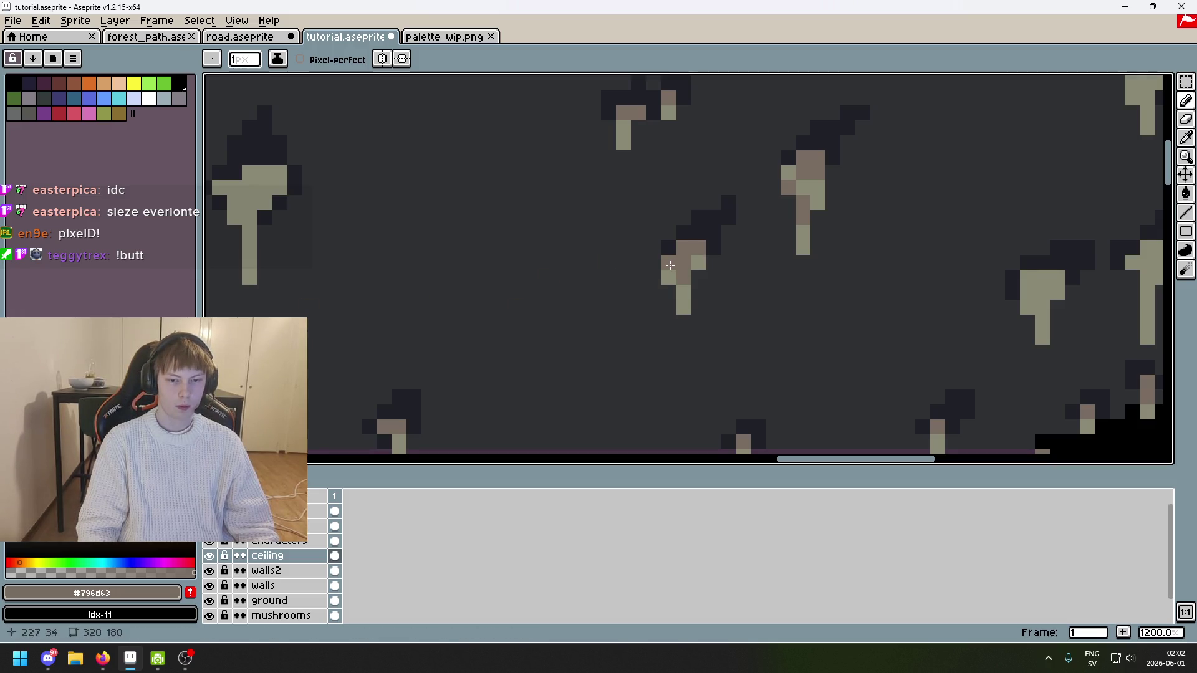
Step: Shade another stalactite's cap and right edge brown, plus a few stem pixels
scroll(807, 279, down, 3)
scroll(938, 268, up, 4)
mouse_move(857, 297)
mouse_down()
mouse_move(897, 315)
mouse_move(882, 346)
mouse_up()
mouse_move(1023, 255)
mouse_down()
mouse_move(1032, 288)
mouse_move(1015, 337)
mouse_up()
scroll(1015, 337, down, 3)
scroll(762, 107, up, 3)
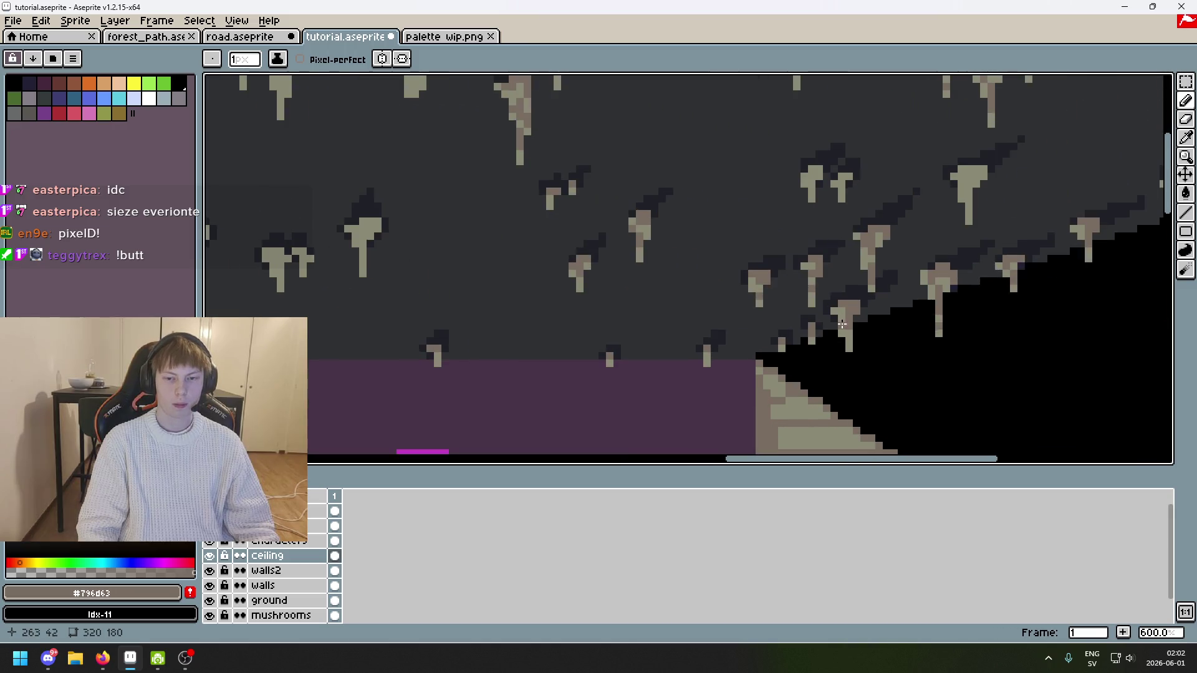
click(761, 107)
drag(761, 107, 767, 123)
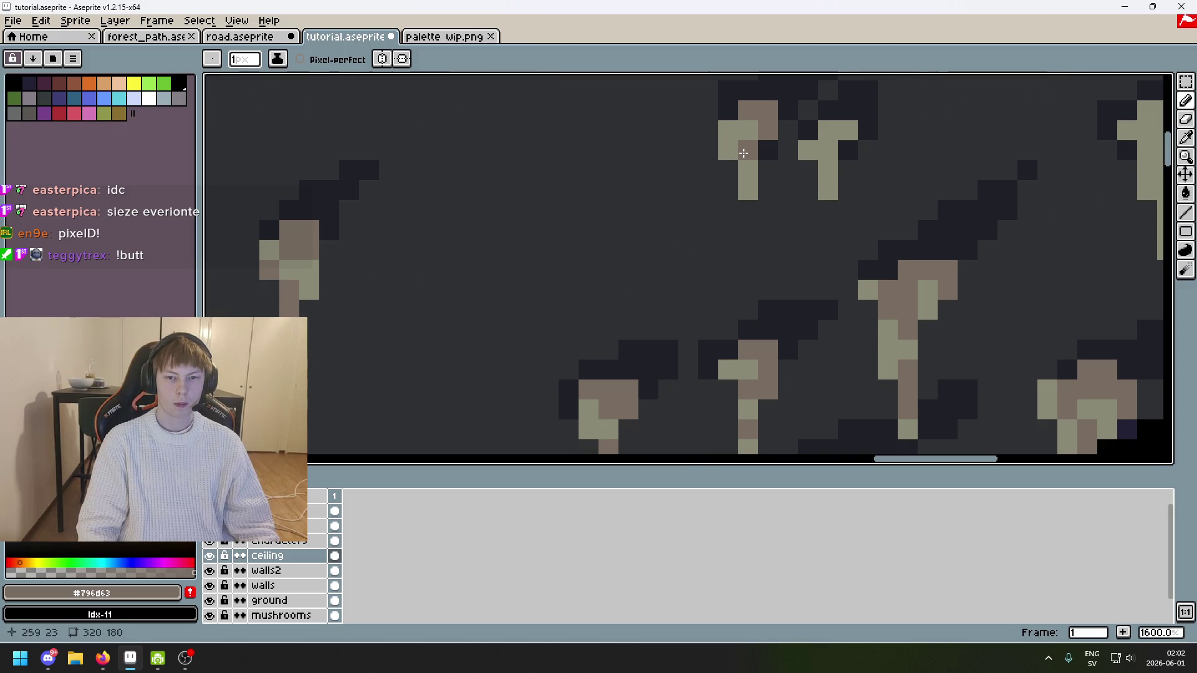
Step: Paint brown across a stalactite's cap and down its stem, undoing one stray pixel
scroll(861, 204, down, 4)
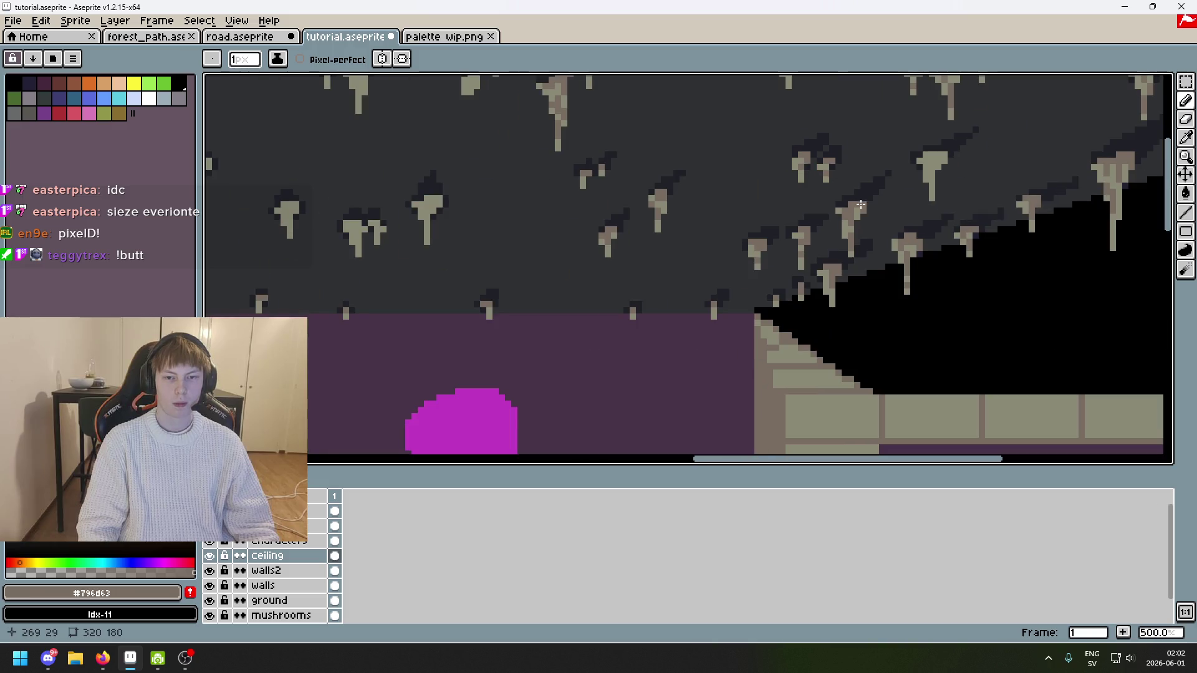
scroll(886, 202, down, 1)
scroll(885, 203, up, 6)
drag(910, 137, 970, 137)
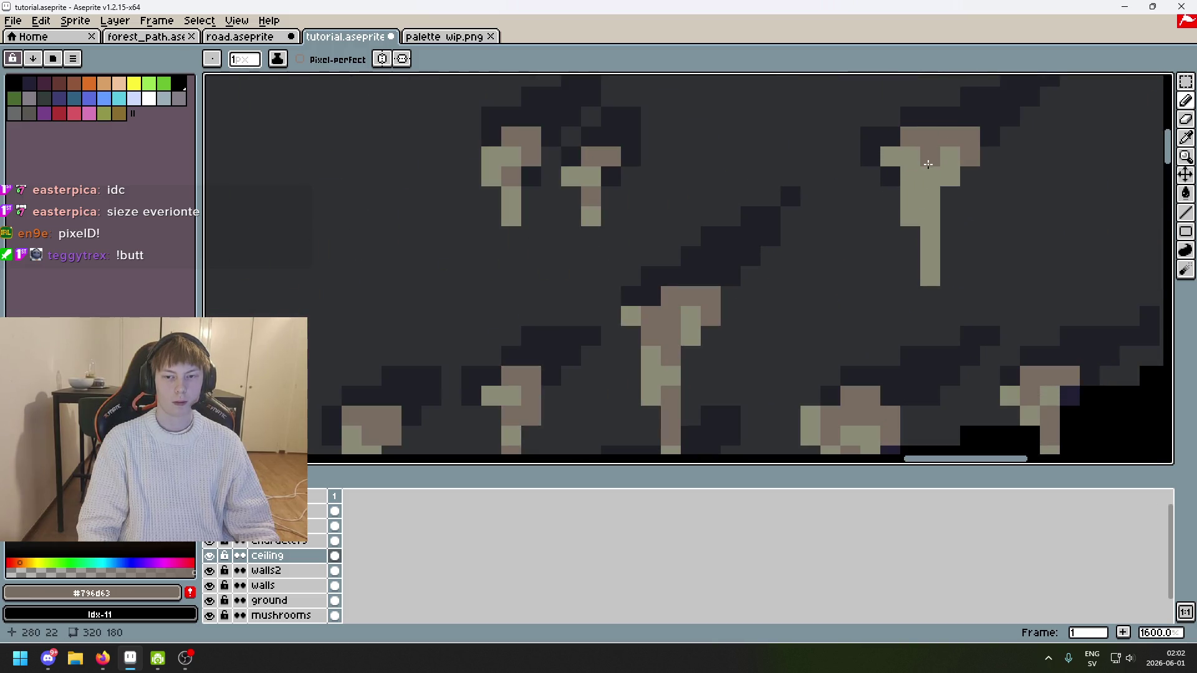
click(951, 155)
key(ctrl+z)
mouse_move(926, 192)
mouse_down()
mouse_move(926, 216)
mouse_move(811, 175)
mouse_move(740, 166)
mouse_move(721, 205)
mouse_up()
click(926, 233)
scroll(932, 181, down, 4)
scroll(721, 205, up, 4)
click(821, 136)
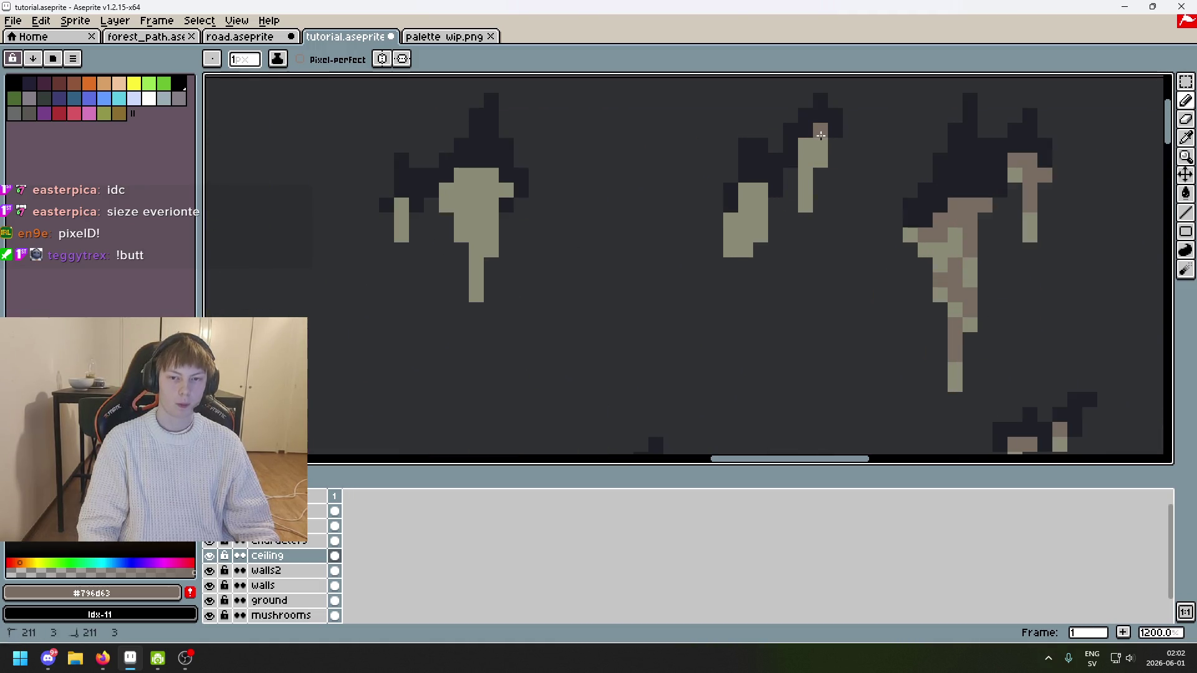
Step: Shade the left stalactite's stem pixels brown, from the top down its length
click(757, 192)
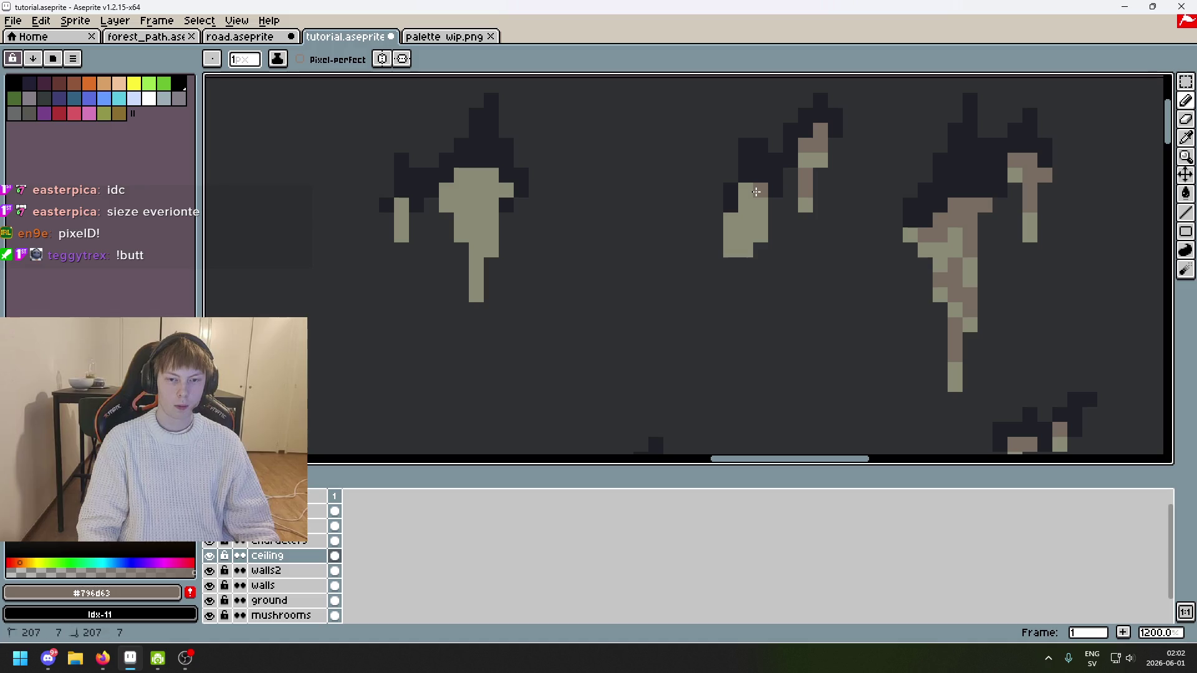
click(760, 220)
click(735, 235)
scroll(738, 238, up, 3)
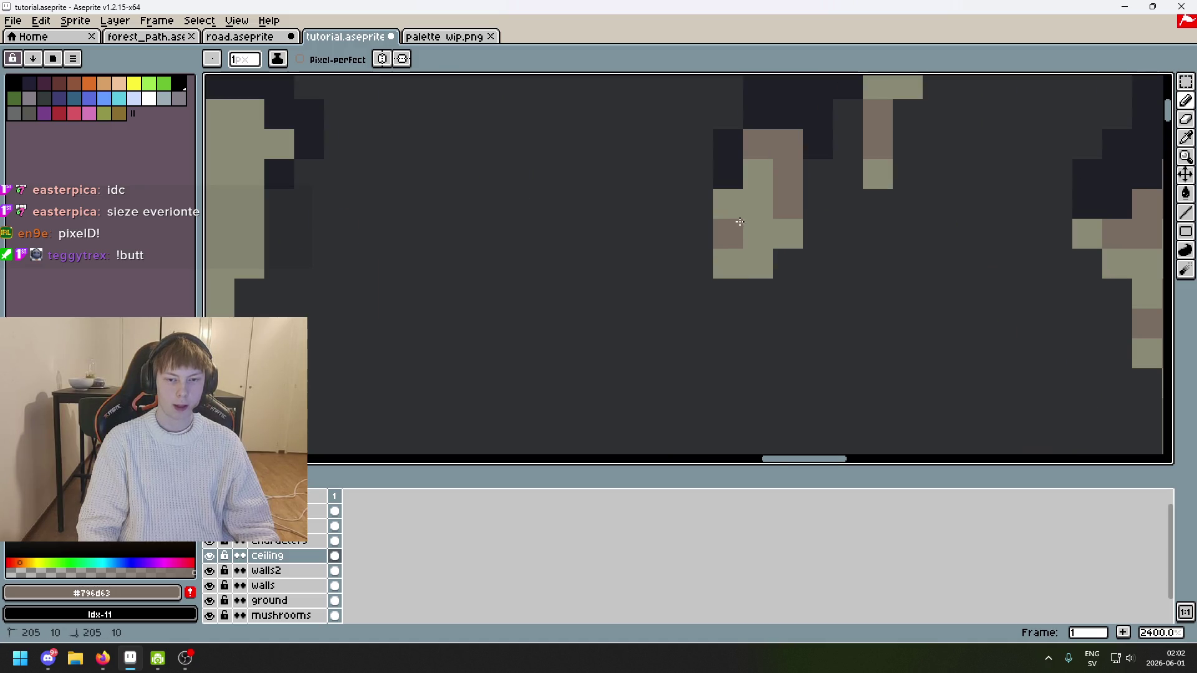
click(758, 232)
click(731, 262)
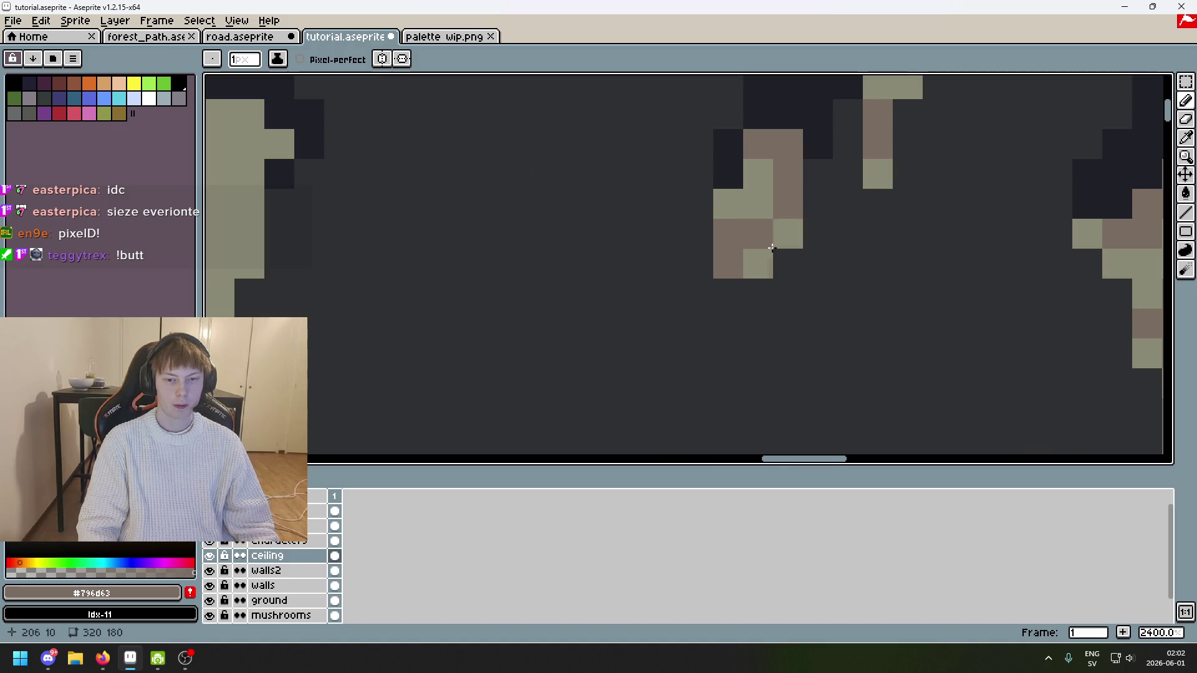
scroll(772, 248, down, 5)
scroll(818, 270, up, 4)
click(727, 224)
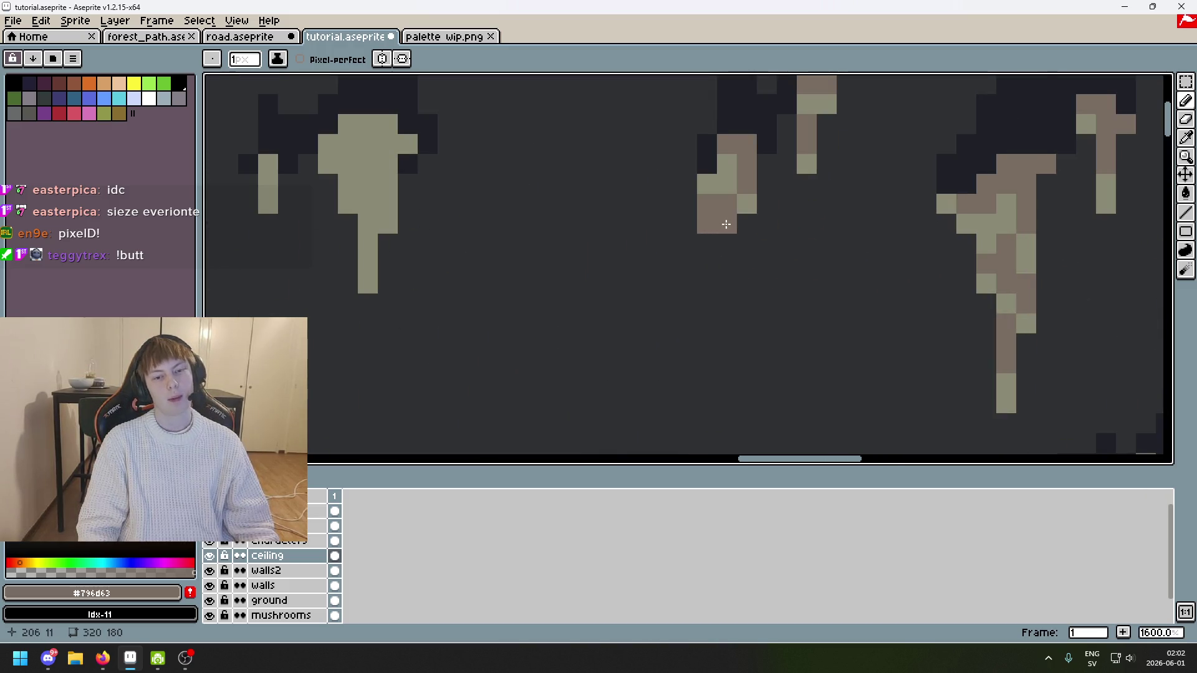
scroll(749, 200, down, 4)
scroll(773, 168, up, 4)
Step: Spread brown shading across another stalactite's cap and extend it into a two-pixel column
click(773, 168)
drag(773, 169, 818, 193)
click(756, 187)
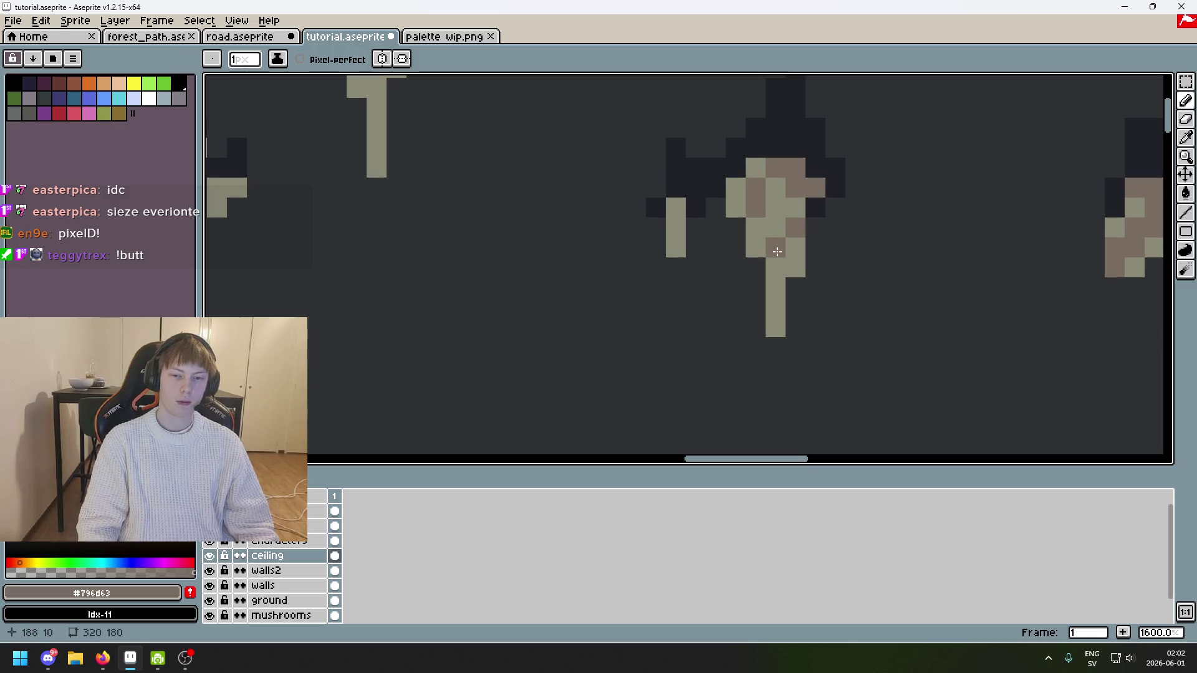
scroll(775, 209, down, 5)
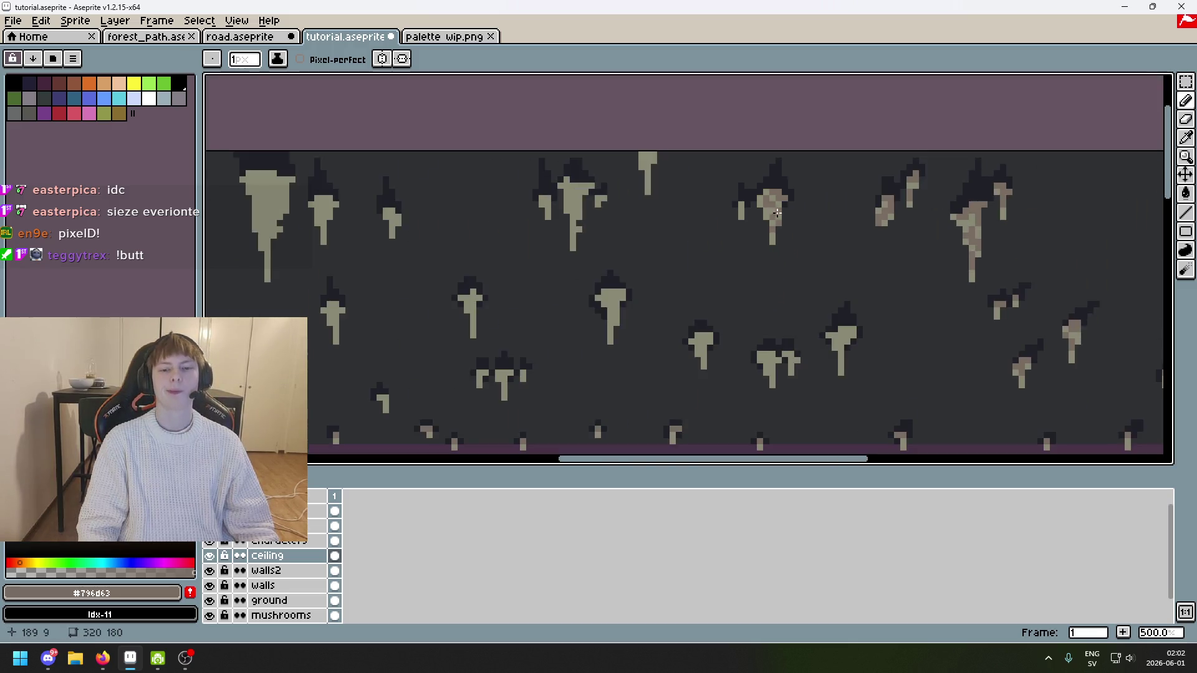
scroll(742, 197, up, 6)
scroll(667, 167, down, 5)
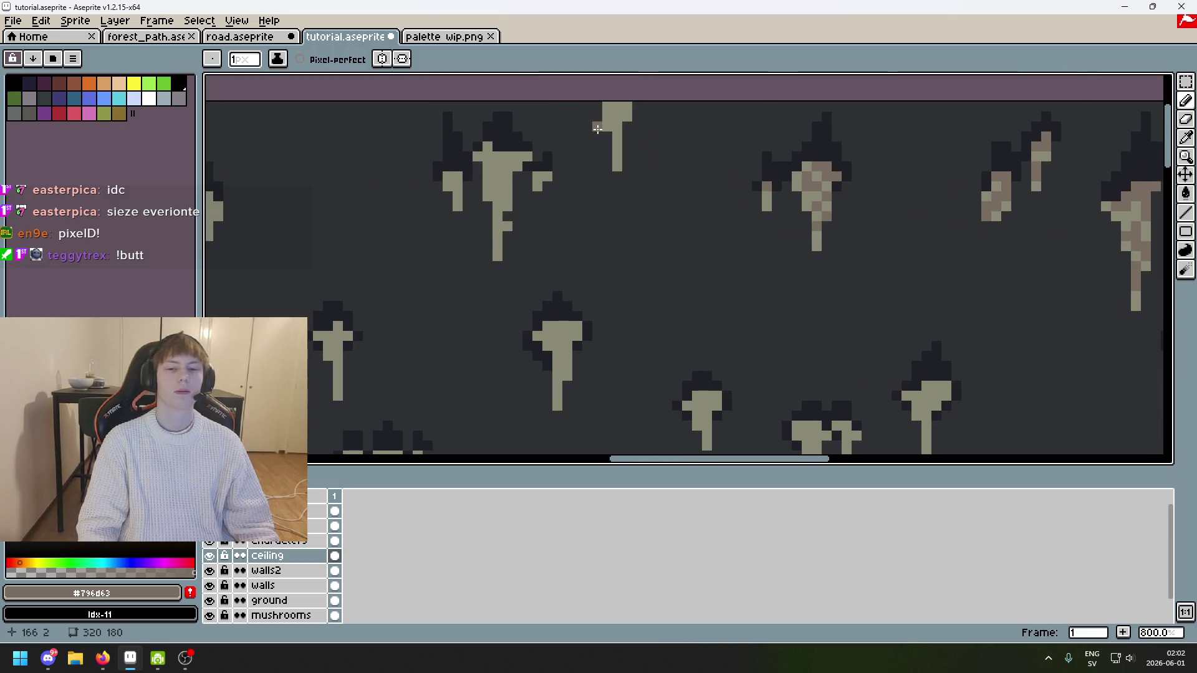
scroll(907, 223, up, 3)
Step: Turn remaining light khaki cap and stem pixels on further stalactites brown
click(938, 230)
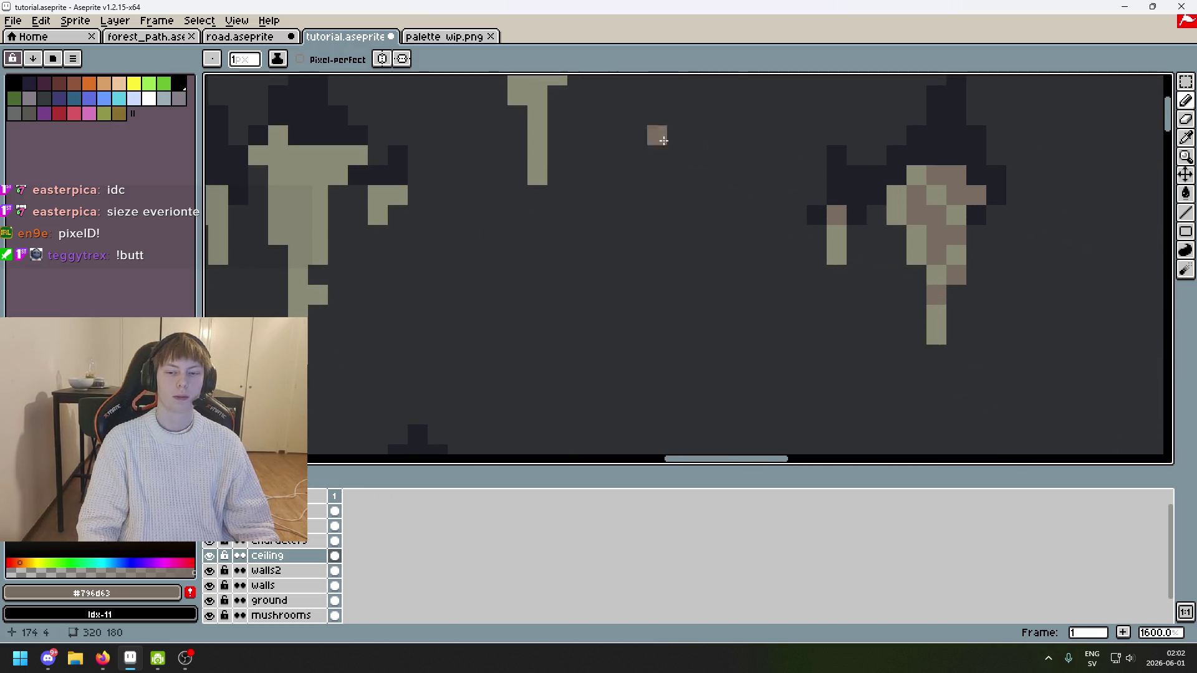
scroll(663, 140, down, 2)
scroll(676, 181, up, 2)
click(703, 177)
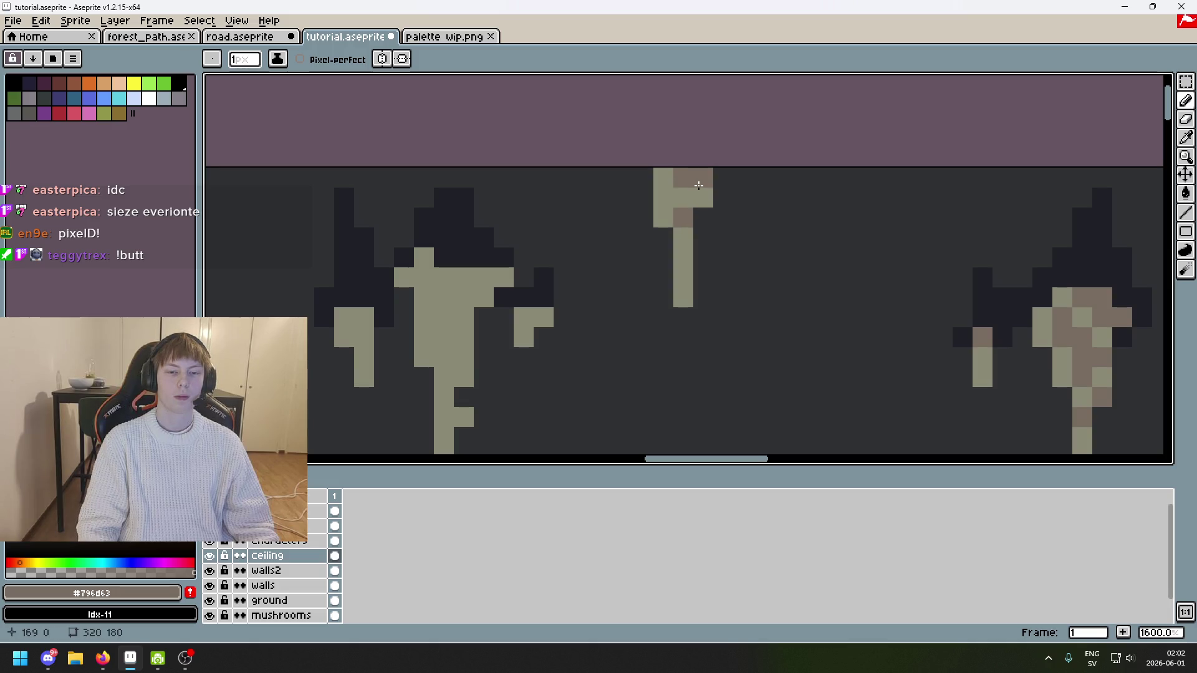
scroll(696, 223, down, 3)
scroll(702, 240, up, 1)
click(694, 236)
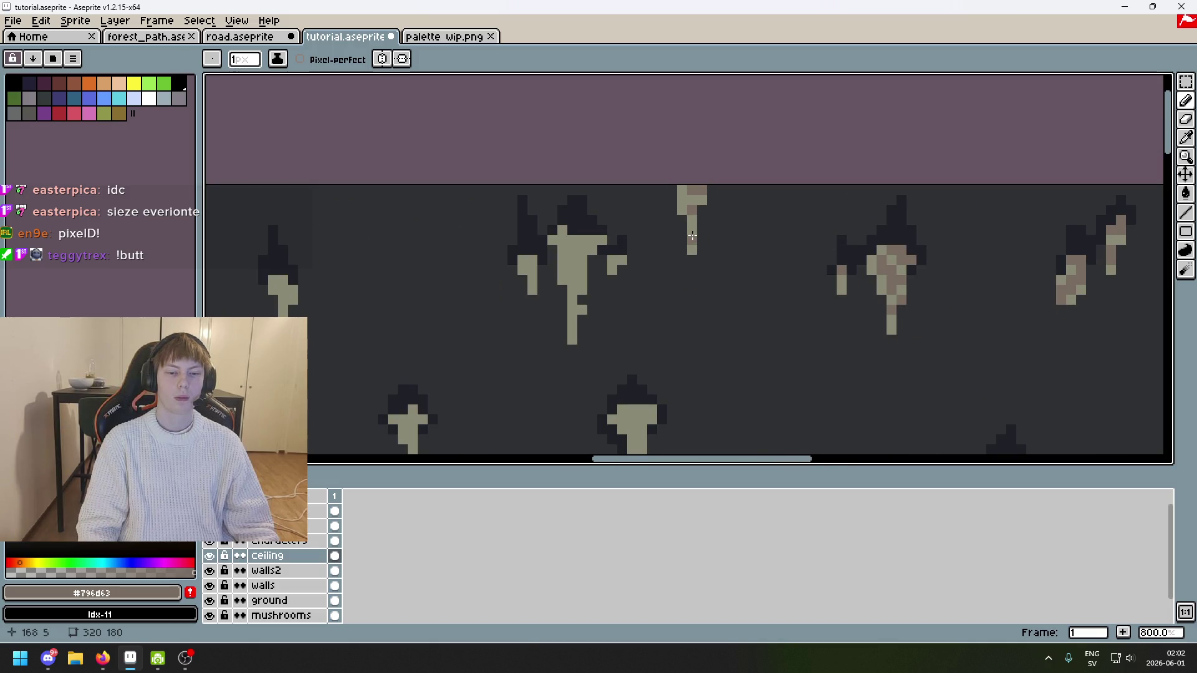
scroll(811, 212, down, 5)
Step: Pick the pale sage colour from a ceiling pixel with Alt-click
scroll(916, 225, right, 1)
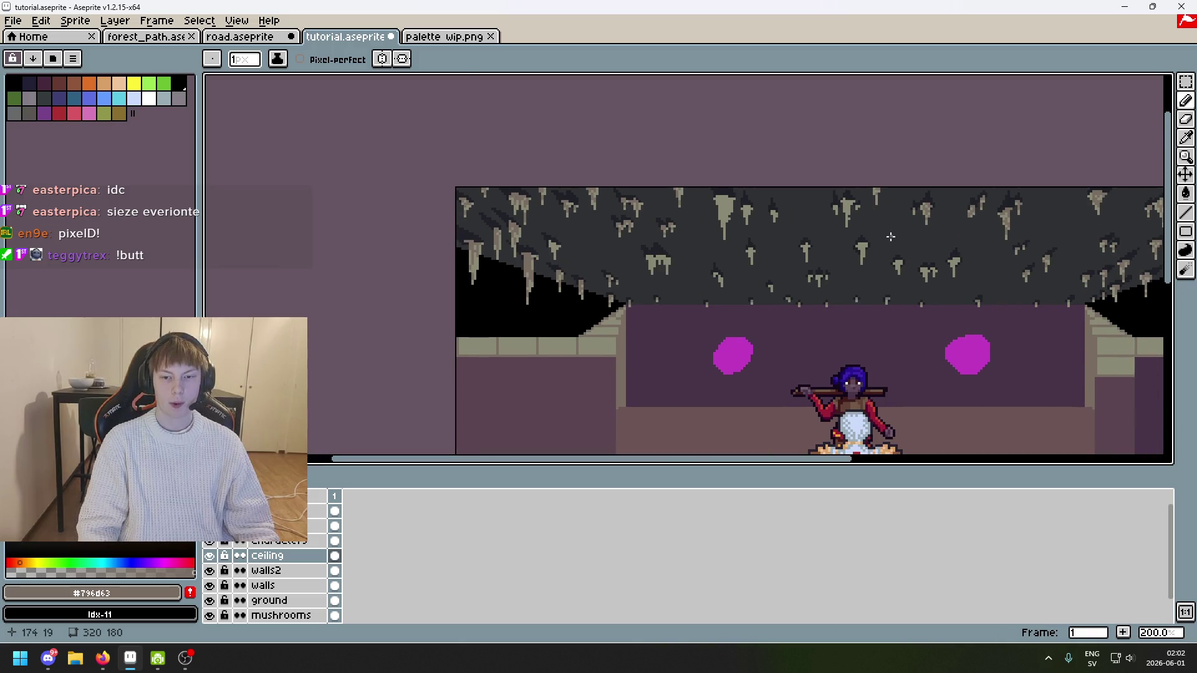
scroll(898, 238, up, 1)
scroll(835, 119, up, 7)
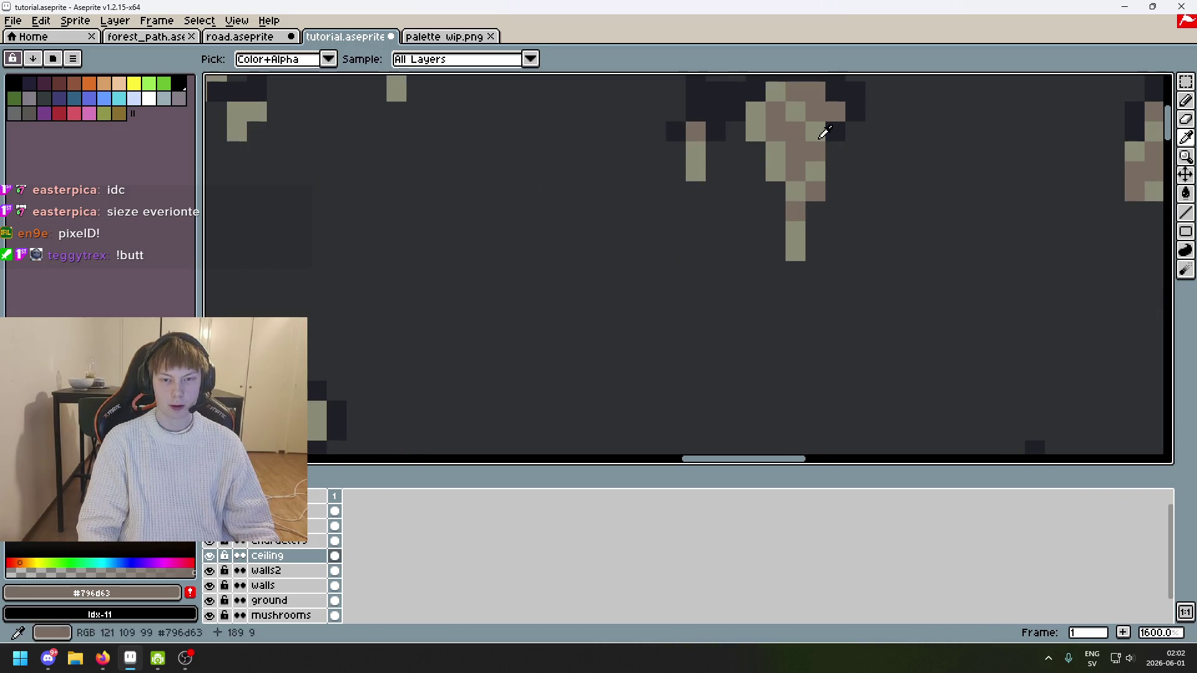
alt+click(835, 119)
scroll(835, 119, down, 6)
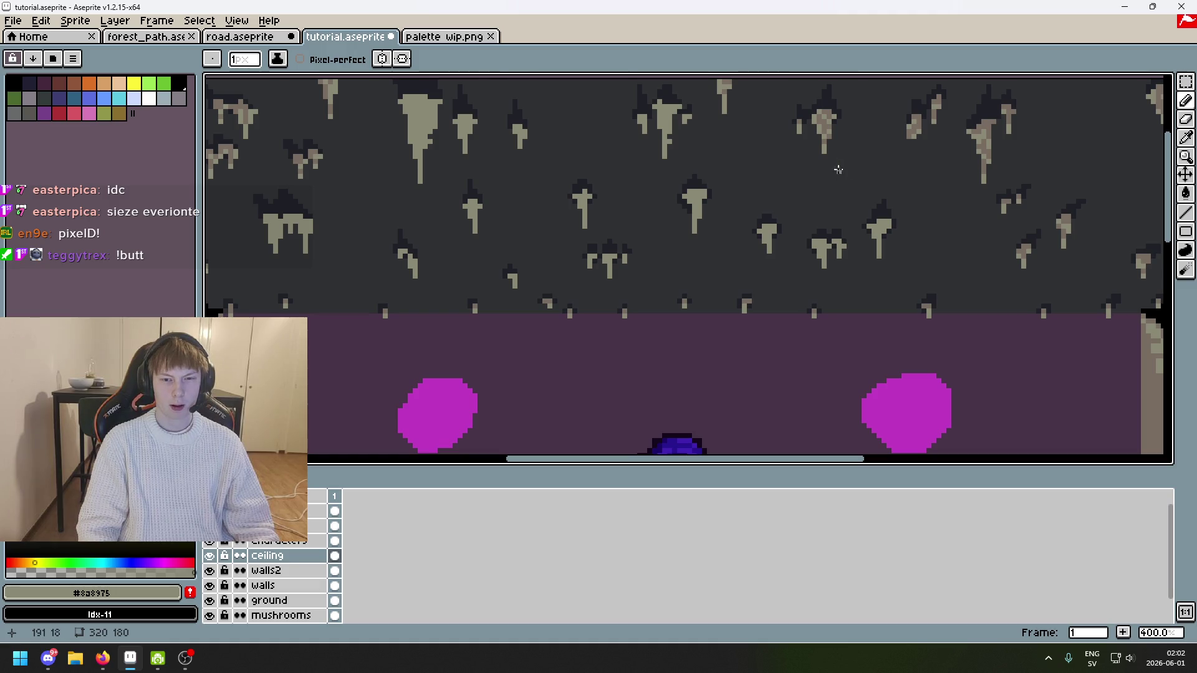
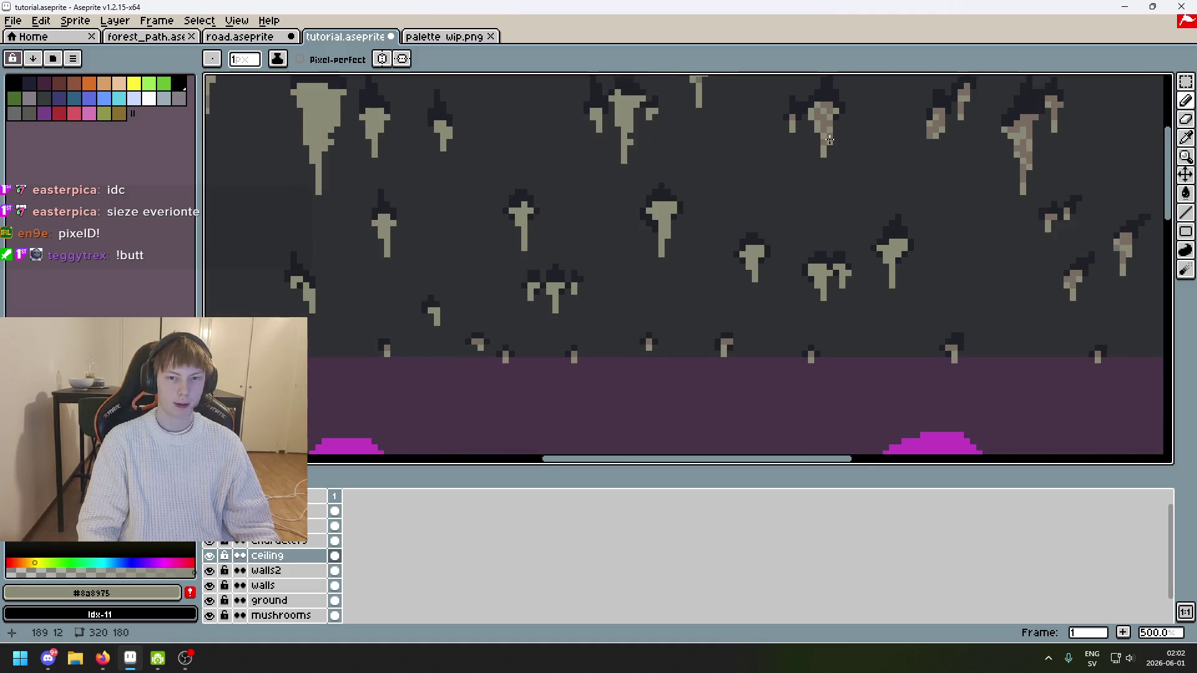
Step: Sample brown #796d63 from a stalactite, then undo a trial brown stroke
scroll(832, 136, up, 3)
scroll(768, 162, down, 2)
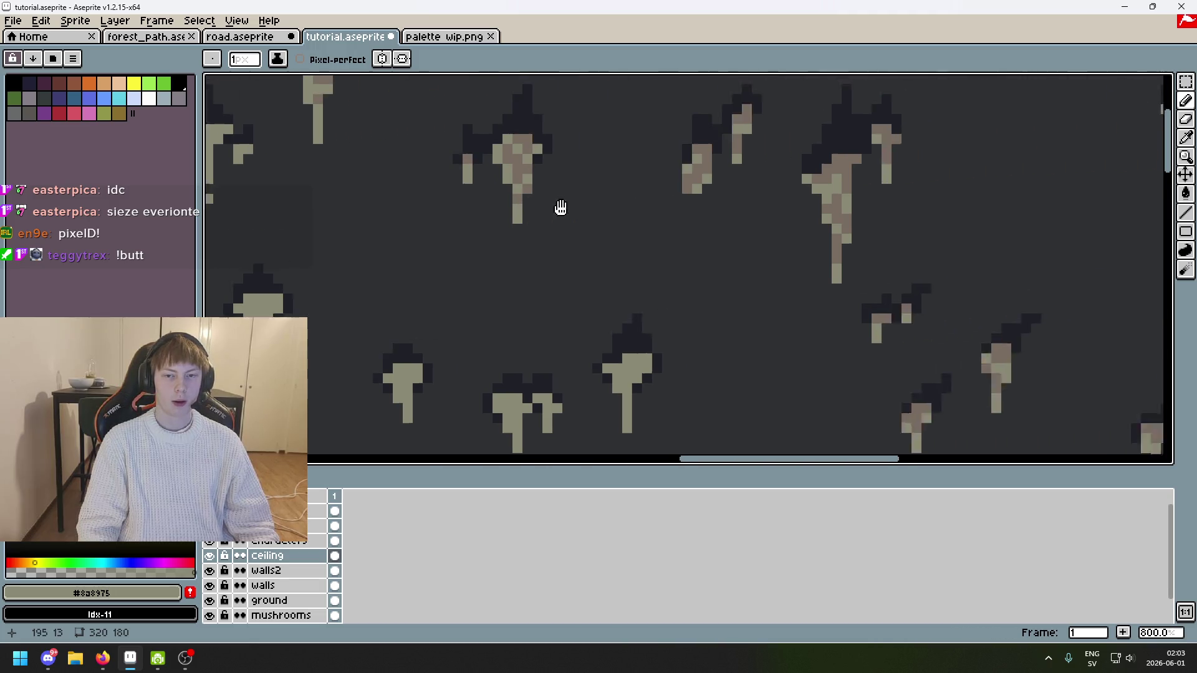
scroll(846, 161, up, 2)
scroll(446, 142, up, 3)
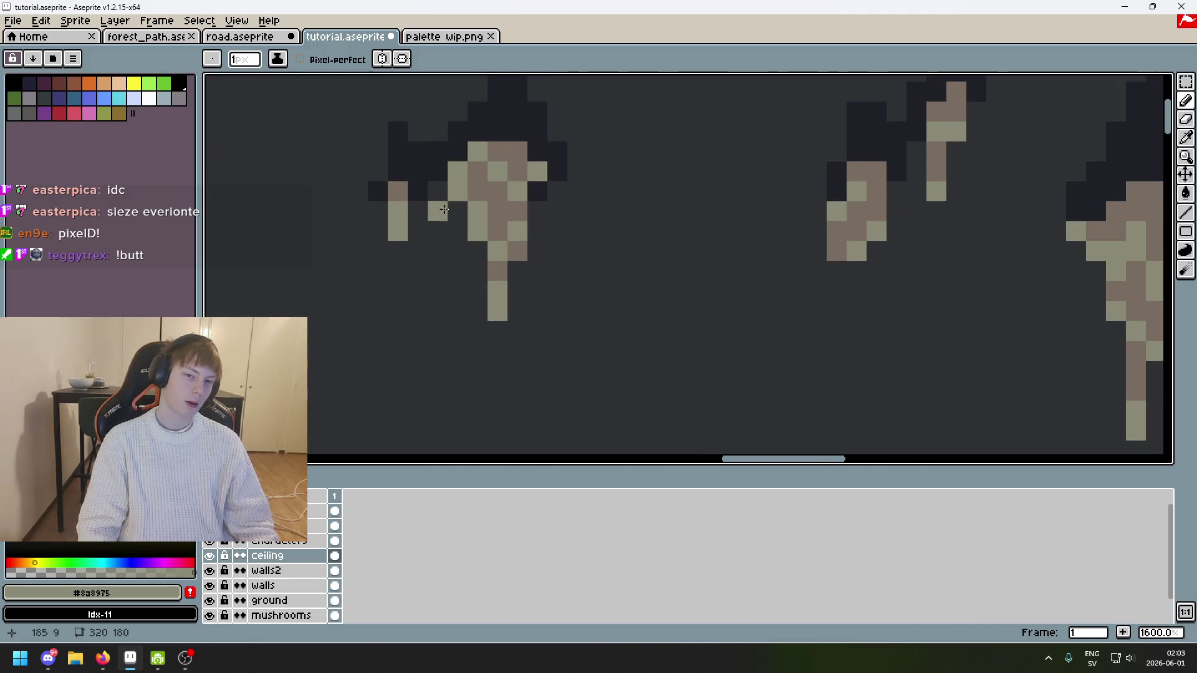
scroll(497, 214, down, 3)
scroll(474, 214, up, 3)
key(alt)
alt+click(447, 214)
mouse_move(689, 264)
mouse_down()
mouse_move(836, 264)
mouse_move(768, 290)
mouse_up()
scroll(768, 291, down, 3)
key(ctrl+z)
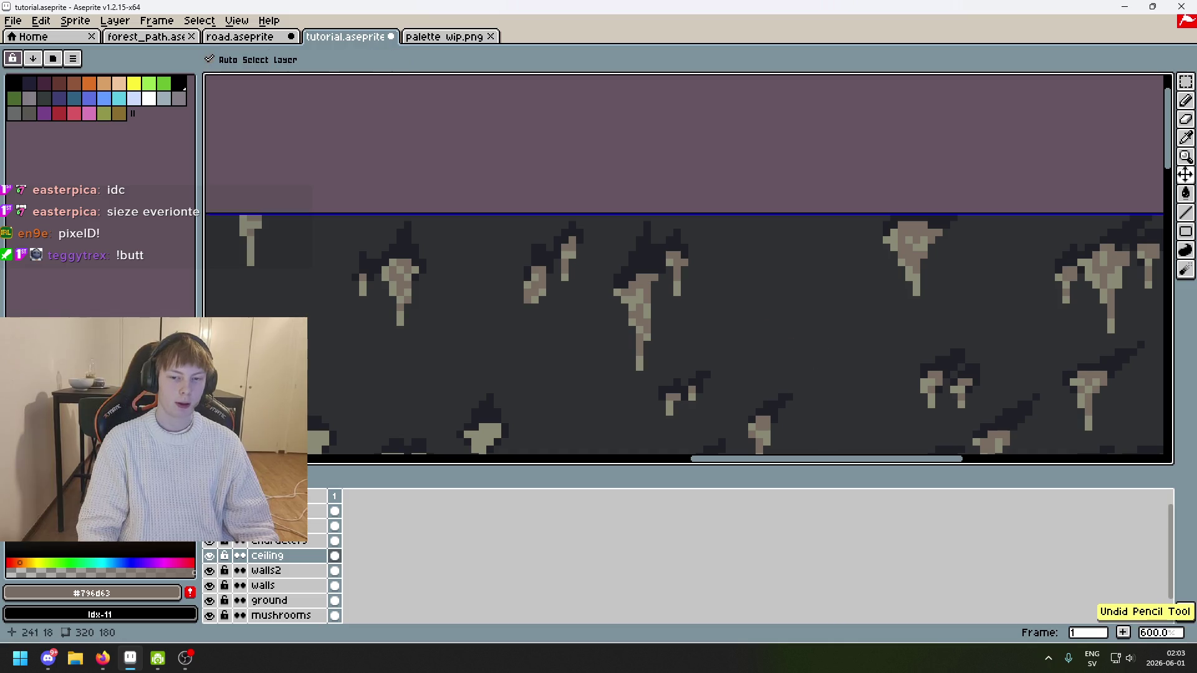
Step: Save the file and re-sample the brown #796d63 from a stalactite
scroll(766, 306, right, 5)
scroll(766, 306, down, 2)
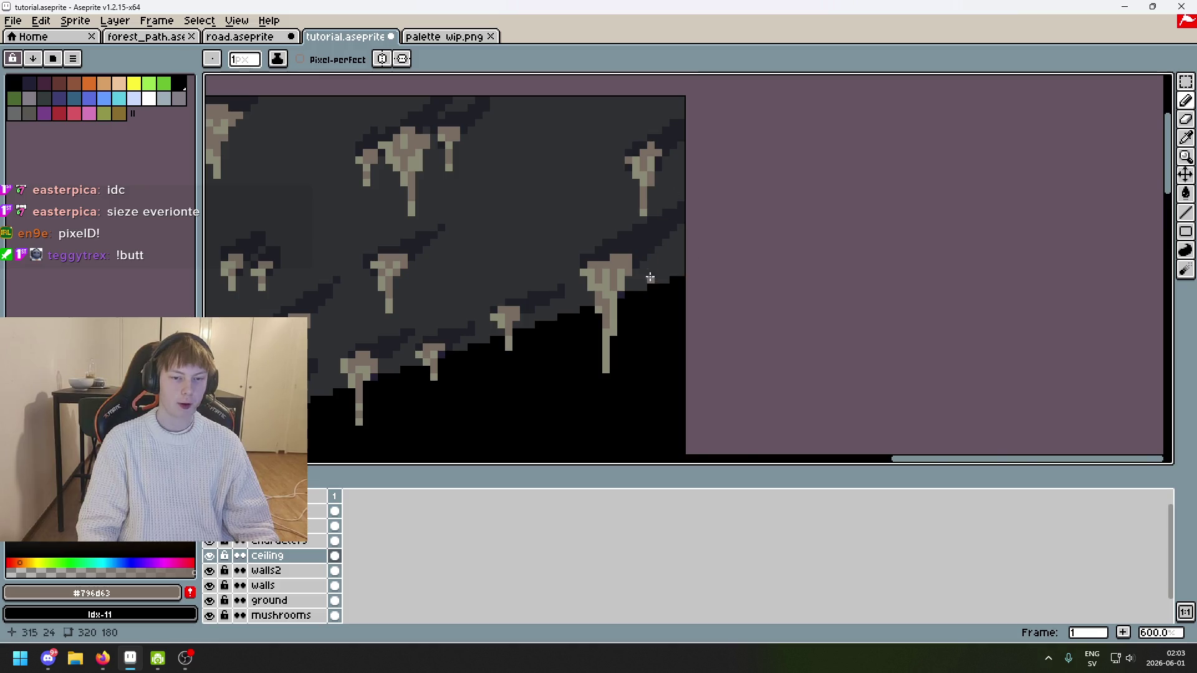
scroll(646, 274, up, 3)
scroll(712, 173, down, 2)
scroll(713, 173, left, 1)
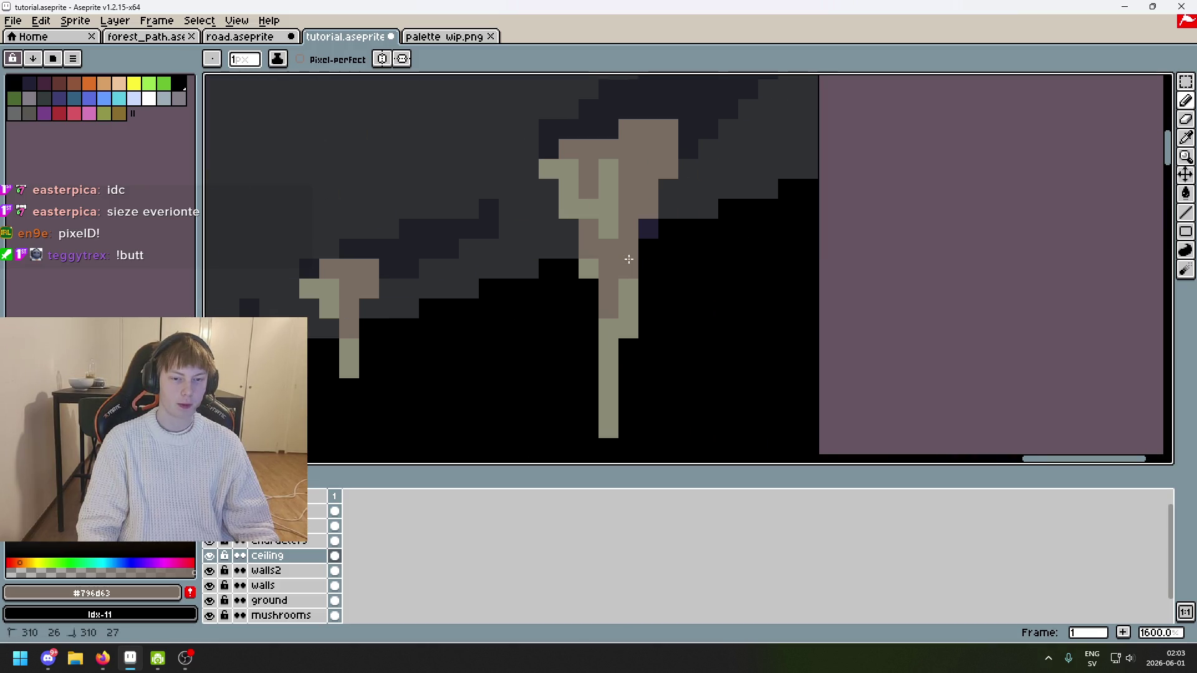
scroll(712, 173, down, 5)
scroll(829, 237, down, 2)
scroll(826, 252, up, 1)
key(v)
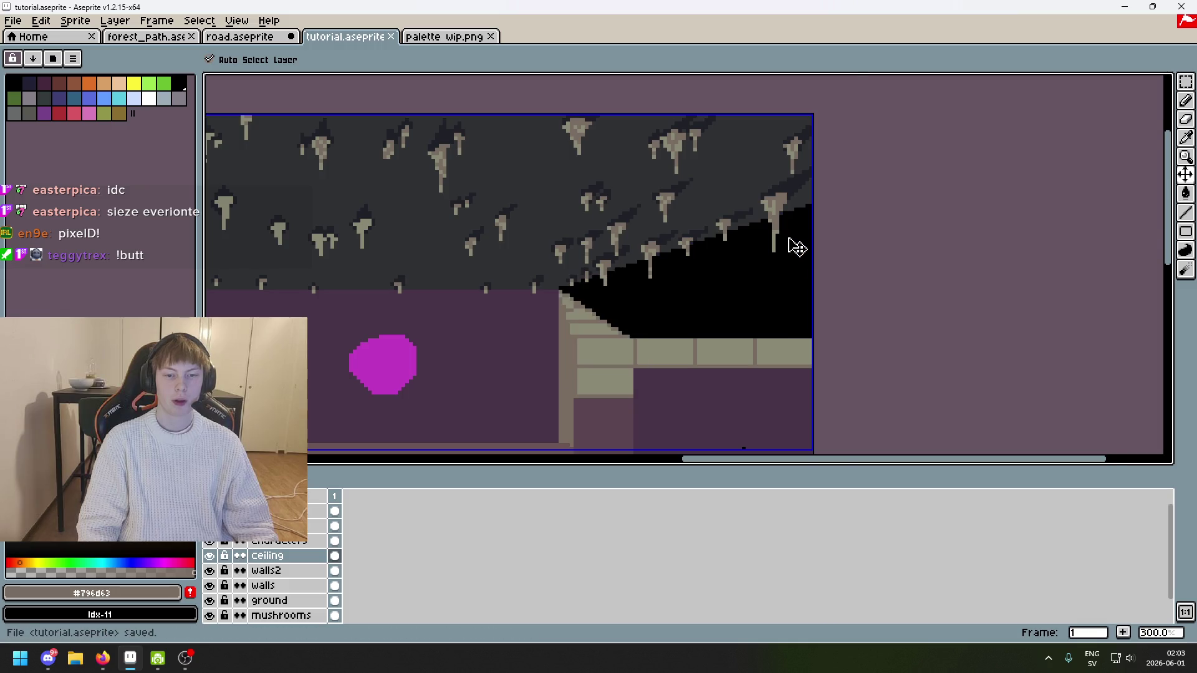
scroll(779, 240, up, 4)
key(b)
key(ctrl+s)
alt+click(766, 211)
alt+click(764, 219)
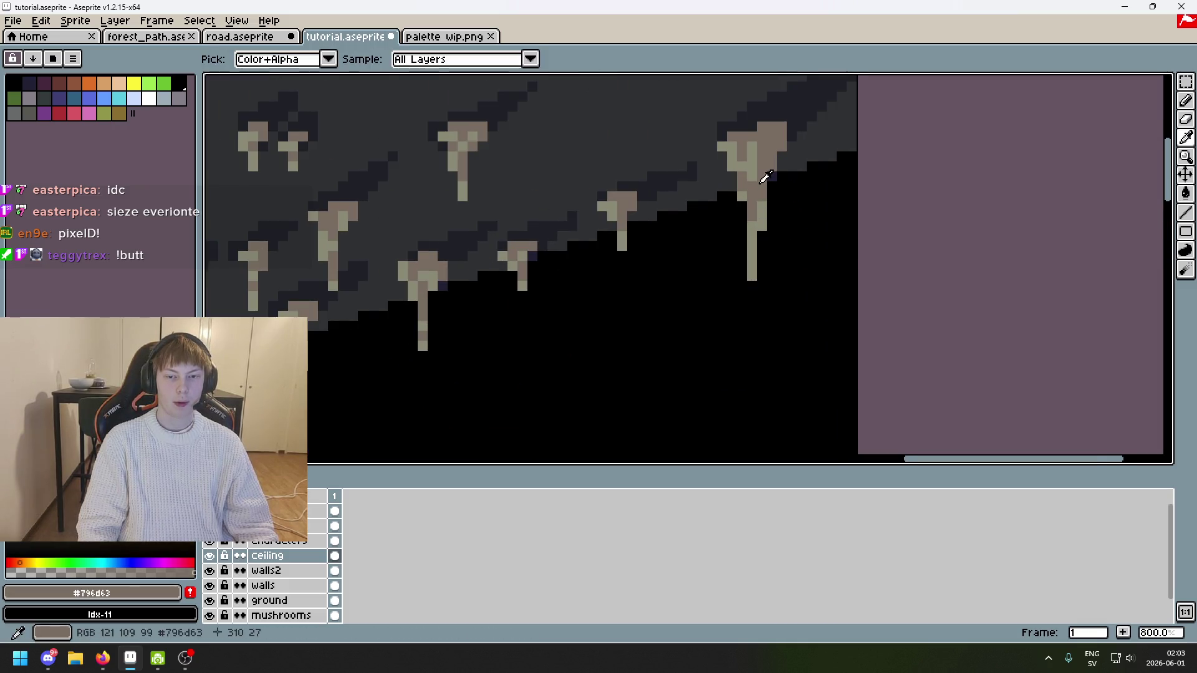
Step: Paint a brown #796d63 block and shading onto a stalactite cap, touching up with khaki
scroll(764, 218, down, 4)
scroll(657, 224, up, 7)
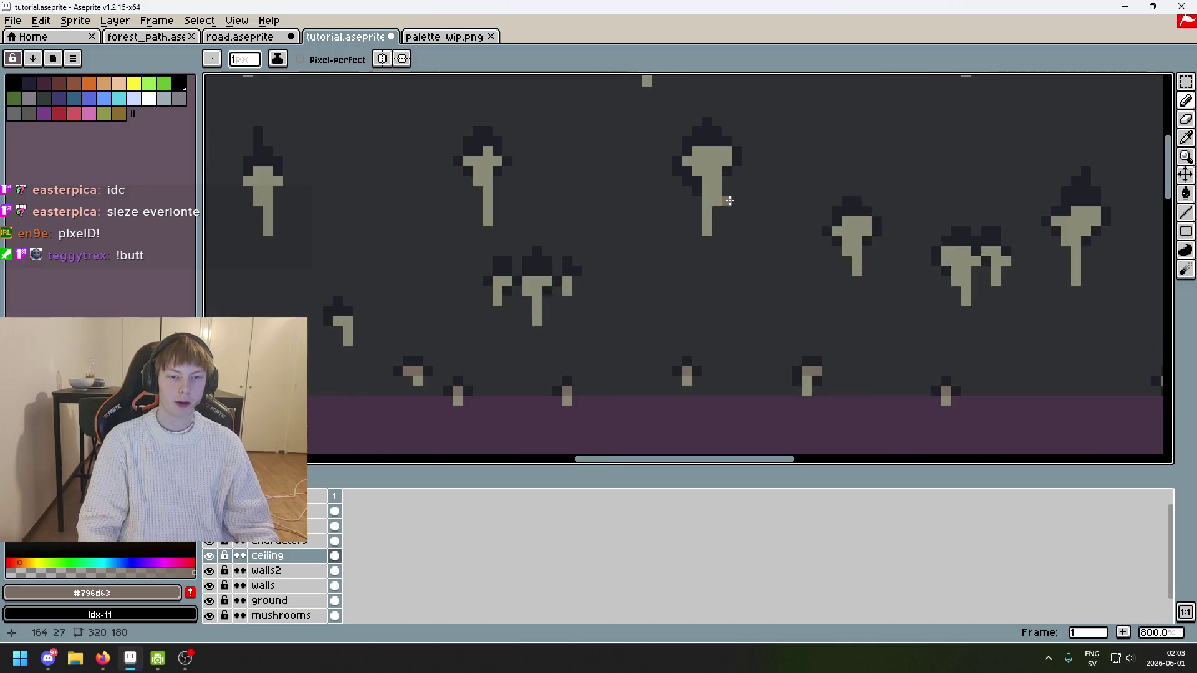
shift+click(706, 158)
drag(716, 173, 697, 173)
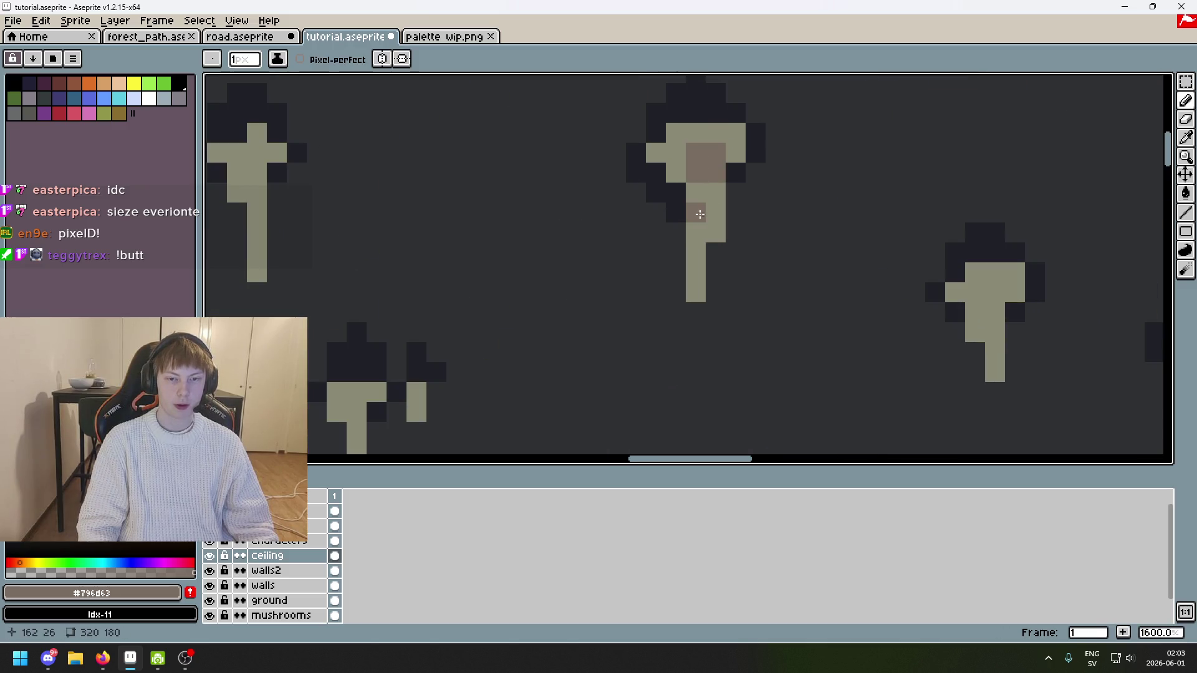
alt+click(694, 138)
drag(714, 133, 677, 153)
scroll(680, 149, down, 5)
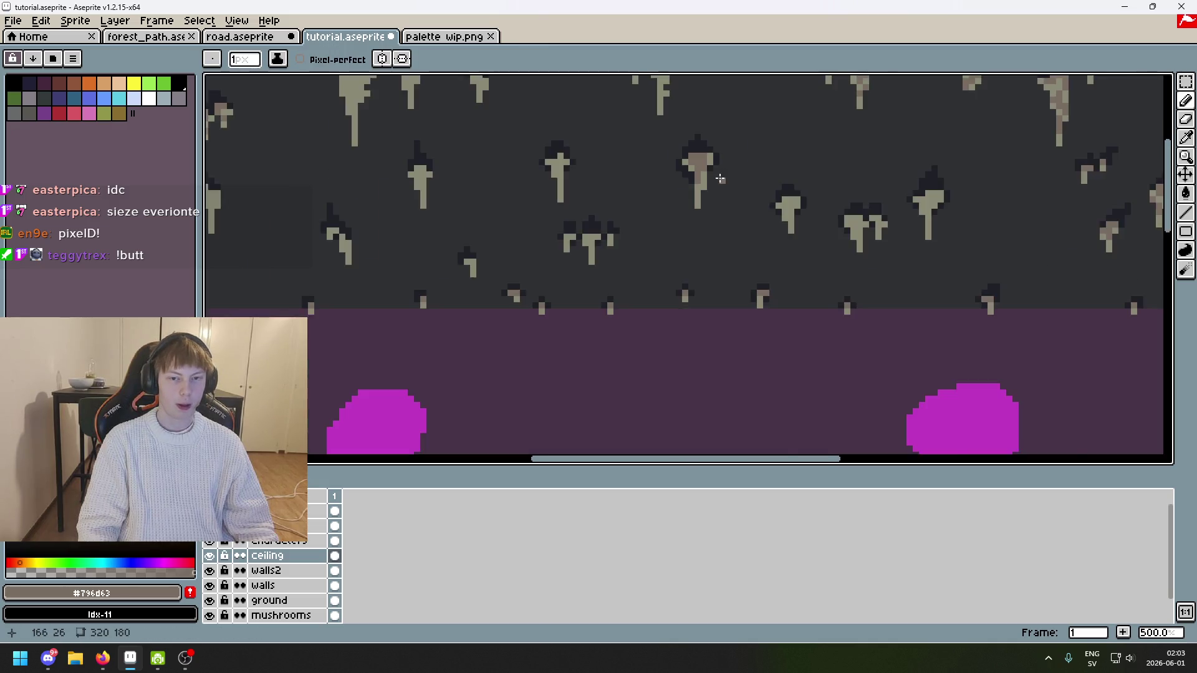
scroll(665, 136, up, 5)
alt+click(665, 135)
click(665, 136)
scroll(665, 135, down, 5)
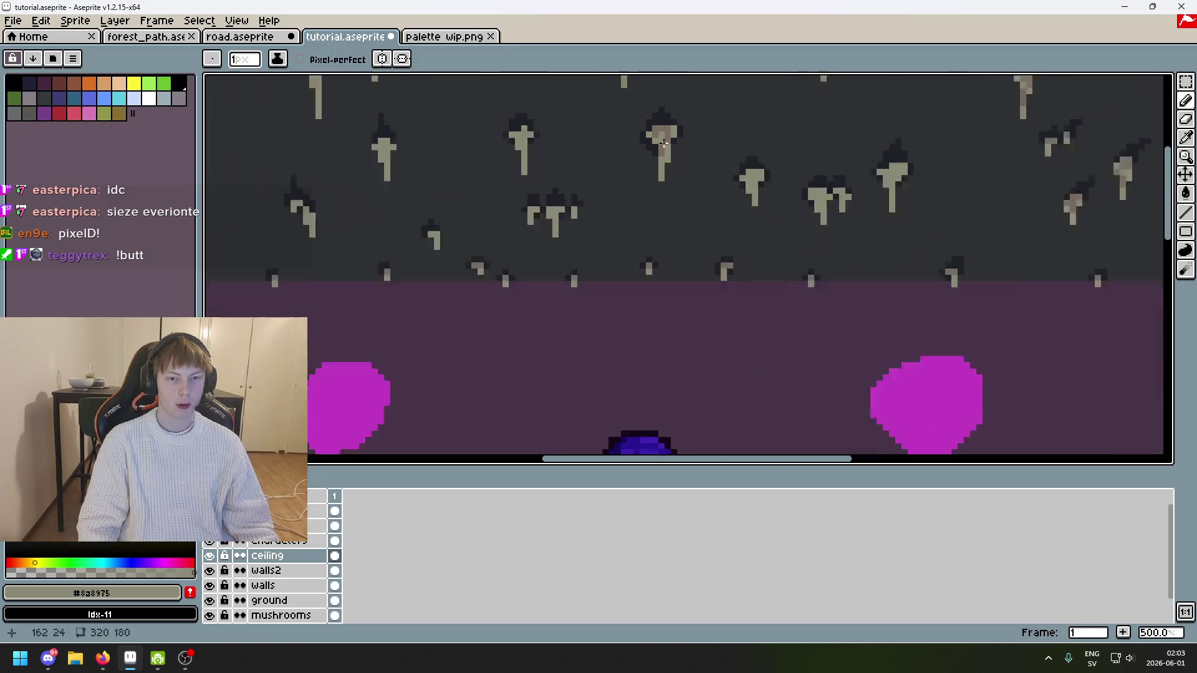
alt+click(673, 128)
scroll(513, 332, up, 2)
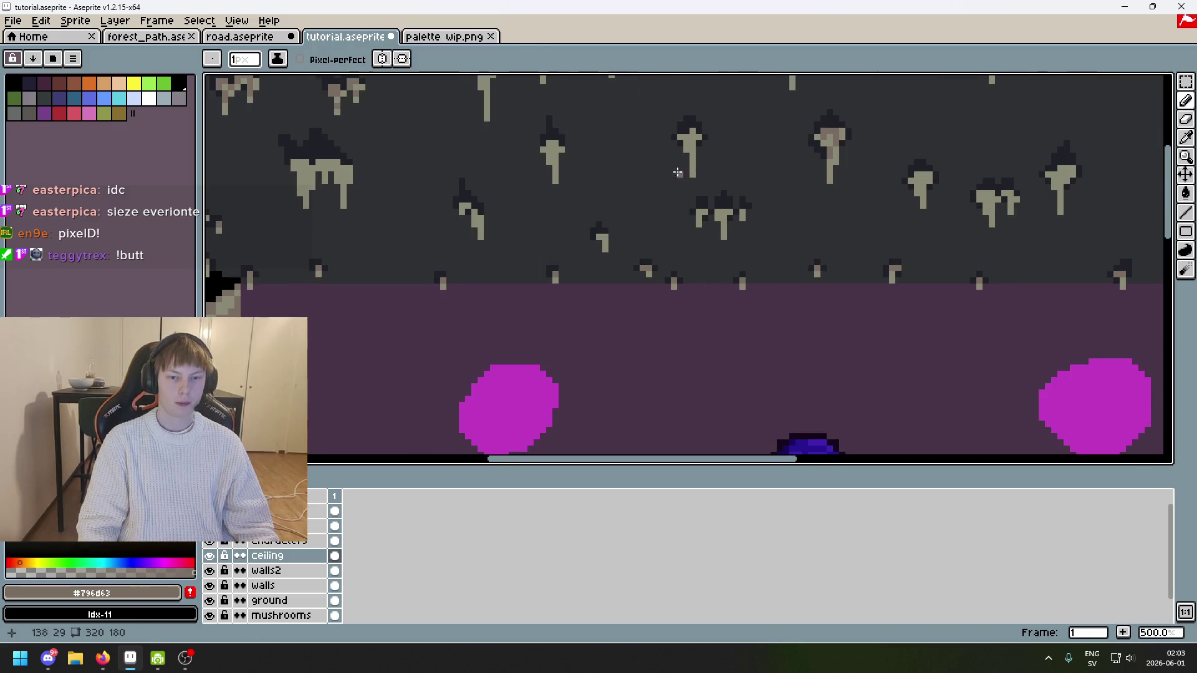
Step: Undo the two stray tan arcs sketched on the purple floor
drag(514, 331, 593, 278)
drag(863, 302, 770, 278)
key(ctrl+z)
key(ctrl+z)
scroll(705, 247, up, 3)
scroll(705, 246, up, 2)
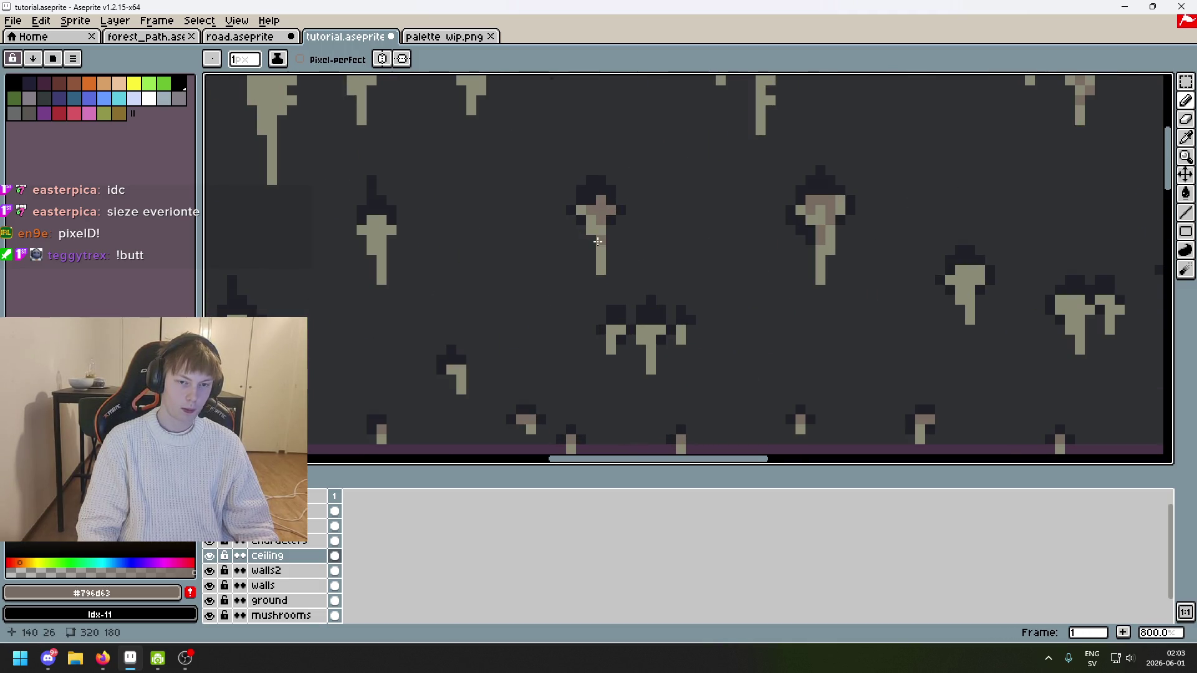
scroll(689, 201, down, 2)
scroll(673, 220, up, 4)
Step: Extend the brown fleck one pixel left and the brown column up the stalactite stem
drag(683, 214, 658, 220)
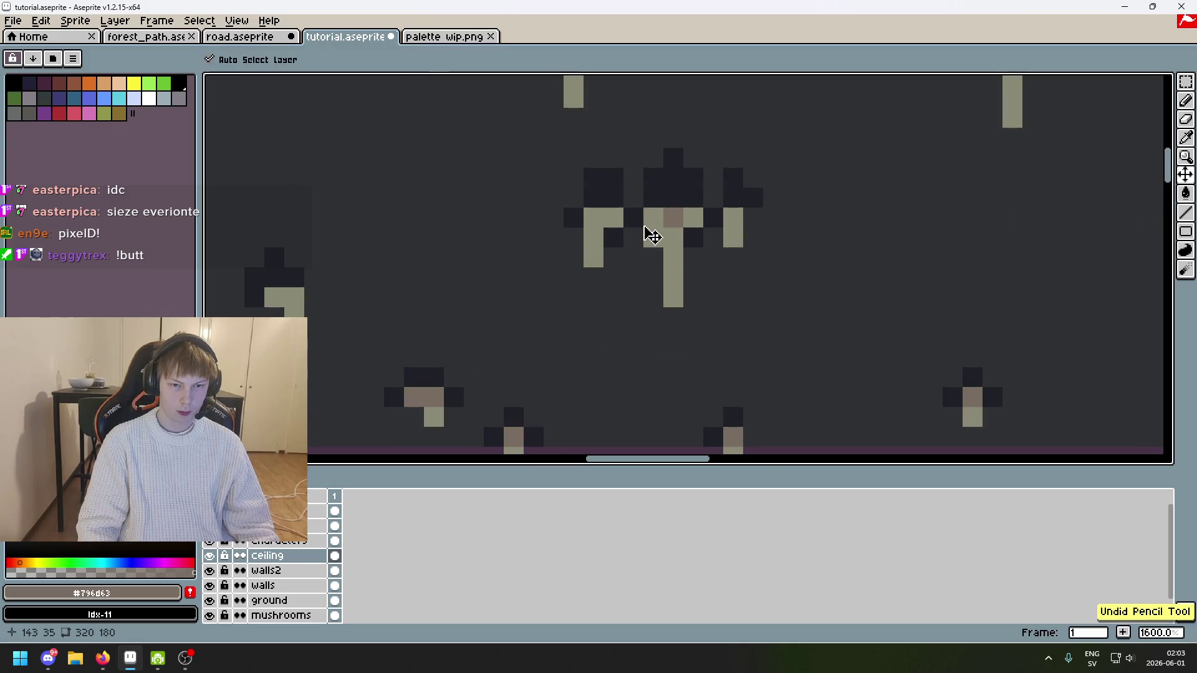
scroll(650, 236, down, 5)
scroll(721, 158, up, 2)
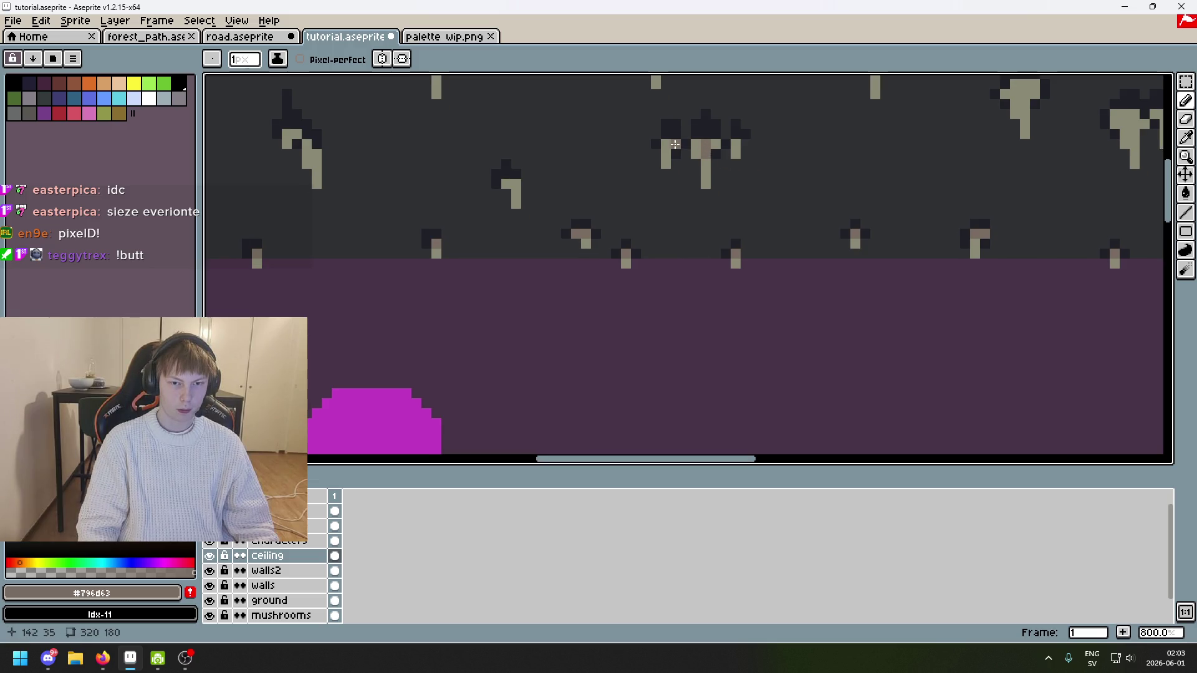
scroll(707, 236, left, 2)
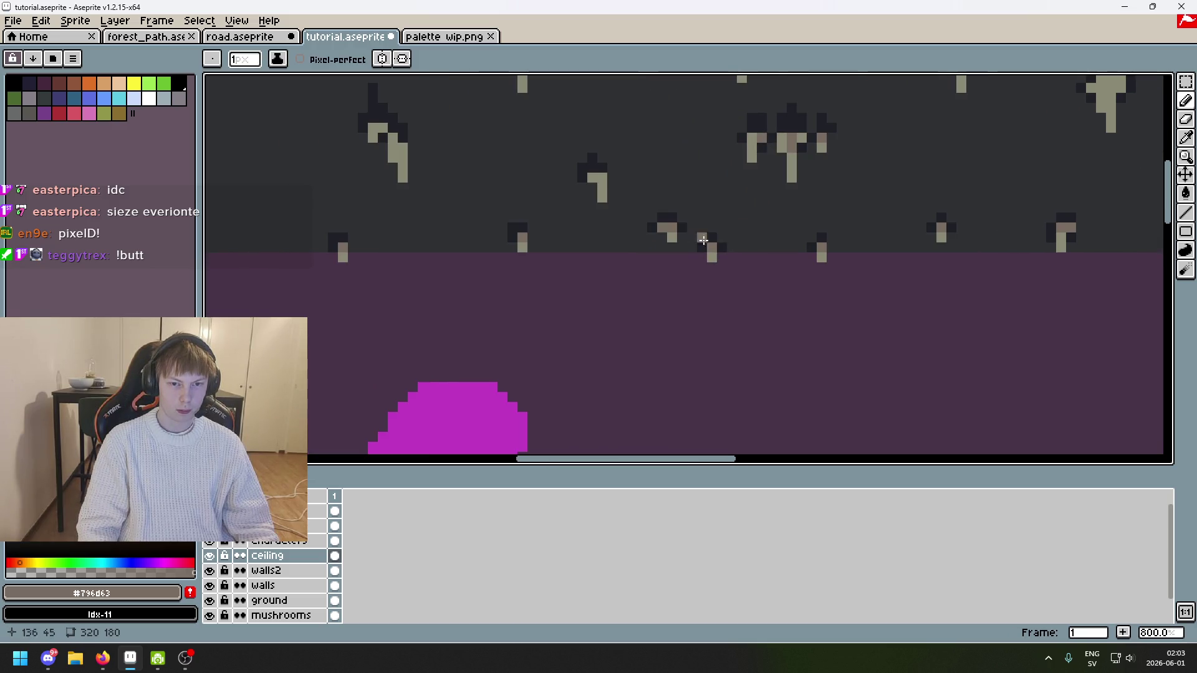
drag(606, 181, 753, 271)
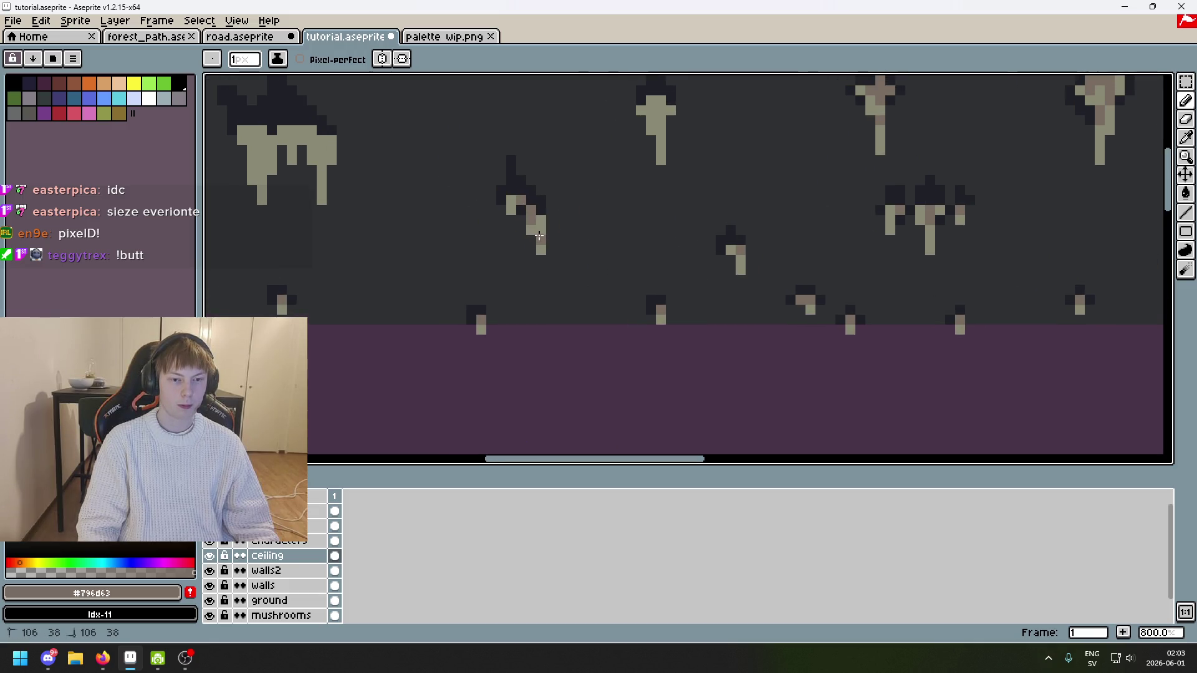
scroll(540, 236, down, 3)
scroll(634, 176, up, 4)
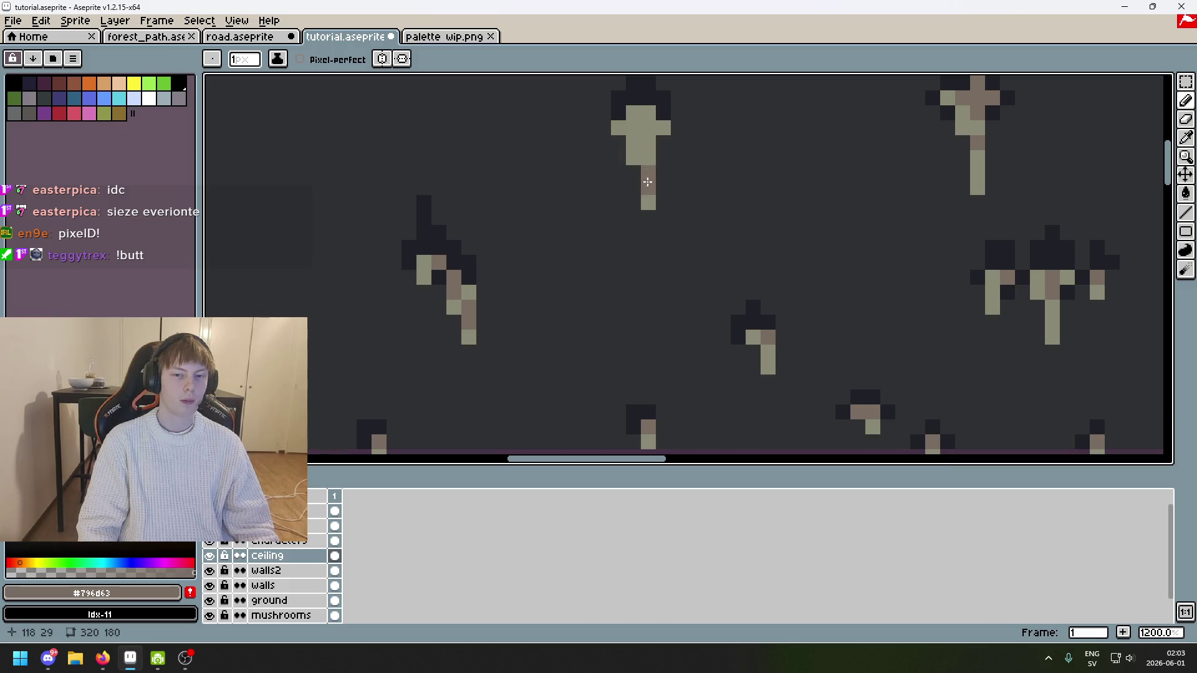
drag(650, 153, 647, 132)
scroll(665, 166, down, 5)
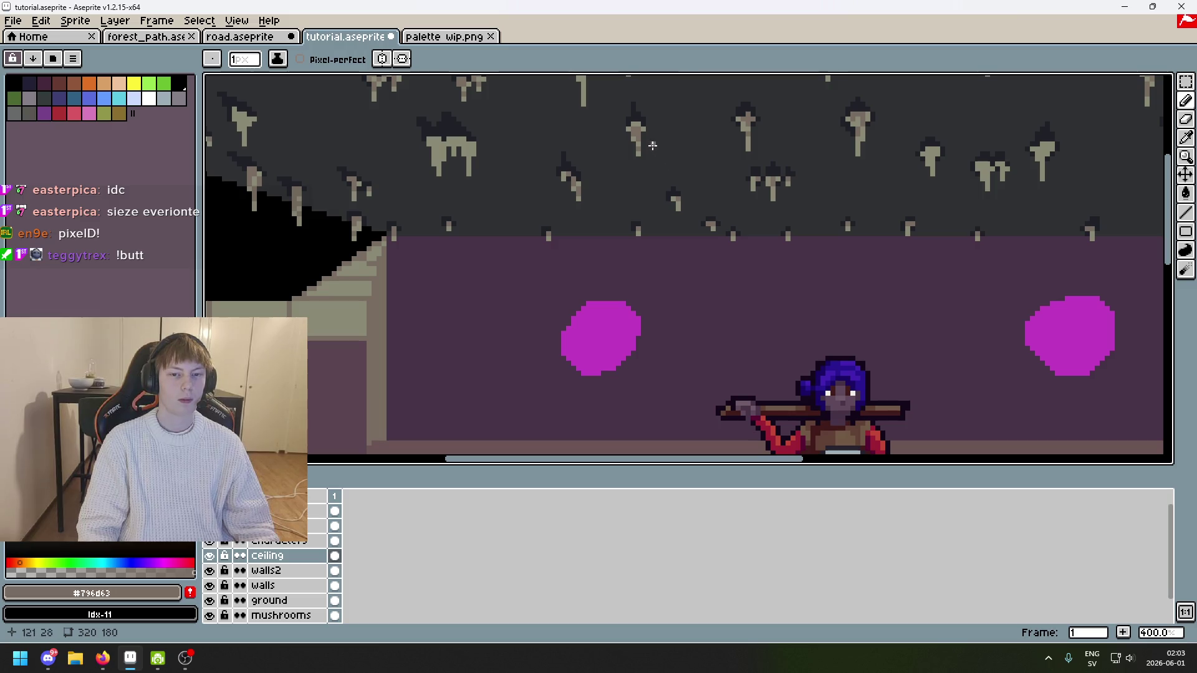
scroll(653, 145, left, 3)
scroll(691, 153, up, 6)
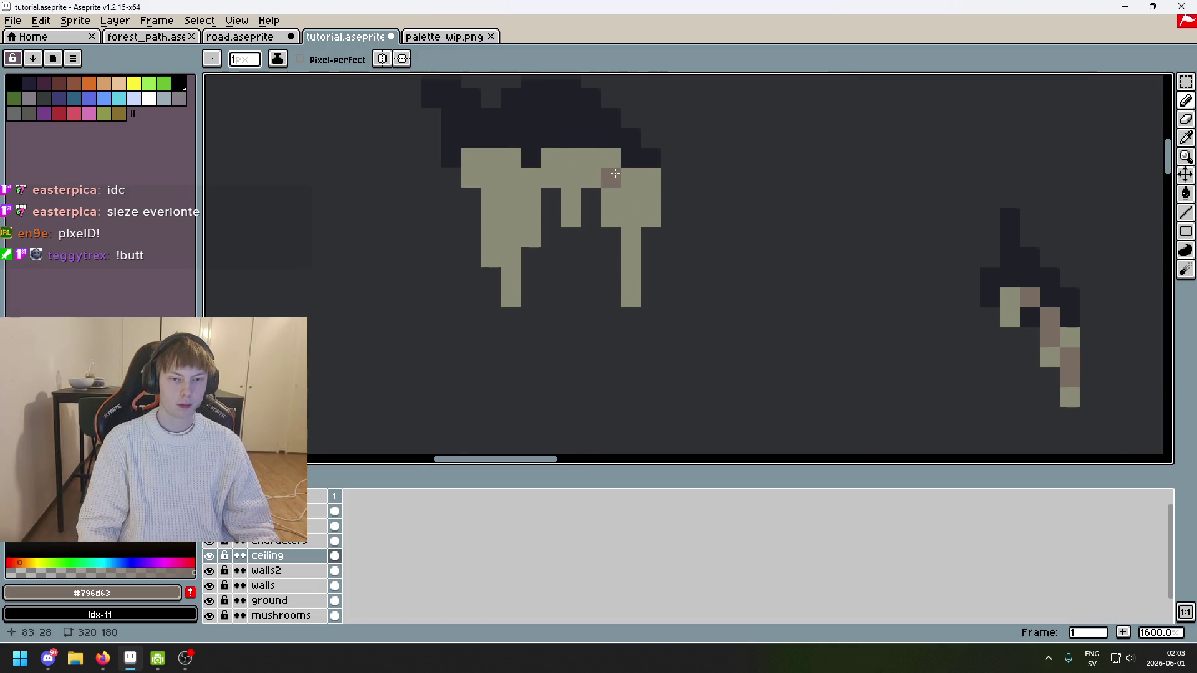
Step: Paint brown along the stalactite's top and down its column, fixing a misplaced pixel
scroll(624, 184, down, 5)
scroll(660, 200, up, 7)
mouse_move(686, 184)
mouse_down()
mouse_move(605, 174)
mouse_move(590, 195)
mouse_move(473, 187)
mouse_up()
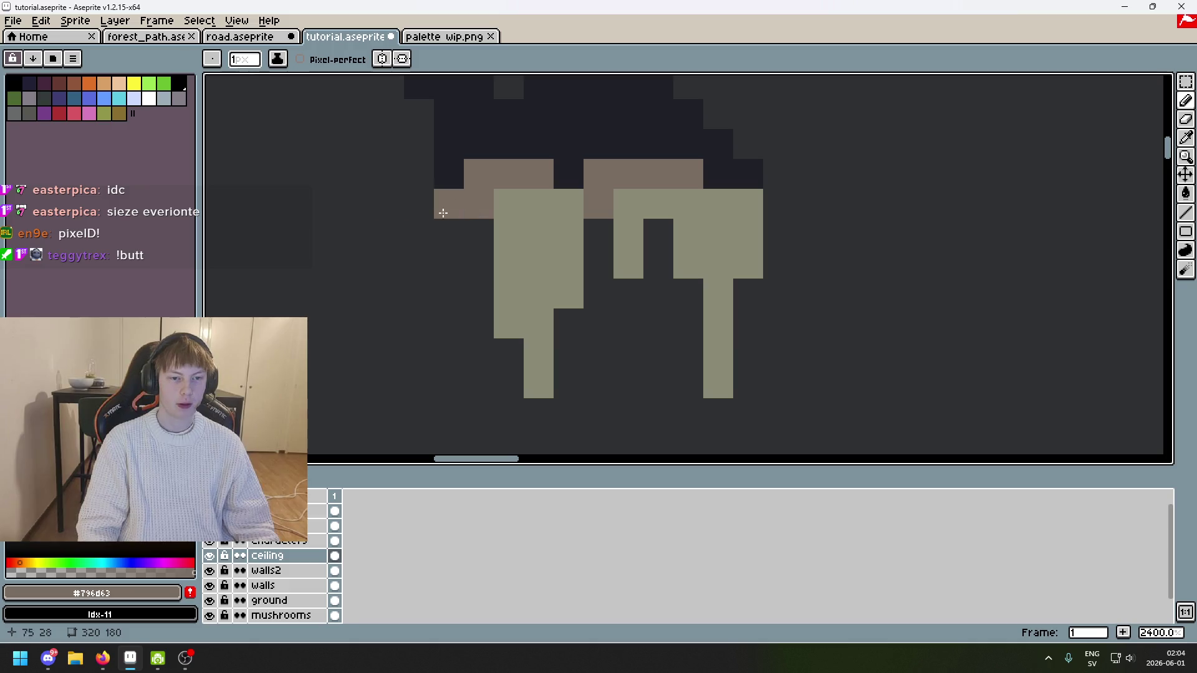
drag(509, 293, 509, 221)
click(509, 212)
click(537, 234)
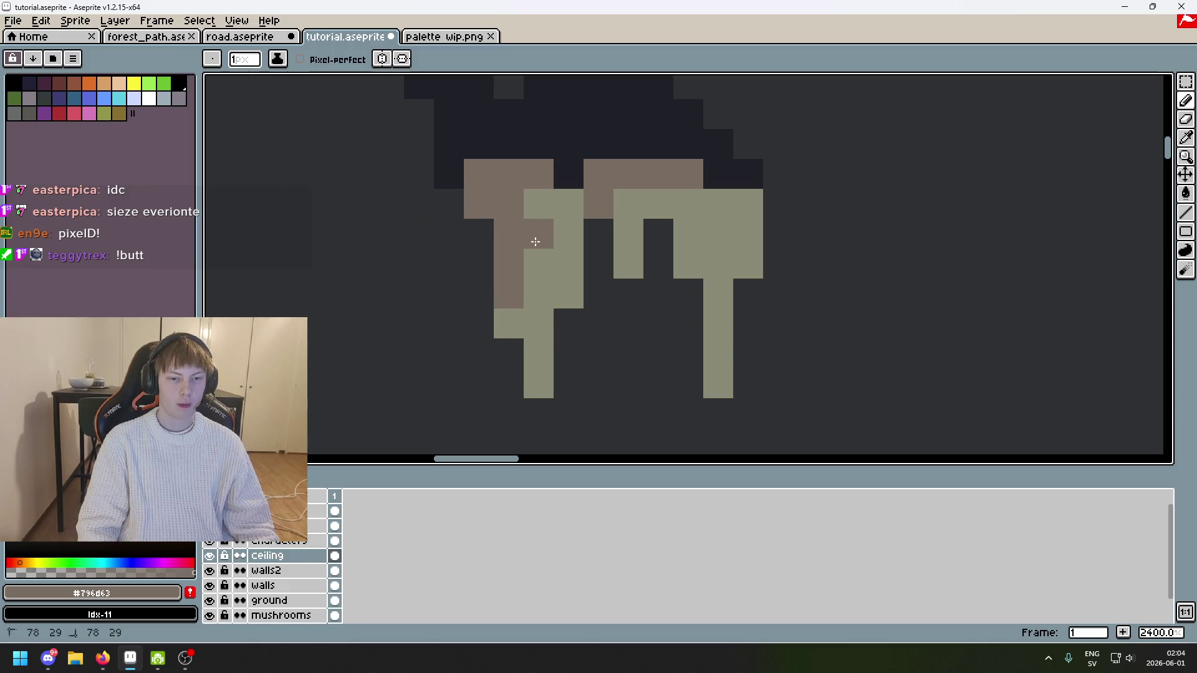
click(536, 204)
scroll(596, 254, down, 3)
click(658, 238)
key(ctrl+z)
click(624, 229)
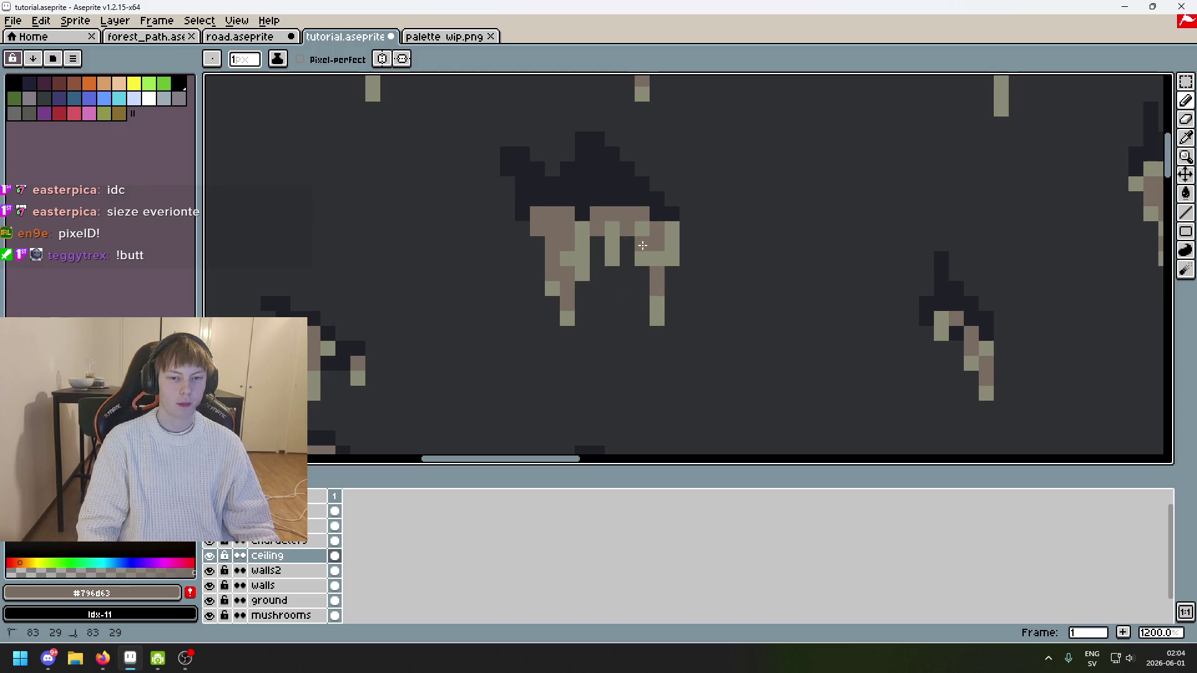
Step: Re-pick the brown shading colour and try darkening one stalactite pixel, then undo it
scroll(654, 248, down, 5)
scroll(673, 236, up, 5)
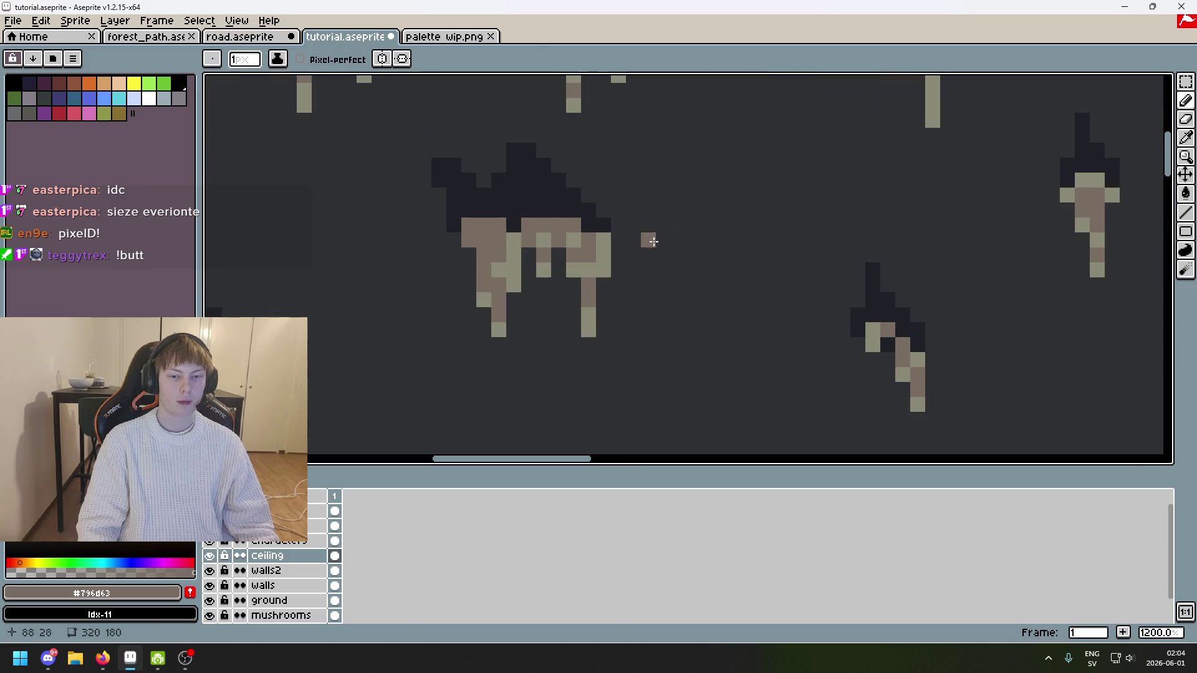
alt+click(587, 257)
alt+click(587, 294)
click(588, 314)
scroll(636, 309, down, 5)
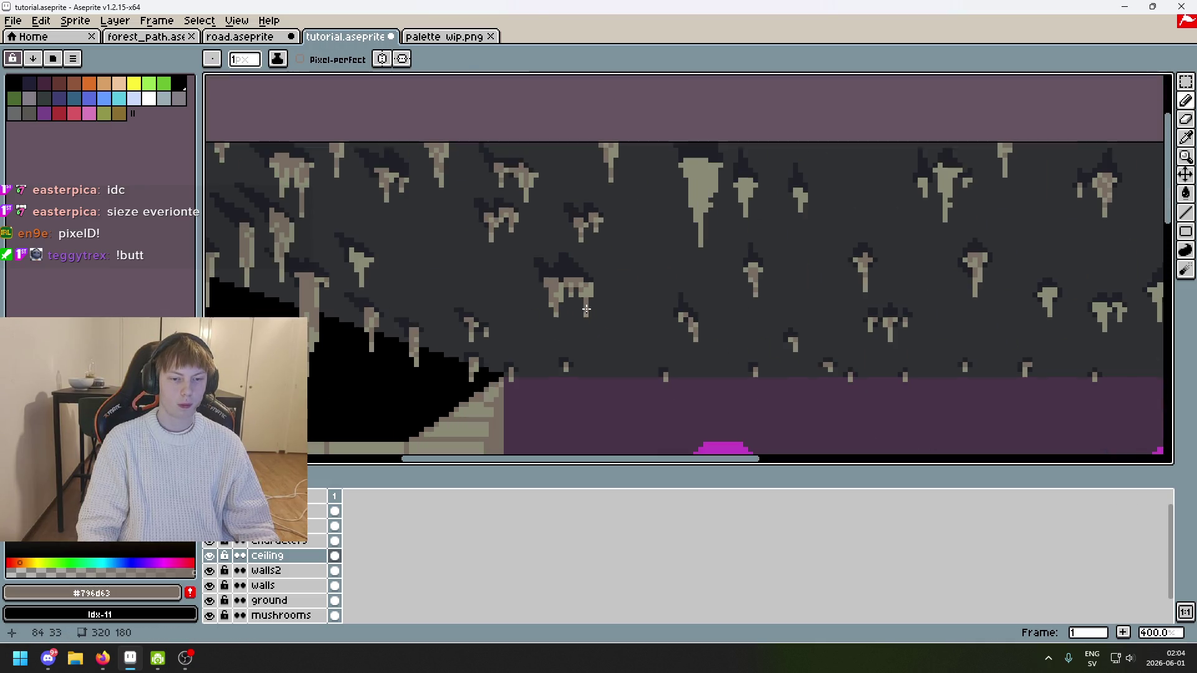
key(ctrl+z)
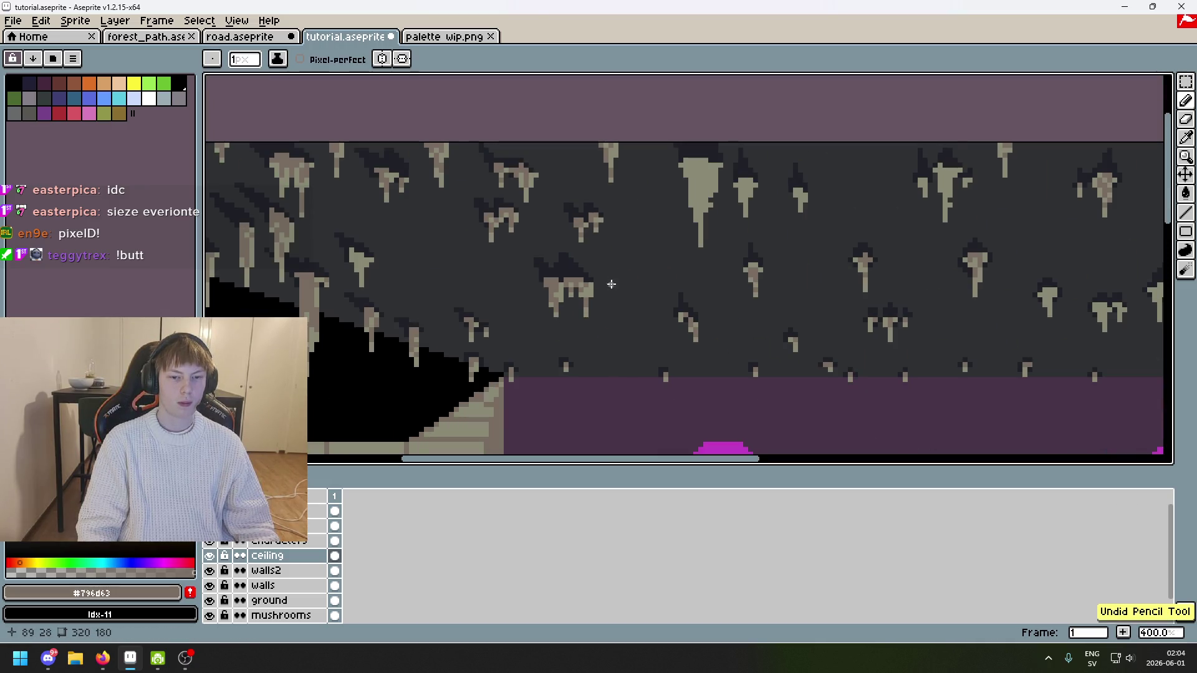
Step: Shade the small stalactite's top with two brown #796d63 pixels below its junction
scroll(599, 297, up, 3)
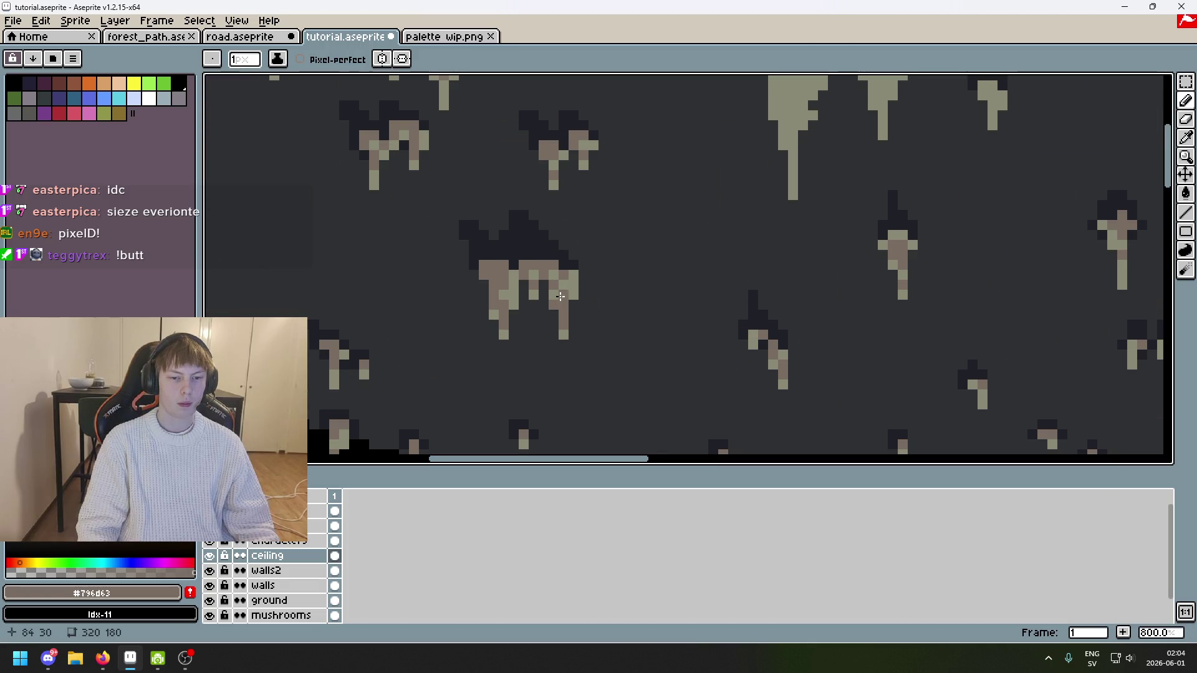
scroll(580, 305, down, 4)
scroll(586, 279, up, 2)
scroll(580, 237, down, 1)
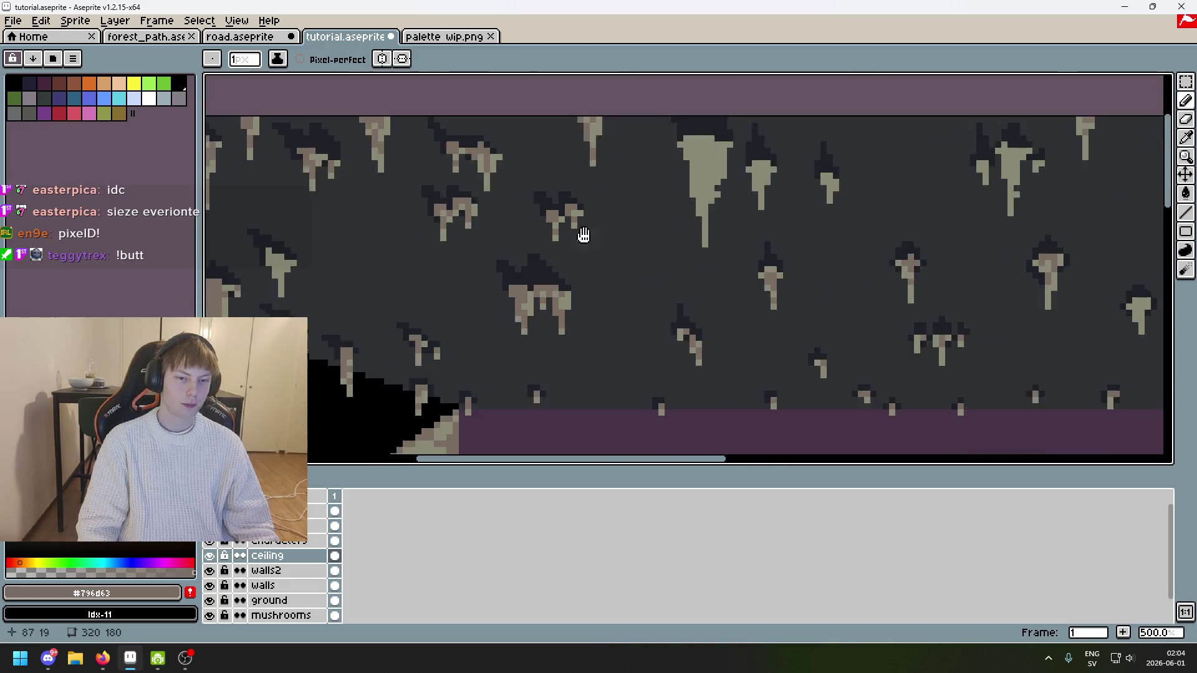
scroll(696, 244, up, 1)
scroll(689, 263, up, 5)
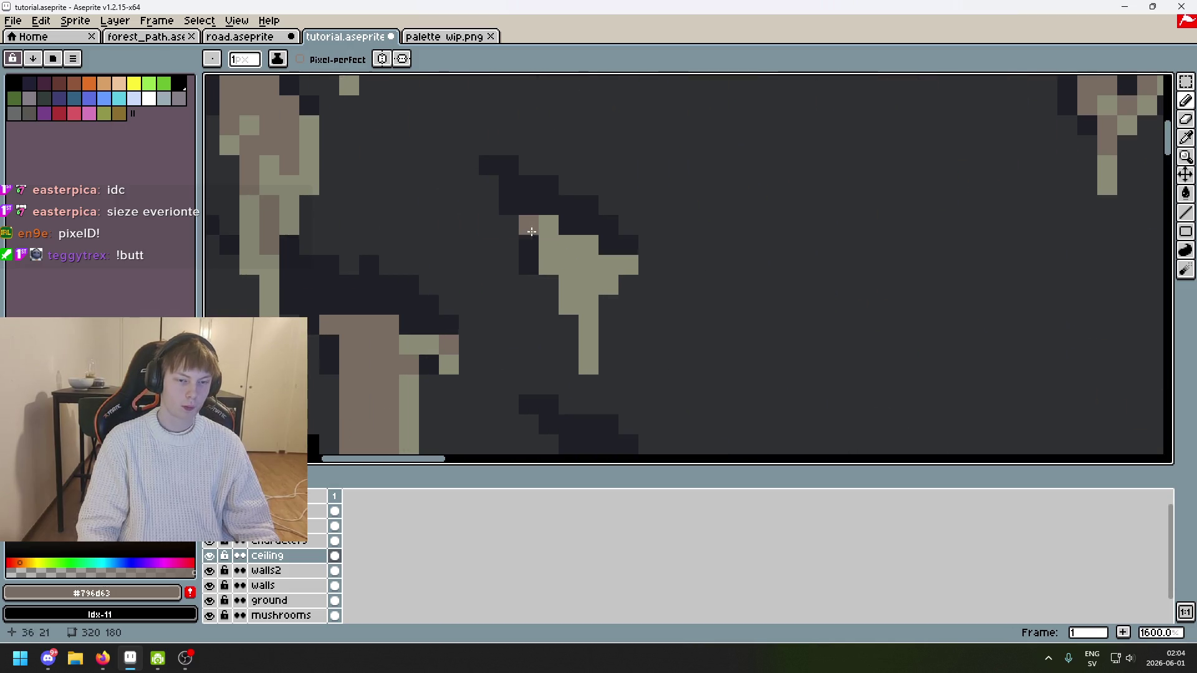
drag(589, 305, 586, 288)
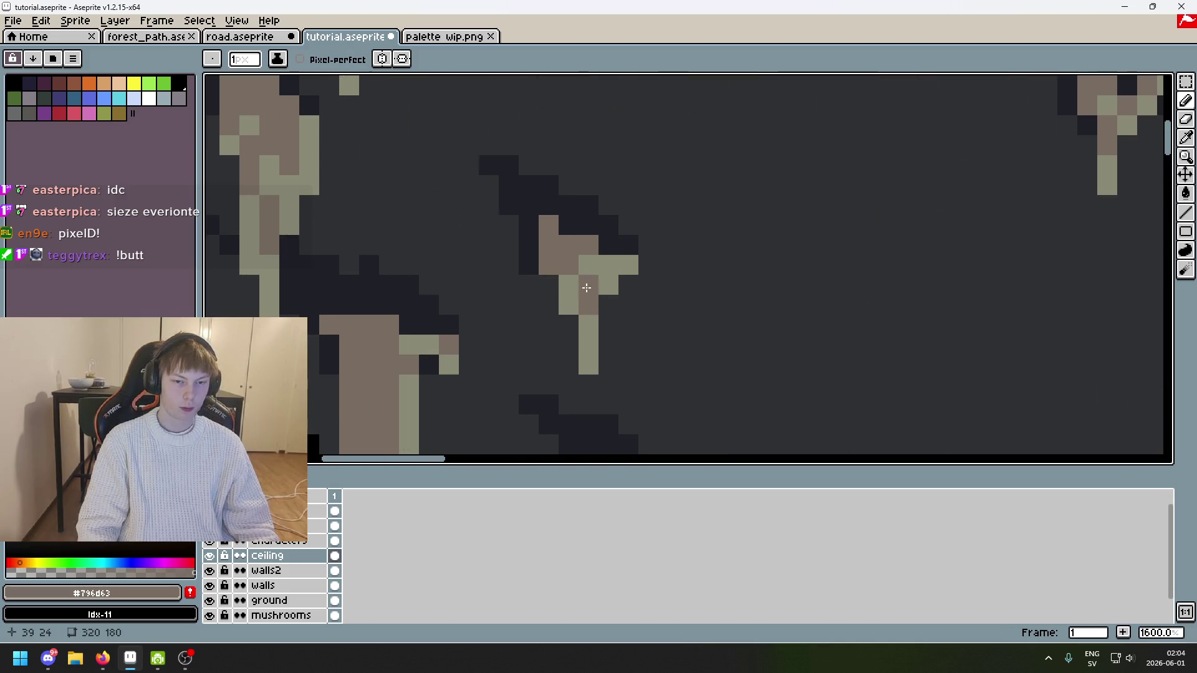
scroll(601, 268, down, 5)
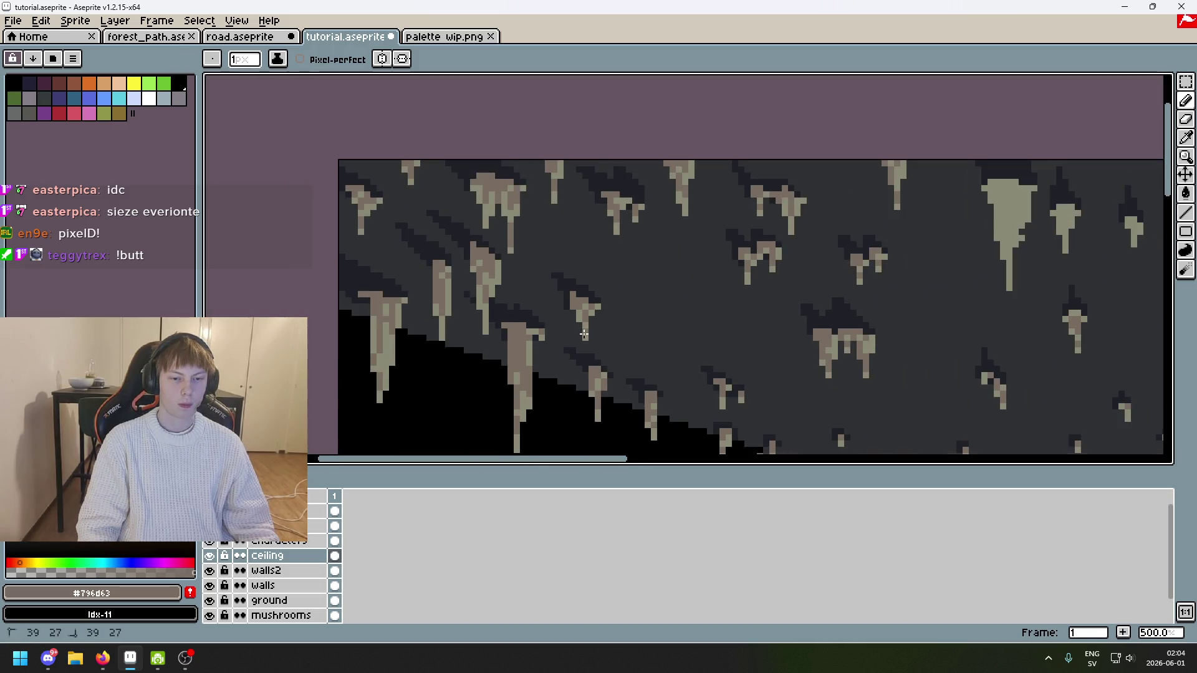
scroll(584, 334, down, 2)
scroll(563, 151, up, 4)
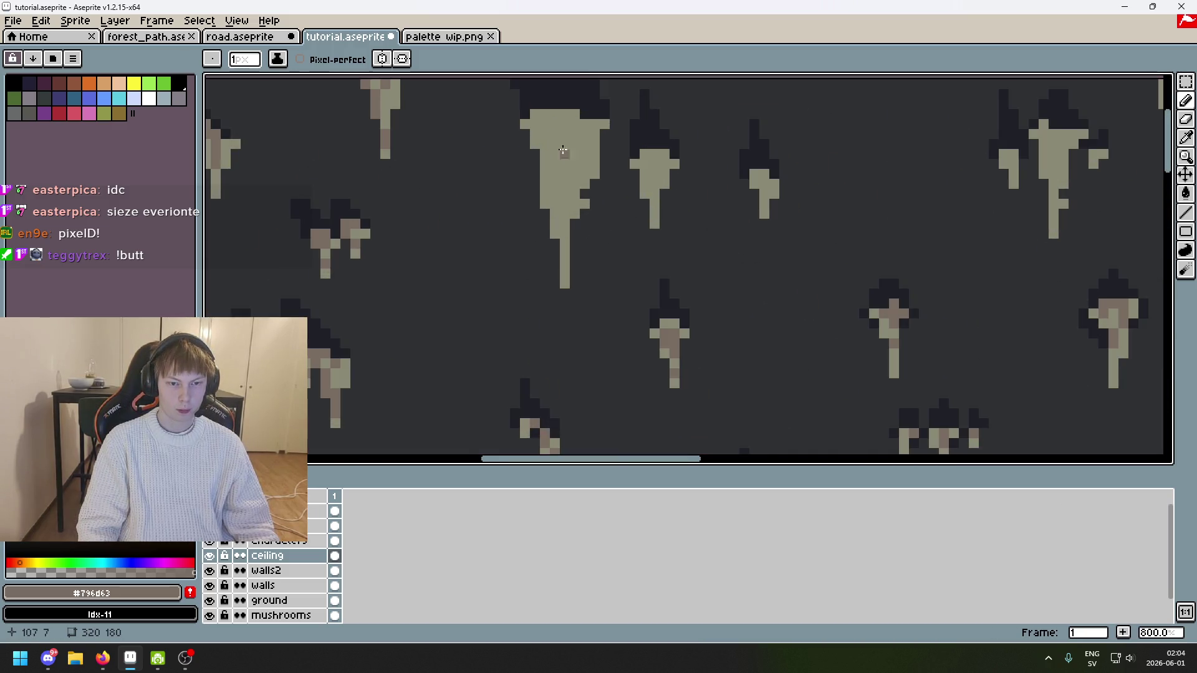
Step: Sample the khaki and brown #796d63, then shade the large stalactite's top-left and left edge
scroll(563, 151, up, 5)
alt+click(569, 240)
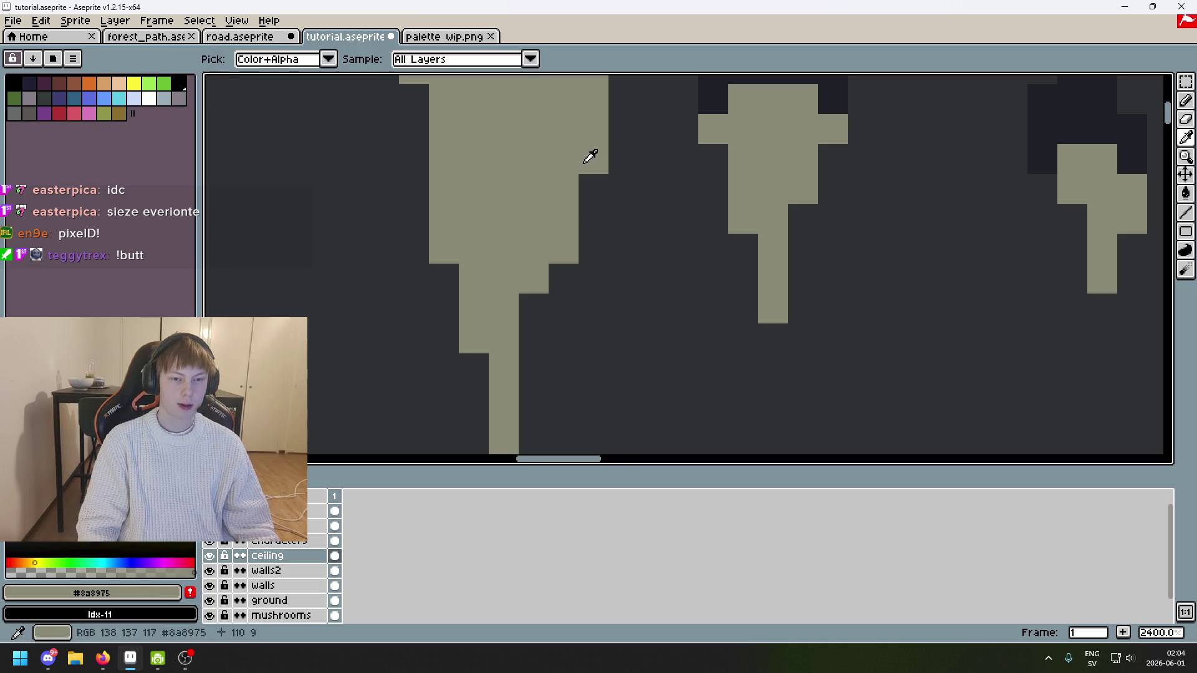
scroll(590, 156, down, 4)
alt+click(469, 159)
scroll(508, 114, up, 4)
drag(507, 114, 528, 259)
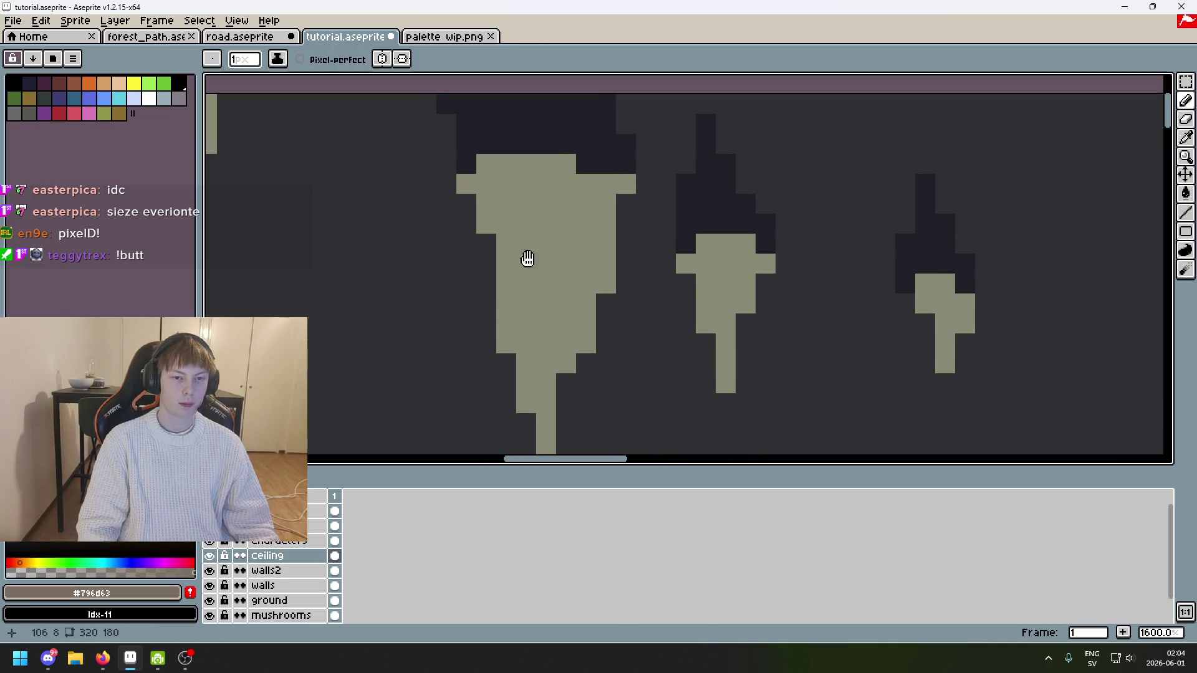
scroll(527, 259, down, 3)
click(565, 116)
scroll(596, 195, down, 1)
scroll(573, 136, up, 3)
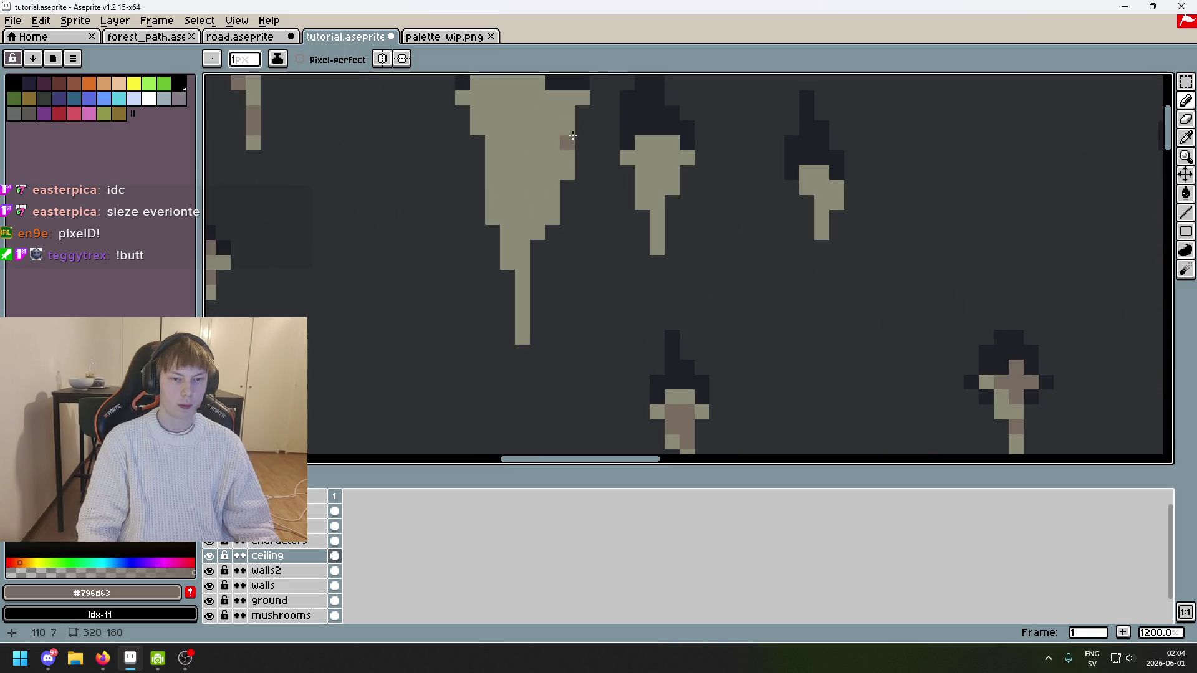
scroll(561, 139, up, 2)
drag(521, 143, 528, 160)
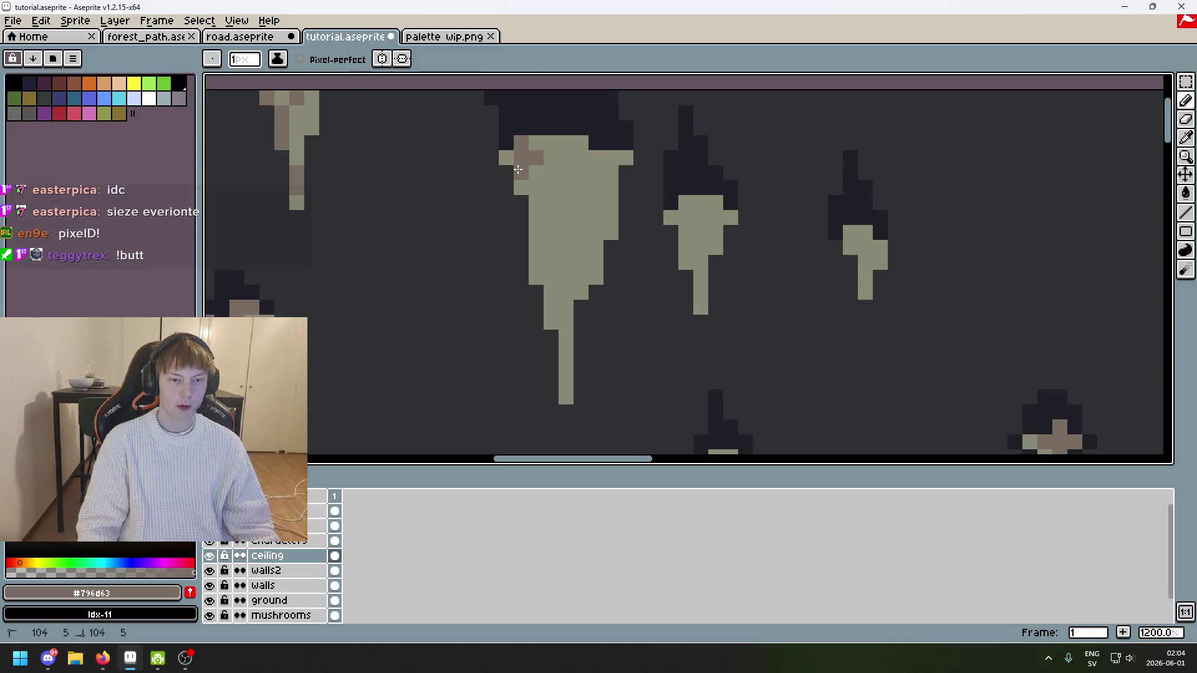
drag(540, 181, 539, 189)
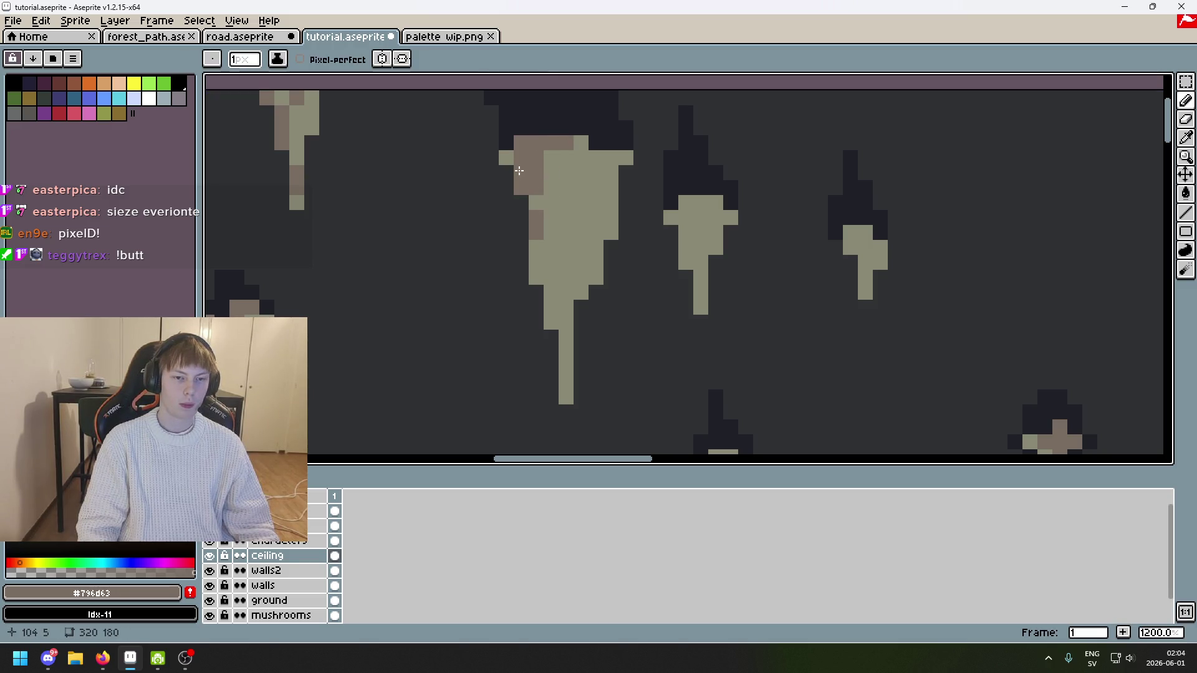
Step: Draw brown streaks down the large stalactite, touching up edges with khaki and light khaki #9a9975
click(507, 158)
alt+click(566, 192)
click(522, 186)
click(521, 172)
alt+click(536, 185)
click(541, 198)
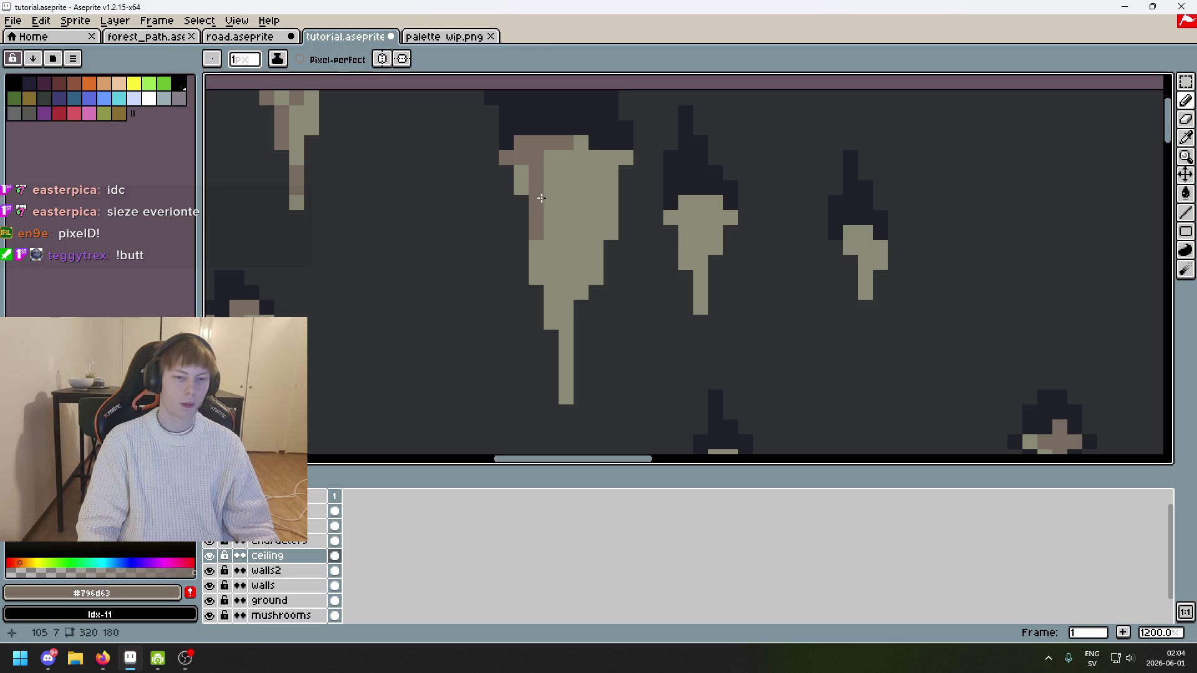
drag(560, 181, 555, 182)
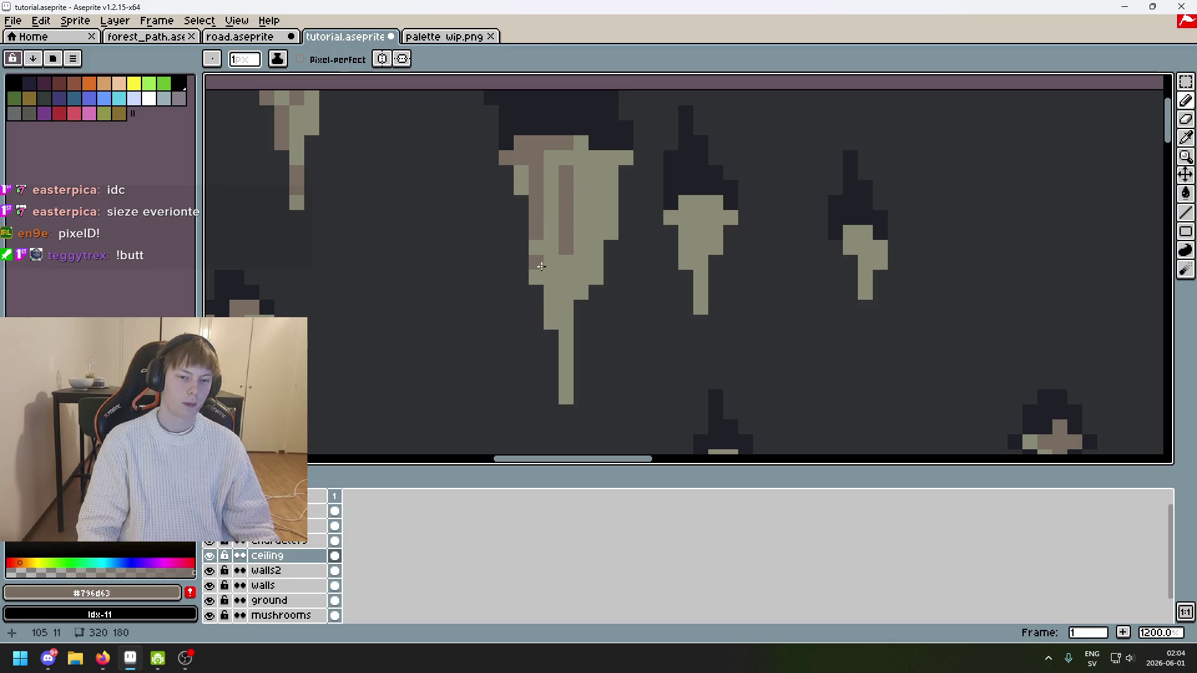
drag(562, 298, 565, 321)
click(586, 235)
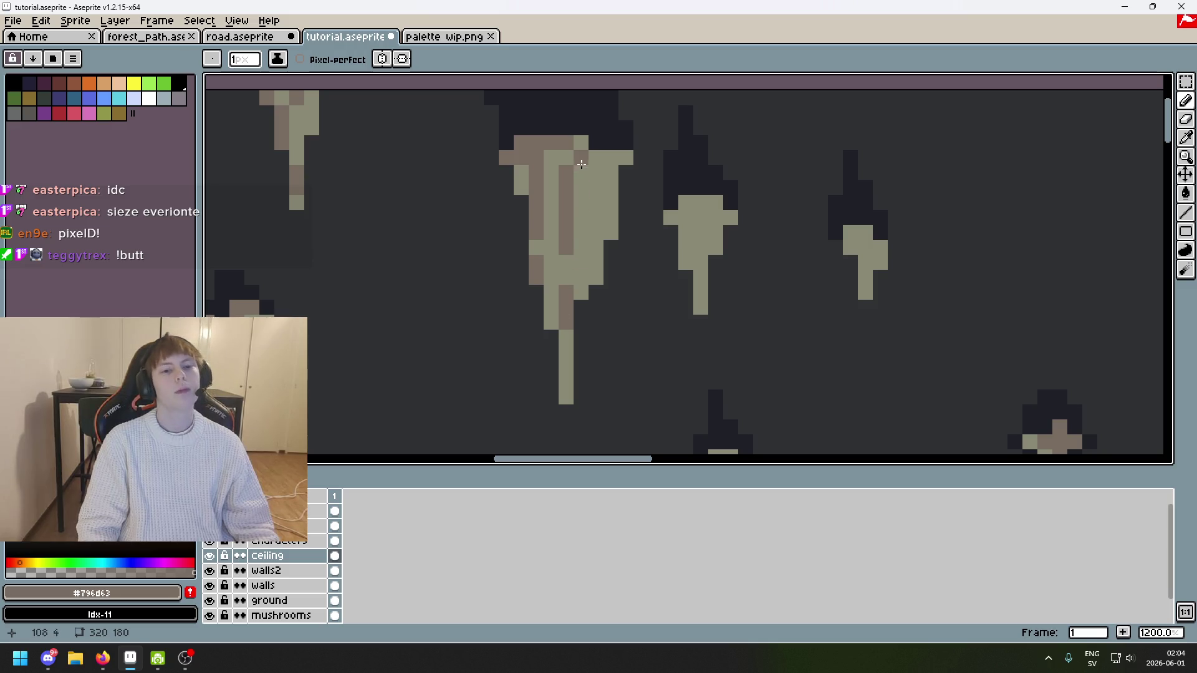
drag(598, 170, 596, 206)
alt+click(545, 156)
click(511, 154)
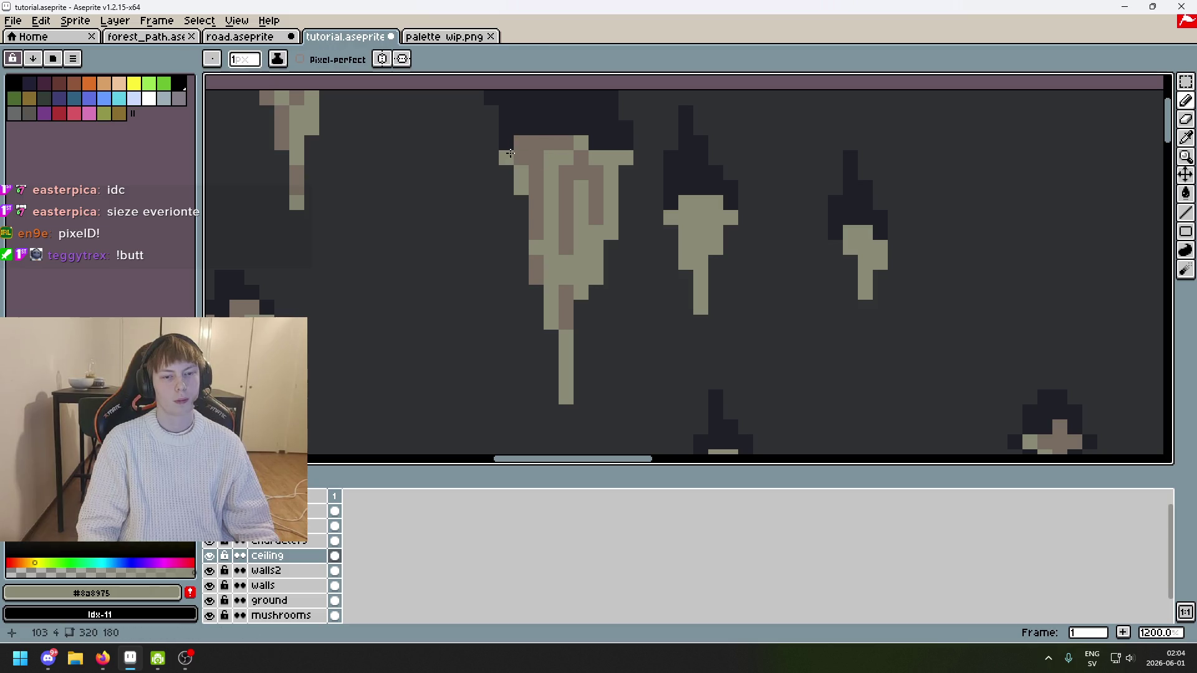
Step: Paint a short brown streak in the left stalactite, reselect brown #796d63, and undo a stray stroke
scroll(519, 155, down, 5)
scroll(624, 182, up, 3)
alt+click(515, 206)
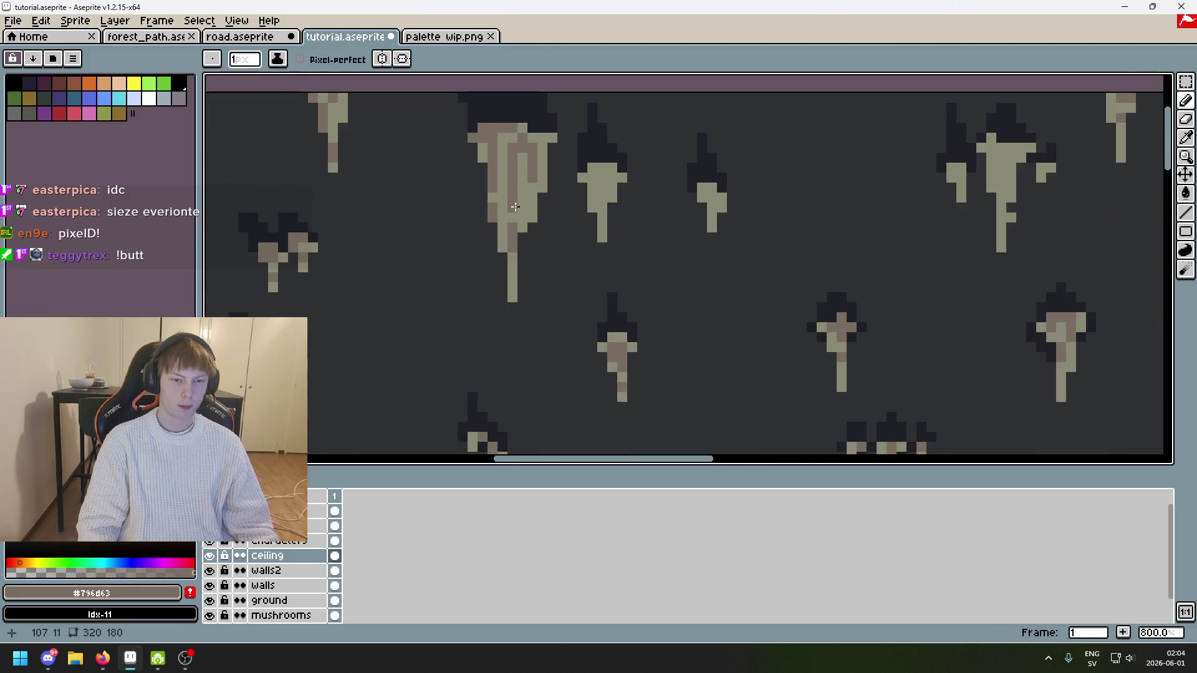
drag(525, 183, 525, 200)
scroll(506, 174, down, 5)
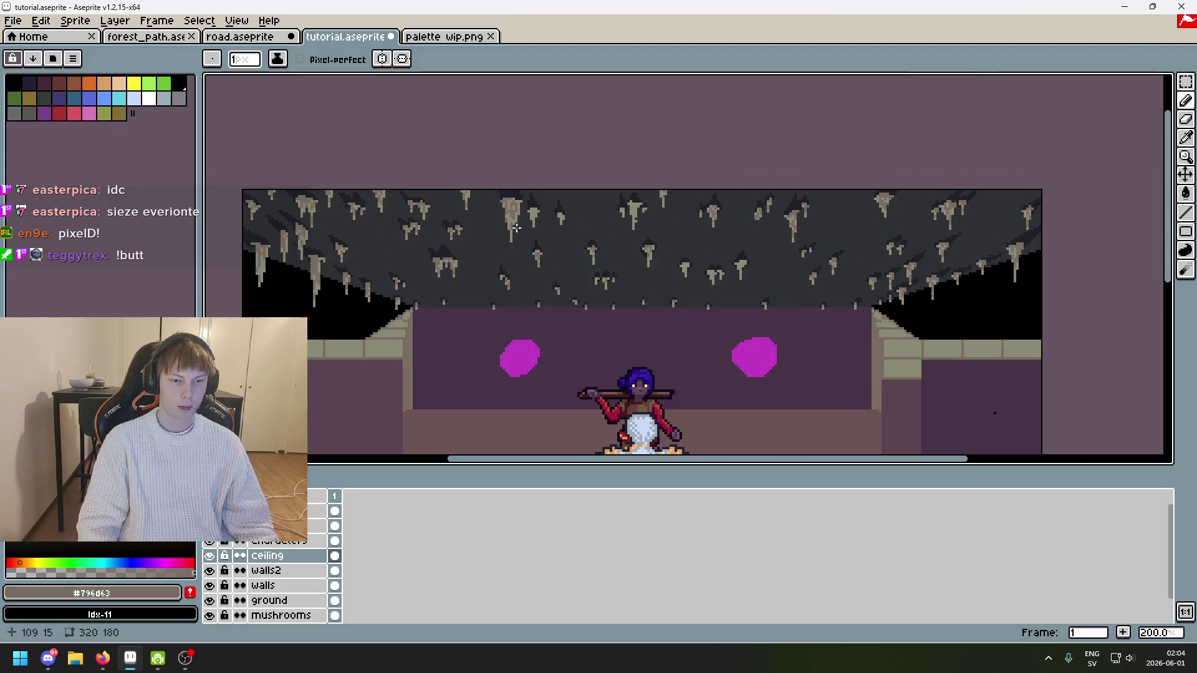
scroll(502, 234, up, 2)
scroll(501, 237, down, 2)
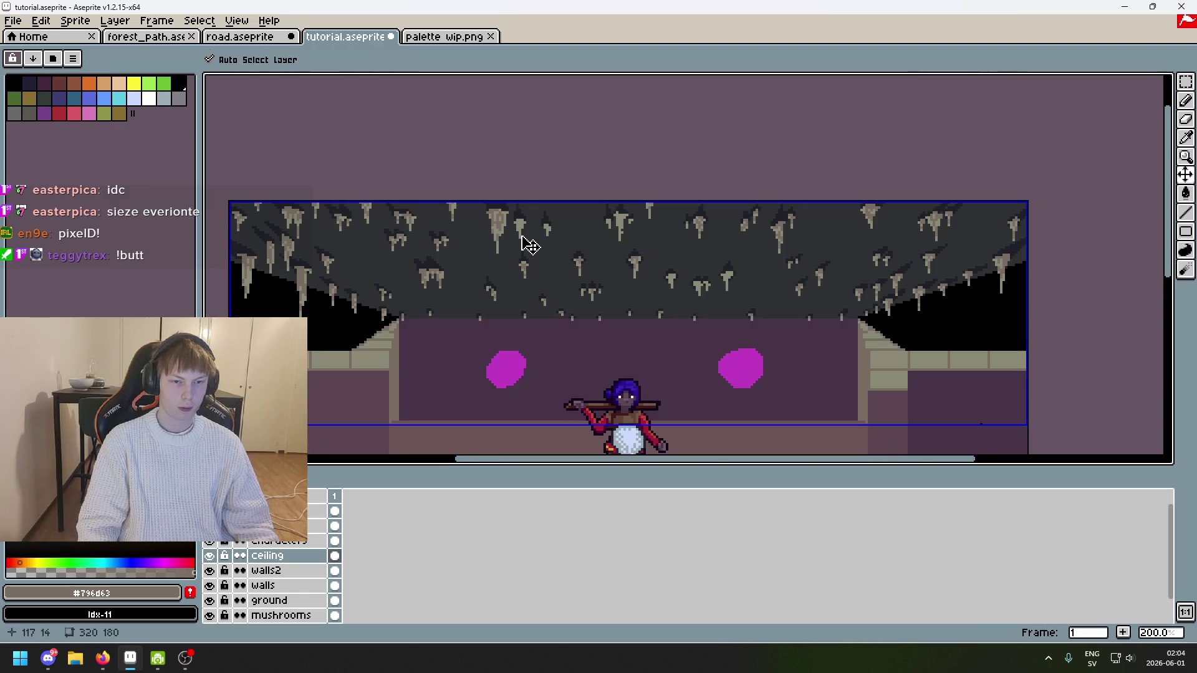
scroll(521, 237, up, 5)
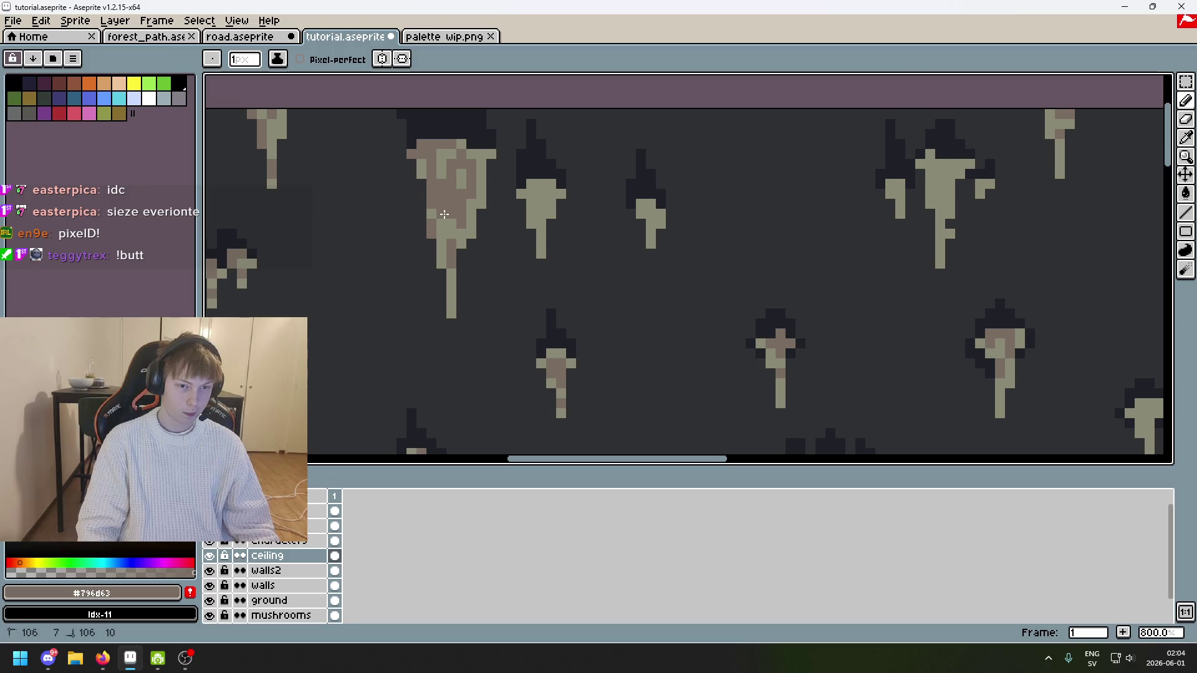
alt+click(465, 224)
scroll(465, 224, down, 5)
scroll(538, 138, up, 2)
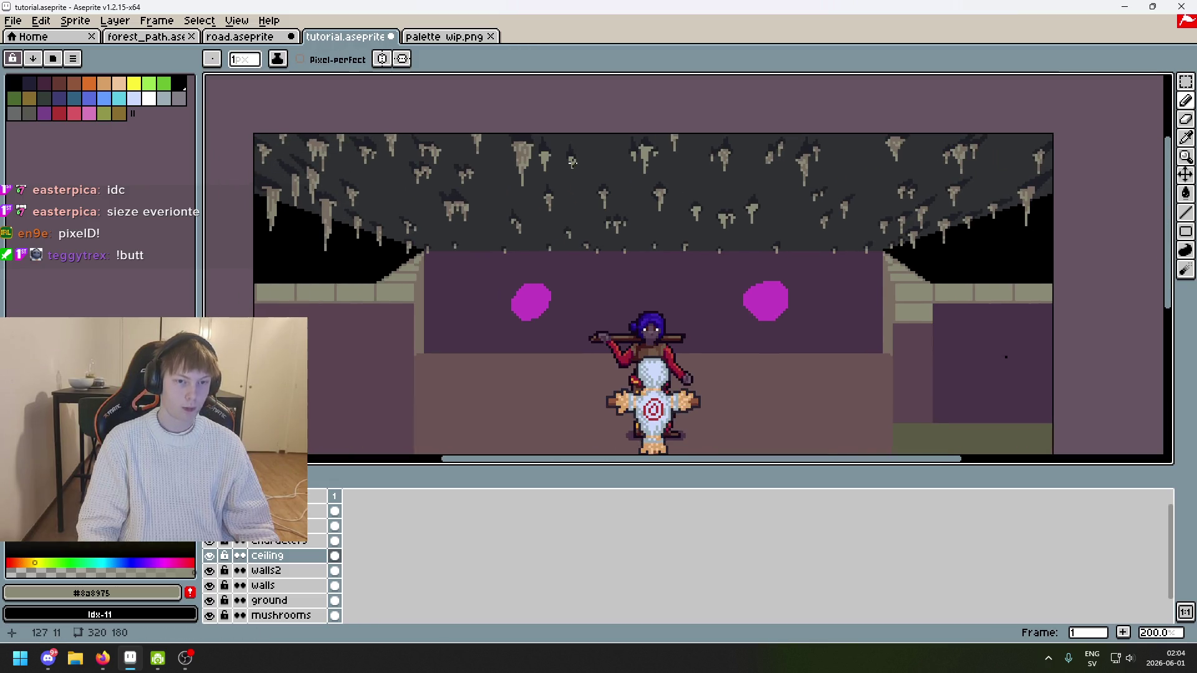
alt+click(538, 137)
scroll(540, 145, up, 5)
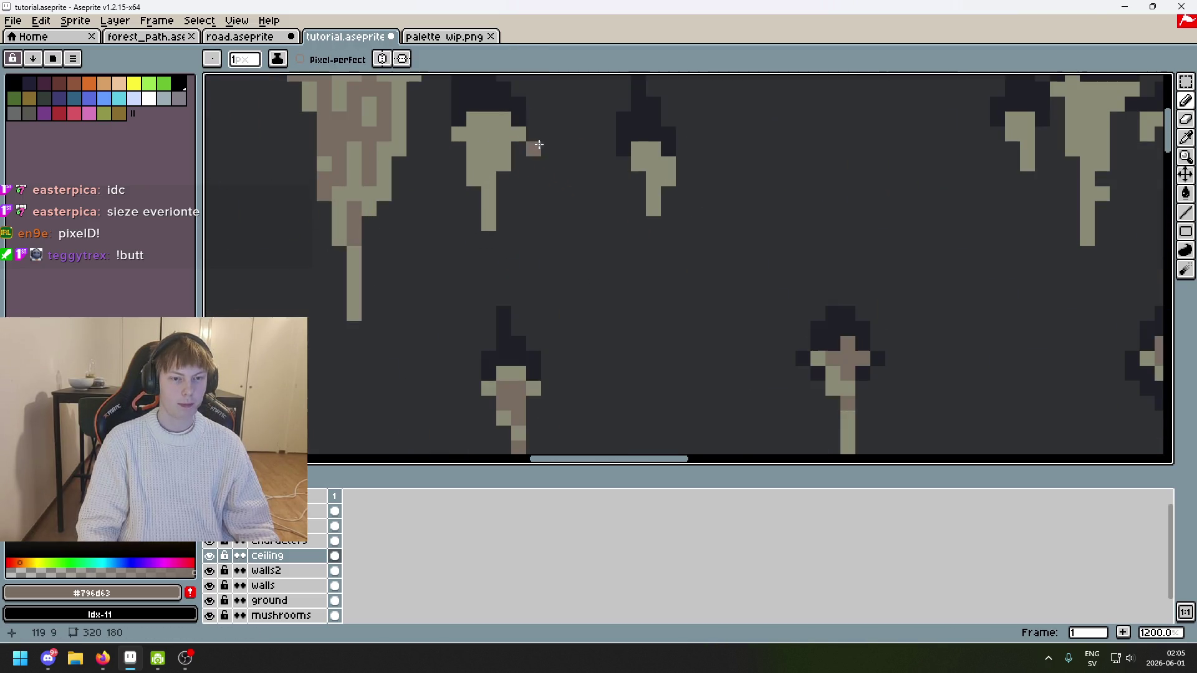
key(ctrl+z)
Step: Add brown pixels to a small stalactite, the right stalactite, and another stalactite top
click(490, 136)
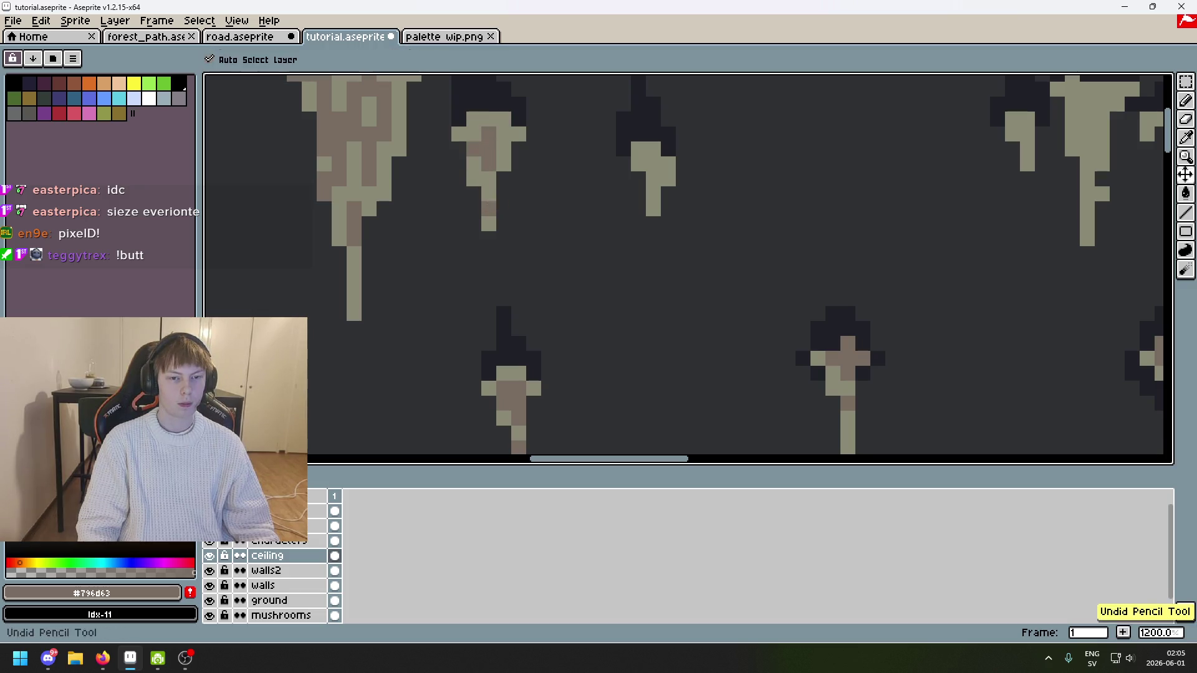
scroll(608, 171, right, 2)
click(635, 170)
key(ctrl+z)
click(611, 166)
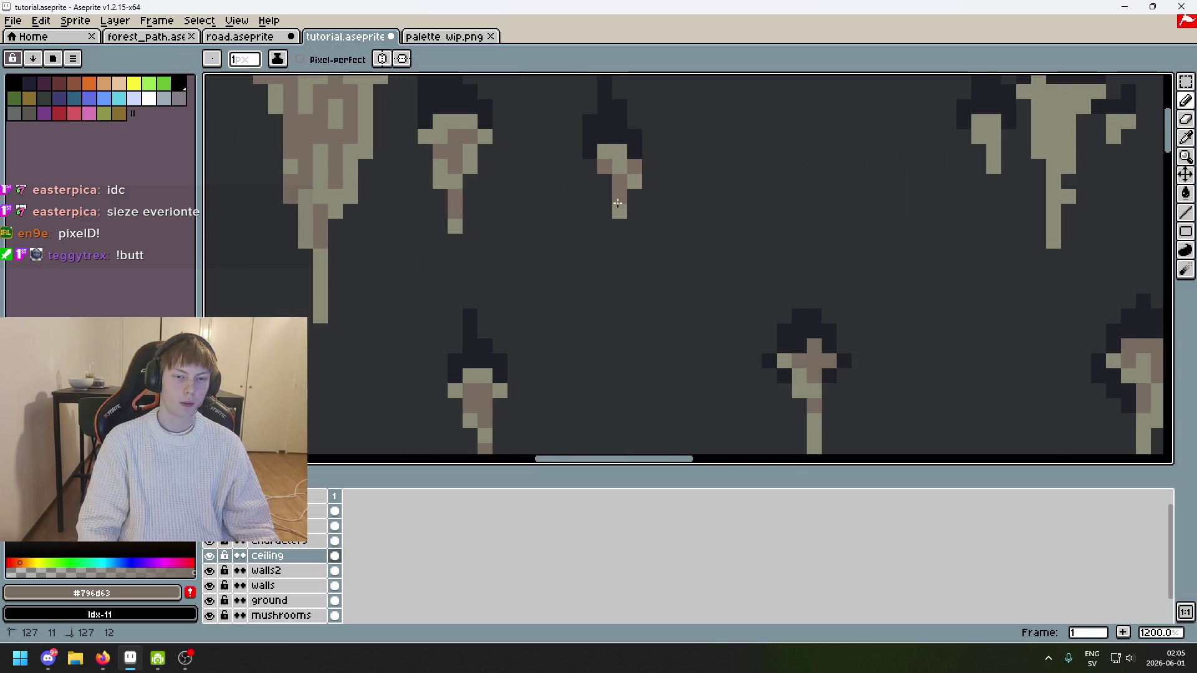
scroll(618, 202, down, 2)
scroll(683, 142, up, 3)
click(675, 133)
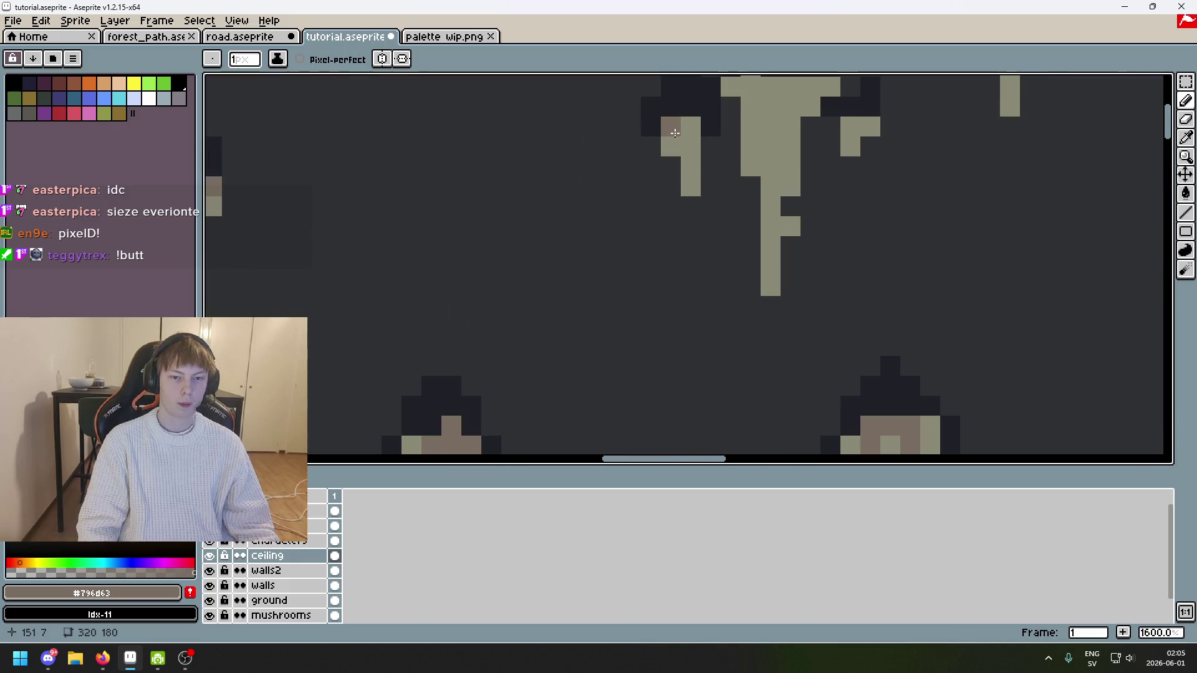
scroll(673, 141, down, 5)
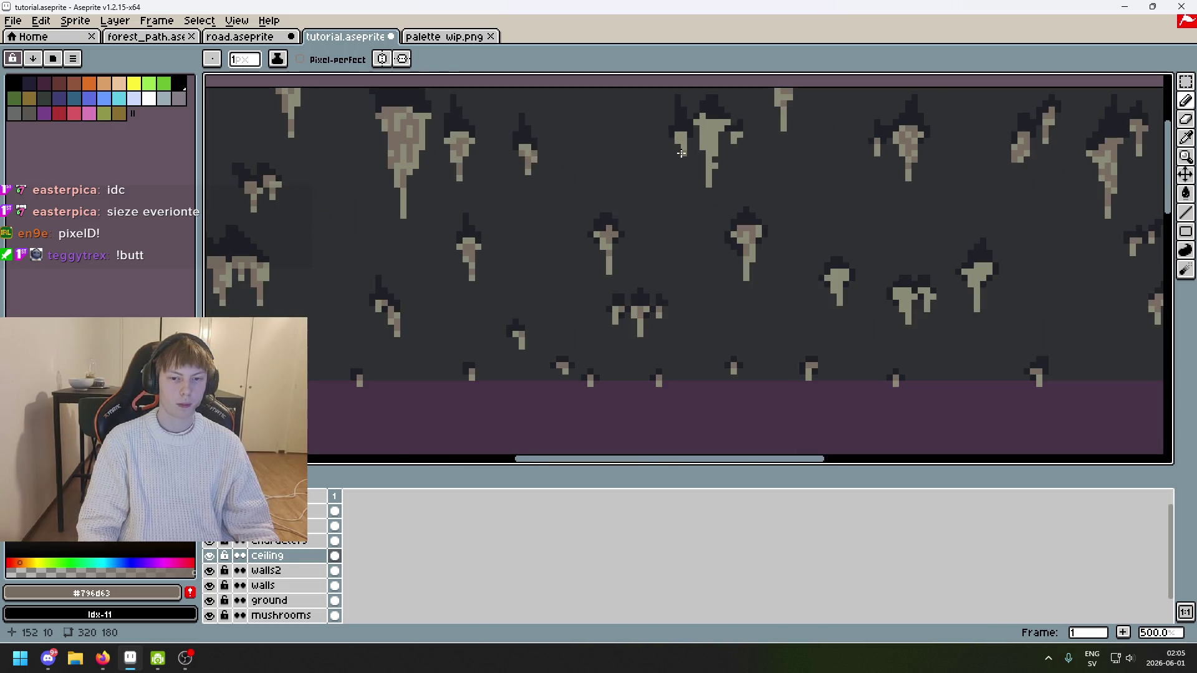
scroll(681, 153, up, 5)
scroll(699, 175, down, 3)
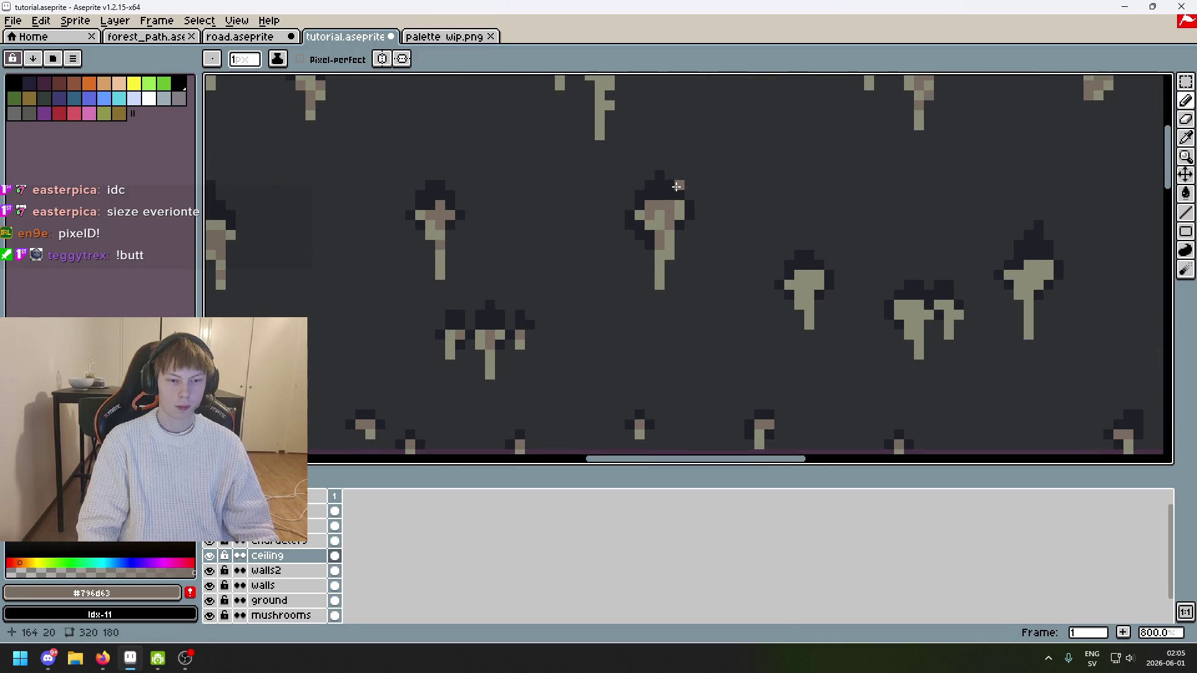
scroll(682, 187, down, 2)
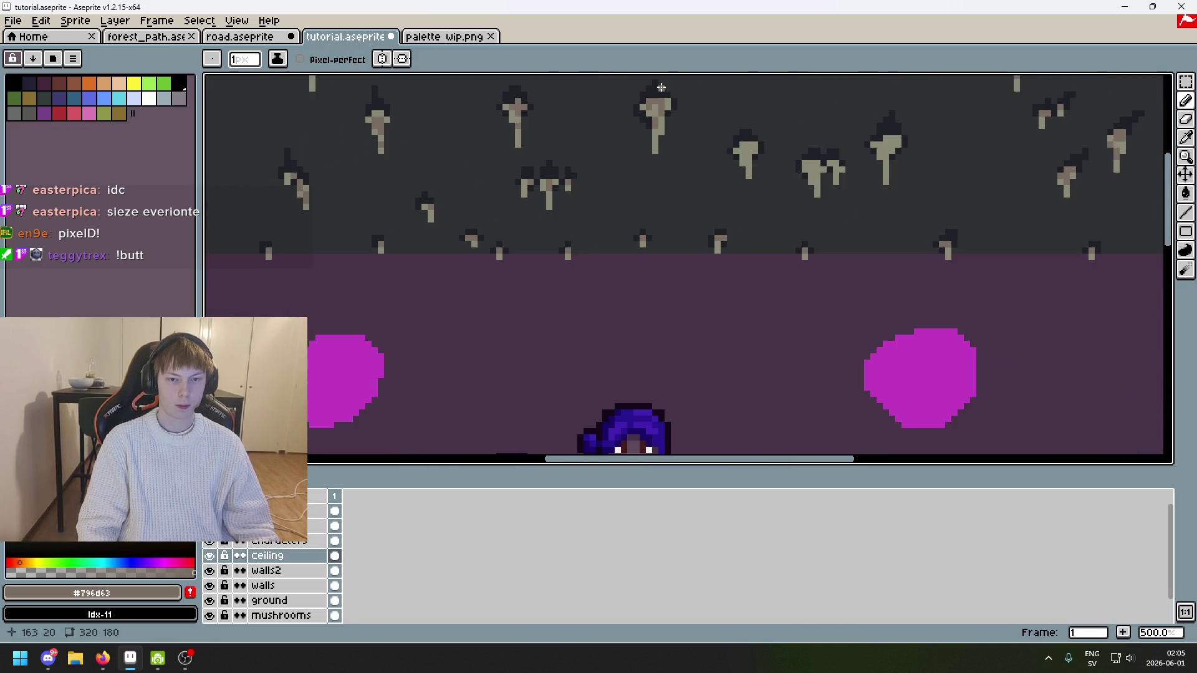
scroll(662, 87, up, 2)
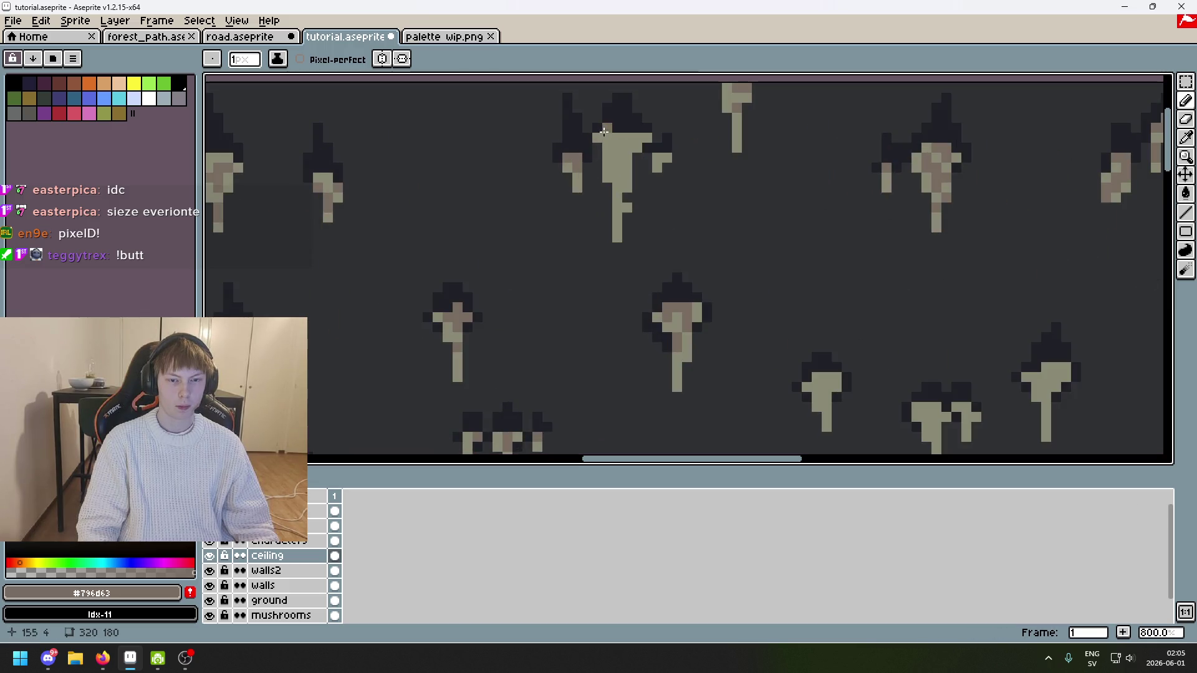
Step: Shade the central stalactite's stem with brown pixels running down its length
click(627, 159)
click(619, 176)
click(627, 173)
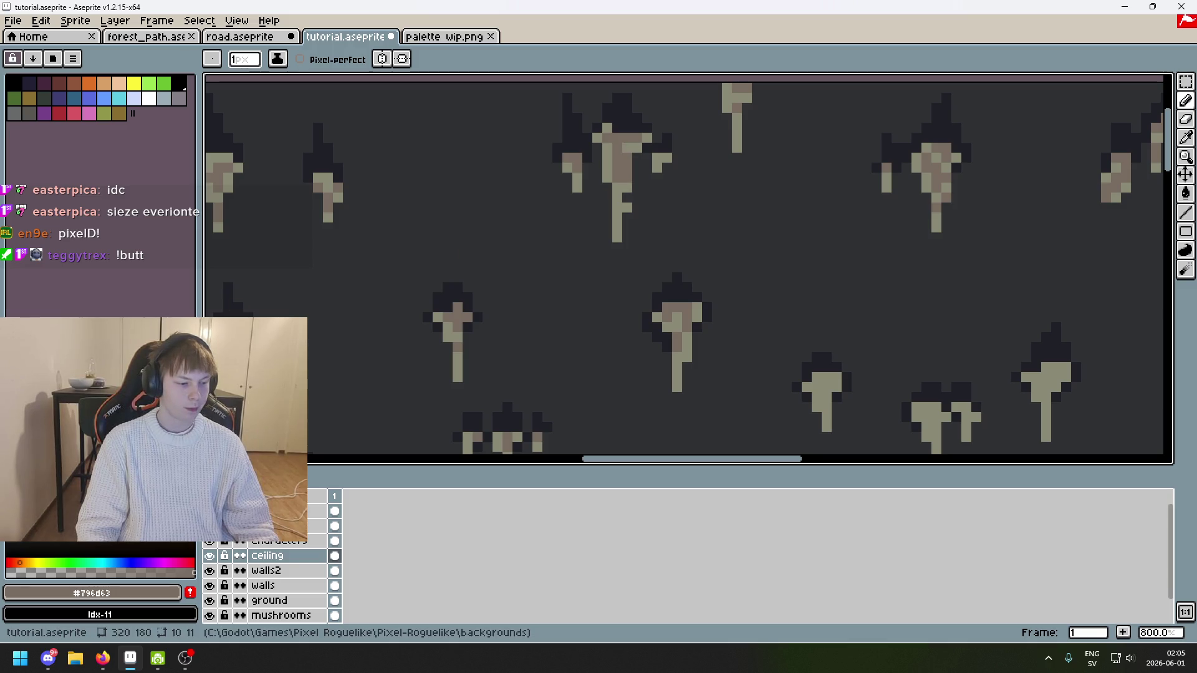
scroll(620, 189, up, 2)
click(630, 202)
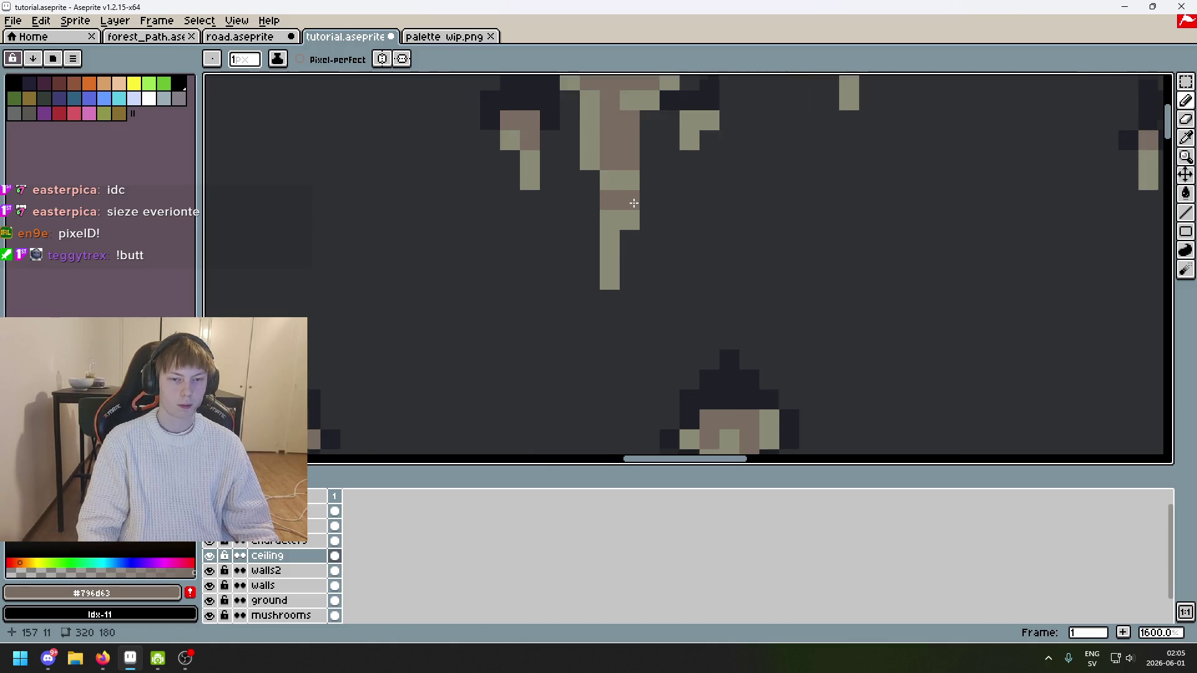
scroll(631, 201, down, 4)
scroll(611, 193, up, 4)
drag(612, 178, 615, 189)
scroll(615, 188, down, 4)
scroll(608, 187, up, 3)
alt+click(603, 186)
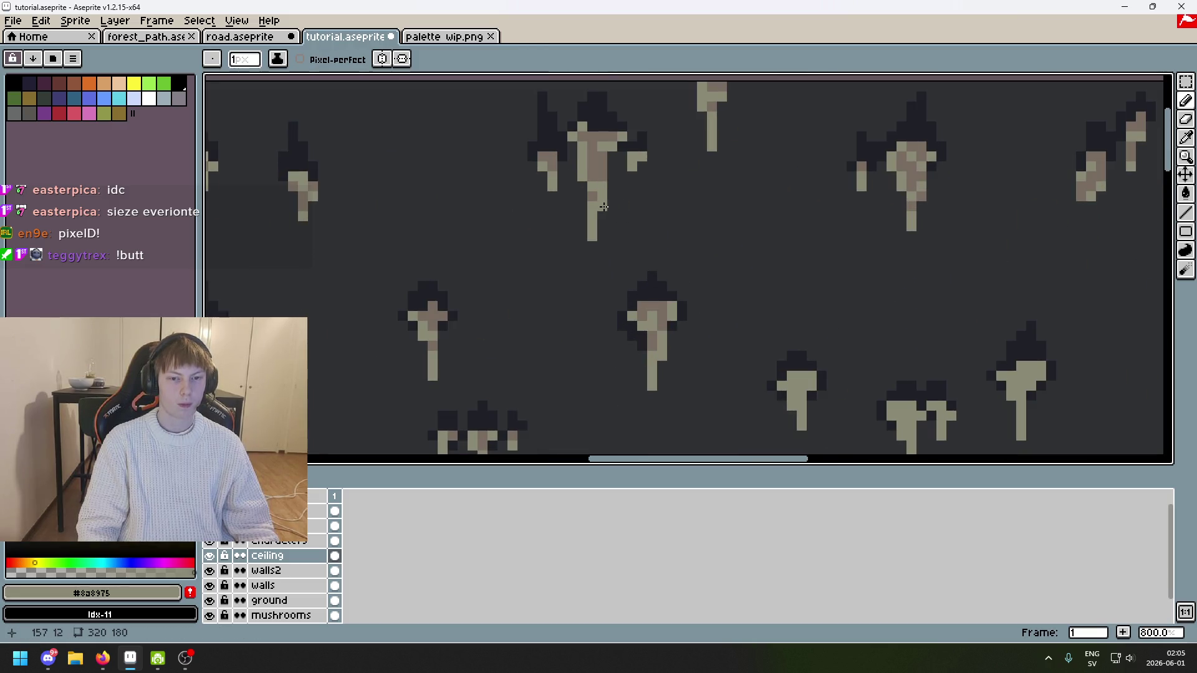
alt+click(596, 164)
scroll(623, 175, down, 3)
scroll(641, 178, up, 3)
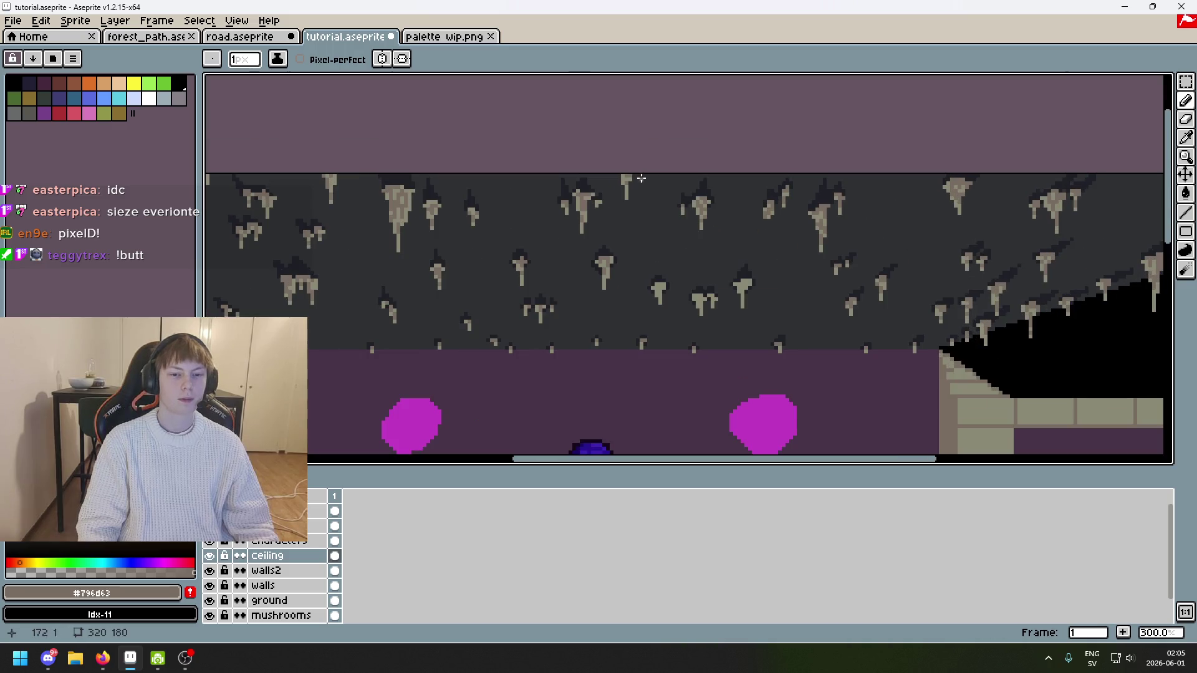
Step: Pan across the scene and save tutorial.aseprite
drag(683, 215, 482, 161)
mouse_move(649, 199)
mouse_down()
mouse_move(571, 195)
mouse_move(681, 168)
mouse_up()
key(ctrl+s)
Step: Add a brown shading pixel to a ceiling stalactite and revert one pixel to khaki
scroll(743, 194, down, 3)
scroll(743, 194, up, 3)
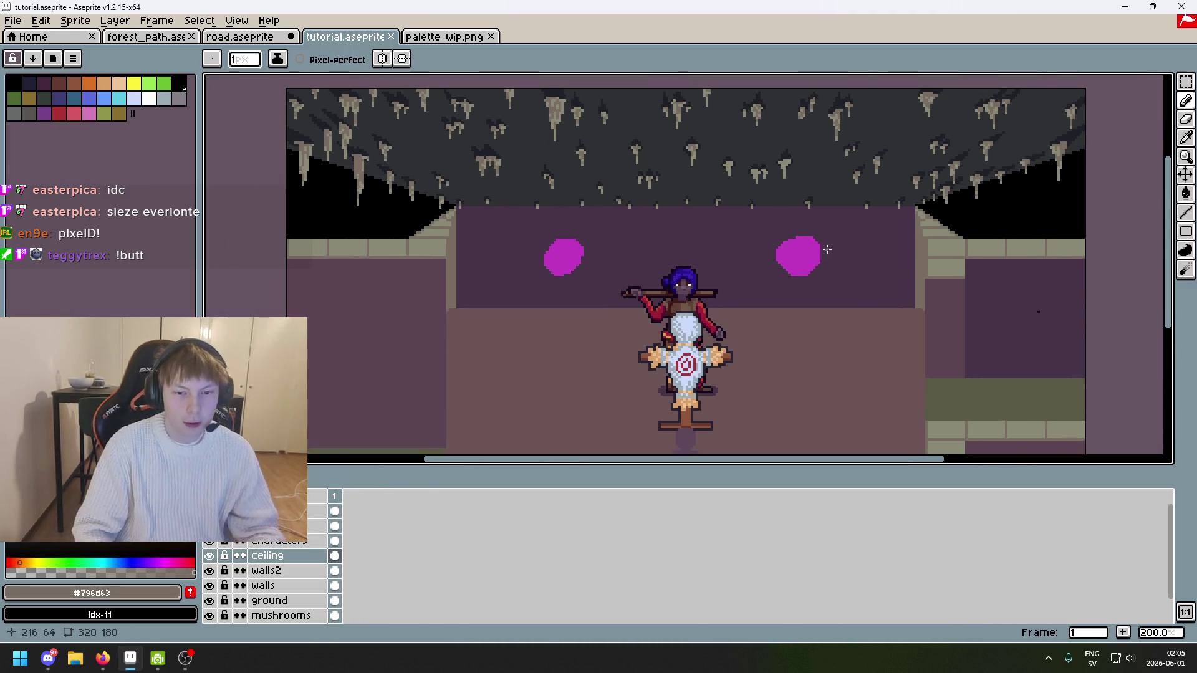
scroll(823, 252, up, 4)
drag(655, 249, 682, 314)
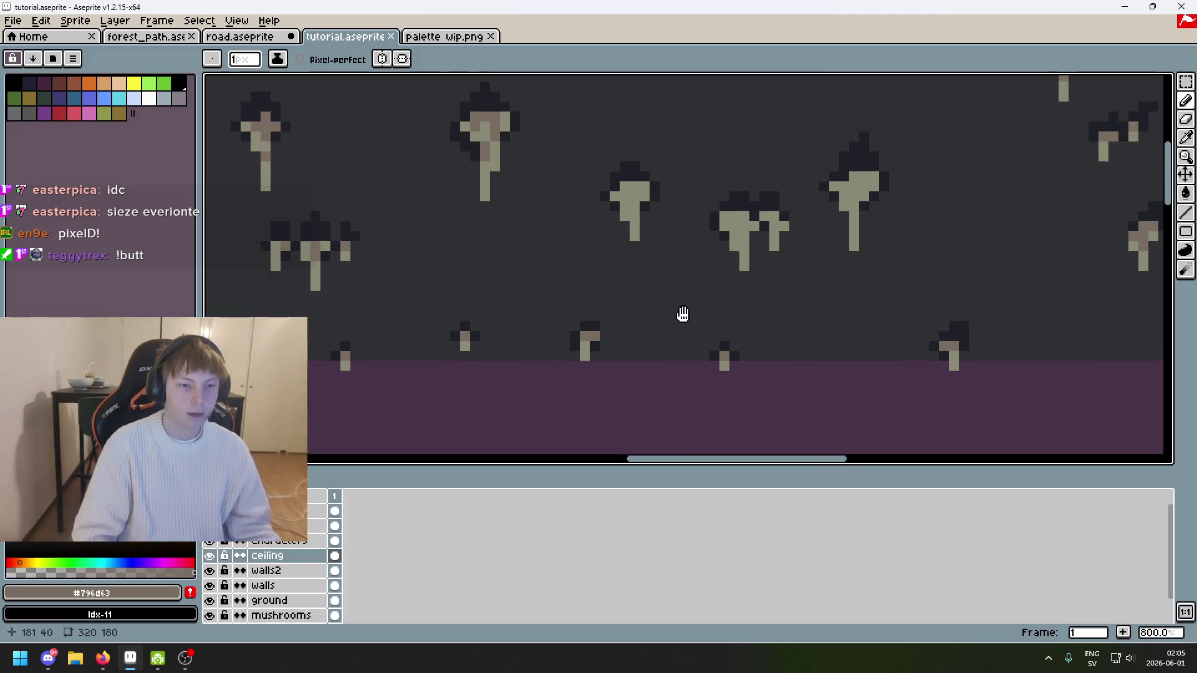
scroll(611, 187, up, 2)
scroll(599, 175, down, 3)
scroll(599, 174, up, 2)
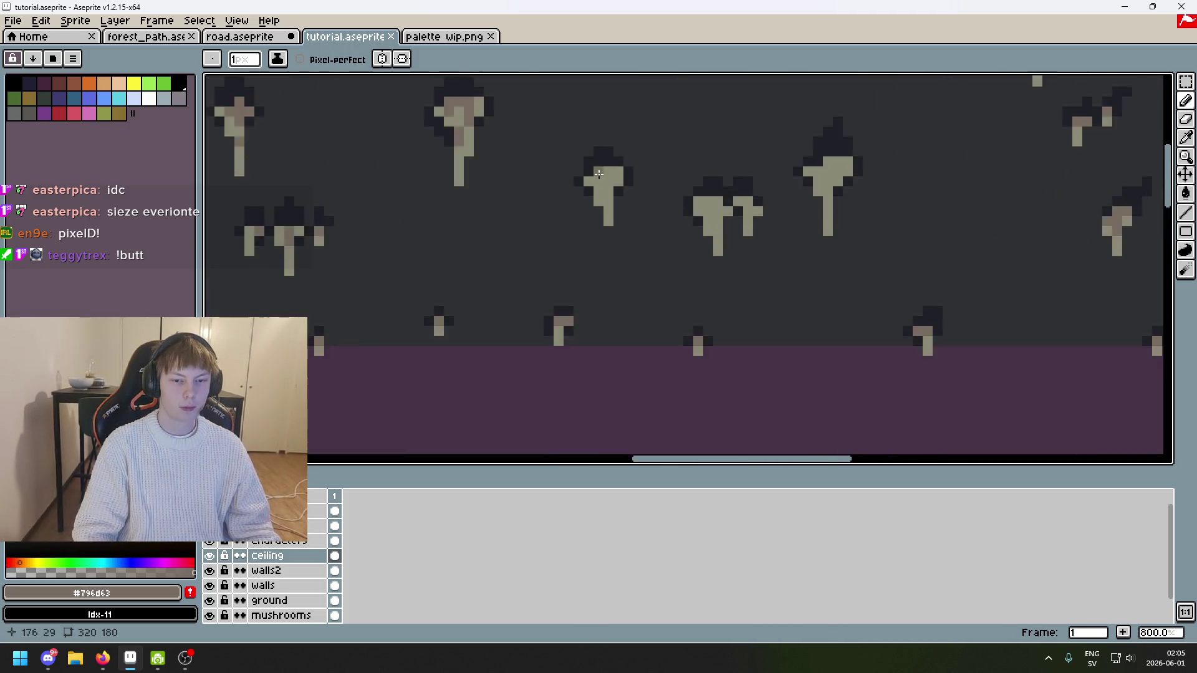
scroll(599, 174, up, 1)
click(617, 228)
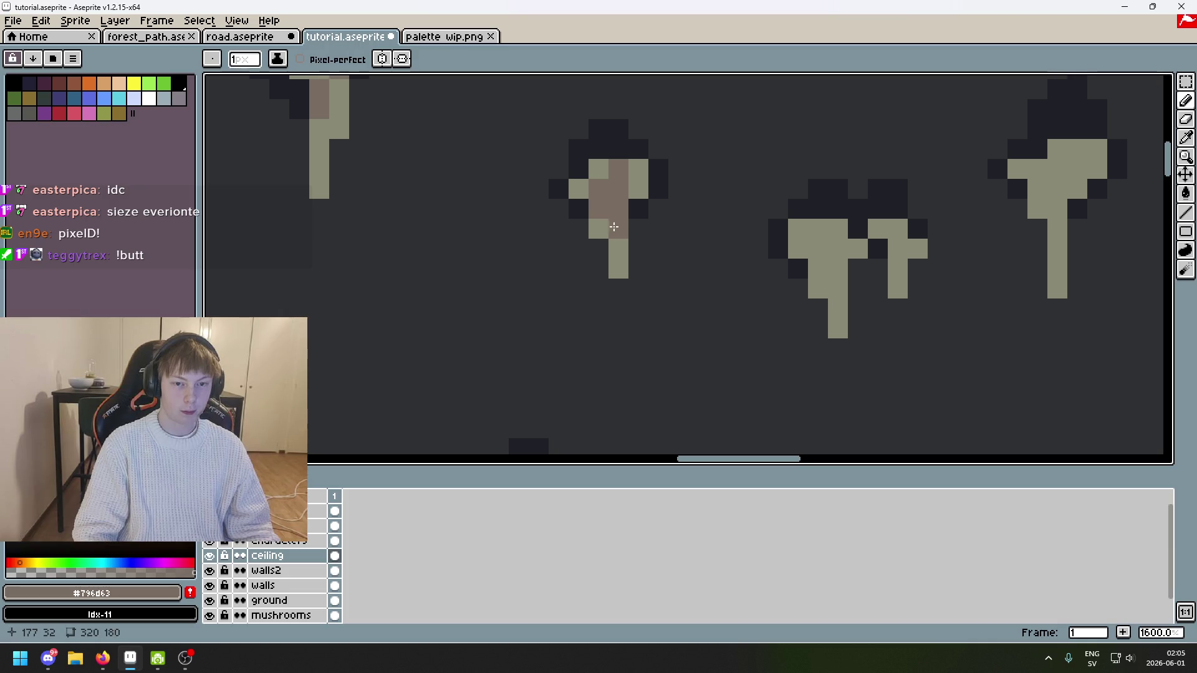
alt+click(650, 182)
click(619, 209)
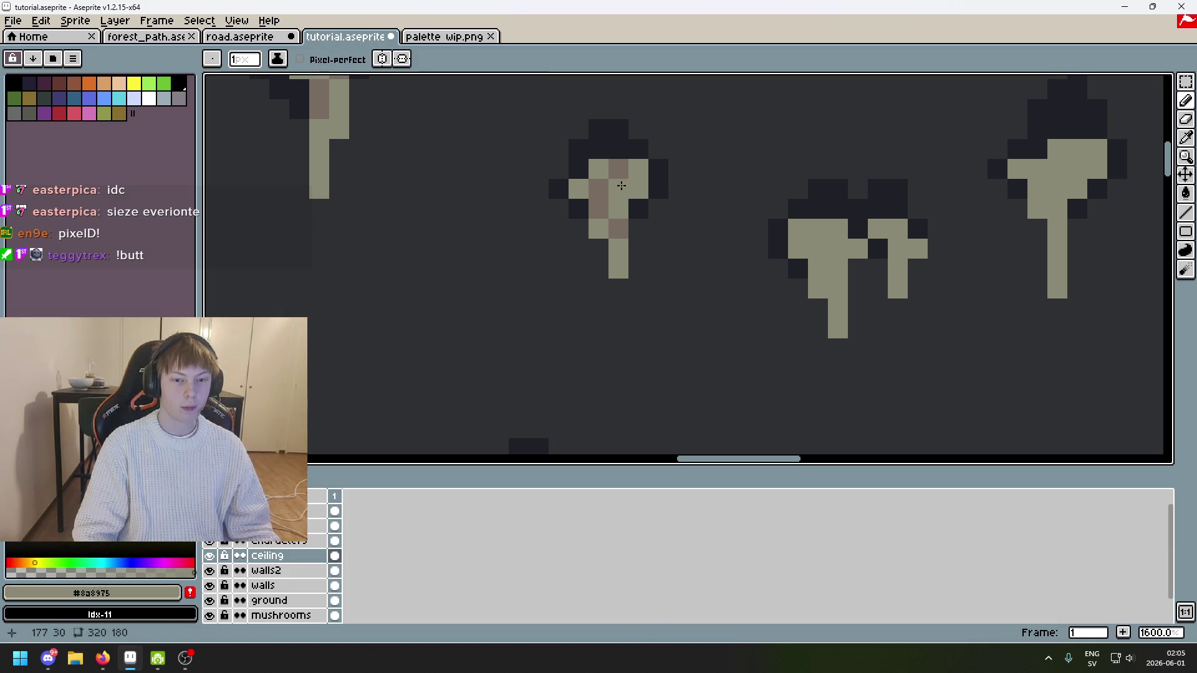
Step: Shade the middle and right stalactites with short brown columns and single pixels
alt+click(618, 176)
drag(818, 229, 818, 269)
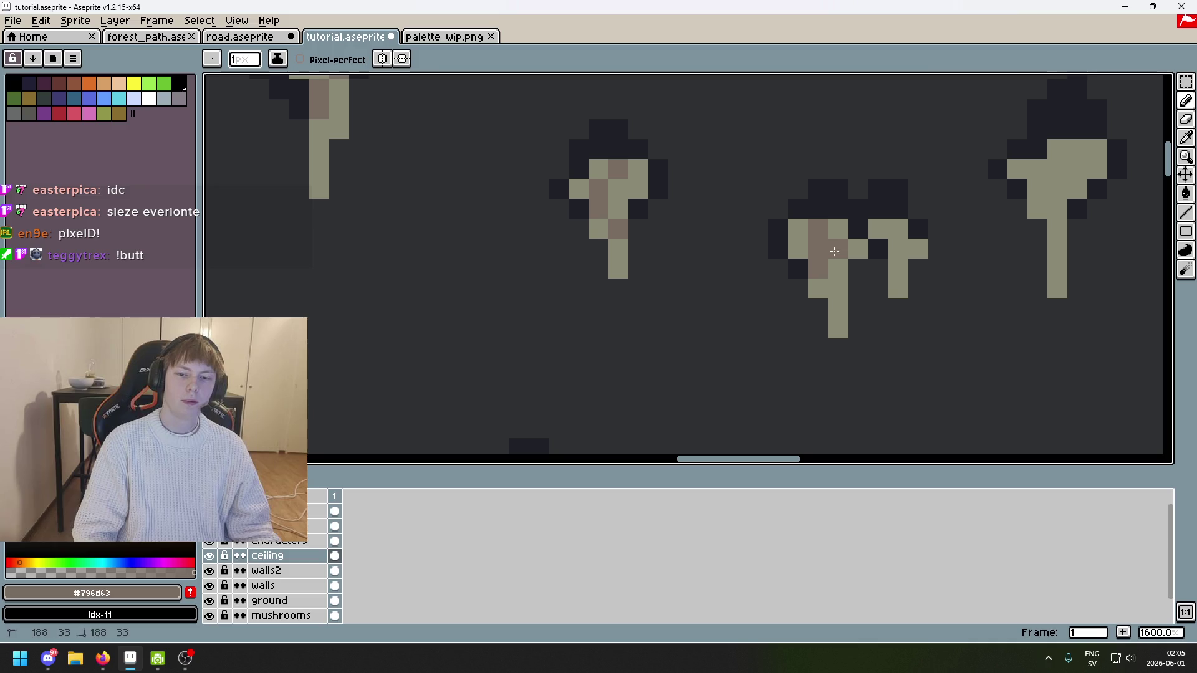
key(ctrl+z)
click(838, 309)
drag(898, 269, 900, 252)
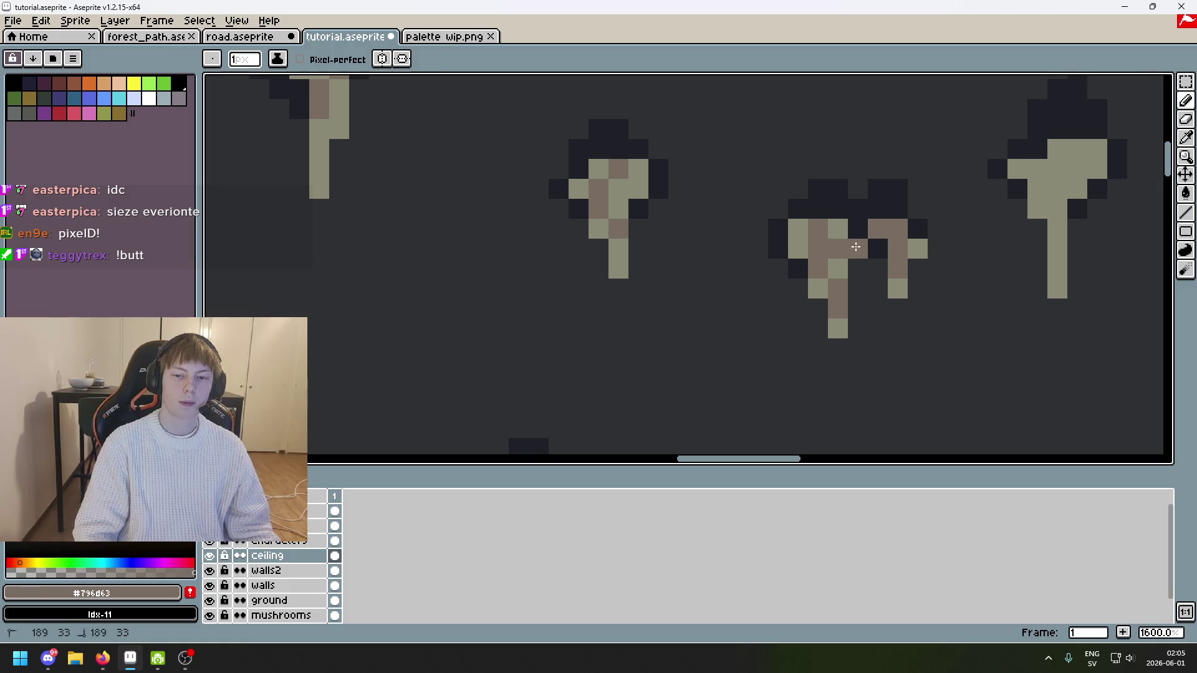
scroll(858, 241, down, 5)
scroll(795, 214, up, 5)
click(795, 214)
key(ctrl+z)
click(764, 227)
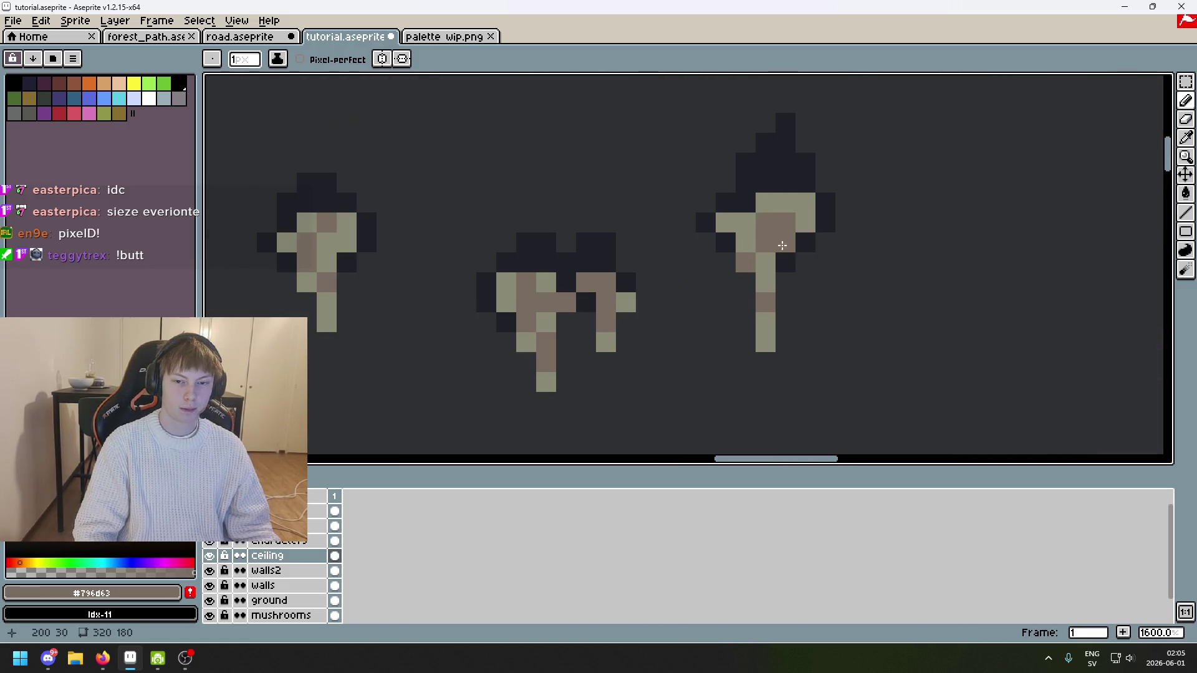
Step: Save tutorial.aseprite again with the new stalactite shading
scroll(809, 276, down, 5)
scroll(793, 269, up, 1)
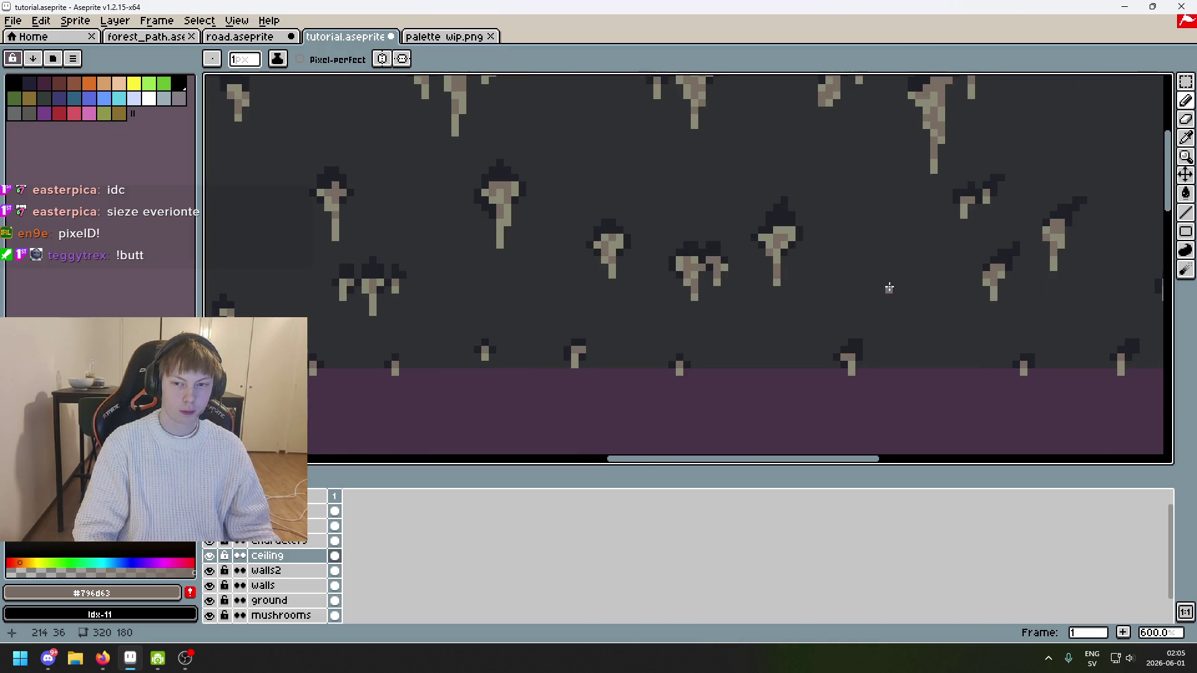
scroll(889, 288, down, 2)
key(ctrl+s)
scroll(881, 297, up, 1)
scroll(693, 183, up, 3)
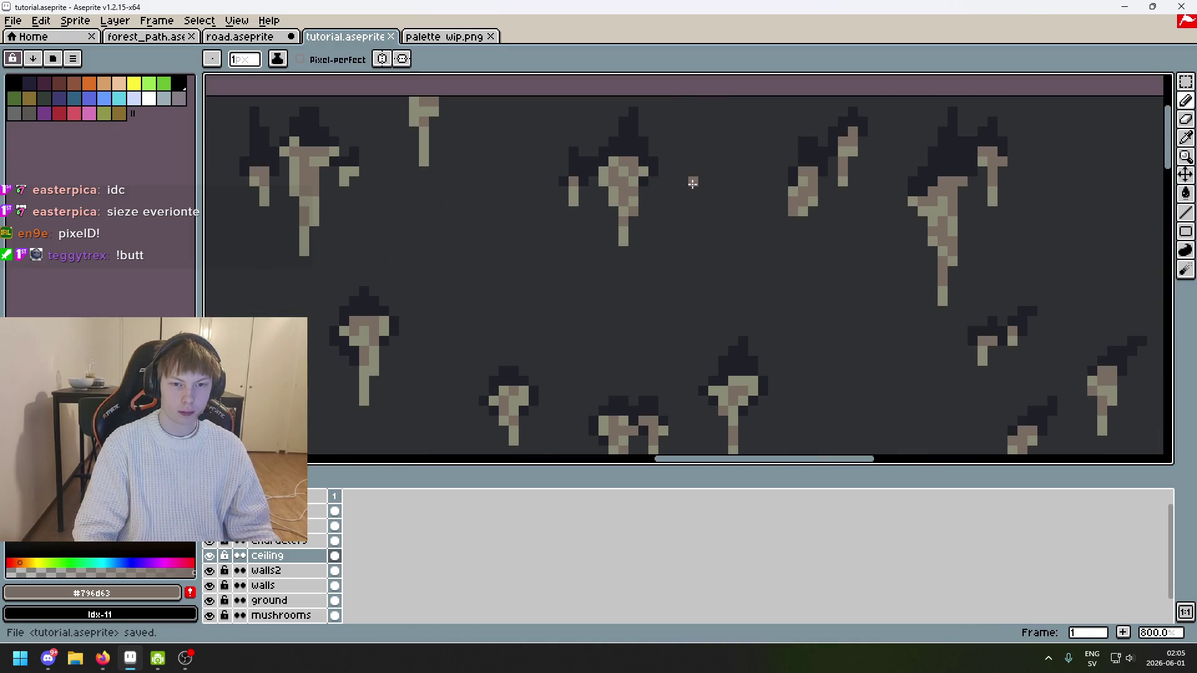
scroll(693, 183, down, 6)
scroll(650, 311, up, 2)
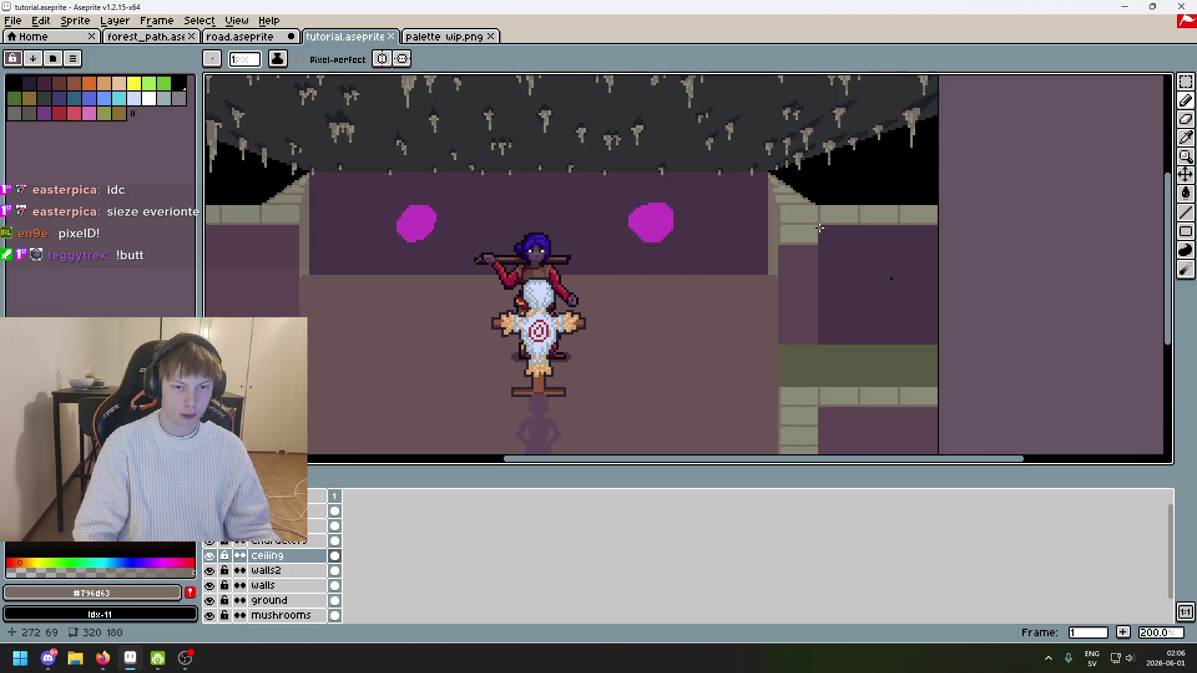
scroll(671, 349, down, 1)
drag(907, 281, 980, 270)
mouse_move(826, 286)
mouse_down()
mouse_move(807, 297)
mouse_move(827, 297)
mouse_up()
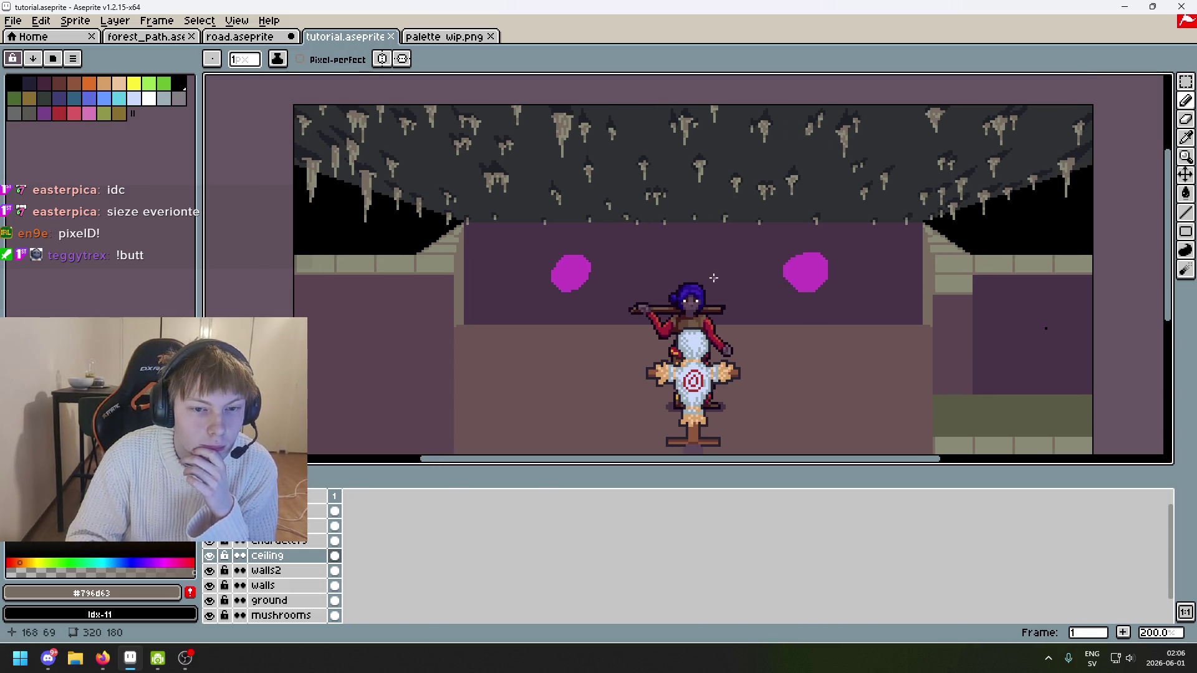
drag(642, 262, 613, 267)
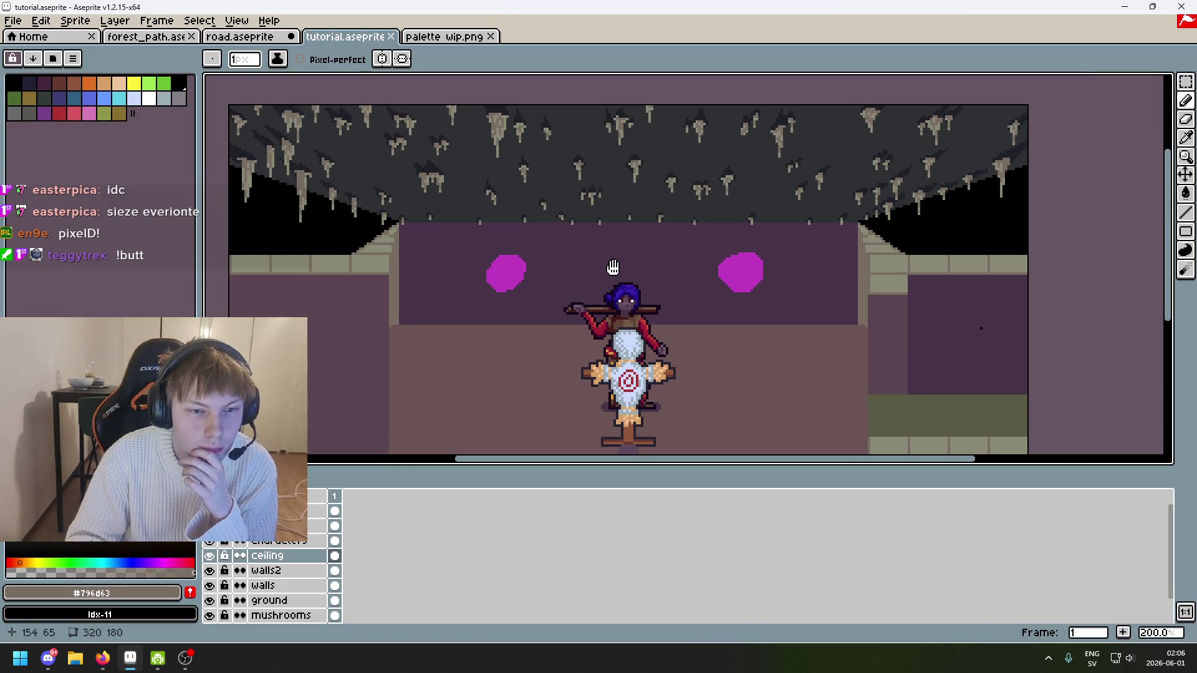
scroll(557, 255, up, 7)
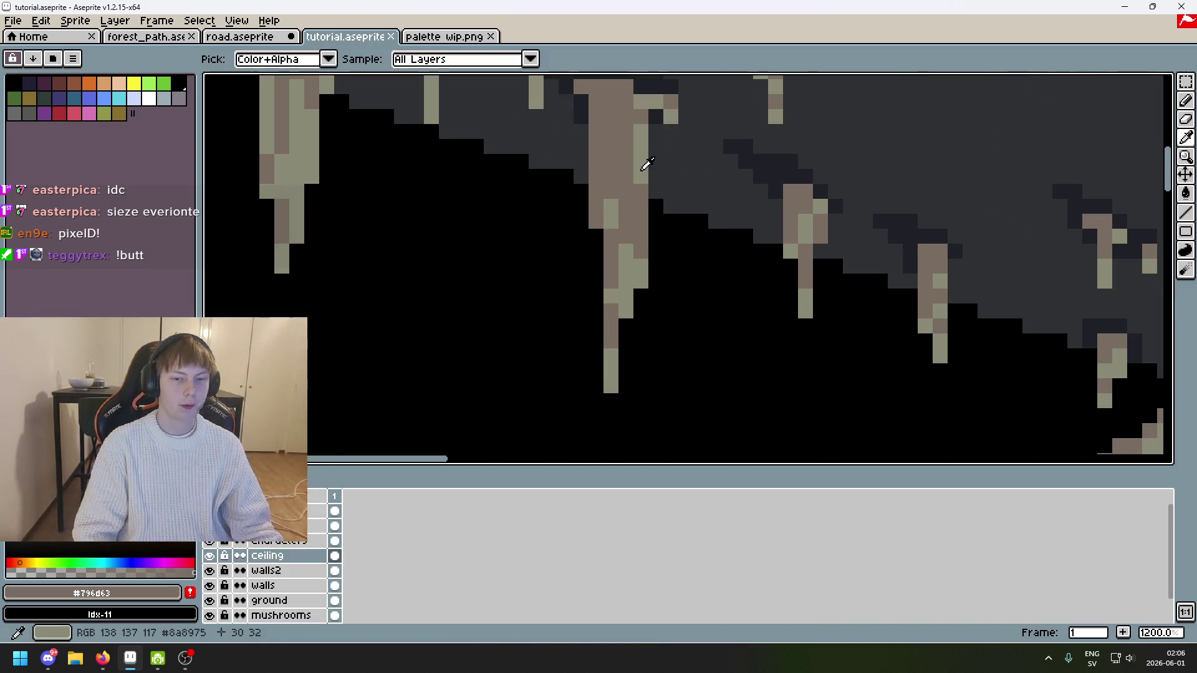
drag(614, 134, 612, 164)
scroll(612, 163, down, 5)
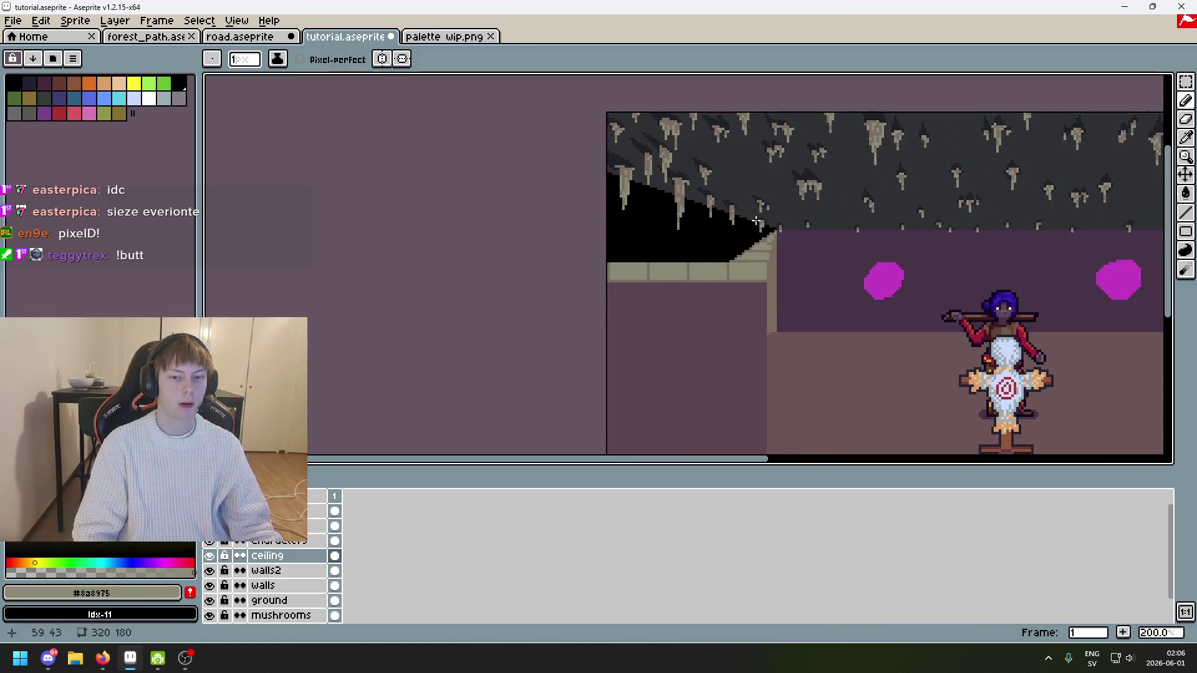
scroll(671, 176, up, 3)
scroll(680, 206, up, 1)
scroll(686, 256, down, 3)
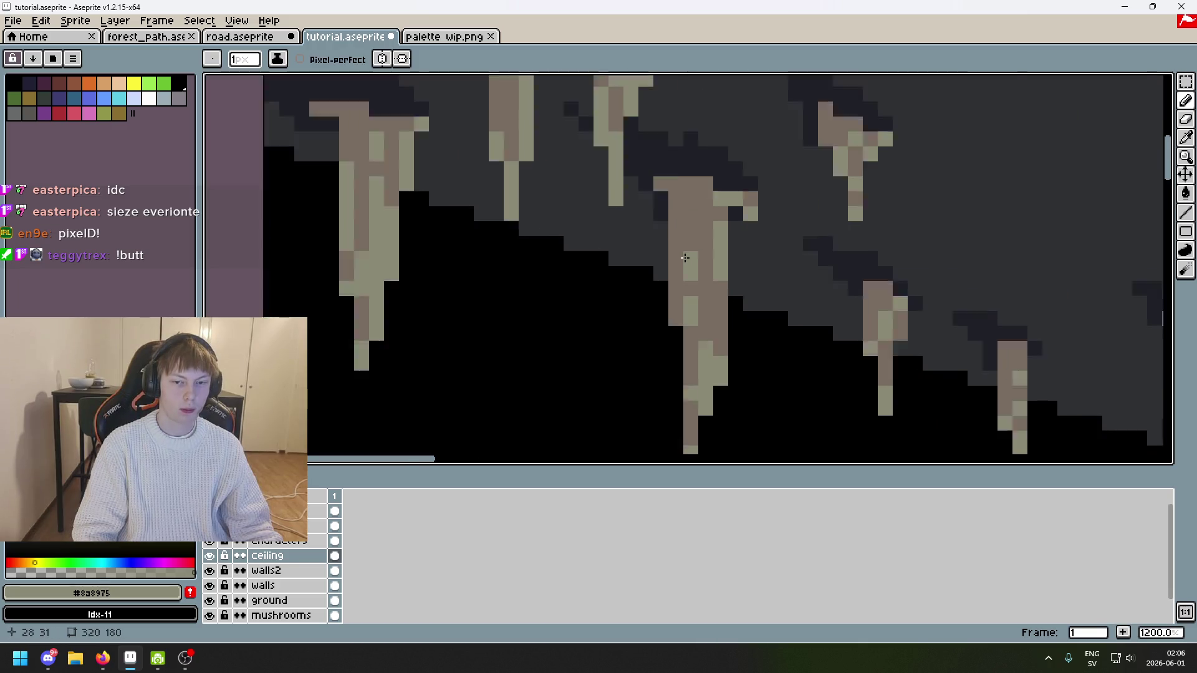
scroll(777, 273, up, 1)
key(ctrl+z)
key(z)
key(ctrl+z)
key(b)
scroll(690, 251, up, 1)
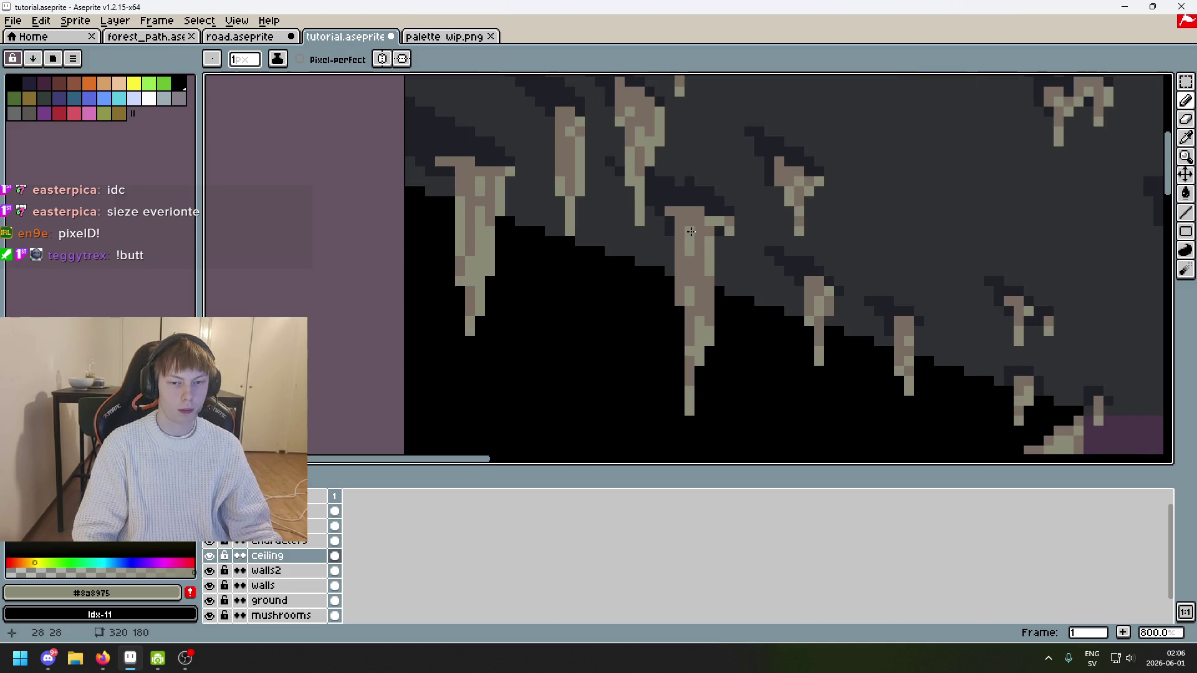
scroll(691, 232, down, 4)
scroll(686, 249, down, 2)
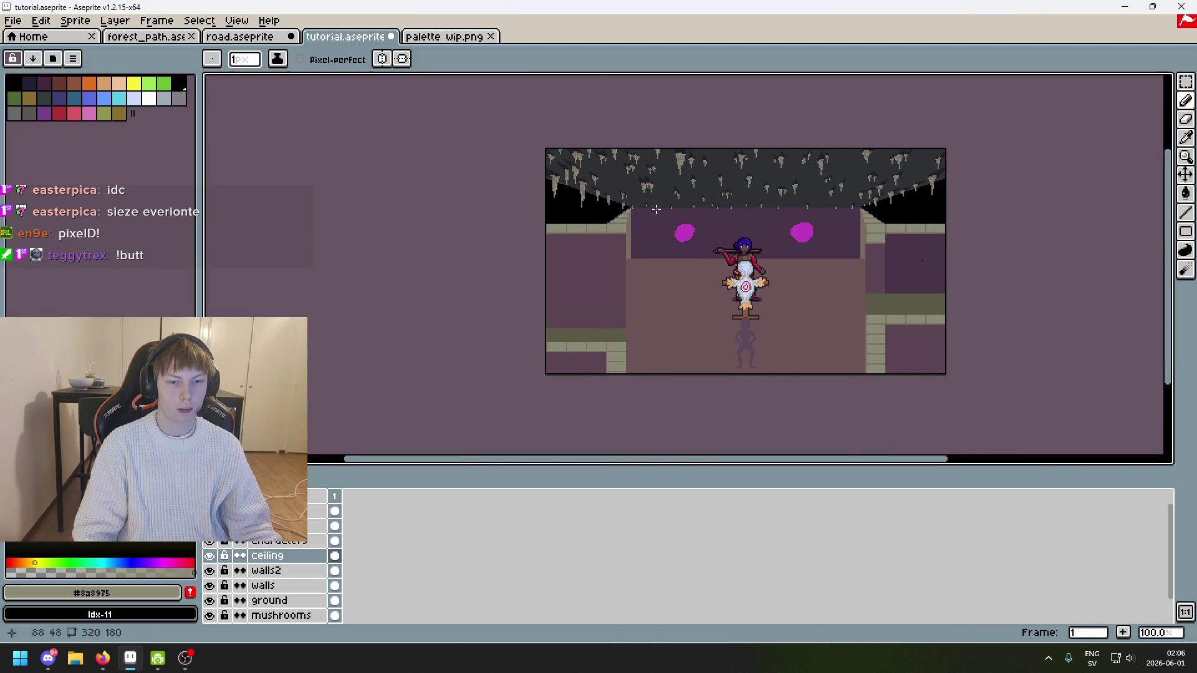
scroll(656, 209, up, 1)
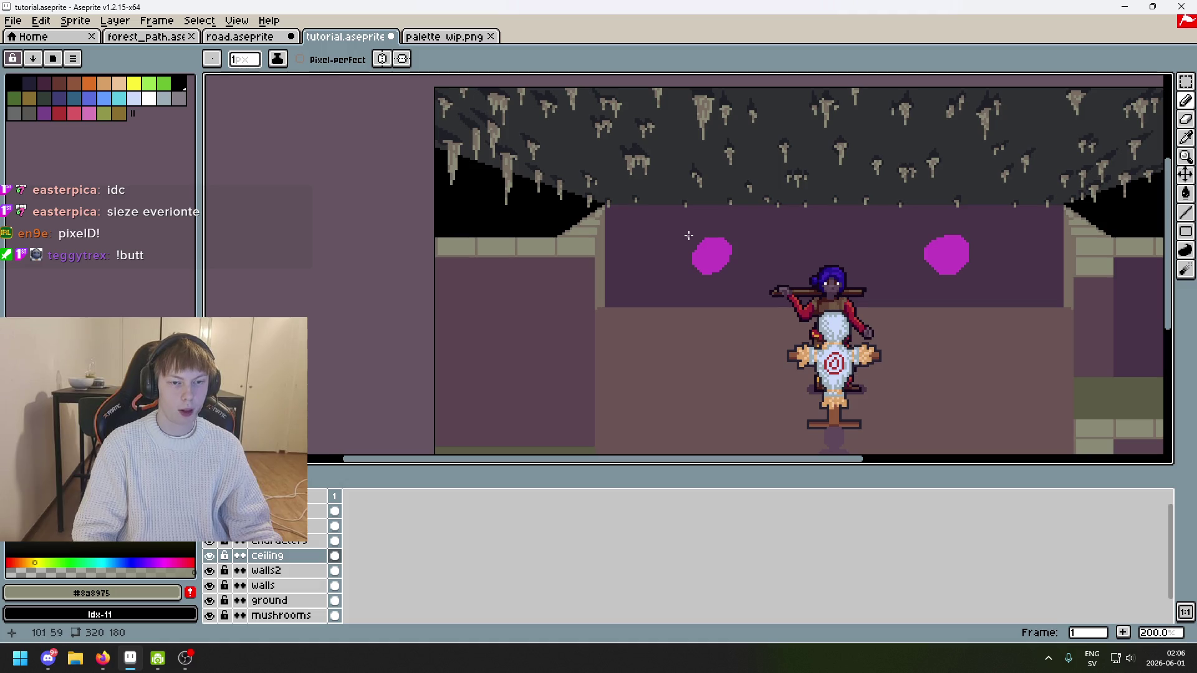
scroll(689, 235, up, 5)
scroll(405, 151, down, 5)
scroll(410, 168, up, 5)
scroll(414, 185, down, 5)
scroll(438, 192, up, 5)
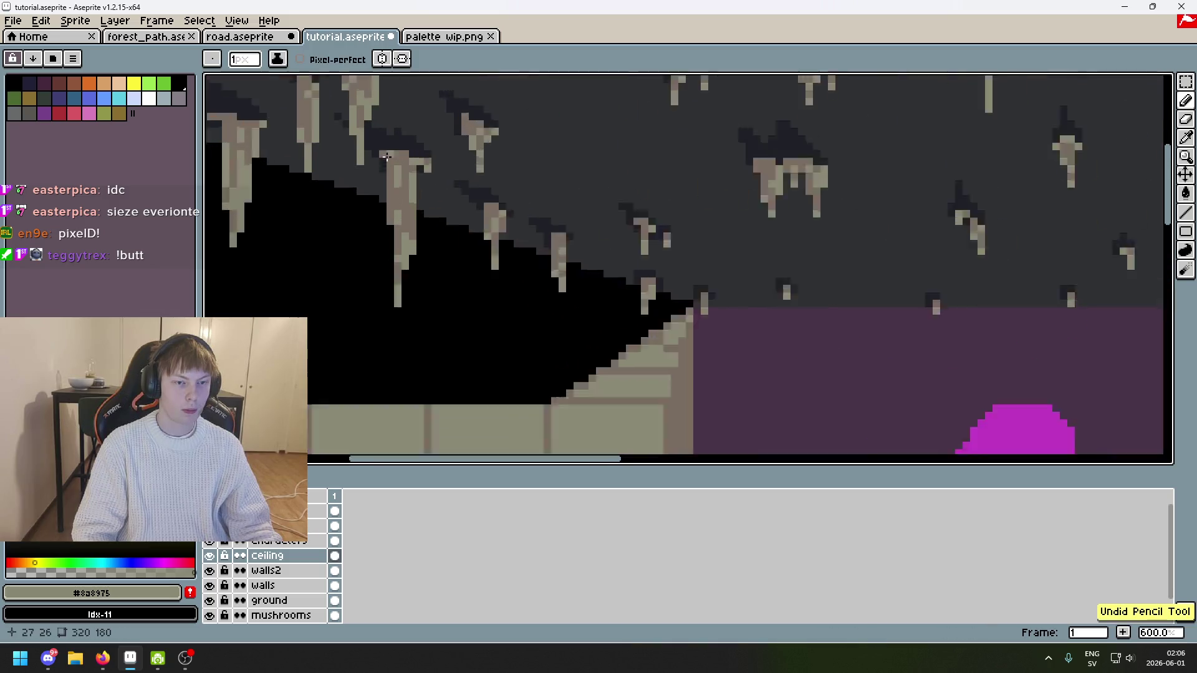
scroll(493, 175, down, 5)
drag(494, 172, 496, 161)
scroll(497, 161, up, 5)
scroll(542, 187, down, 5)
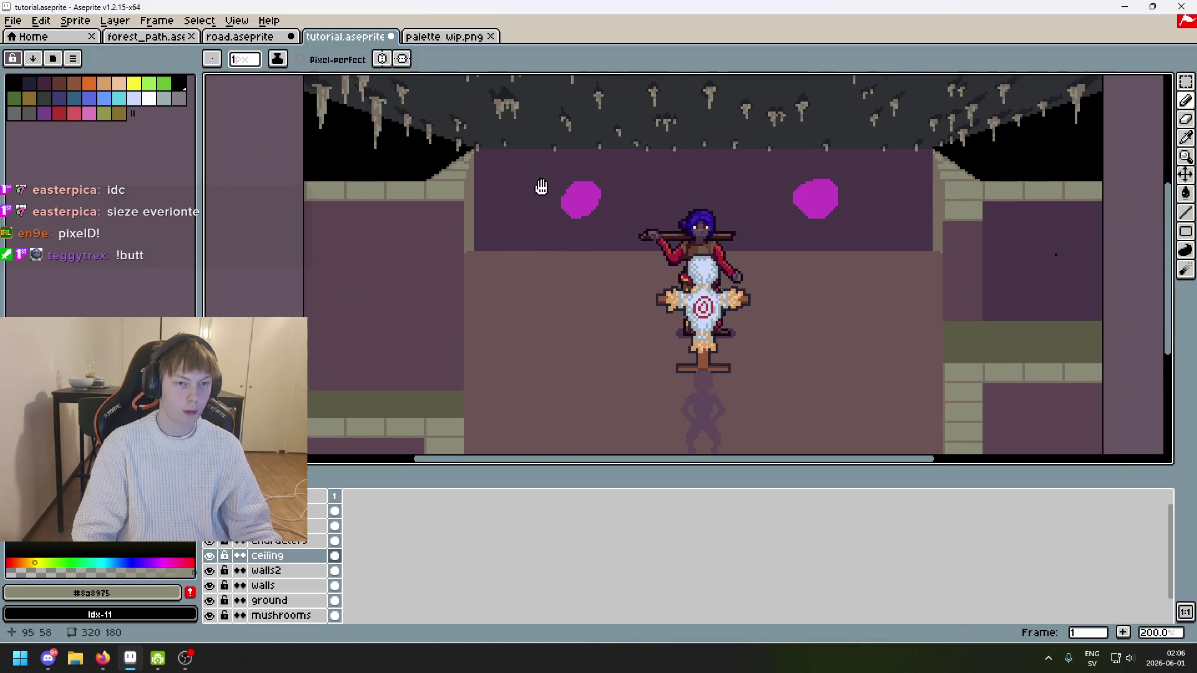
key(ctrl+s)
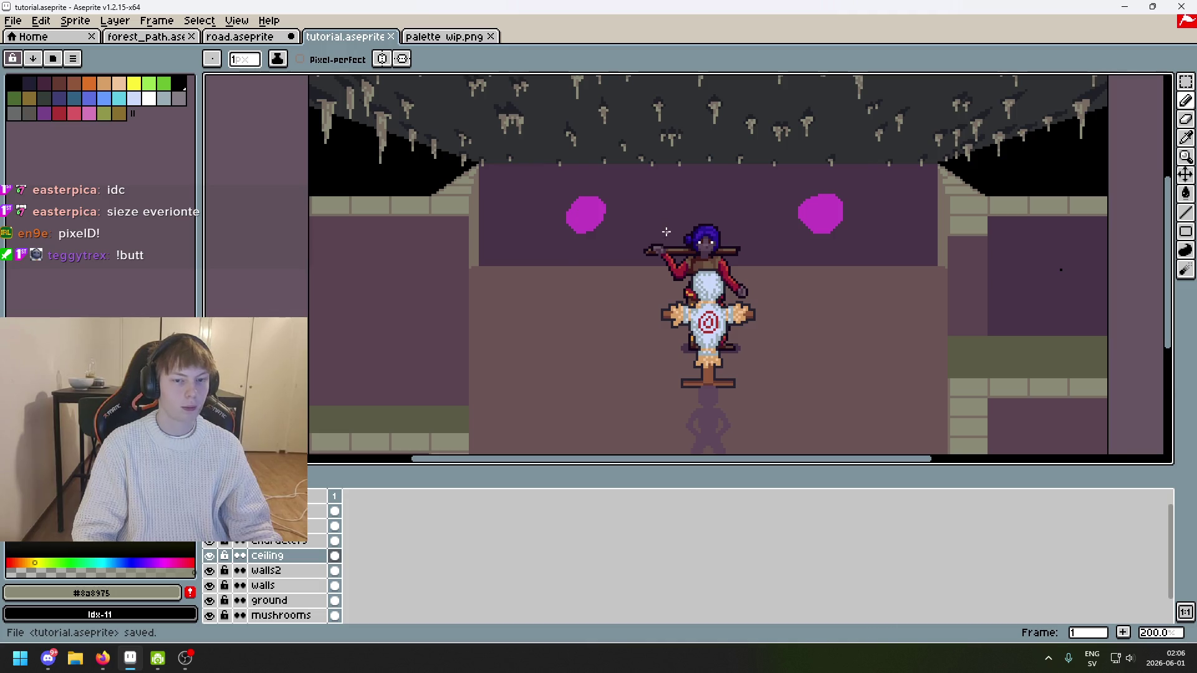
scroll(666, 231, down, 1)
scroll(624, 262, up, 1)
drag(601, 256, 606, 276)
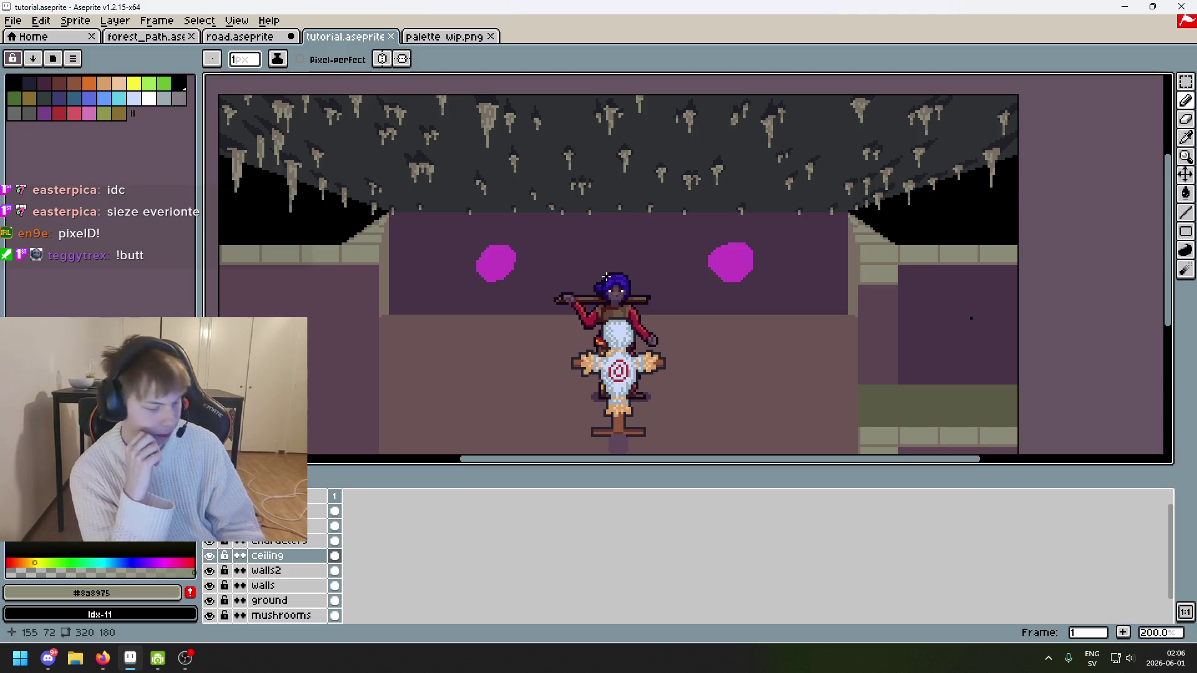
mouse_move(689, 220)
mouse_down()
mouse_move(787, 230)
mouse_move(602, 206)
mouse_up()
scroll(748, 246, down, 1)
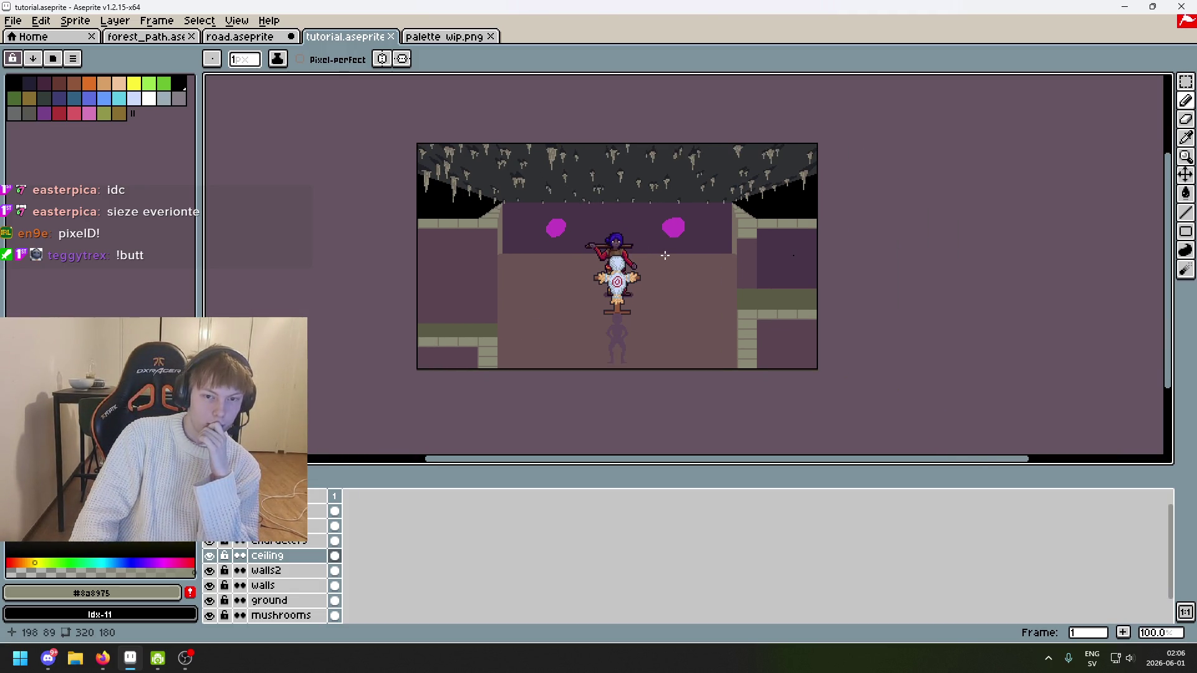
scroll(665, 255, up, 1)
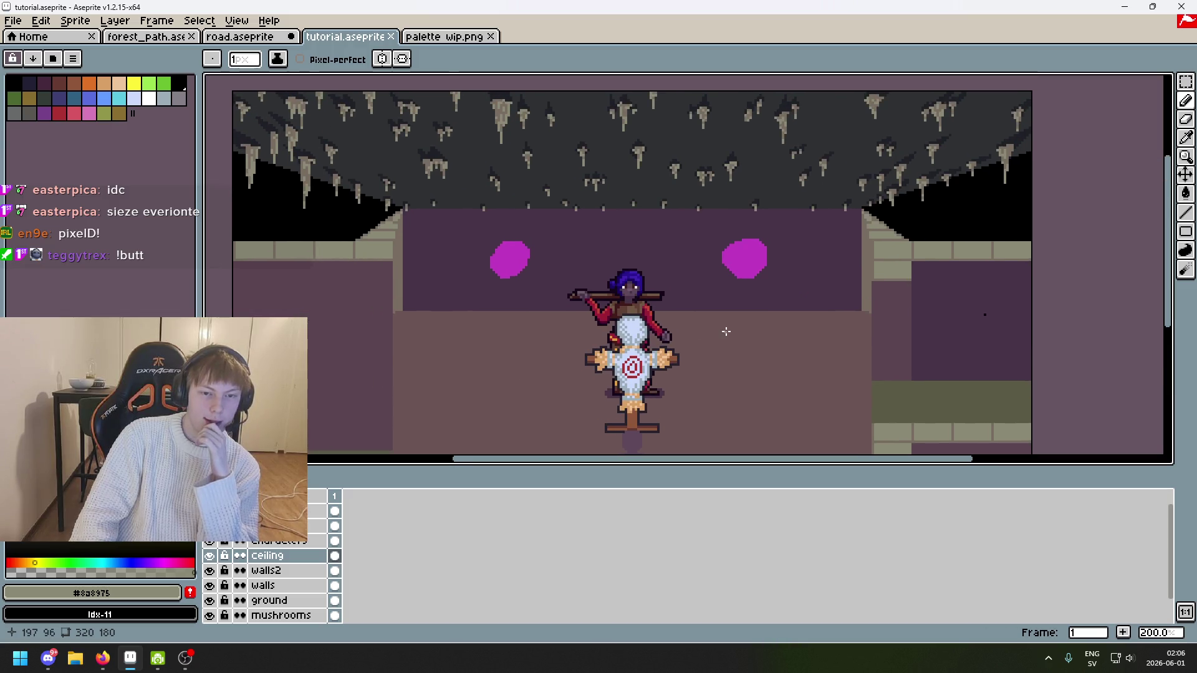
drag(440, 279, 448, 362)
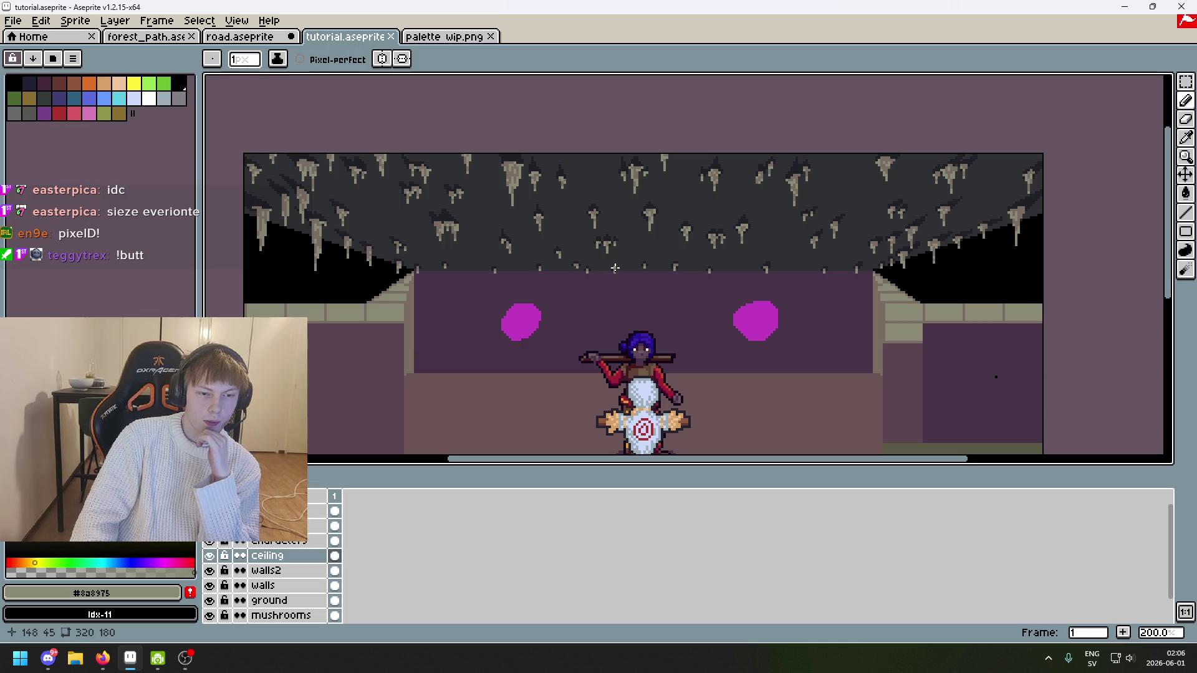
scroll(421, 237, up, 1)
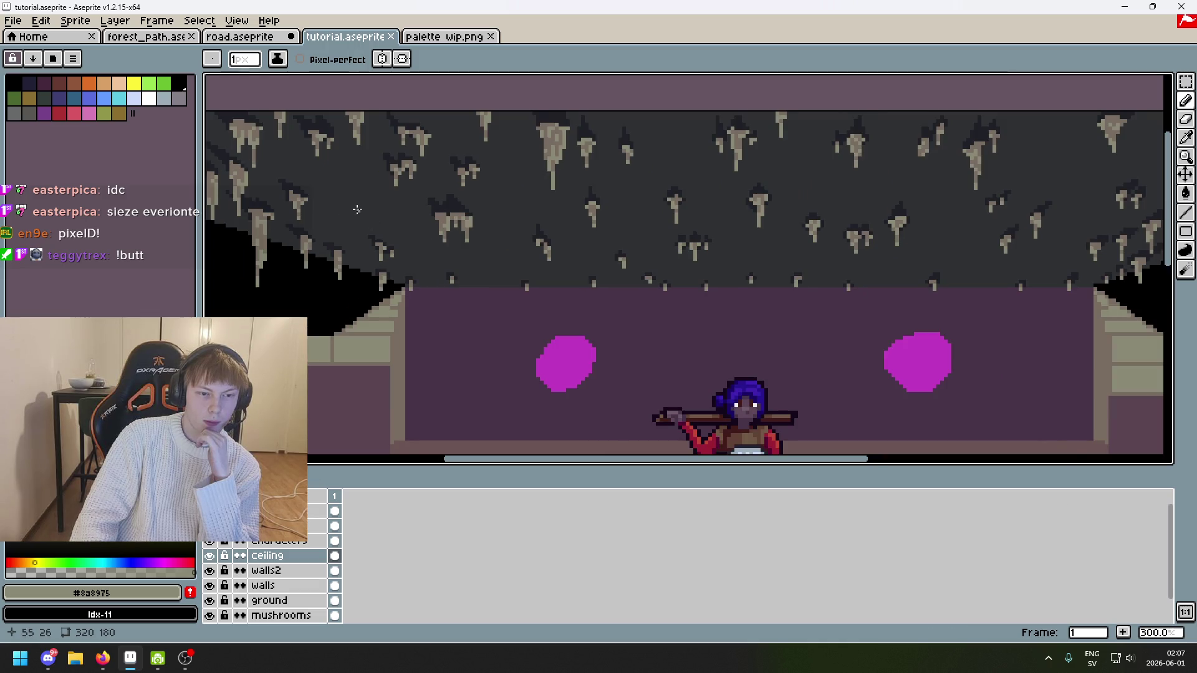
scroll(357, 209, up, 1)
scroll(356, 210, down, 3)
scroll(356, 212, up, 1)
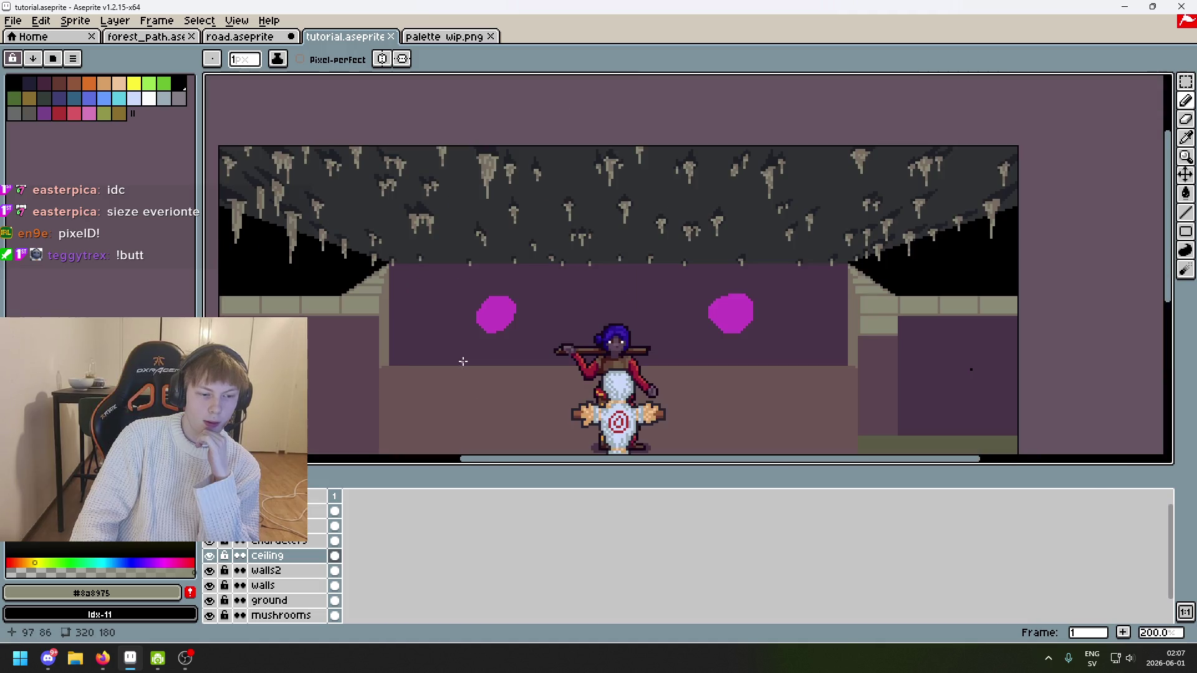
Step: Add a new empty Layer 1 and move it directly below the ceiling layer
right_click(292, 565)
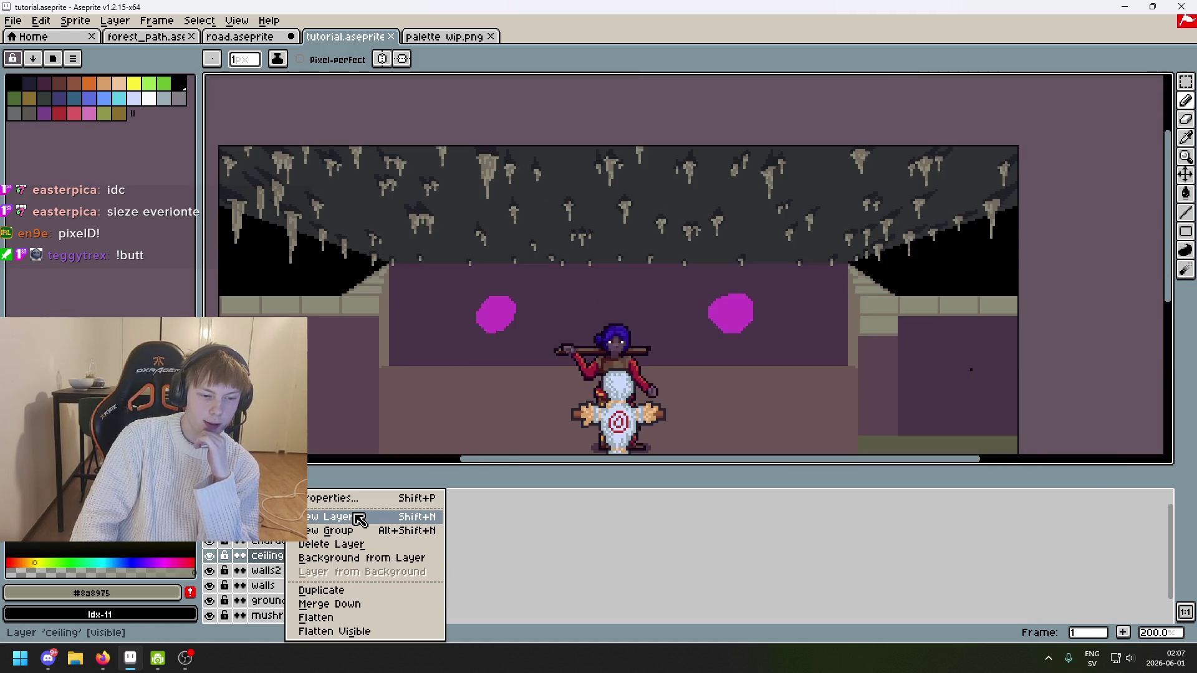
click(321, 520)
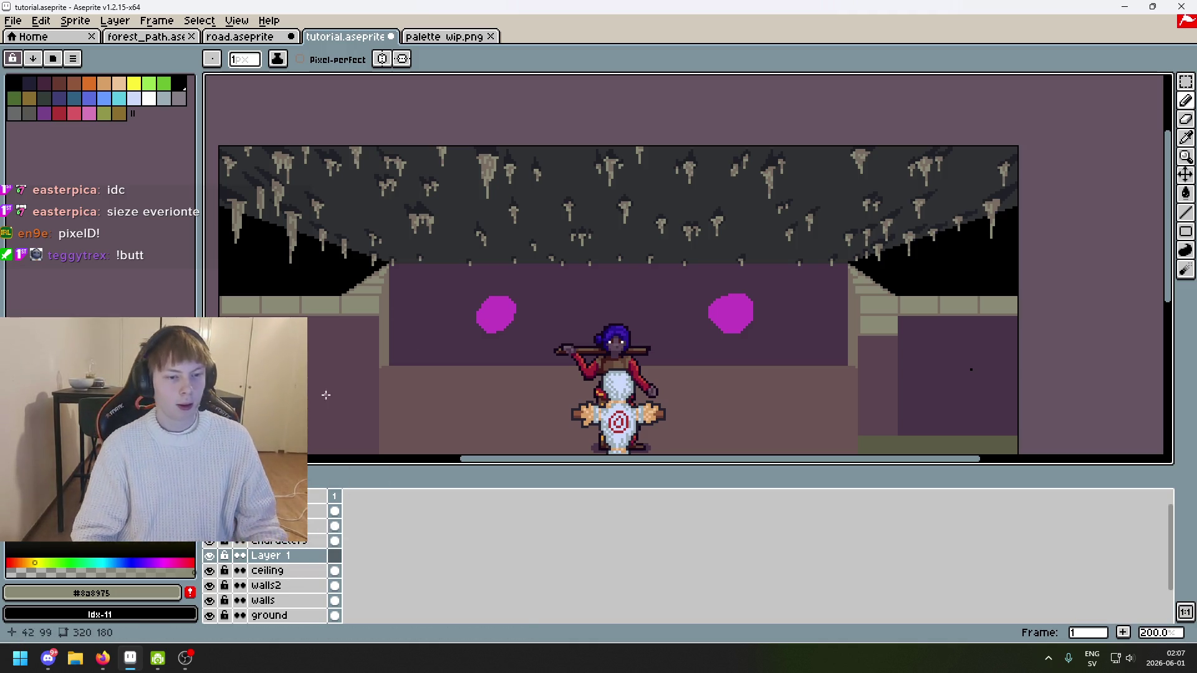
click(293, 556)
drag(293, 557, 308, 570)
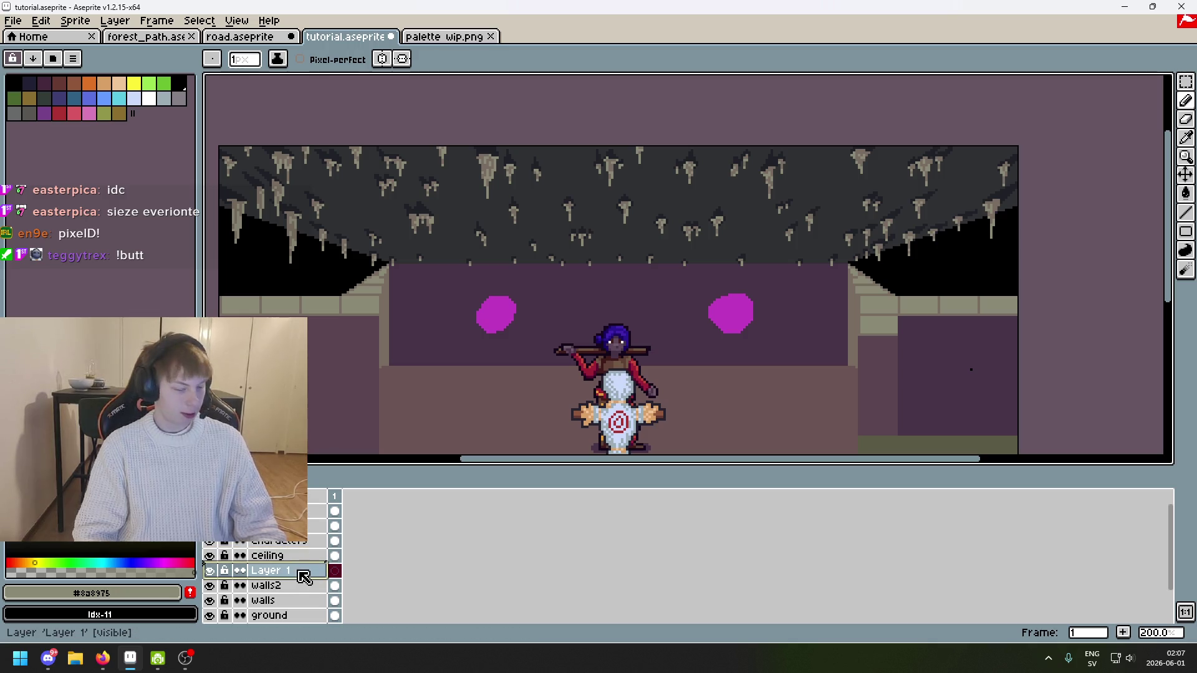
Step: Sample the dark ceiling colour #1f2027 and undo a stray pencil stroke
scroll(417, 209, up, 2)
scroll(417, 210, left, 2)
alt+click(575, 181)
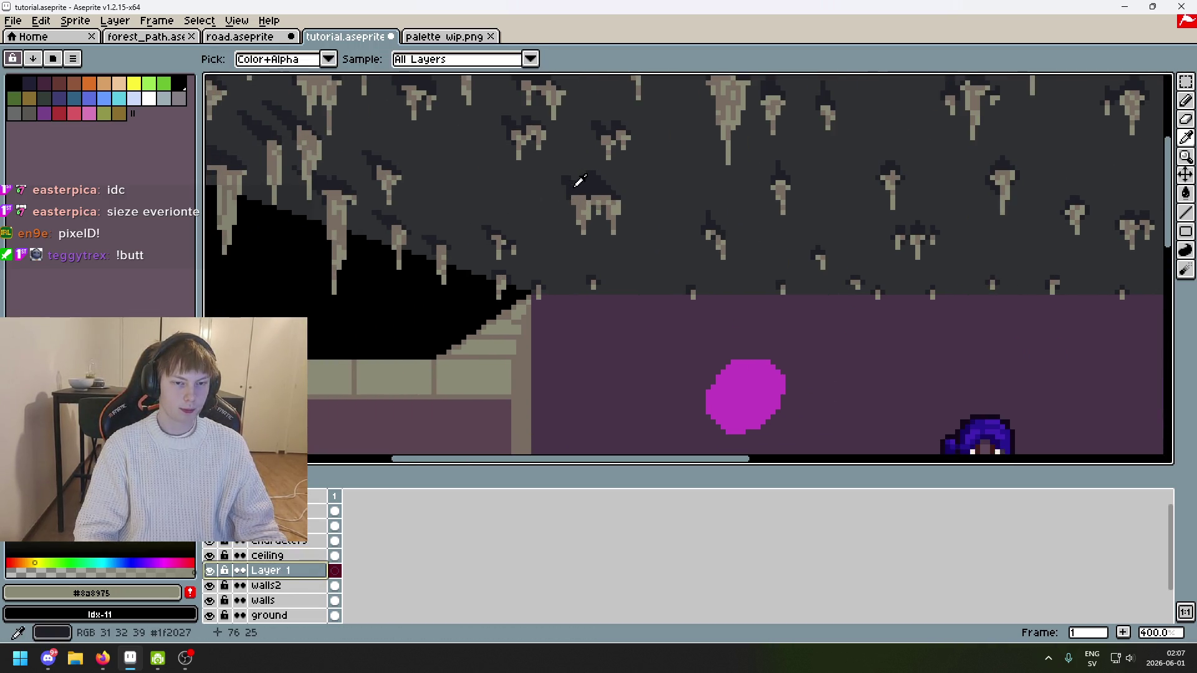
scroll(560, 281, down, 3)
scroll(570, 292, up, 3)
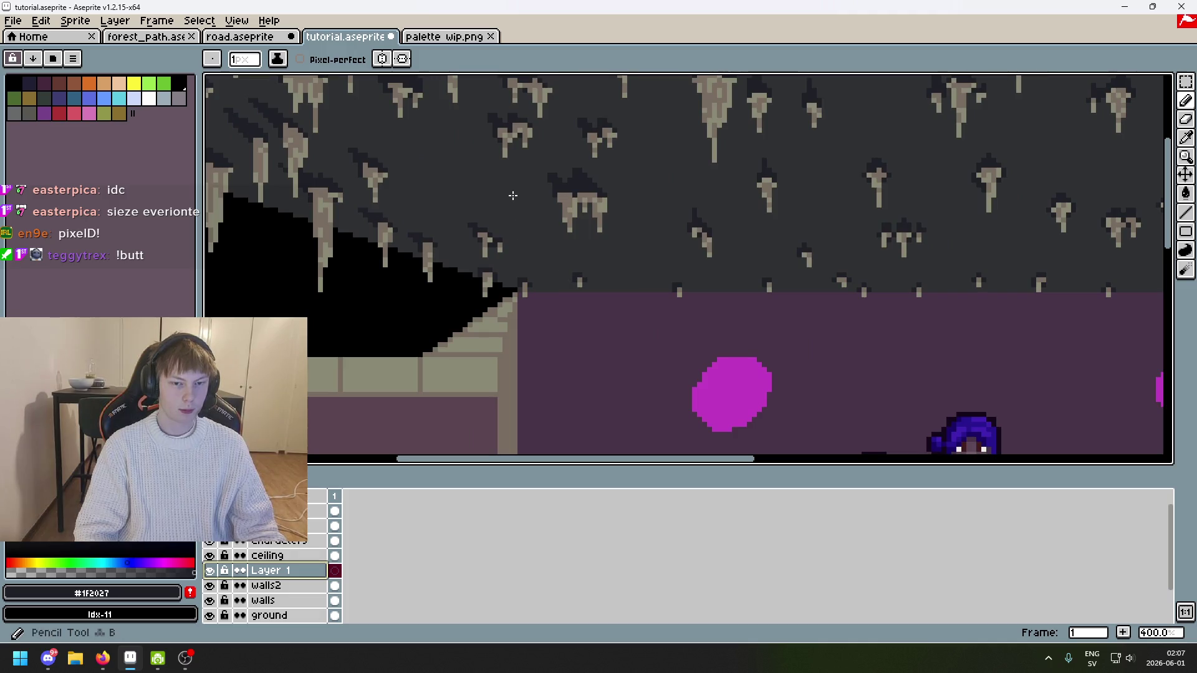
key(ctrl+z)
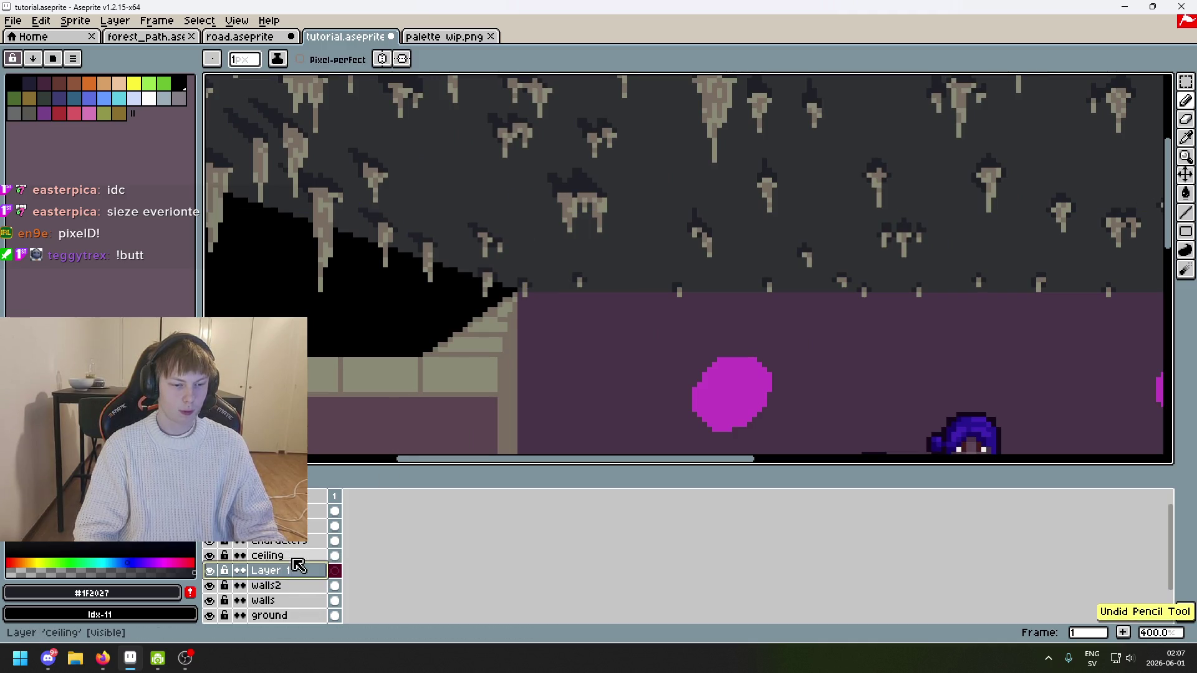
Step: Magic Wand the dark fill on the ceiling layer and paste it onto Layer 1
key(alt)
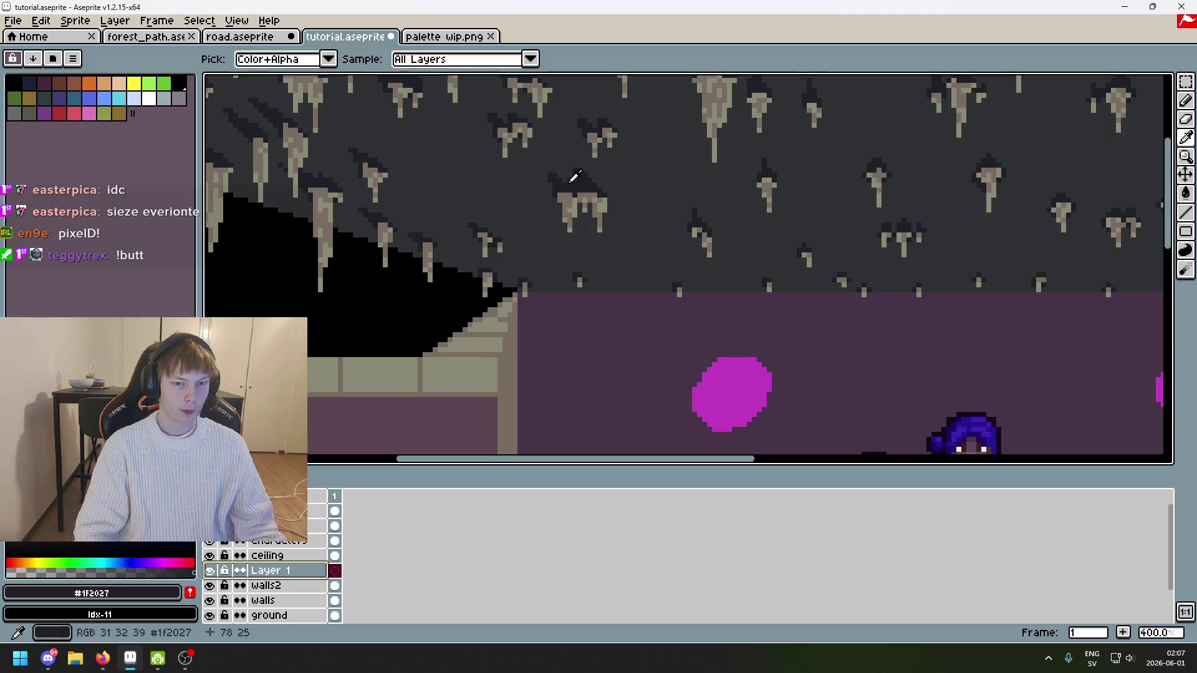
click(274, 556)
click(1183, 87)
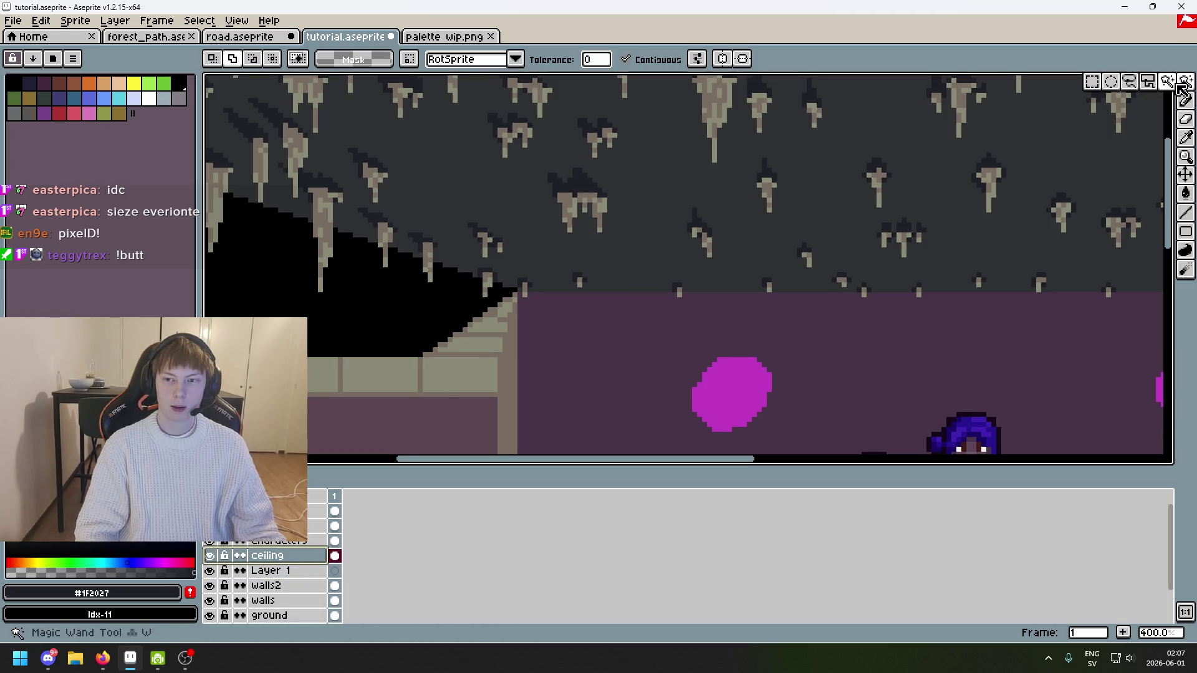
click(478, 196)
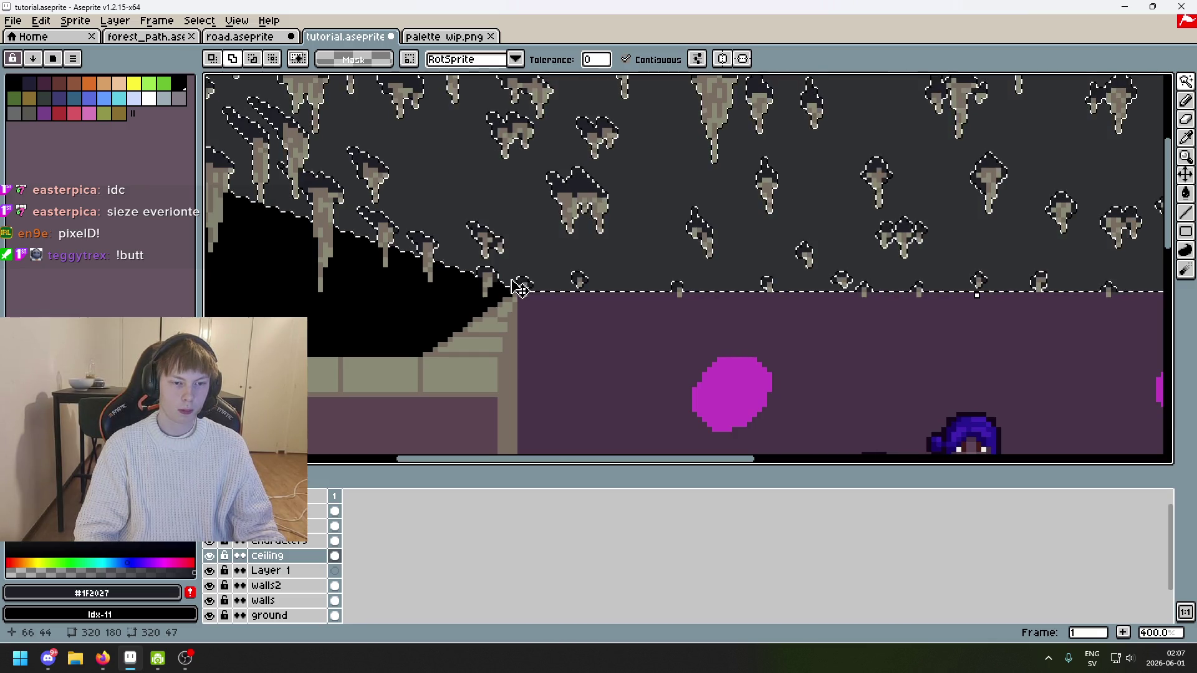
click(293, 571)
key(ctrl+v)
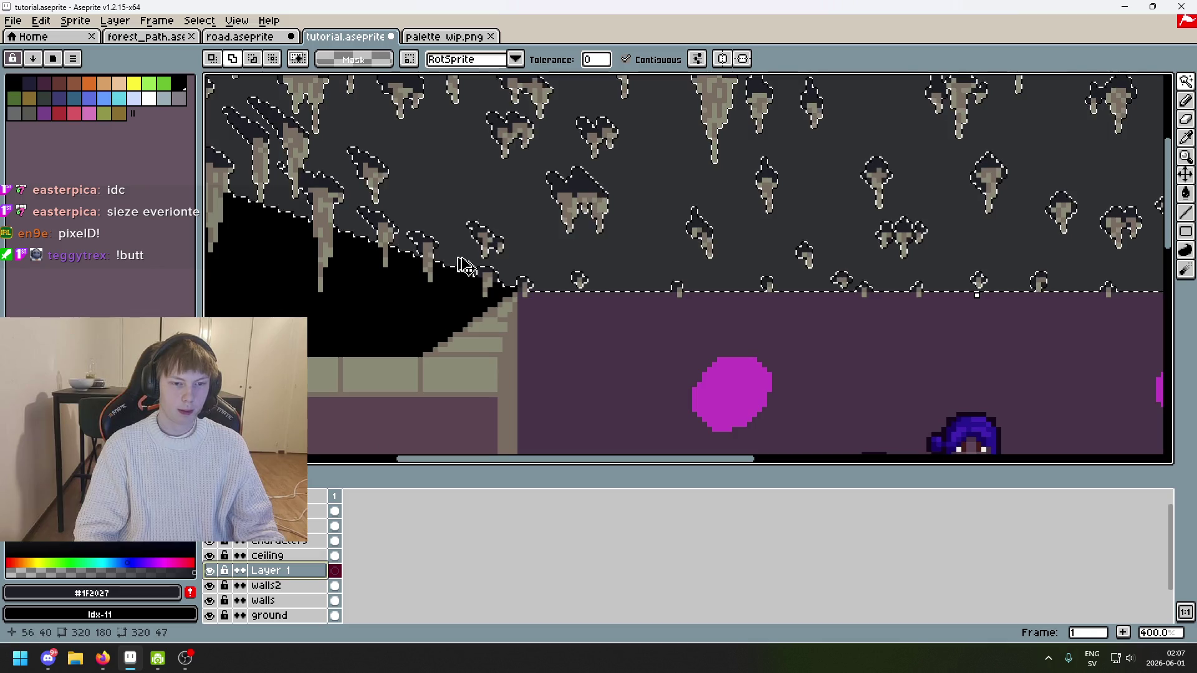
key(ctrl+d)
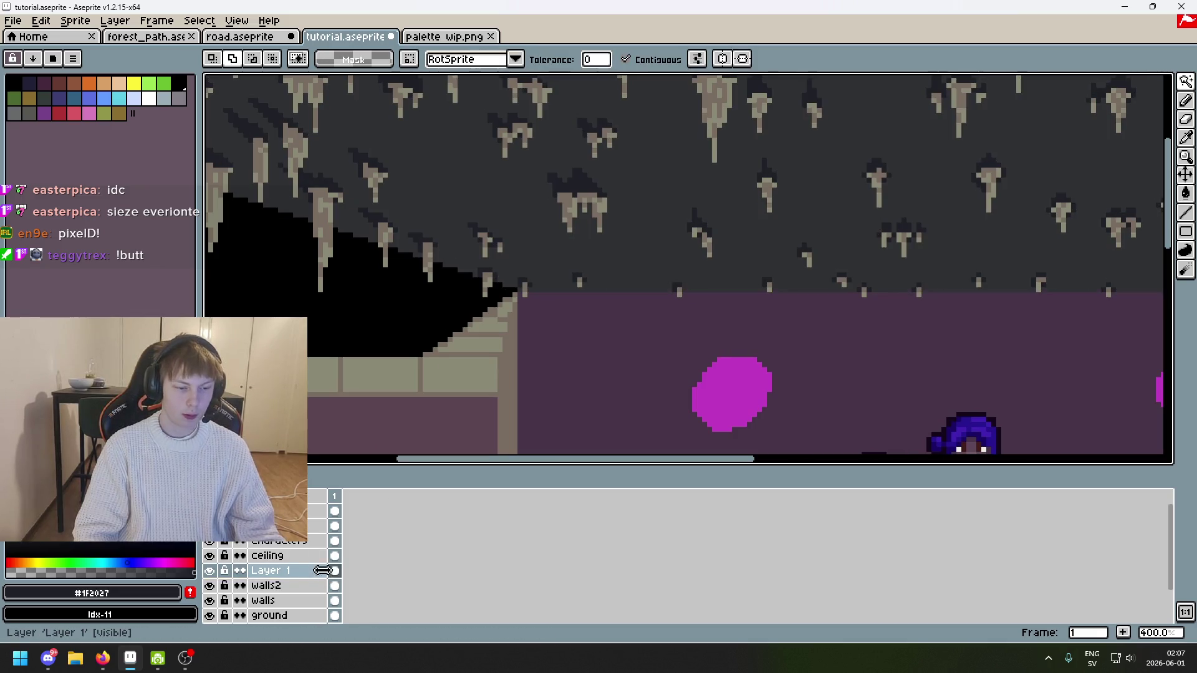
Step: Clear the dark fill from the ceiling layer, then toggle layer visibility and hide Layer 1
click(299, 556)
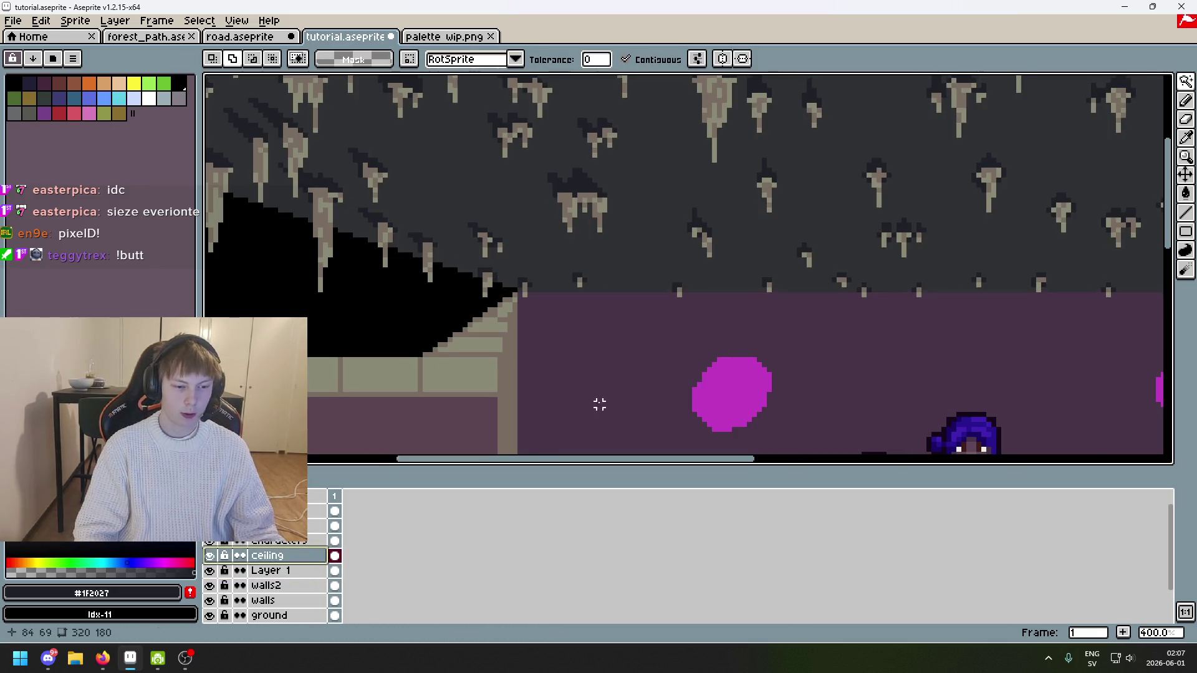
click(455, 181)
key(ctrl+d)
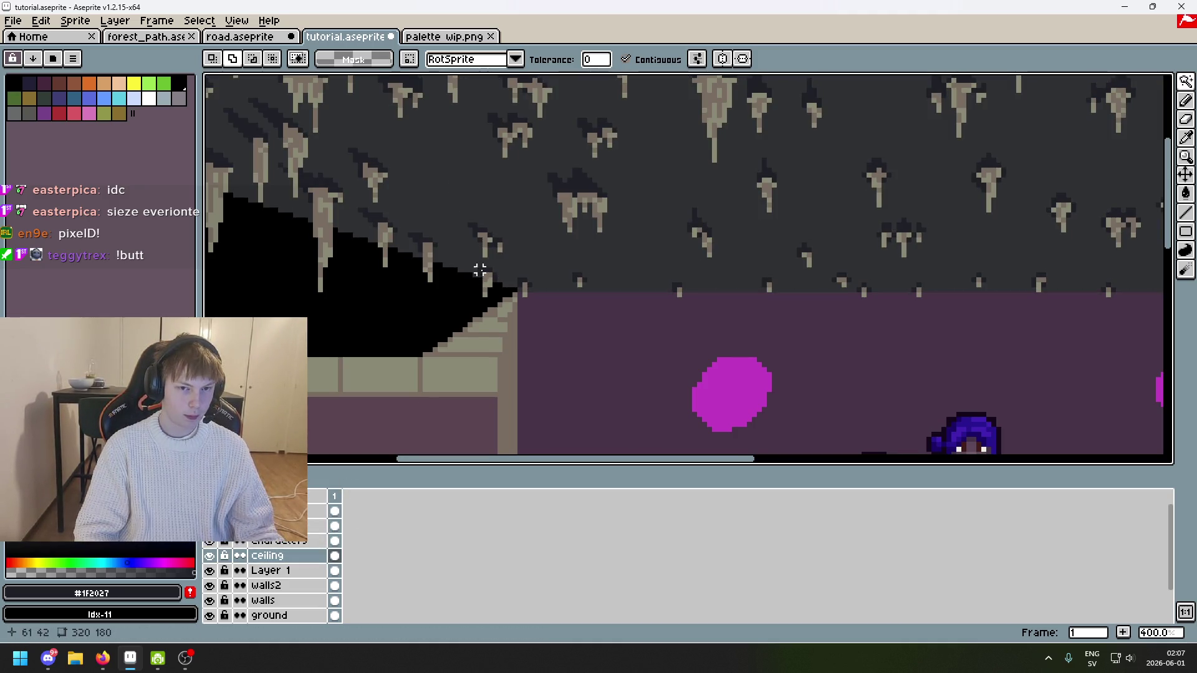
drag(481, 267, 429, 385)
click(210, 556)
click(211, 556)
click(212, 569)
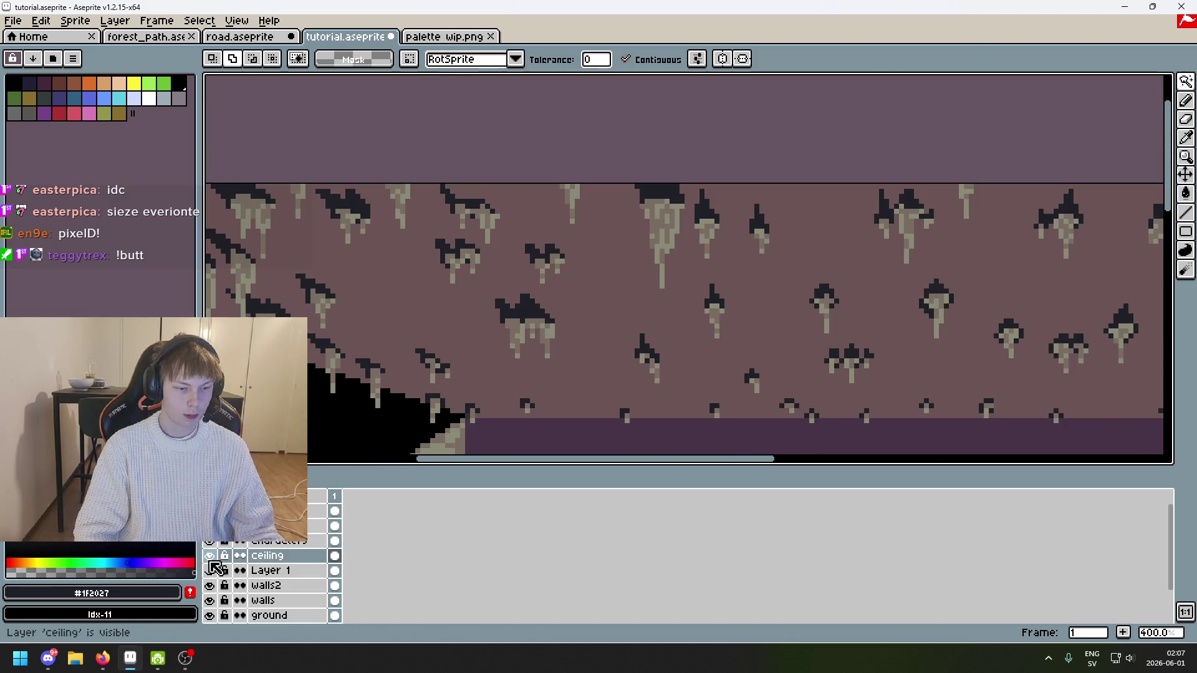
Step: Show Layer 1 and compare by toggling the ceiling layer, leaving it hidden
key(1)
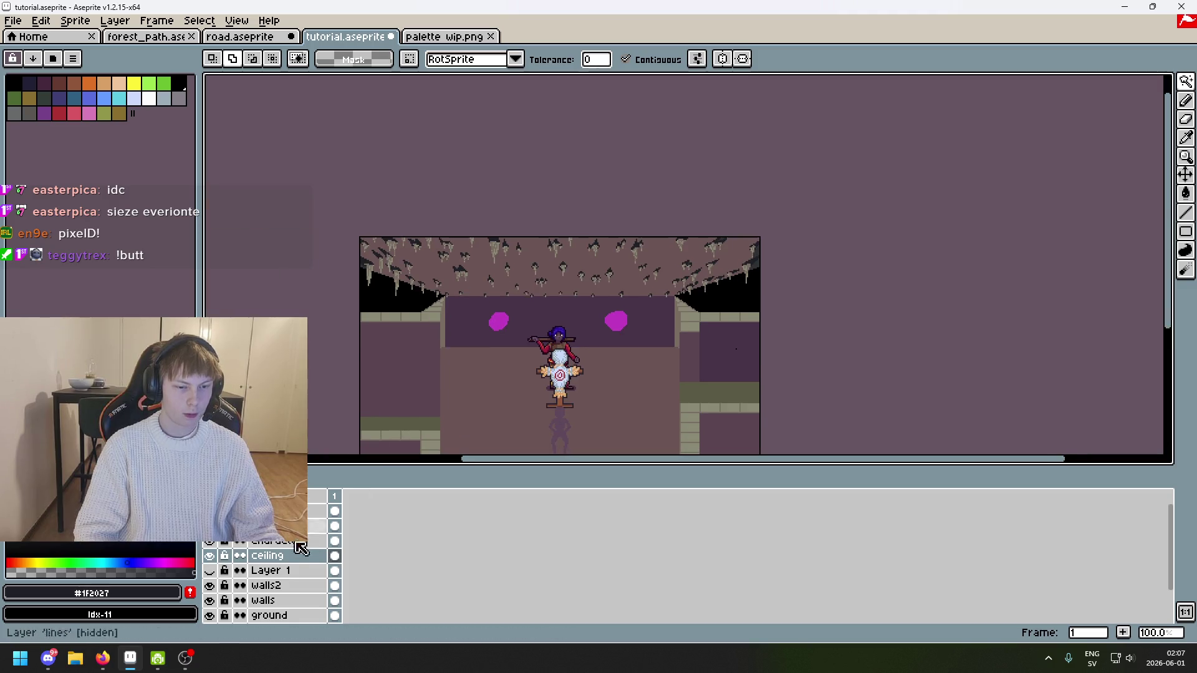
click(211, 571)
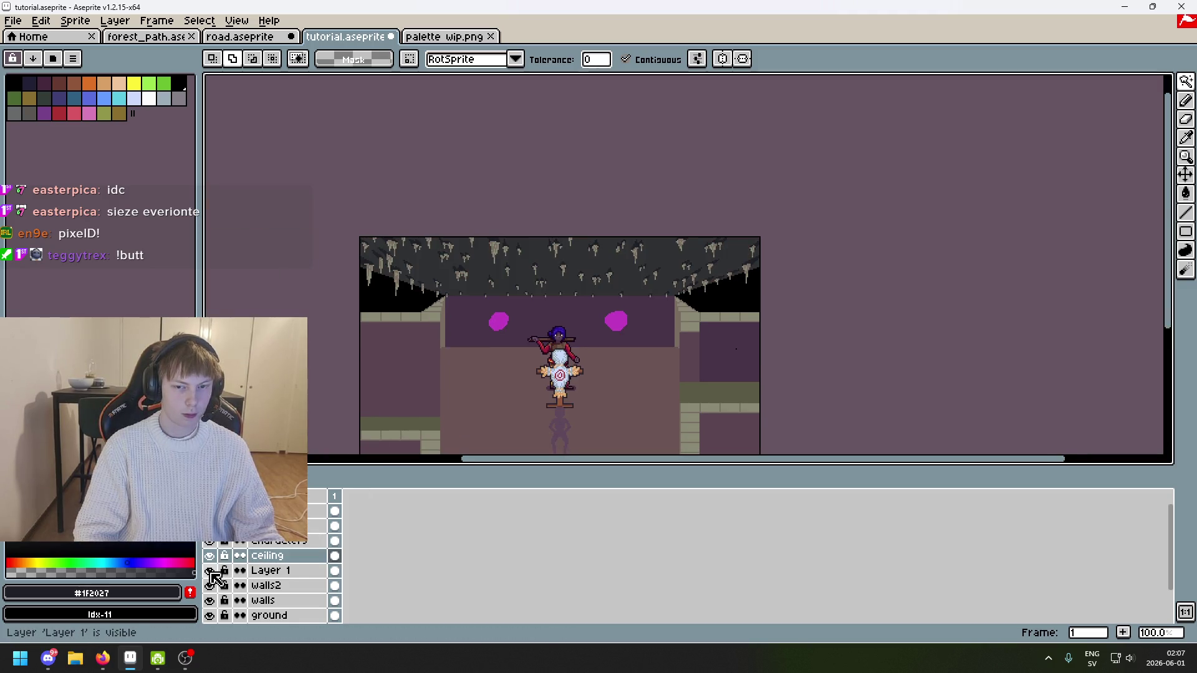
scroll(395, 366, up, 3)
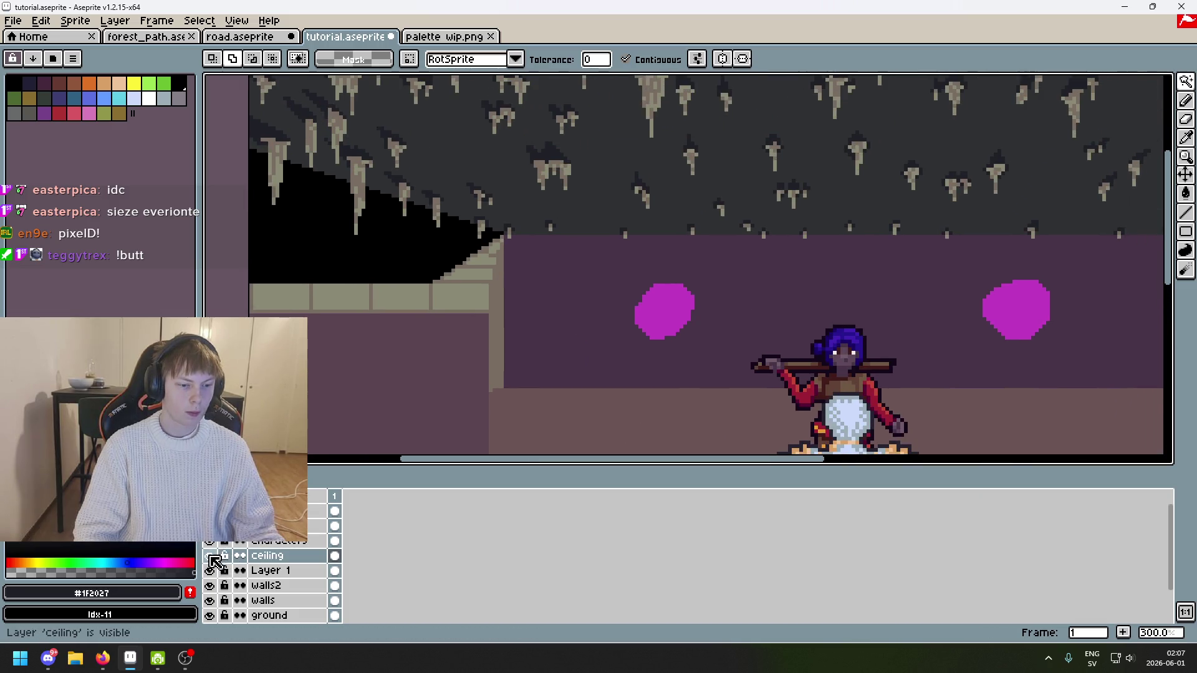
click(210, 556)
scroll(387, 400, up, 3)
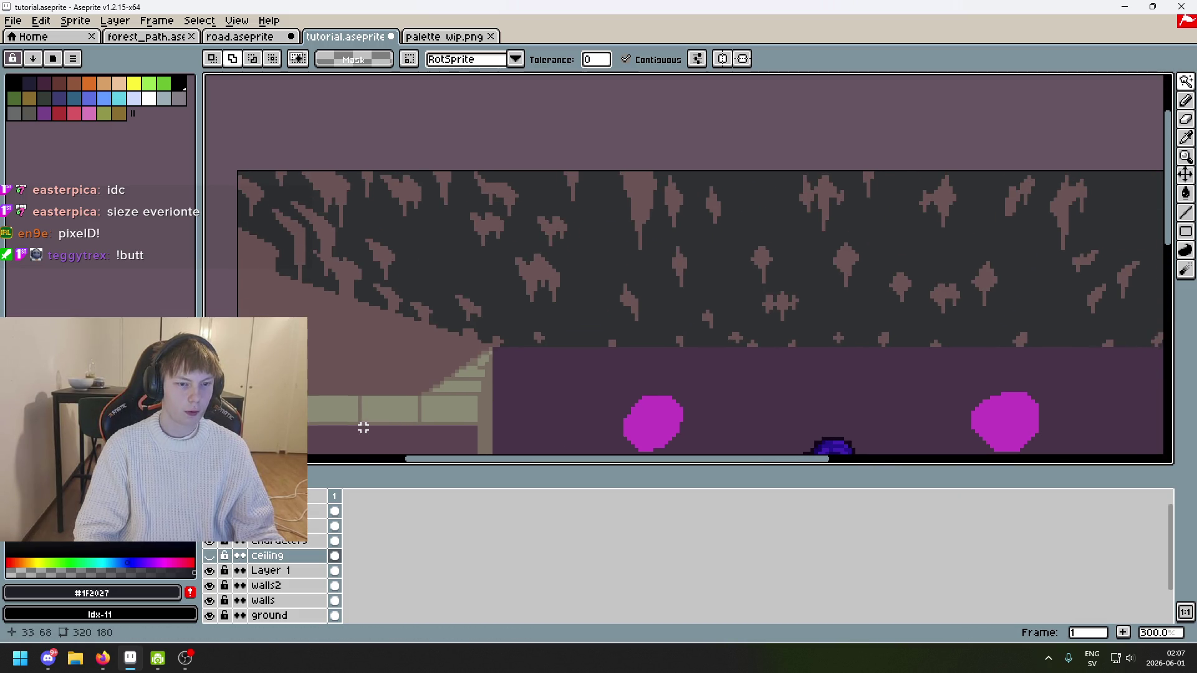
click(209, 556)
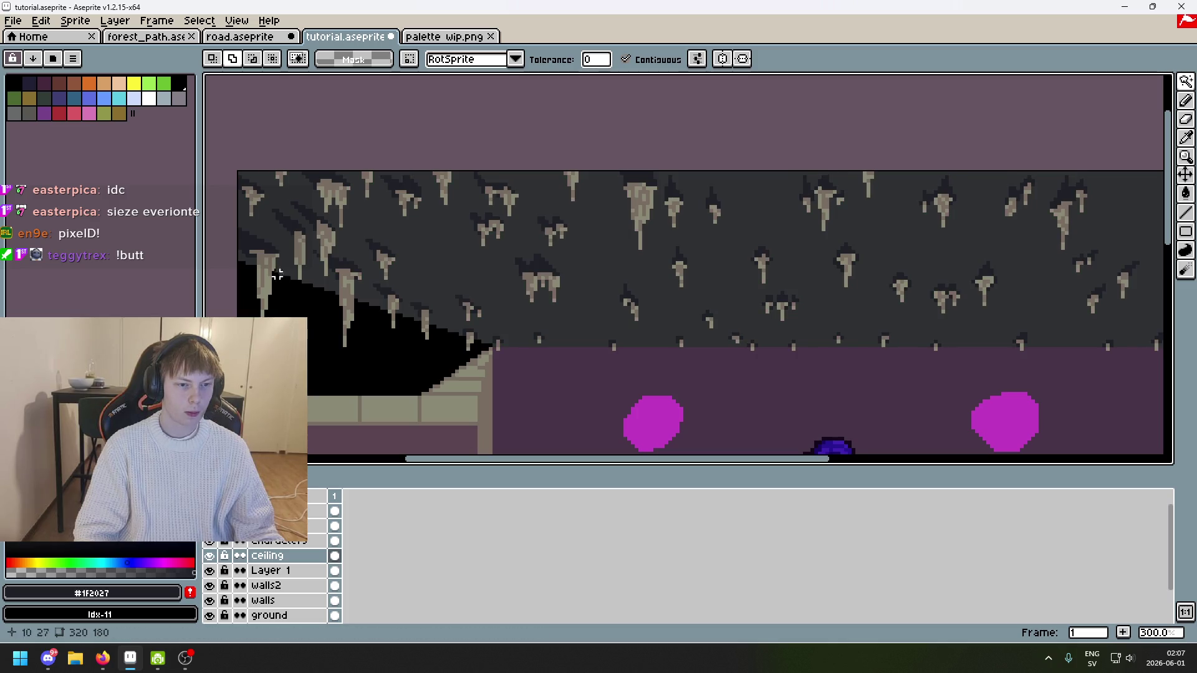
drag(554, 297, 398, 315)
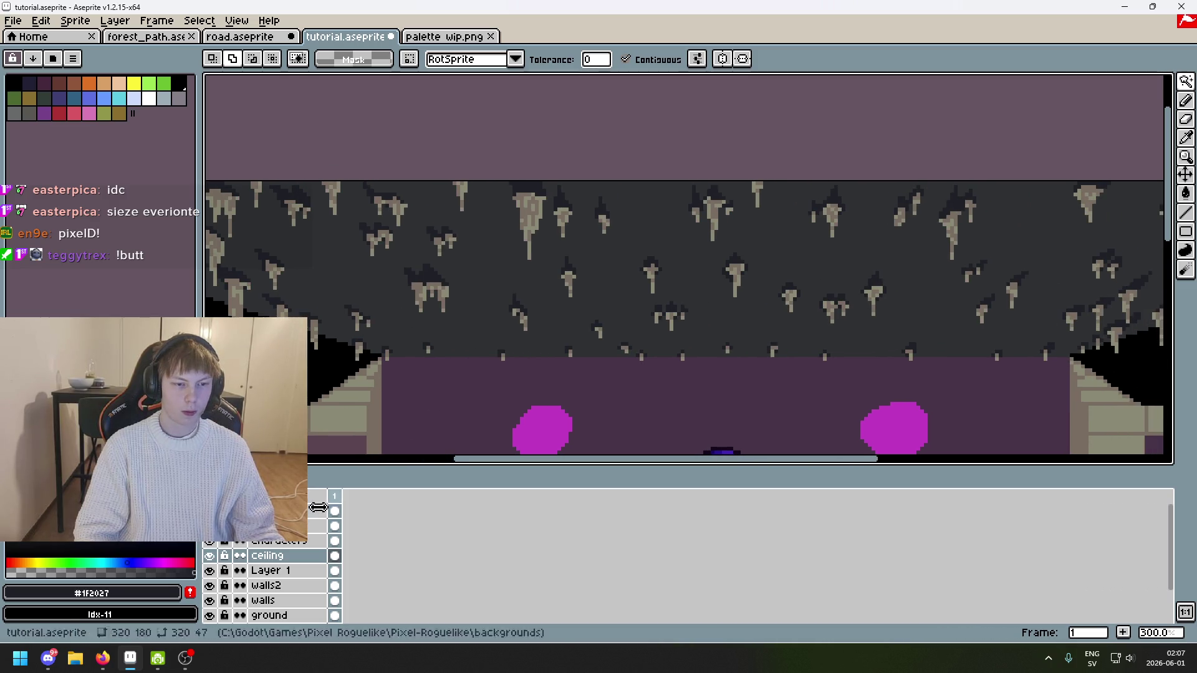
click(210, 556)
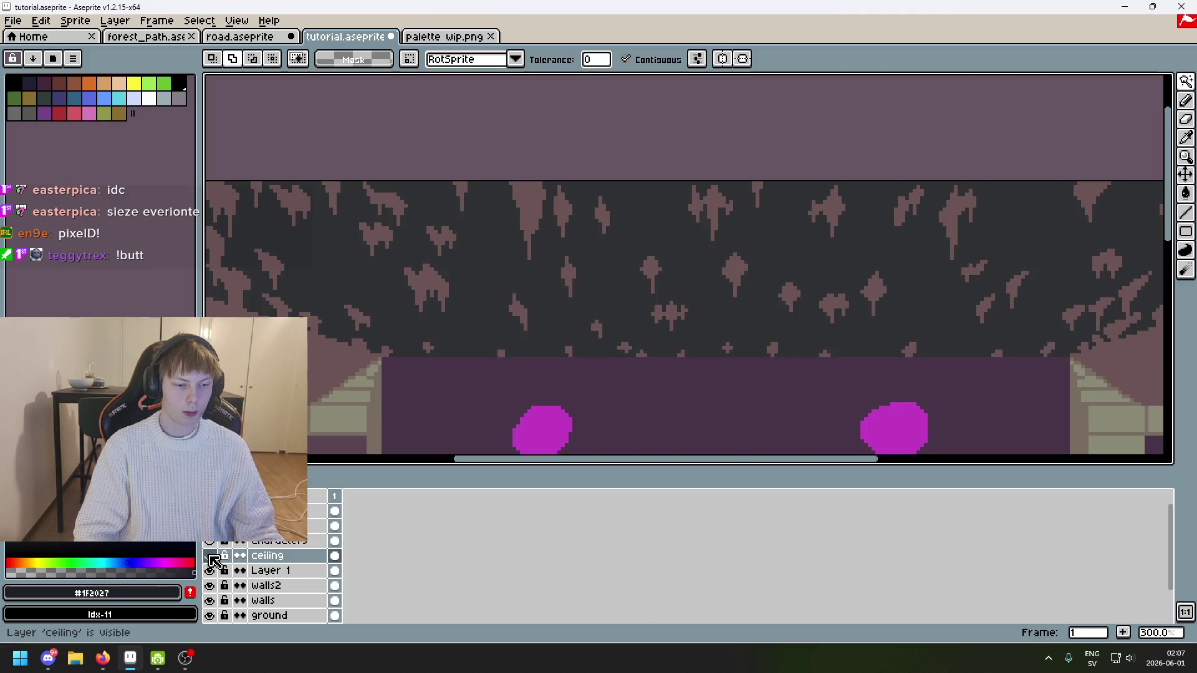
Step: Switch to the Pencil tool and make Layer 1 the active layer
scroll(368, 424, down, 1)
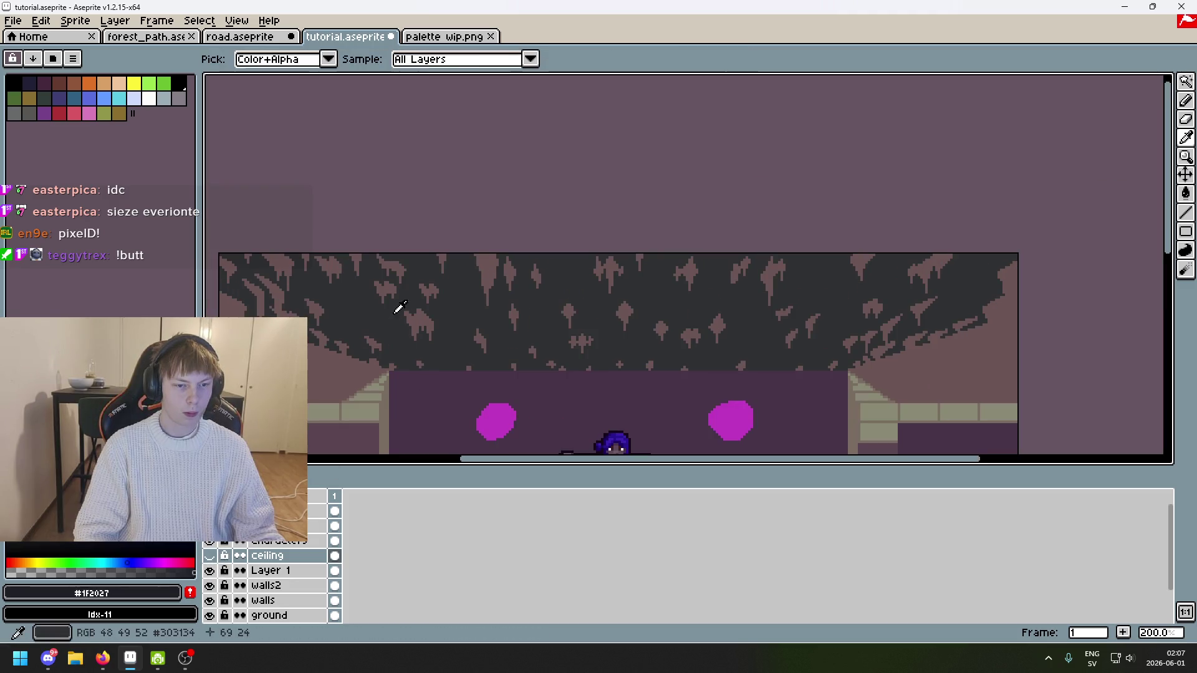
scroll(376, 315, down, 1)
key(b)
click(289, 571)
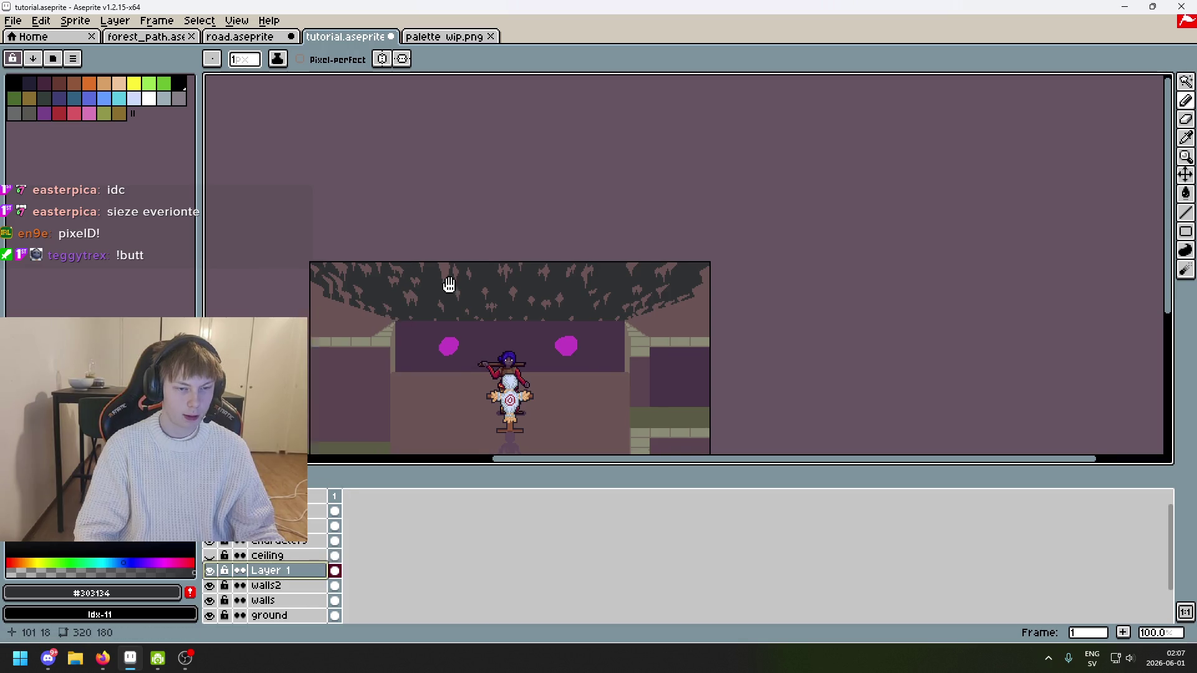
scroll(449, 280, left, 2)
scroll(538, 275, up, 4)
Step: With the pencil on Layer 1, fill the left and central stalactite gaps in dark grey
key(i)
key(b)
drag(454, 310, 684, 235)
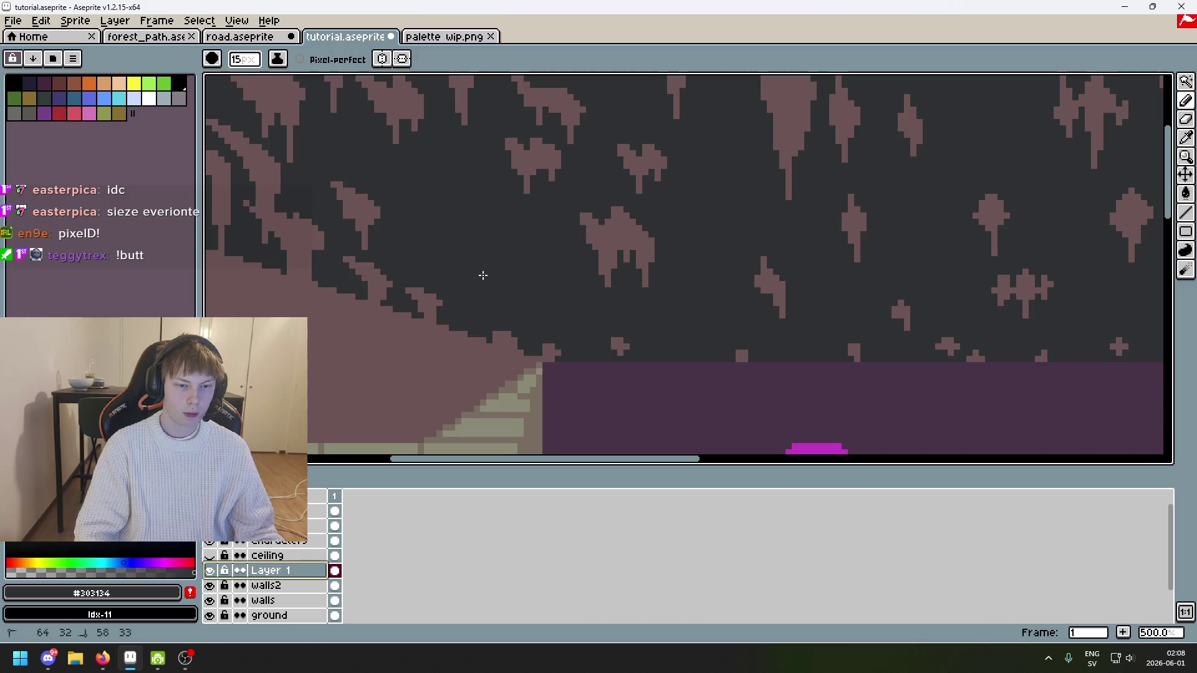
mouse_move(381, 287)
mouse_down()
mouse_move(352, 202)
mouse_move(374, 293)
mouse_up()
scroll(468, 254, left, 3)
mouse_move(424, 255)
mouse_down()
mouse_move(450, 224)
mouse_move(440, 229)
mouse_move(377, 181)
mouse_move(294, 151)
mouse_move(387, 106)
mouse_up()
scroll(356, 168, down, 2)
drag(549, 193, 882, 232)
scroll(882, 232, up, 2)
mouse_move(561, 205)
mouse_down()
mouse_move(517, 206)
mouse_move(536, 273)
mouse_move(796, 235)
mouse_up()
scroll(624, 250, right, 3)
drag(561, 287, 432, 239)
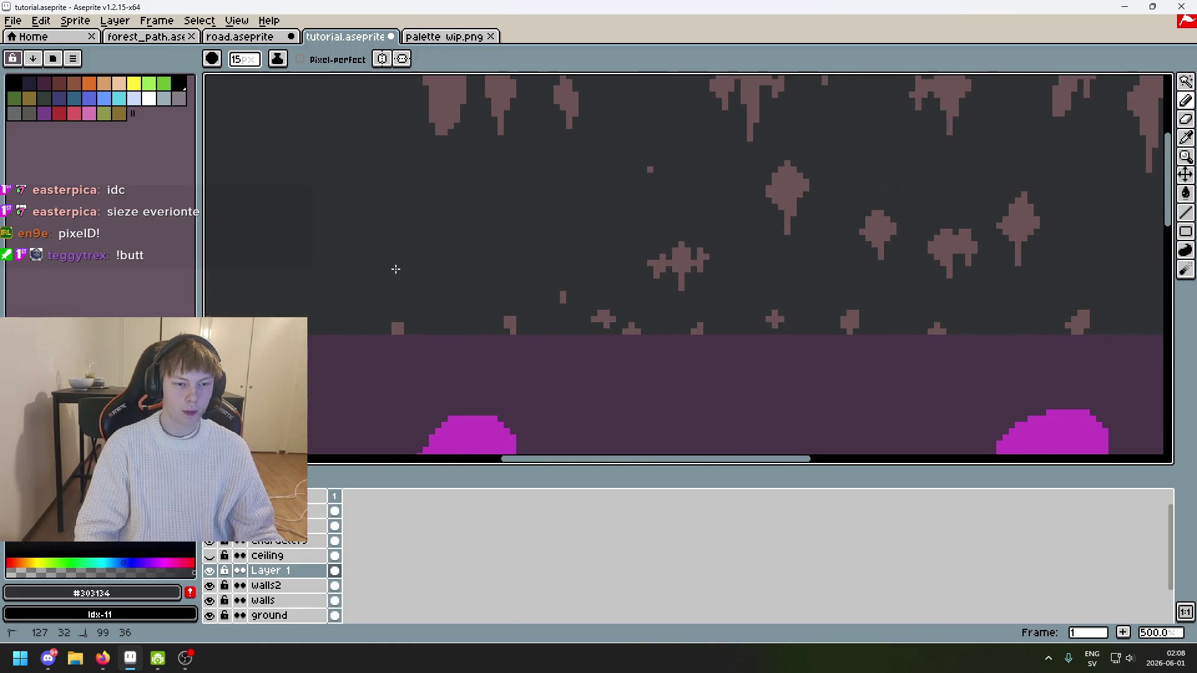
scroll(567, 294, down, 4)
scroll(624, 299, up, 1)
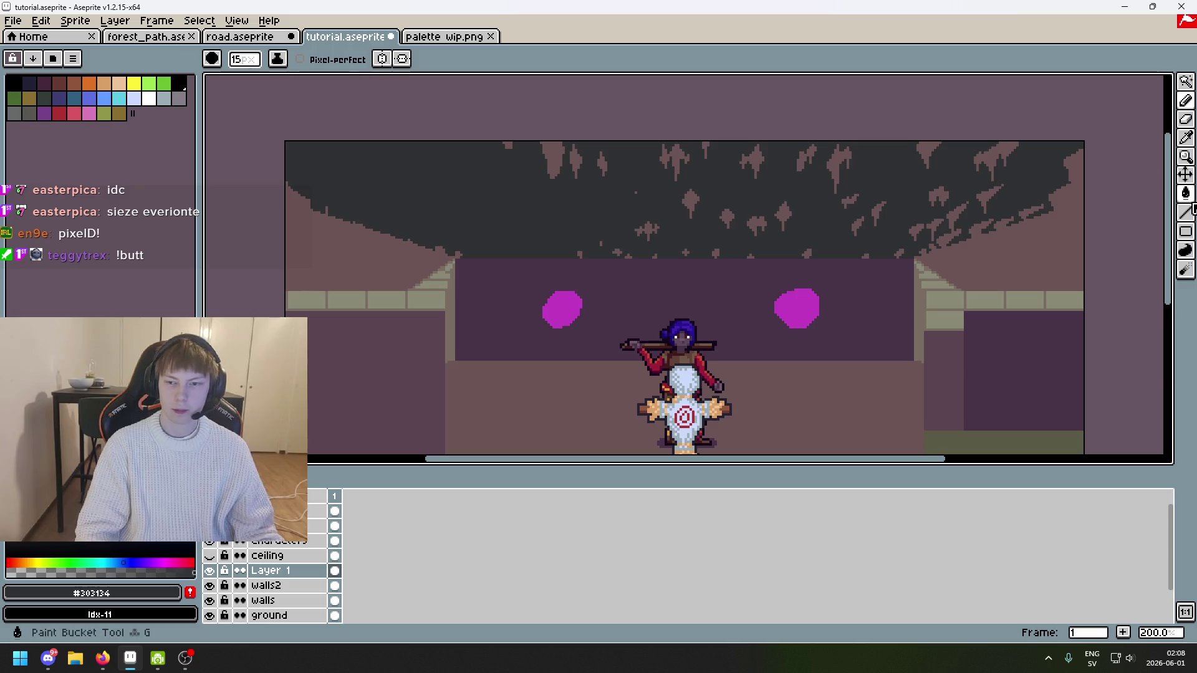
Step: Cover the left part of the ceiling with a filled dark grey rectangle
mouse_move(1186, 231)
mouse_down()
mouse_move(1147, 245)
mouse_move(1129, 231)
mouse_up()
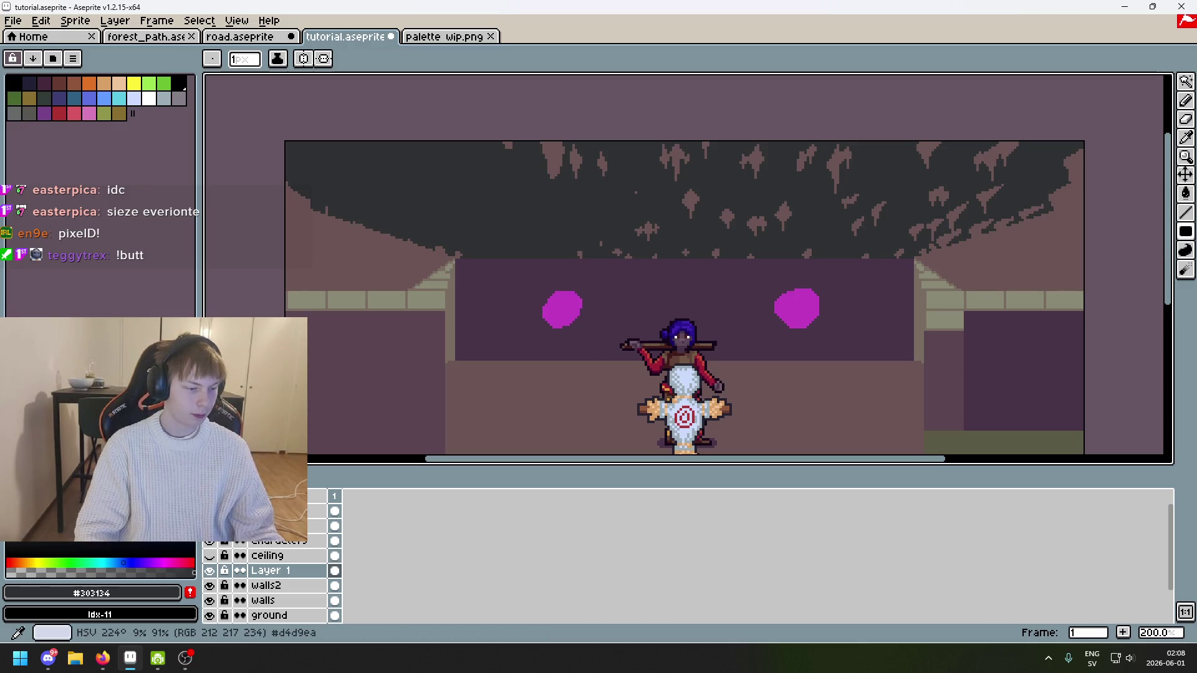
scroll(473, 264, up, 8)
scroll(561, 262, down, 5)
mouse_move(428, 283)
mouse_down()
mouse_move(976, 222)
mouse_move(885, 84)
mouse_move(868, 78)
mouse_up()
scroll(873, 80, down, 1)
scroll(761, 188, right, 3)
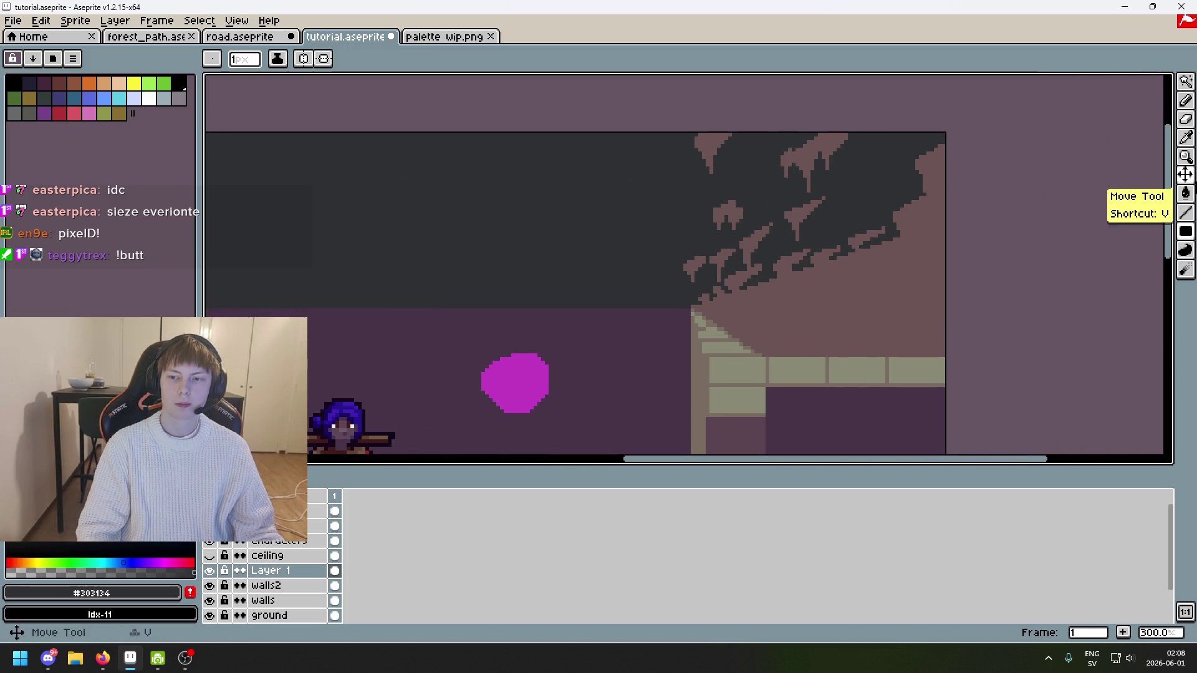
Step: Pencil over the brown drips on the ceiling's top edge and right slope, undoing the last stroke
click(1188, 102)
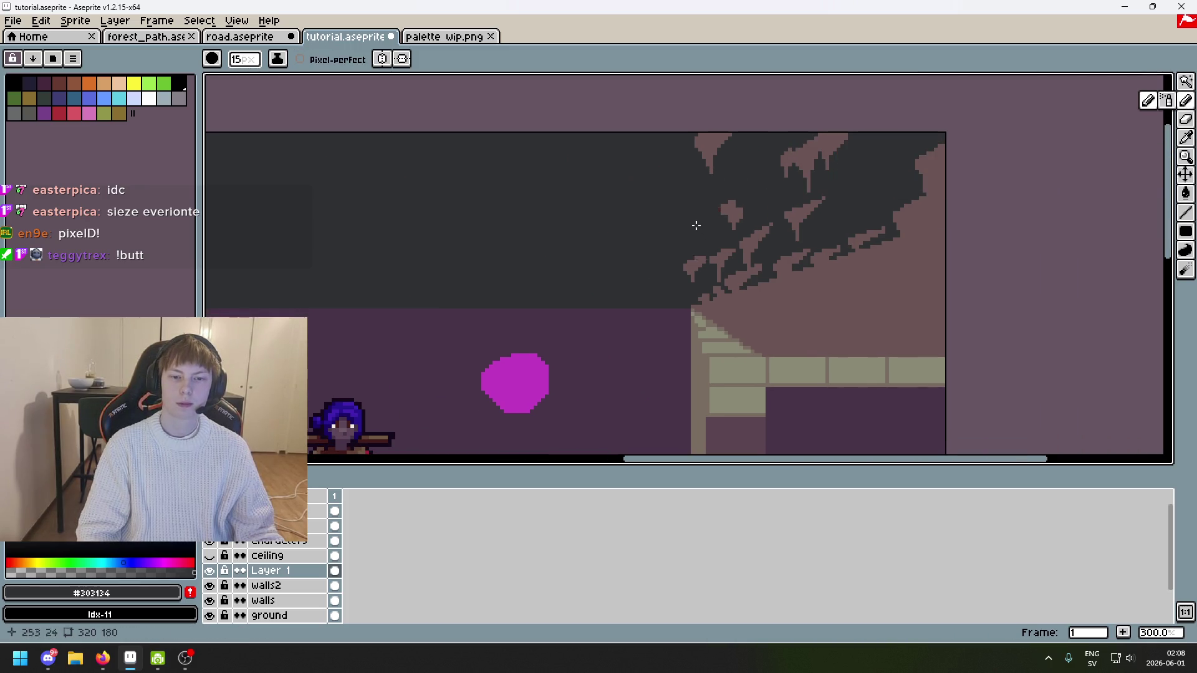
drag(710, 150, 807, 134)
drag(879, 176, 933, 172)
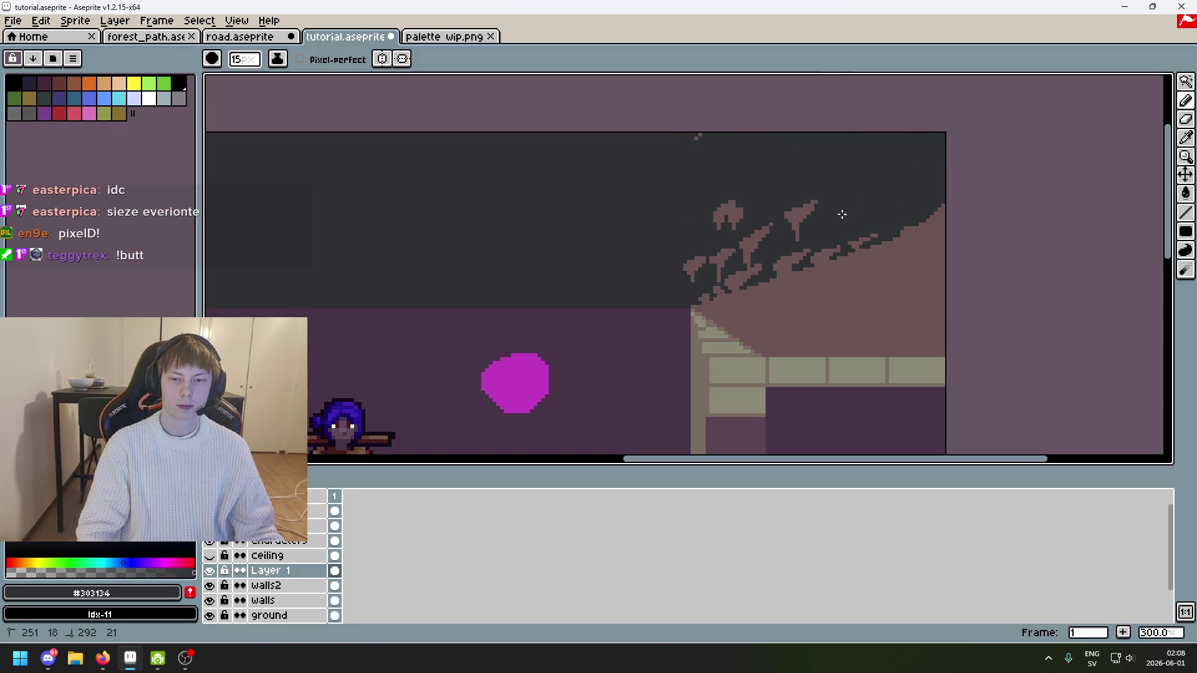
drag(841, 214, 695, 234)
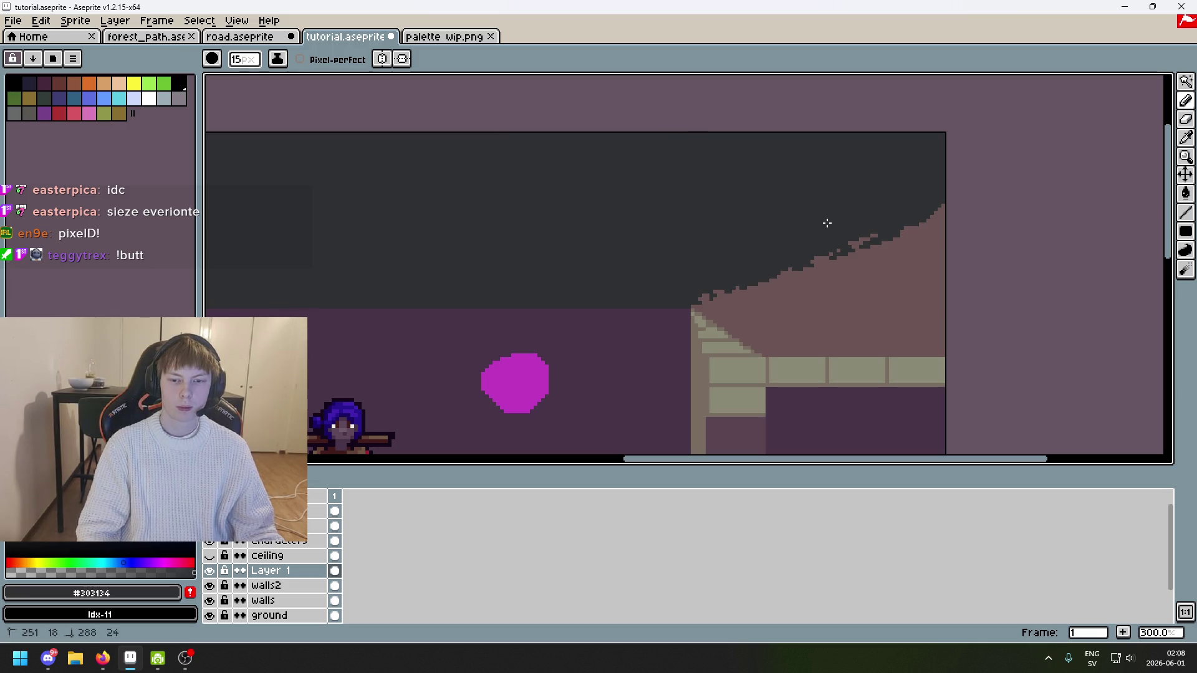
key(ctrl+z)
scroll(702, 272, down, 3)
scroll(723, 253, up, 1)
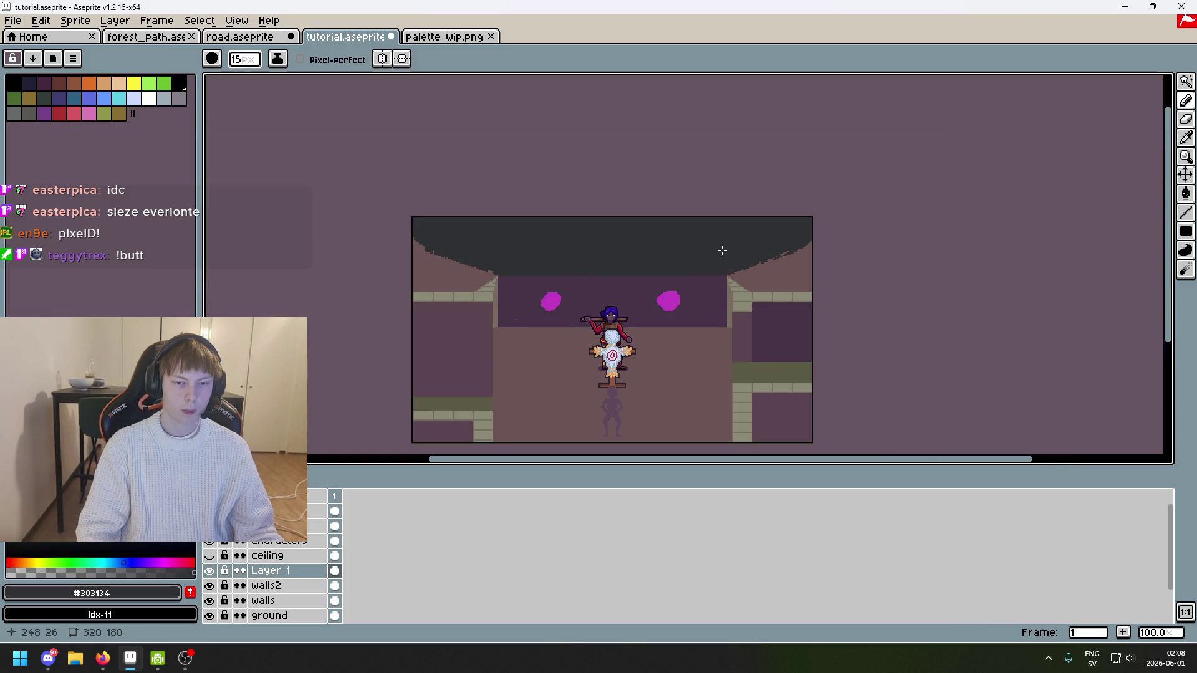
Step: Save tutorial.aseprite and make the stalactite ceiling layer visible again
key(ctrl+s)
click(210, 556)
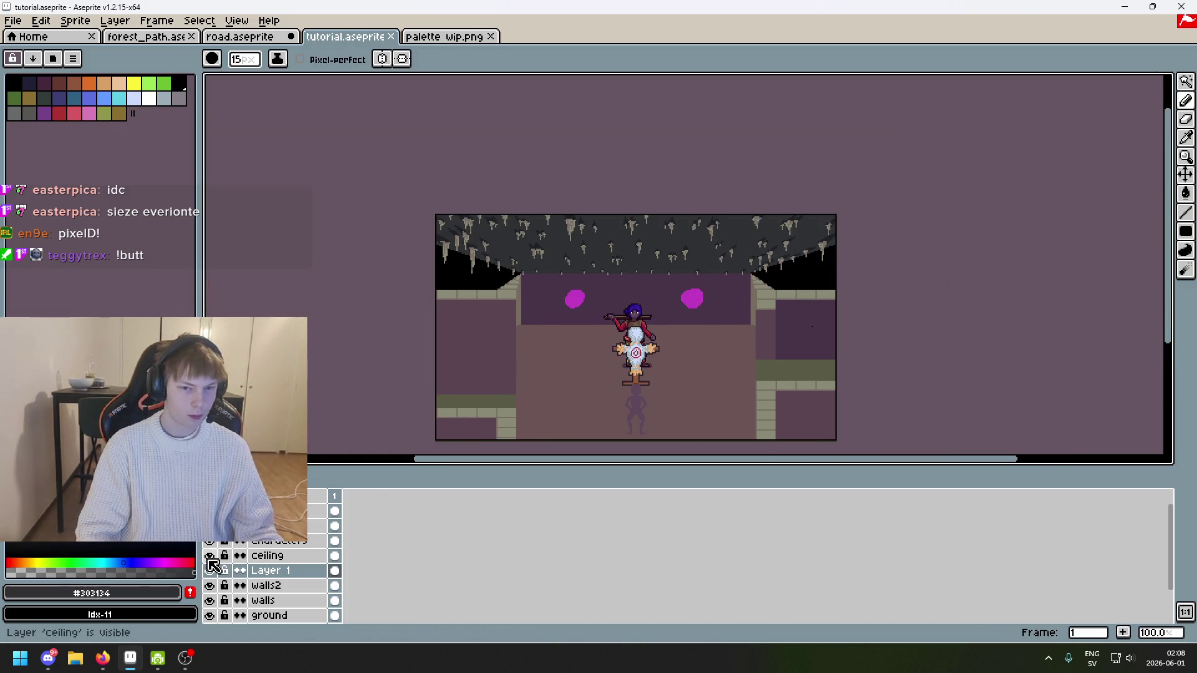
scroll(620, 274, up, 1)
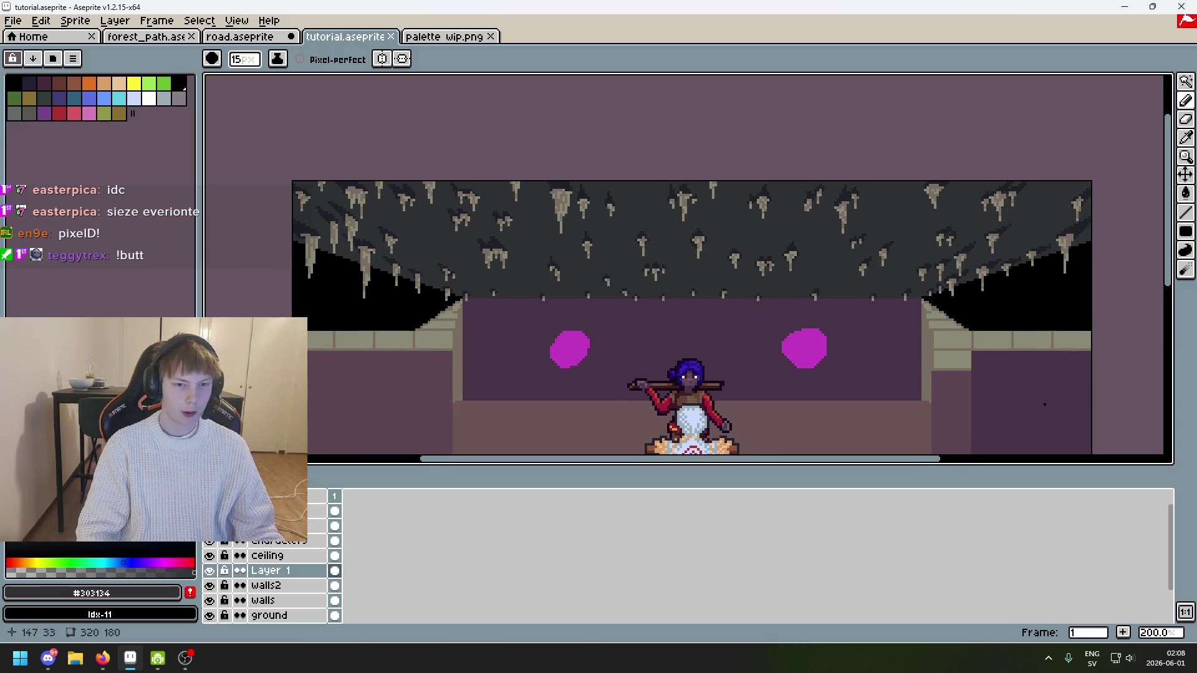
Step: Eyedrop the dark shadow colour #1F2027 from the ceiling and zoom around the cave to inspect
key(alt)
alt+click(533, 190)
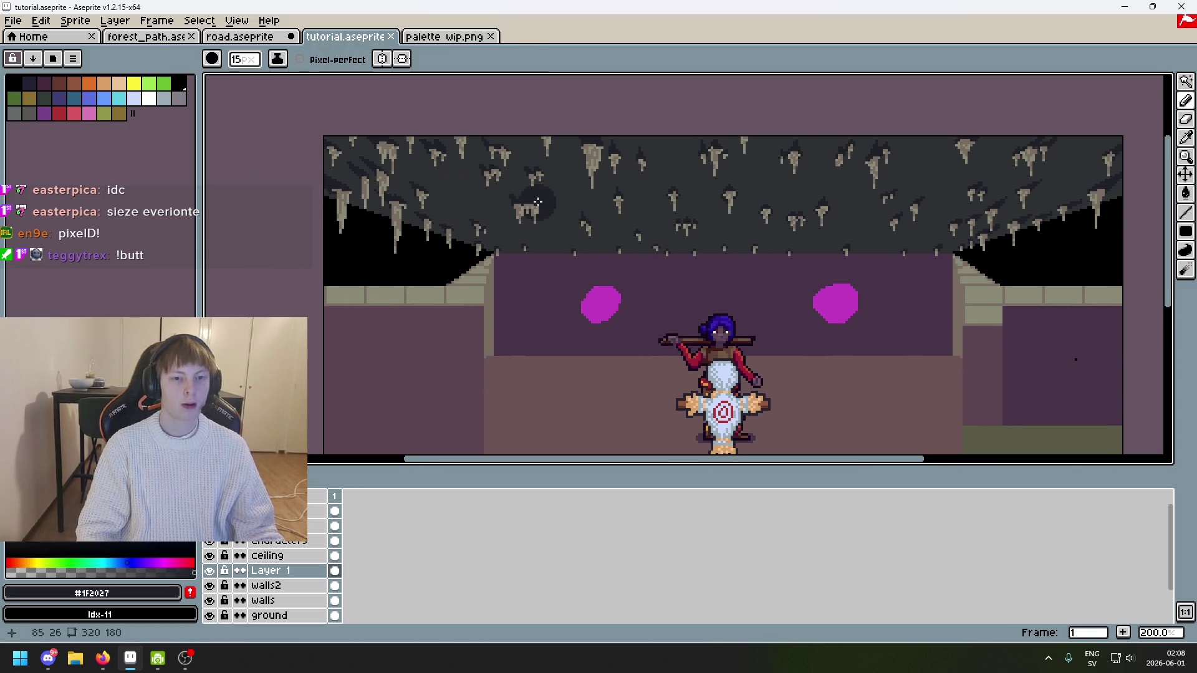
scroll(479, 194, up, 5)
scroll(479, 193, down, 3)
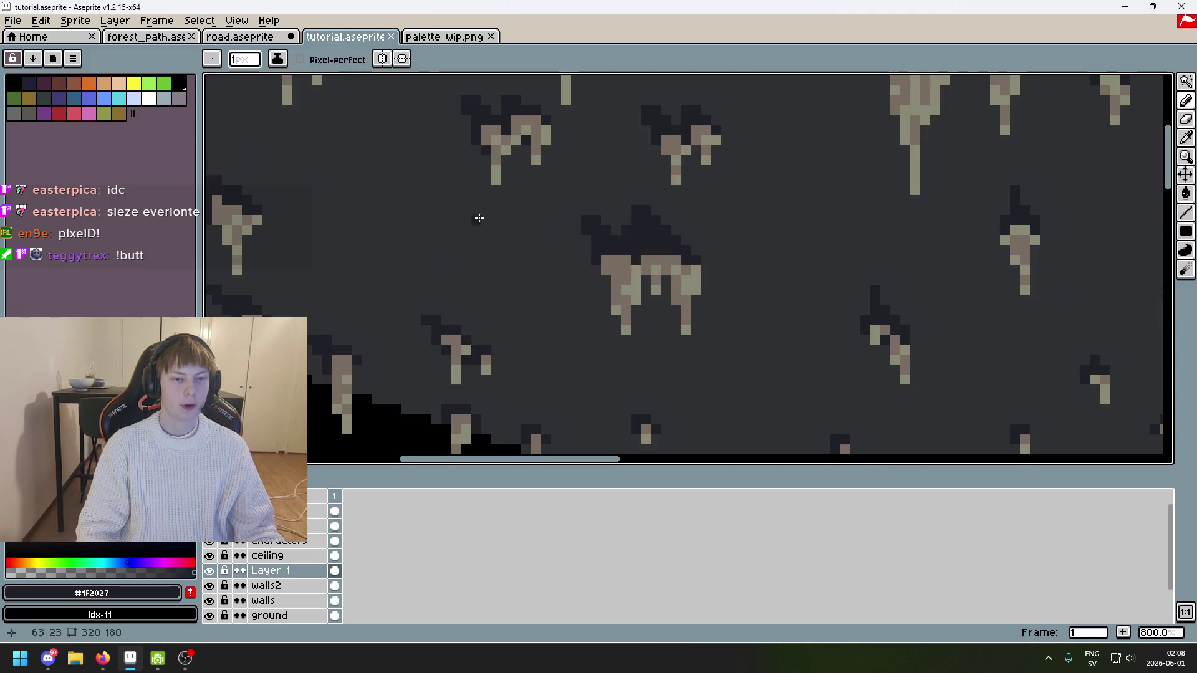
scroll(489, 195, down, 3)
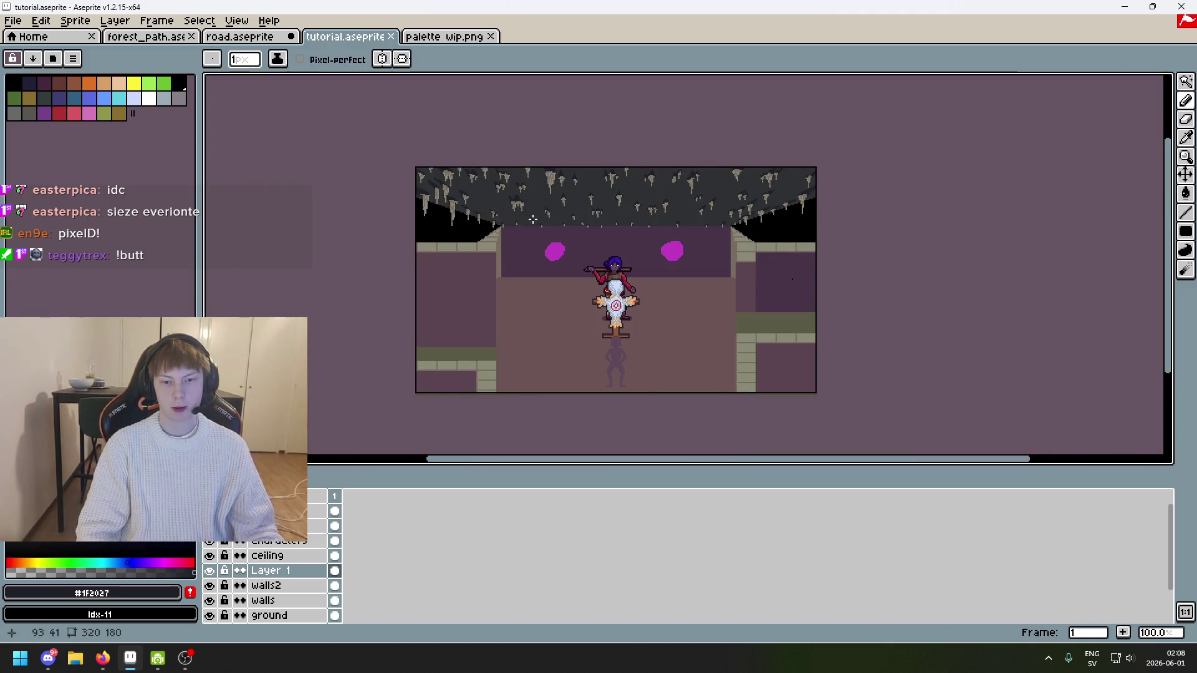
scroll(690, 277, up, 1)
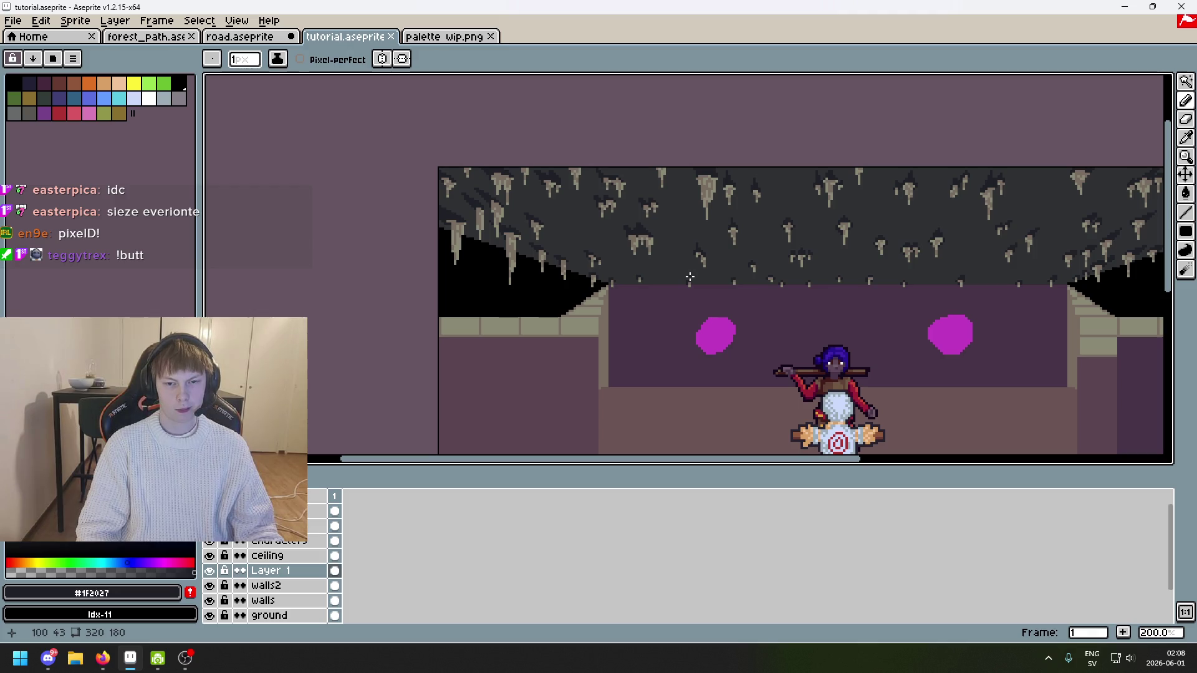
scroll(631, 256, up, 1)
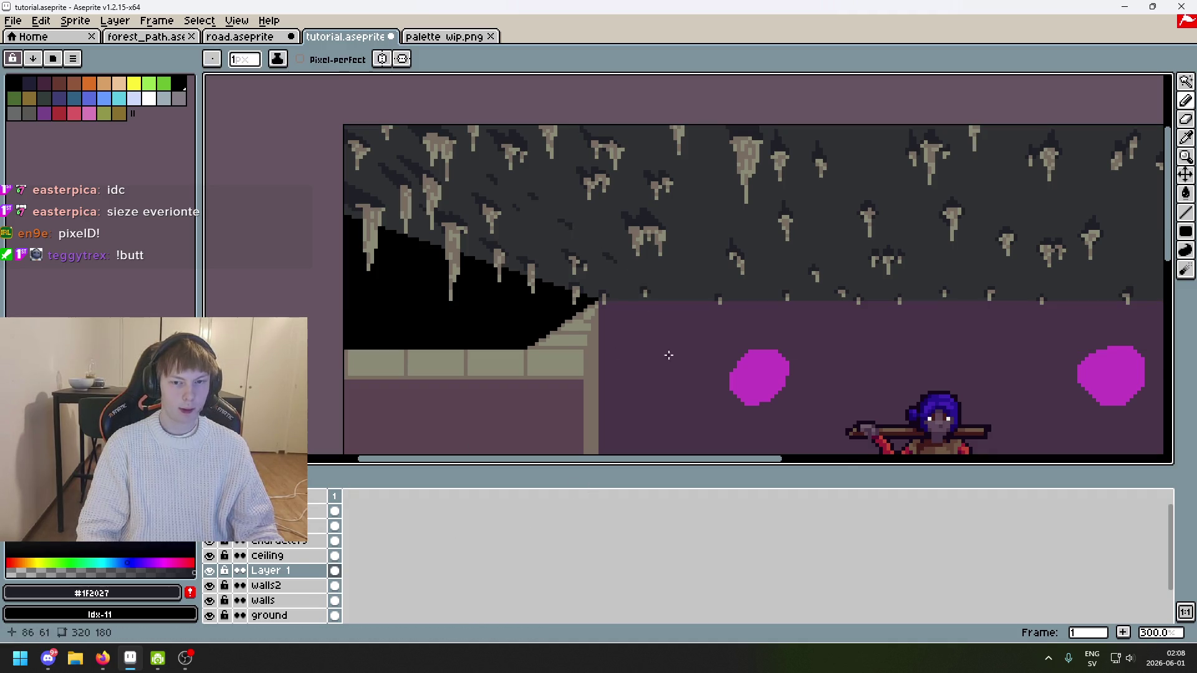
scroll(727, 329, down, 1)
scroll(738, 324, up, 1)
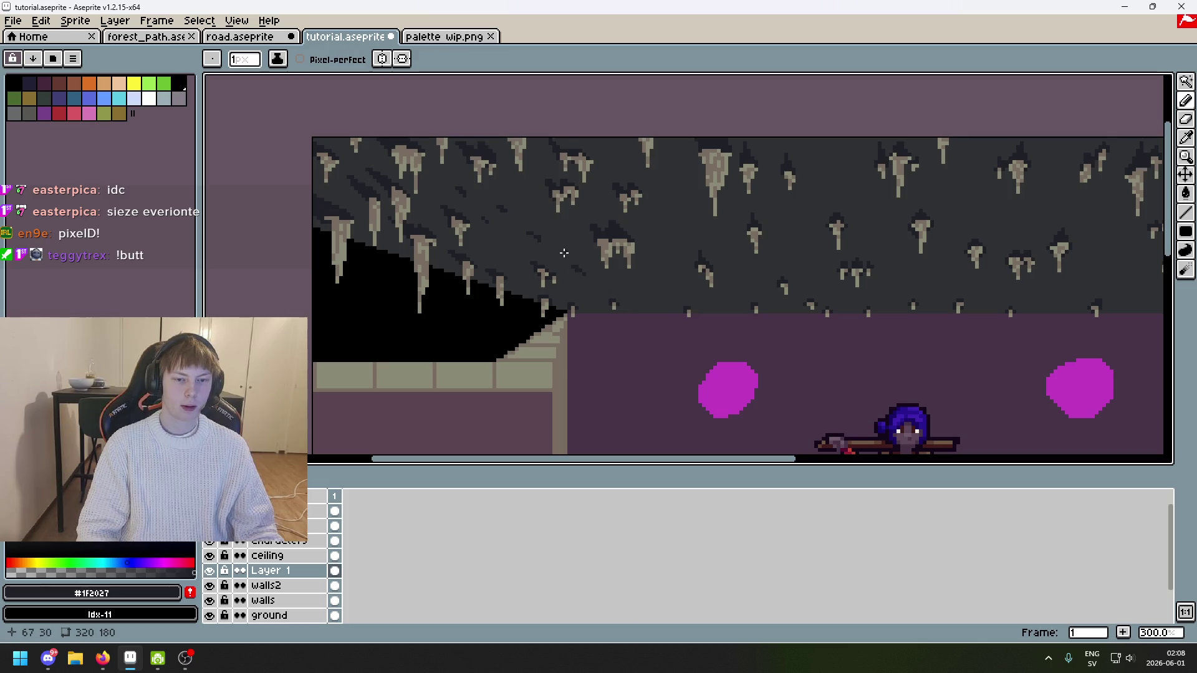
scroll(619, 297, down, 3)
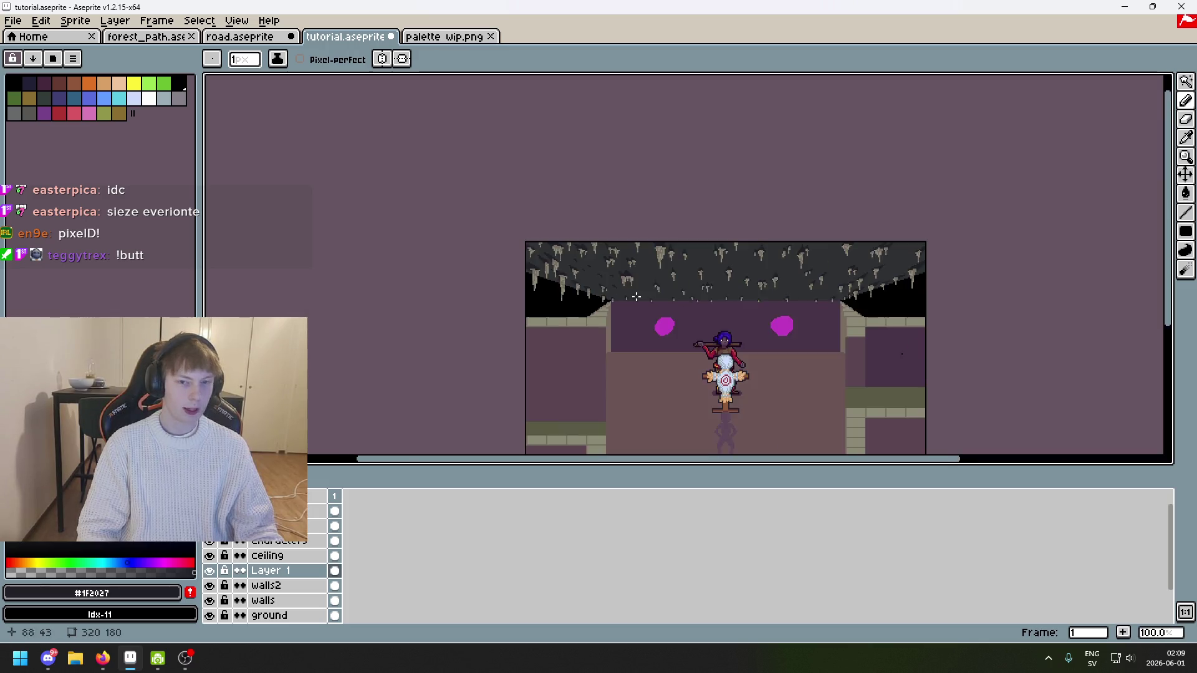
scroll(668, 299, up, 1)
scroll(667, 299, up, 1)
drag(604, 310, 569, 329)
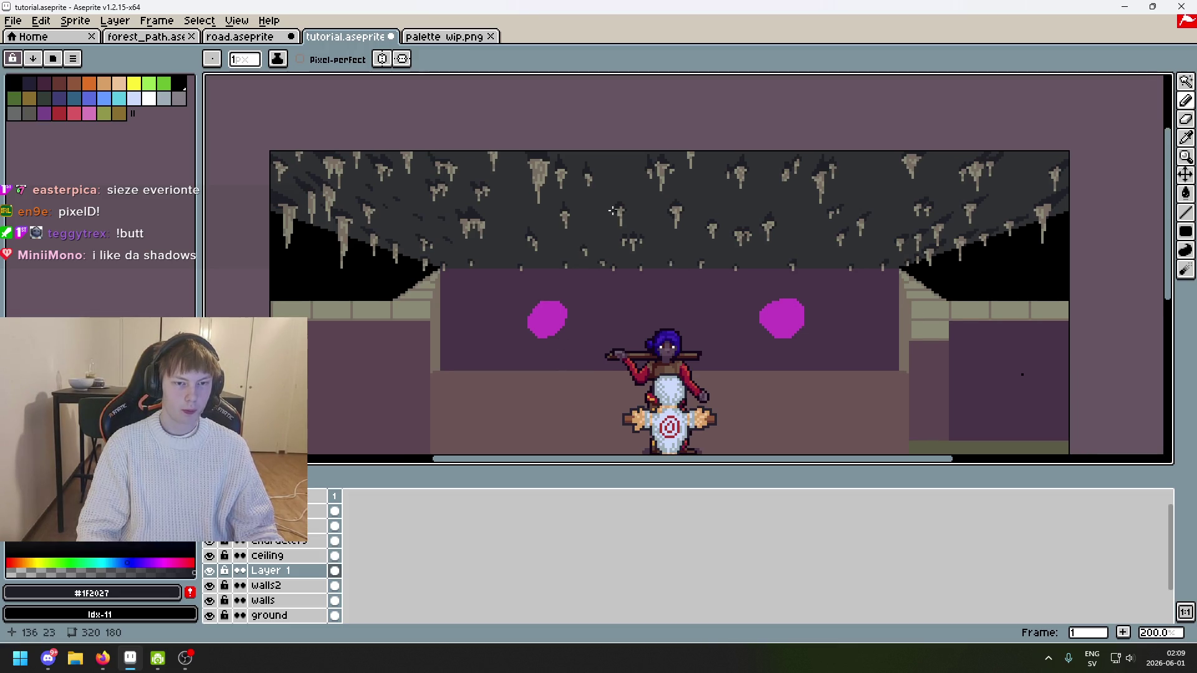
Step: On the ceiling layer, extend dark #1F2027 shadow columns beside a stalactite
click(293, 556)
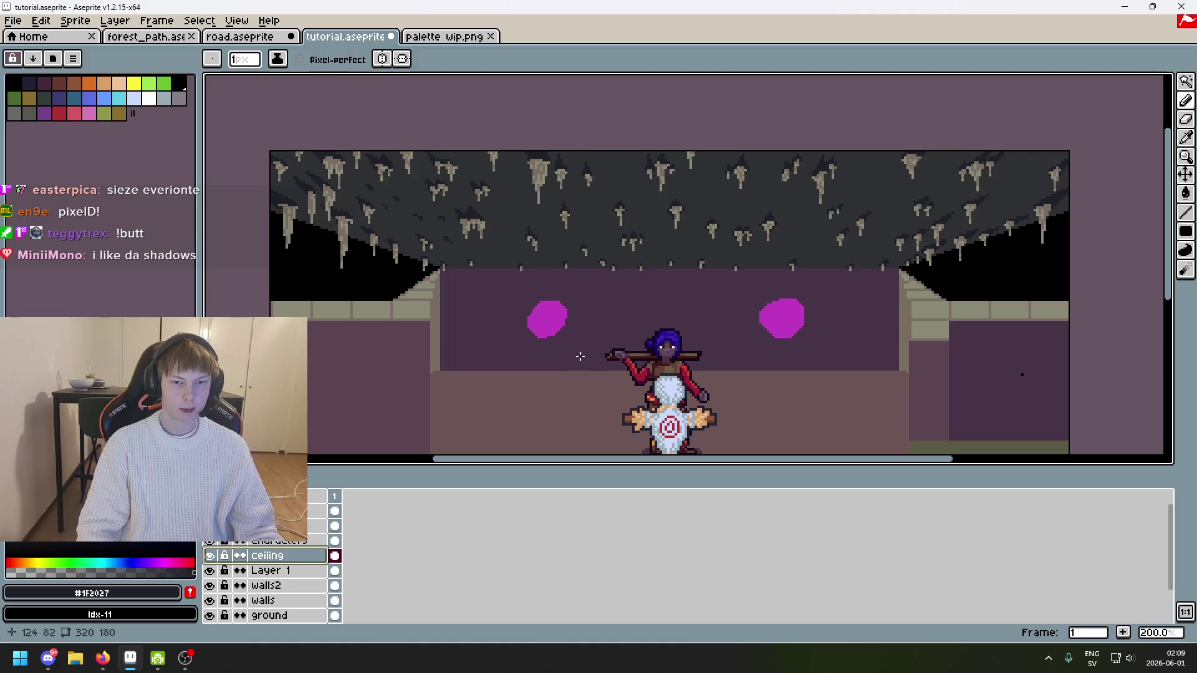
scroll(655, 265, up, 6)
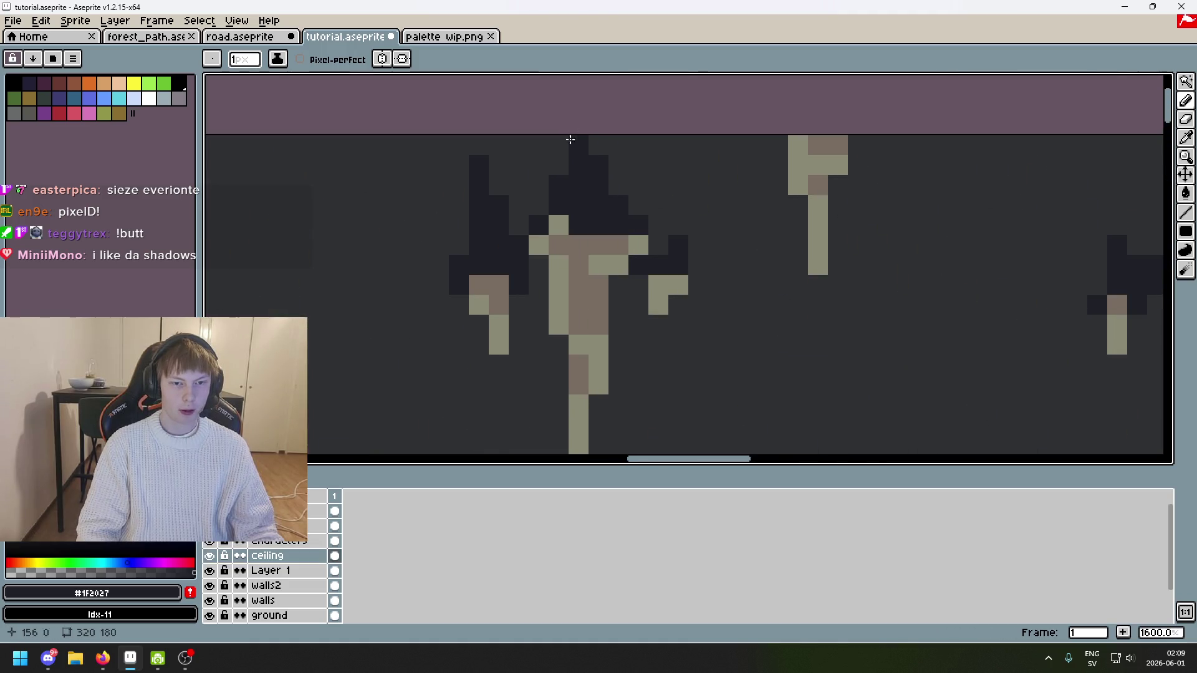
drag(618, 187, 609, 166)
drag(639, 205, 636, 164)
scroll(636, 163, down, 5)
scroll(660, 204, up, 5)
drag(664, 204, 666, 219)
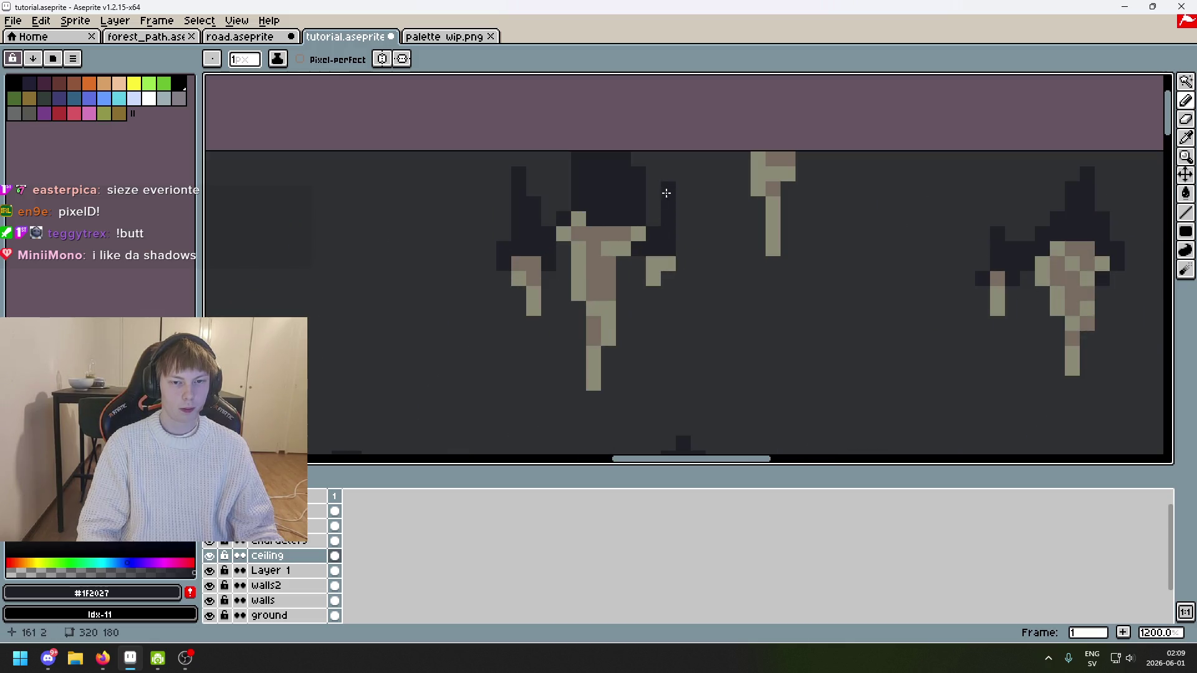
scroll(667, 260, down, 2)
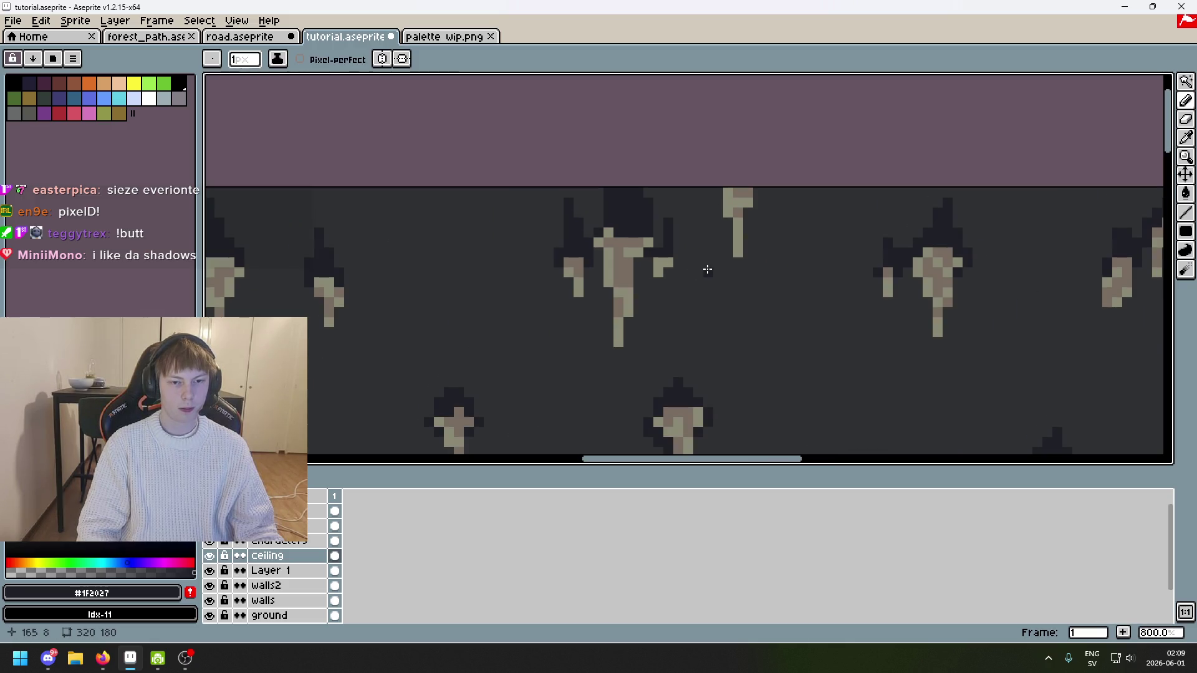
key(ctrl+z)
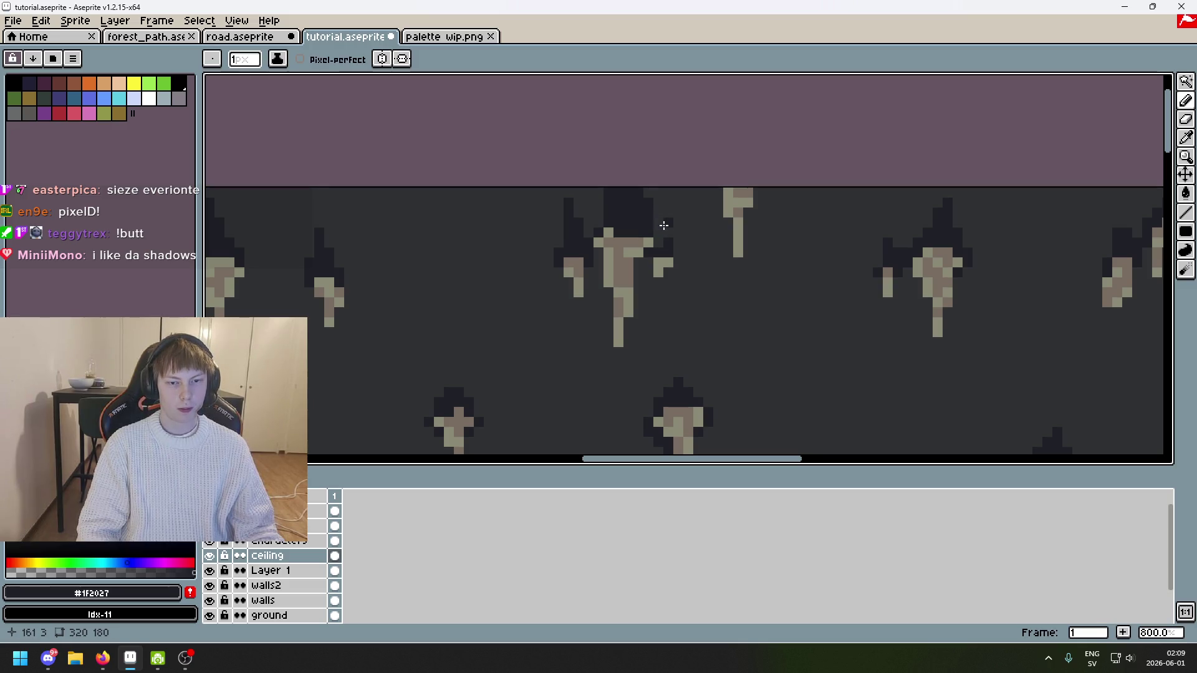
scroll(658, 248, down, 3)
Step: Add a dark shadow stroke from the ceiling's top edge, undoing the part over a light stalactite
drag(658, 247, 708, 154)
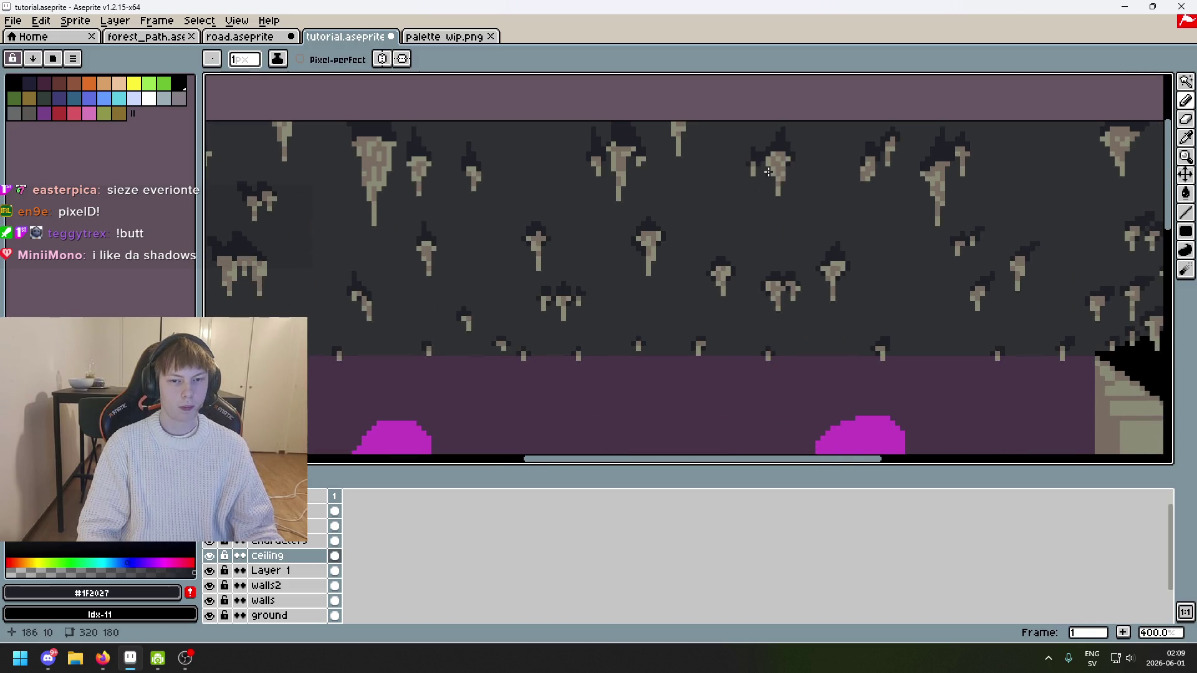
scroll(773, 126, up, 2)
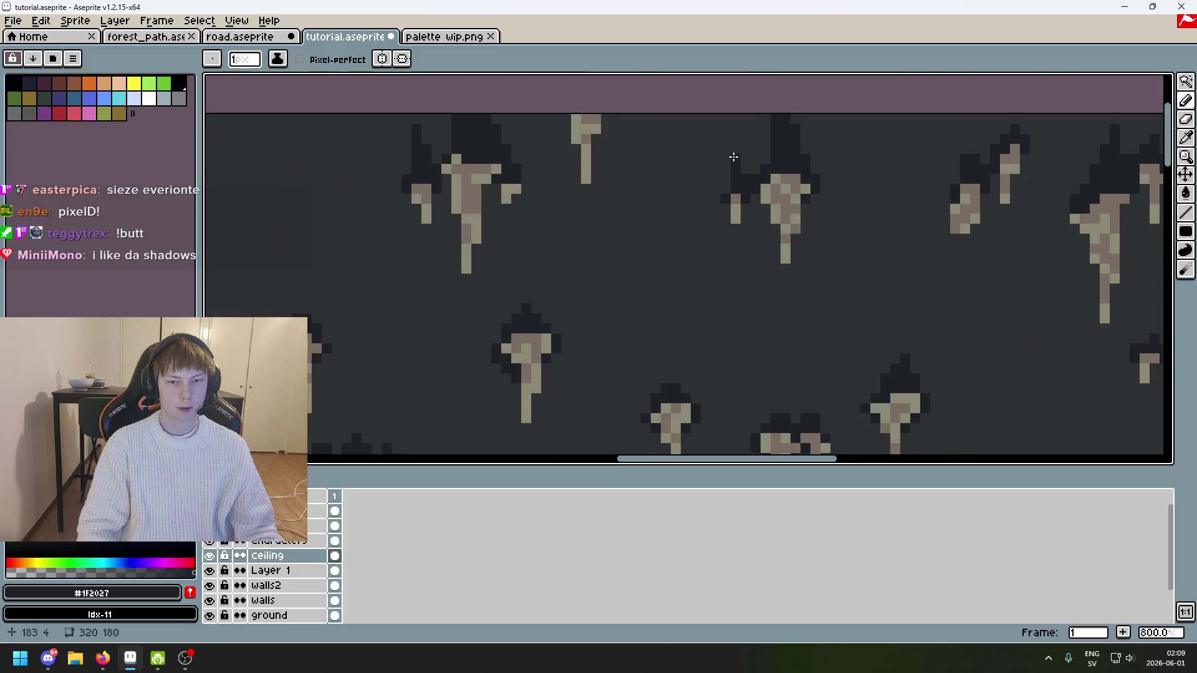
scroll(568, 155, down, 1)
scroll(714, 116, down, 3)
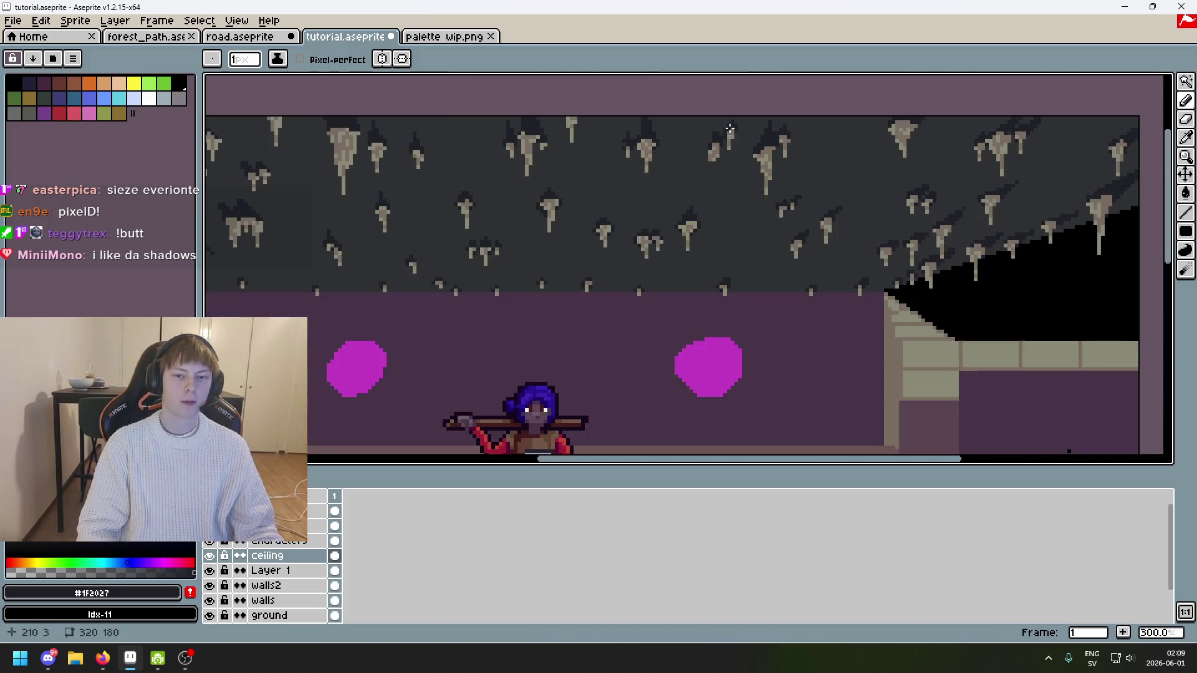
scroll(714, 117, up, 3)
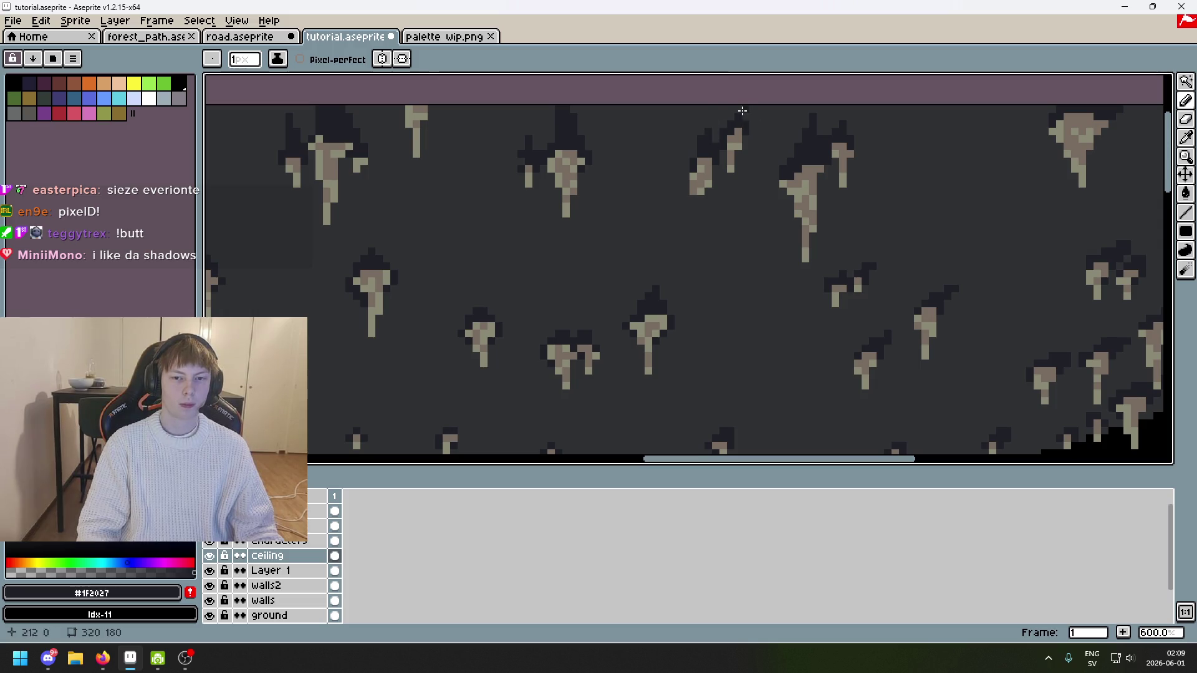
scroll(738, 107, down, 3)
scroll(673, 141, up, 3)
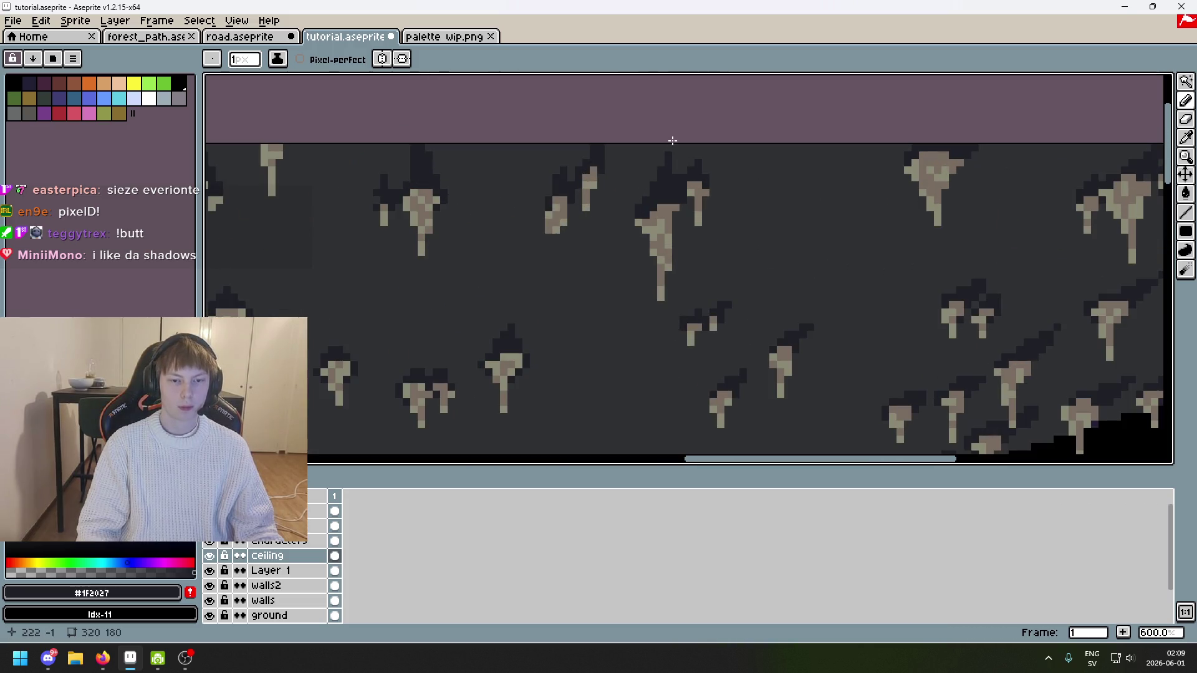
drag(681, 147, 685, 138)
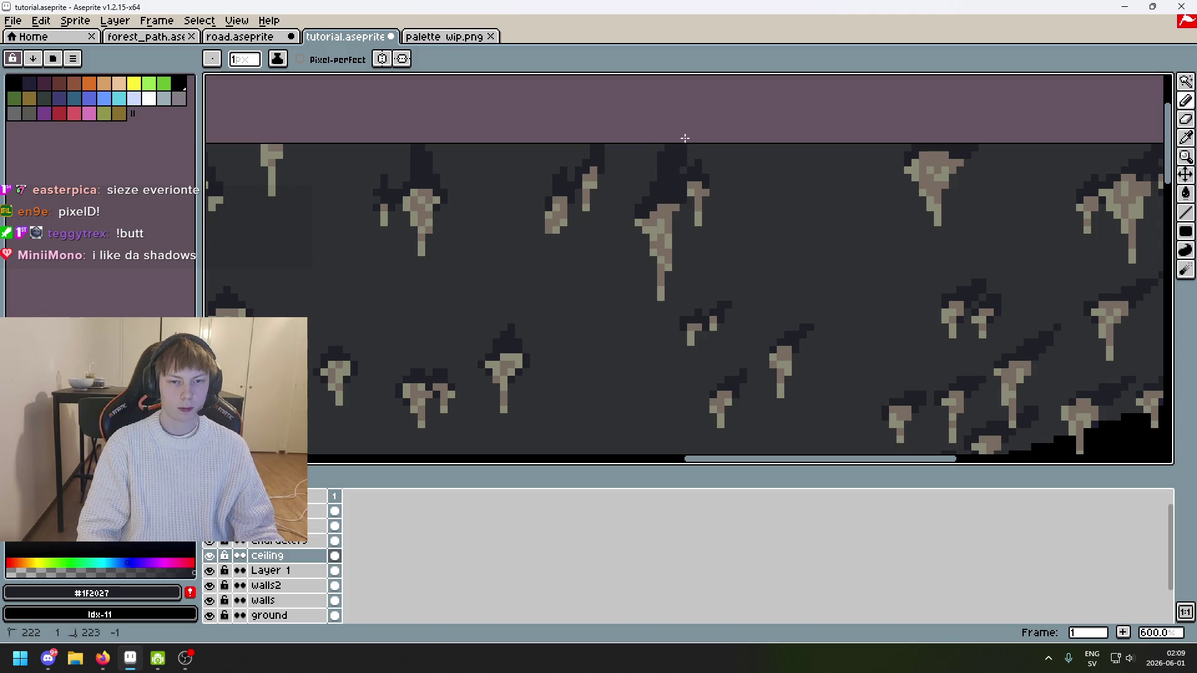
drag(704, 178, 698, 193)
key(ctrl+z)
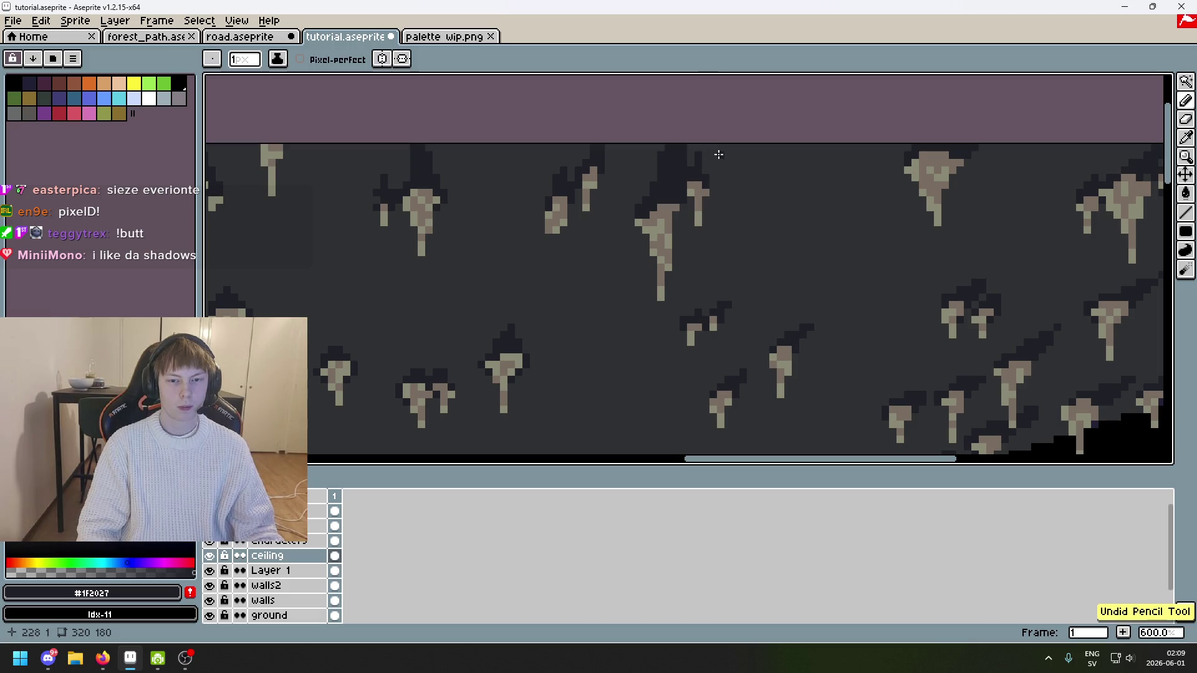
Step: Touch up ceiling-edge pixels in grey #303134, then return to dark #1F2027
scroll(713, 168, up, 1)
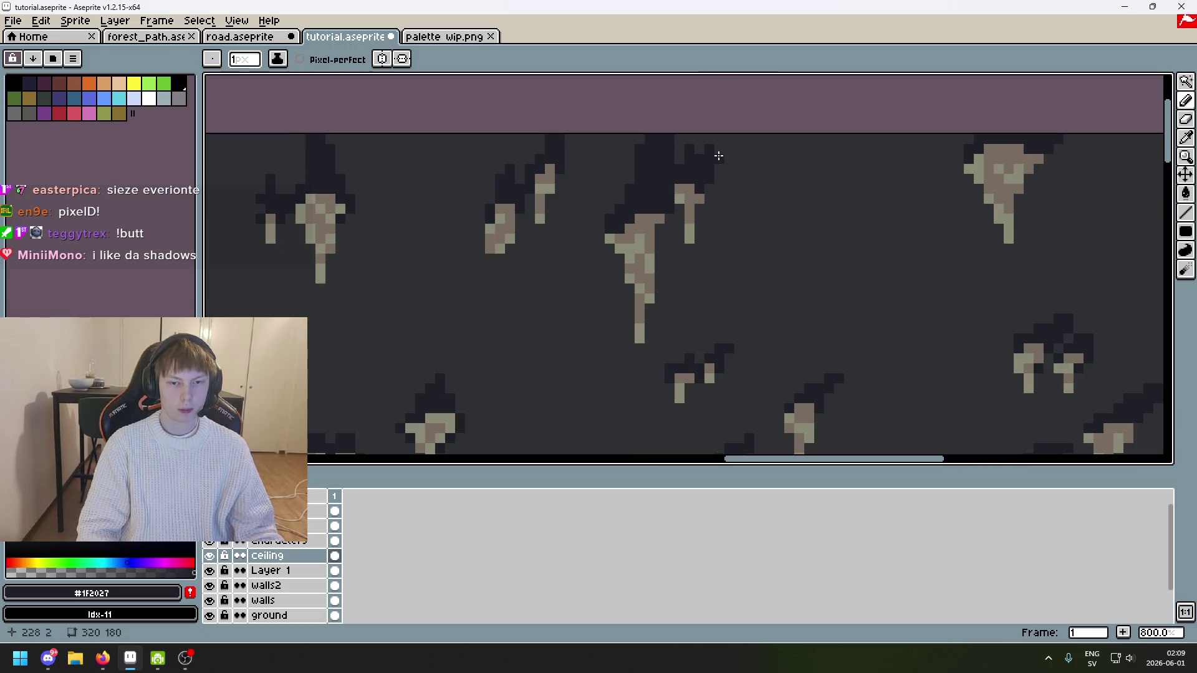
alt+click(738, 171)
drag(679, 179, 688, 170)
alt+click(678, 143)
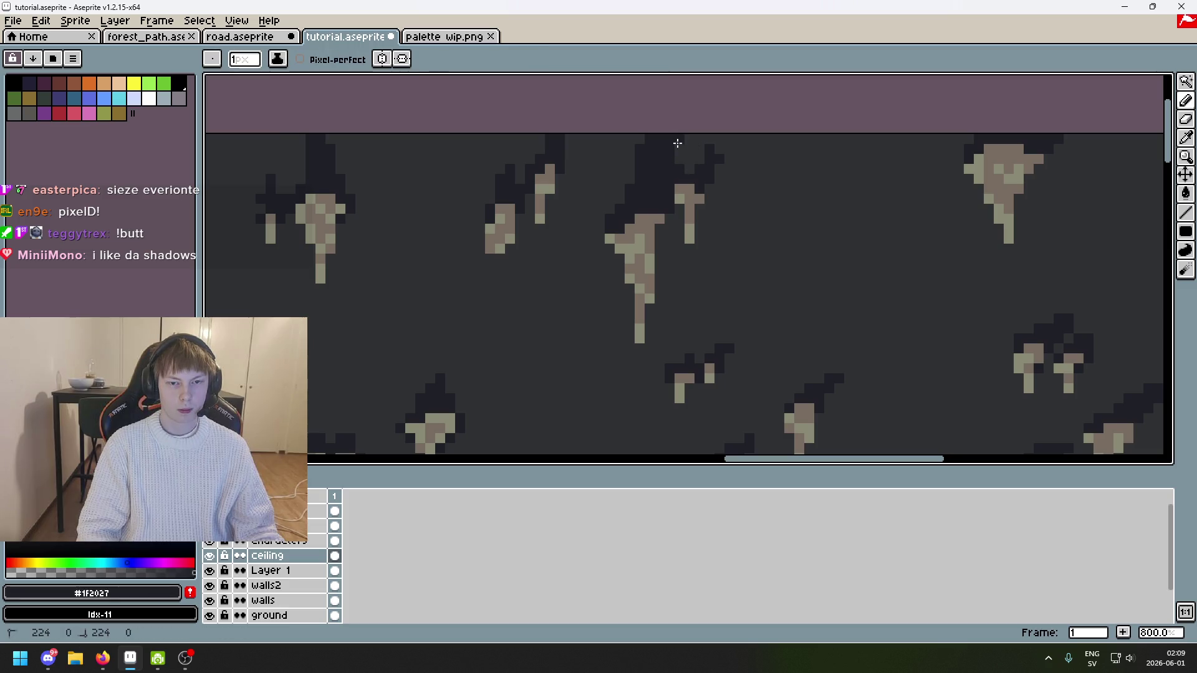
alt+click(636, 154)
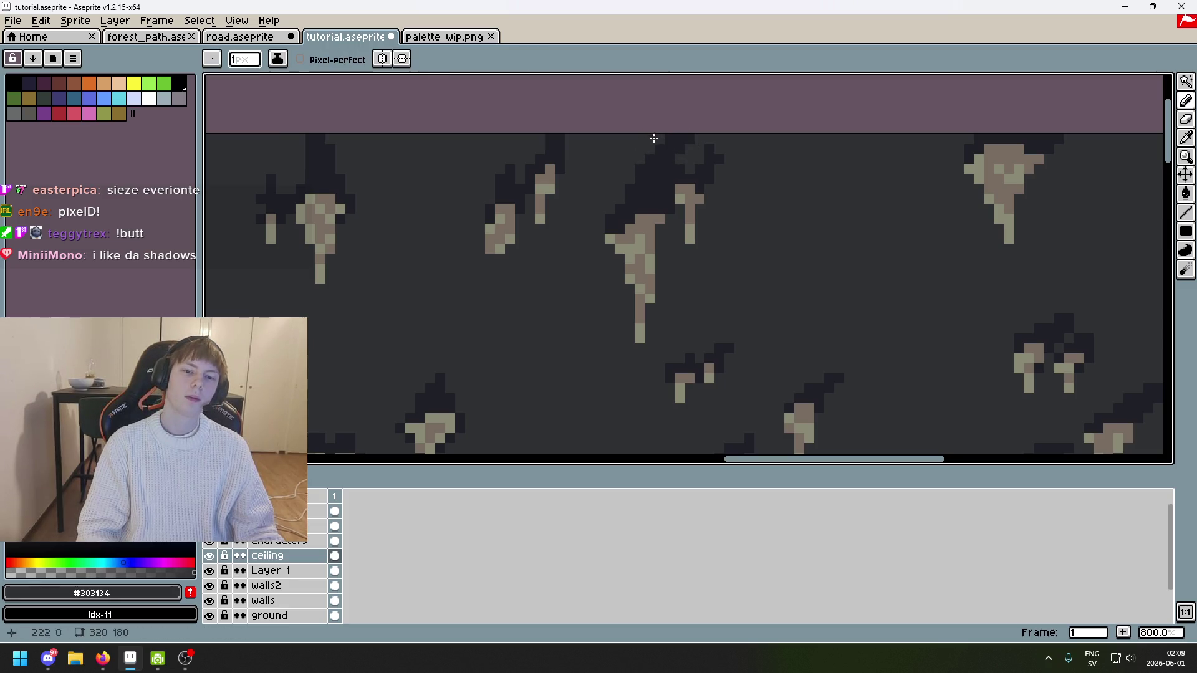
alt+click(641, 180)
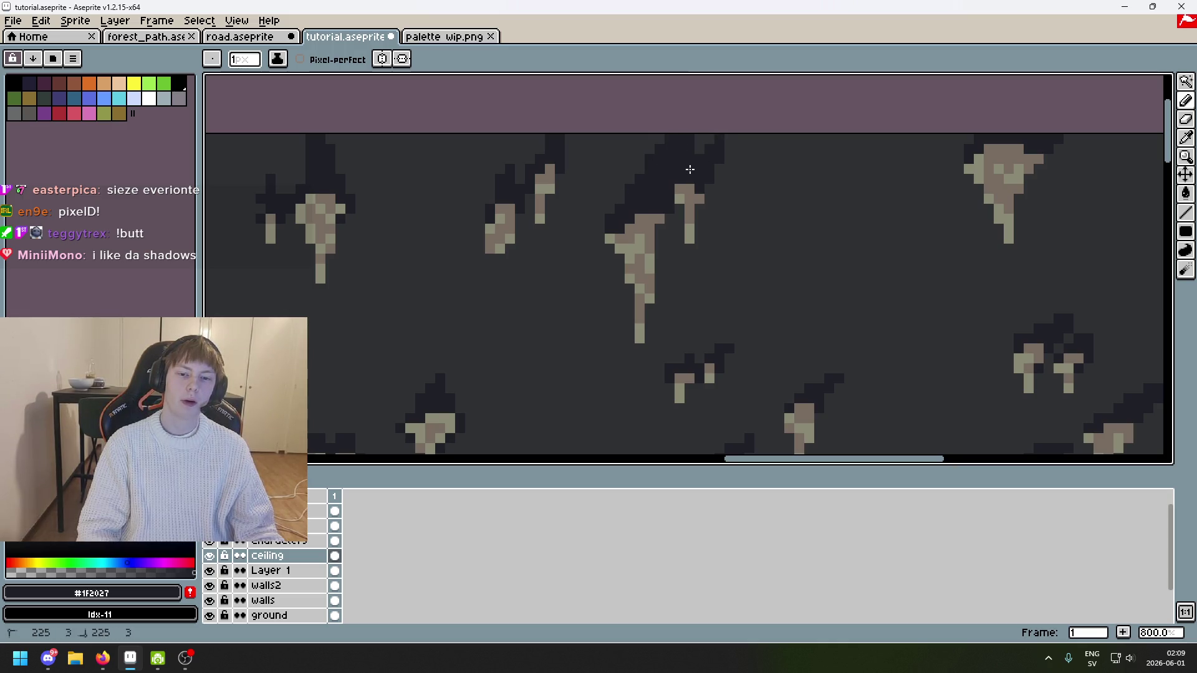
Step: Pan toward the right of the ceiling and save tutorial.aseprite
scroll(690, 169, down, 3)
scroll(636, 212, down, 1)
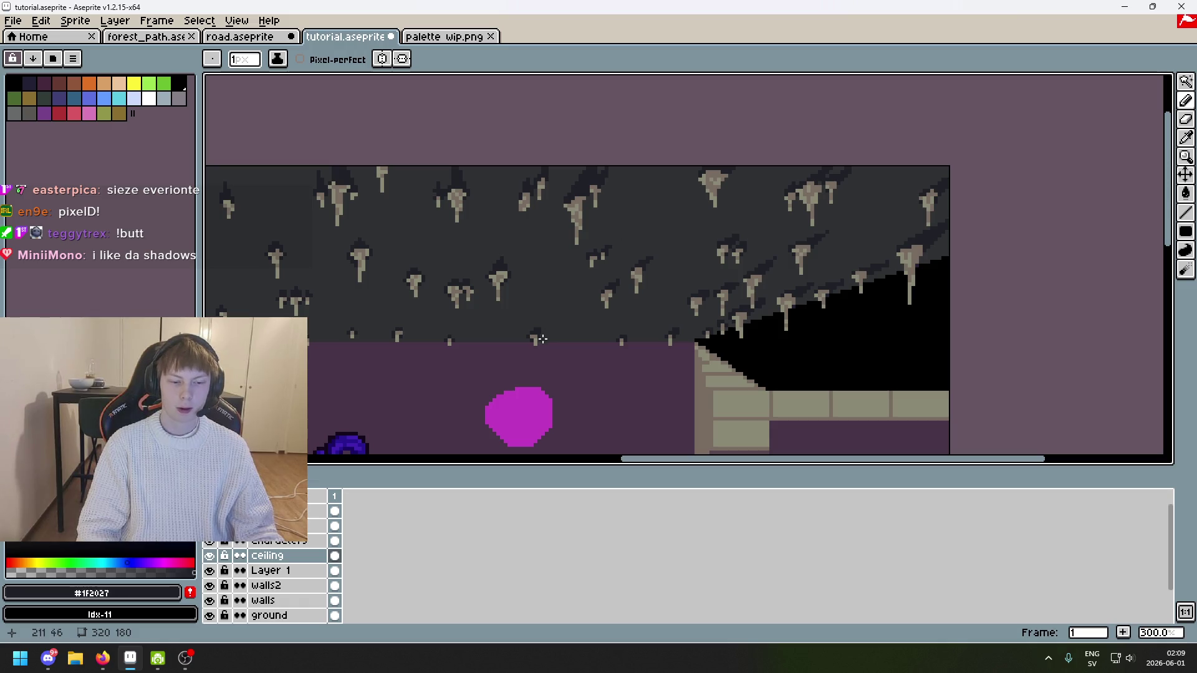
drag(607, 298, 702, 267)
key(ctrl+s)
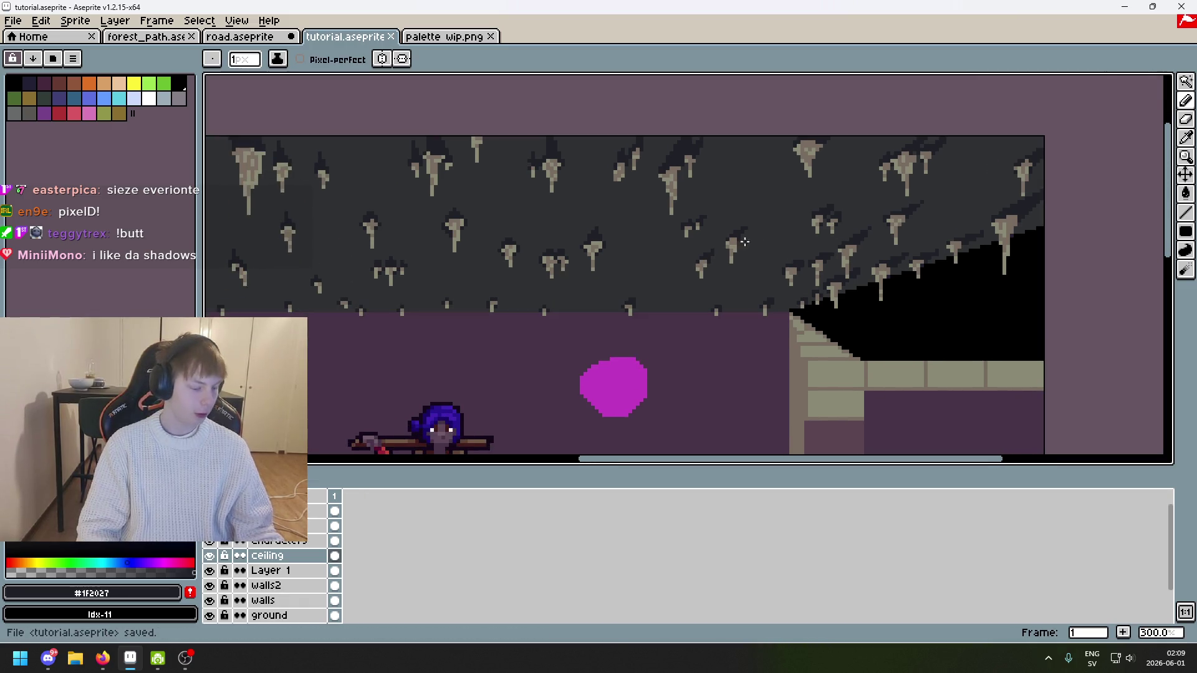
scroll(744, 242, down, 2)
scroll(805, 203, up, 1)
scroll(804, 204, up, 5)
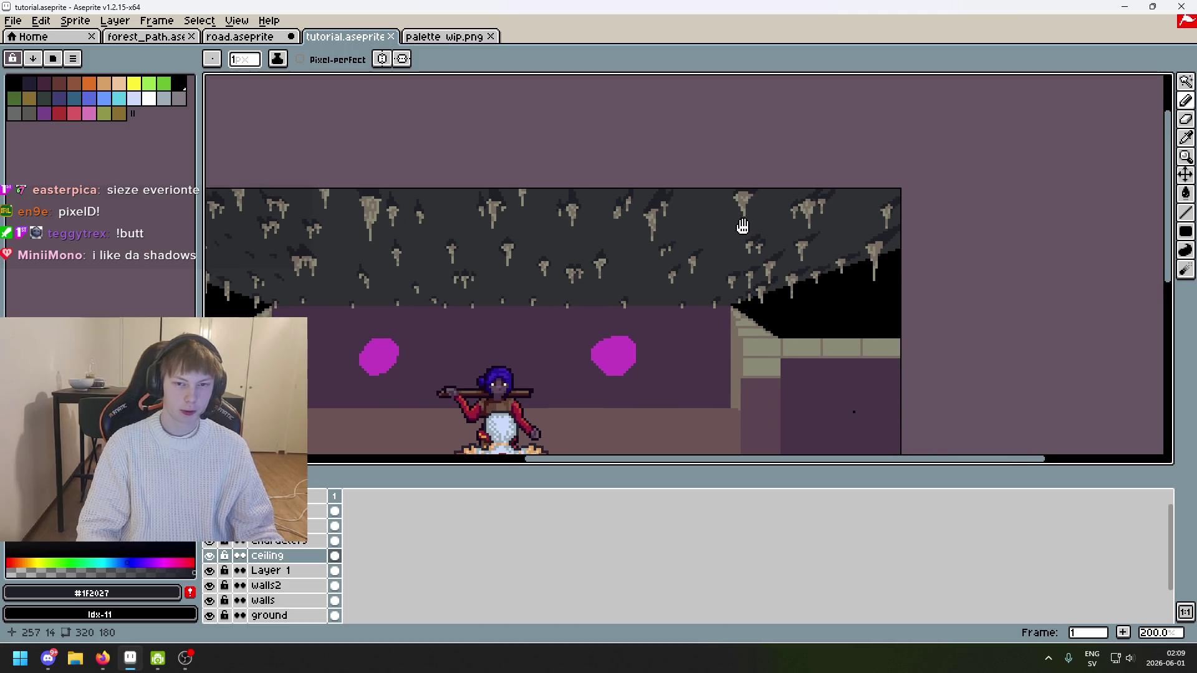
key(alt)
Step: Draw dark shadow pixels beside the rightmost stalactite near the ceiling's top-right, redoing misplaced strokes
drag(886, 185, 869, 206)
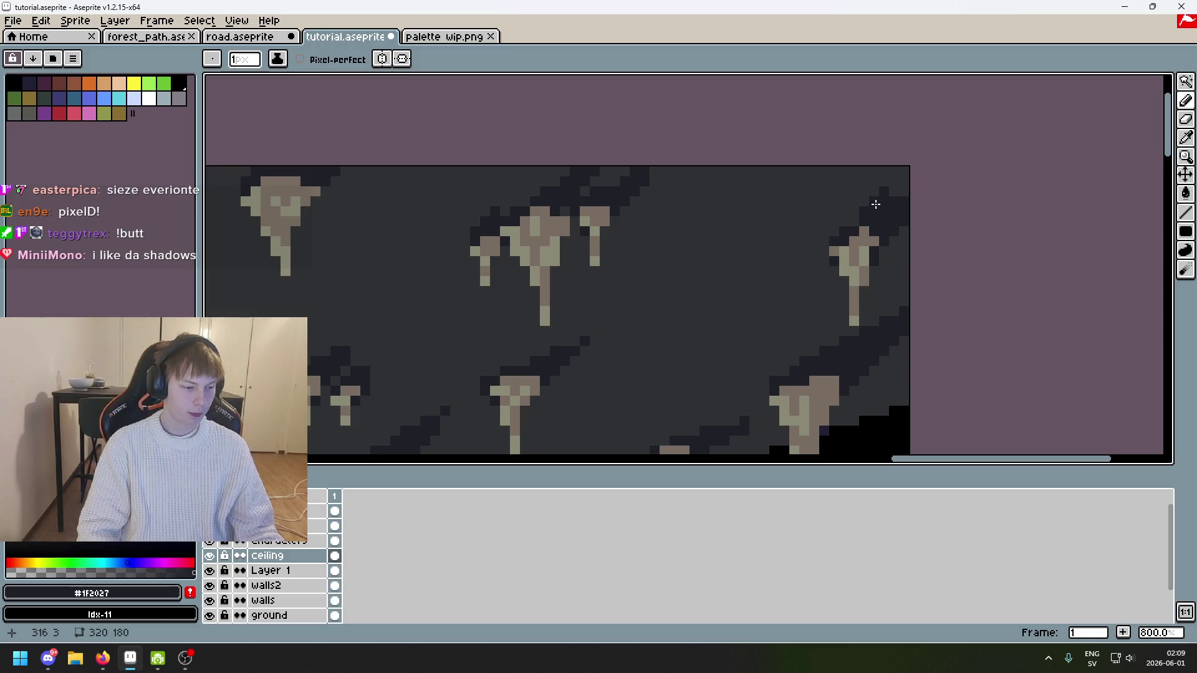
scroll(873, 203, up, 1)
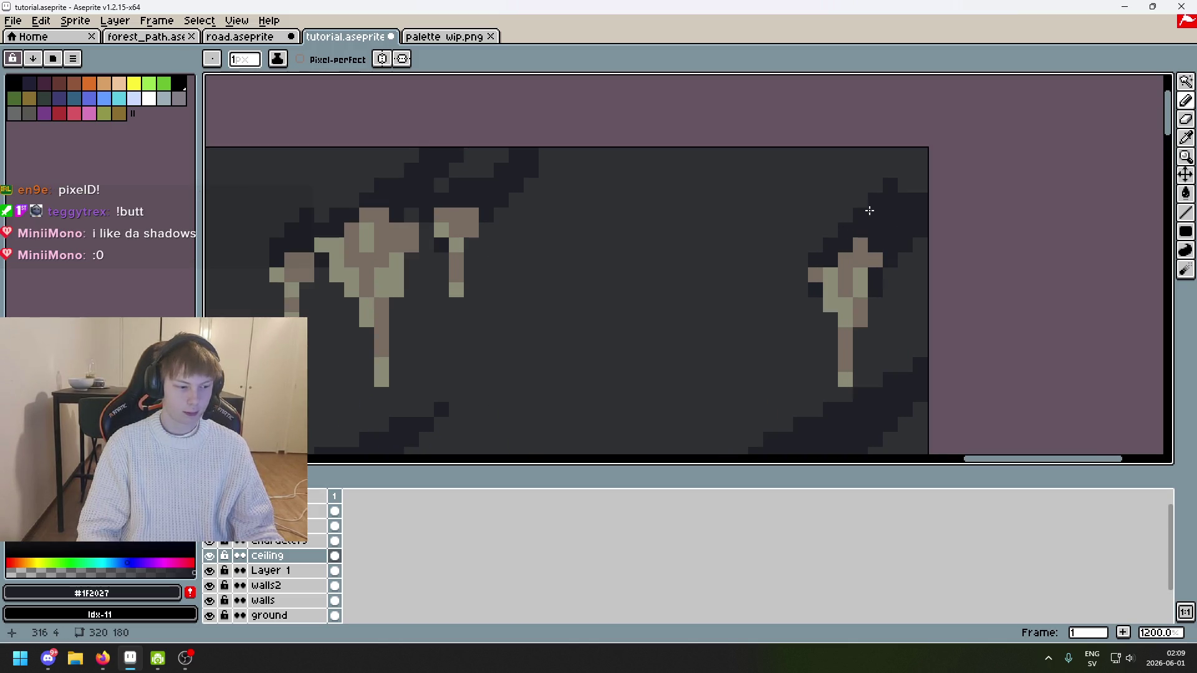
key(ctrl+z)
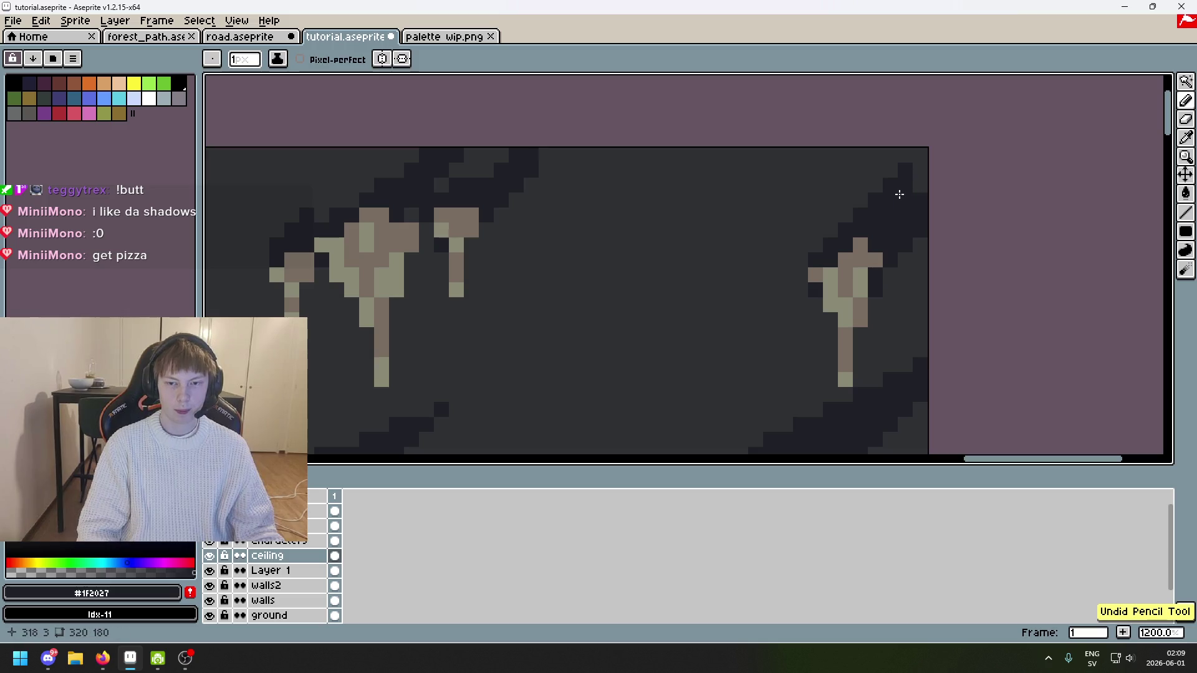
key(ctrl+z)
key(ctrl+z)
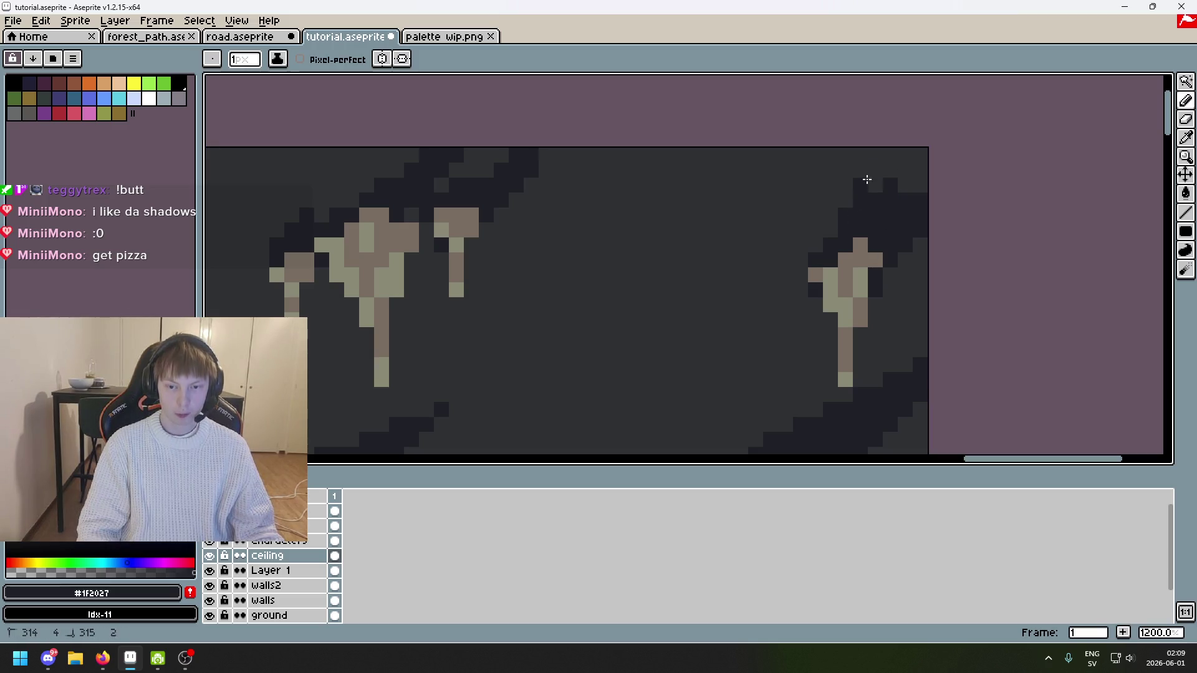
drag(879, 189, 844, 223)
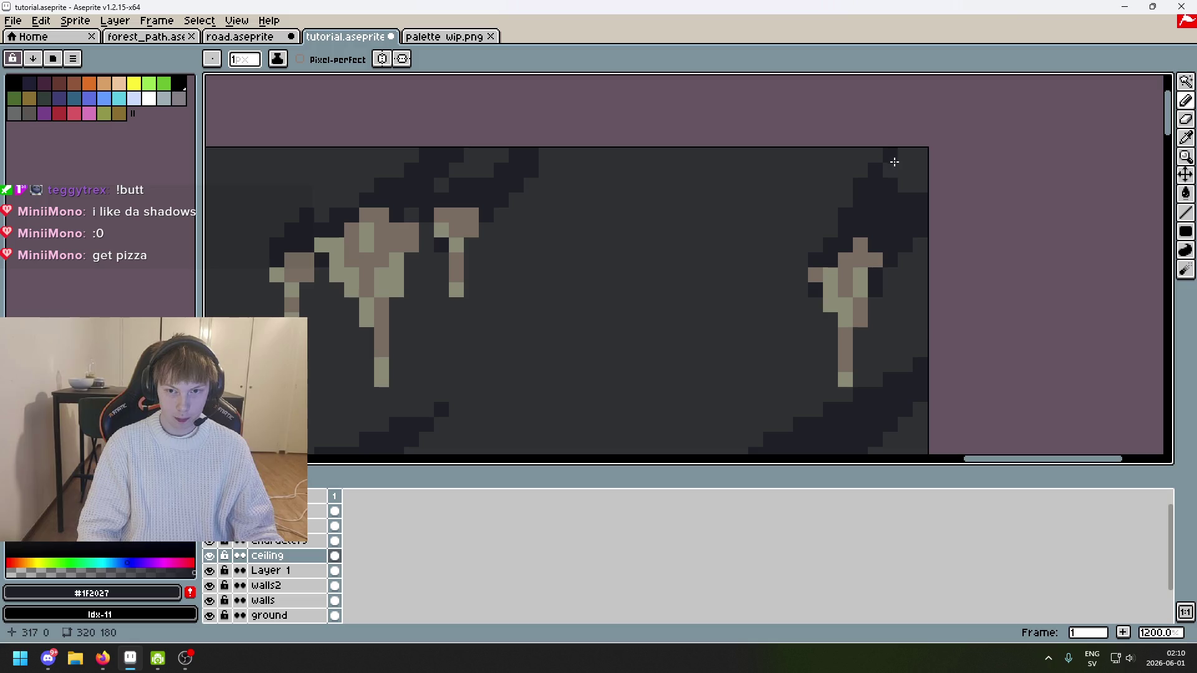
scroll(901, 172, down, 4)
key(ctrl+z)
scroll(904, 192, up, 3)
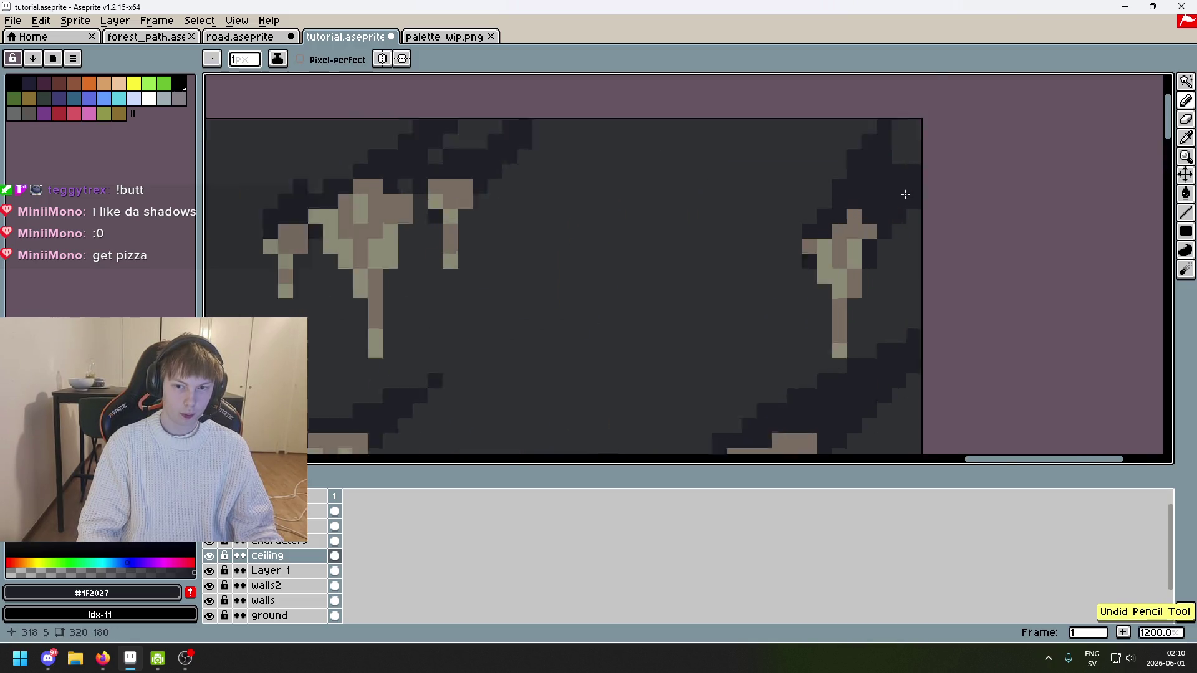
scroll(903, 181, up, 3)
scroll(902, 133, down, 4)
scroll(891, 158, up, 2)
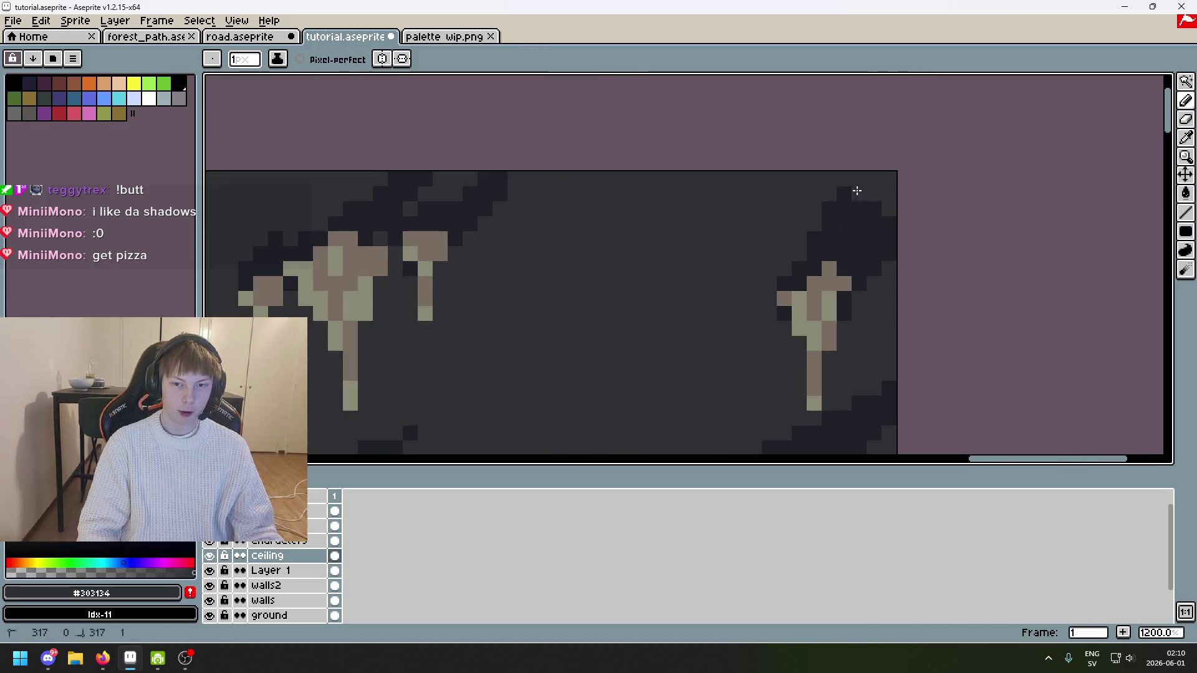
Step: Paint more dark shadow on the ceiling, undo the stray strokes, and pick ceiling grey #303134
key(alt)
drag(860, 179, 838, 232)
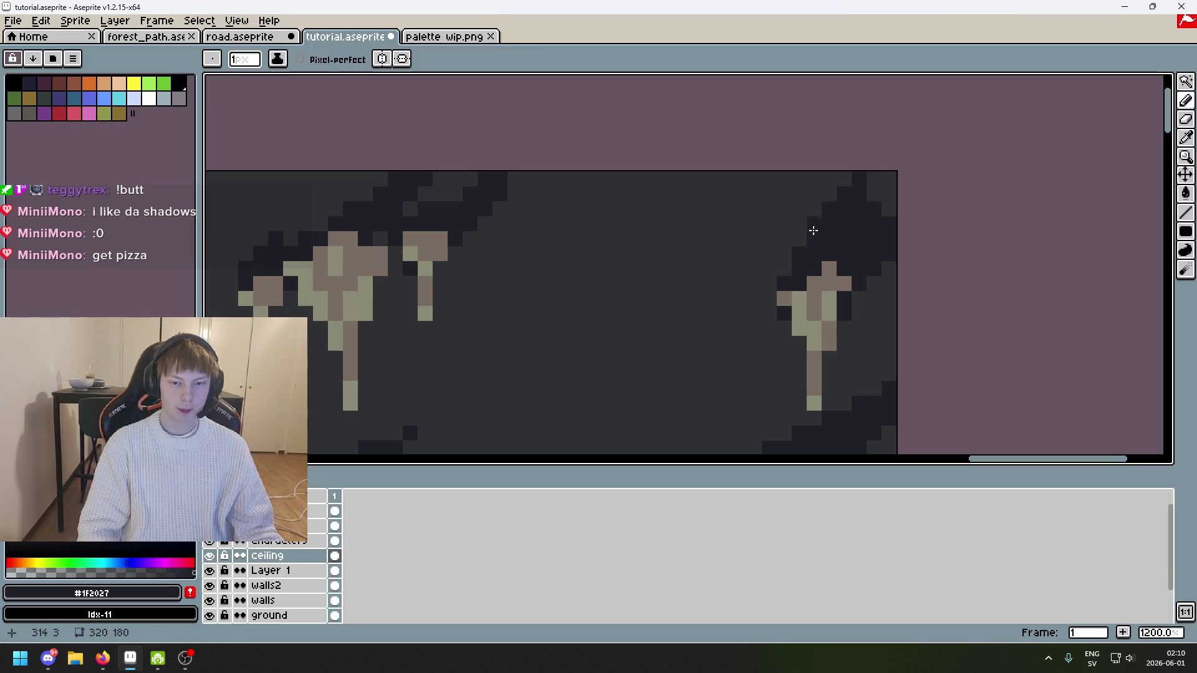
key(ctrl+z)
key(ctrl+z)
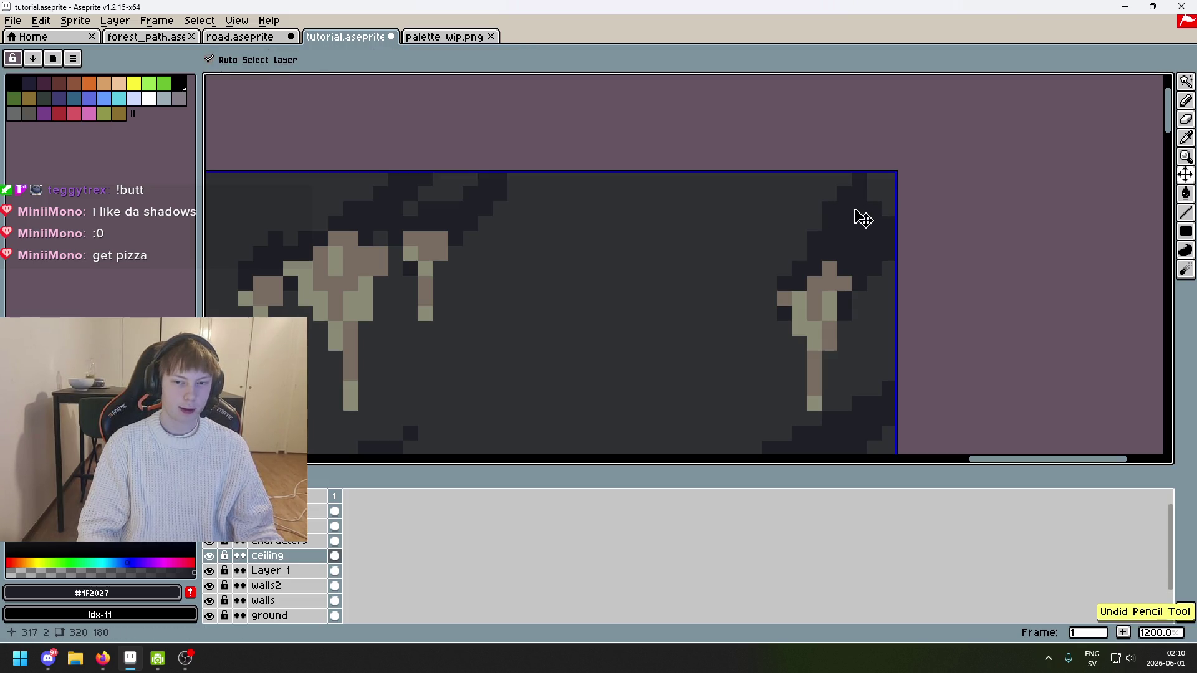
alt+click(818, 203)
key(ctrl+z)
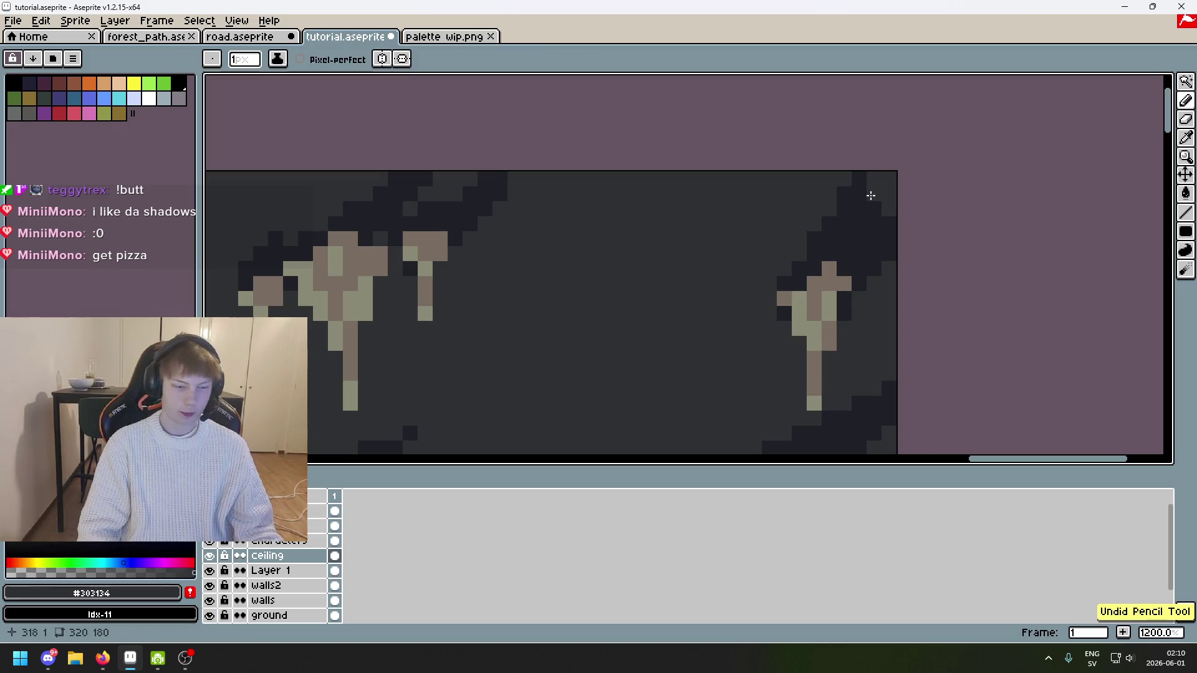
scroll(729, 252, down, 4)
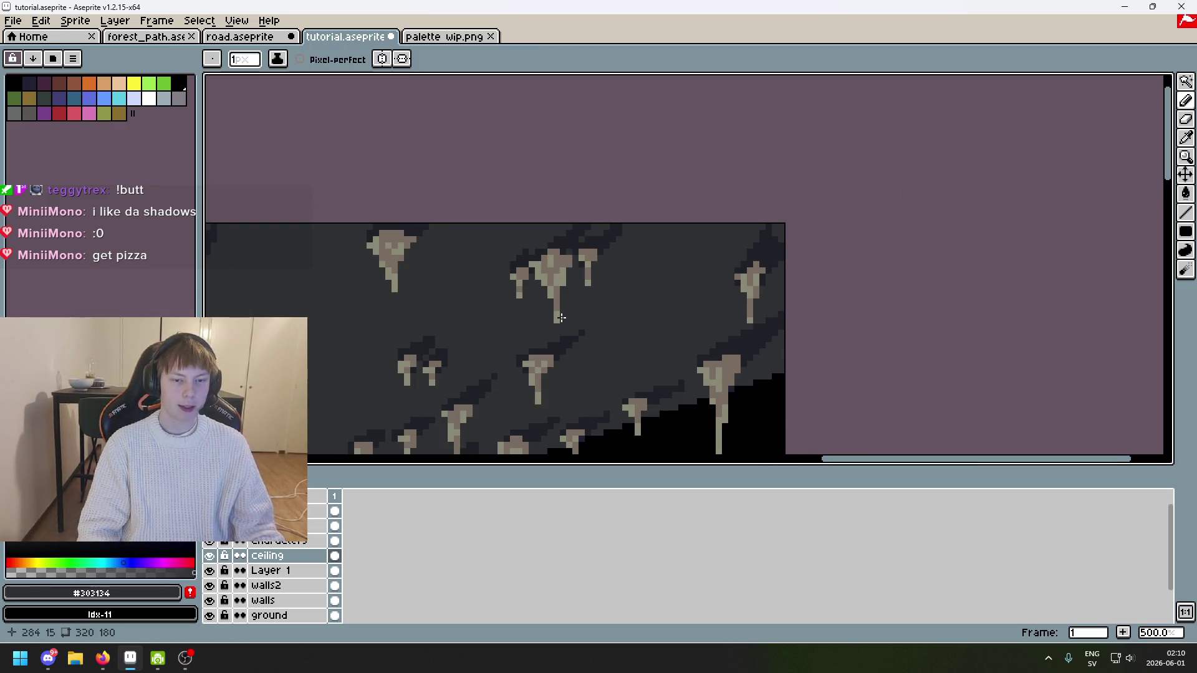
scroll(531, 324, down, 3)
scroll(708, 302, up, 5)
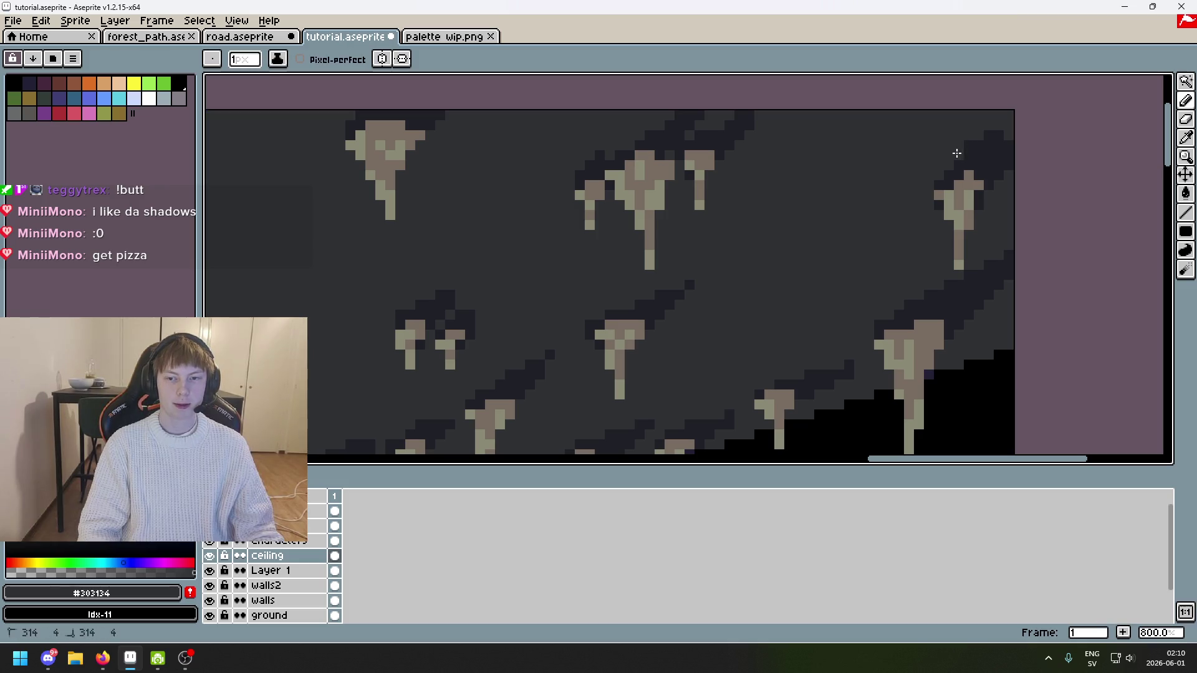
scroll(968, 143, up, 5)
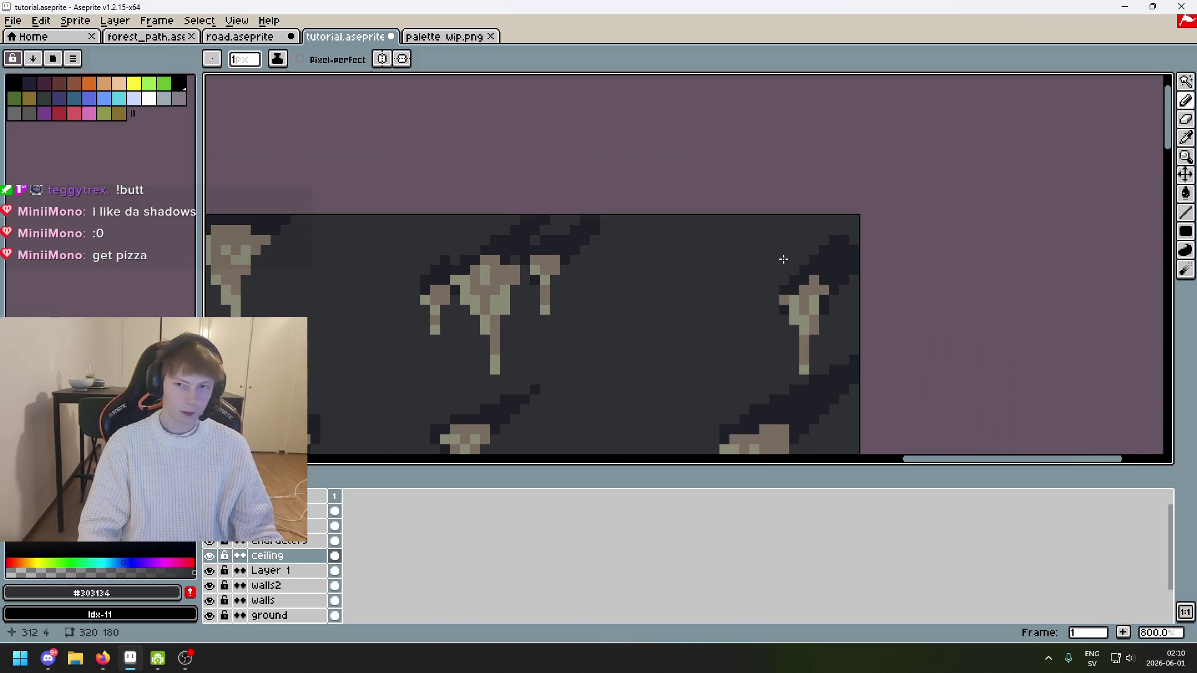
scroll(867, 220, down, 5)
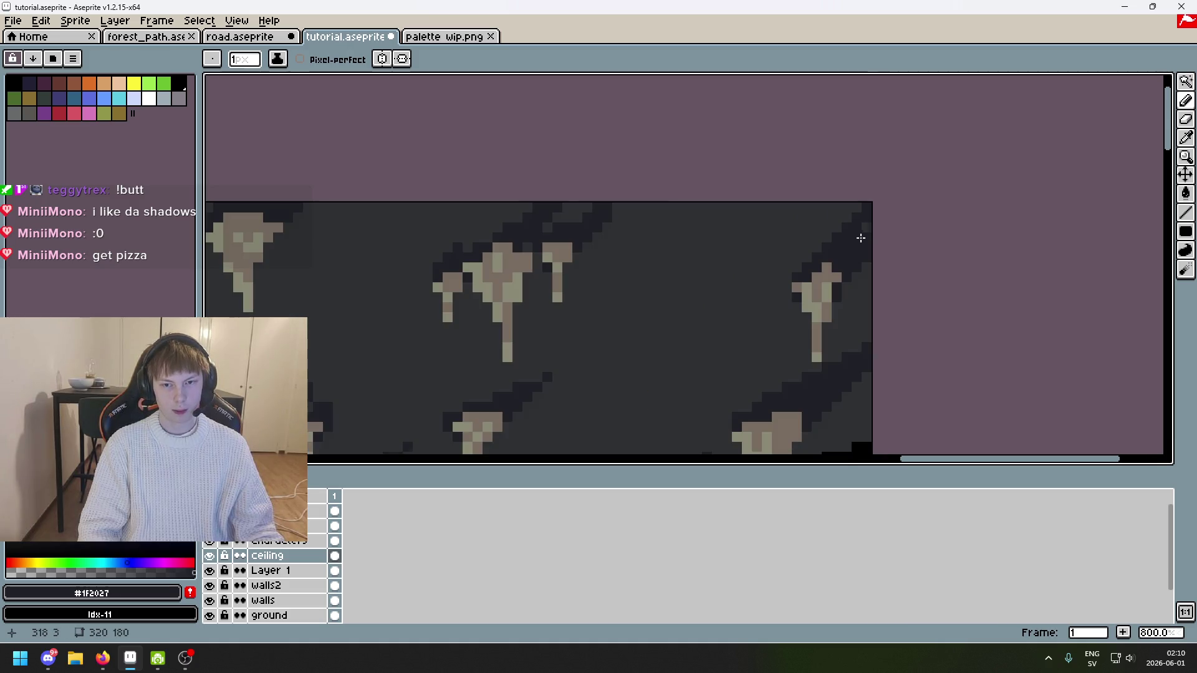
scroll(868, 229, down, 2)
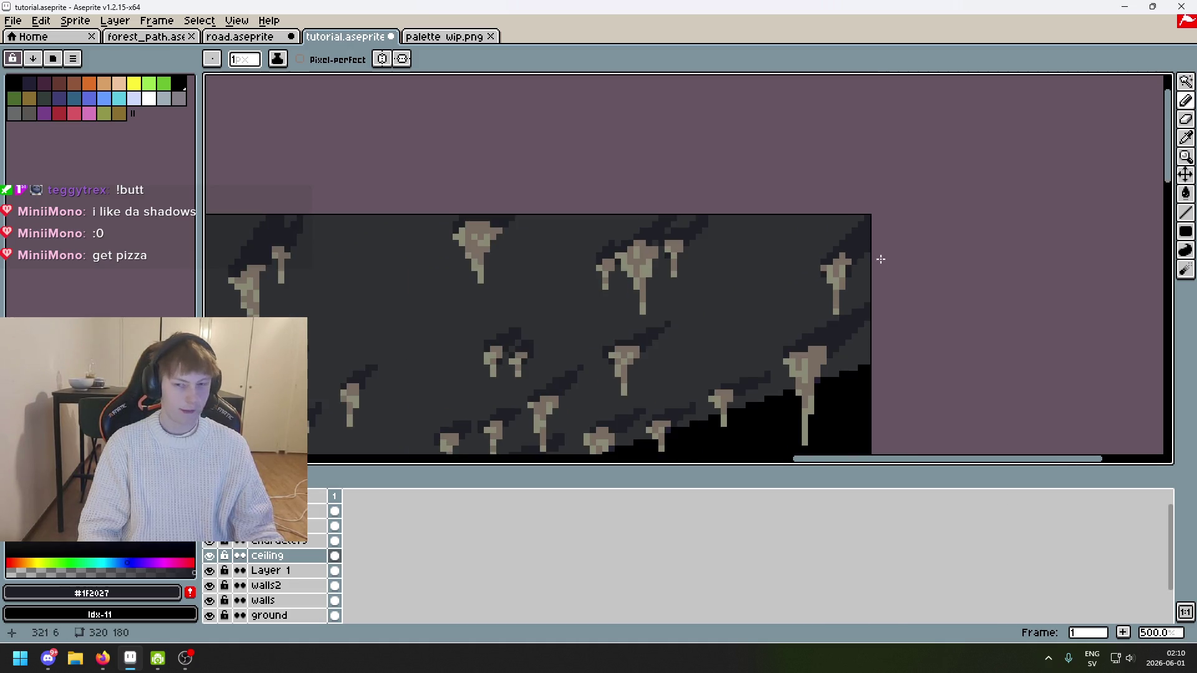
key(ctrl+z)
key(b)
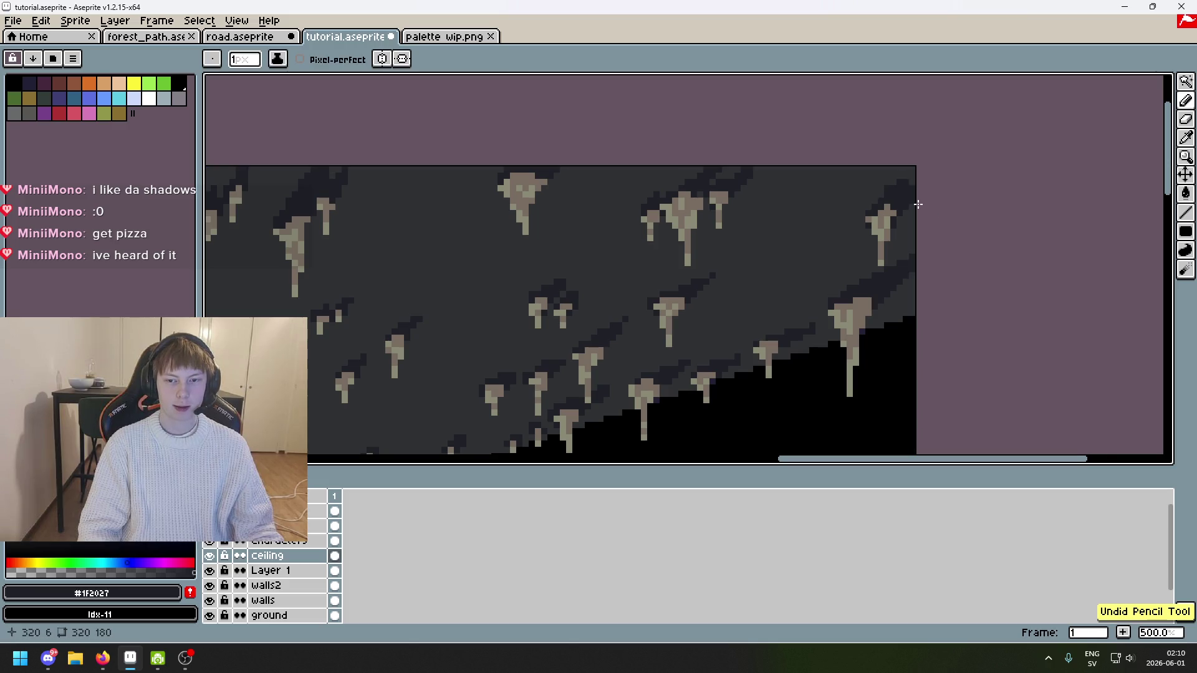
scroll(920, 200, up, 4)
alt+click(860, 165)
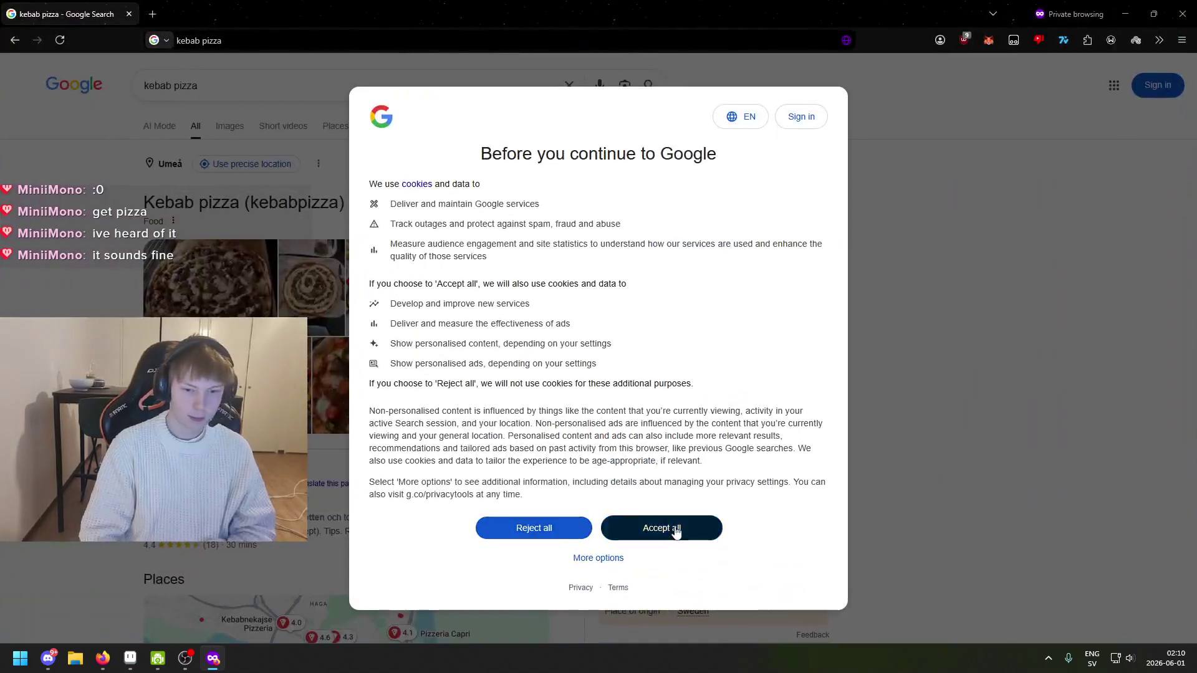
Step: Accept Google's cookie notice, show kebab pizza image results, and preview the Arla recipe image
click(676, 531)
click(227, 125)
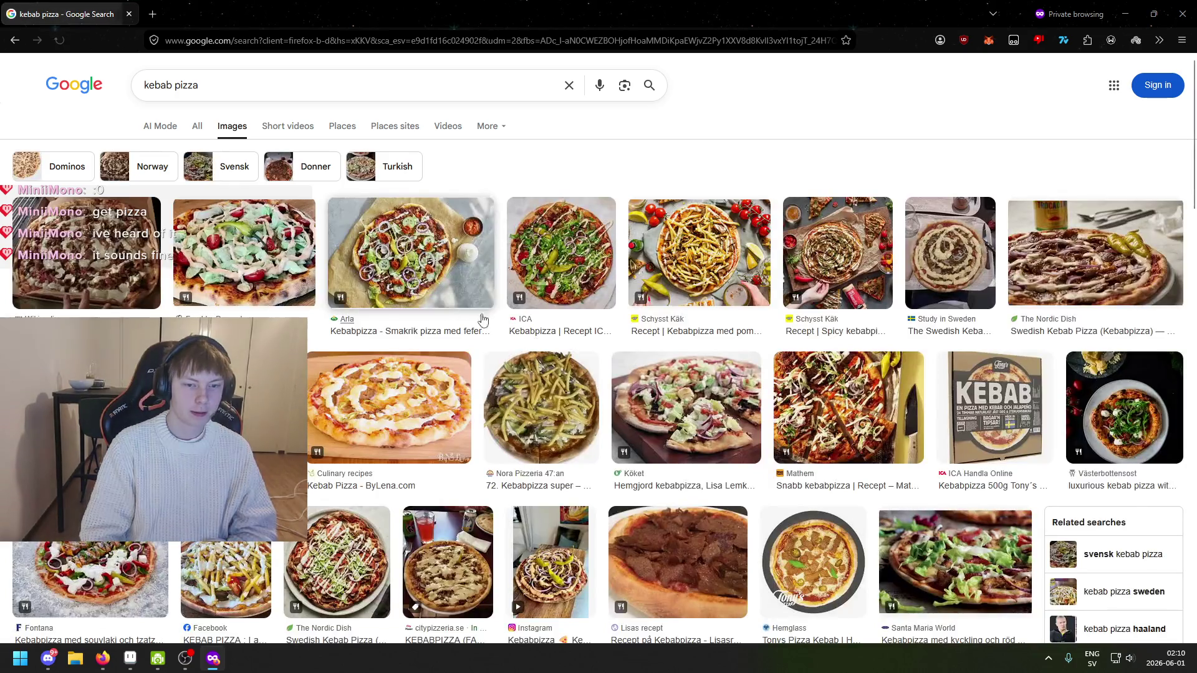
click(93, 262)
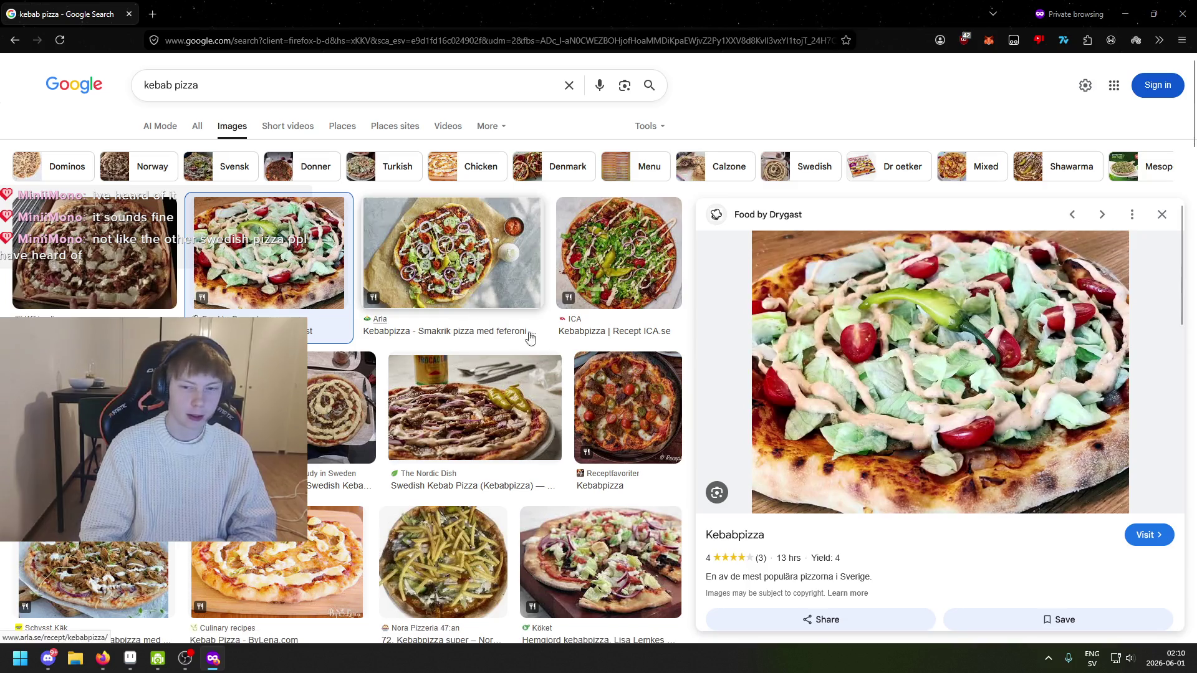
click(449, 259)
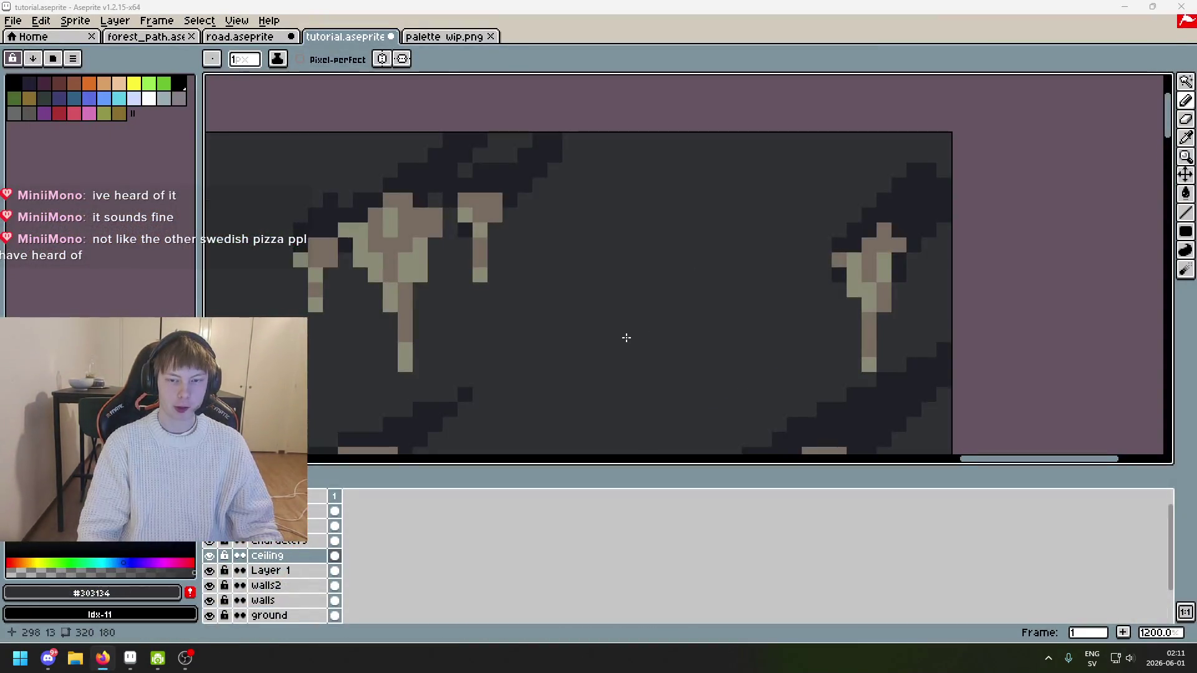
Step: Sample a canvas colour and try a short stroke near the shadow's top, then undo it
scroll(802, 291, down, 2)
scroll(825, 215, up, 3)
key(alt)
mouse_move(873, 224)
mouse_down()
mouse_move(893, 205)
mouse_move(838, 238)
mouse_up()
key(ctrl+z)
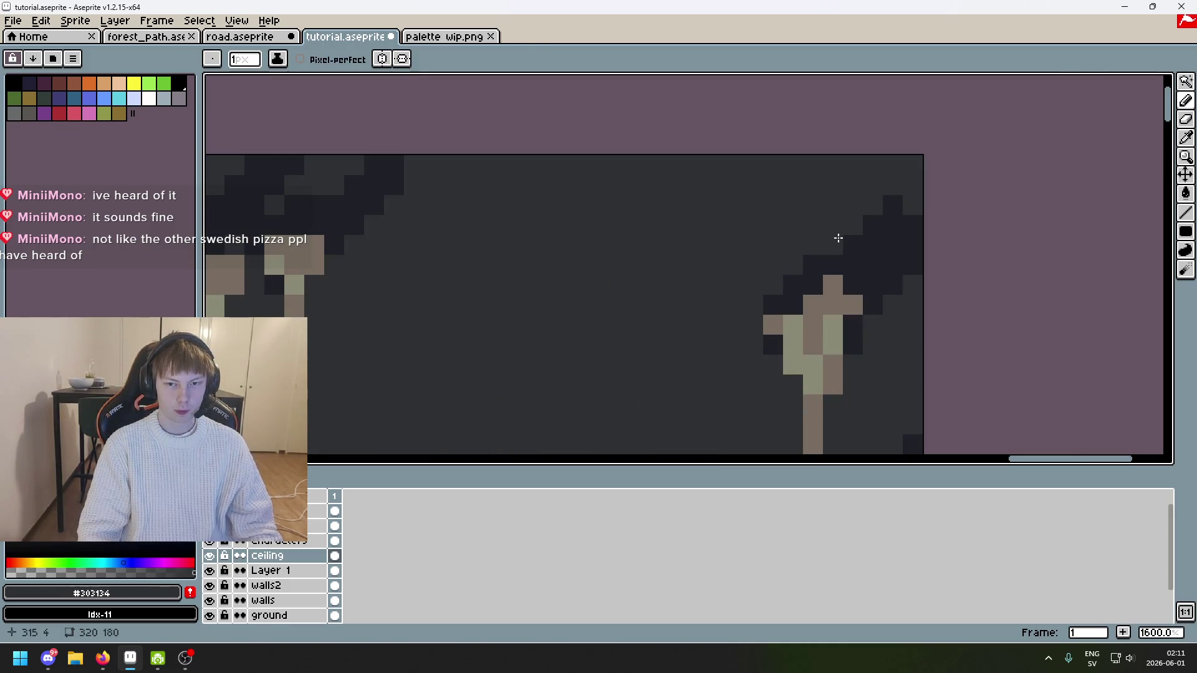
key(ctrl+z)
Step: Add dark #1F2027 pixels along the shadow's top and top-right edges
alt+click(866, 224)
drag(896, 187, 871, 210)
click(912, 205)
scroll(913, 221, down, 5)
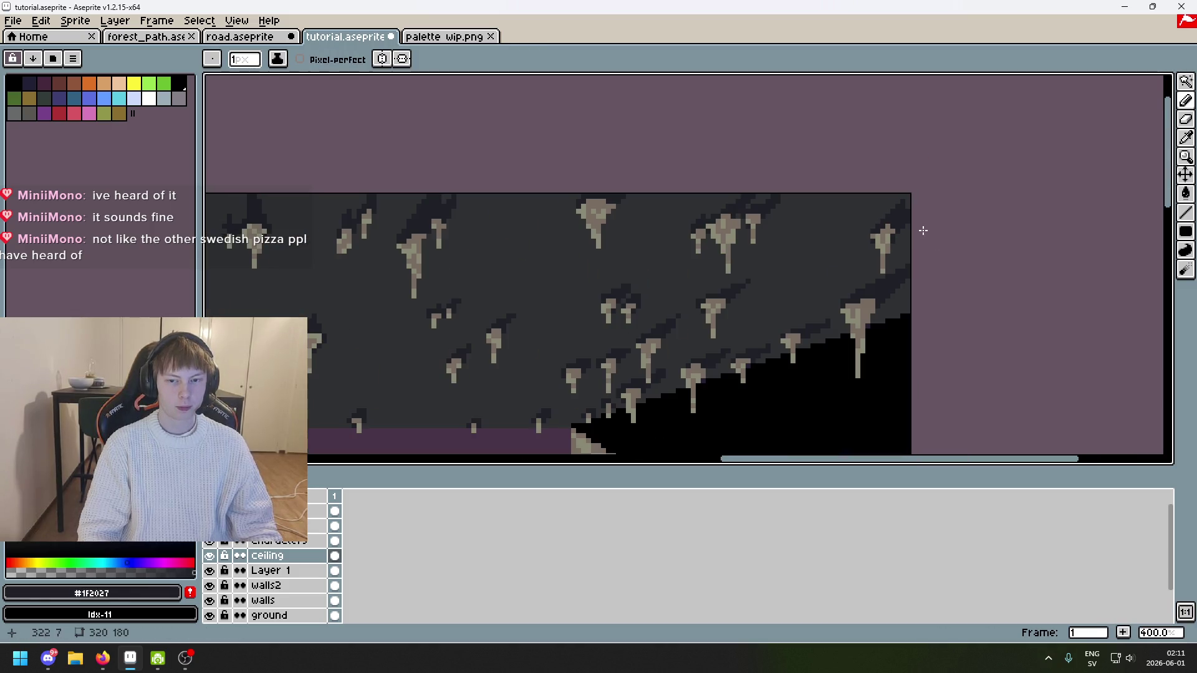
scroll(898, 206, up, 5)
click(900, 178)
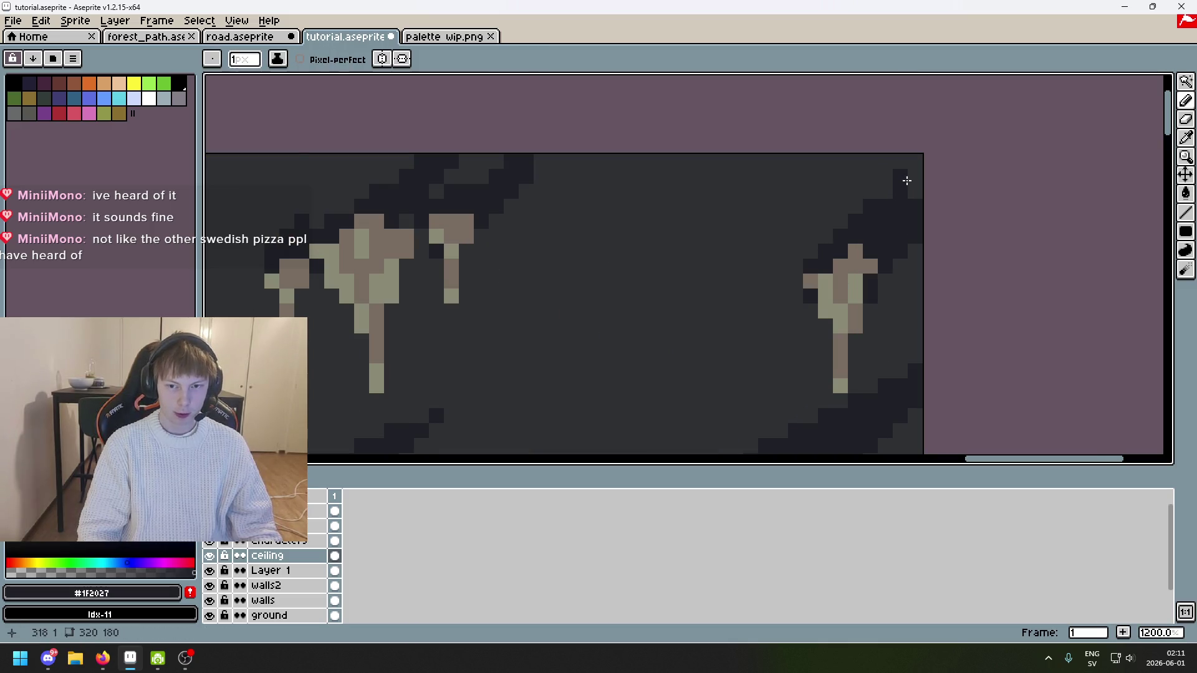
scroll(904, 200, down, 5)
key(ctrl+z)
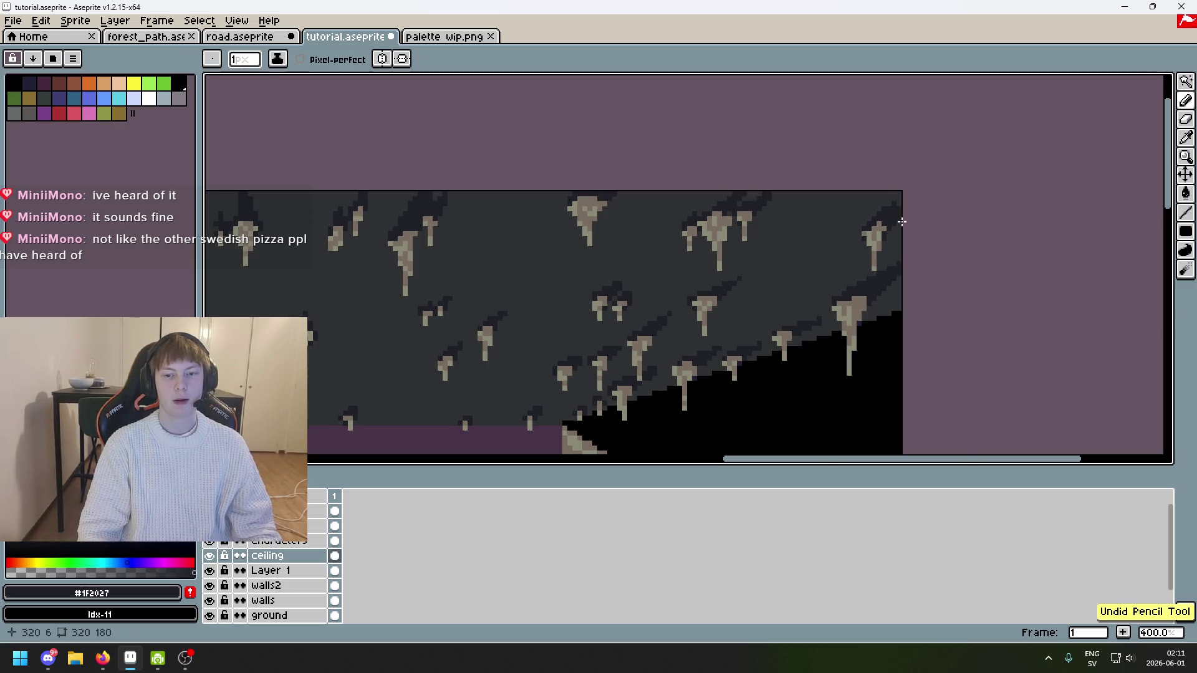
scroll(902, 221, up, 5)
Step: Undo a stray stroke, reselect dark #1F2027, save, and centre the whole cave scene
alt+click(860, 187)
key(ctrl+z)
scroll(891, 205, down, 6)
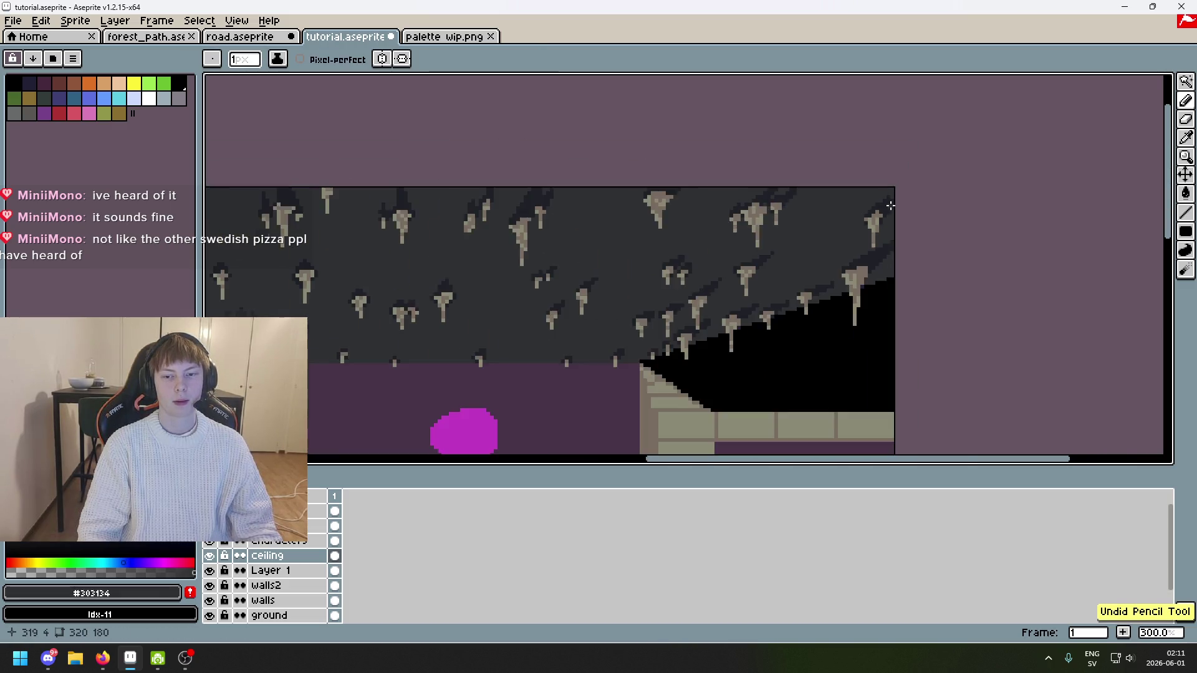
scroll(957, 195, up, 5)
alt+click(1010, 152)
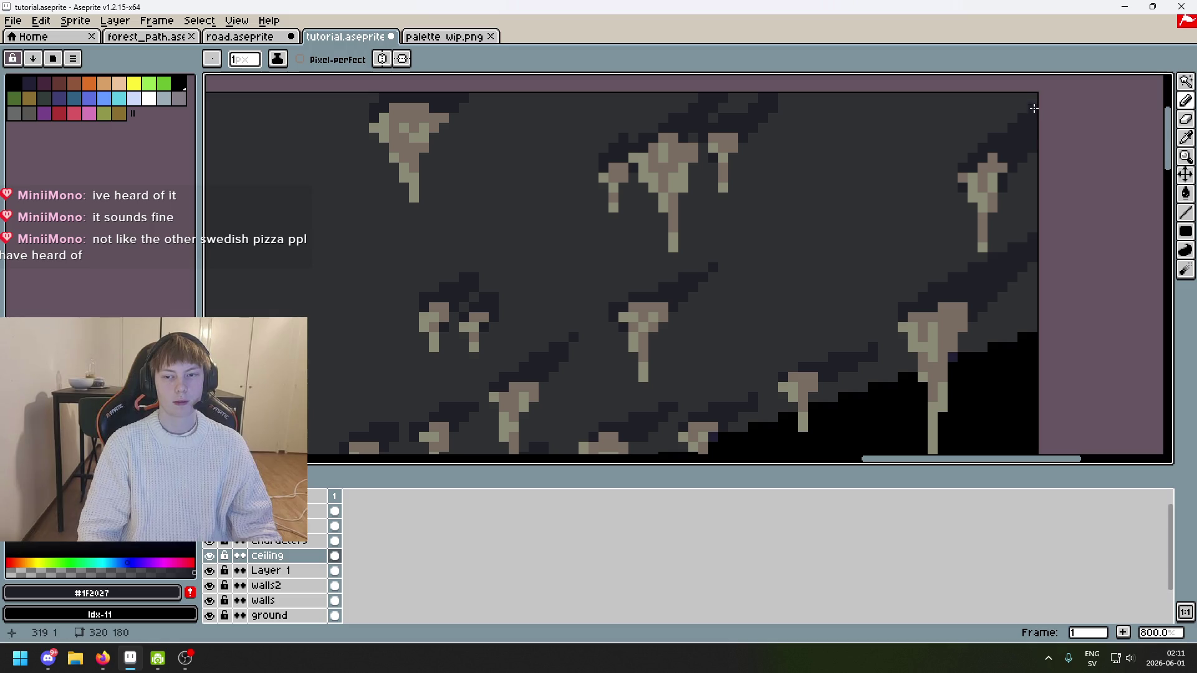
scroll(1006, 127, down, 5)
key(ctrl+s)
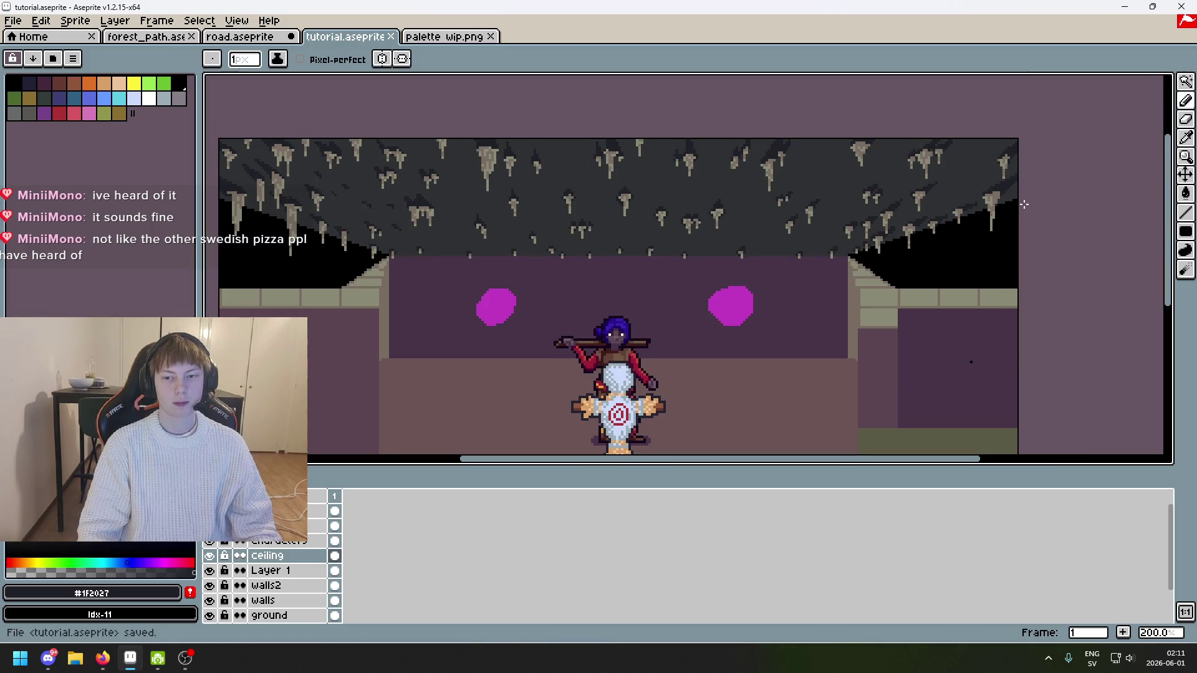
drag(856, 243, 891, 230)
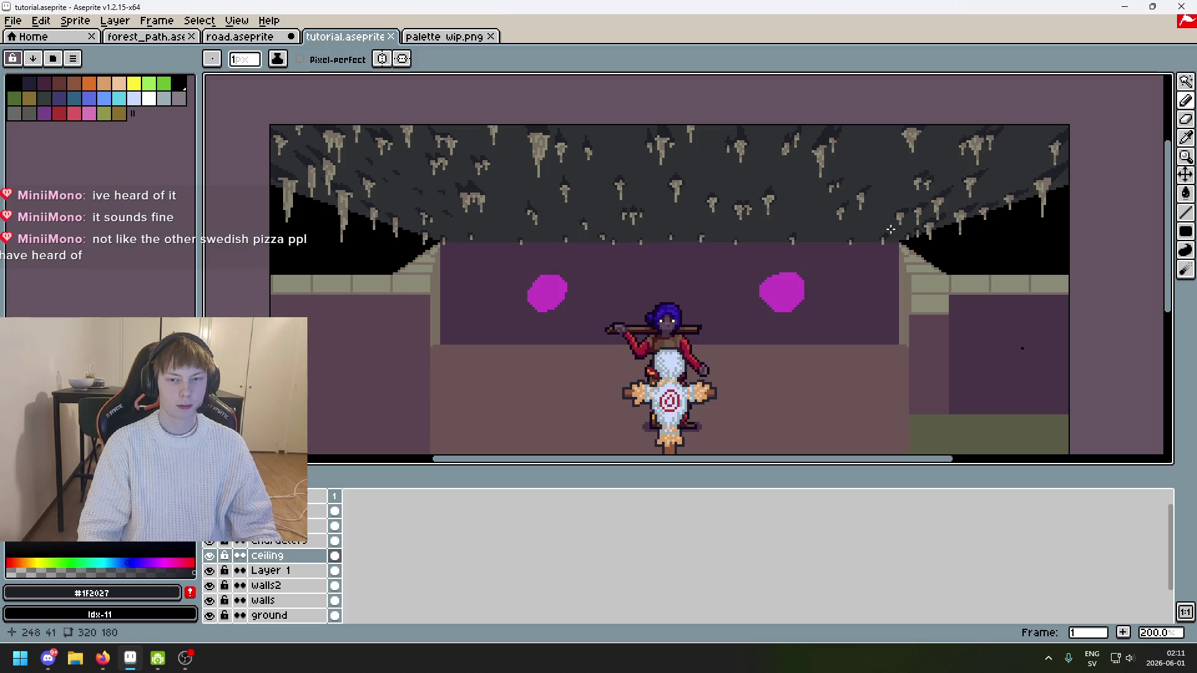
Step: On Layer 1, undo several recent ceiling flecks, briefly restoring one before undoing it again
click(262, 571)
scroll(437, 198, up, 2)
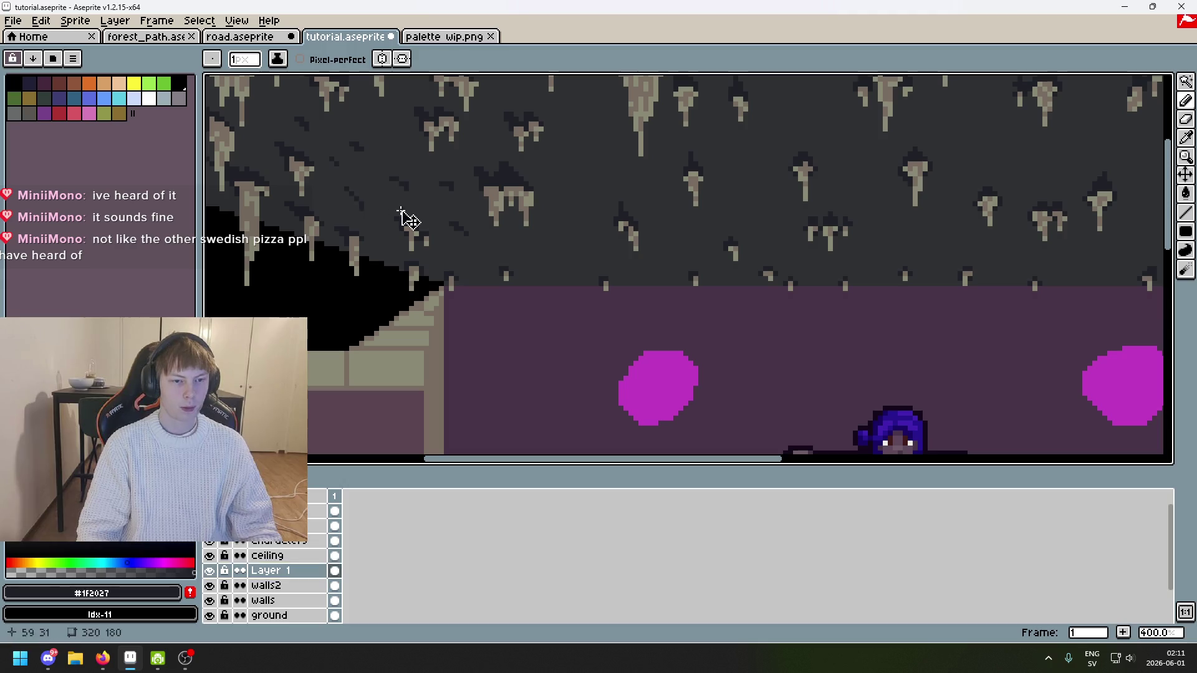
key(ctrl+z)
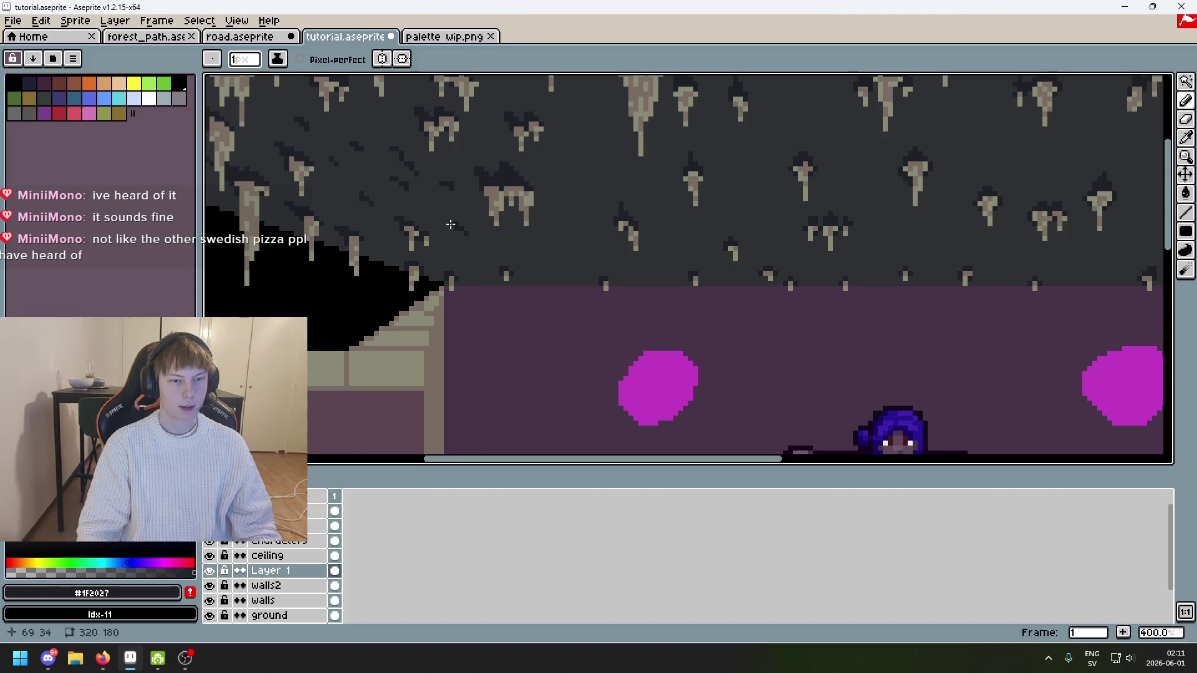
key(ctrl+z)
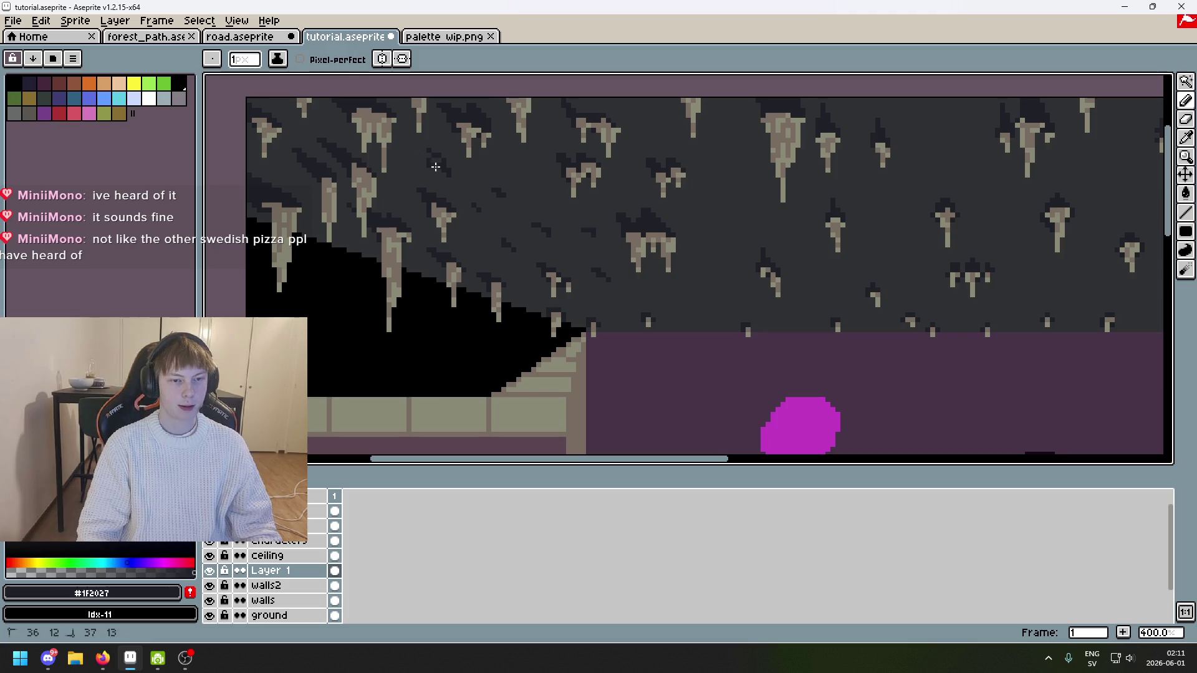
key(ctrl+z)
key(ctrl+z)
key(ctrl+y)
scroll(419, 220, up, 3)
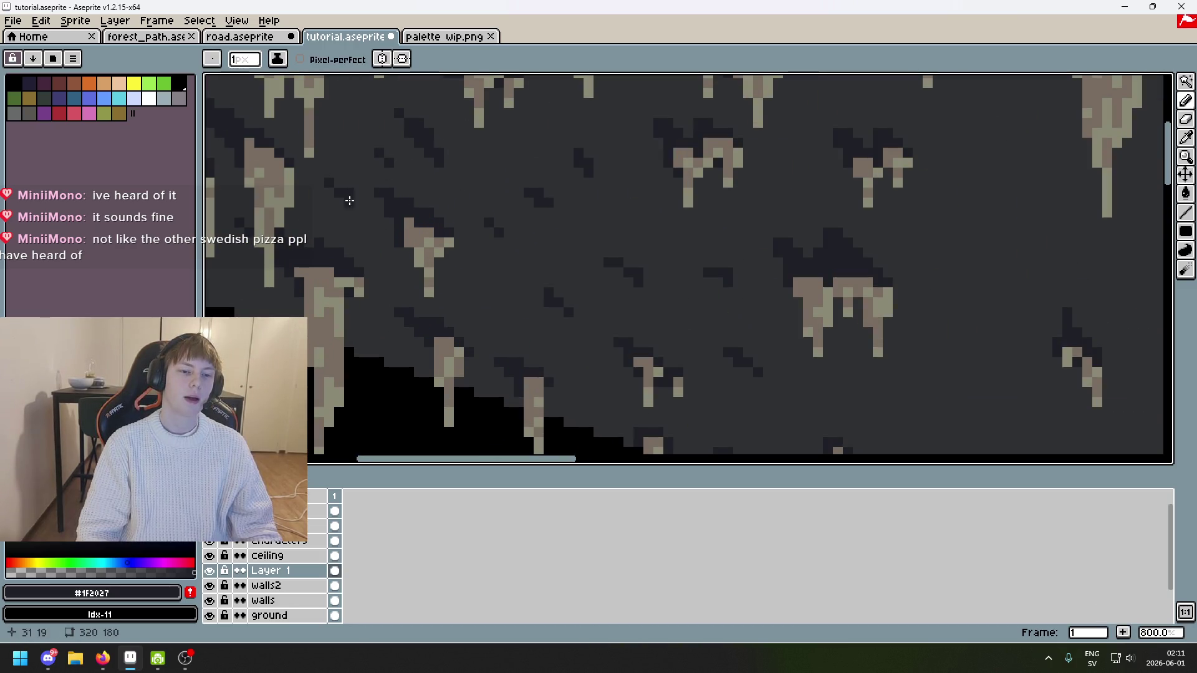
scroll(347, 149, left, 3)
key(ctrl+z)
Step: Zoom in and pencil a dark shadow pixel onto the ceiling
scroll(302, 250, down, 4)
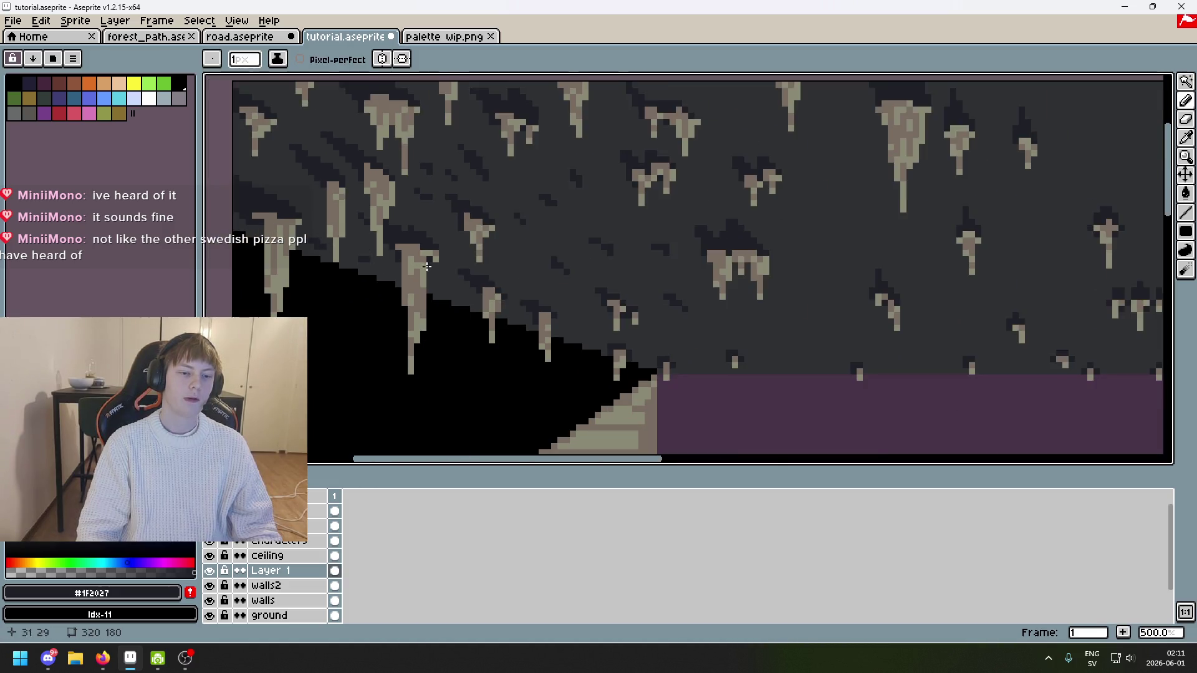
scroll(377, 242, up, 3)
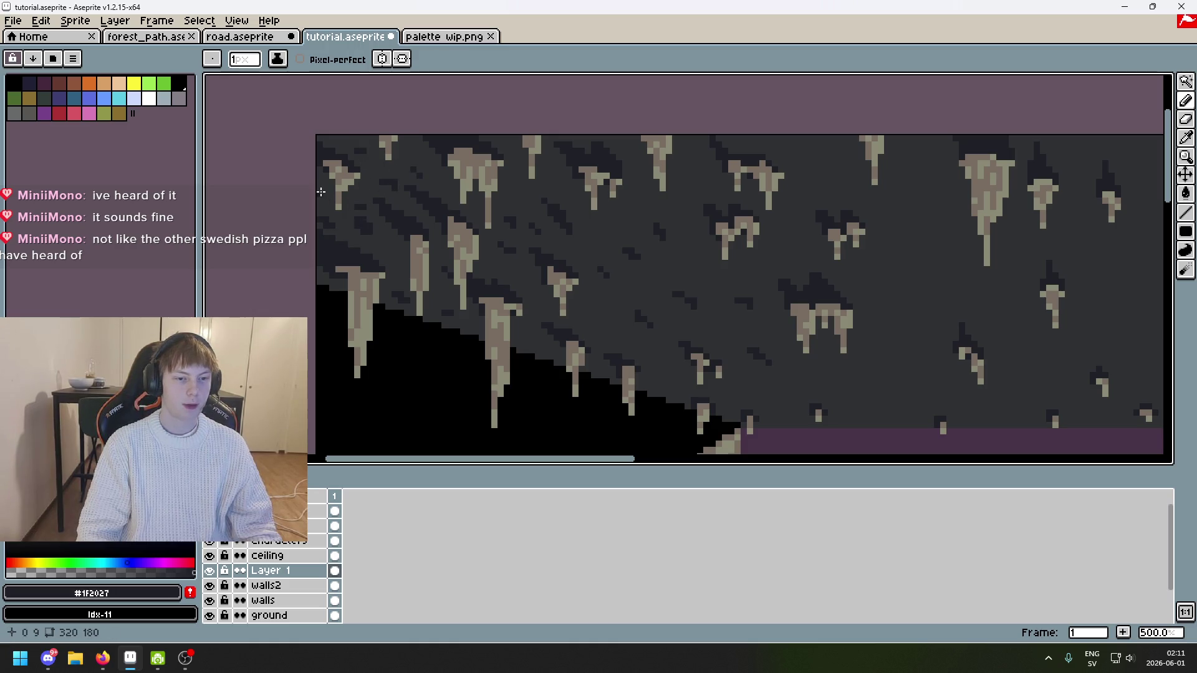
scroll(518, 232, up, 1)
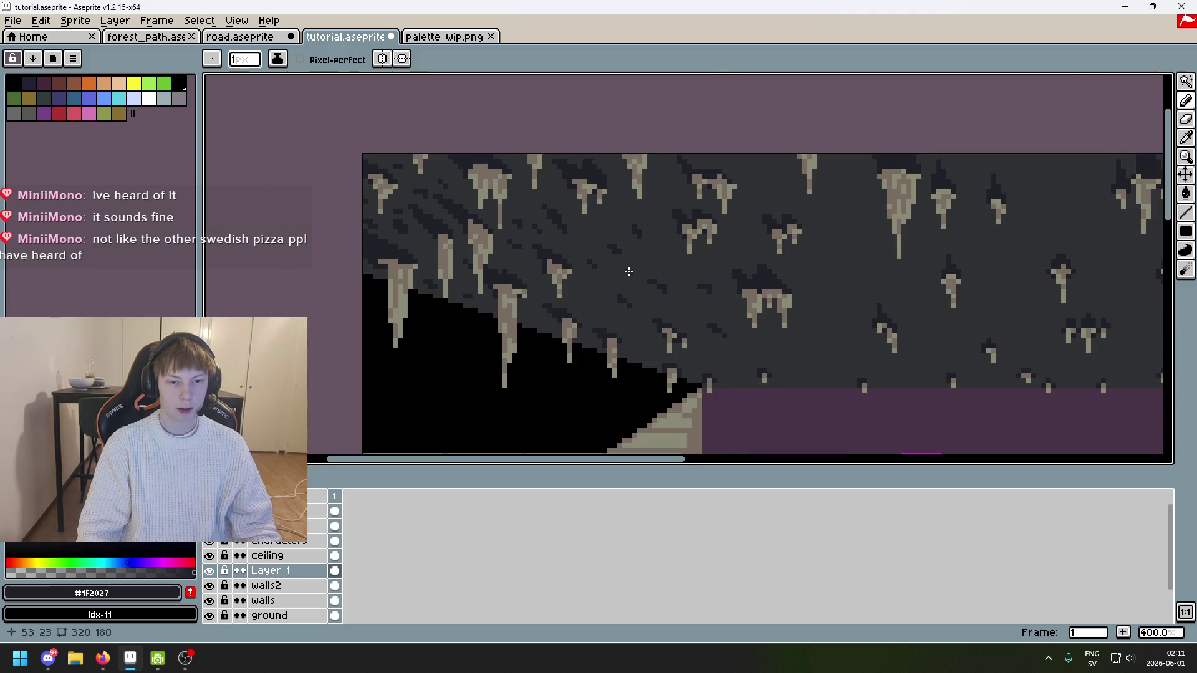
scroll(585, 233, up, 1)
click(585, 233)
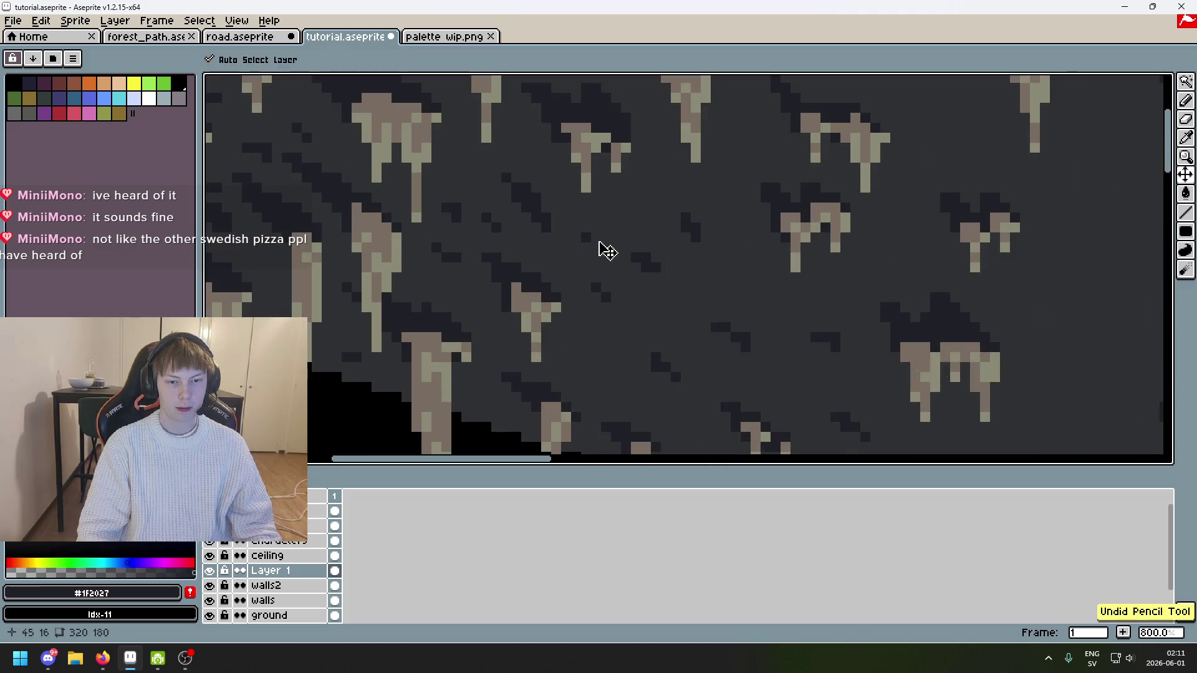
Step: Pan to the sloped left ceiling and save tutorial.aseprite
scroll(684, 170, down, 1)
drag(684, 171, 597, 117)
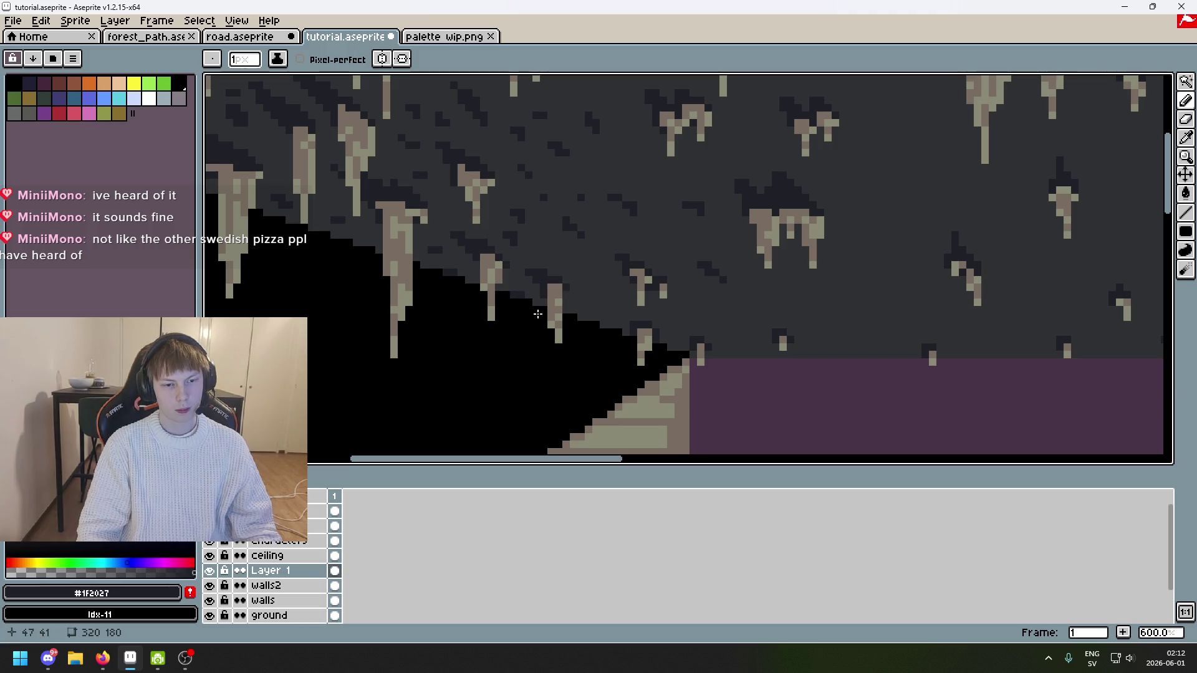
scroll(584, 301, down, 5)
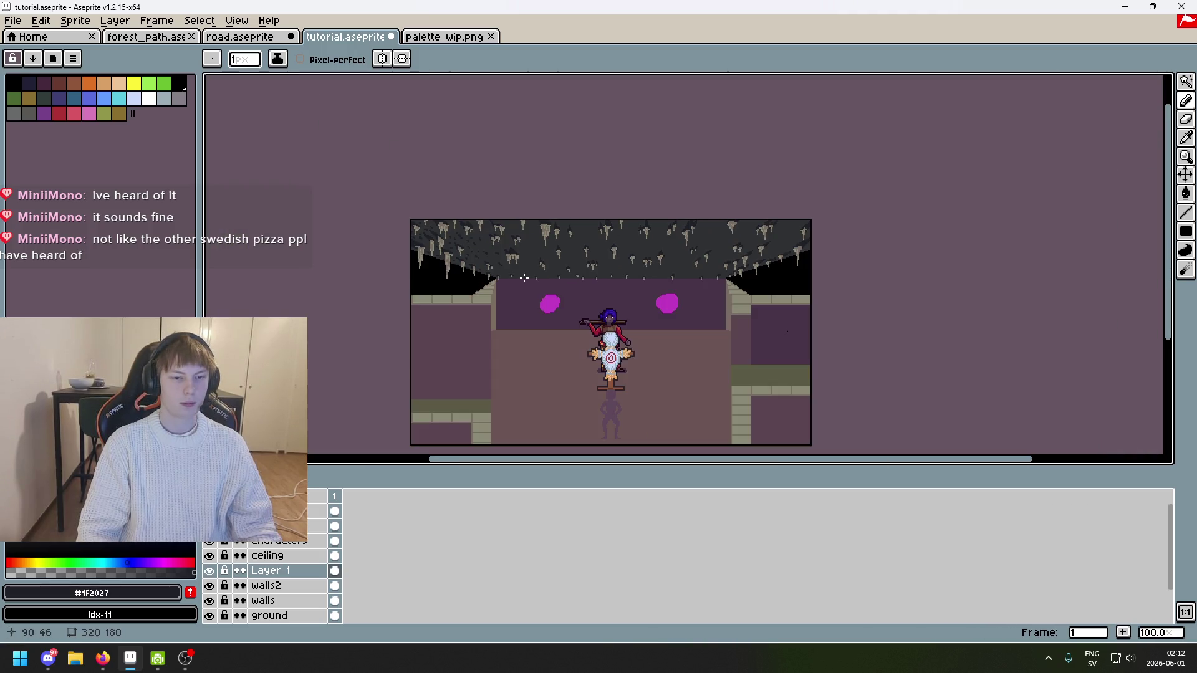
scroll(520, 282, up, 4)
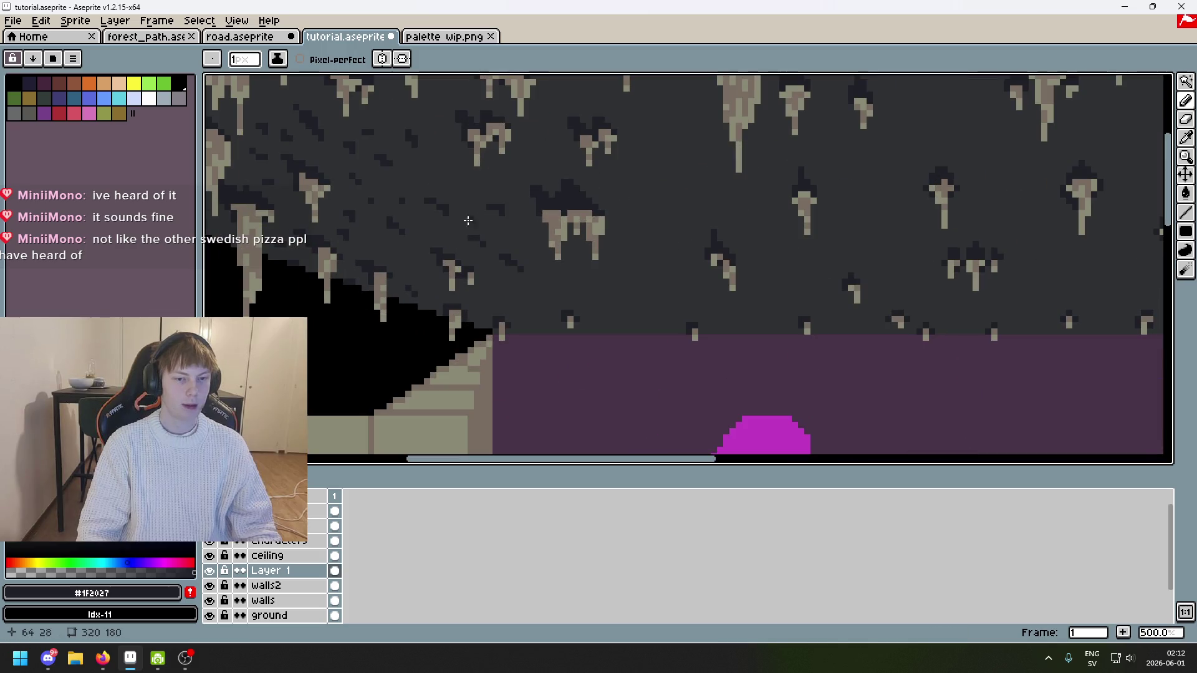
click(533, 314)
key(ctrl+s)
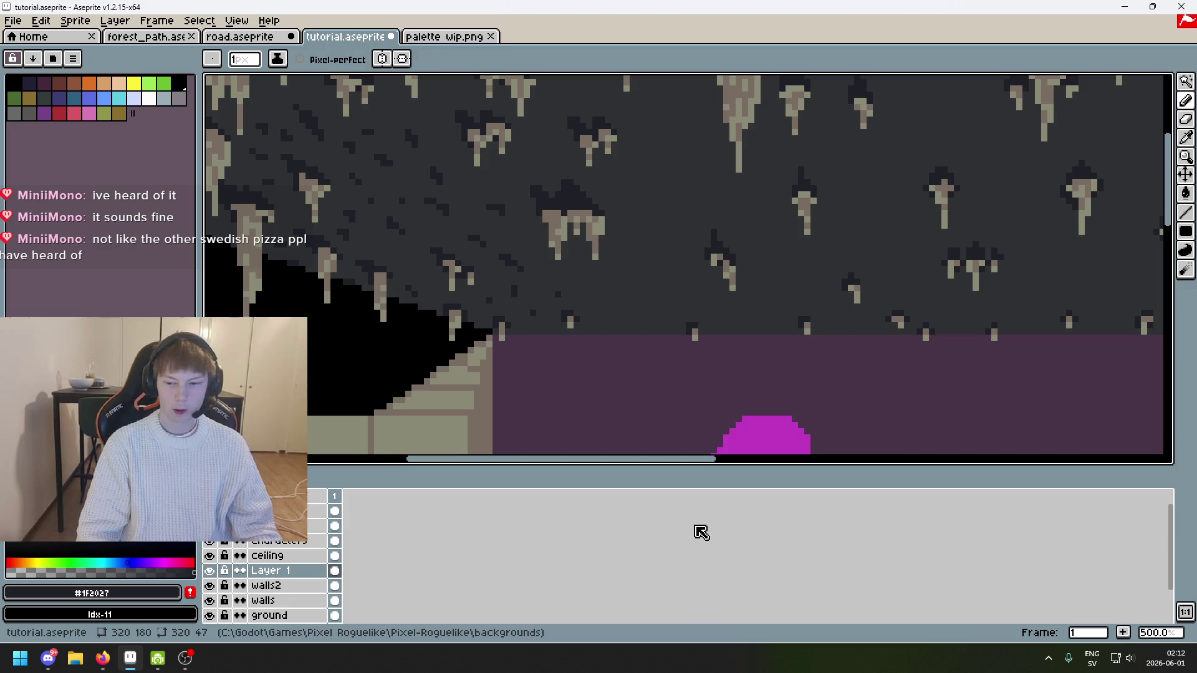
key(alt+Tab)
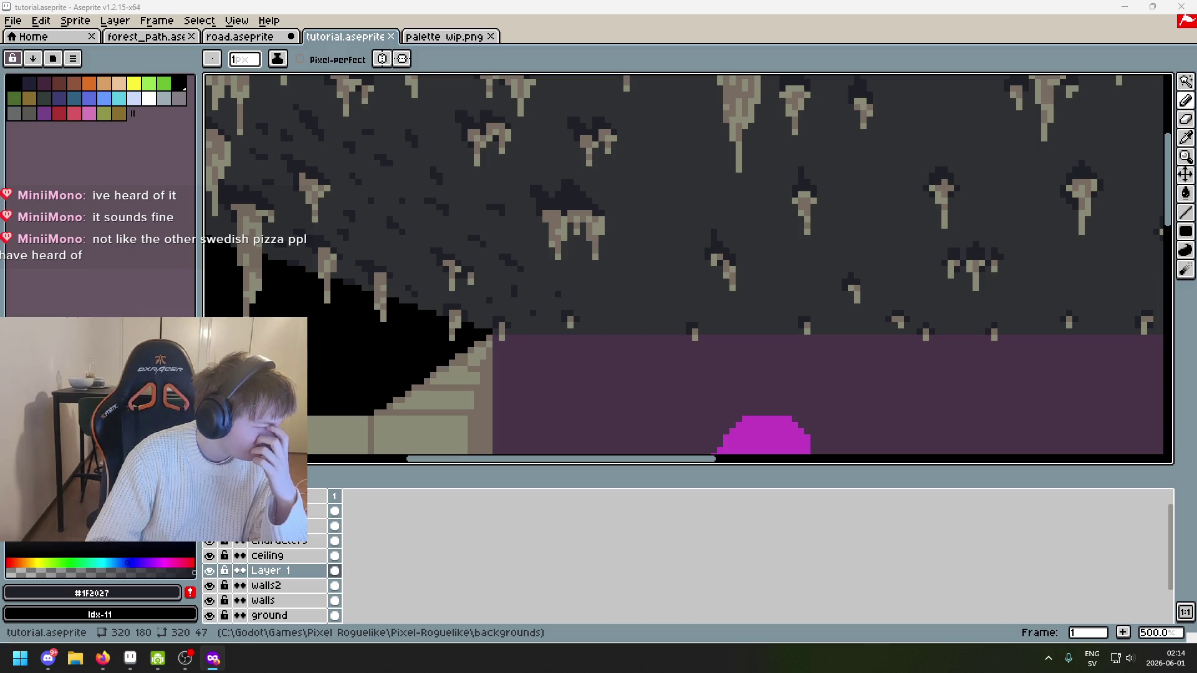
Step: Back in the cave drawing, paint a trial dark pixel on the ceiling, then undo it
key(alt+Tab)
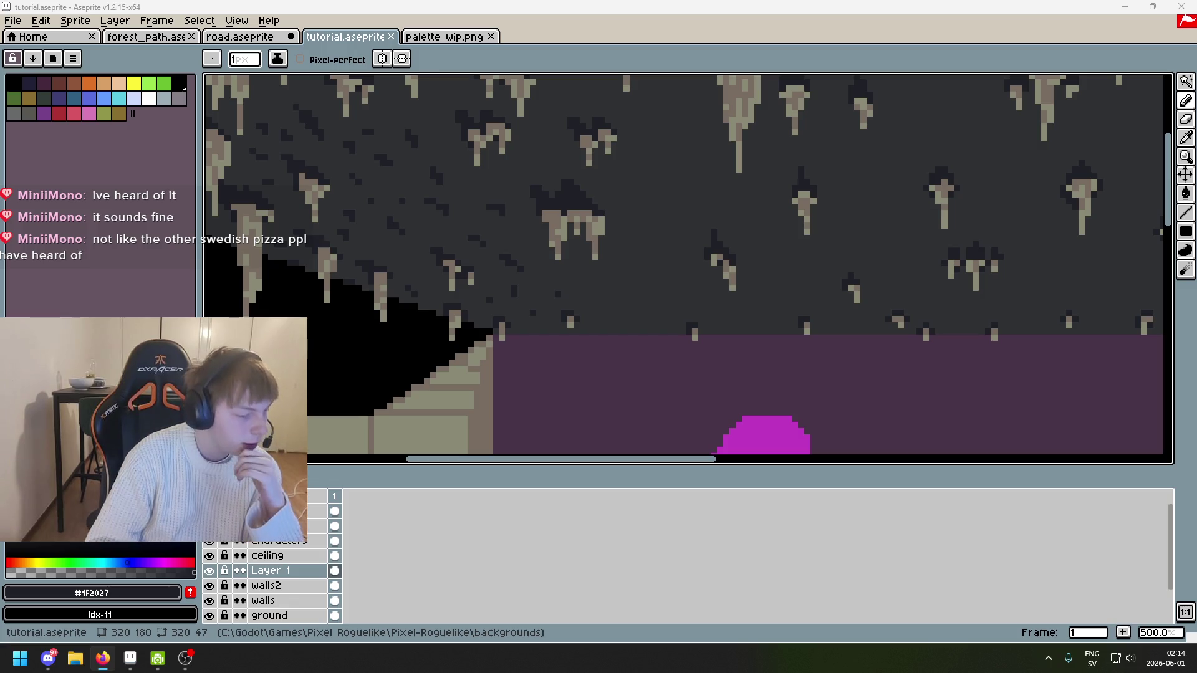
key(alt+Tab)
scroll(554, 194, down, 1)
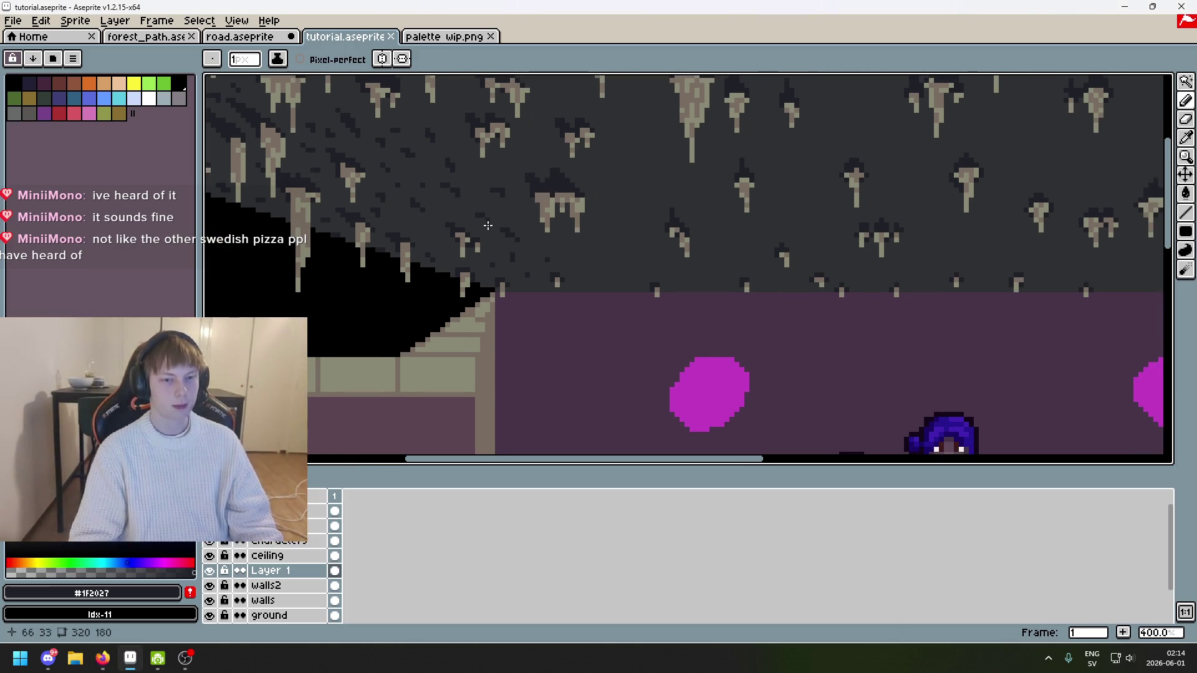
scroll(488, 226, up, 3)
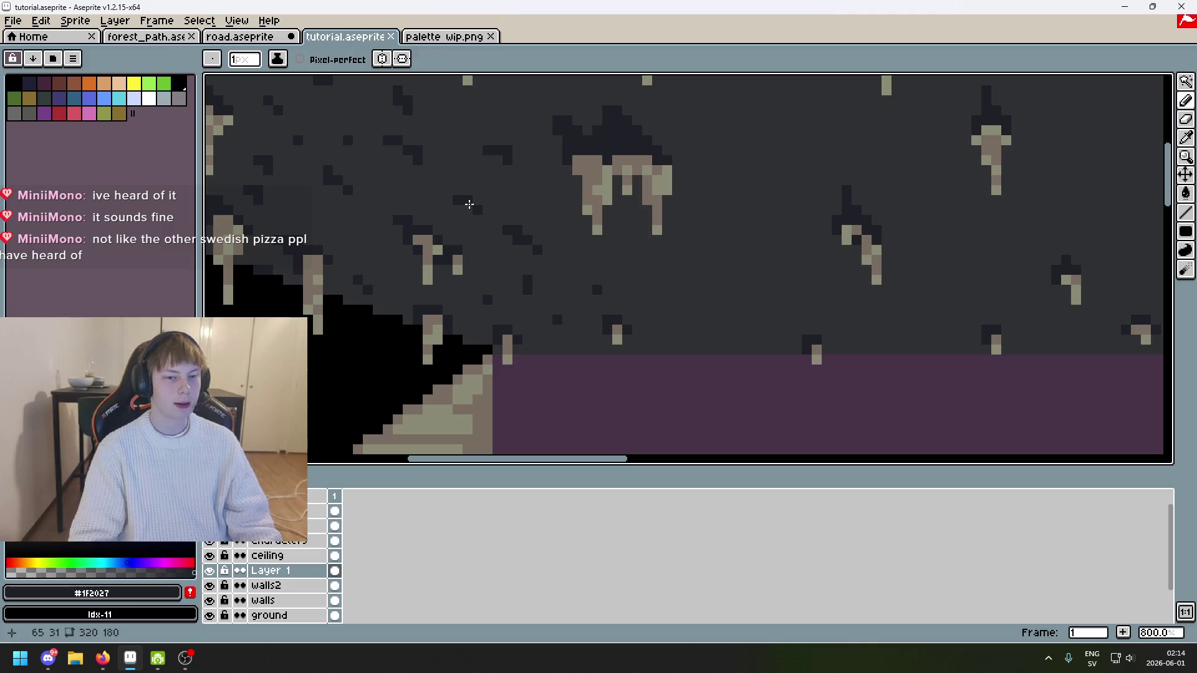
click(465, 210)
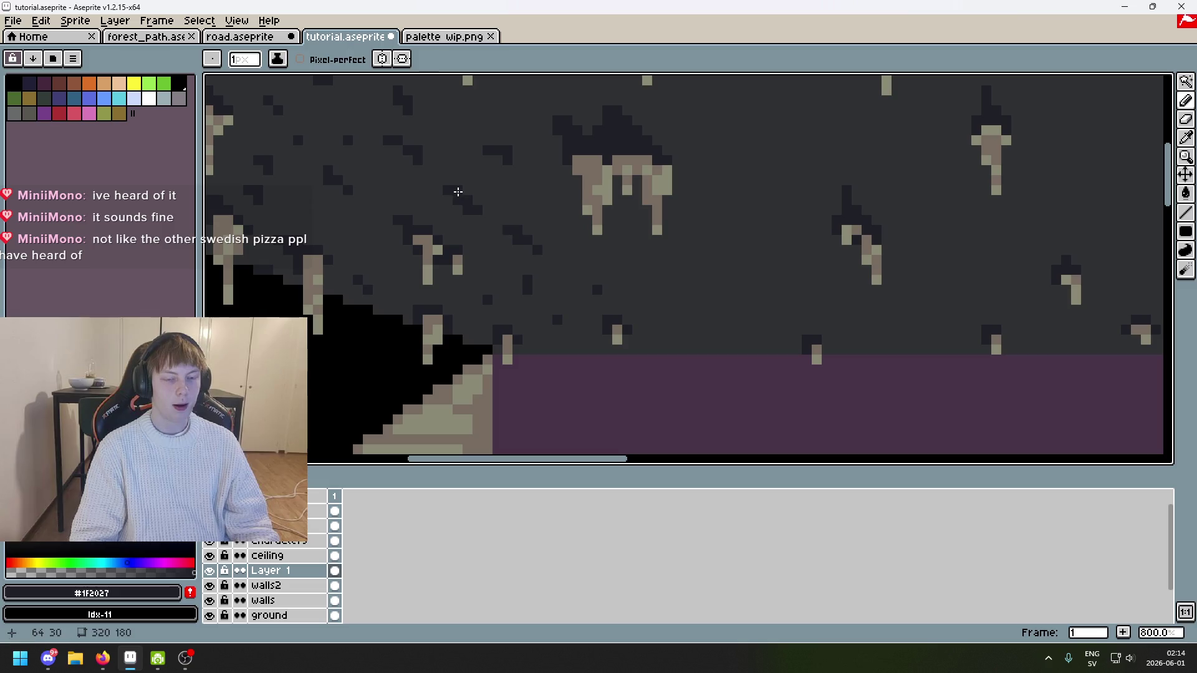
scroll(485, 212, down, 2)
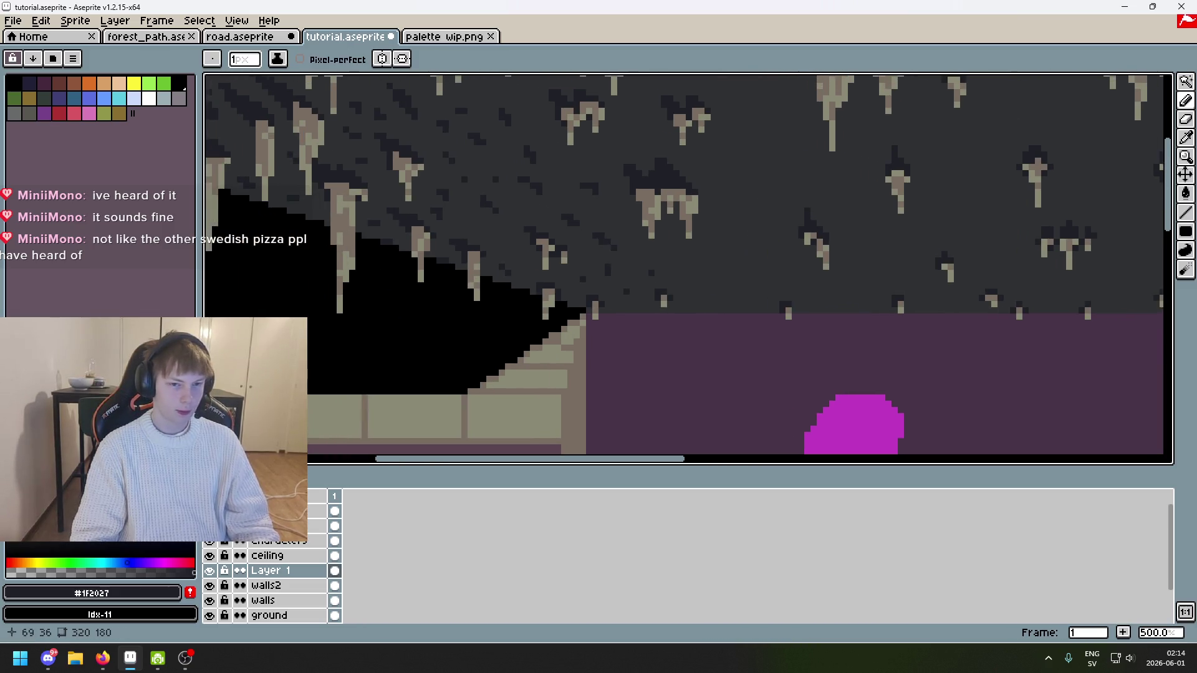
scroll(474, 194, up, 4)
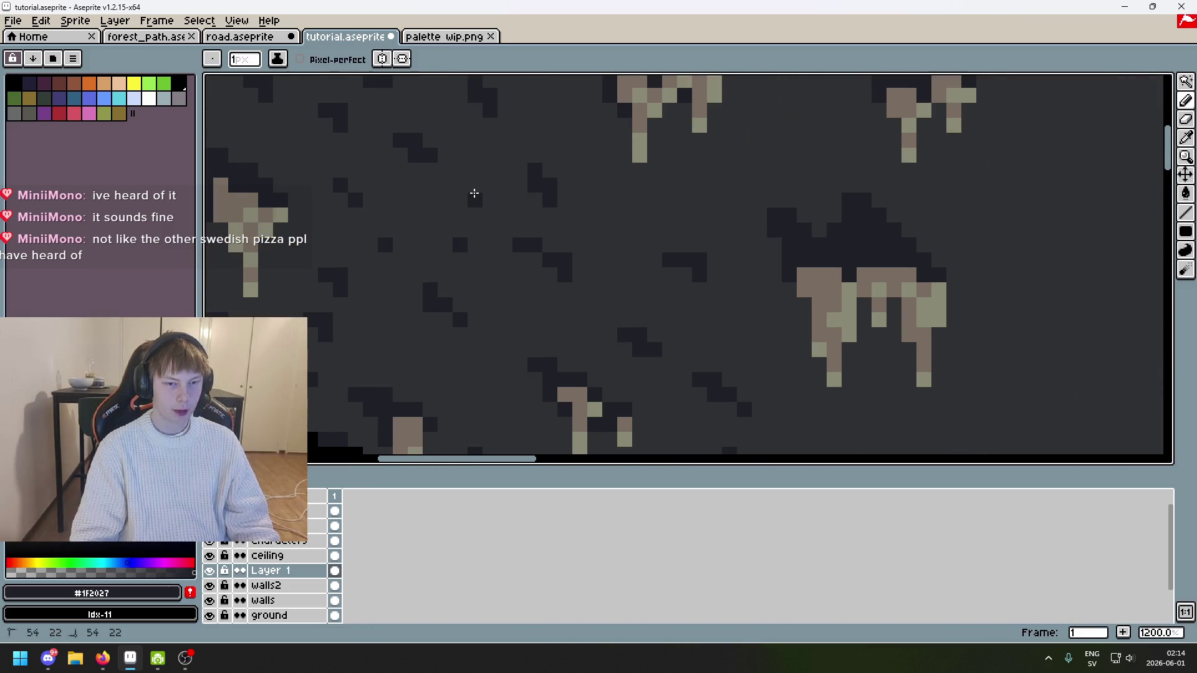
key(ctrl+z)
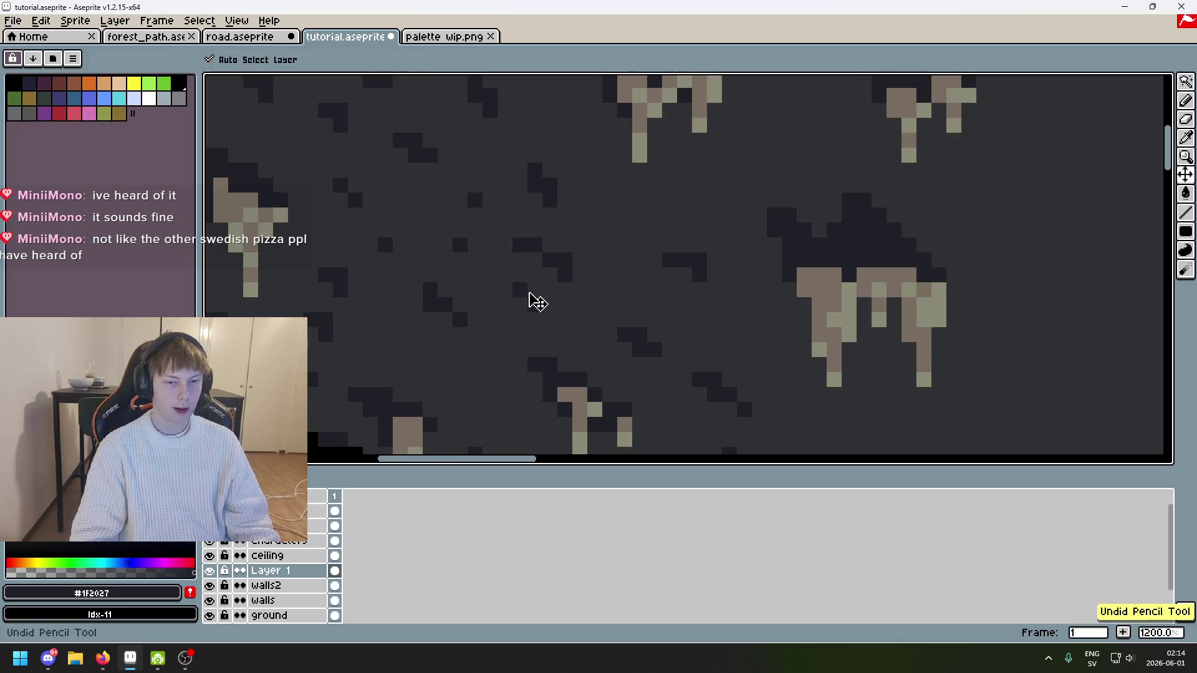
Step: Above the magenta blob, eyedropper-swap between grey #303134 and dark #1F2027, undoing one stroke
scroll(564, 240, down, 5)
scroll(572, 230, up, 1)
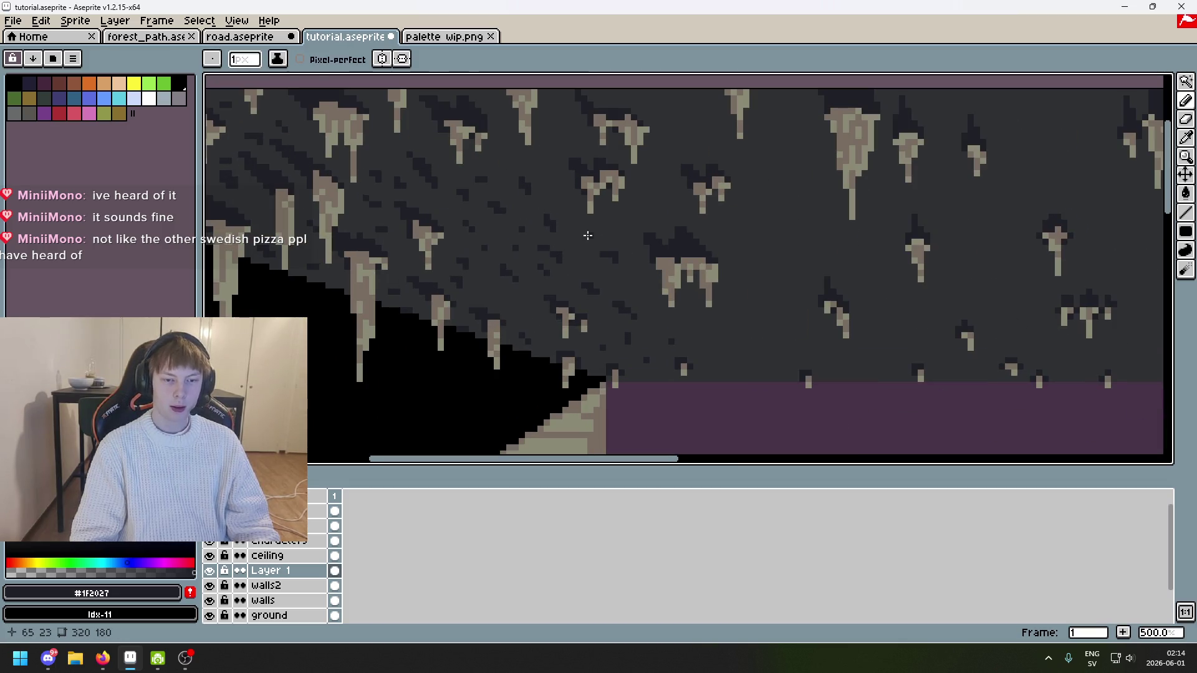
mouse_move(591, 232)
mouse_down()
mouse_move(605, 260)
mouse_move(706, 306)
mouse_up()
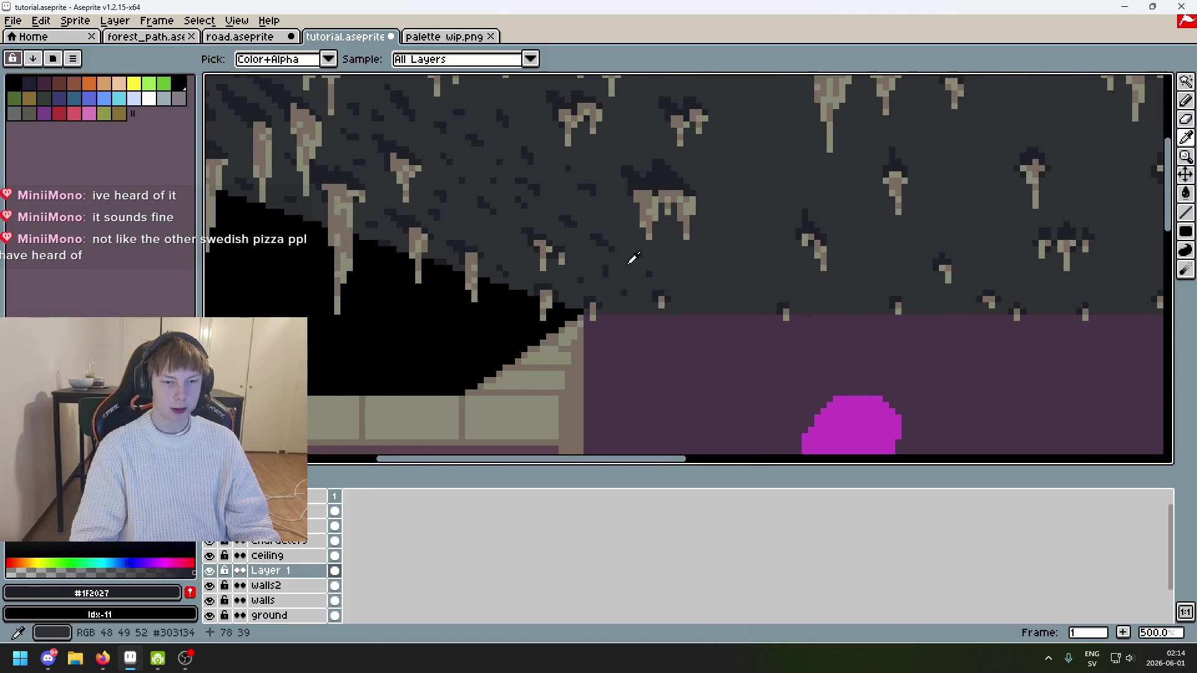
alt+click(631, 259)
alt+click(602, 234)
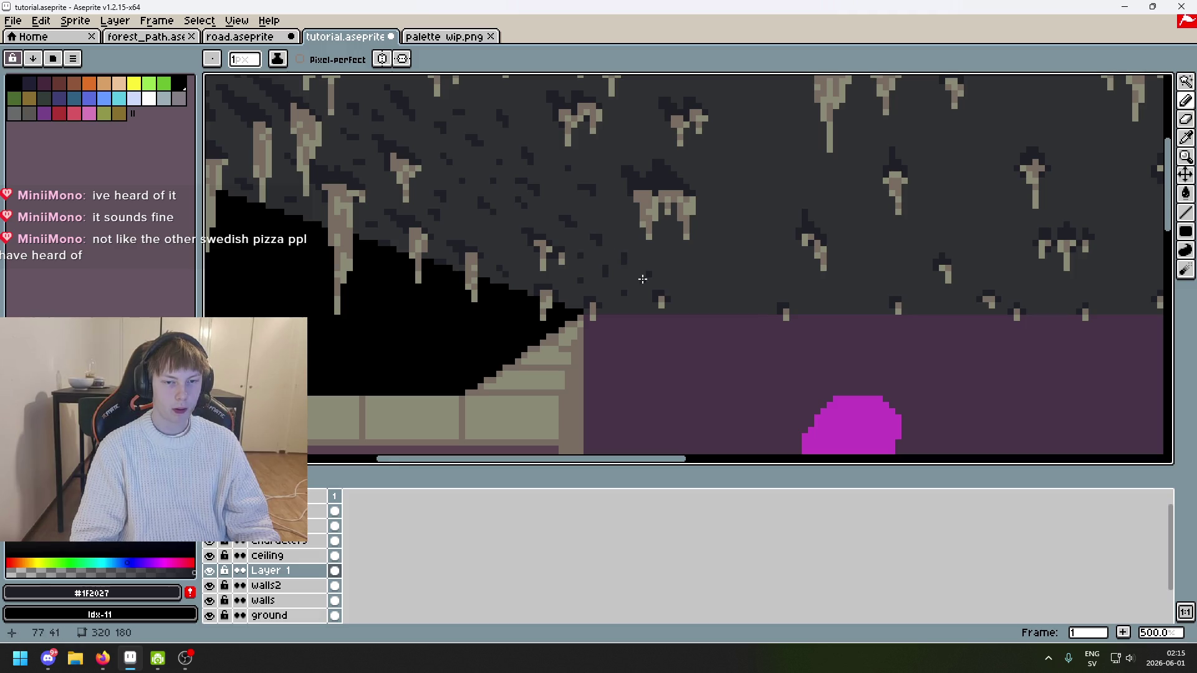
key(ctrl+z)
scroll(626, 275, up, 2)
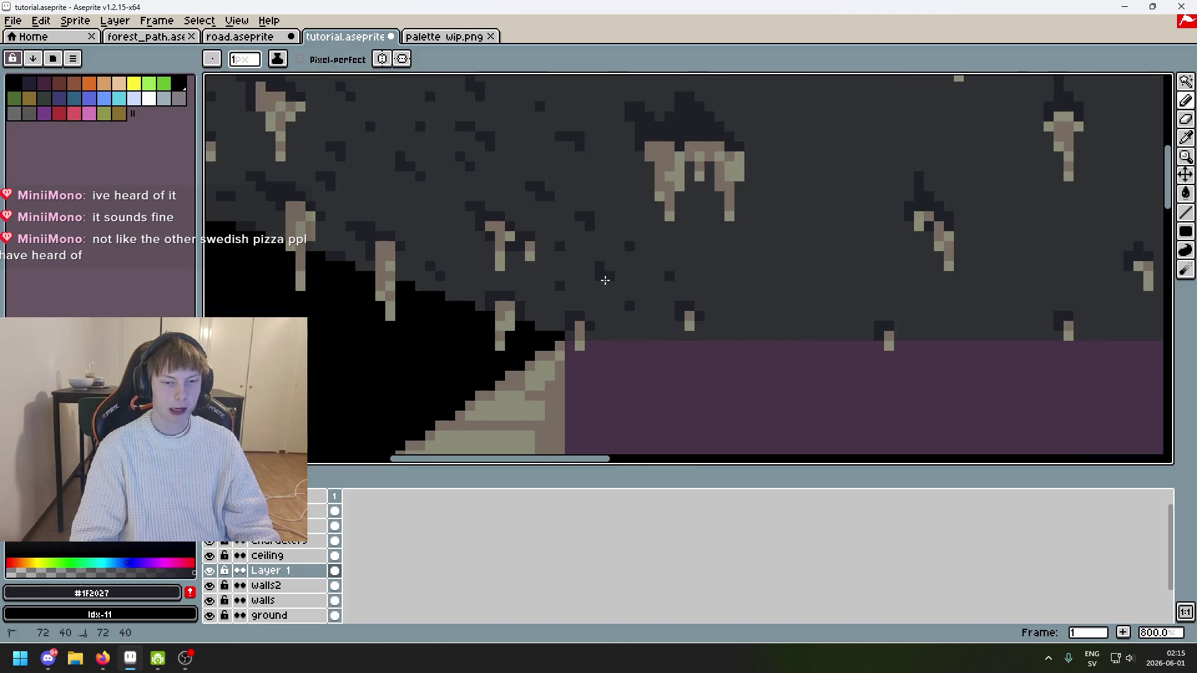
alt+click(610, 261)
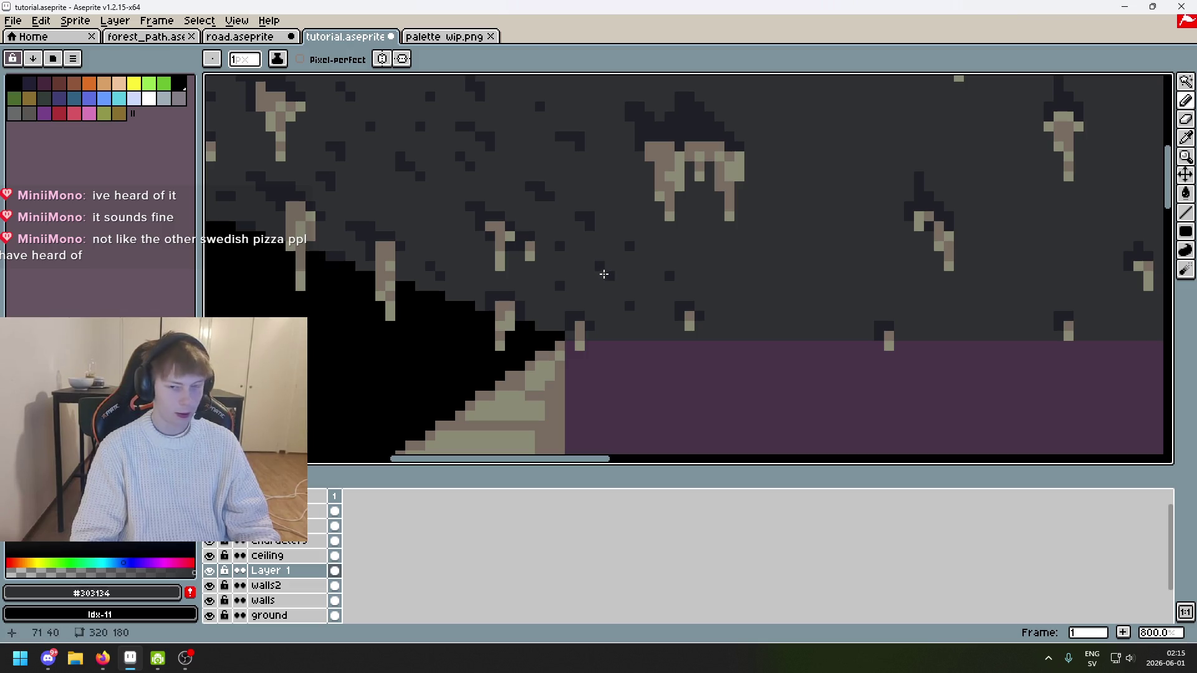
alt+click(606, 274)
Step: Save the scene and sample the dark #1F2027 shadow colour from the ceiling
scroll(605, 271, down, 4)
key(ctrl+s)
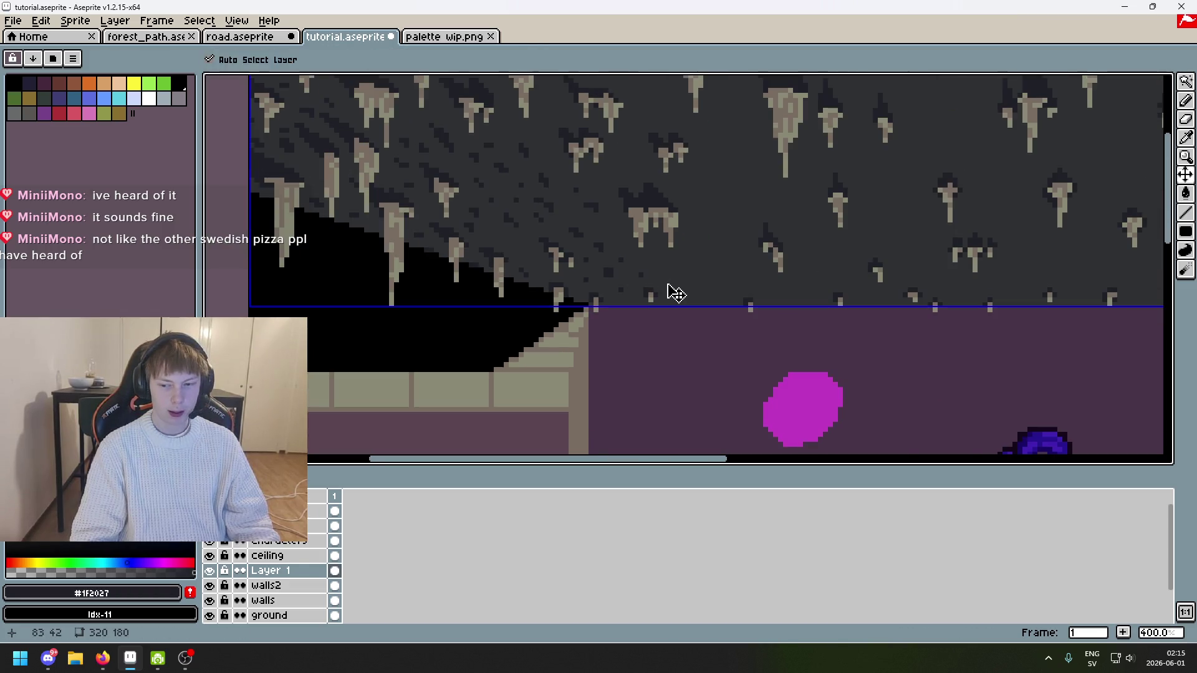
scroll(612, 267, up, 6)
alt+click(578, 281)
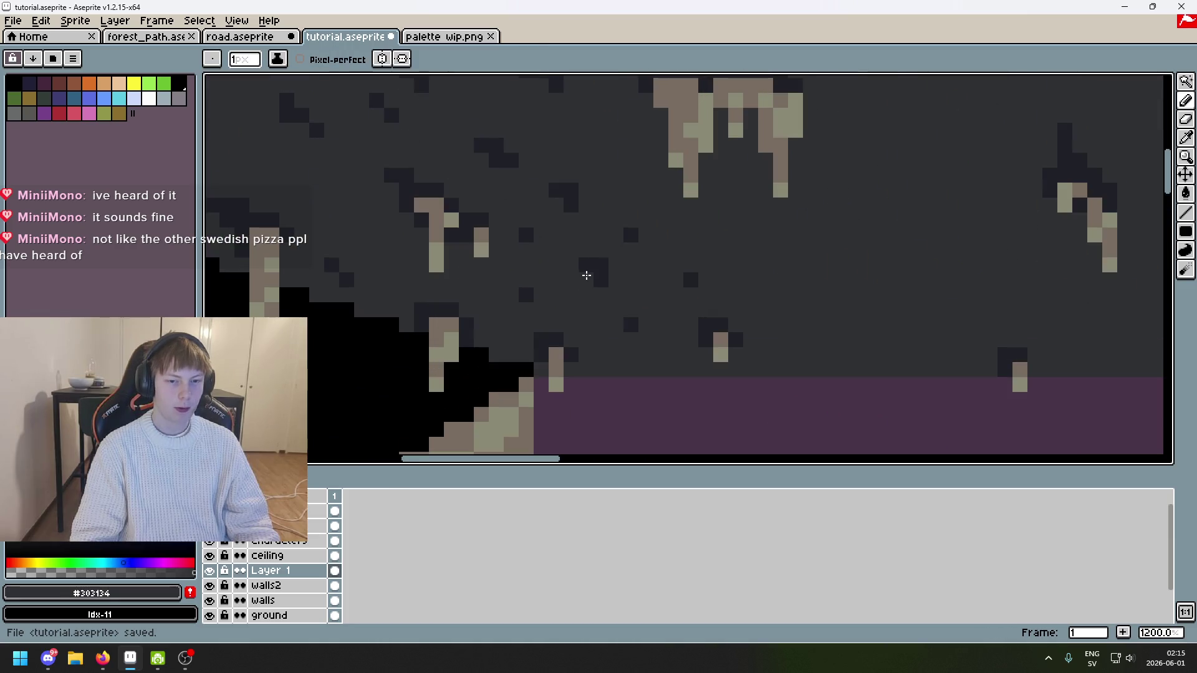
alt+click(586, 271)
Step: Start a row of single dark flecks along the left part of the ceiling's bottom edge
drag(687, 275, 571, 264)
click(592, 299)
click(608, 329)
drag(623, 350, 761, 347)
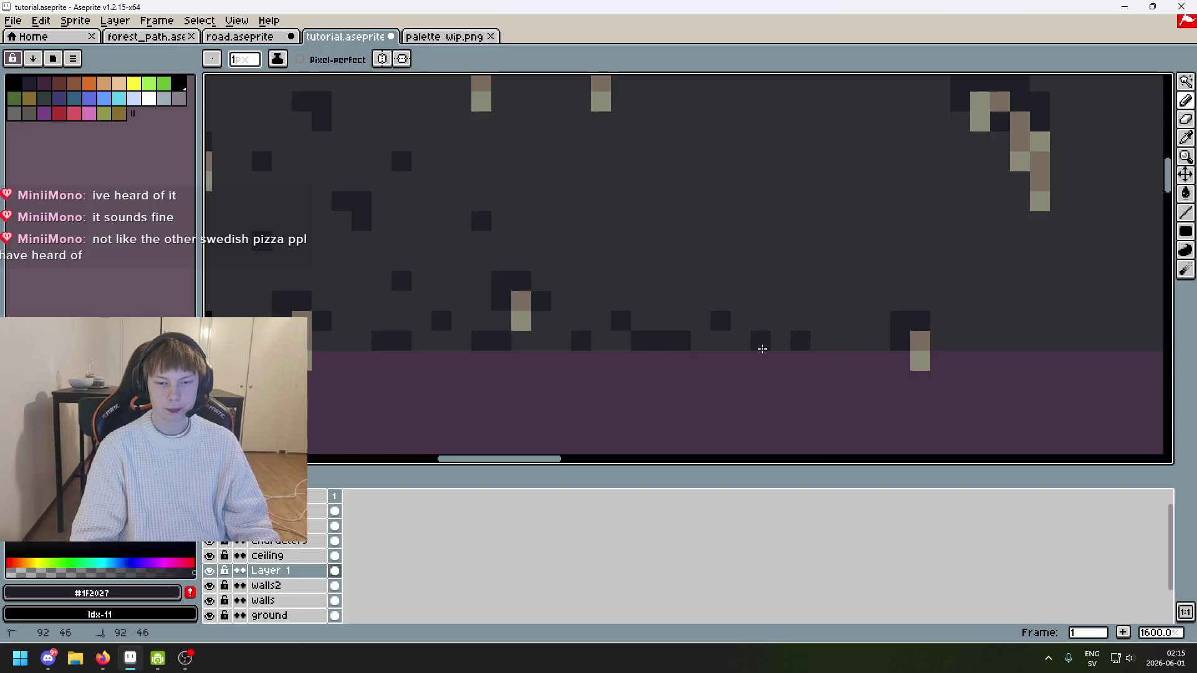
scroll(849, 342, up, 1)
drag(850, 342, 665, 336)
click(691, 321)
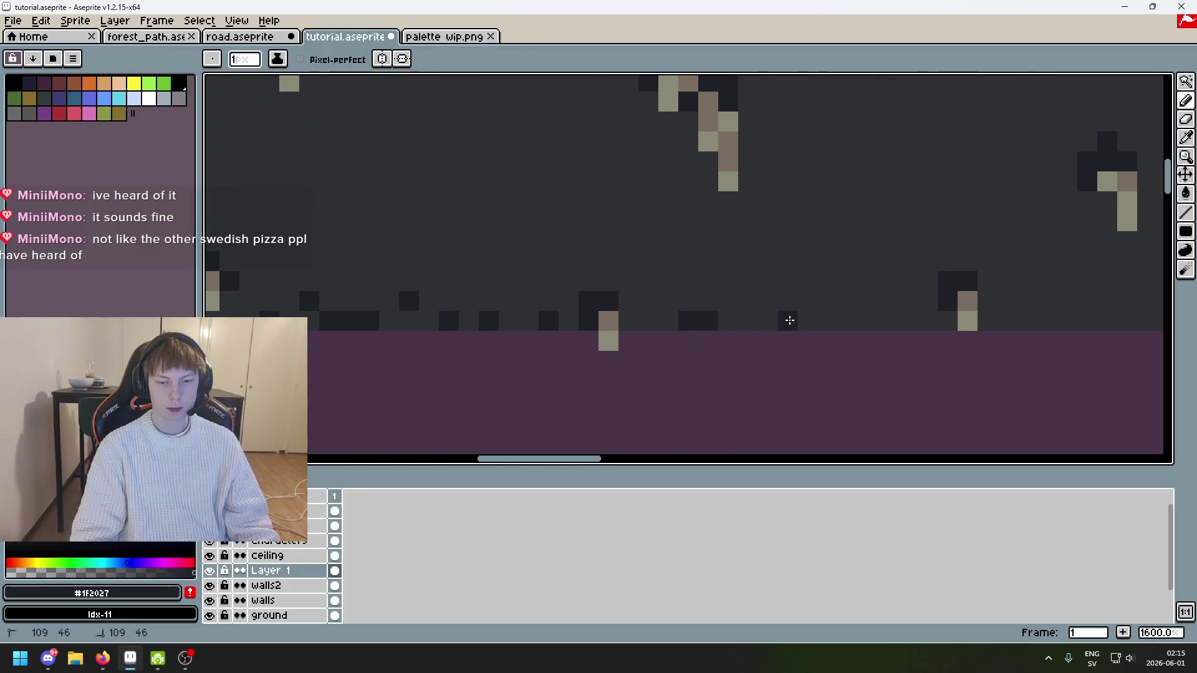
drag(930, 323, 670, 291)
click(641, 297)
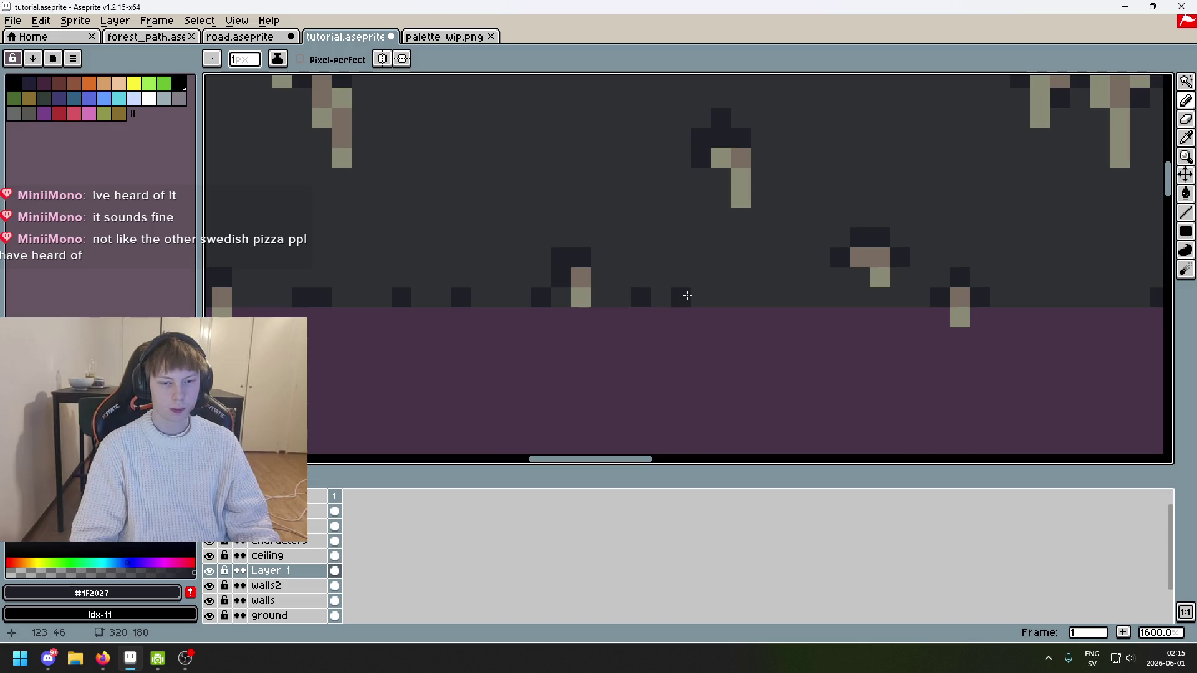
click(721, 298)
click(741, 298)
click(800, 298)
click(841, 298)
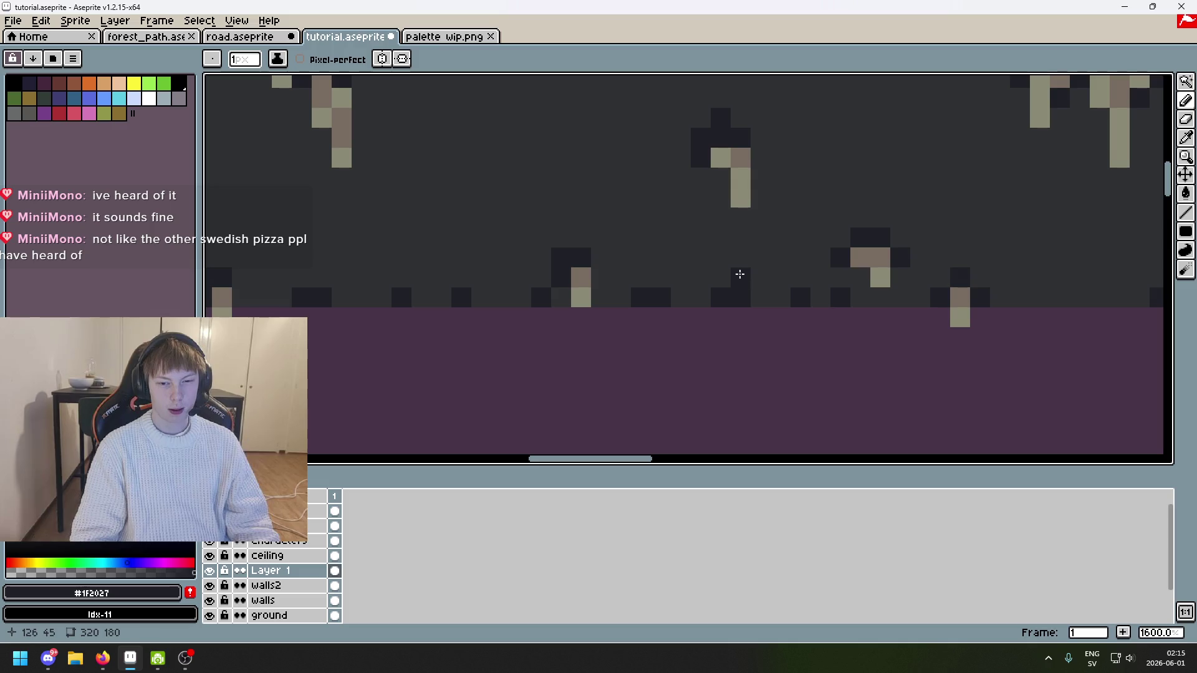
Step: Continue the dark fleck row across the middle stretch of the ceiling edge
drag(817, 304, 565, 307)
click(785, 299)
click(845, 300)
drag(871, 301, 555, 294)
click(731, 293)
click(811, 294)
click(831, 293)
click(911, 293)
click(971, 294)
drag(1050, 310, 547, 322)
click(667, 305)
click(727, 304)
click(787, 304)
click(528, 305)
Step: Add more edge flecks, undoing one misplaced pixel and repainting two beside it
drag(807, 294, 478, 280)
click(663, 282)
click(637, 291)
click(597, 290)
click(717, 290)
click(797, 291)
click(877, 291)
click(957, 291)
key(ctrl+z)
click(817, 291)
click(837, 291)
Step: Finish the row of dark flecks out to the right wall
drag(829, 290, 474, 277)
click(701, 277)
click(746, 279)
click(761, 280)
click(821, 279)
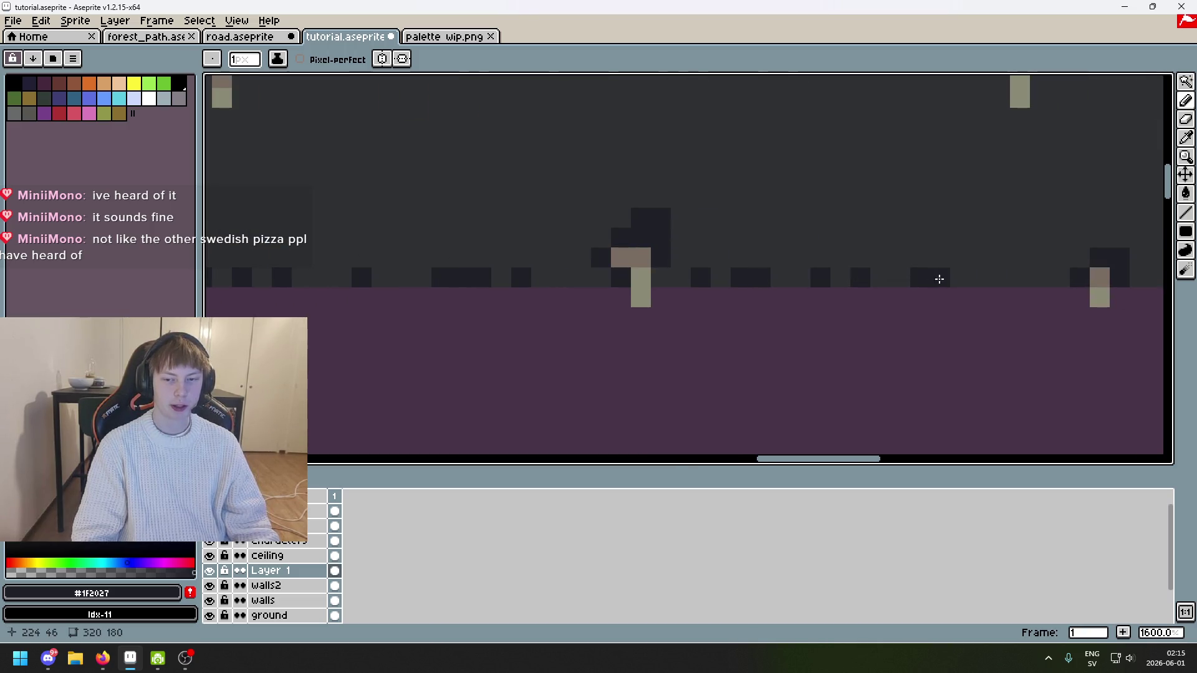
click(993, 281)
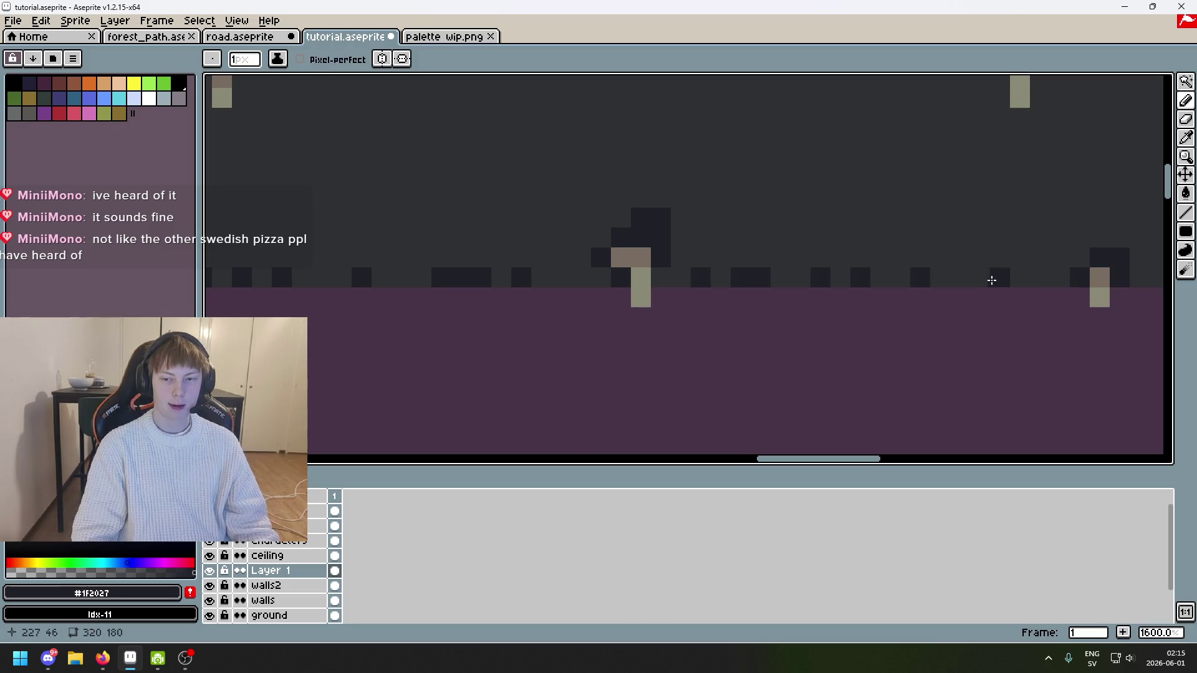
click(981, 278)
drag(916, 281, 810, 297)
drag(1068, 289, 866, 302)
click(870, 302)
click(912, 301)
mouse_move(950, 302)
mouse_down()
mouse_move(992, 302)
mouse_move(789, 311)
mouse_up()
click(822, 308)
click(951, 316)
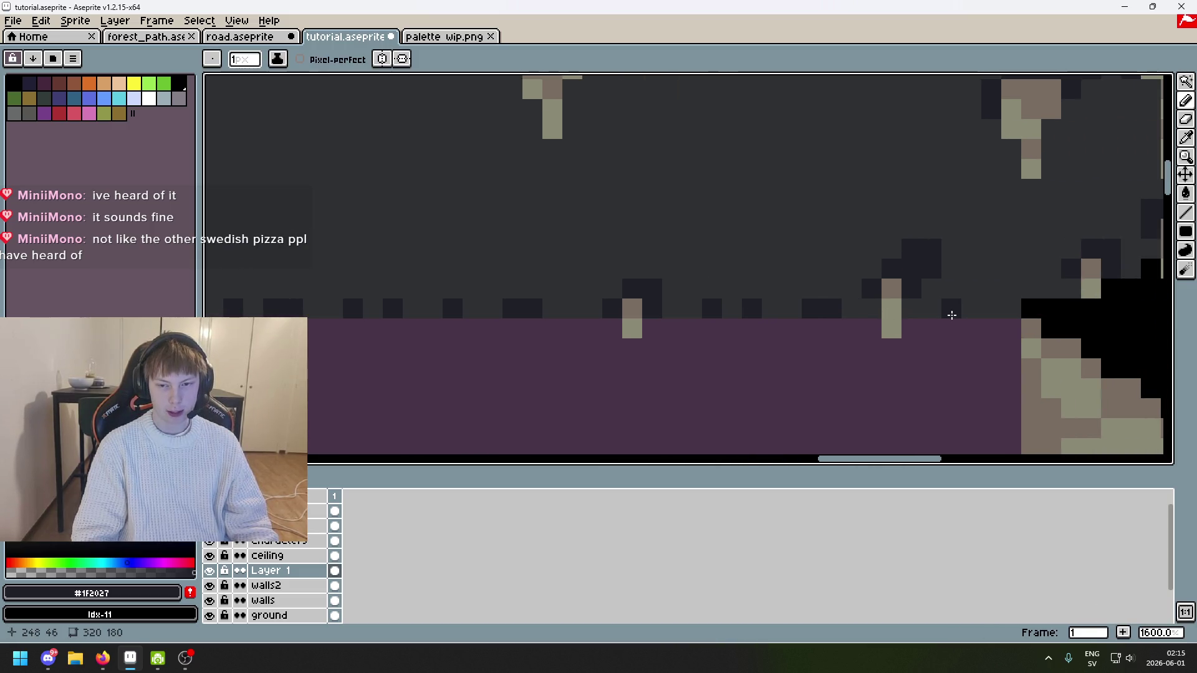
click(988, 309)
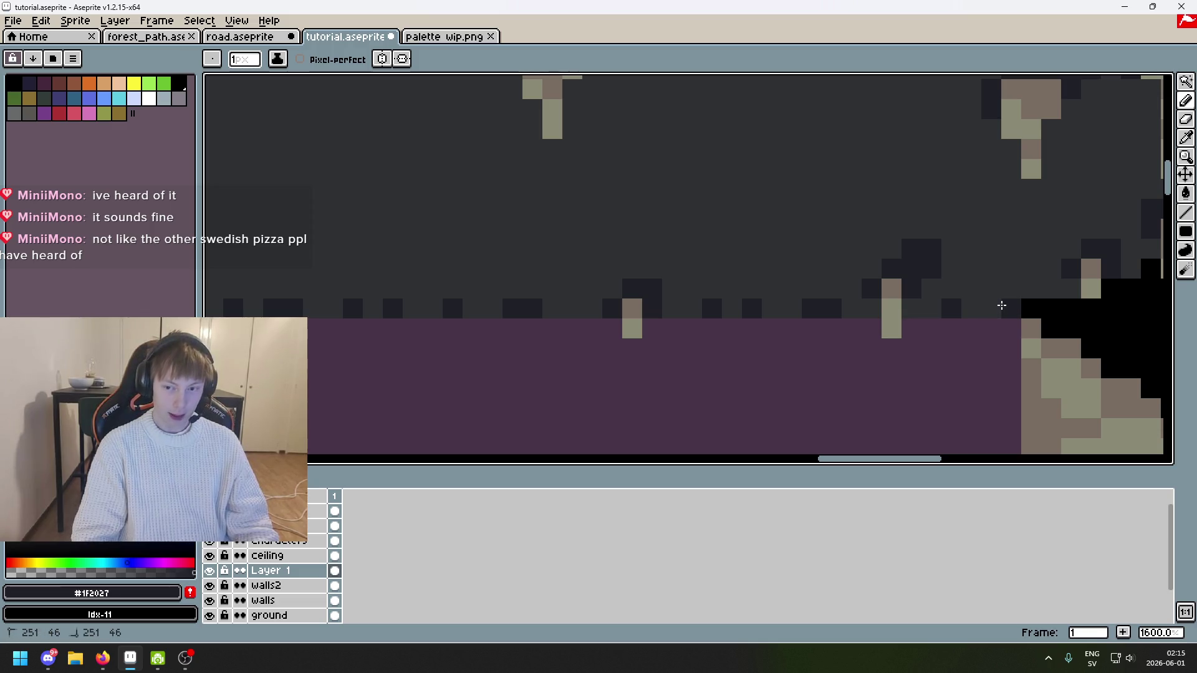
Step: Zoom out to review the stalactites, left wall and stairs, then undo the last stroke
scroll(987, 308, down, 4)
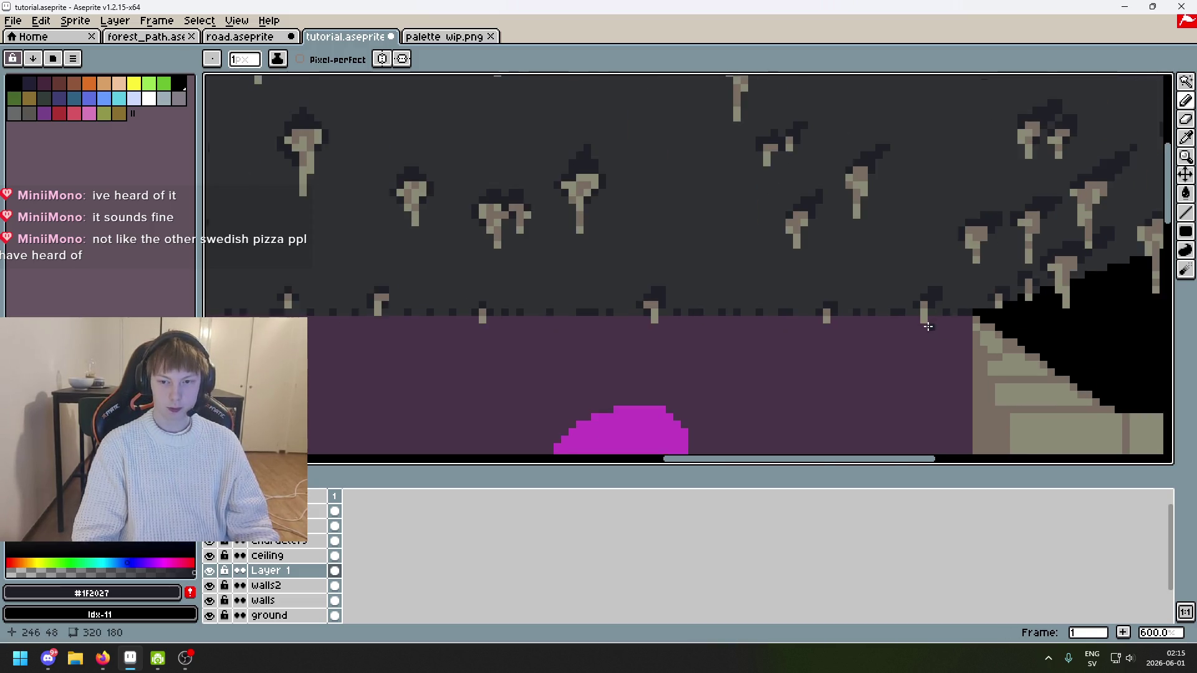
scroll(898, 374, down, 2)
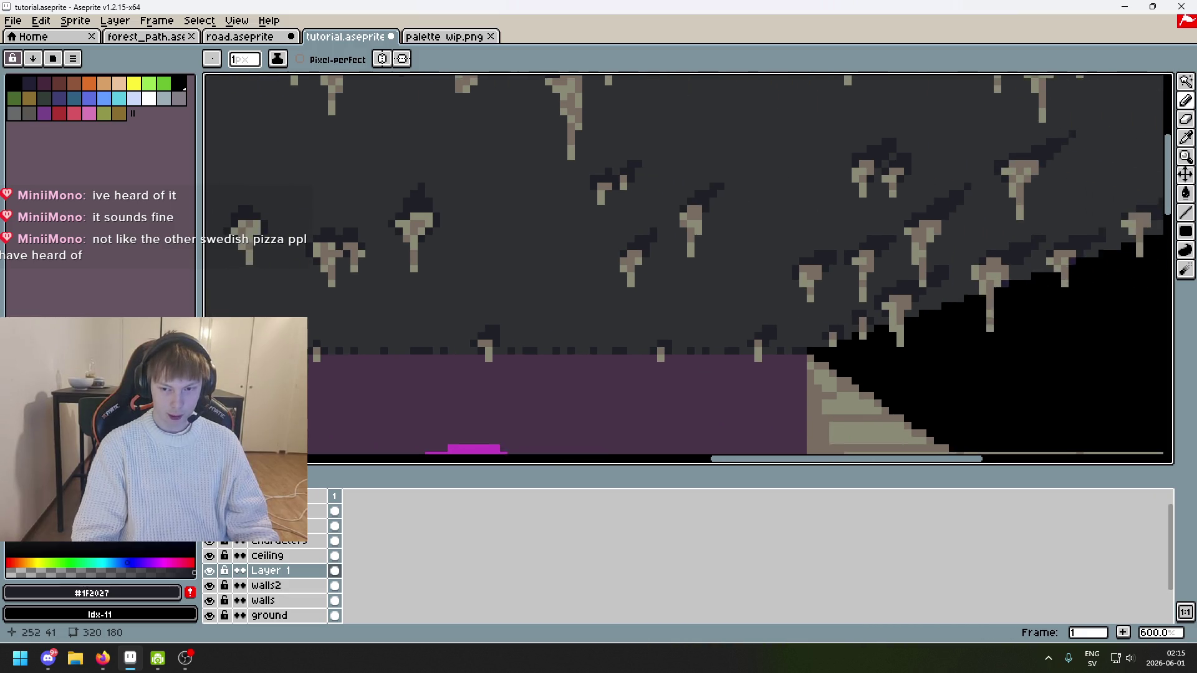
scroll(898, 313, left, 10)
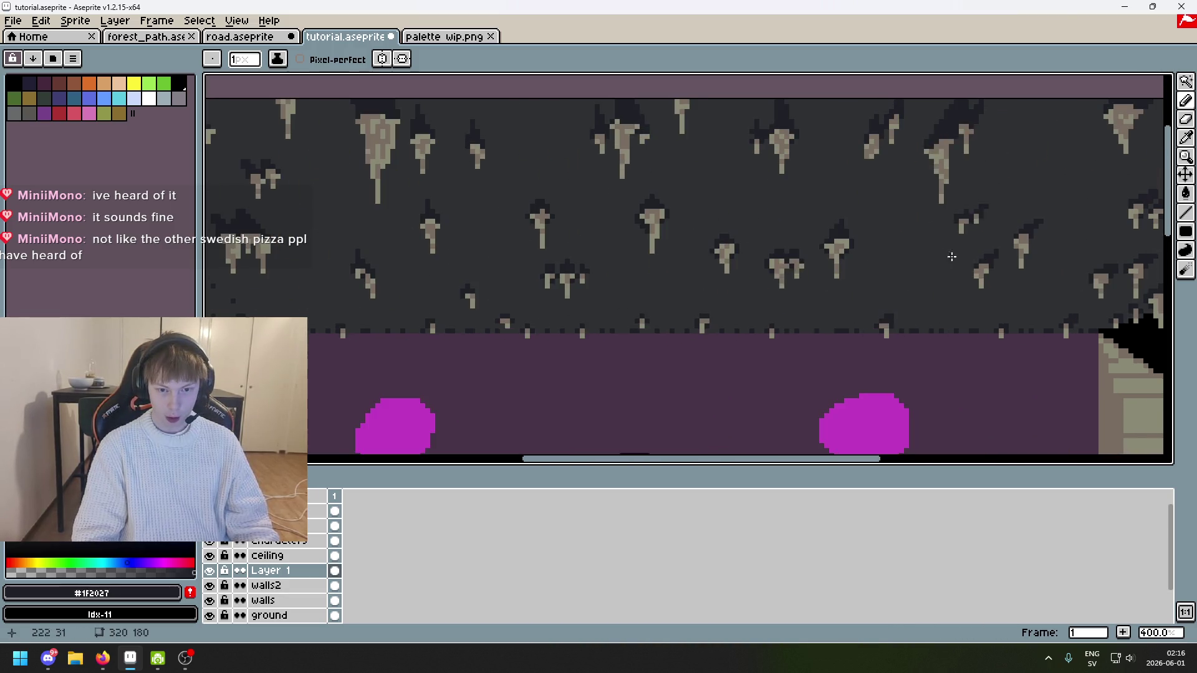
scroll(517, 261, up, 3)
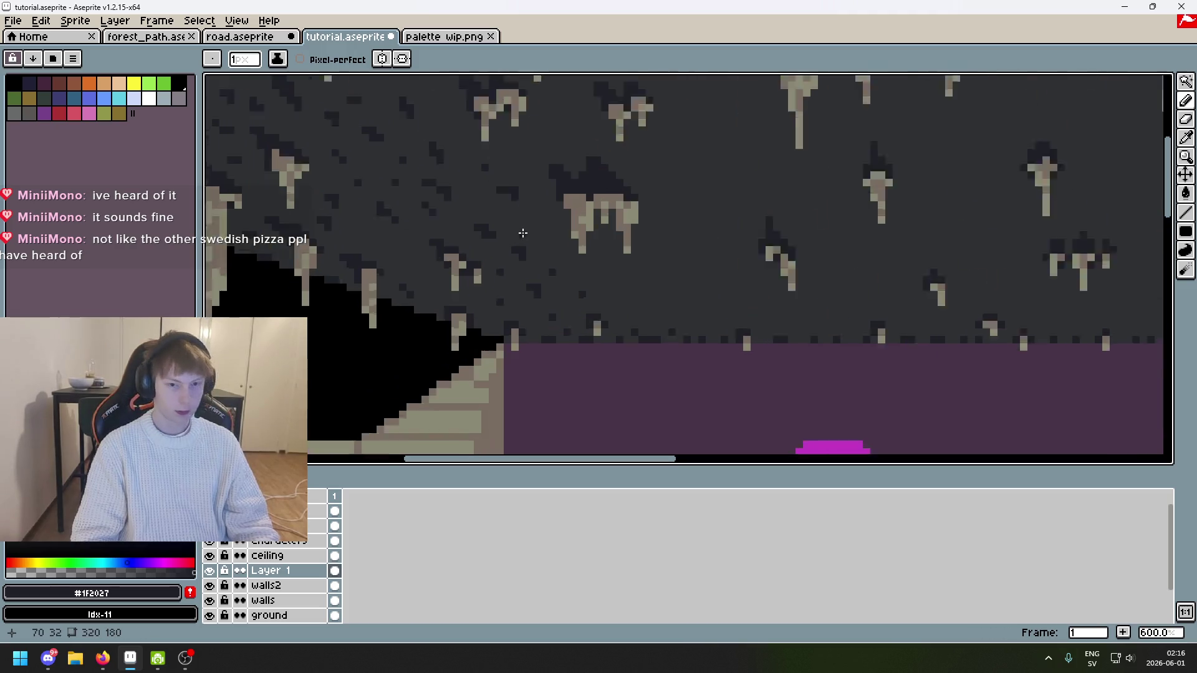
mouse_move(512, 274)
mouse_down()
mouse_move(475, 300)
mouse_move(583, 300)
mouse_up()
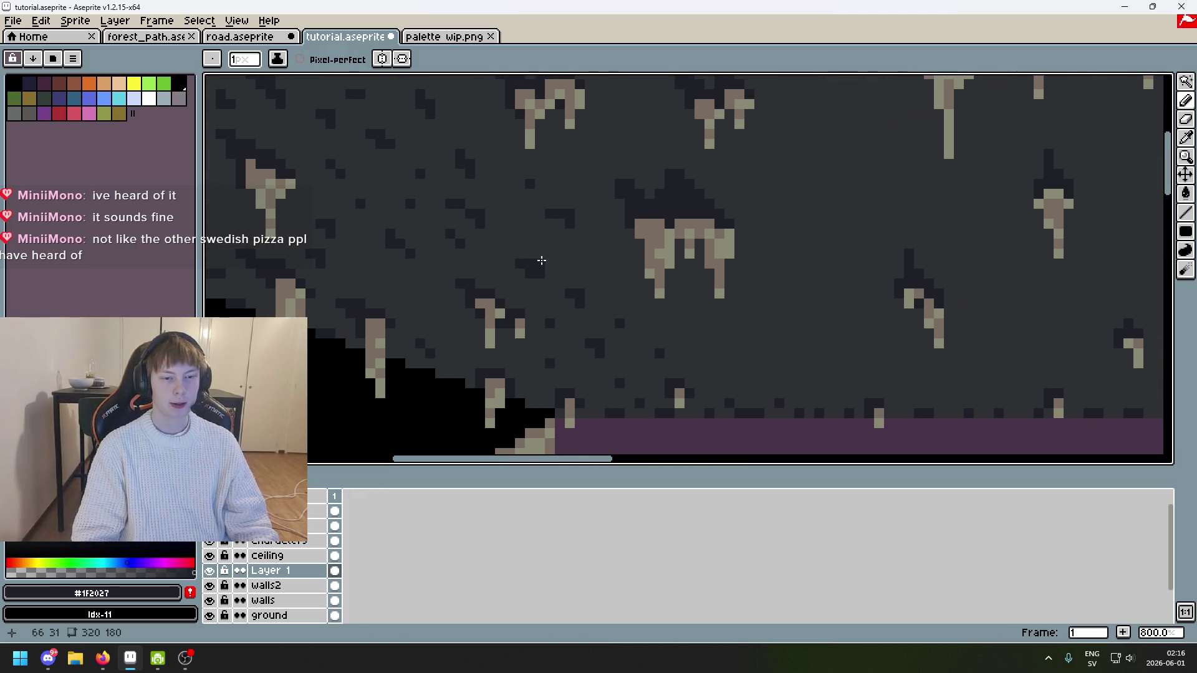
scroll(652, 374, down, 2)
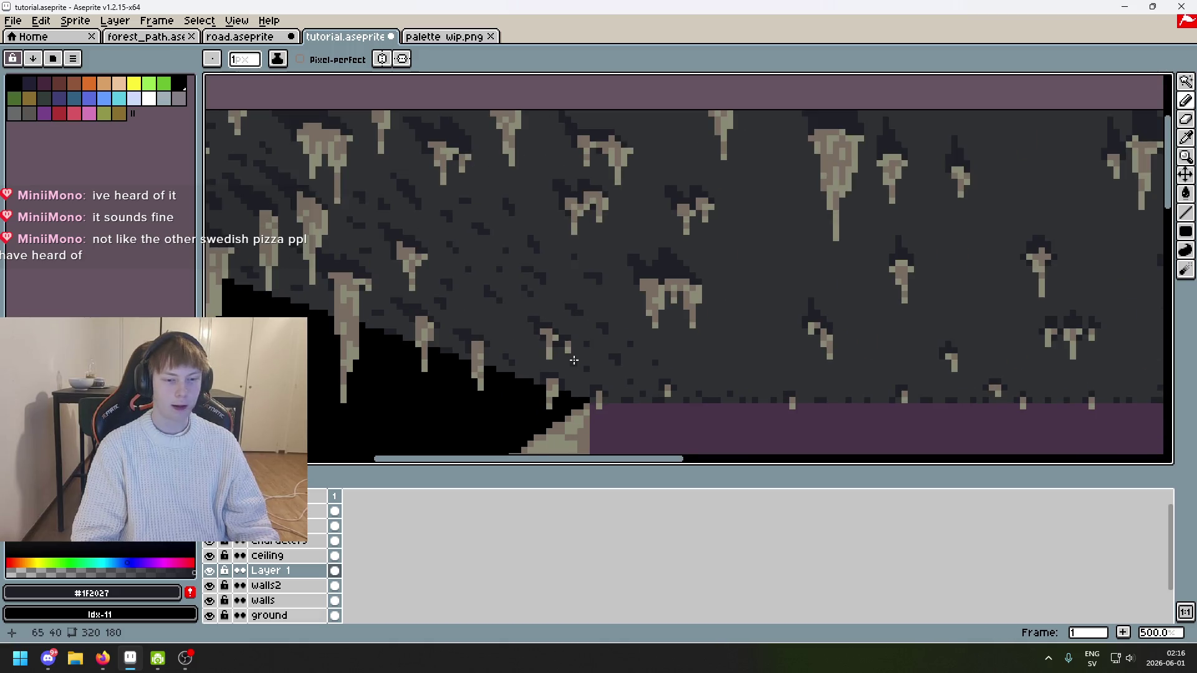
scroll(580, 362, up, 4)
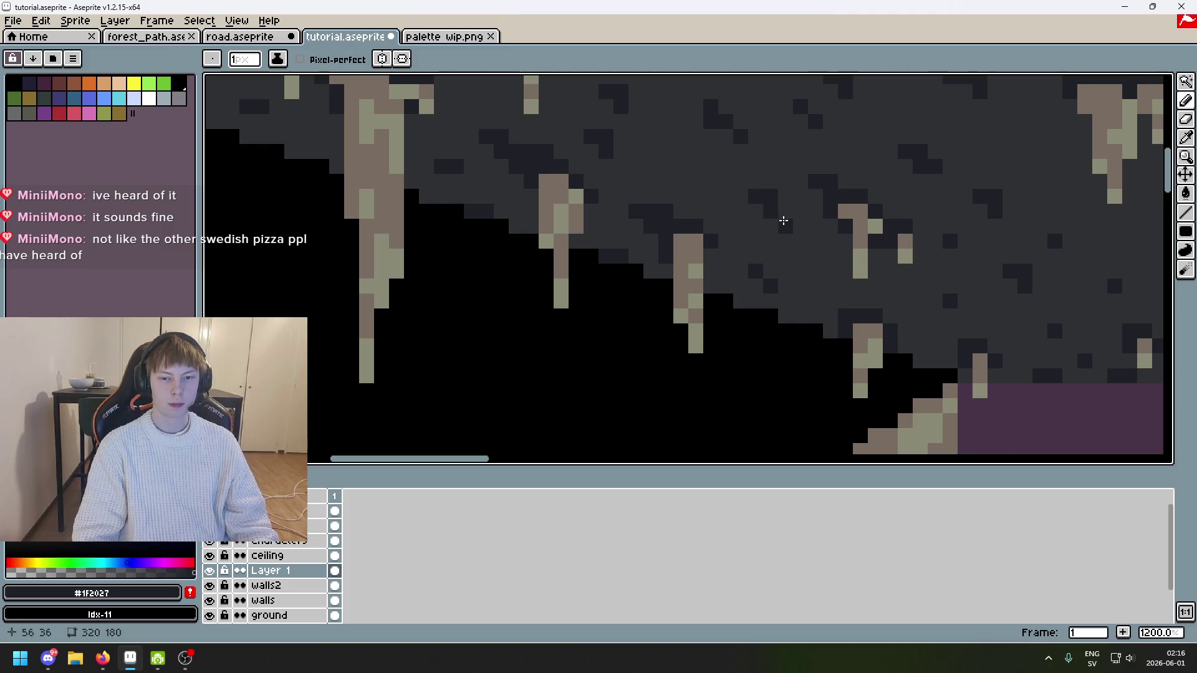
scroll(700, 173, down, 3)
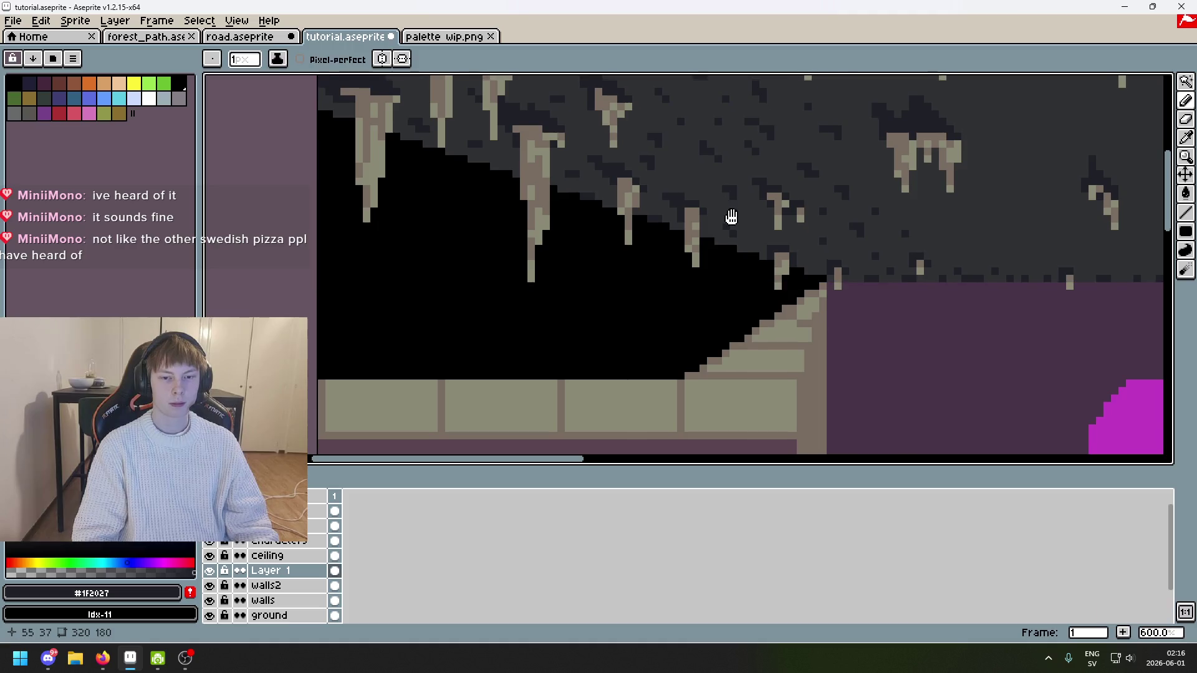
drag(730, 219, 748, 253)
scroll(723, 218, up, 3)
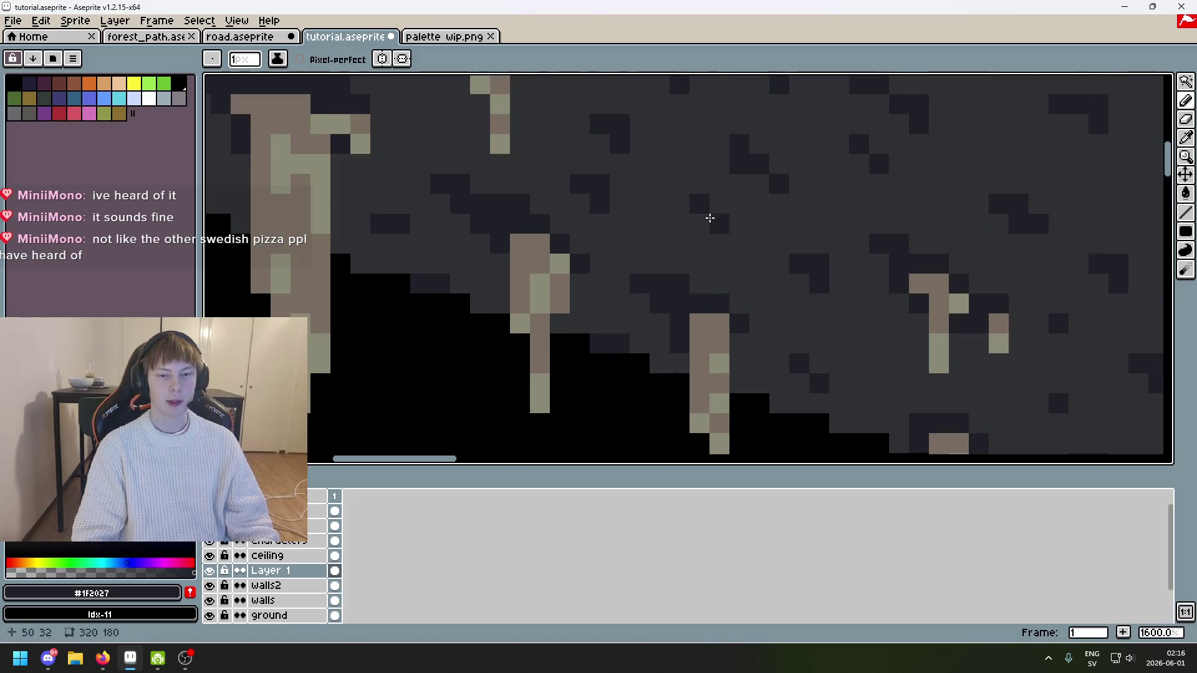
scroll(708, 219, down, 4)
drag(690, 213, 700, 326)
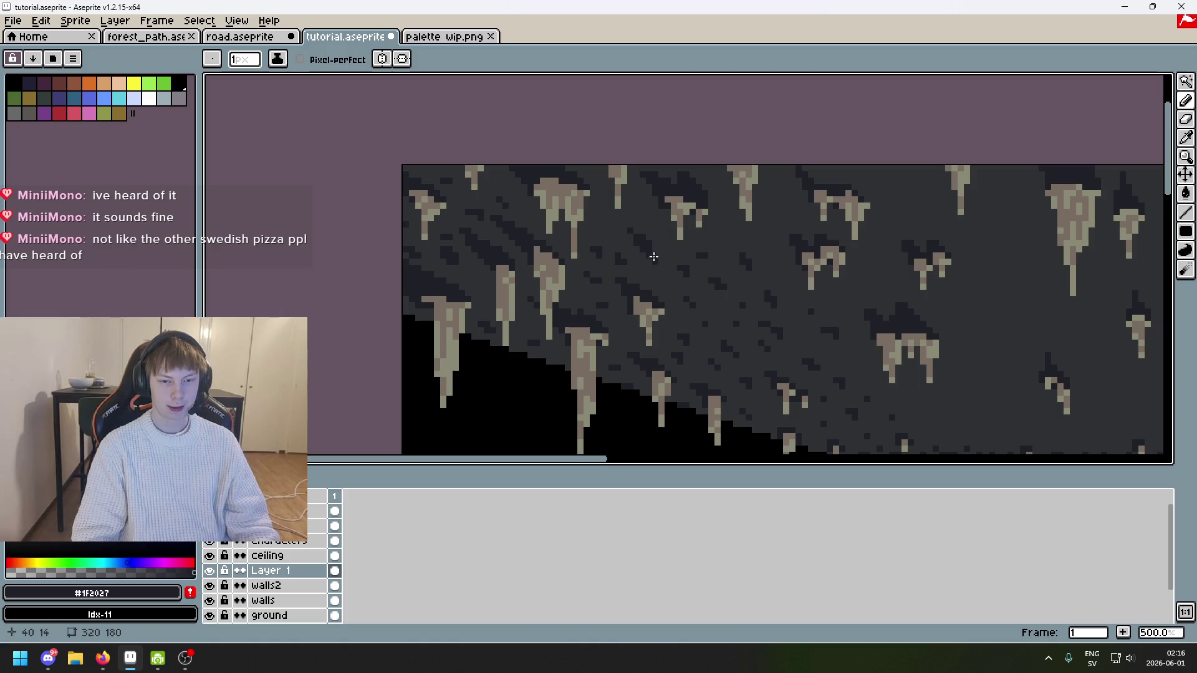
scroll(606, 215, up, 2)
key(ctrl+z)
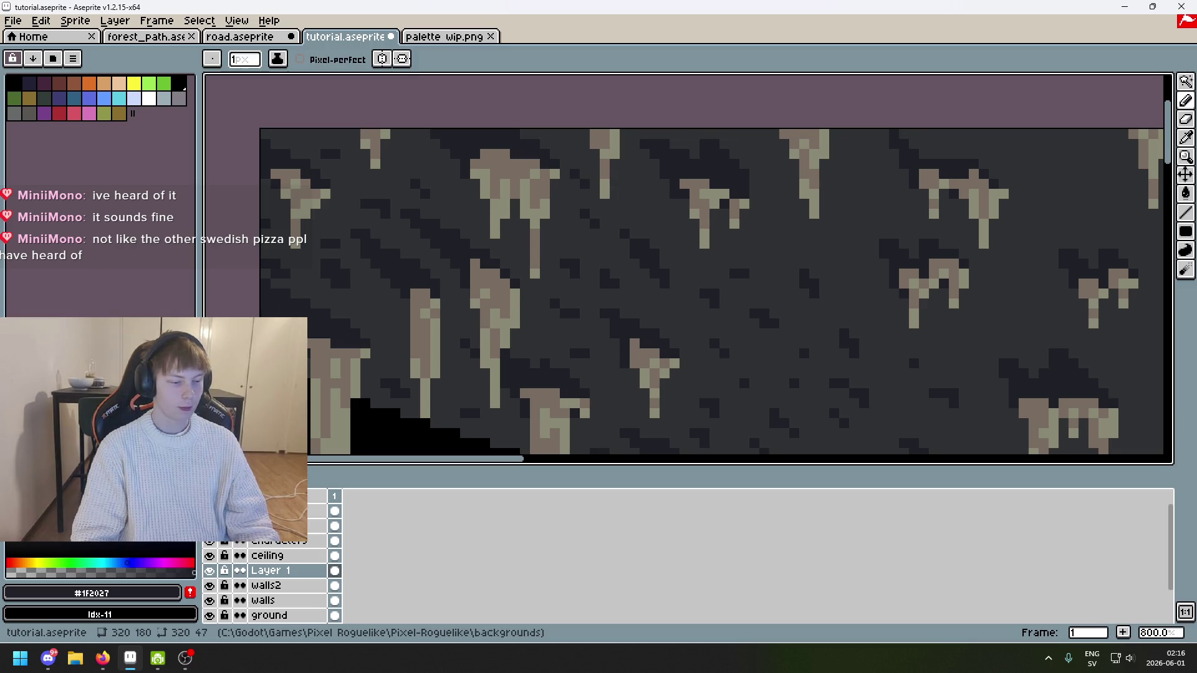
Step: Pencil two dark flecks stepping diagonally among the khaki stalactites
scroll(614, 207, up, 3)
scroll(665, 149, down, 6)
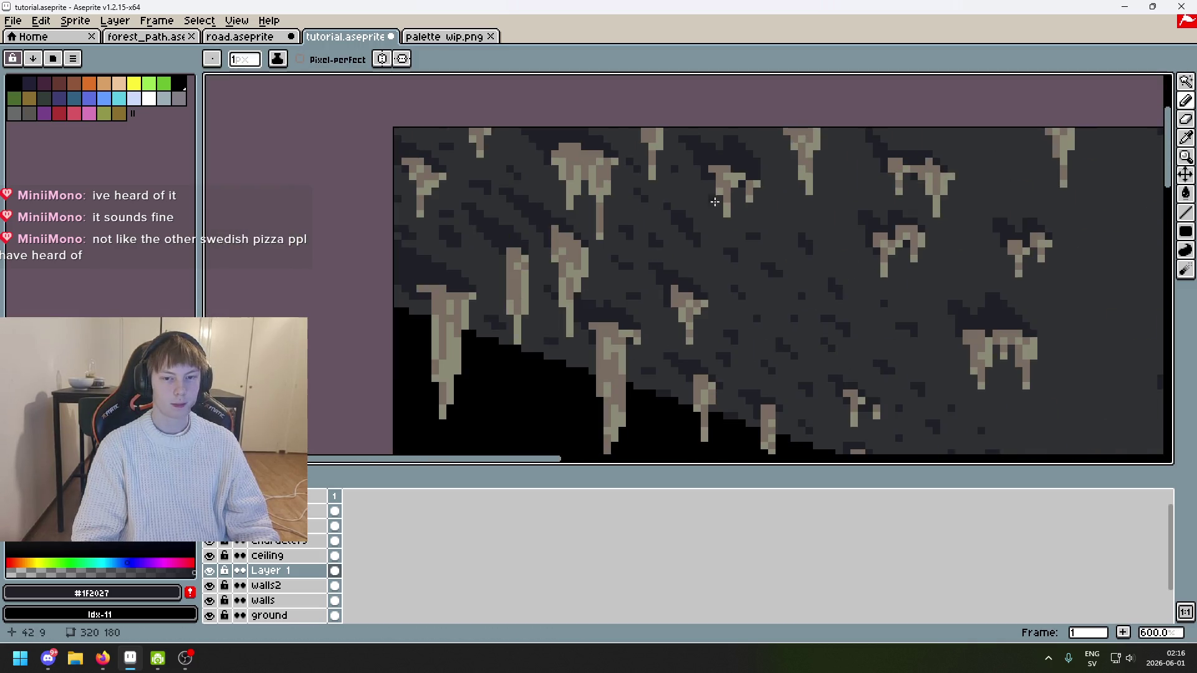
scroll(688, 190, up, 6)
click(667, 189)
click(688, 208)
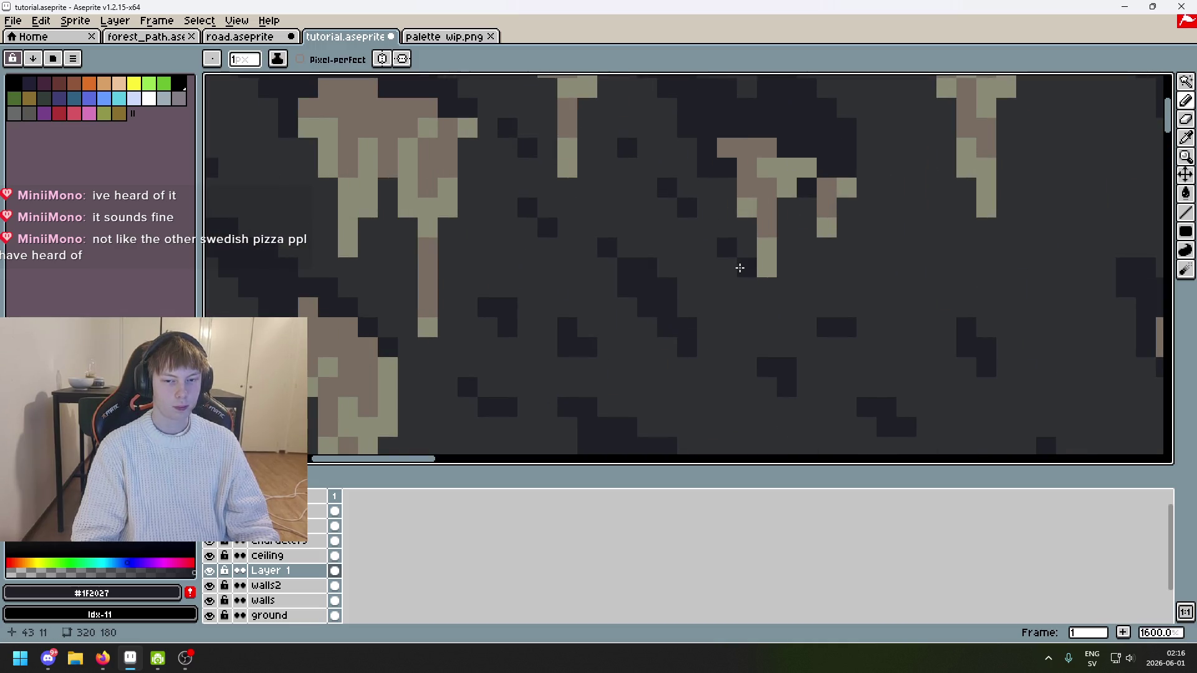
Step: Zoom and pan to review the purple room, character and ceiling
scroll(784, 288, down, 5)
mouse_move(834, 290)
mouse_down()
mouse_move(704, 225)
mouse_move(597, 218)
mouse_up()
scroll(646, 292, up, 1)
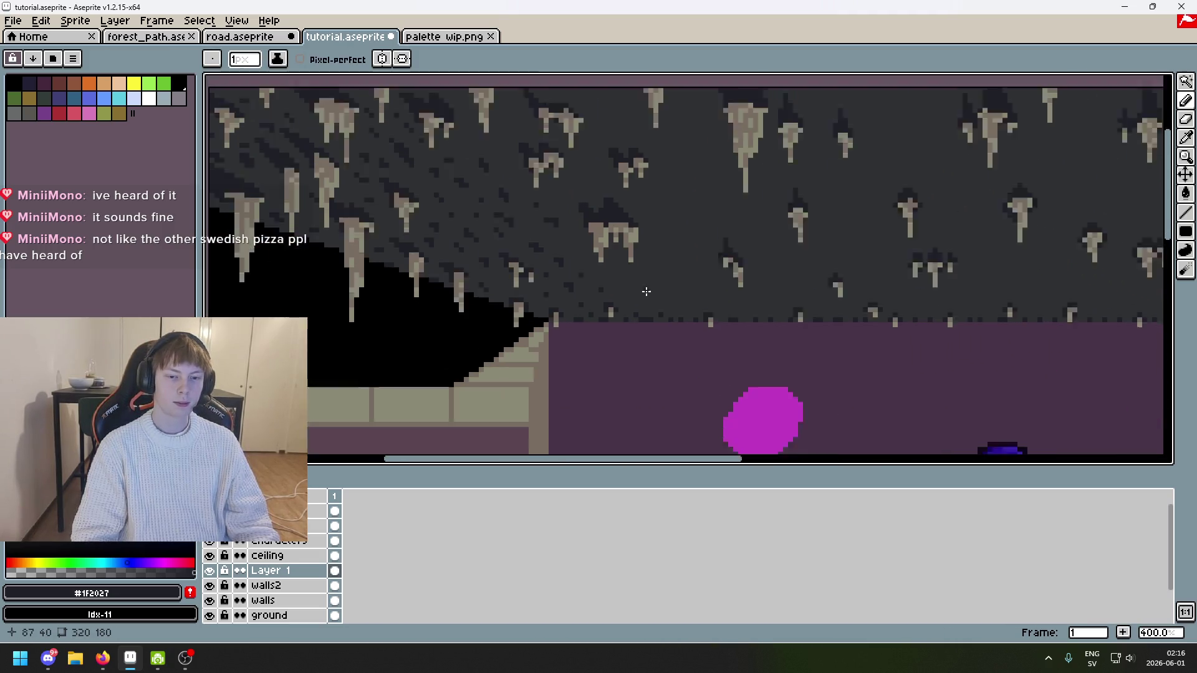
scroll(624, 293, down, 1)
scroll(592, 297, up, 1)
drag(546, 279, 560, 324)
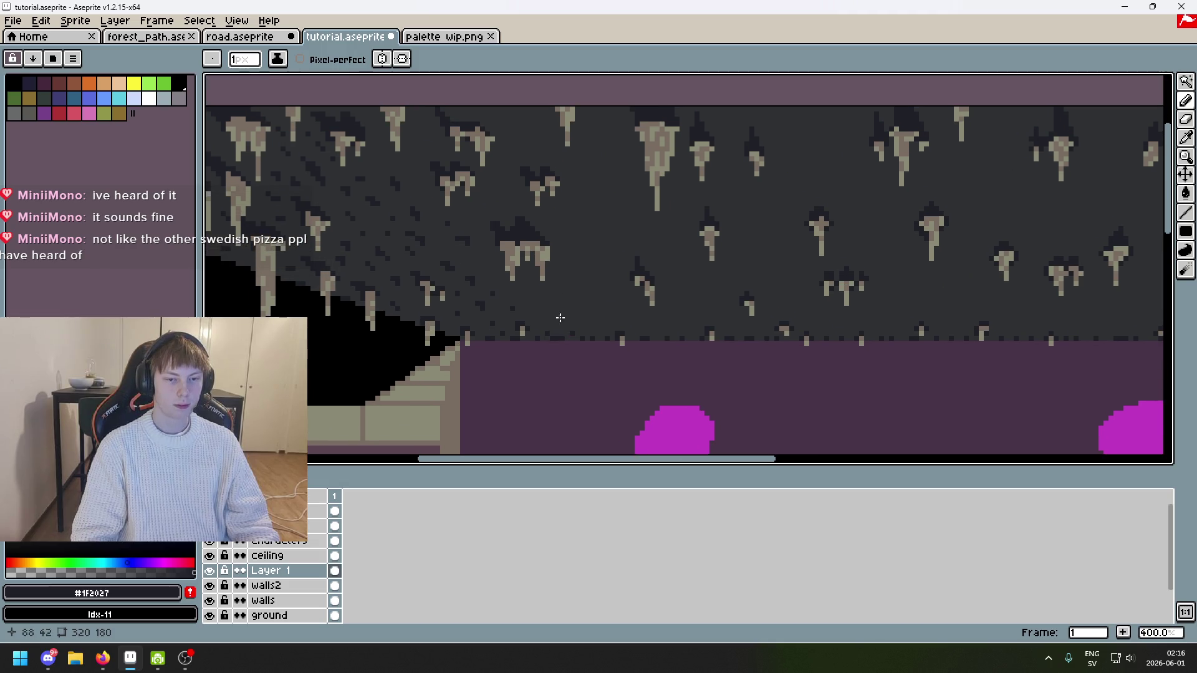
scroll(518, 180, up, 2)
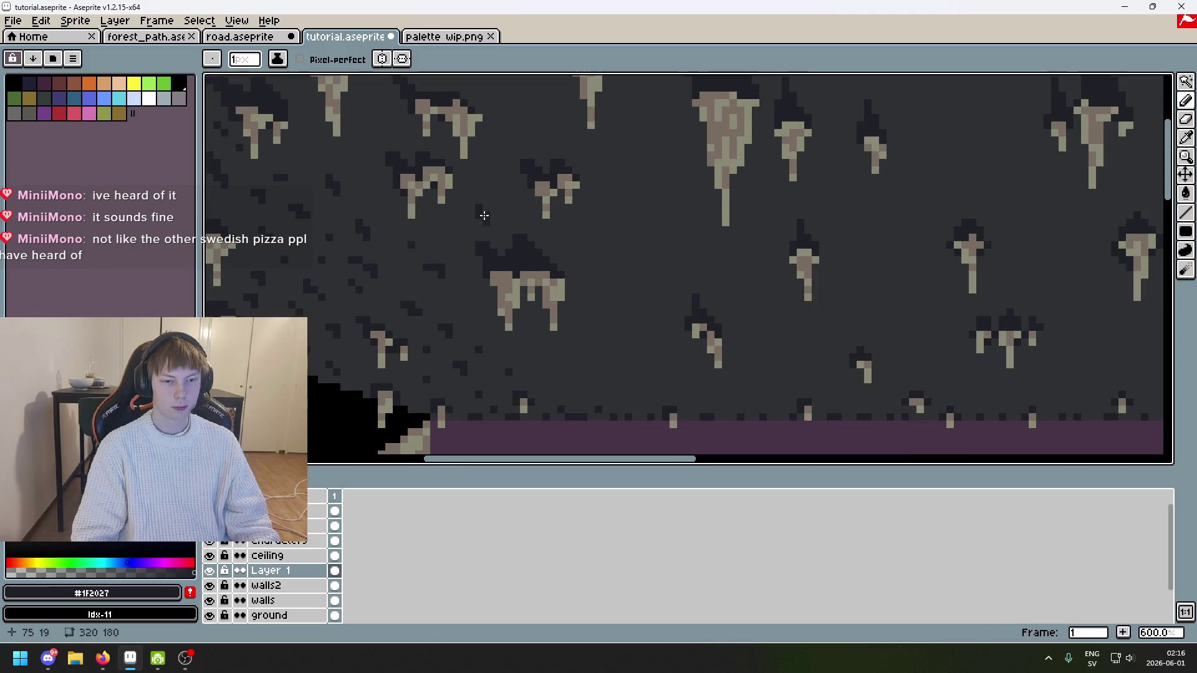
scroll(593, 277, down, 1)
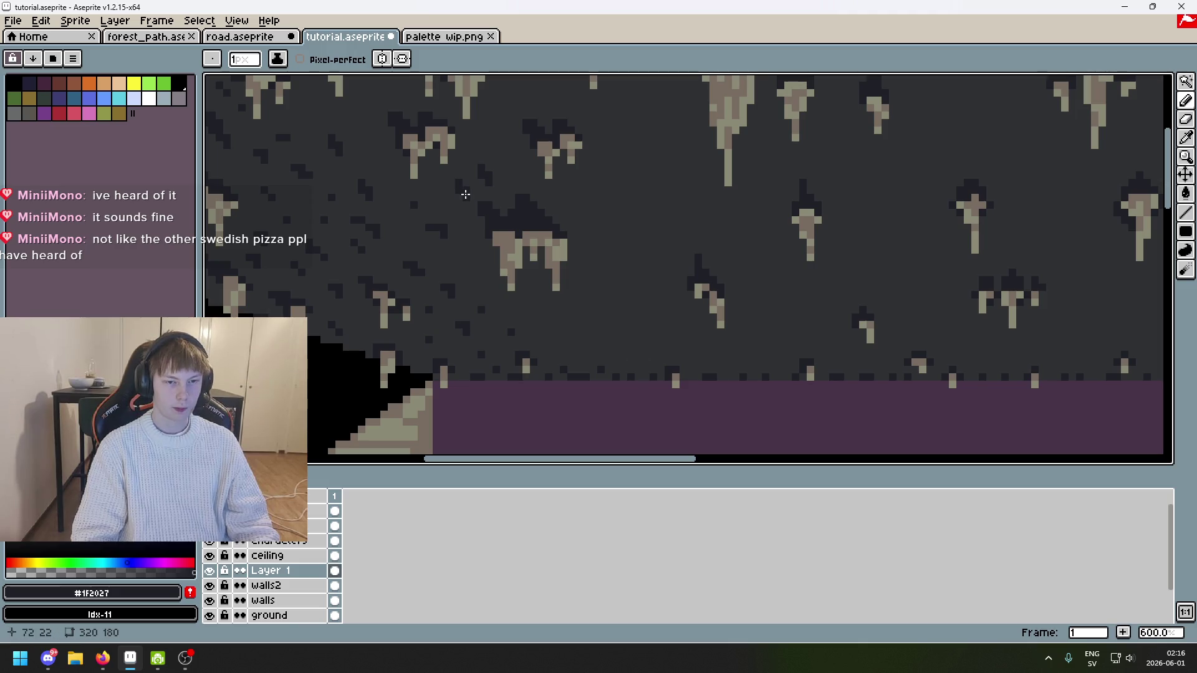
scroll(562, 274, down, 1)
scroll(625, 326, up, 1)
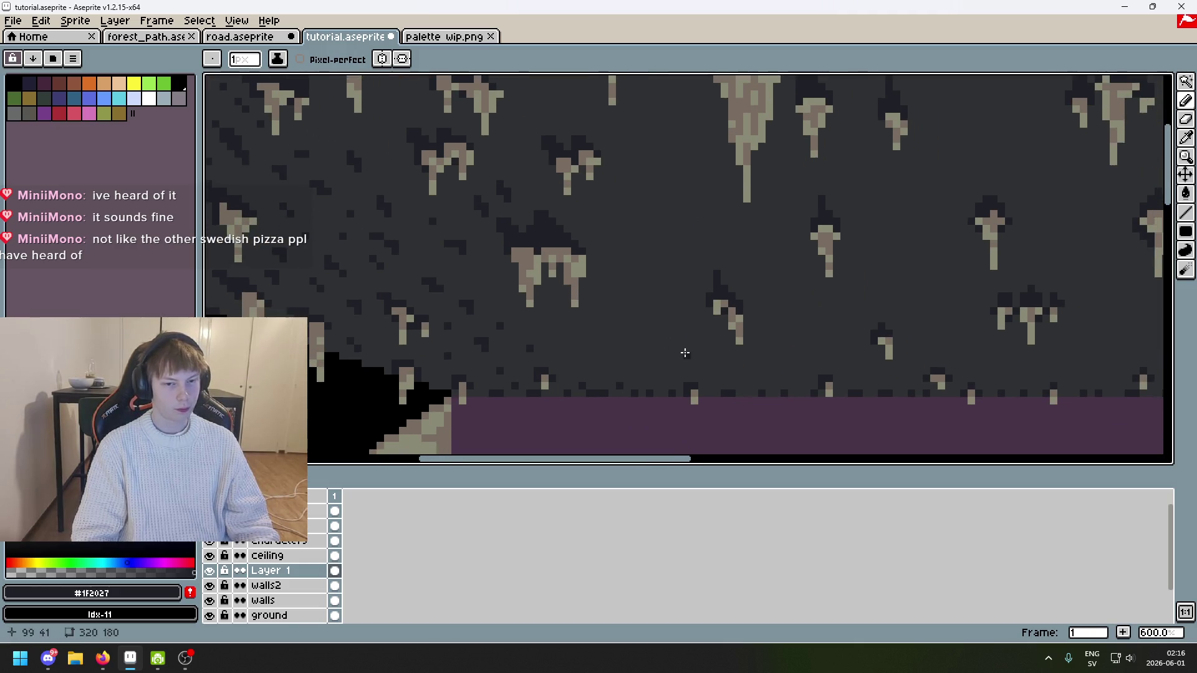
scroll(644, 309, down, 2)
scroll(637, 317, up, 2)
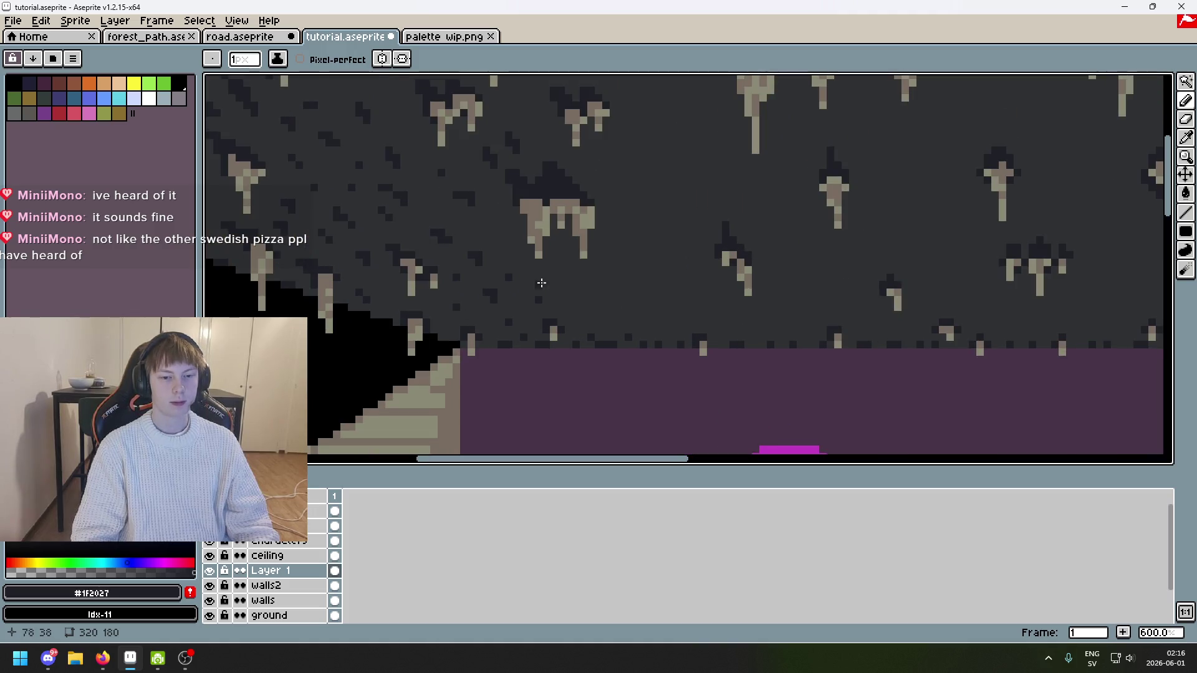
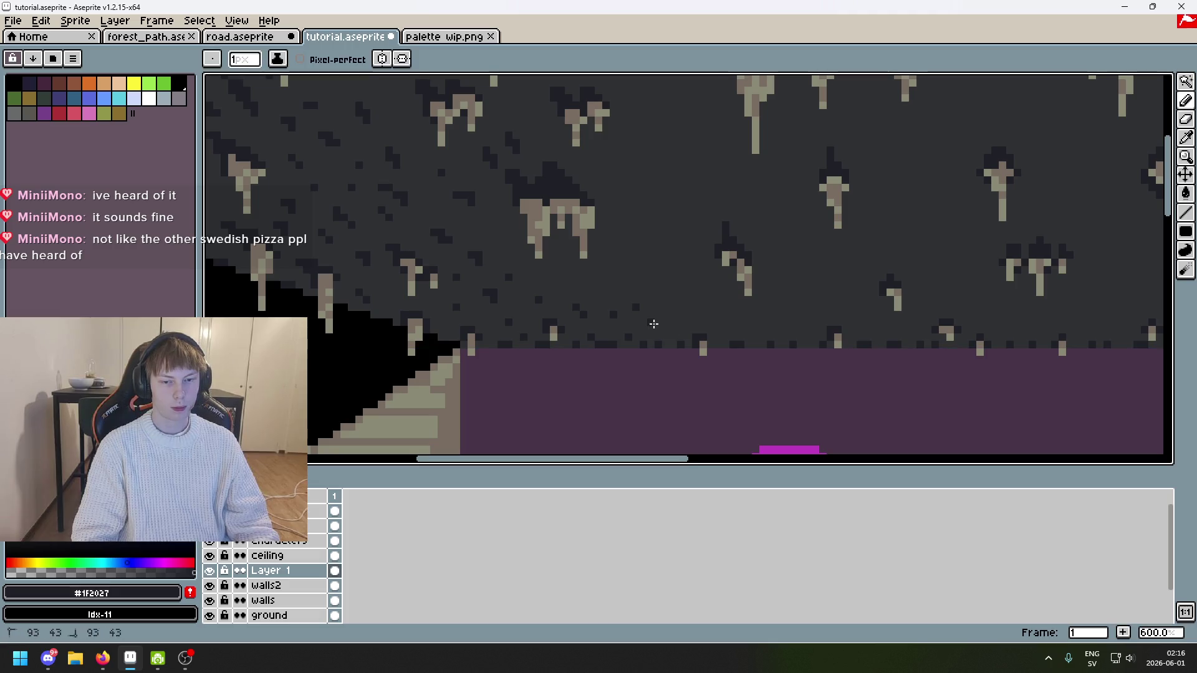
Step: Pan across the ceiling and toggle the screenshot, orange guide lines and Layer 1 visibility to compare
drag(708, 312, 587, 295)
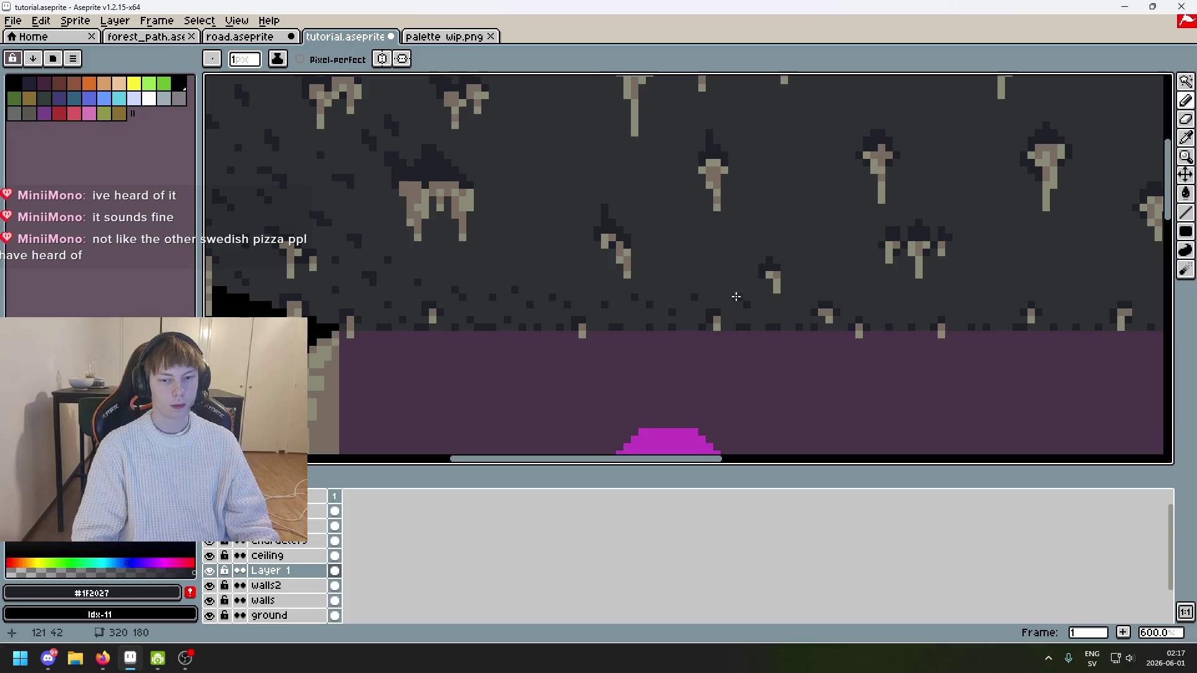
click(209, 511)
click(209, 525)
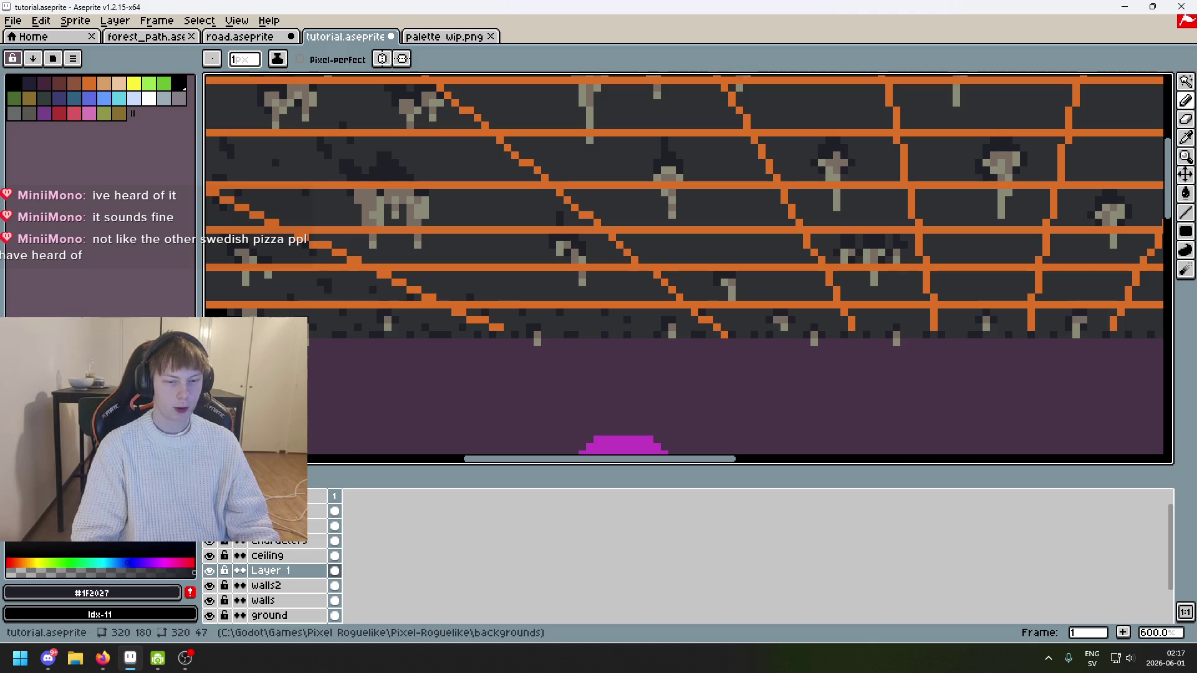
click(209, 570)
click(216, 571)
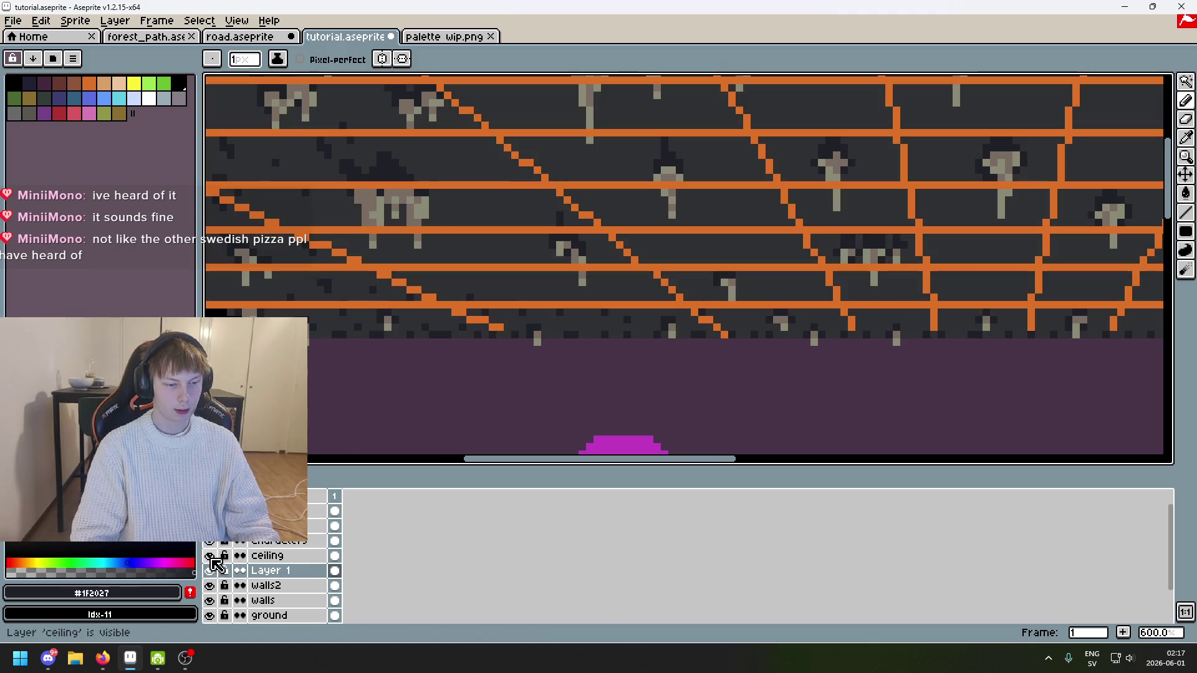
click(209, 526)
Step: Dot dark speckle pixels along the right part of the ceiling's lower edge
scroll(702, 330, up, 3)
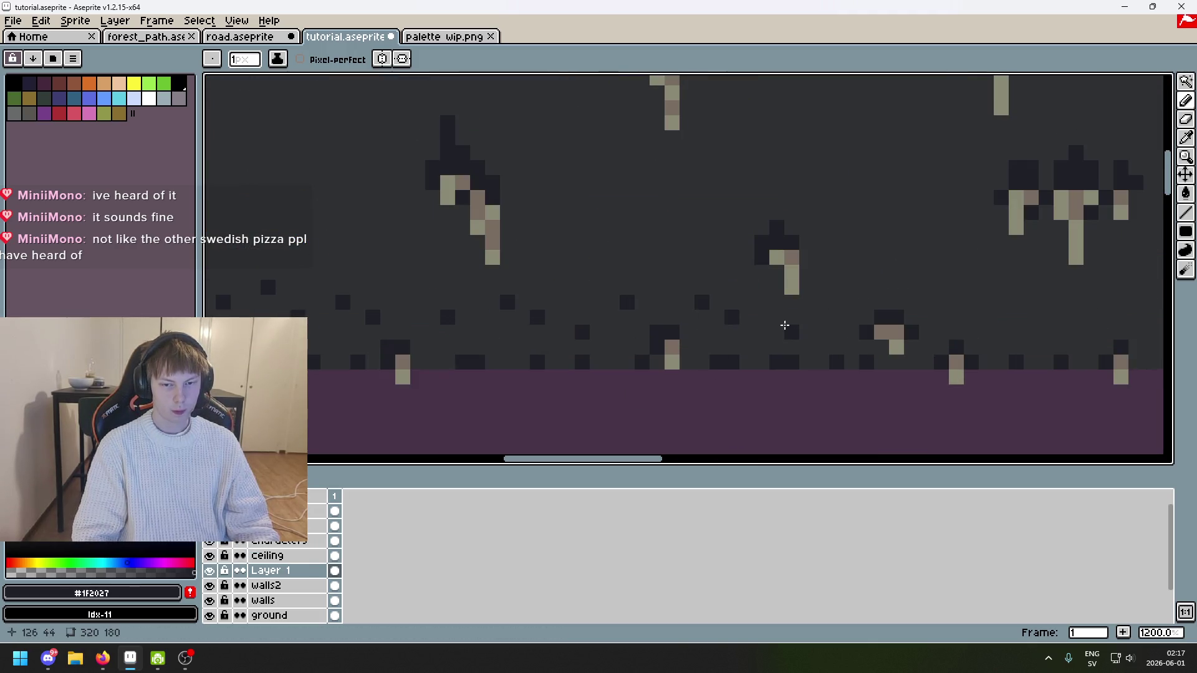
click(837, 287)
click(942, 302)
click(942, 287)
click(1001, 317)
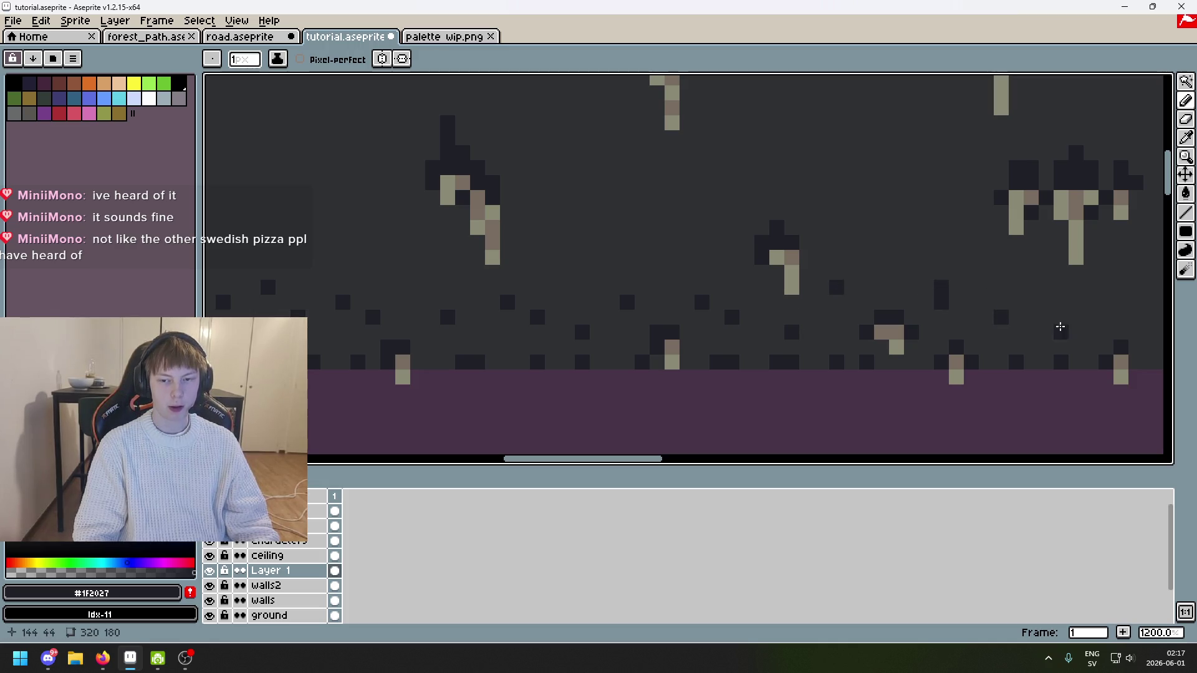
click(912, 288)
click(1002, 288)
click(1076, 318)
drag(1083, 324, 722, 312)
Step: Erase stray speckles and re-place dark pixels along the ceiling edge, undoing misplaced ones
right_click(717, 308)
right_click(641, 278)
click(612, 292)
click(679, 305)
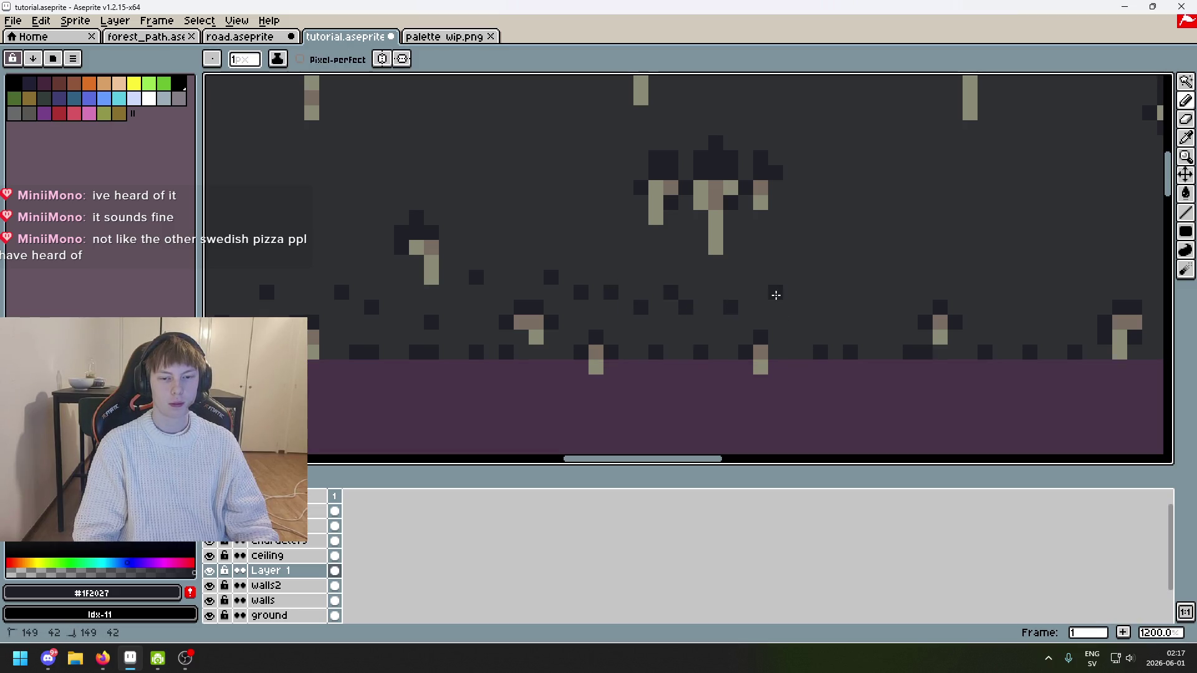
key(ctrl+z)
click(705, 295)
key(ctrl+z)
click(730, 307)
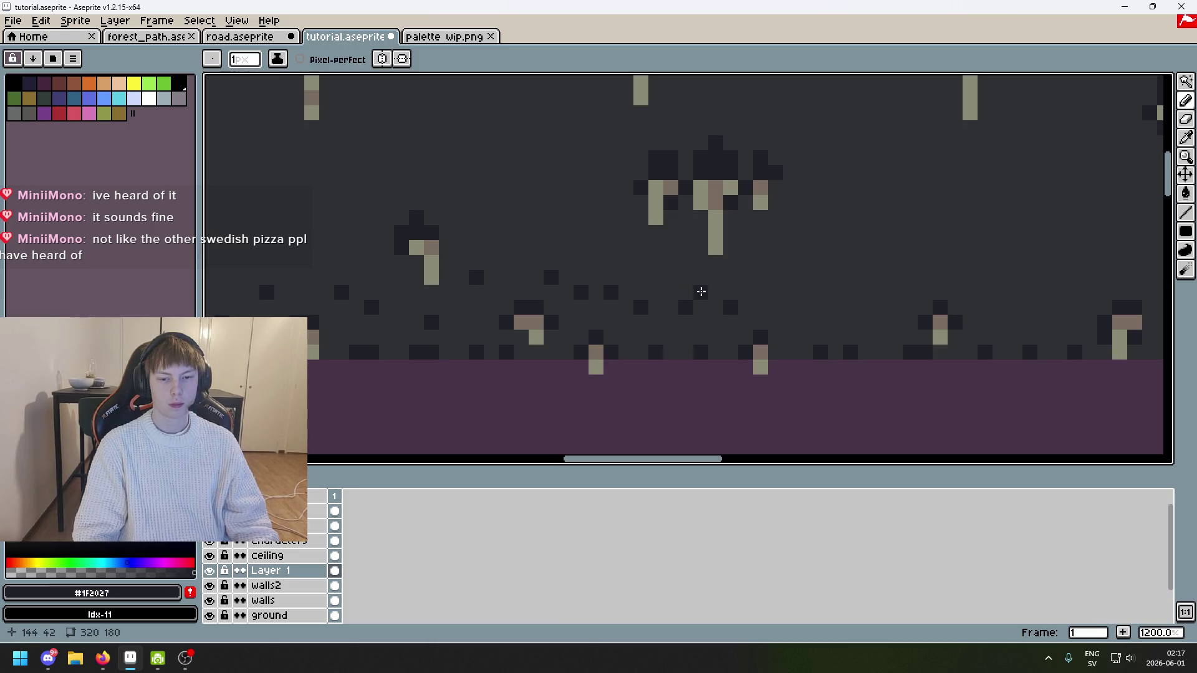
click(836, 292)
click(865, 307)
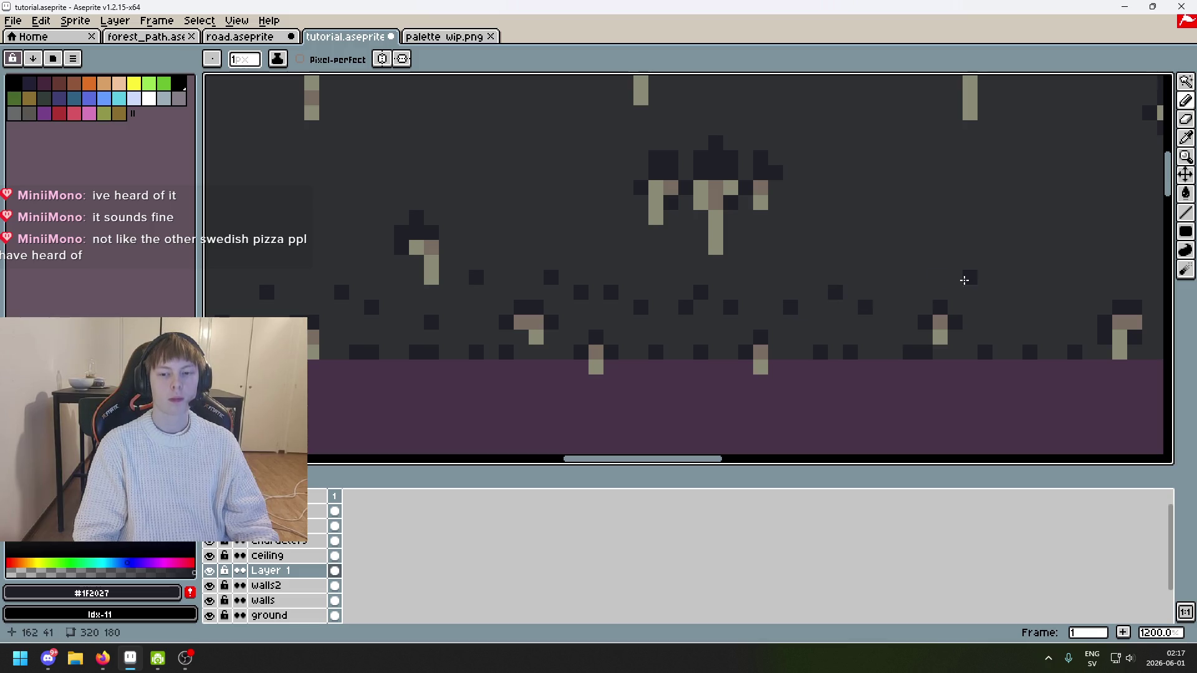
Step: Scatter more dark speckles just above the purple wall and along the ceiling
scroll(709, 300, down, 1)
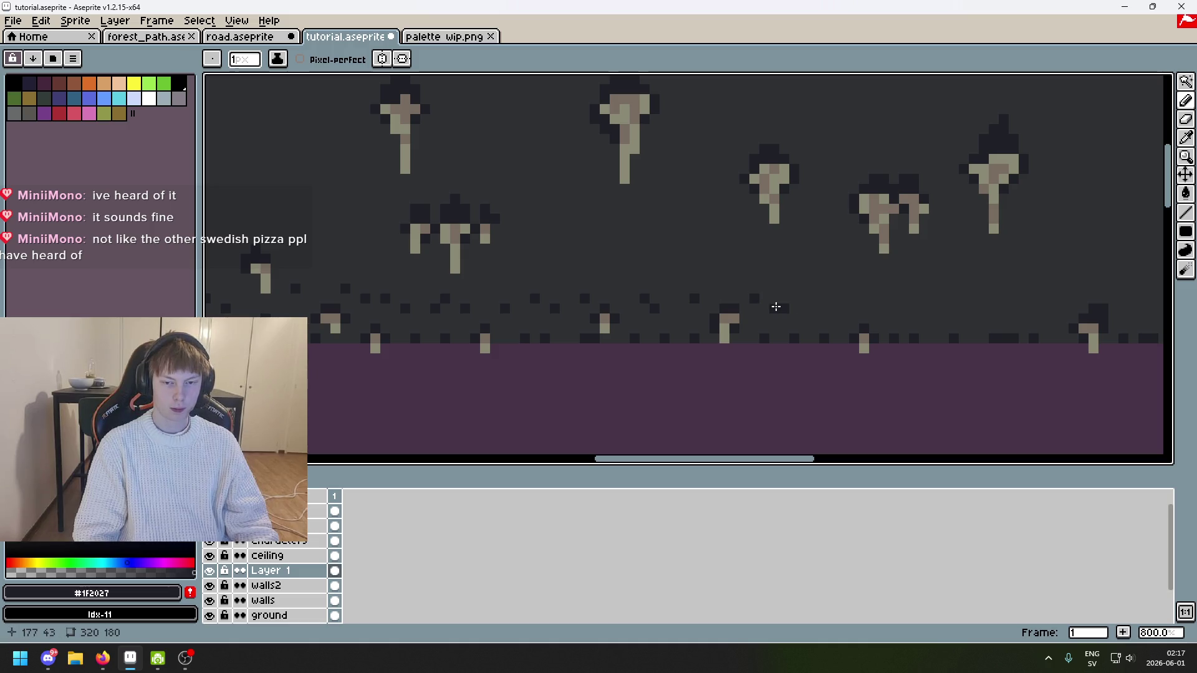
click(813, 318)
click(864, 309)
click(844, 319)
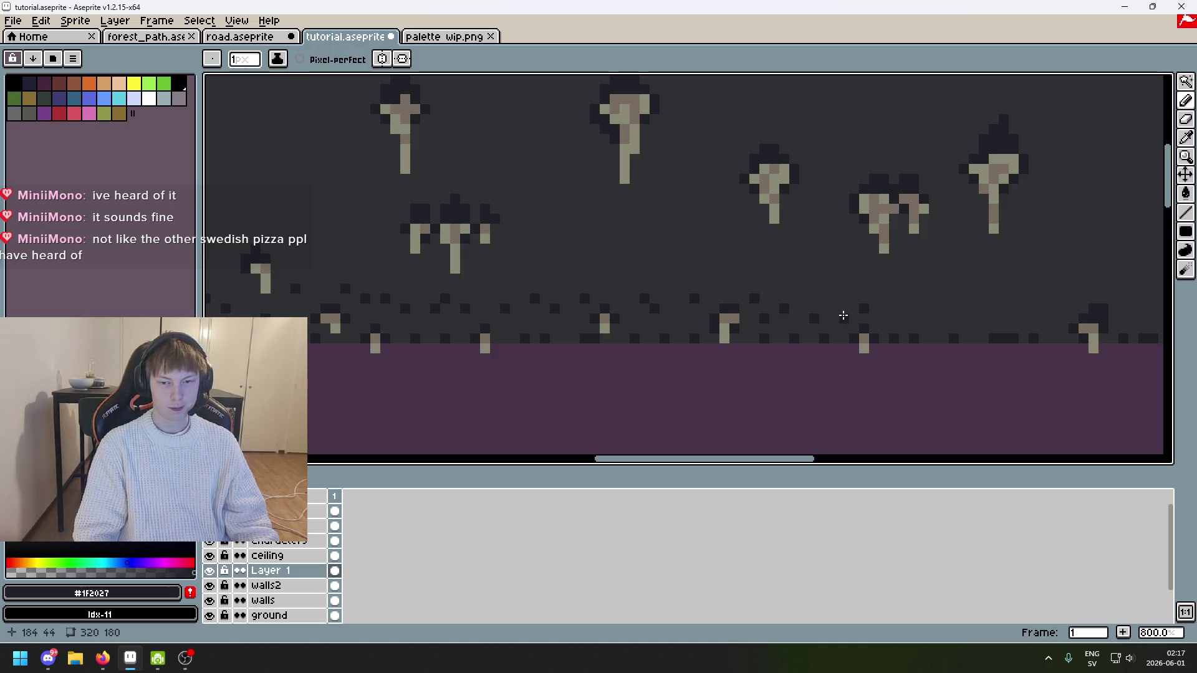
drag(944, 315, 703, 323)
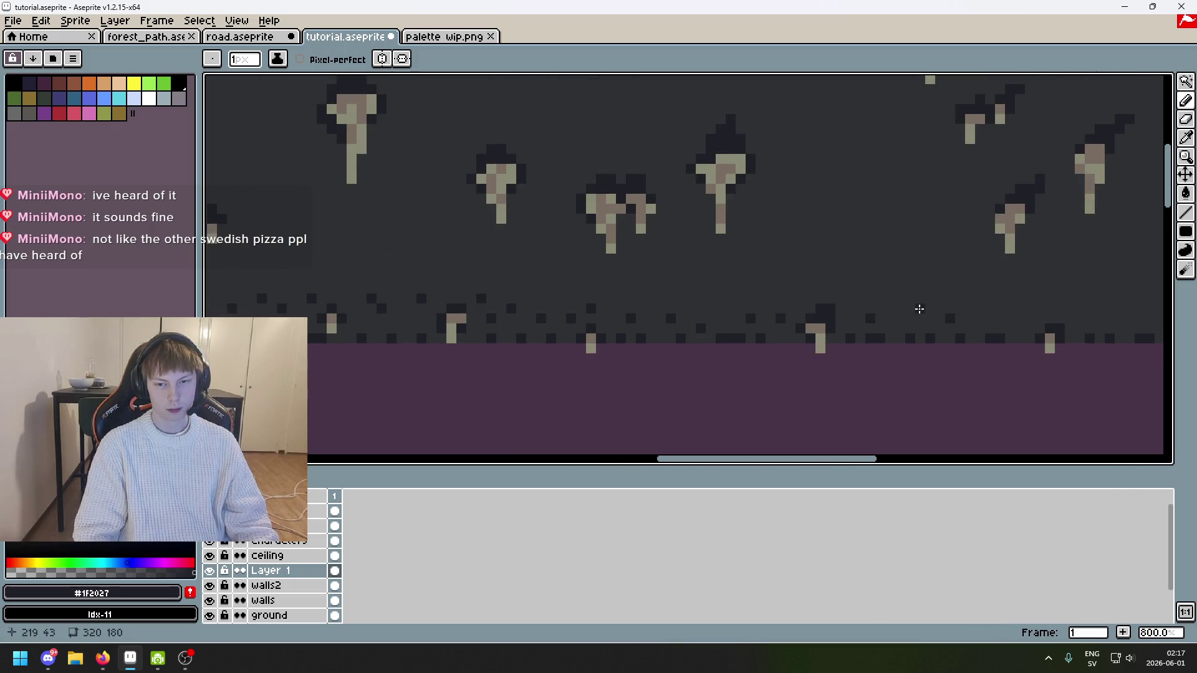
drag(959, 327, 830, 307)
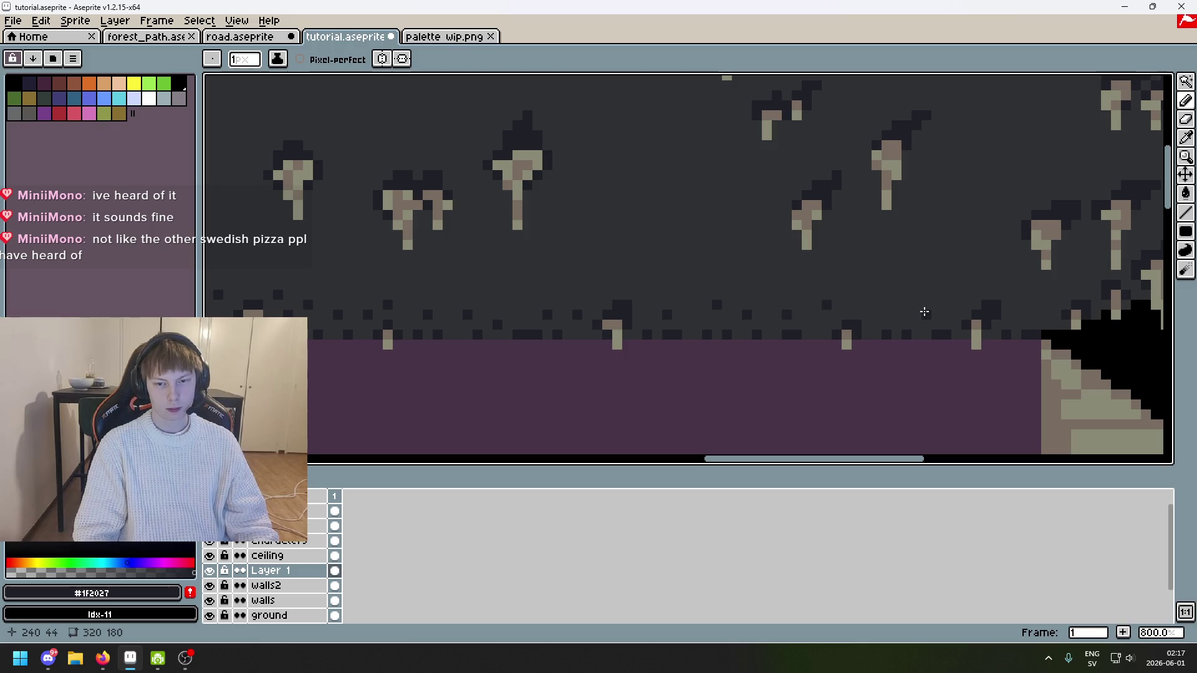
click(1024, 314)
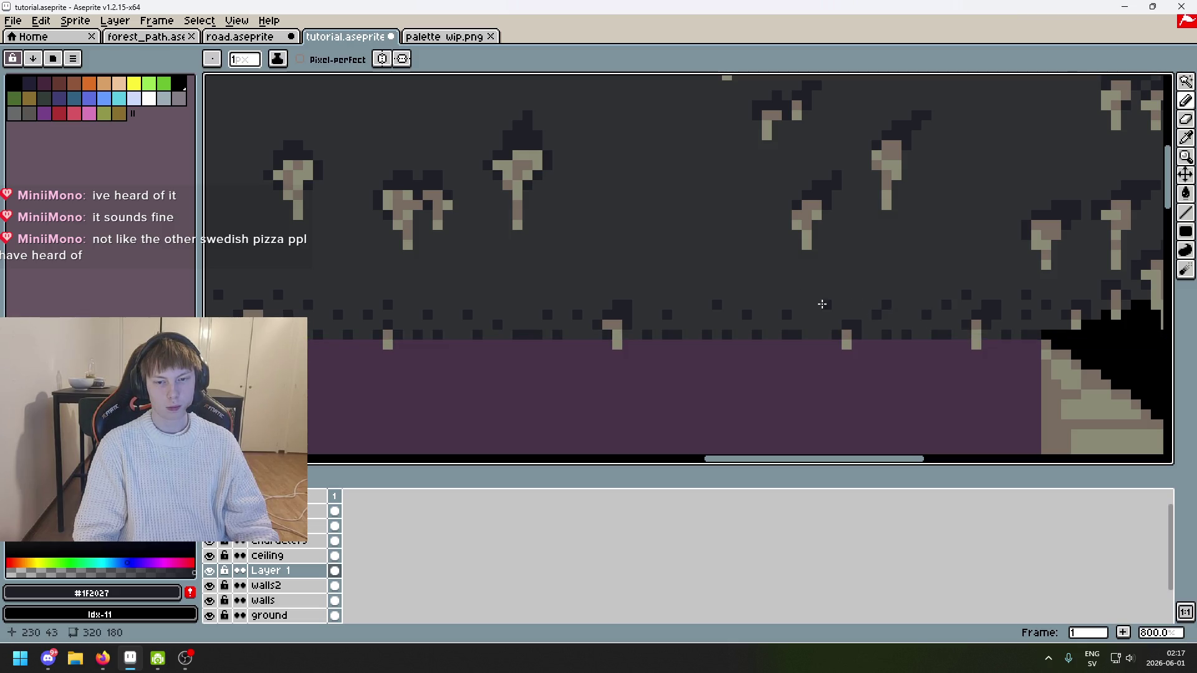
click(680, 298)
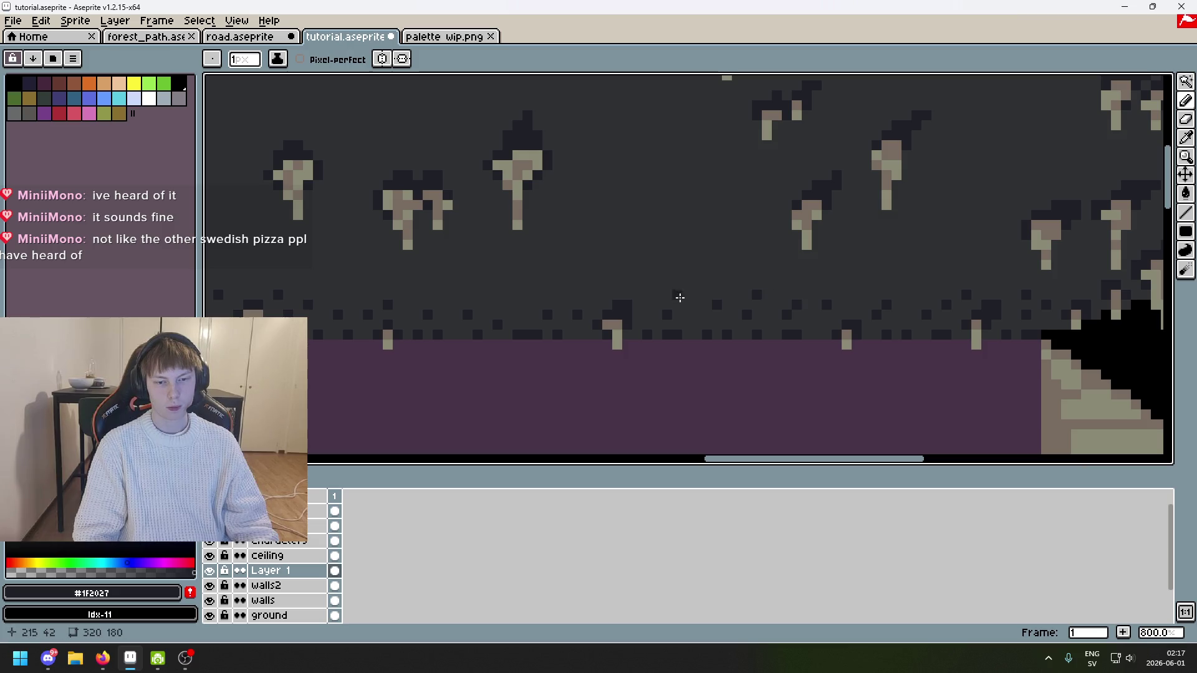
click(529, 295)
Step: Add a final ceiling speckle and recentre the view on the whole cave scene
mouse_move(713, 300)
mouse_down()
mouse_move(578, 308)
mouse_move(713, 318)
mouse_up()
click(565, 307)
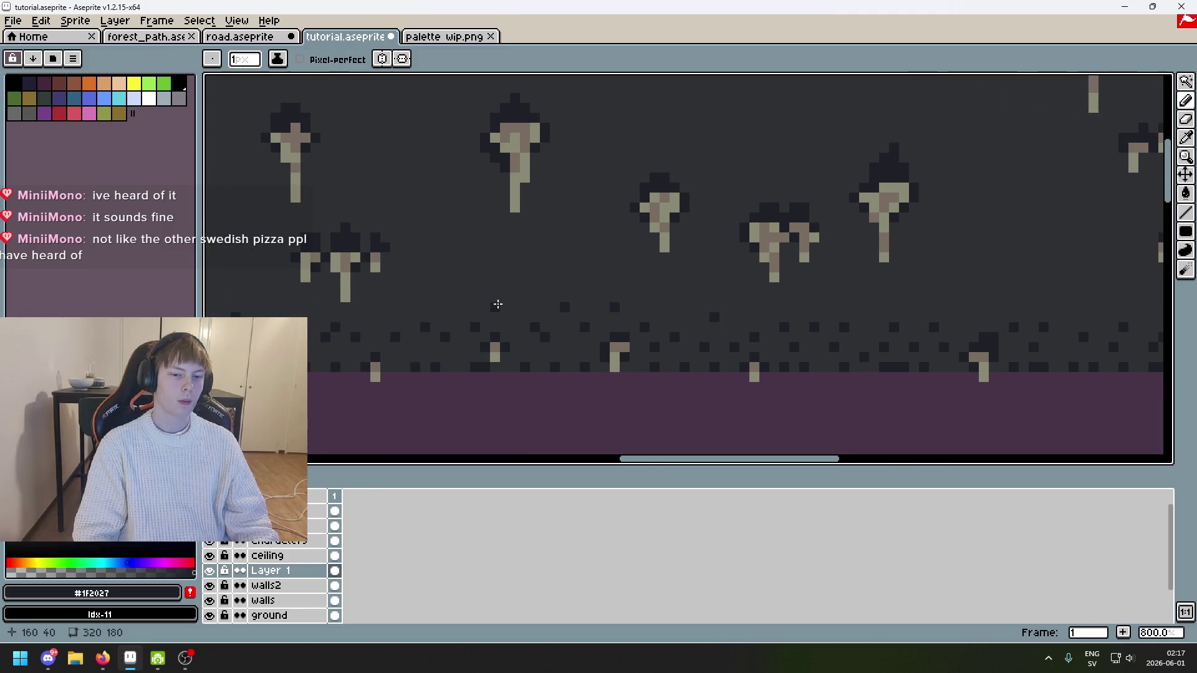
drag(383, 305, 634, 319)
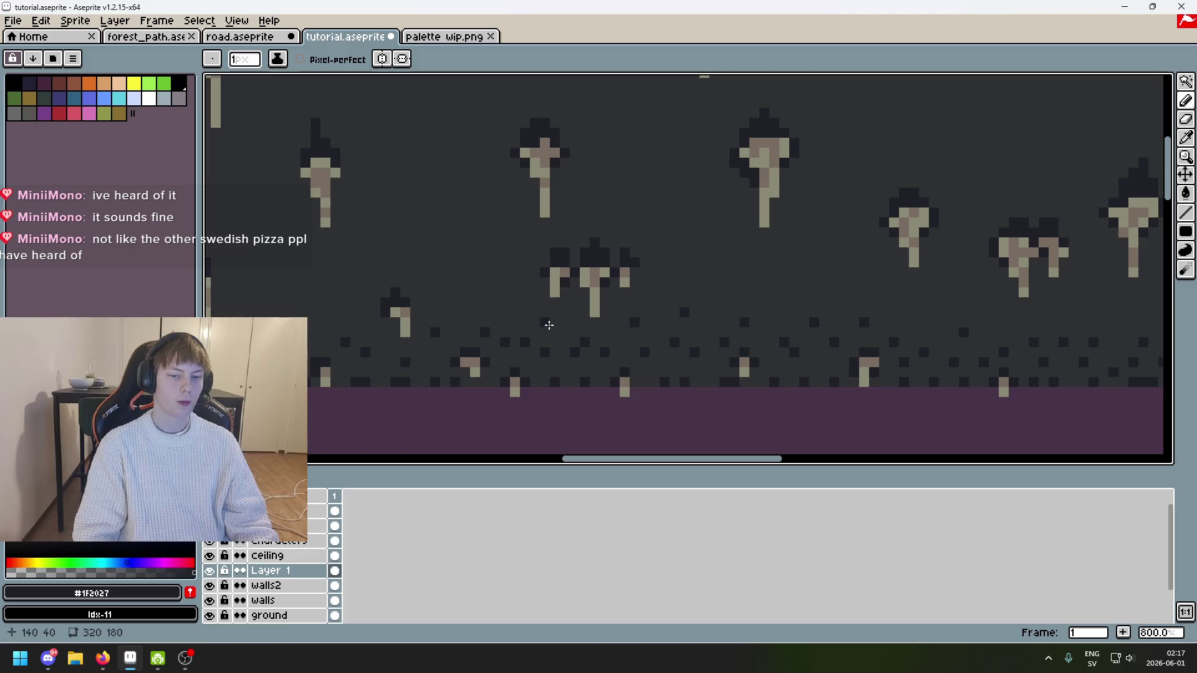
mouse_move(371, 329)
mouse_down()
mouse_move(515, 326)
mouse_move(621, 362)
mouse_up()
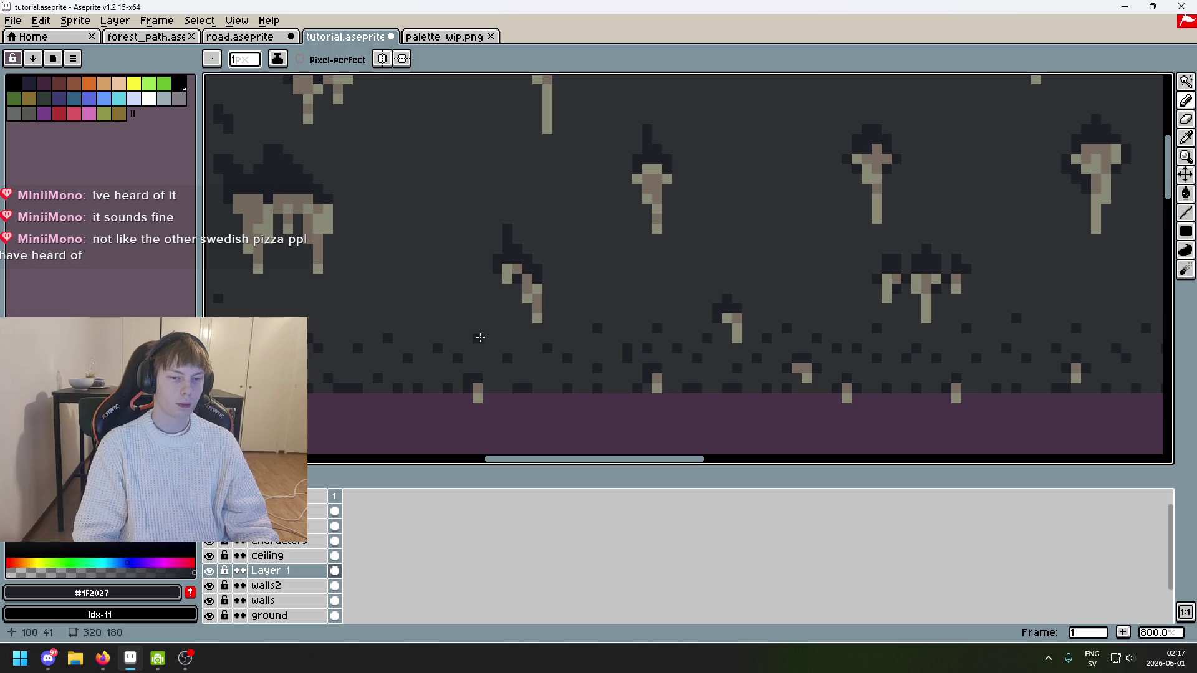
drag(445, 340, 584, 357)
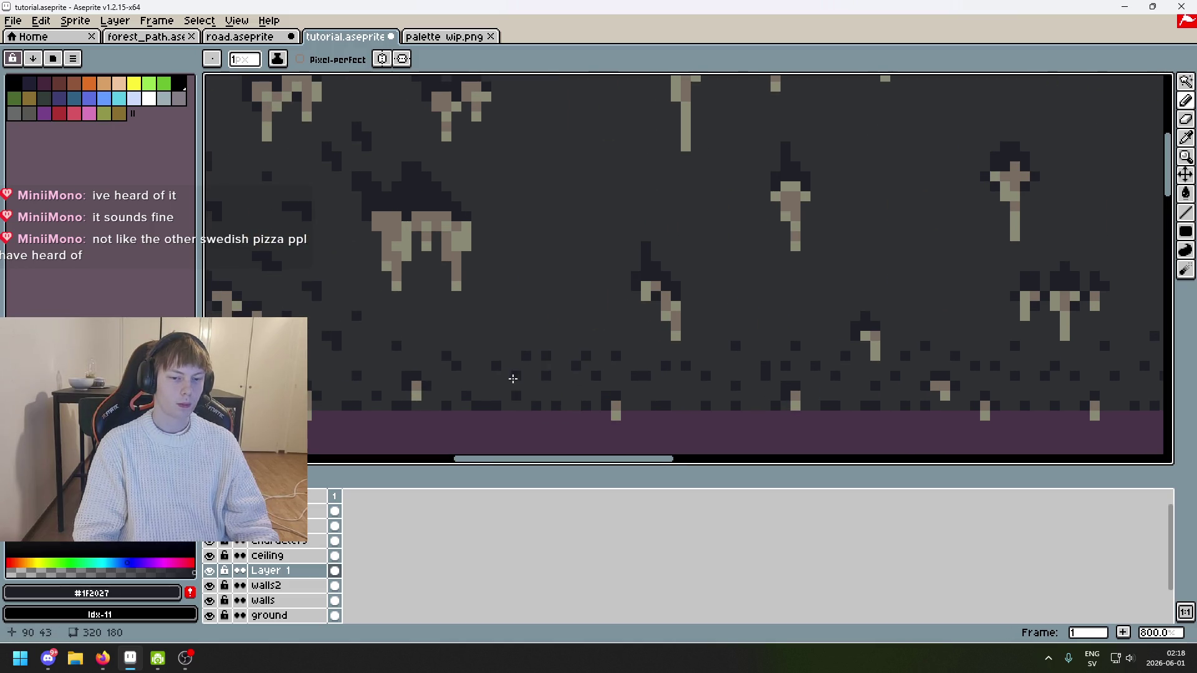
scroll(546, 359, down, 5)
drag(710, 435, 719, 398)
scroll(719, 398, down, 1)
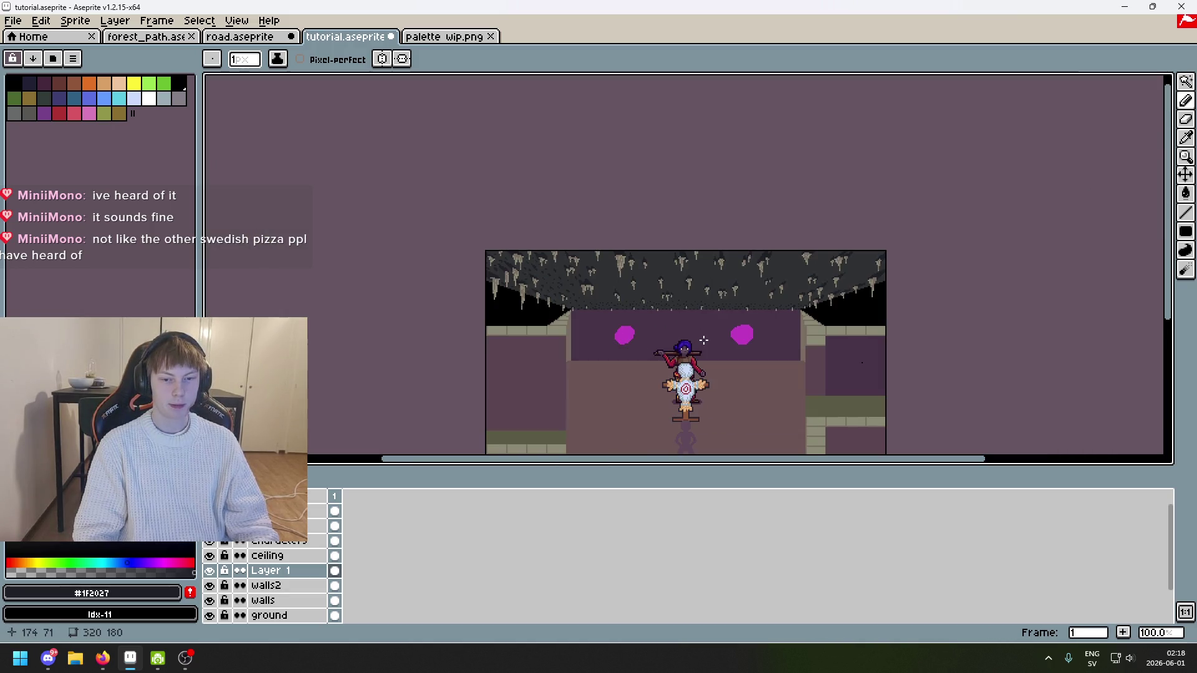
Step: Add dark speckles higher up inside the cave ceiling
scroll(717, 299, up, 2)
scroll(782, 214, down, 1)
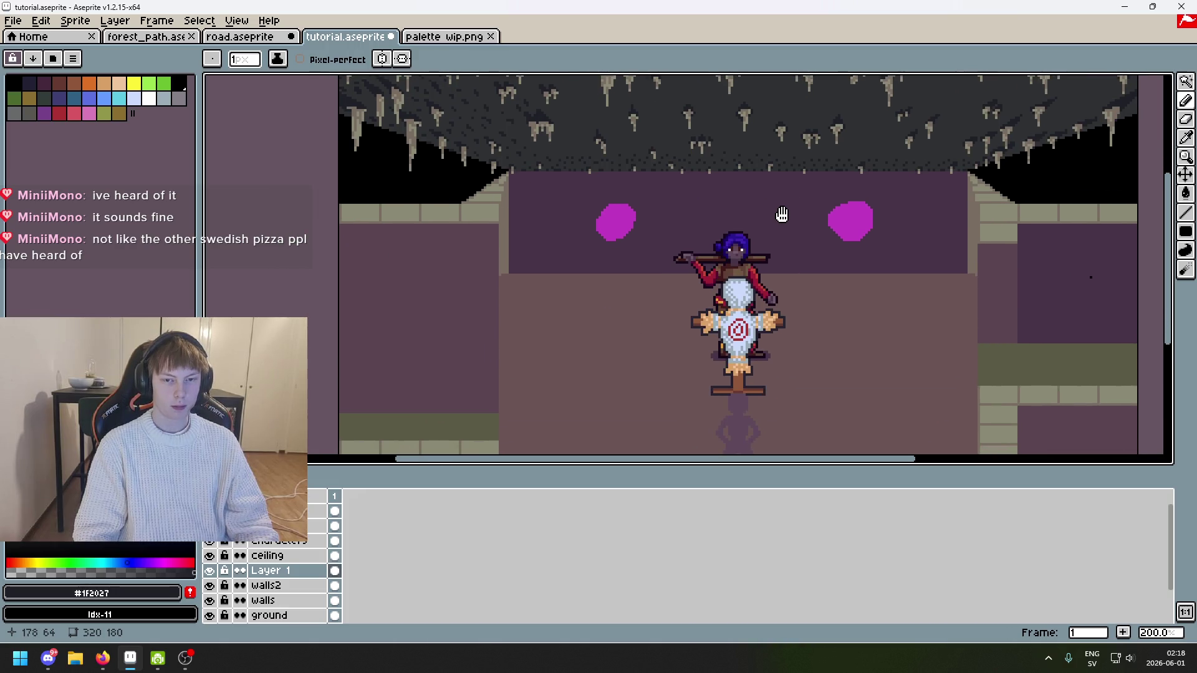
mouse_move(782, 215)
mouse_down()
mouse_move(783, 244)
mouse_move(749, 260)
mouse_up()
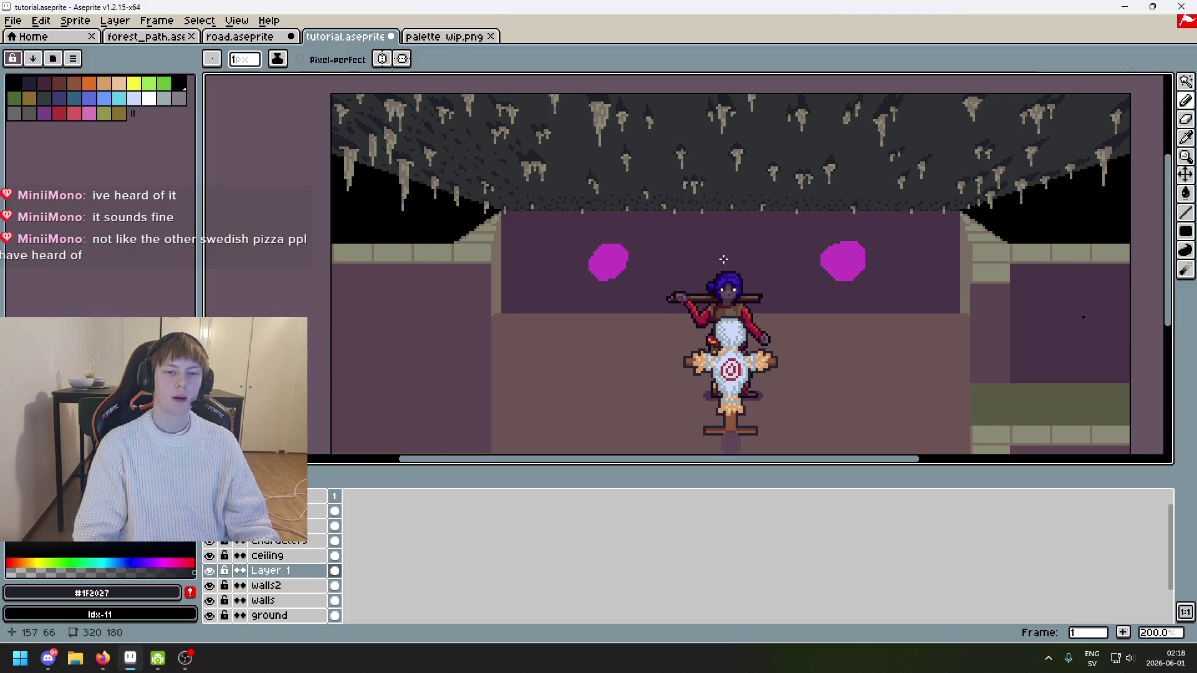
scroll(553, 182, up, 3)
scroll(469, 220, up, 4)
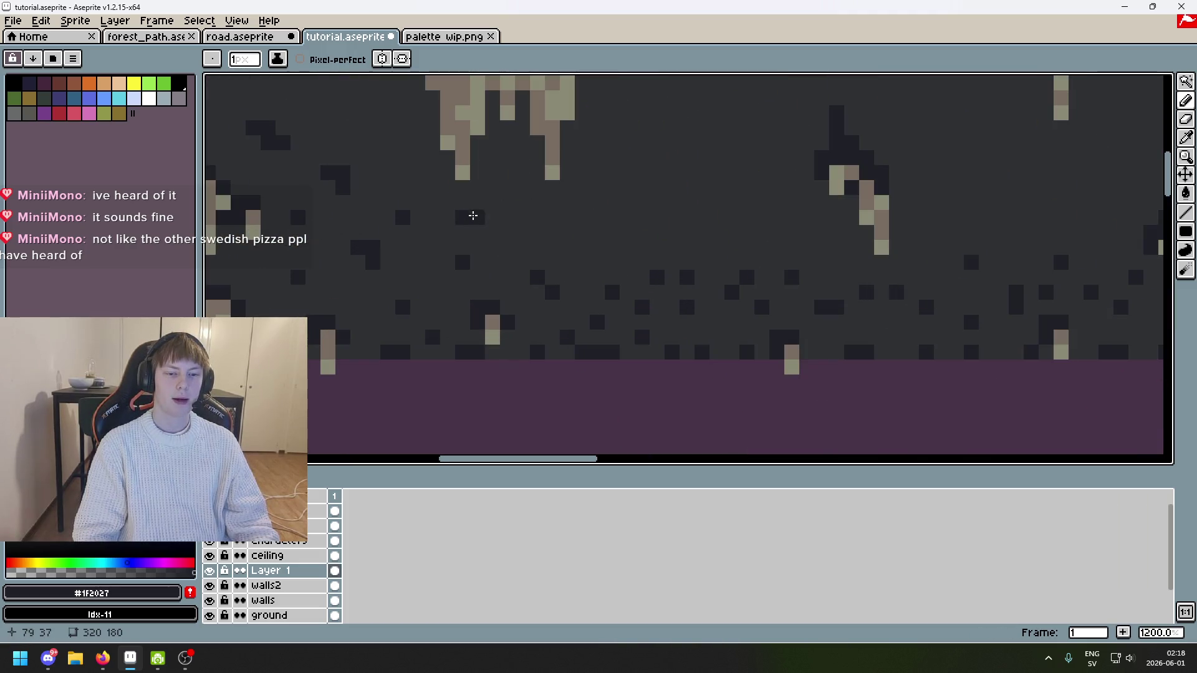
click(687, 217)
click(612, 232)
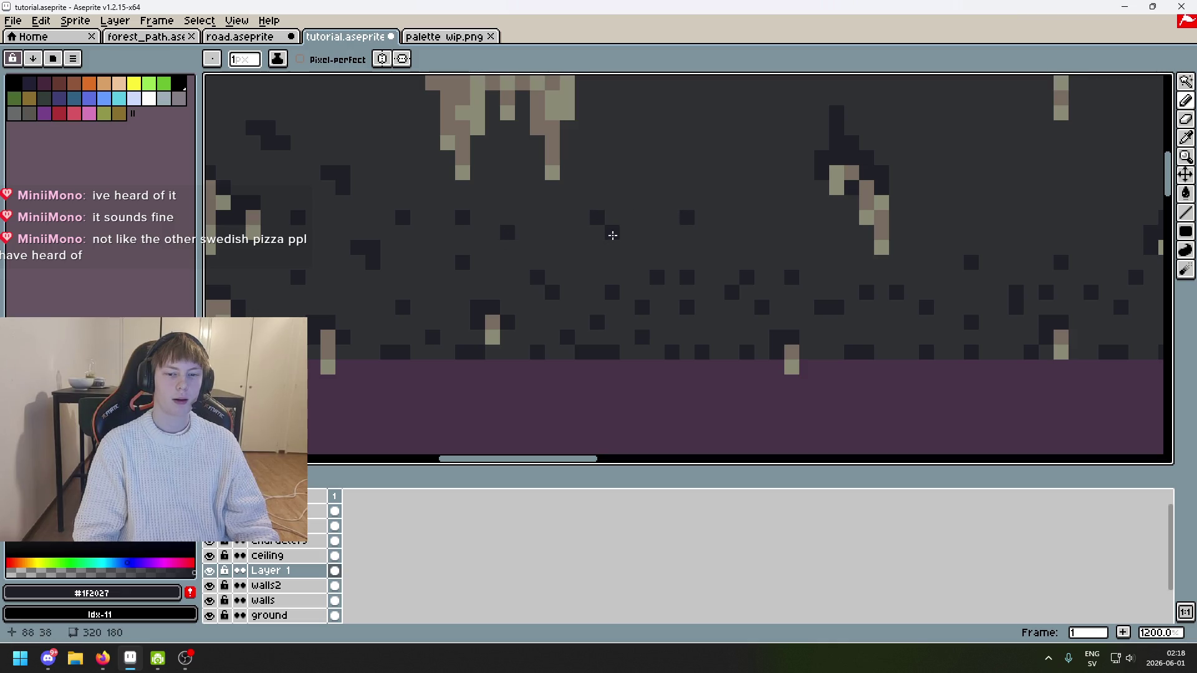
click(583, 247)
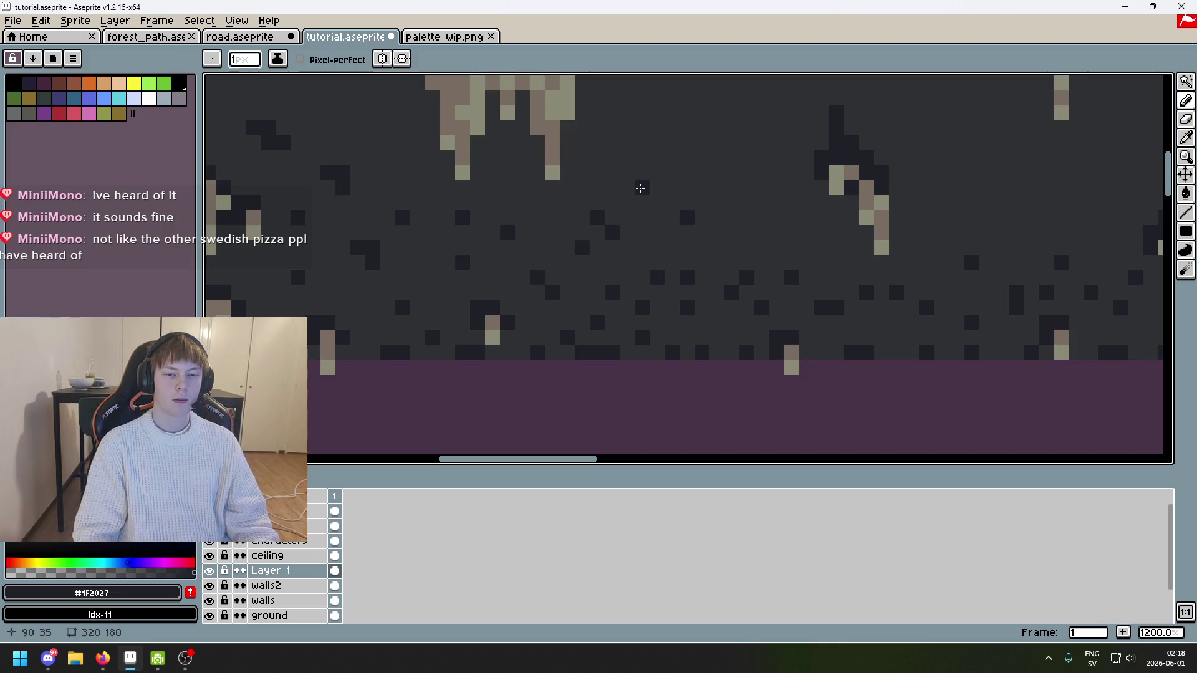
click(807, 232)
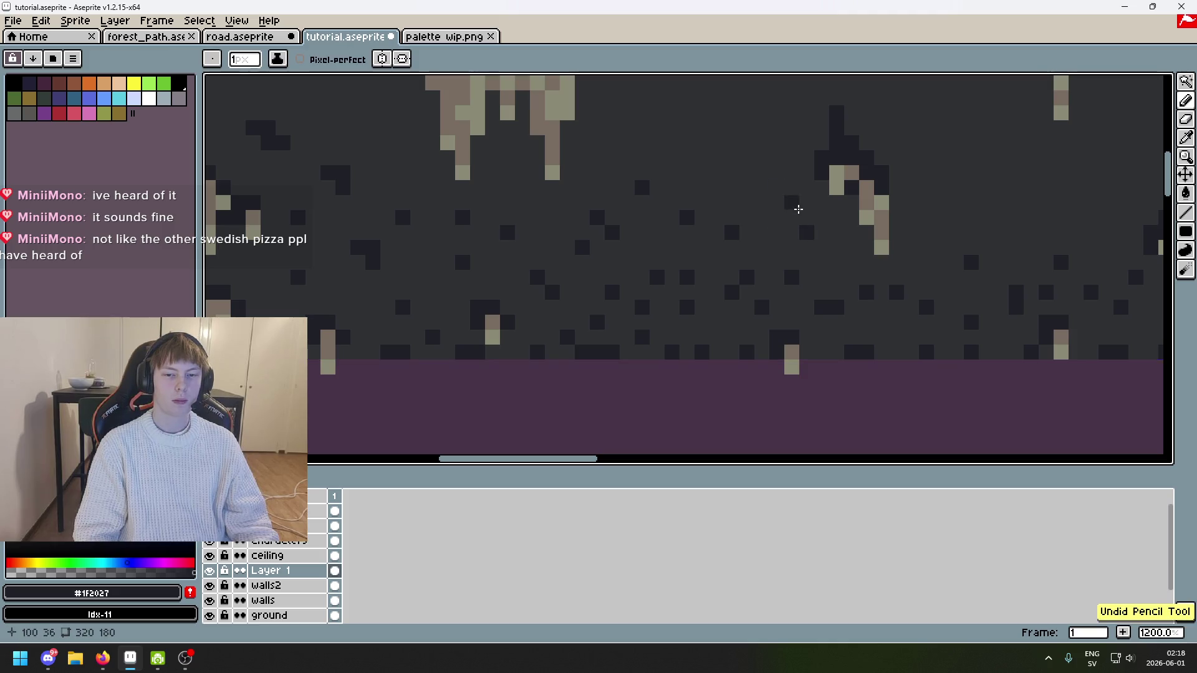
Step: Paint a short diagonal dark stroke on the ceiling's left slope
scroll(739, 242, down, 3)
drag(709, 208, 689, 292)
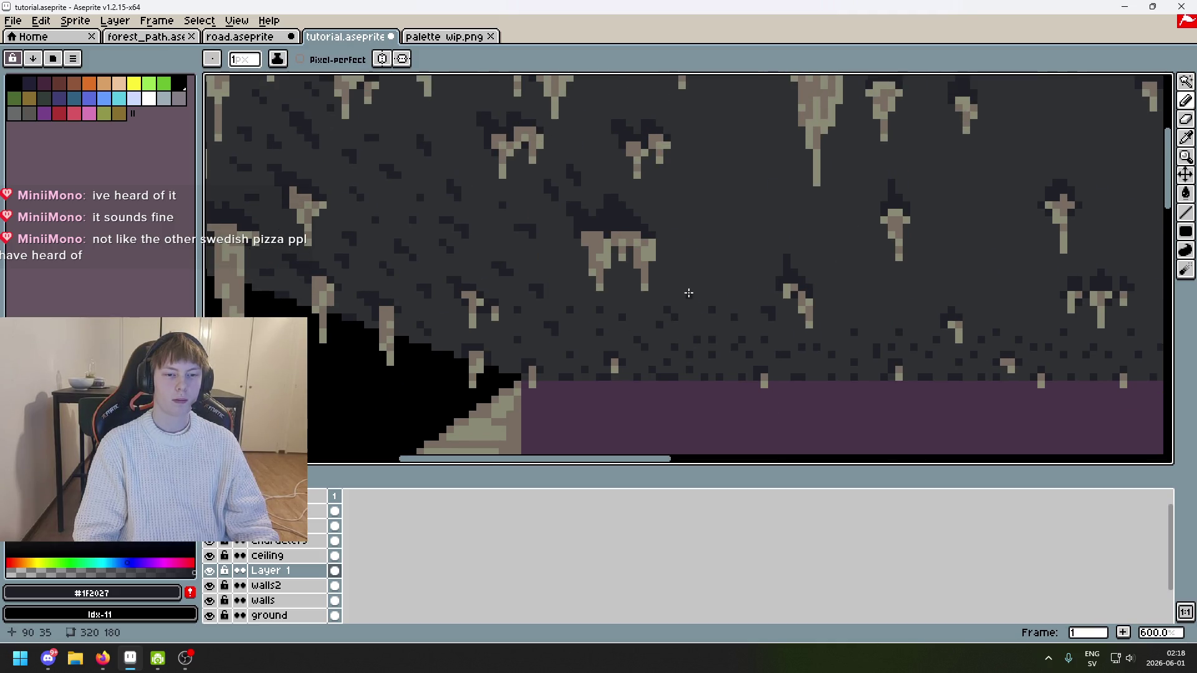
scroll(691, 256, up, 1)
drag(497, 272, 512, 284)
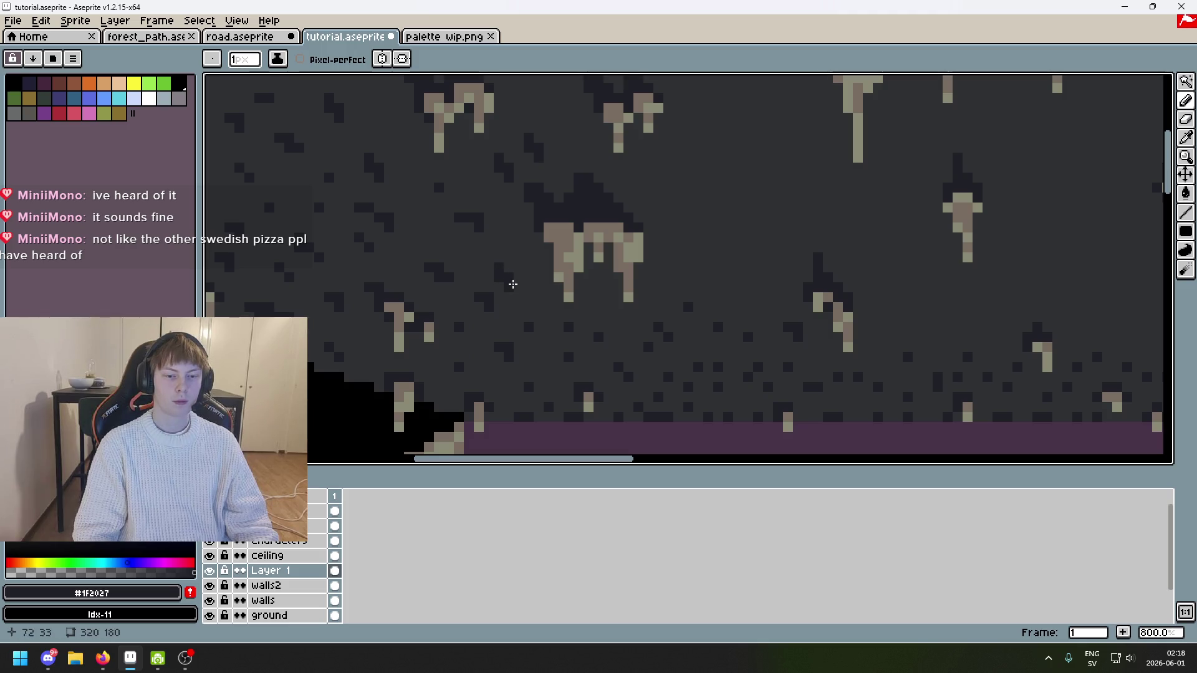
scroll(692, 214, down, 5)
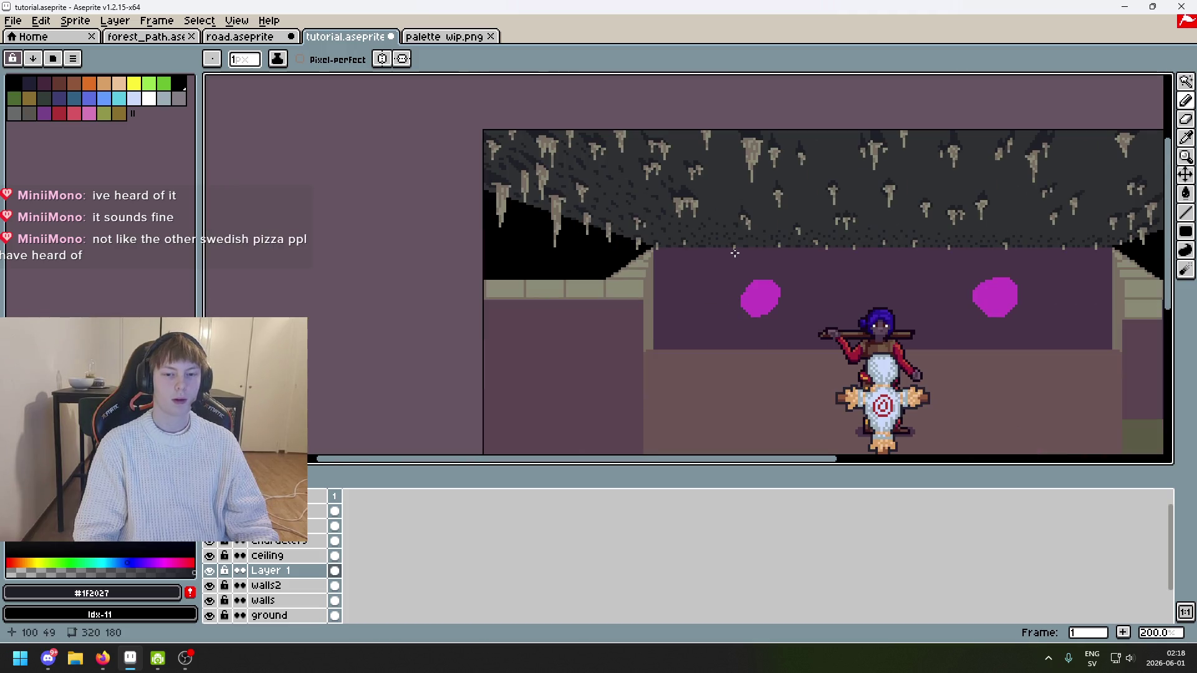
scroll(723, 259, up, 2)
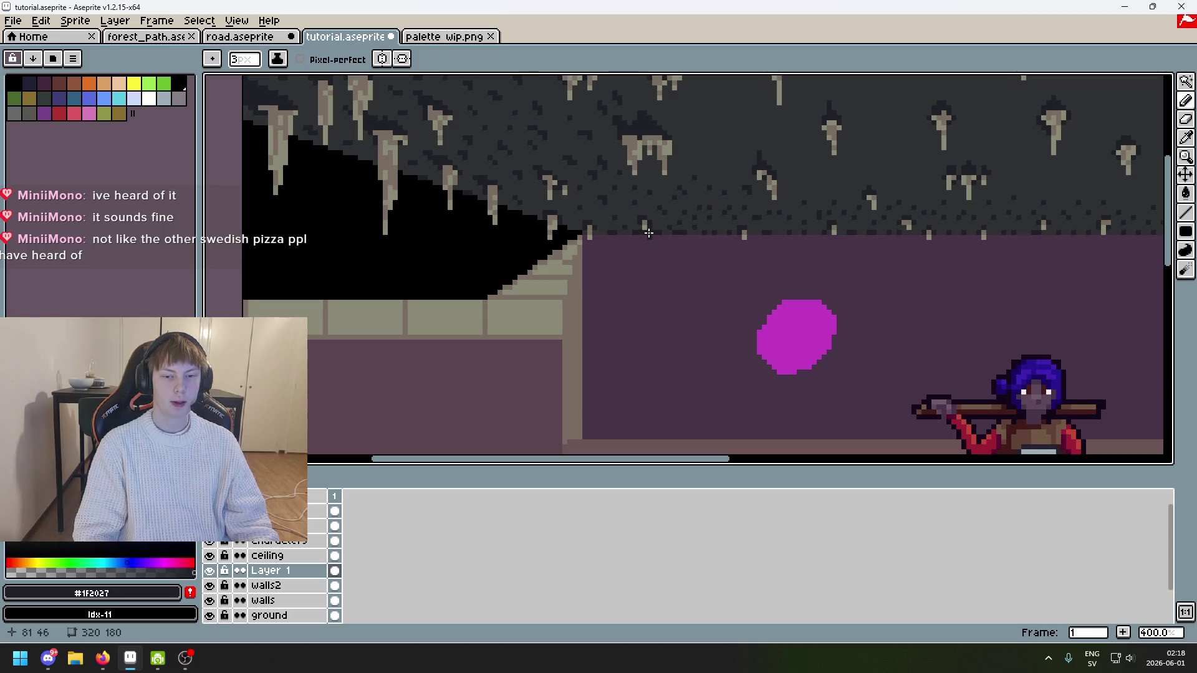
scroll(792, 261, down, 3)
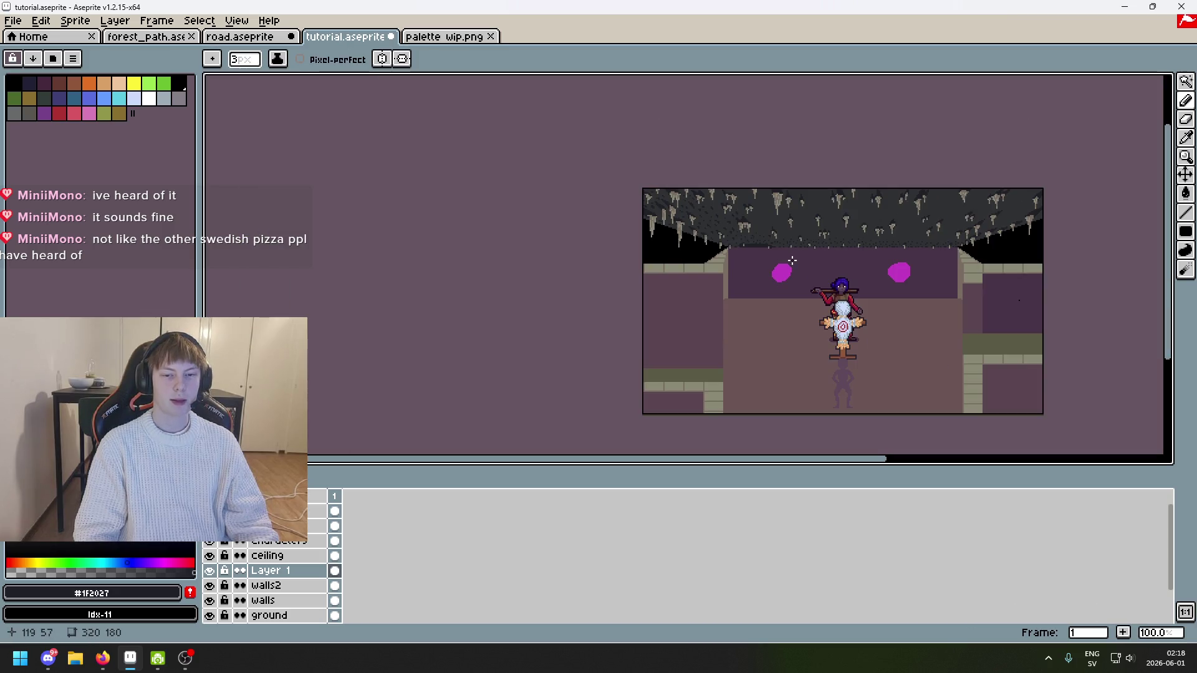
scroll(792, 260, up, 4)
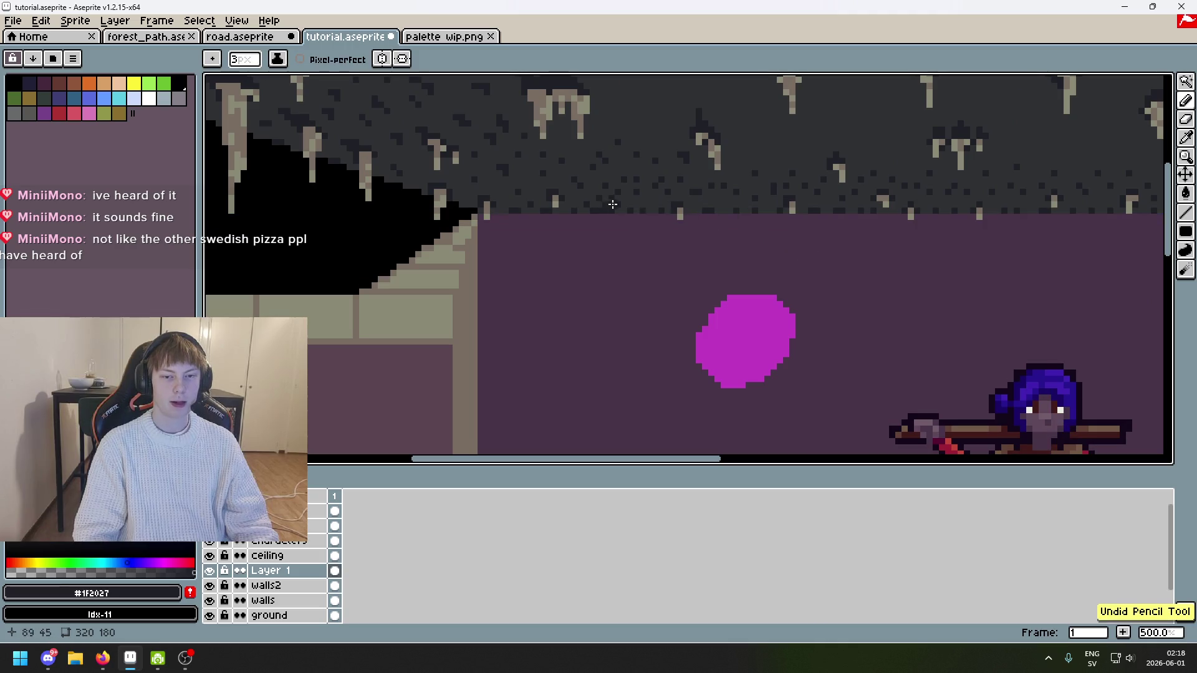
Step: Try erasing a band of ceiling pixels, then undo it and return to the Pencil
key(e)
alt+click(633, 201)
scroll(632, 205, up, 5)
scroll(567, 211, up, 3)
drag(415, 237, 623, 246)
key(ctrl+z)
key(alt)
key(b)
scroll(560, 239, down, 3)
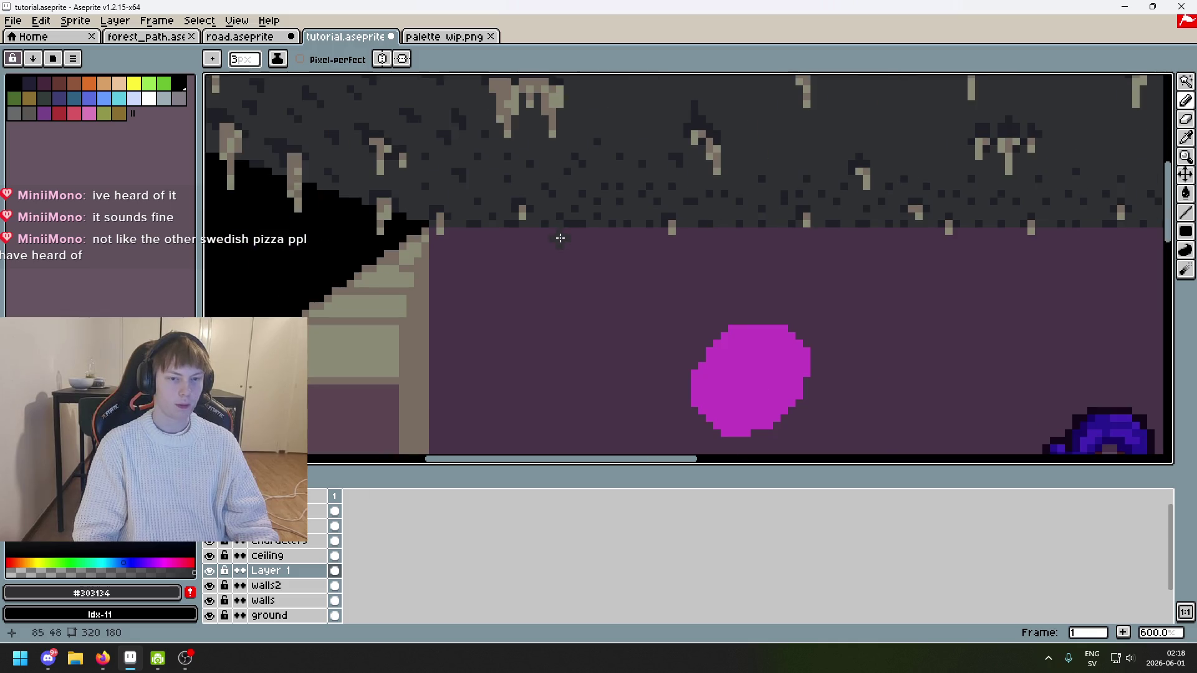
Step: Draw a thin dark filled-rectangle strip along the ceiling's whole lower edge
key(u)
mouse_move(486, 226)
mouse_down()
mouse_move(936, 231)
mouse_move(662, 232)
mouse_up()
mouse_move(1166, 228)
mouse_down()
mouse_move(911, 216)
mouse_move(942, 210)
mouse_up()
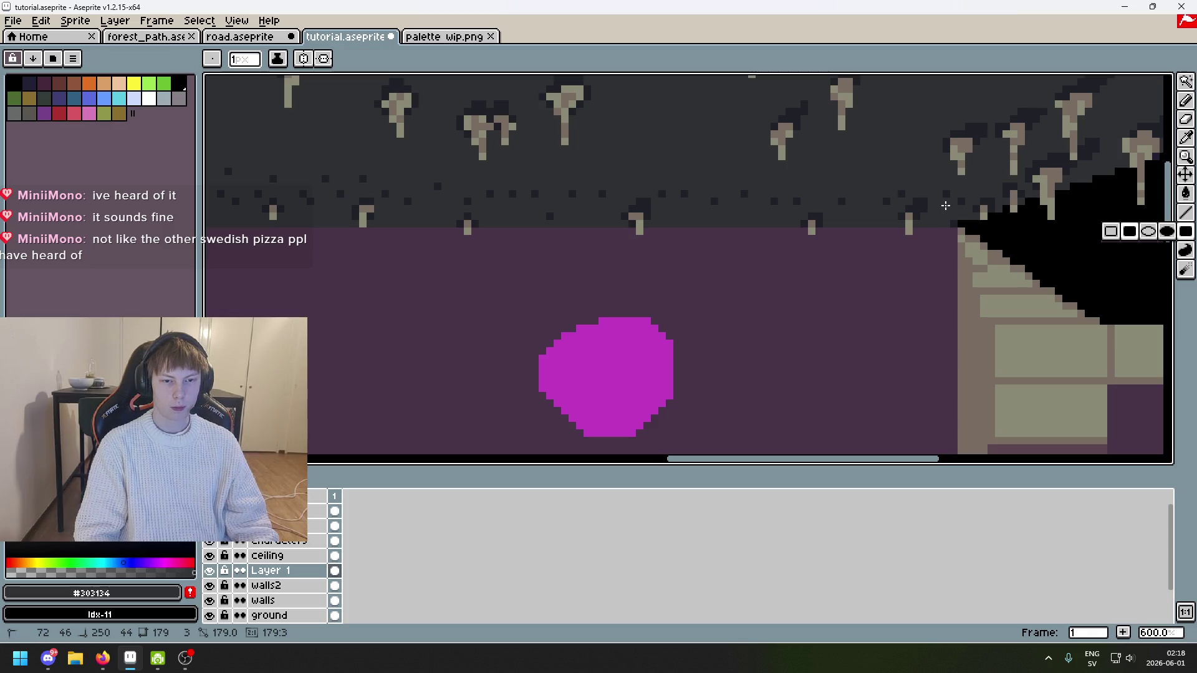
drag(944, 206, 668, 201)
Step: Pick the darkest ceiling grey #1f2027 and set the Pencil to 1 pixel
scroll(668, 200, left, 5)
alt+click(681, 192)
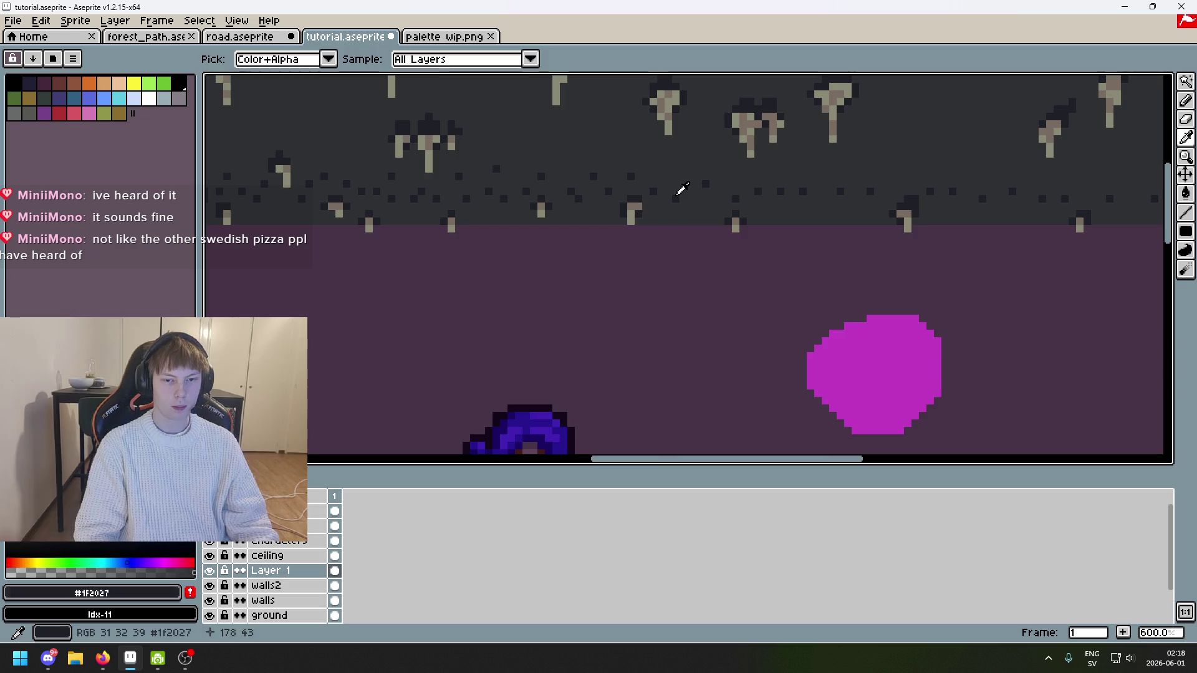
key(b)
scroll(701, 206, up, 4)
key(minus)
key(minus)
scroll(701, 205, down, 9)
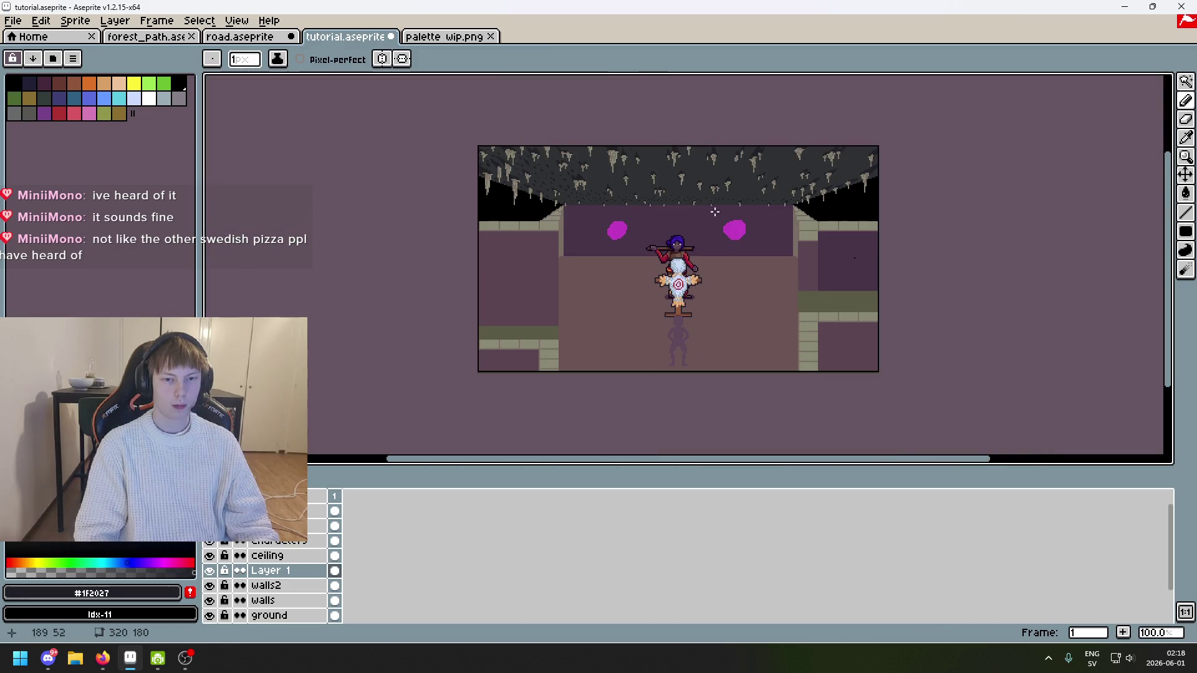
Step: Dab dark speckles into the ceiling, eyedropping the mid and darkest greys, then undo the stroke
scroll(725, 229, up, 1)
scroll(639, 208, up, 7)
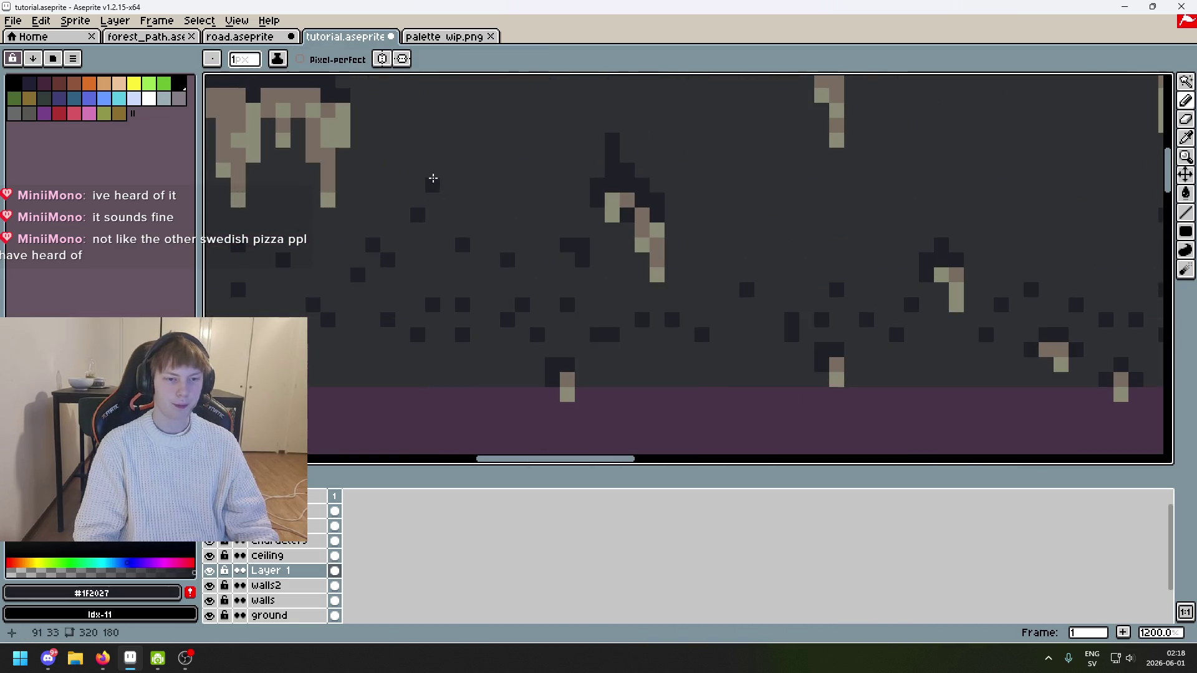
scroll(428, 230, down, 2)
drag(504, 225, 508, 226)
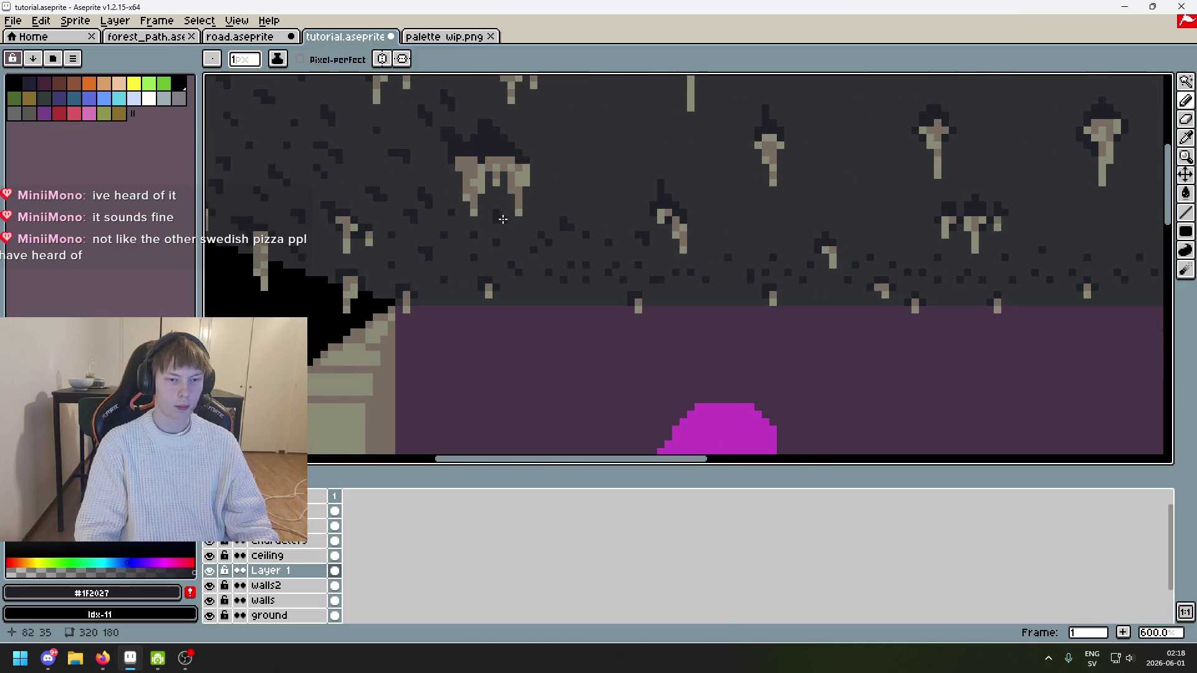
alt+click(497, 220)
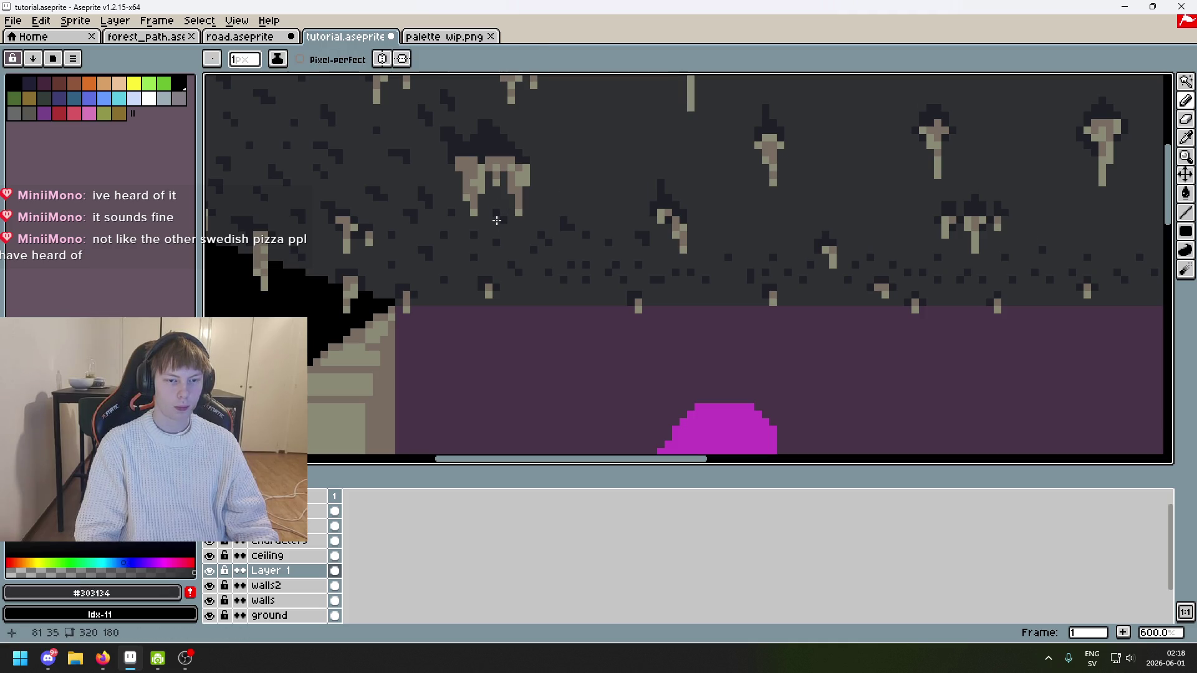
alt+click(569, 225)
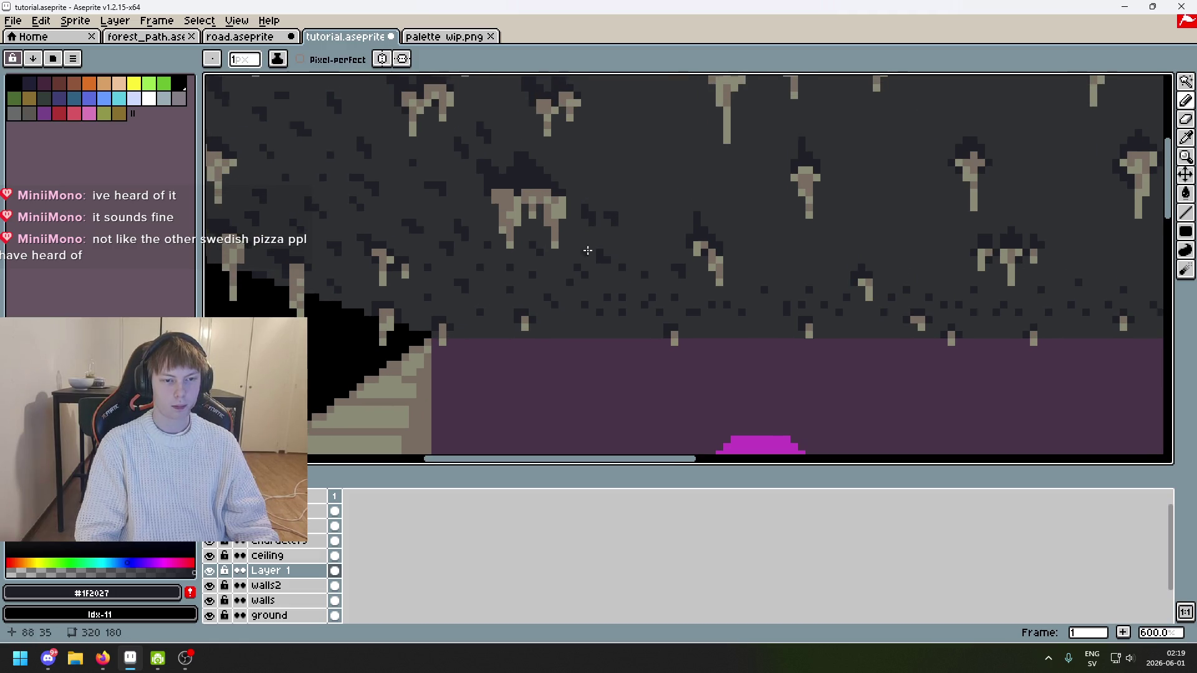
key(ctrl+z)
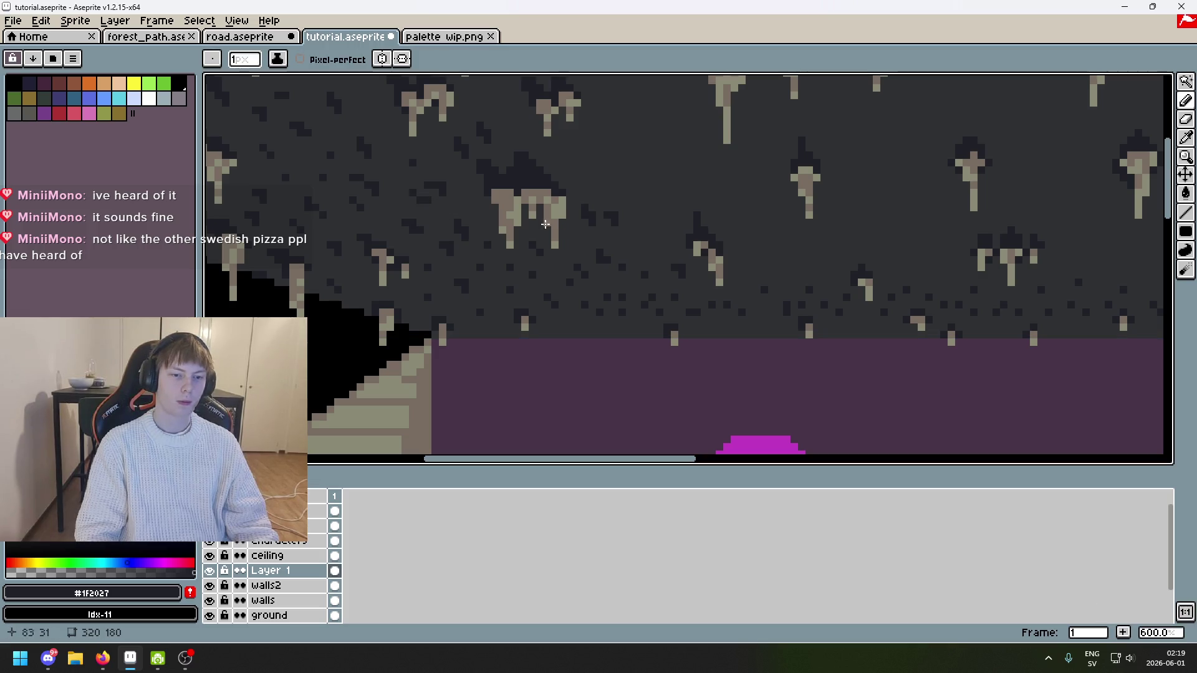
Step: Undo several trial pencil strokes across the ceiling and redo one dark pixel
mouse_move(588, 177)
mouse_down()
mouse_move(484, 230)
mouse_move(549, 277)
mouse_up()
key(ctrl+z)
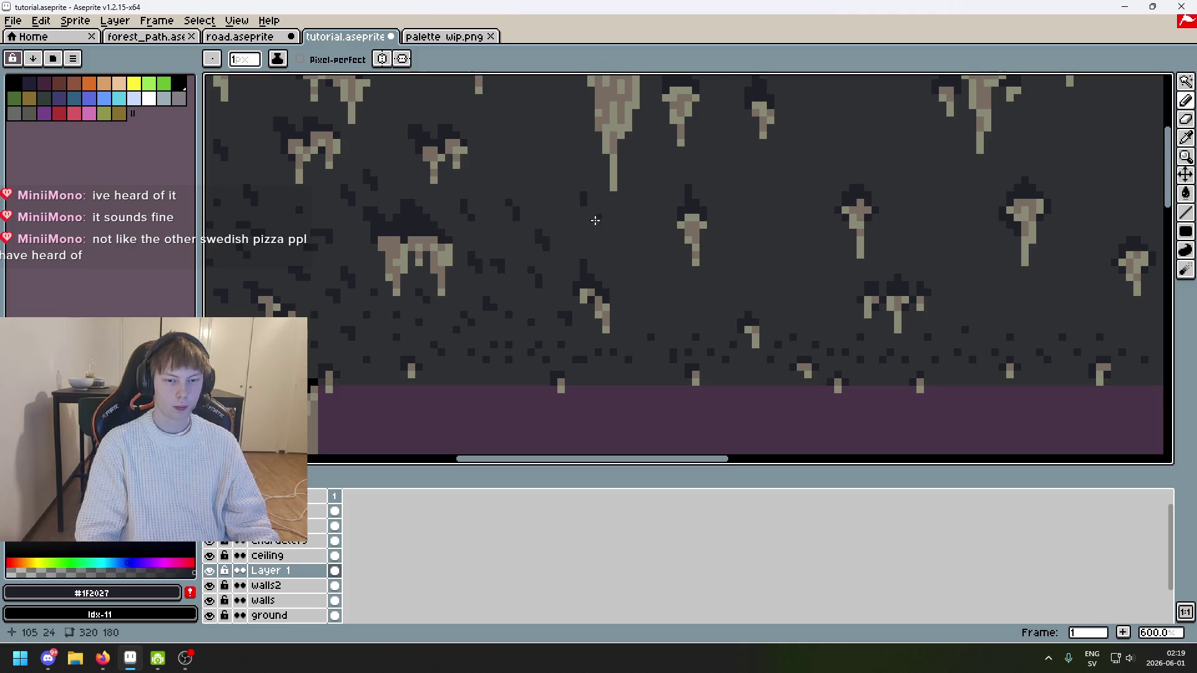
mouse_move(578, 238)
mouse_down()
mouse_move(497, 184)
mouse_move(487, 164)
mouse_up()
key(ctrl+z)
key(ctrl+z)
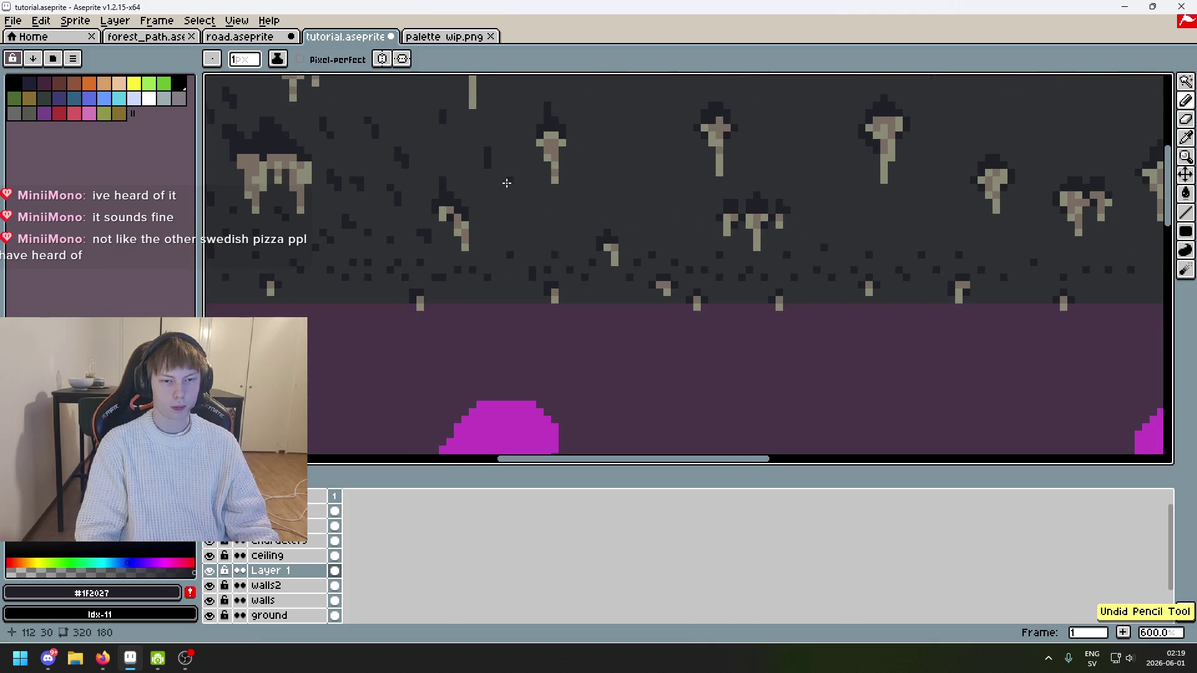
key(ctrl+z)
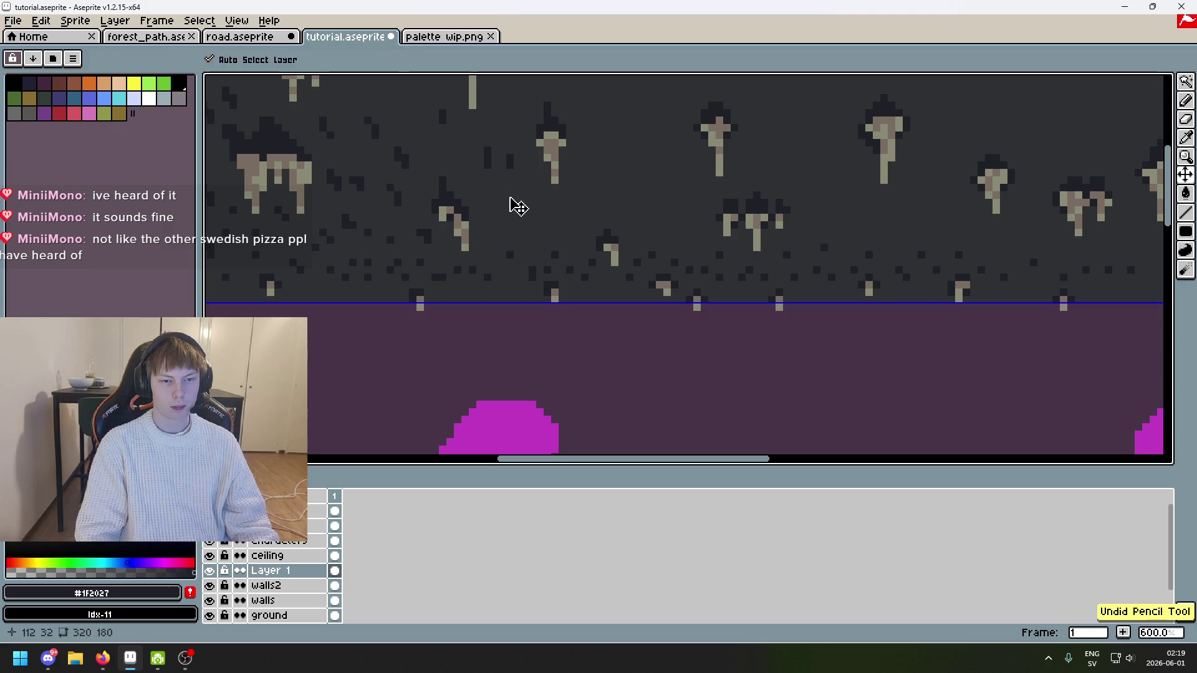
key(ctrl+z)
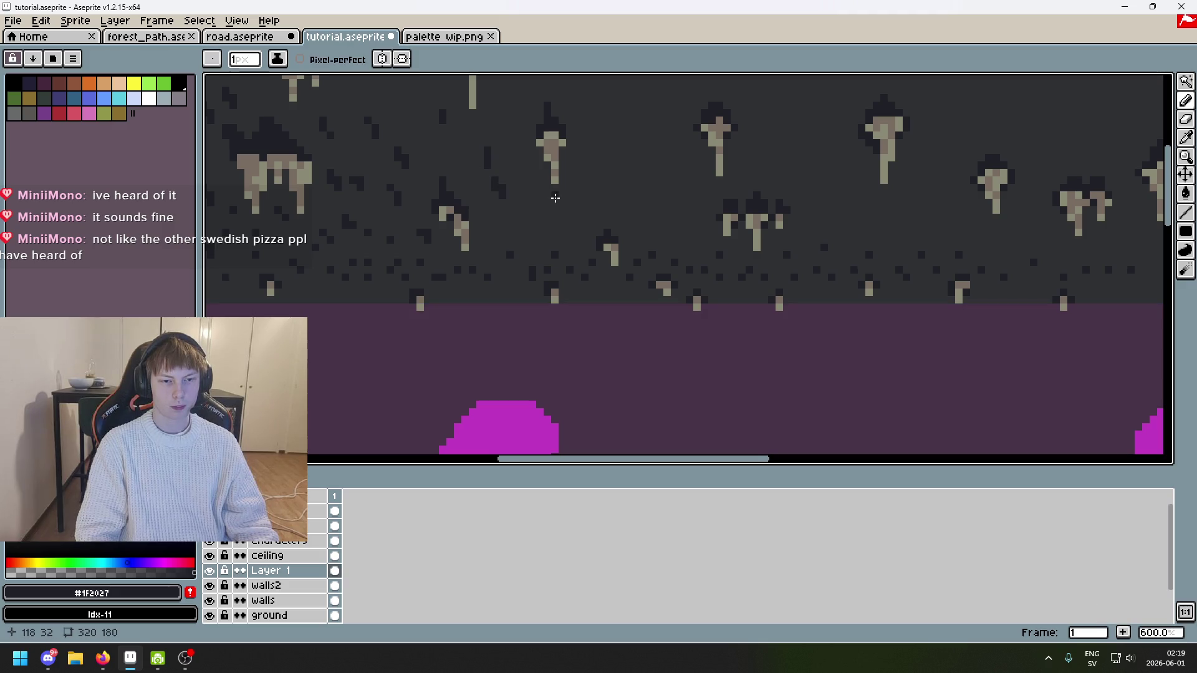
scroll(552, 197, up, 1)
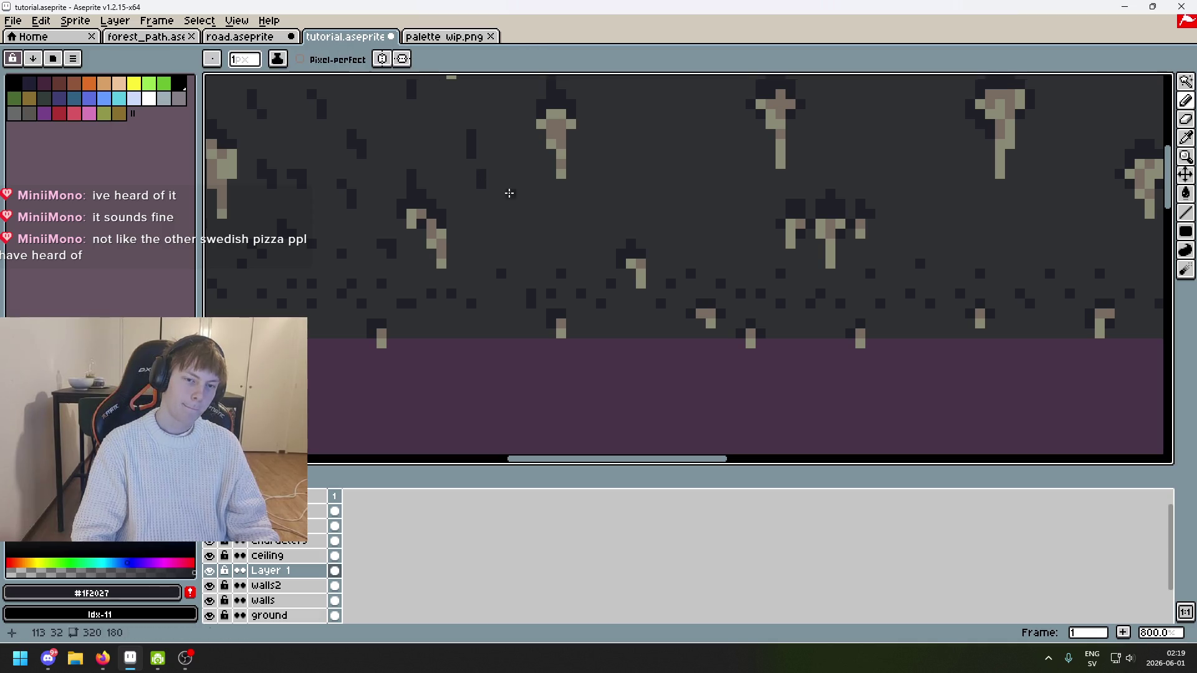
key(ctrl+y)
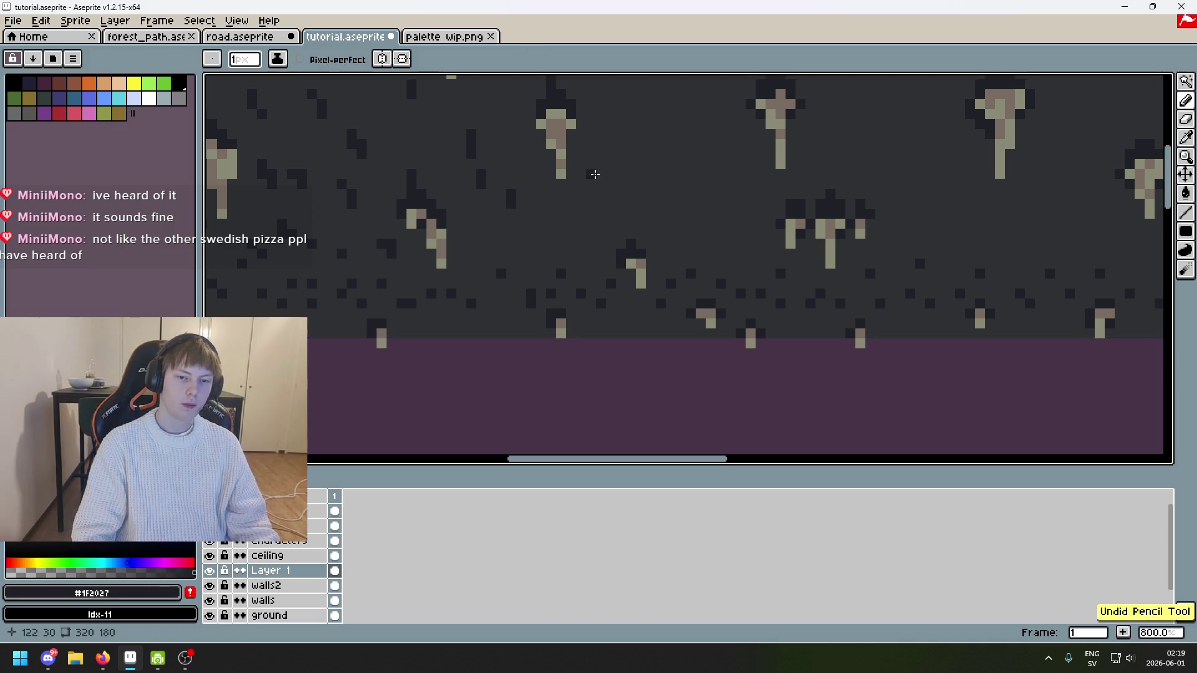
Step: Place dark pixels in the ceiling, undoing stray ones, and dot one near the ceiling top
drag(620, 182, 571, 244)
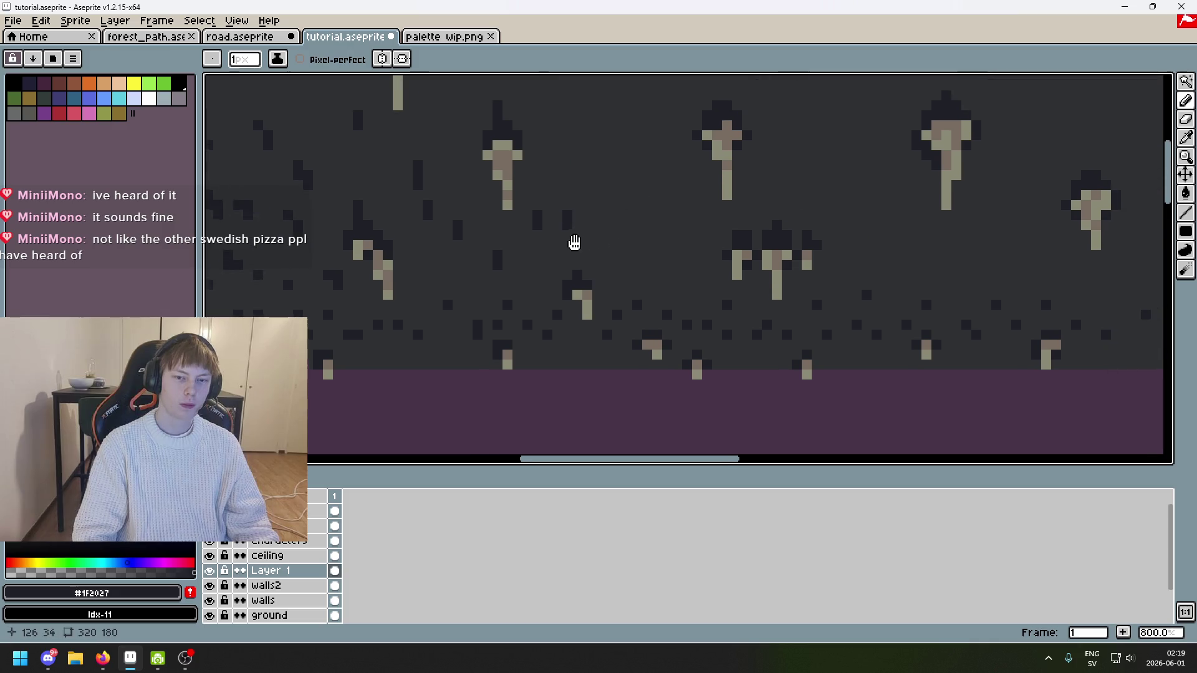
click(556, 204)
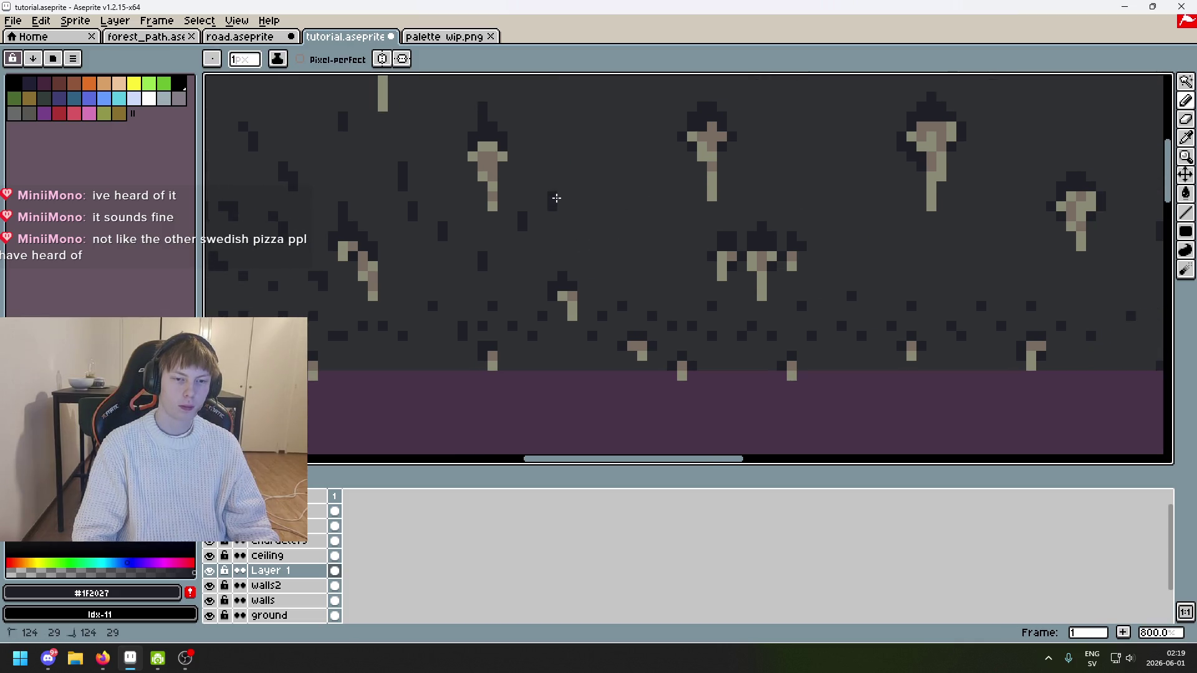
scroll(556, 198, down, 4)
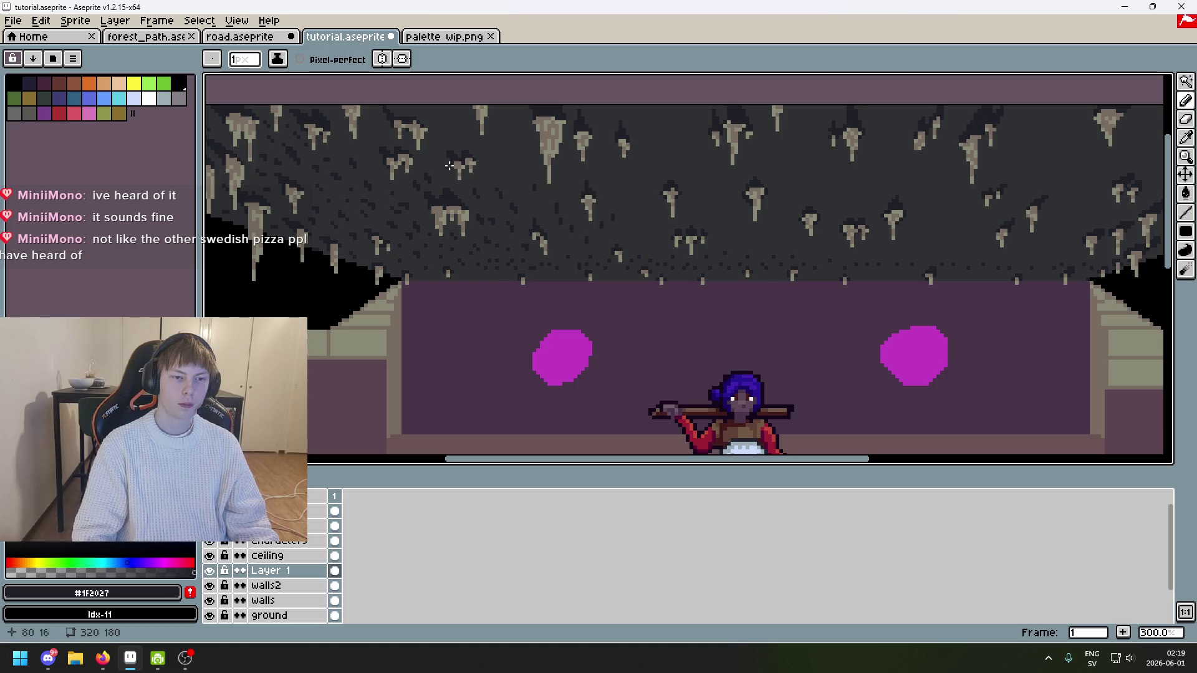
scroll(557, 156, up, 1)
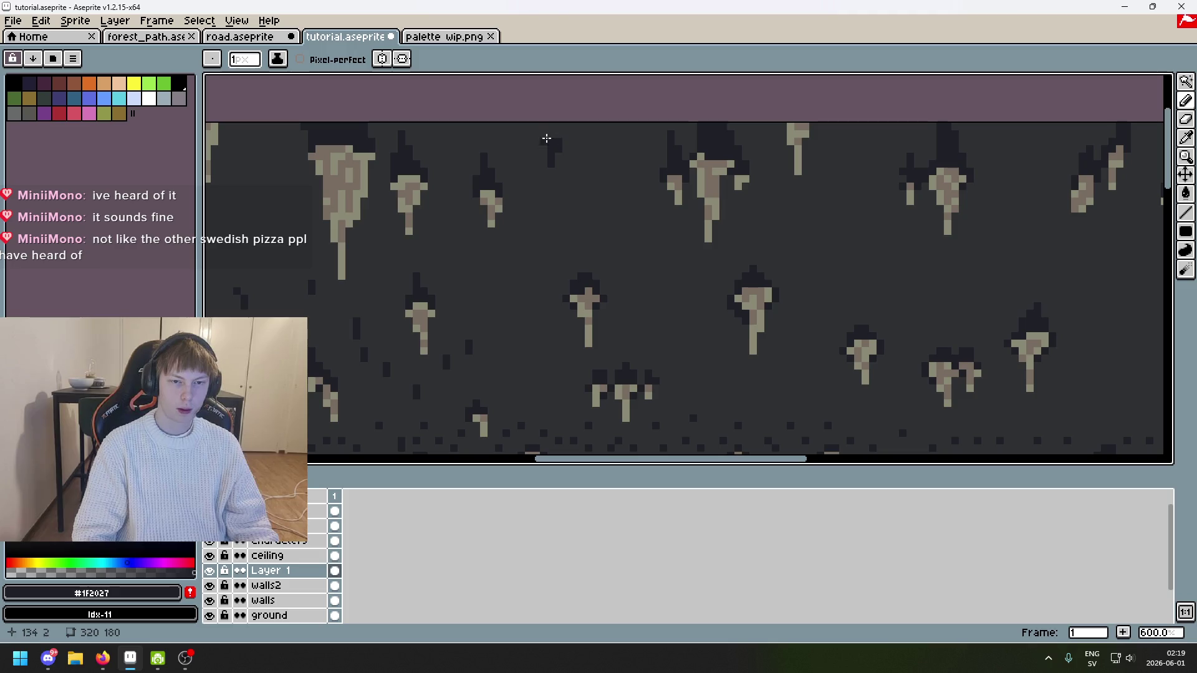
scroll(564, 181, down, 1)
key(ctrl+z)
scroll(551, 151, up, 2)
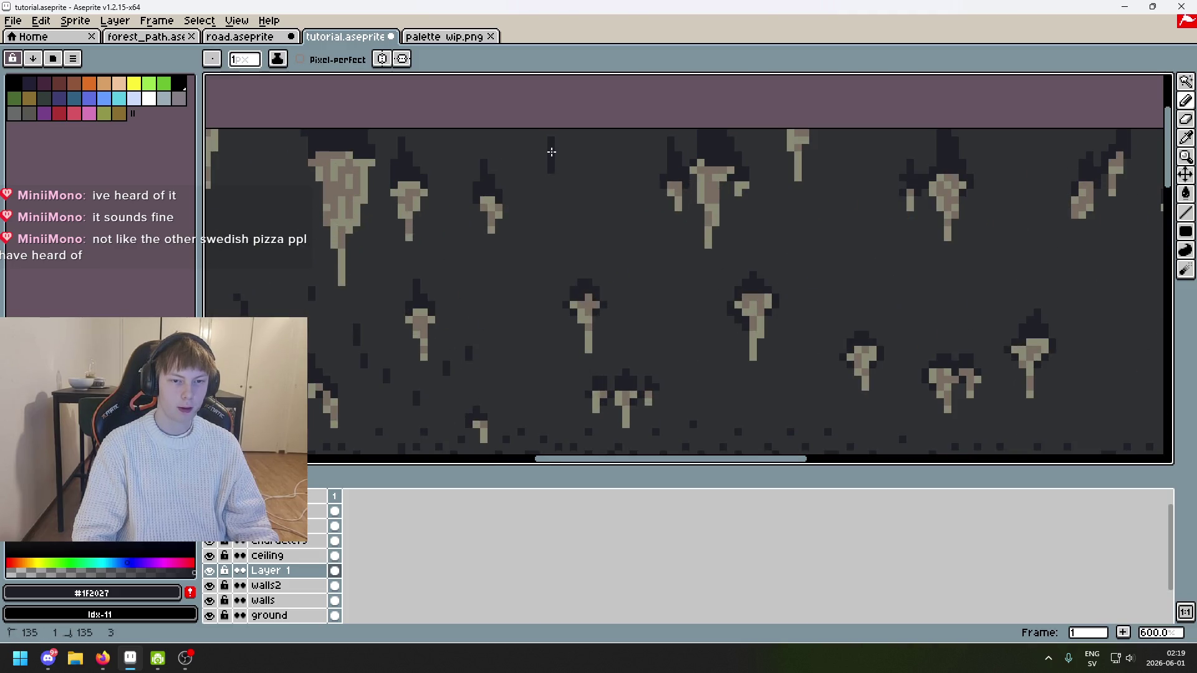
mouse_move(546, 155)
mouse_down()
mouse_move(649, 120)
mouse_move(637, 125)
mouse_move(661, 143)
mouse_up()
key(ctrl+z)
click(599, 136)
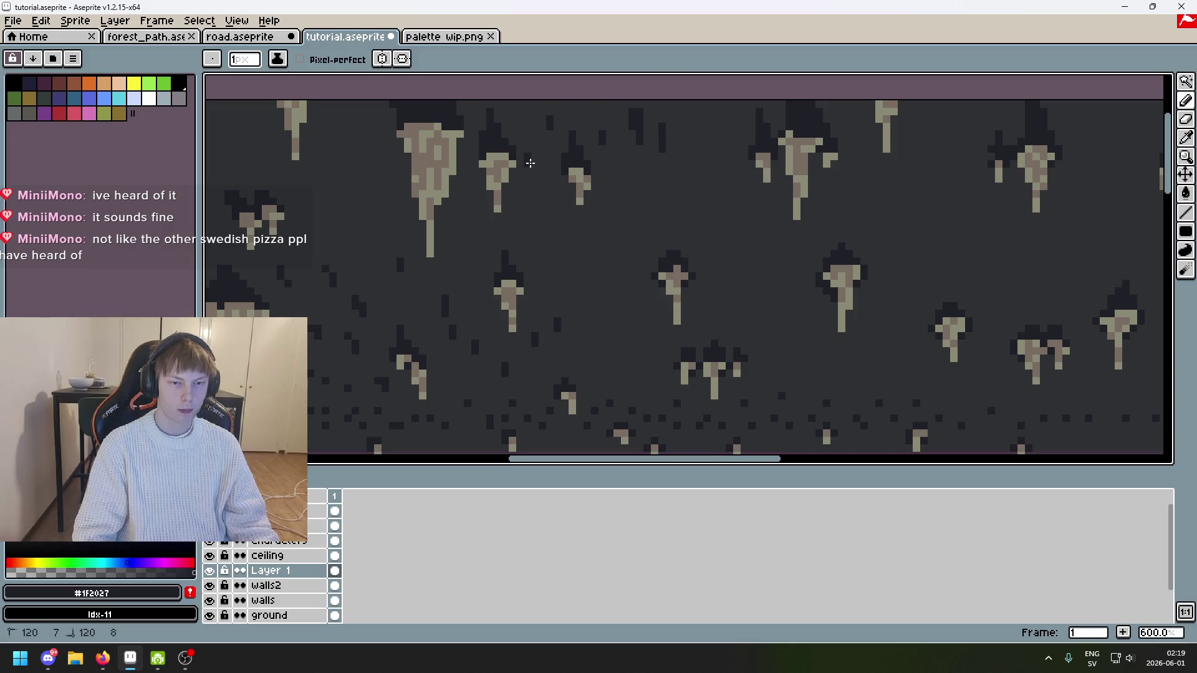
Step: Add more dark speckles among the stalactites
scroll(530, 156, left, 5)
scroll(529, 143, down, 2)
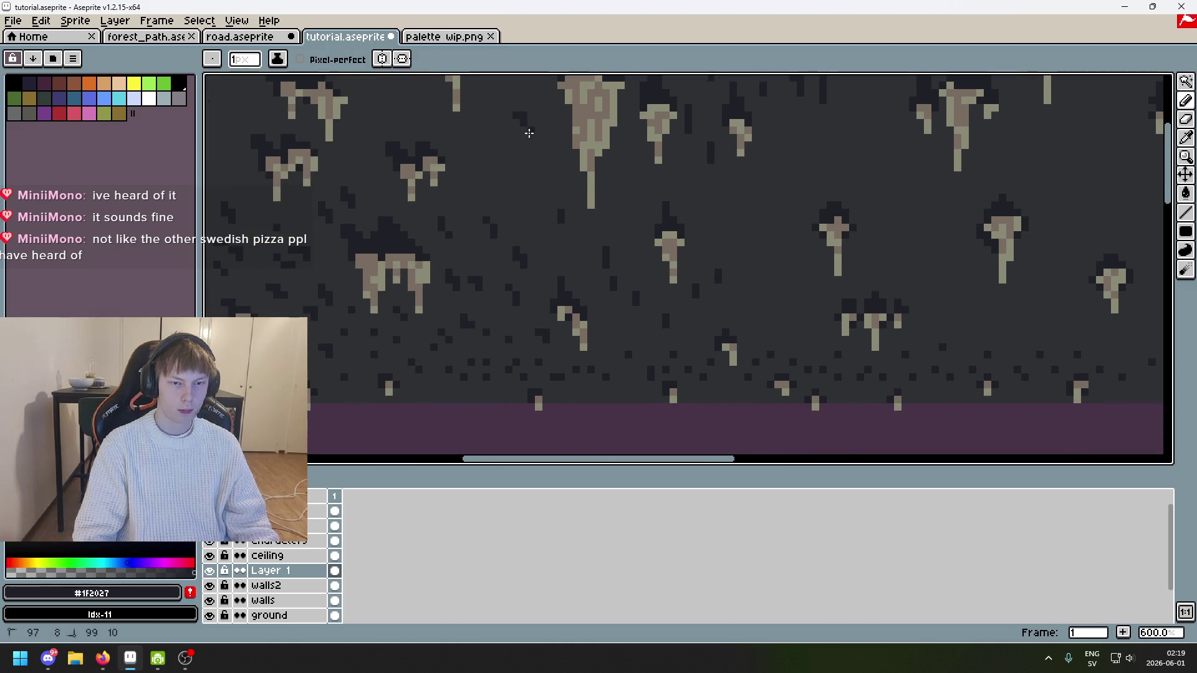
scroll(529, 133, up, 2)
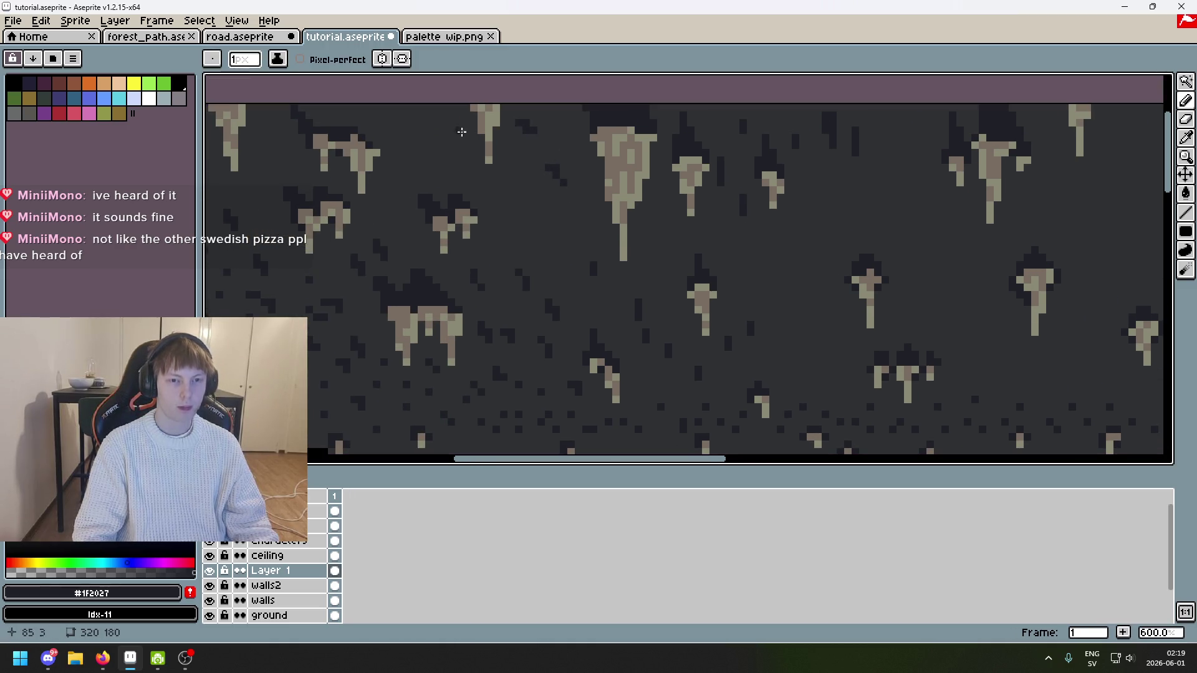
scroll(432, 143, up, 2)
scroll(431, 144, left, 2)
scroll(440, 180, left, 4)
scroll(439, 180, up, 1)
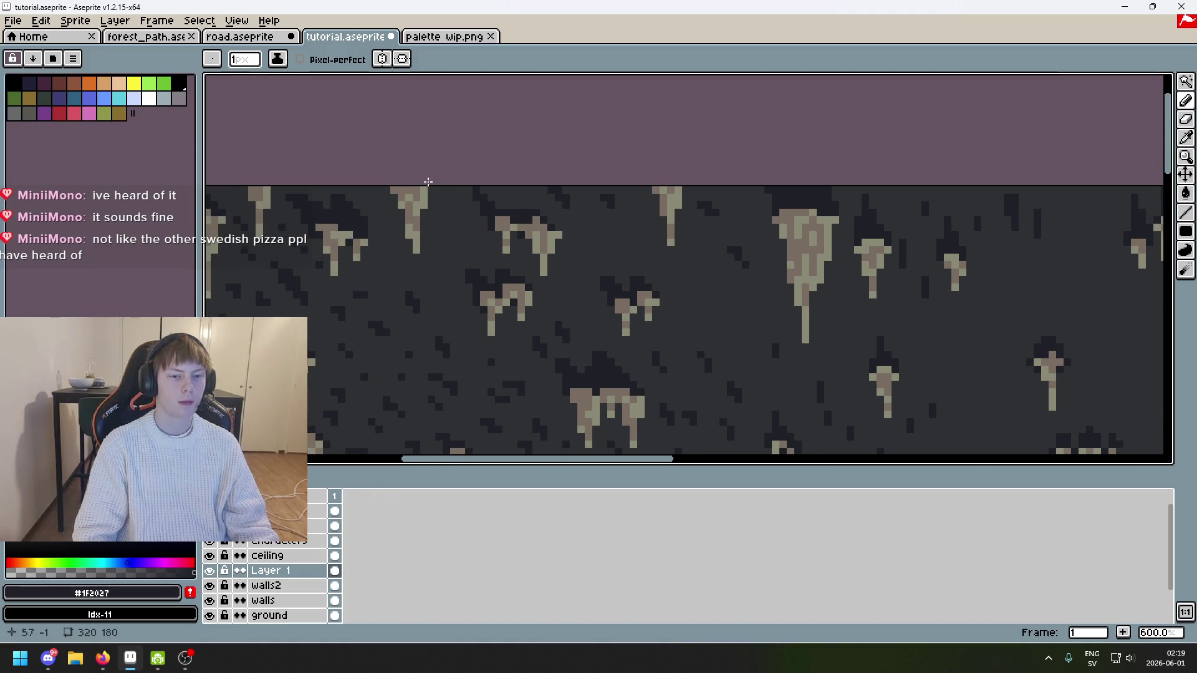
scroll(430, 187, down, 2)
scroll(437, 218, up, 1)
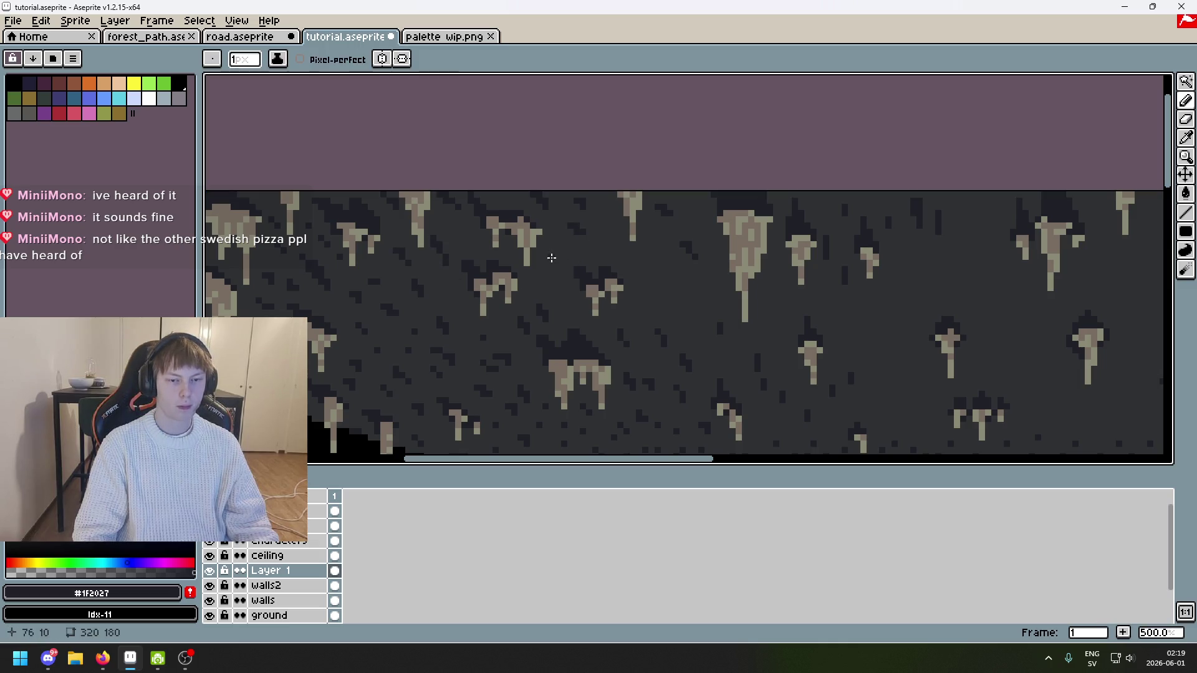
click(651, 282)
click(662, 265)
Step: Compare the ceiling with Layer 1 hidden and shown, then add Layer 2 above it
scroll(692, 289, down, 3)
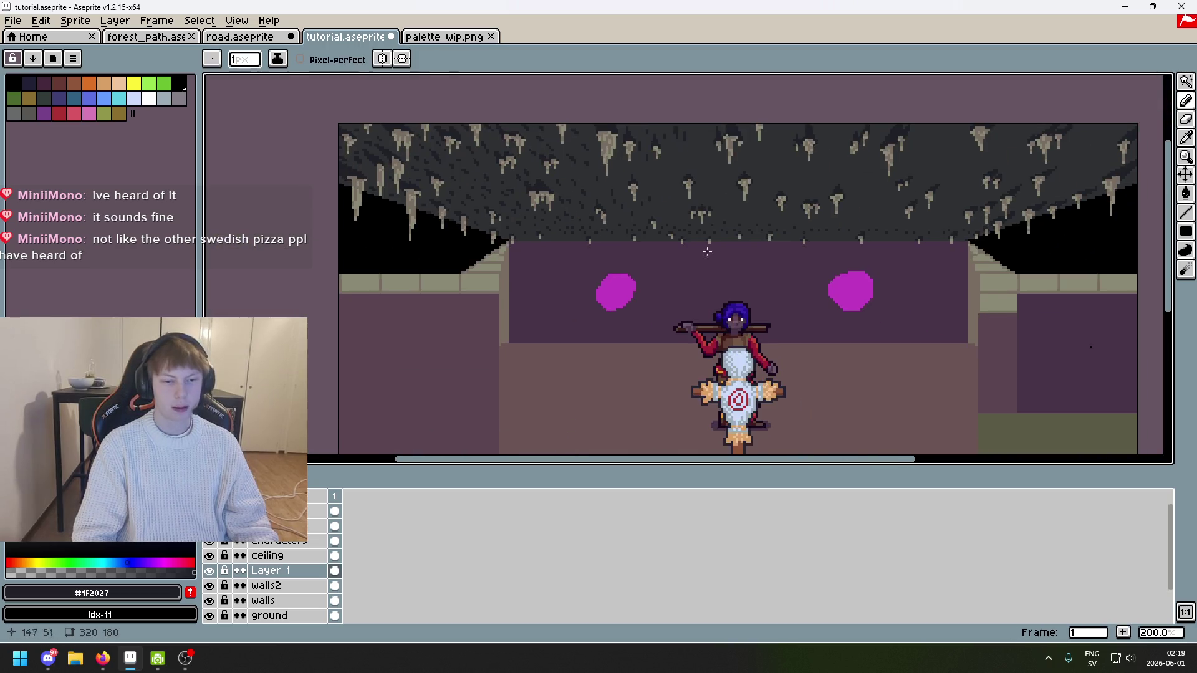
mouse_move(715, 296)
mouse_down()
mouse_move(569, 239)
mouse_move(612, 277)
mouse_move(630, 275)
mouse_move(622, 339)
mouse_up()
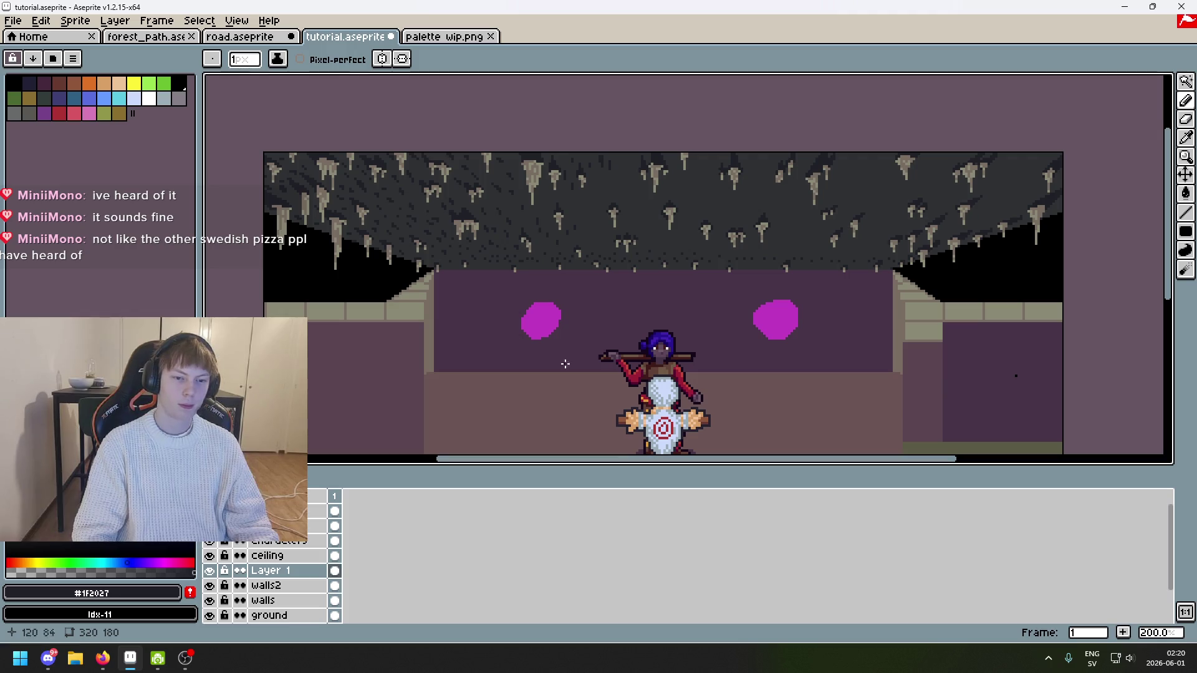
click(211, 572)
click(211, 572)
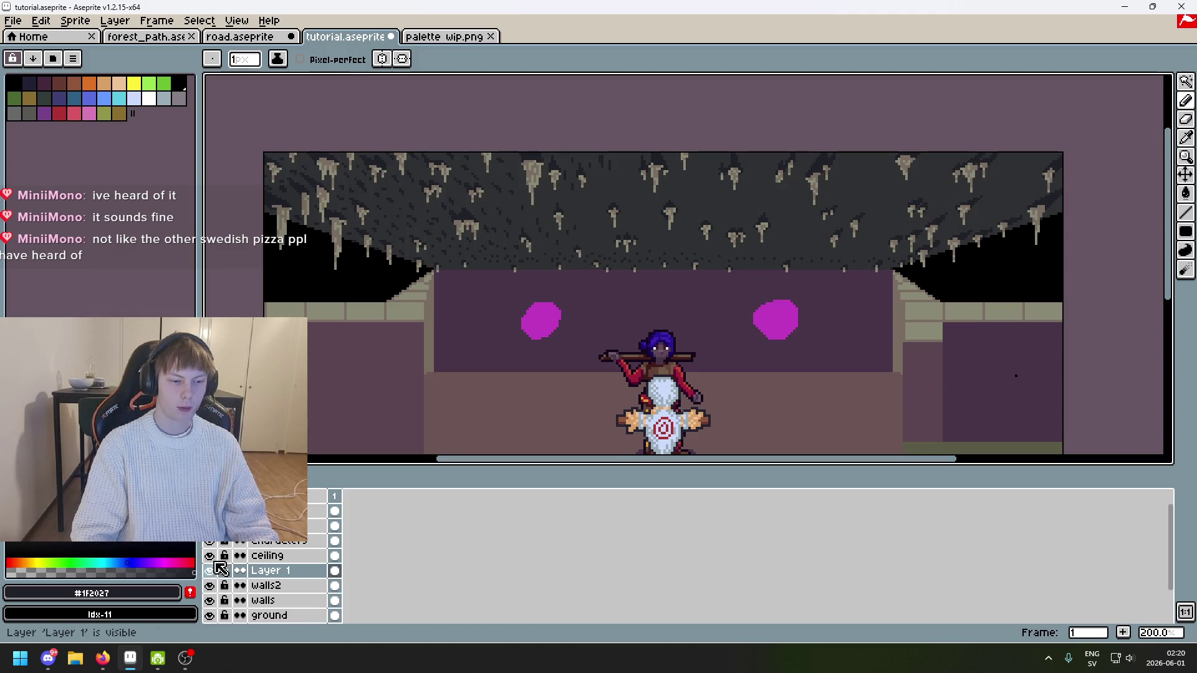
click(210, 572)
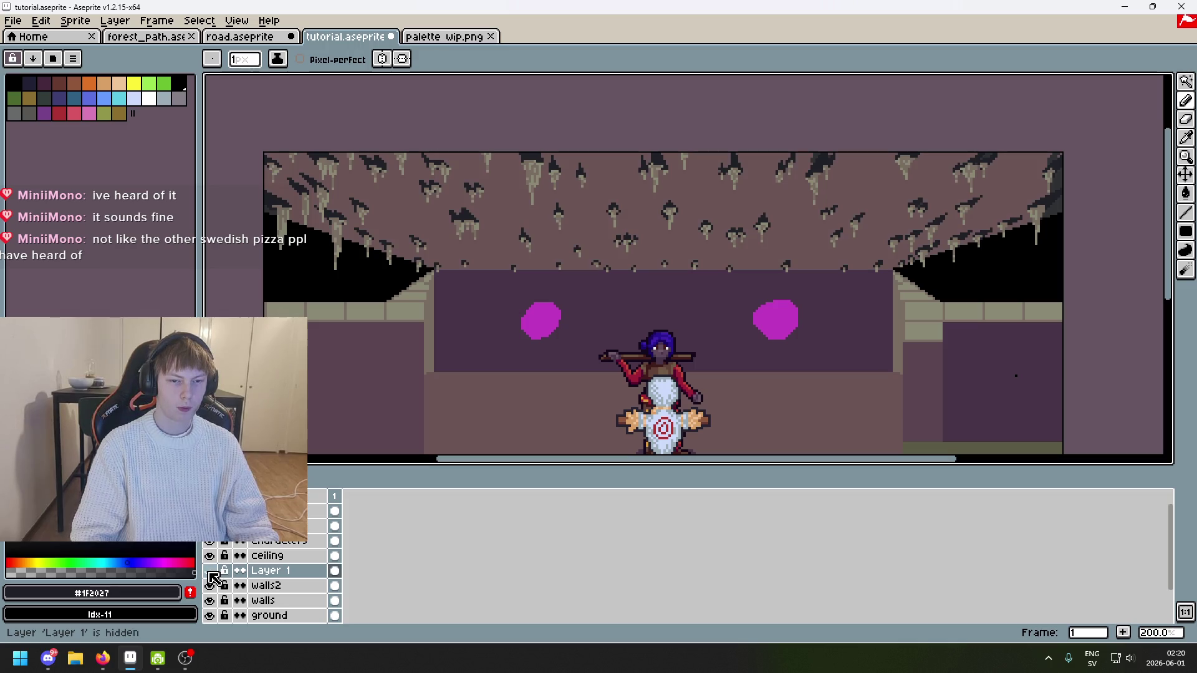
click(211, 572)
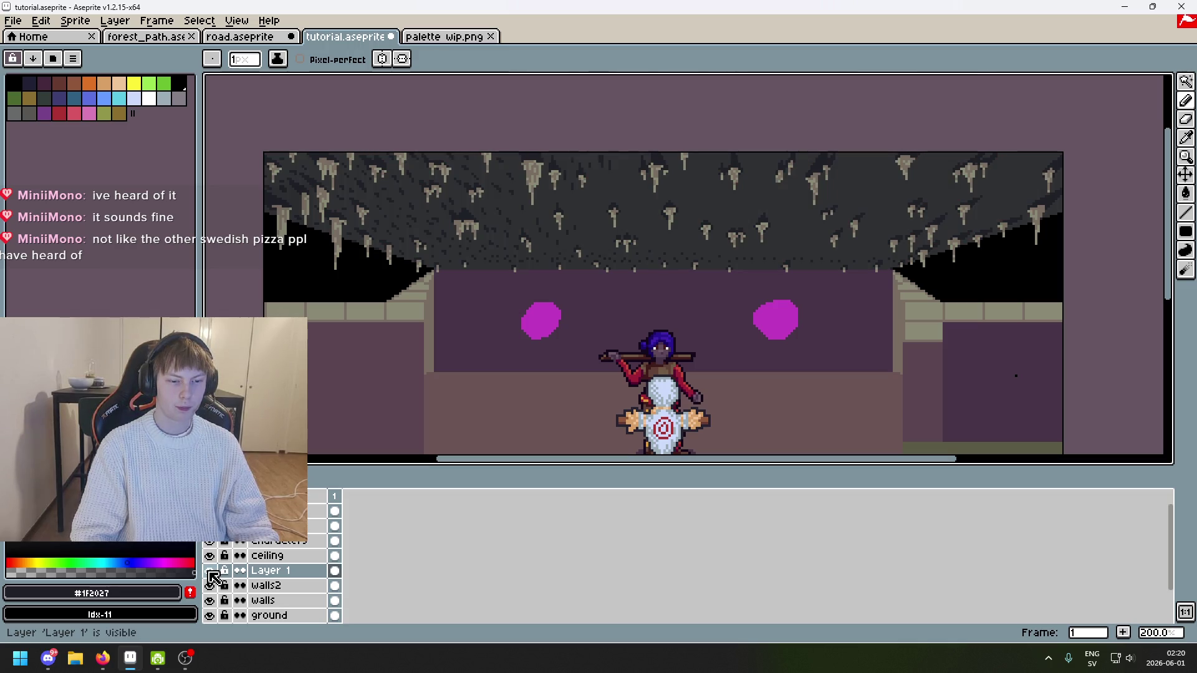
right_click(295, 570)
click(367, 515)
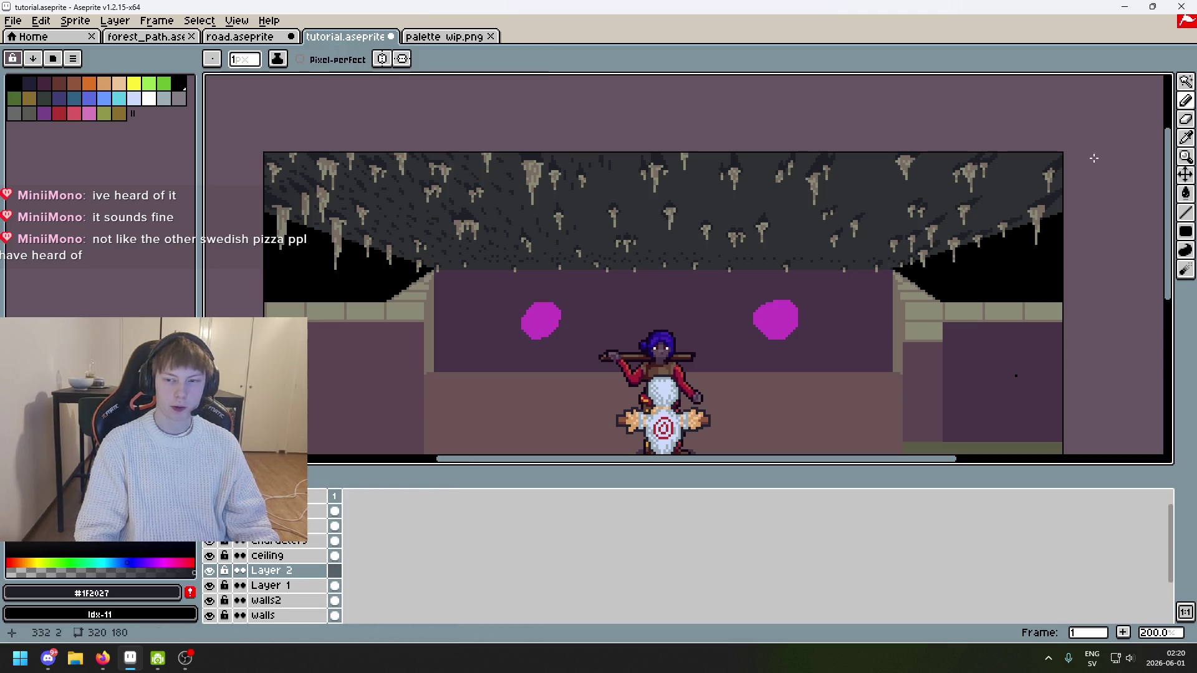
Step: Paint a dark brush stroke over the ceiling on Layer 2 and enlarge the brush to 21 pixels
click(1186, 174)
key(b)
drag(361, 231, 337, 205)
key(plus)
key(plus)
key(plus)
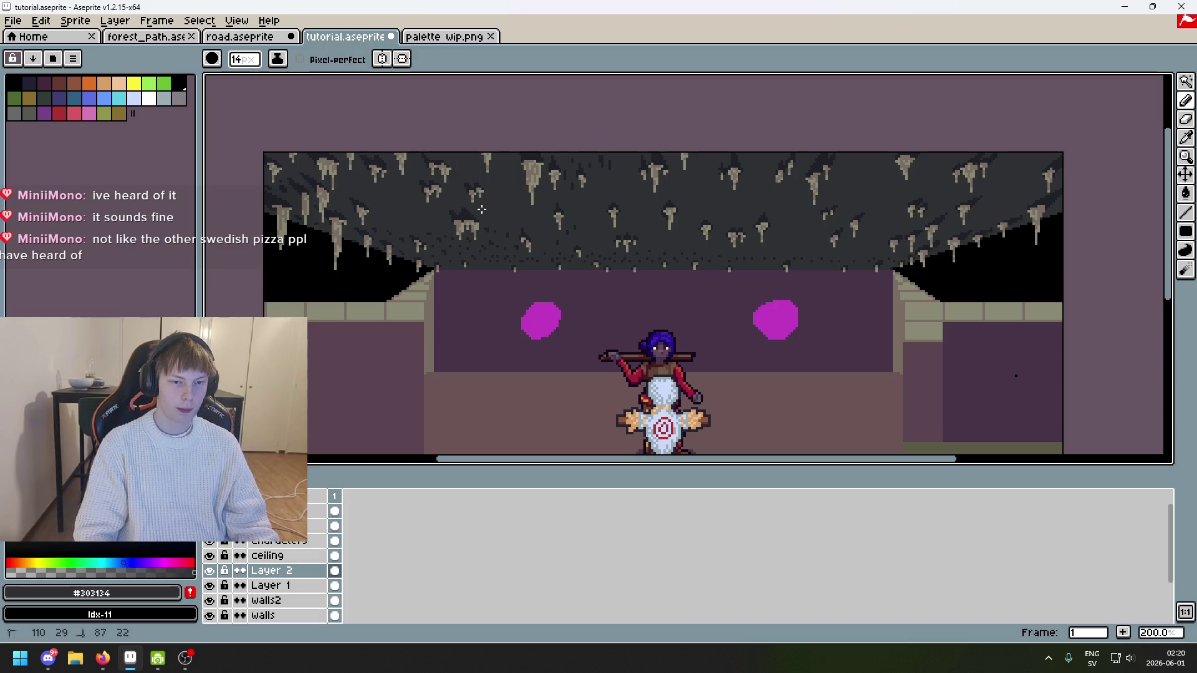
key(plus)
key(plus)
key(plus)
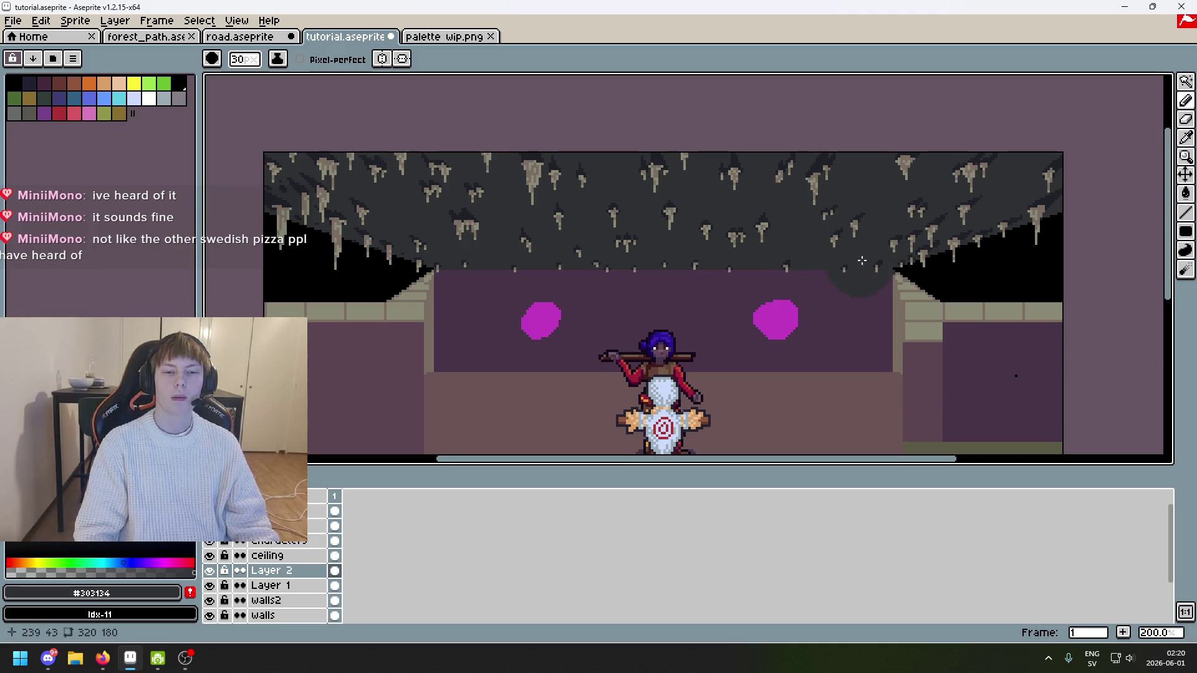
Step: Compare Layer 2 on and off, leaving it hidden with Layer 1 active
click(211, 572)
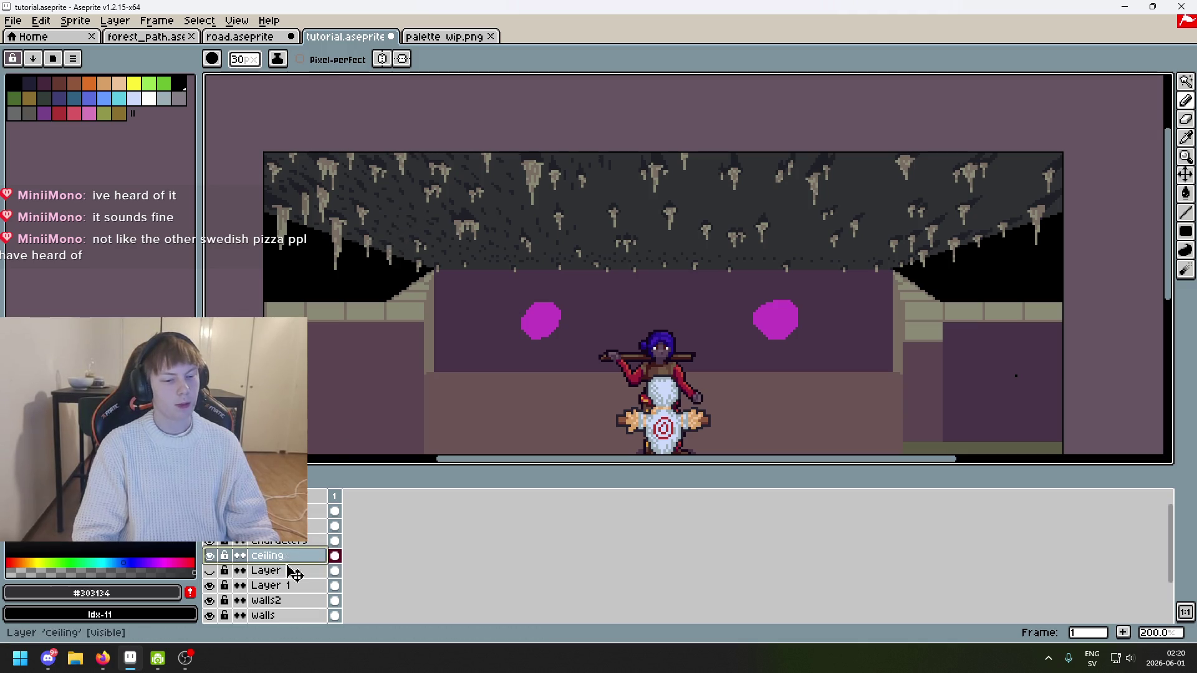
click(210, 572)
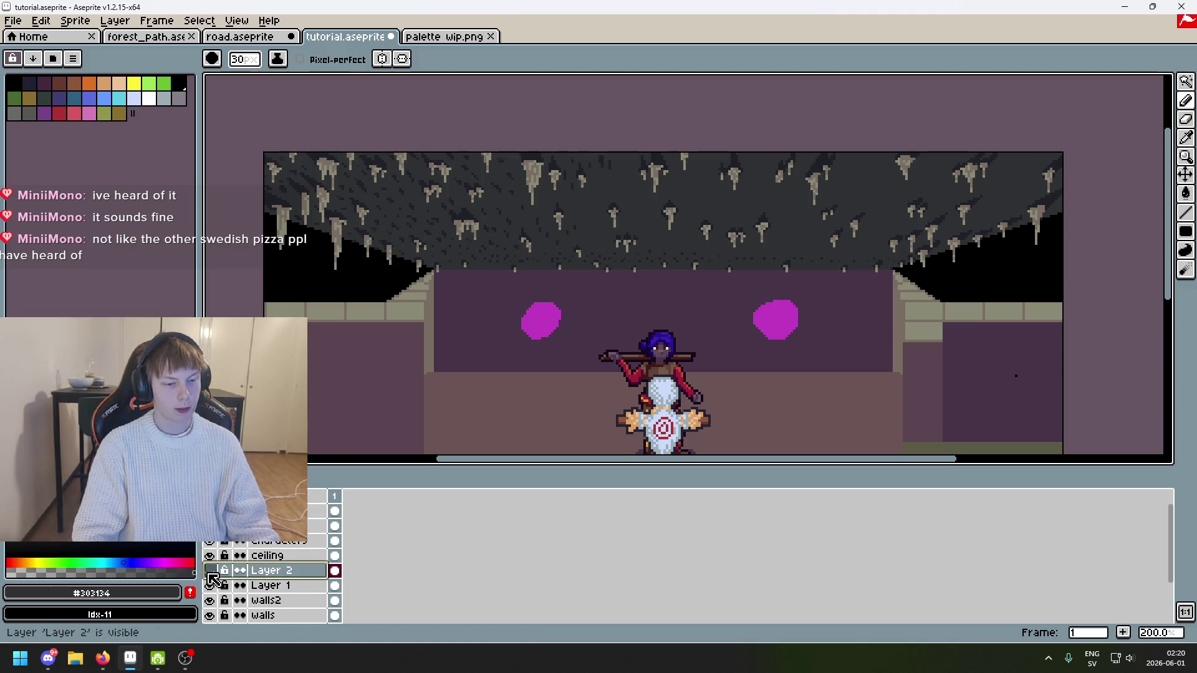
click(262, 586)
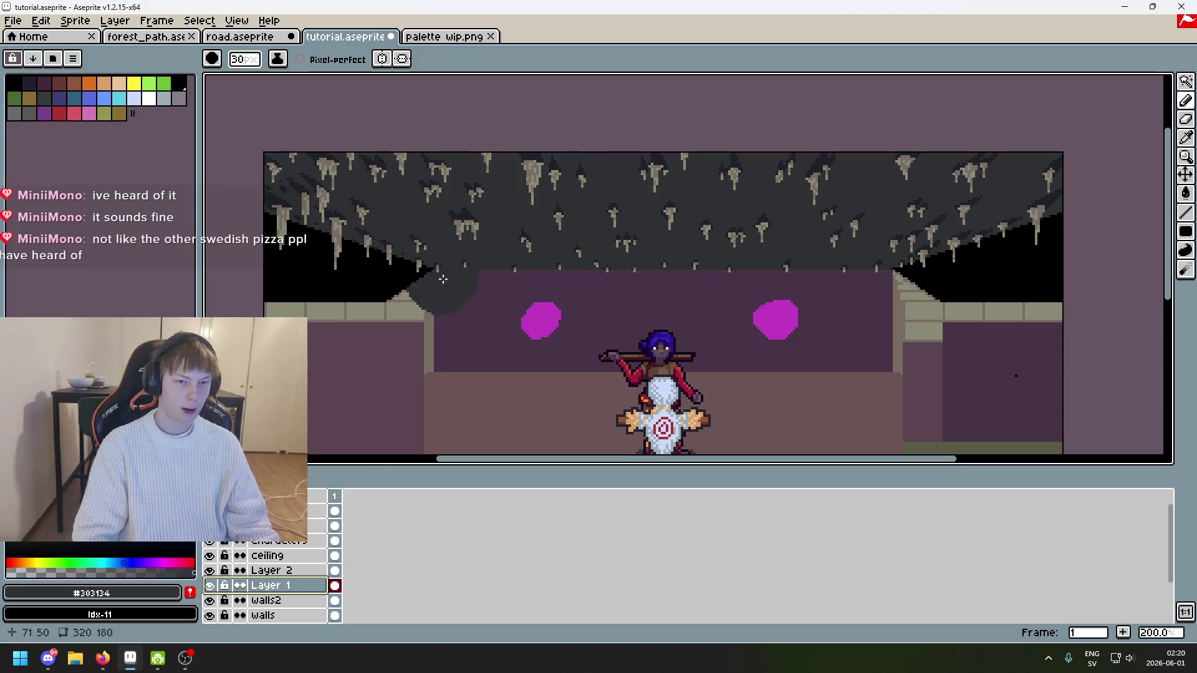
click(210, 571)
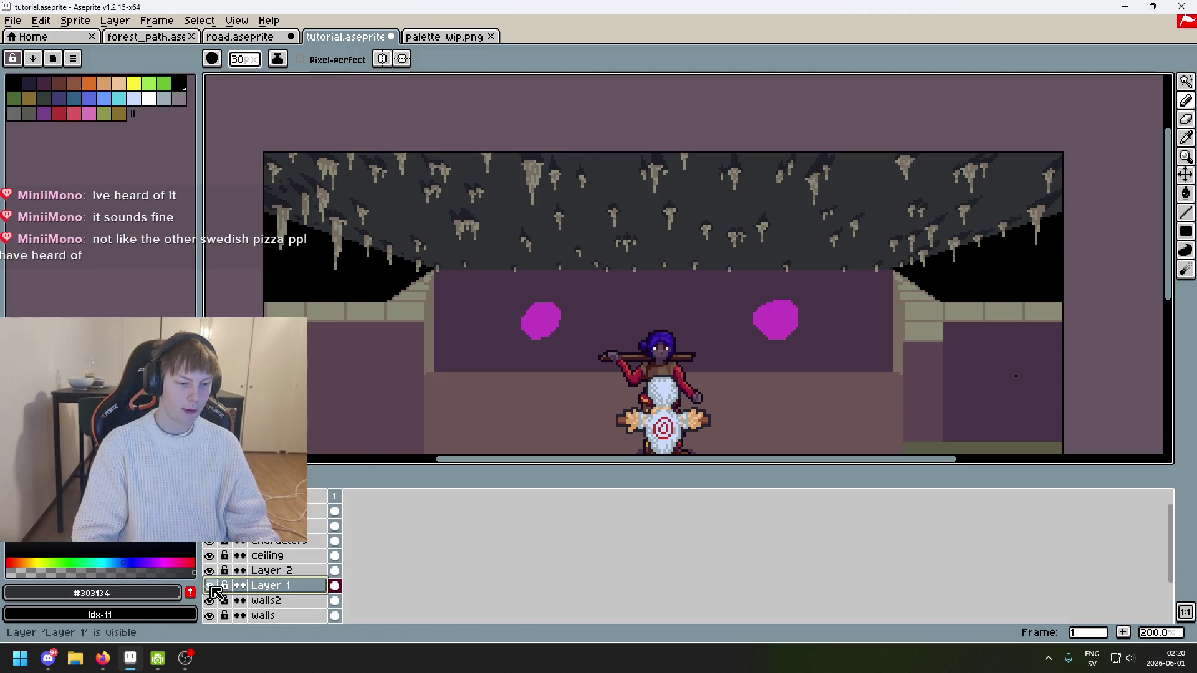
click(211, 572)
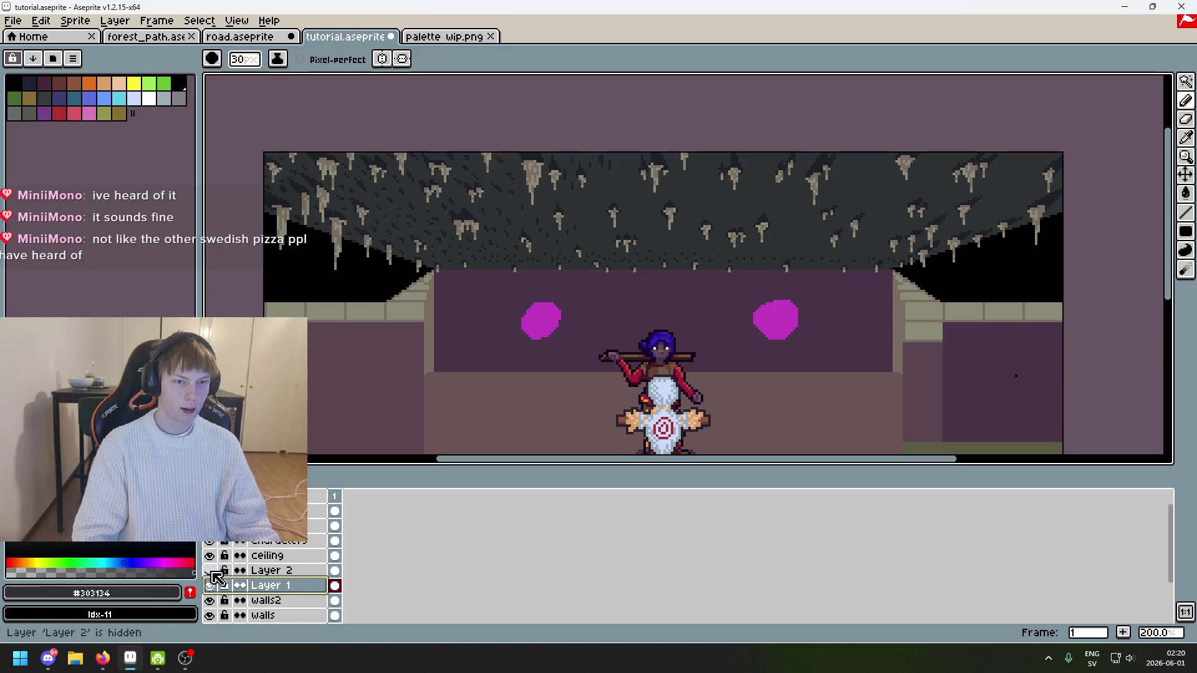
click(213, 572)
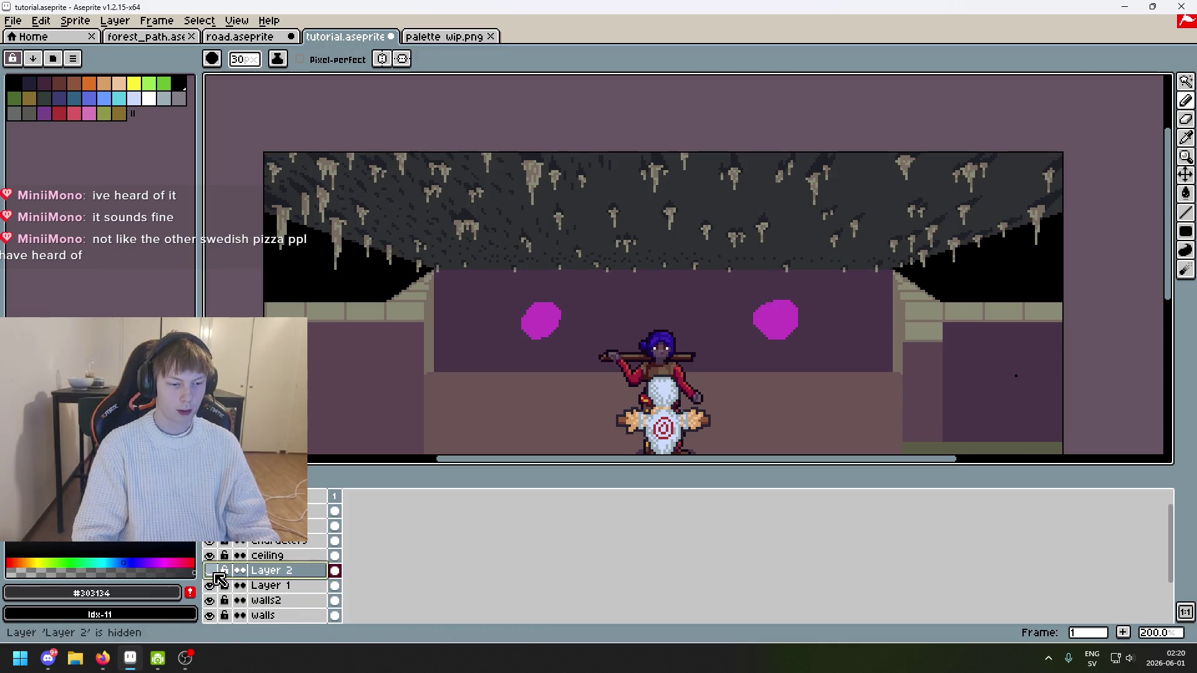
click(270, 586)
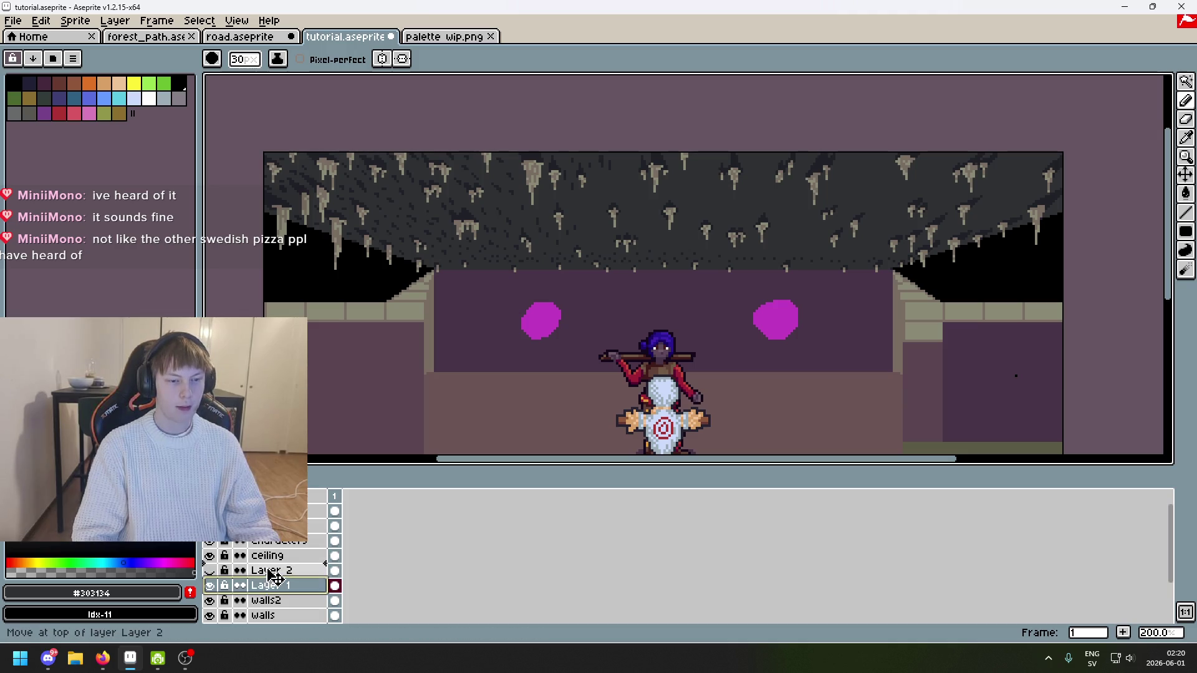
click(211, 572)
click(211, 571)
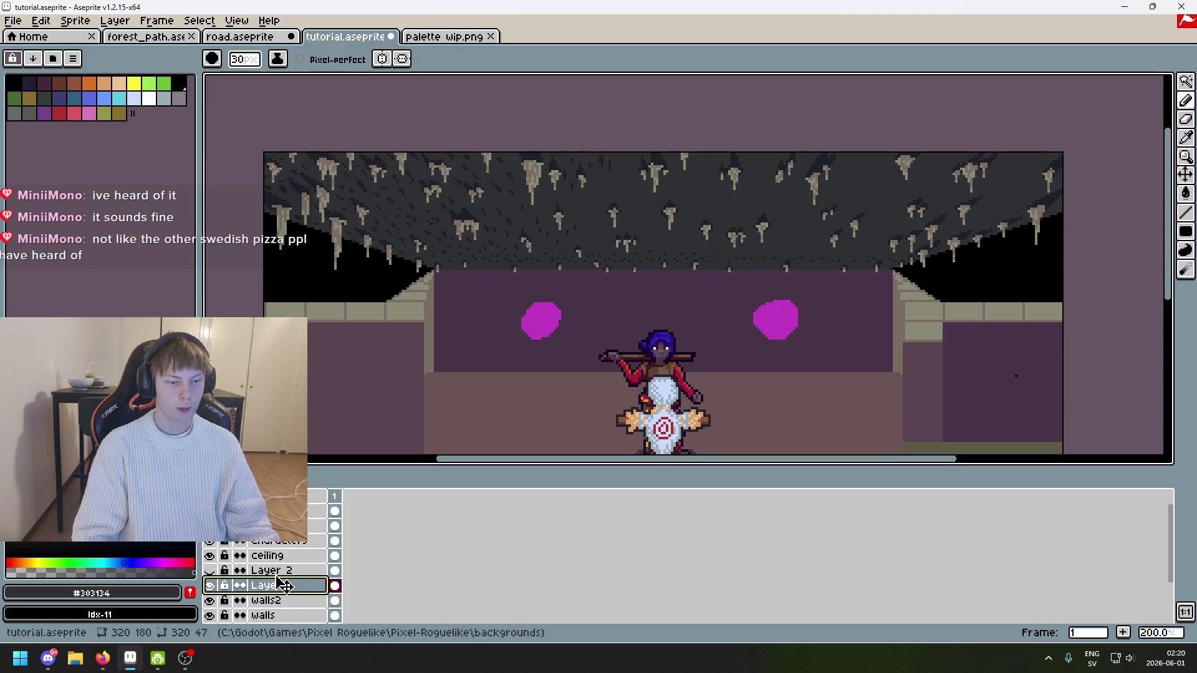
Step: Eyedrop the dark ceiling grey #1F2027 as the drawing colour
scroll(444, 243, up, 3)
key(i)
click(442, 234)
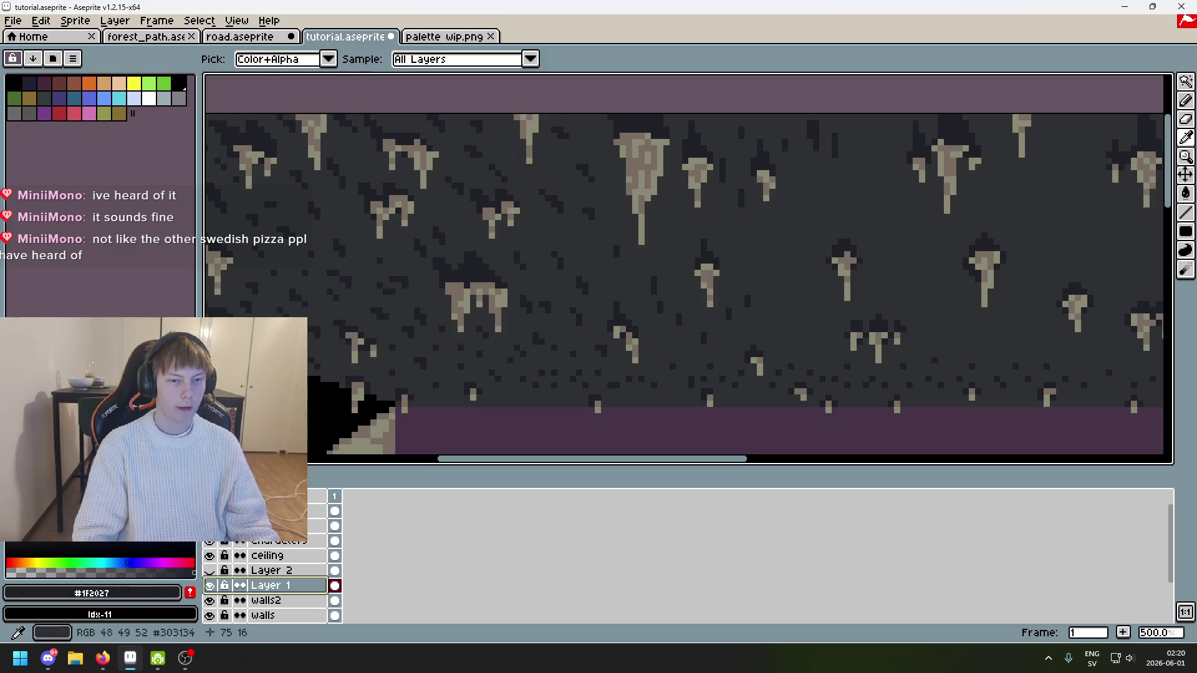
Step: With the pencil, add dark #1f2027 pixels and short drips along the ceiling's top edge
key(b)
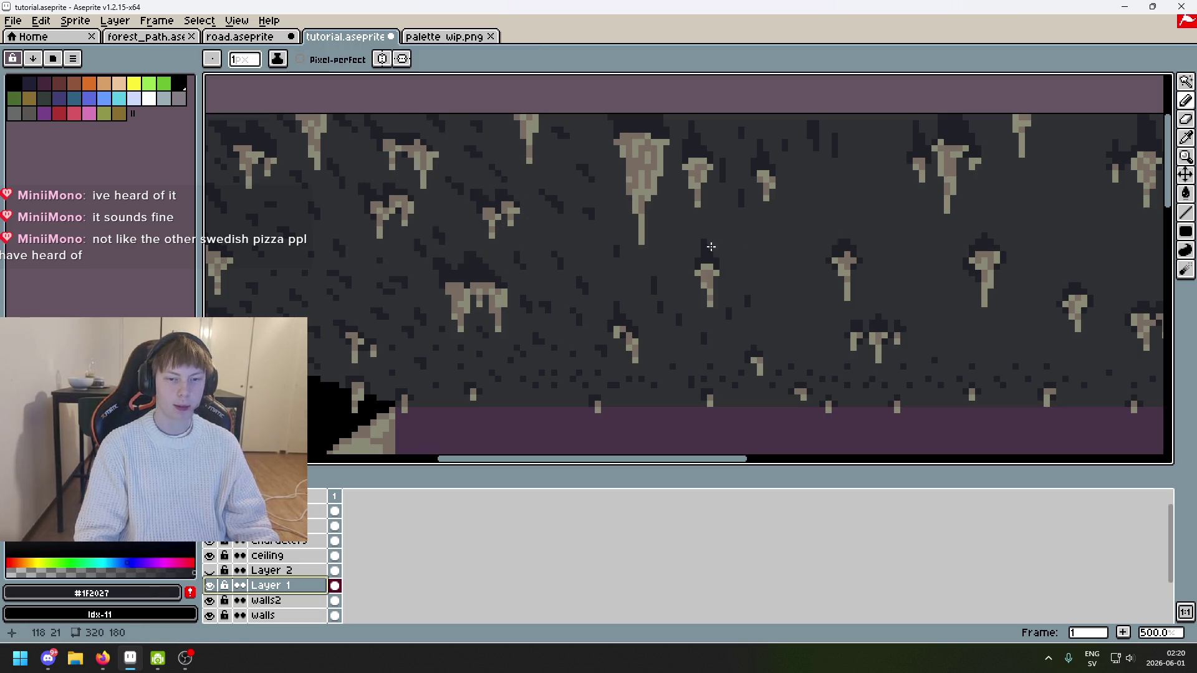
scroll(673, 224, up, 2)
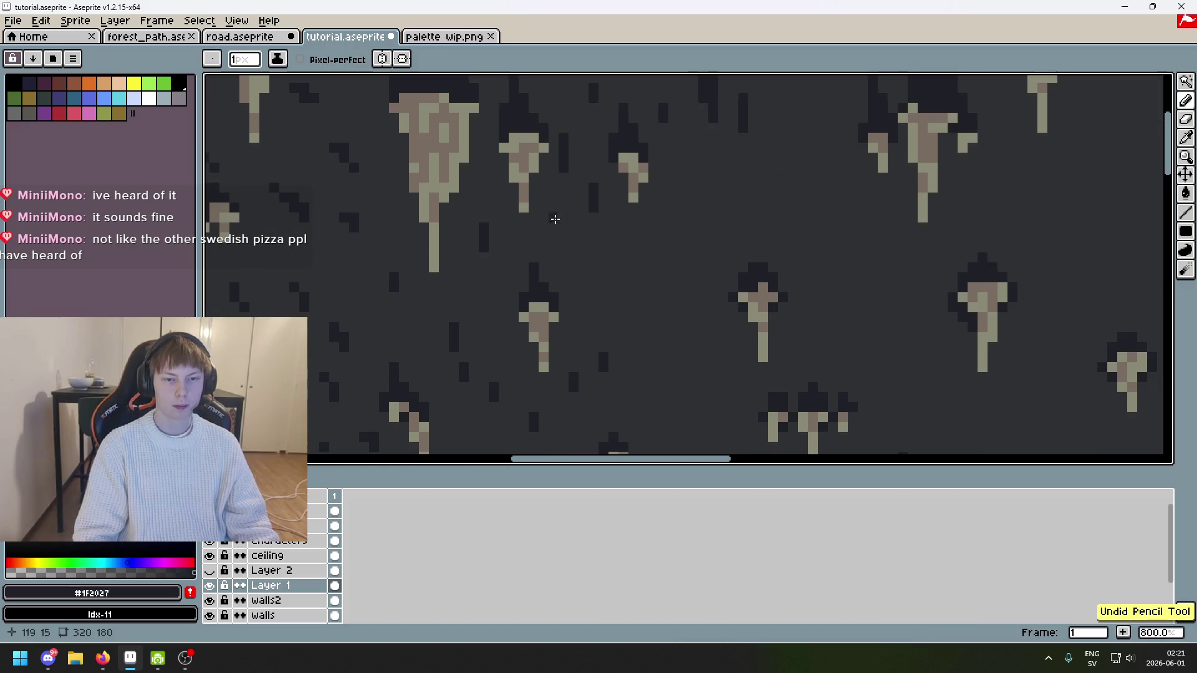
drag(730, 176, 624, 199)
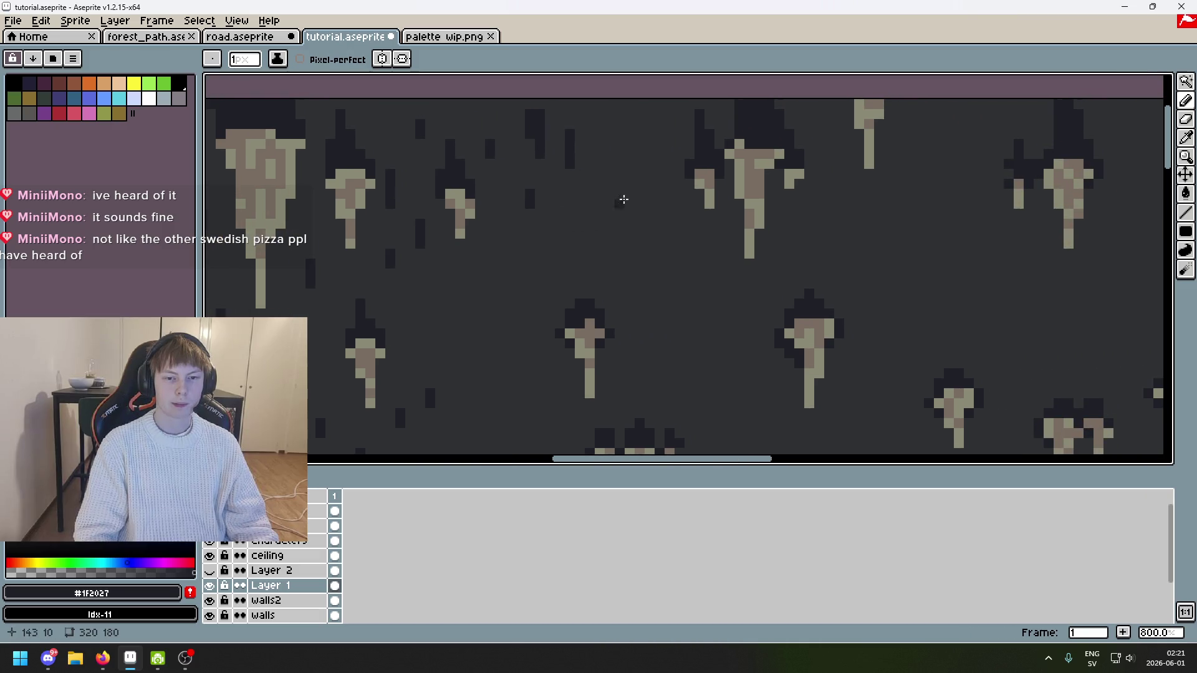
drag(611, 124, 616, 119)
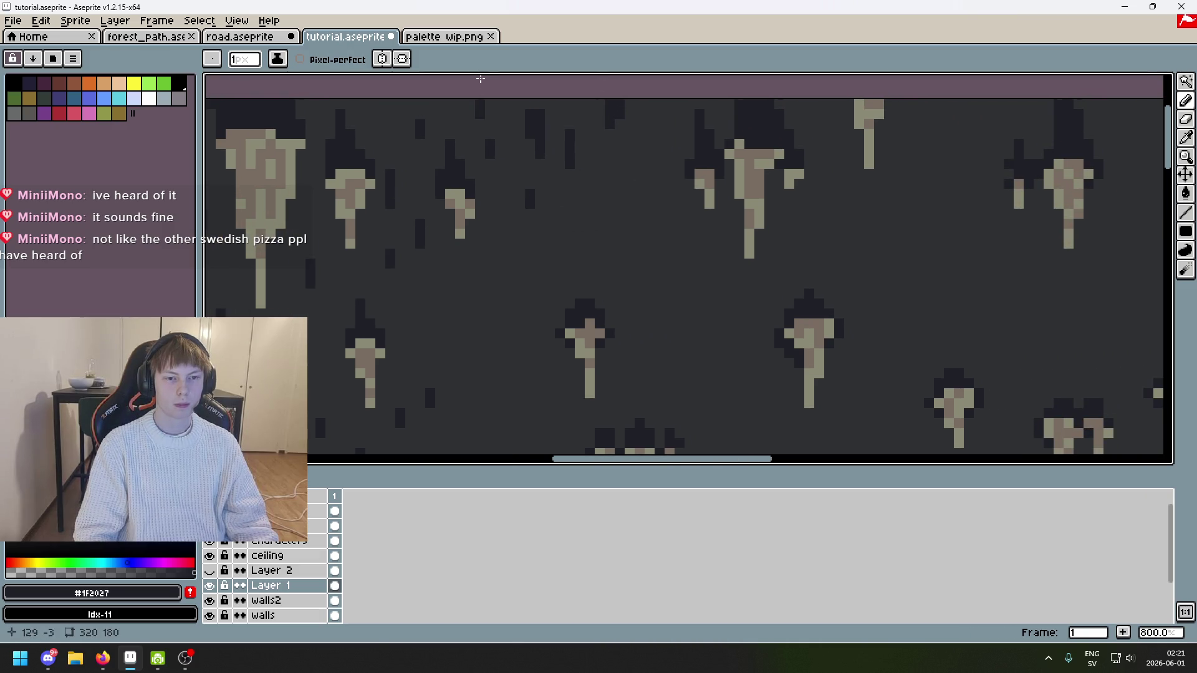
drag(393, 103, 392, 112)
drag(672, 102, 667, 114)
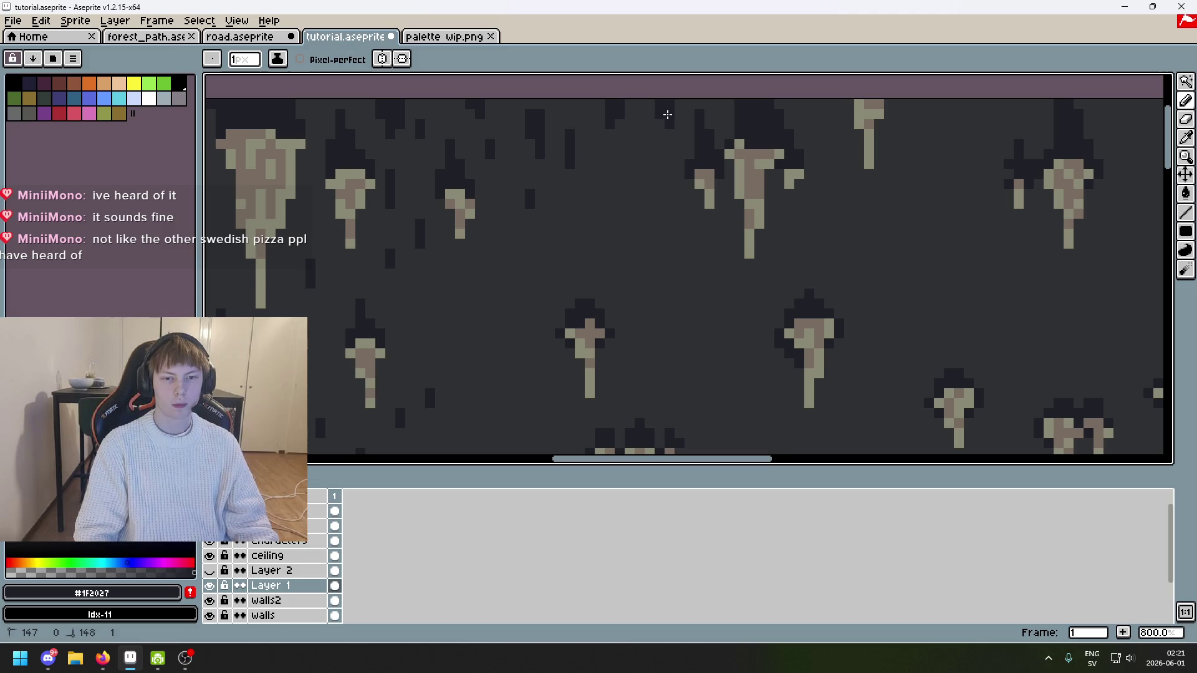
mouse_move(836, 165)
mouse_down()
mouse_move(696, 225)
mouse_move(688, 161)
mouse_move(697, 170)
mouse_up()
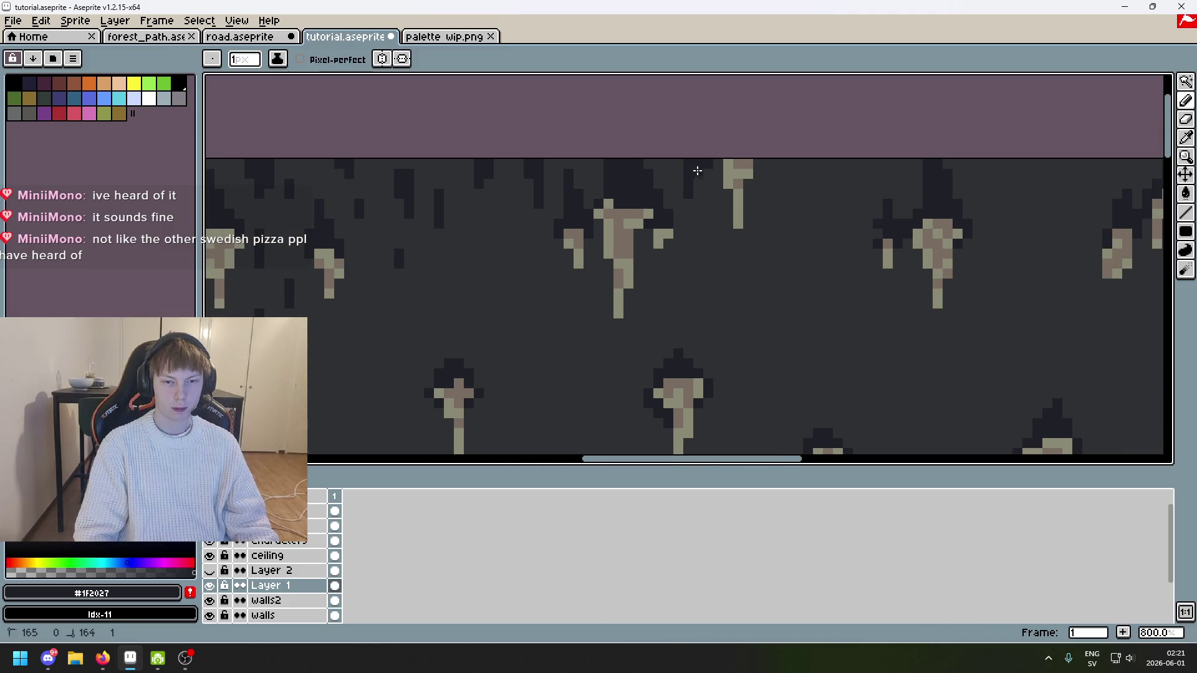
drag(808, 161, 808, 208)
drag(808, 162, 655, 209)
click(664, 199)
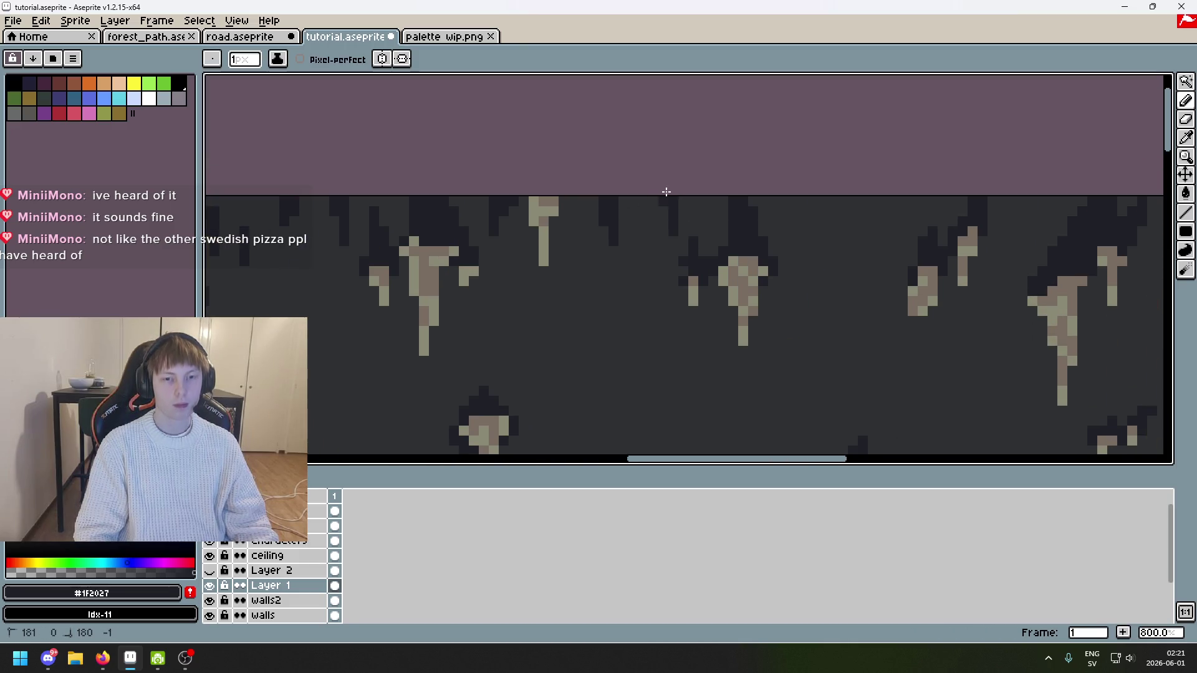
scroll(643, 206, right, 3)
drag(643, 193, 646, 212)
Step: Dot dark pixels along the ceiling edge and draw a dark stair-step slope down-left
scroll(633, 230, right, 3)
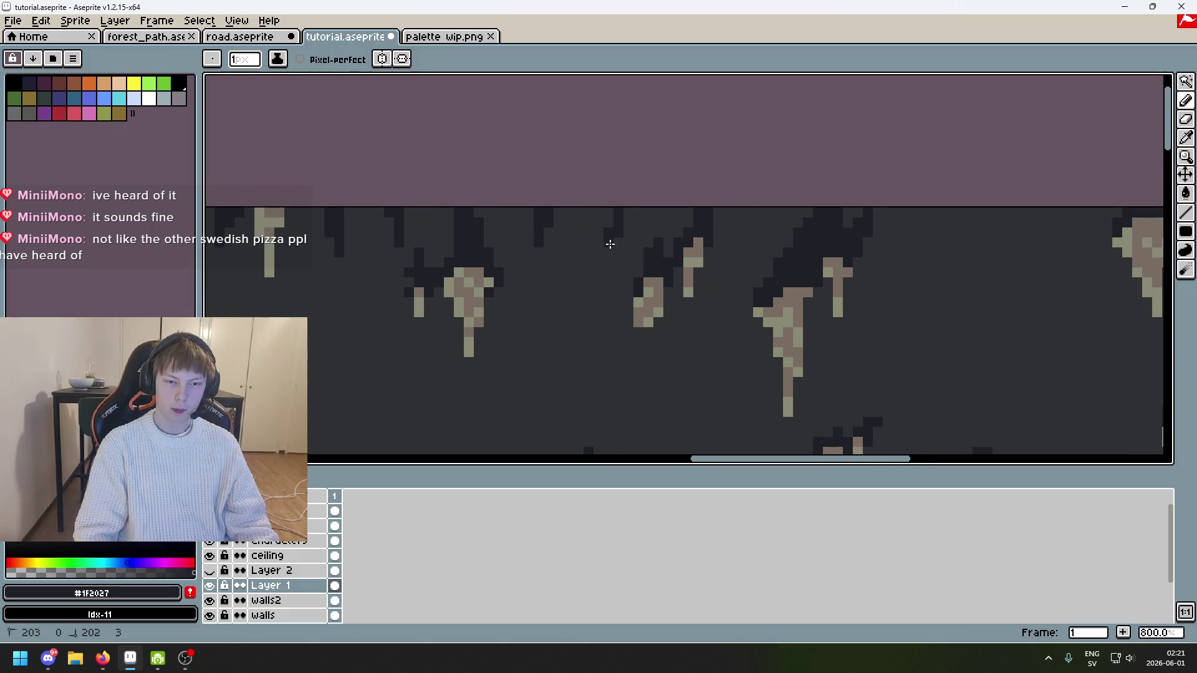
scroll(675, 299, down, 3)
scroll(676, 299, up, 2)
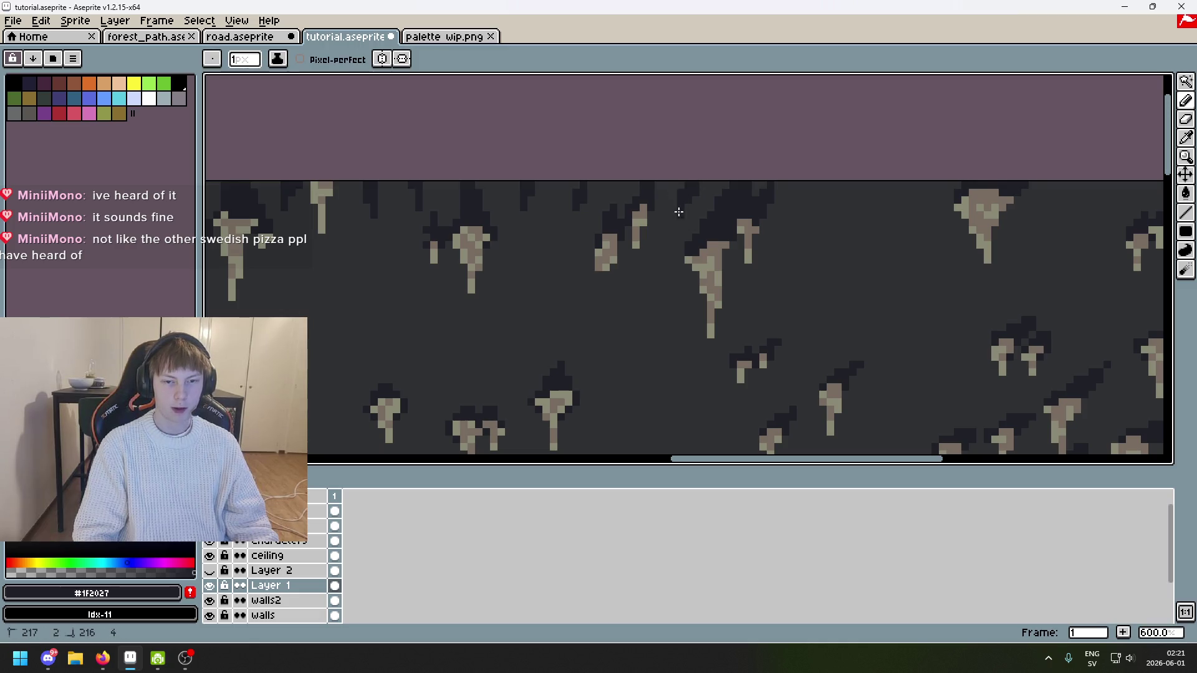
scroll(692, 262, up, 1)
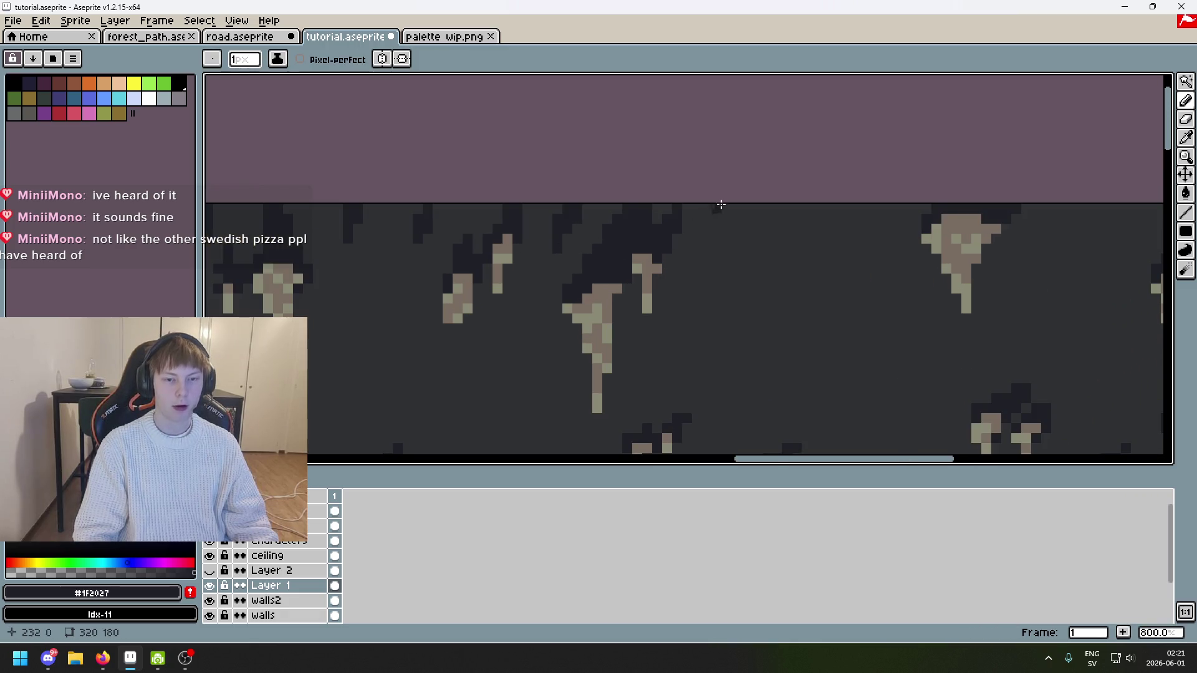
scroll(721, 205, up, 2)
drag(713, 227, 741, 205)
mouse_move(773, 242)
mouse_down()
mouse_move(569, 227)
mouse_move(614, 198)
mouse_up()
click(629, 198)
click(699, 198)
drag(697, 196, 674, 228)
drag(762, 195, 761, 230)
key(ctrl+z)
mouse_move(705, 308)
mouse_down()
mouse_move(784, 179)
mouse_move(731, 196)
mouse_up()
drag(657, 167, 624, 208)
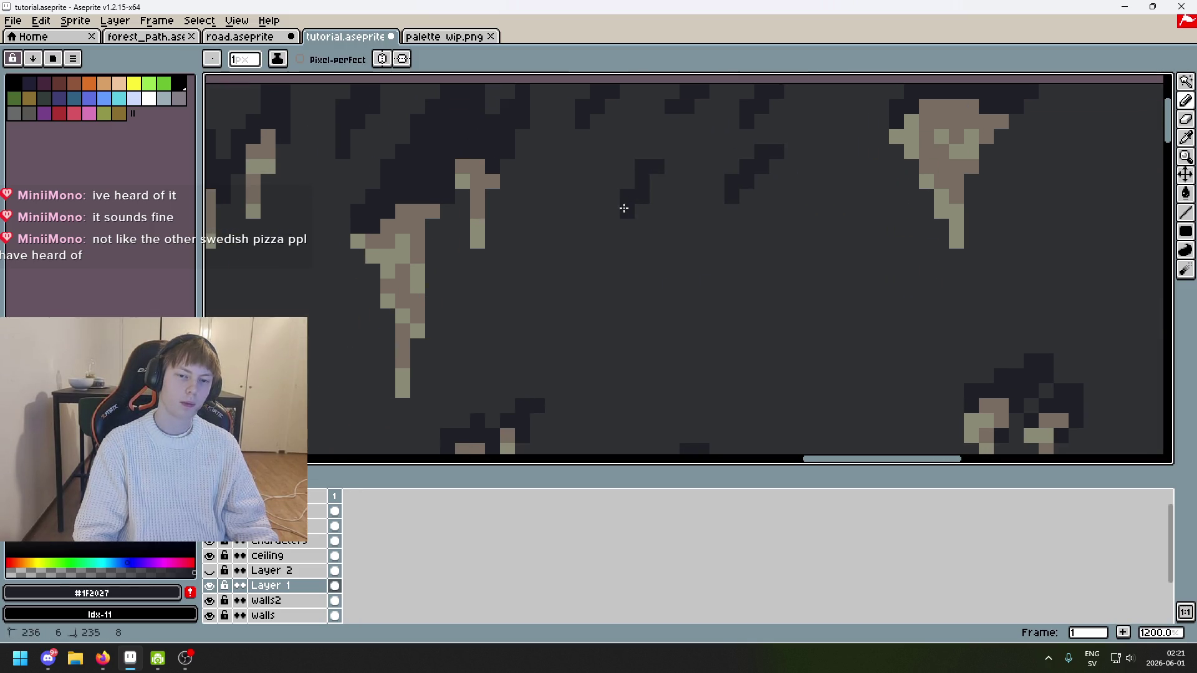
Step: Dot dark pixels across the top edge and start a stair-step slope at the top-right
scroll(655, 176, down, 3)
scroll(555, 215, up, 2)
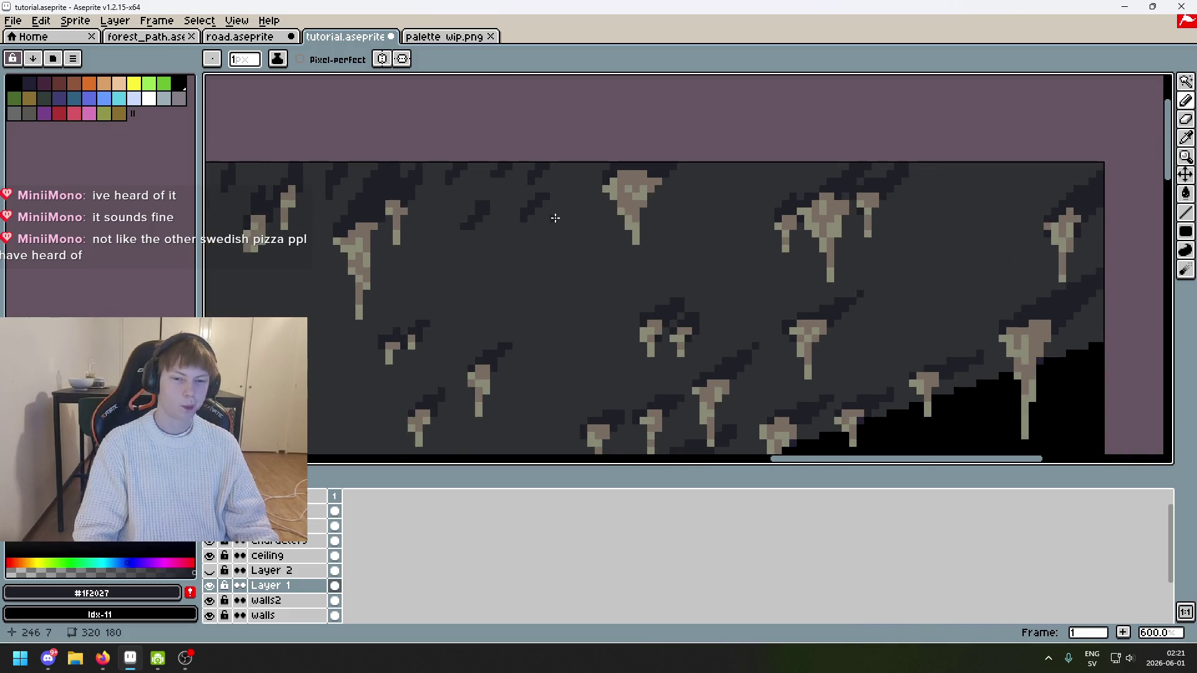
scroll(592, 231, down, 2)
scroll(641, 238, up, 2)
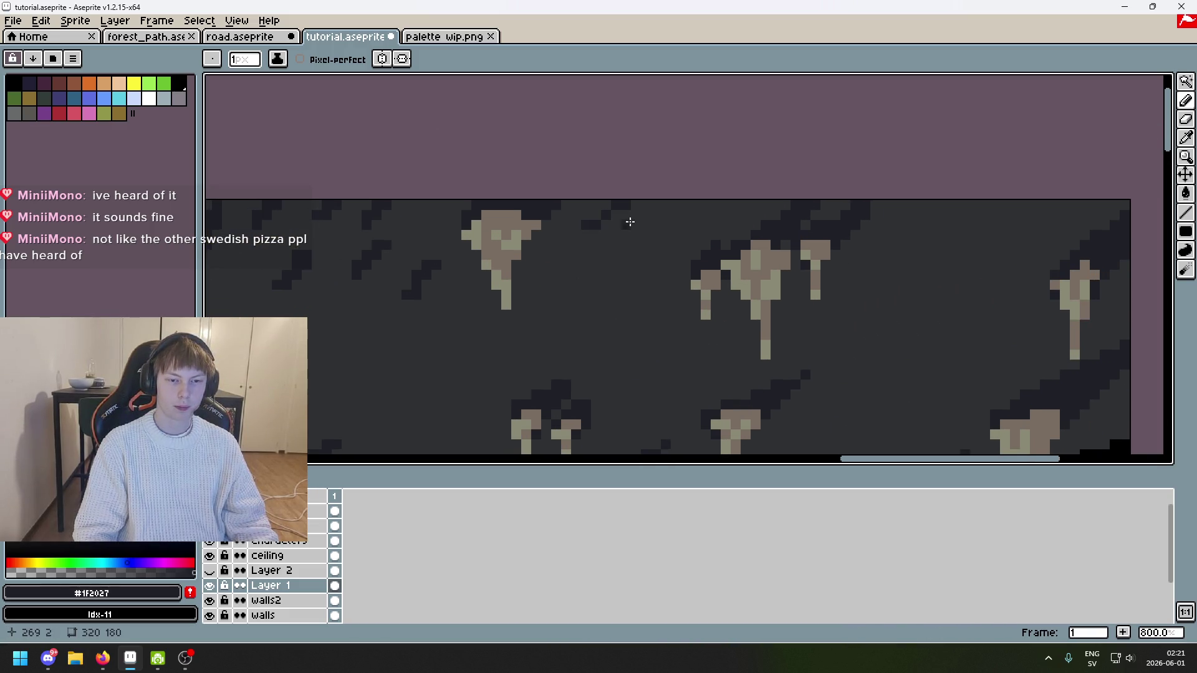
click(690, 207)
click(597, 207)
drag(430, 213, 449, 209)
drag(927, 214, 916, 214)
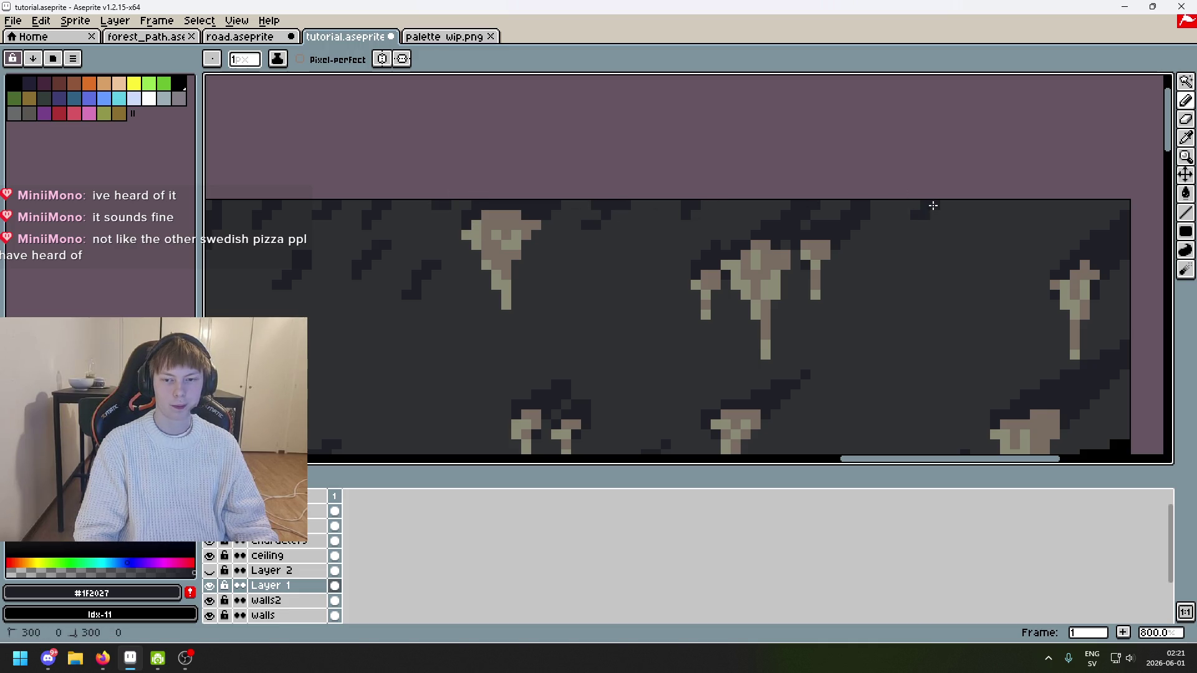
mouse_move(1025, 203)
mouse_down()
mouse_move(965, 248)
mouse_move(1031, 210)
mouse_move(1060, 228)
mouse_up()
Step: Add more dark pixels and short diagonal strokes at the ceiling's top-right edge
scroll(990, 246, down, 2)
scroll(990, 246, left, 2)
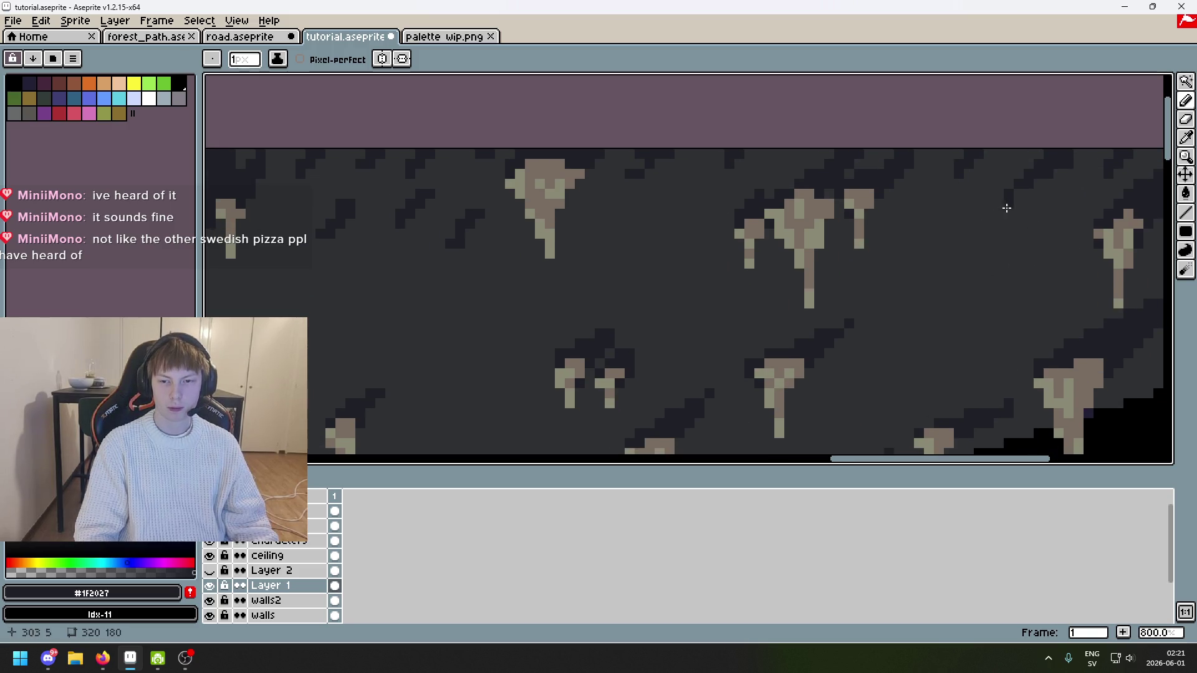
drag(965, 212, 934, 243)
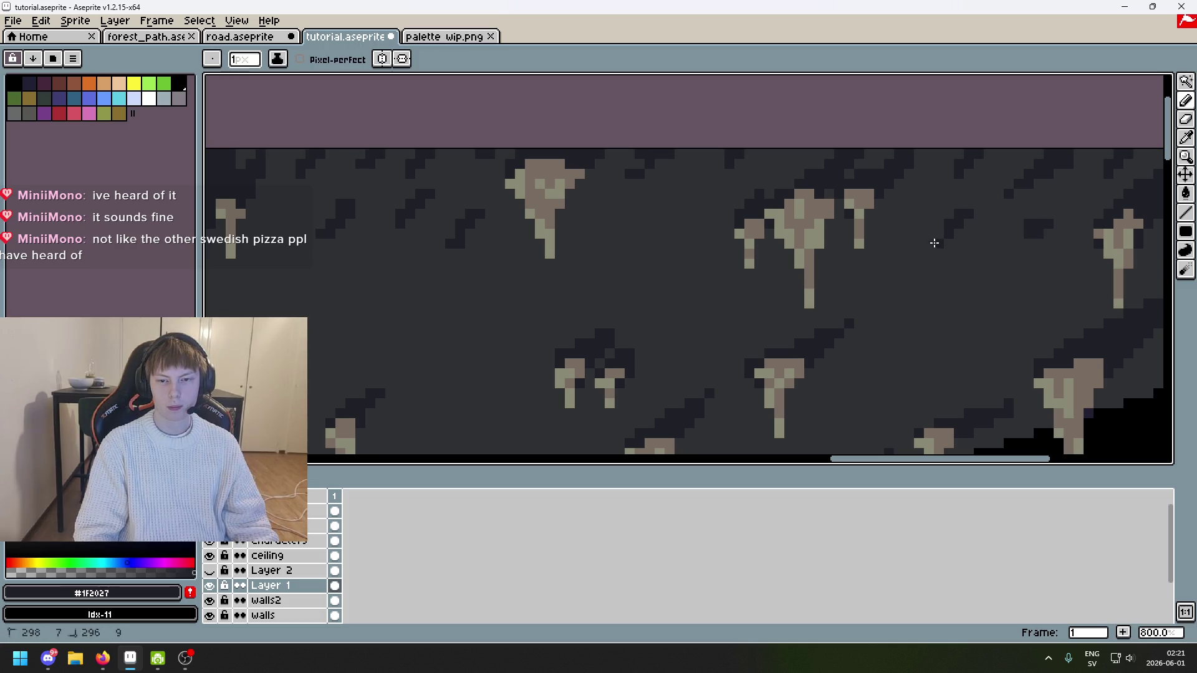
scroll(936, 237, down, 2)
scroll(935, 237, right, 1)
drag(967, 190, 940, 195)
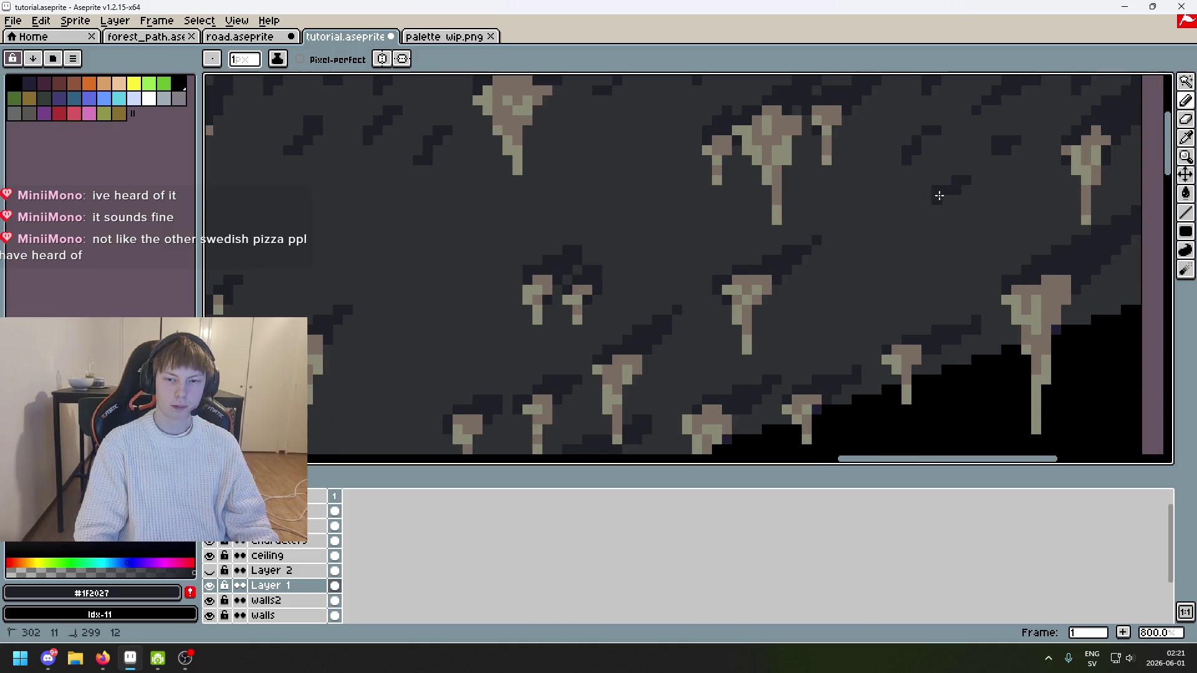
drag(1018, 195, 1036, 114)
drag(1046, 211, 1074, 196)
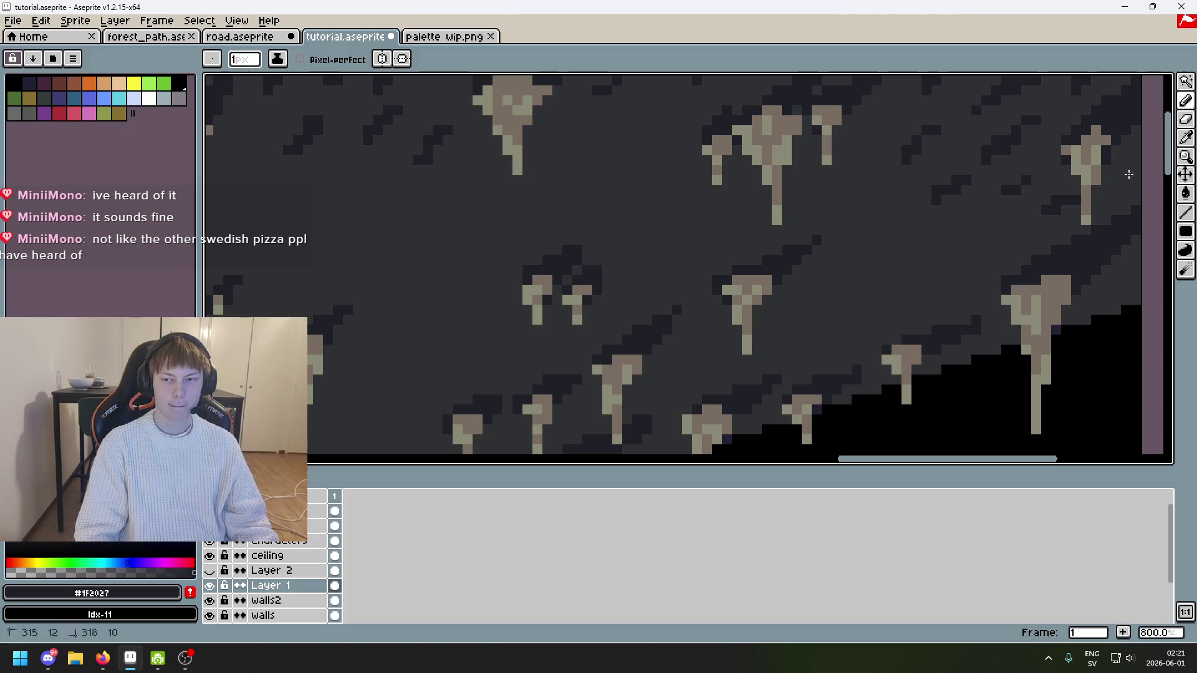
scroll(1060, 212, down, 1)
scroll(979, 227, up, 1)
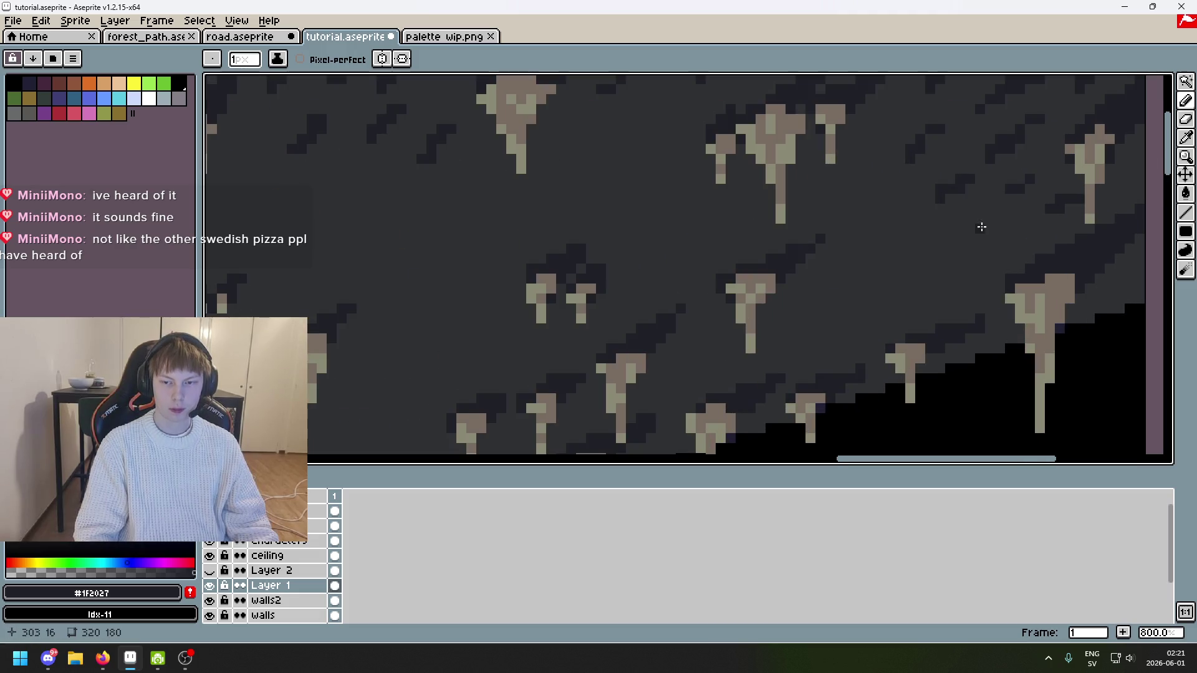
Step: Pan along the ceiling's sloped edge and zoom out to check the stalactites
key(v)
key(b)
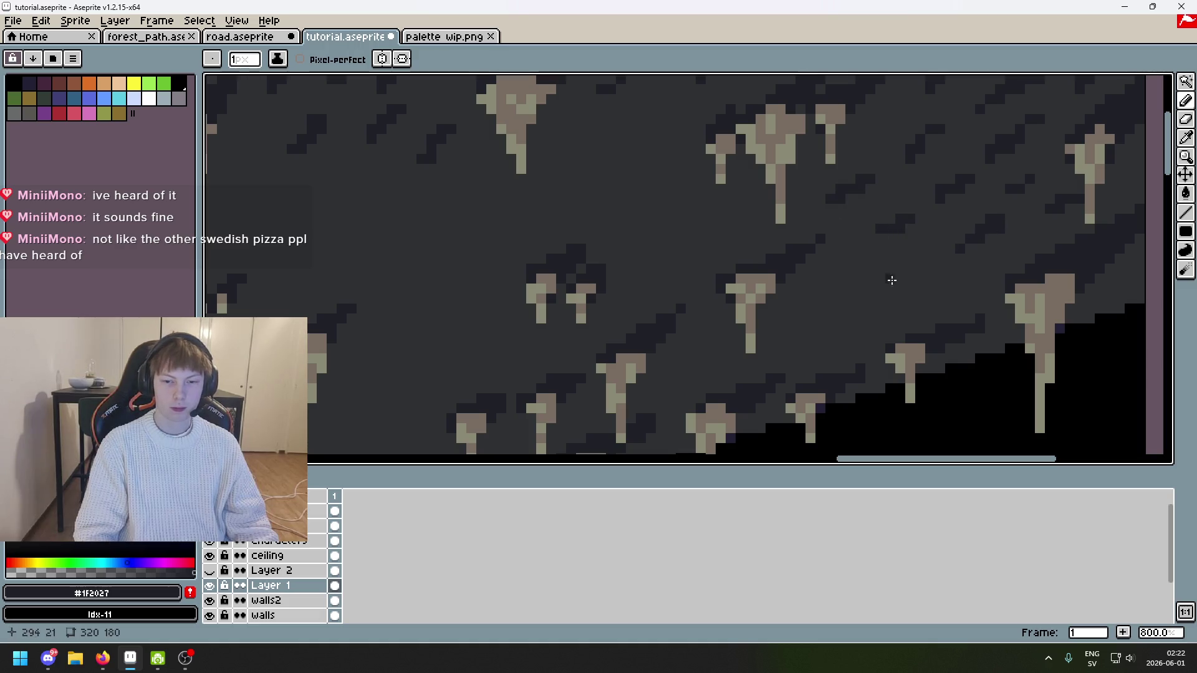
drag(871, 278, 933, 227)
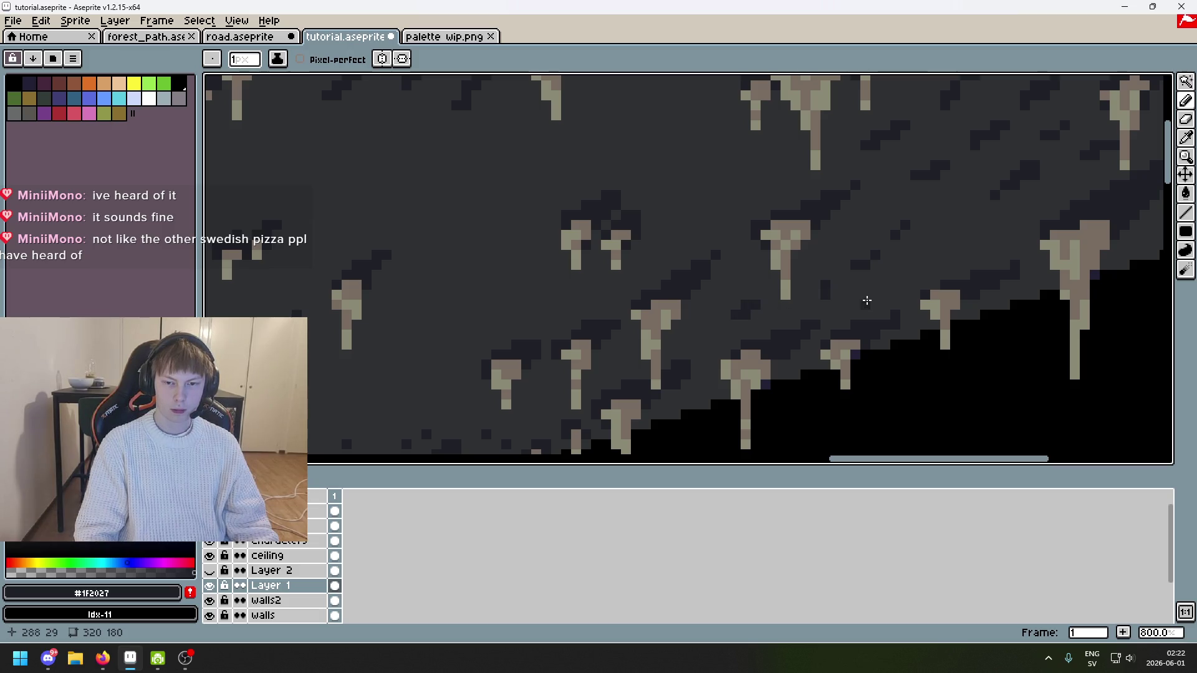
drag(685, 353, 772, 285)
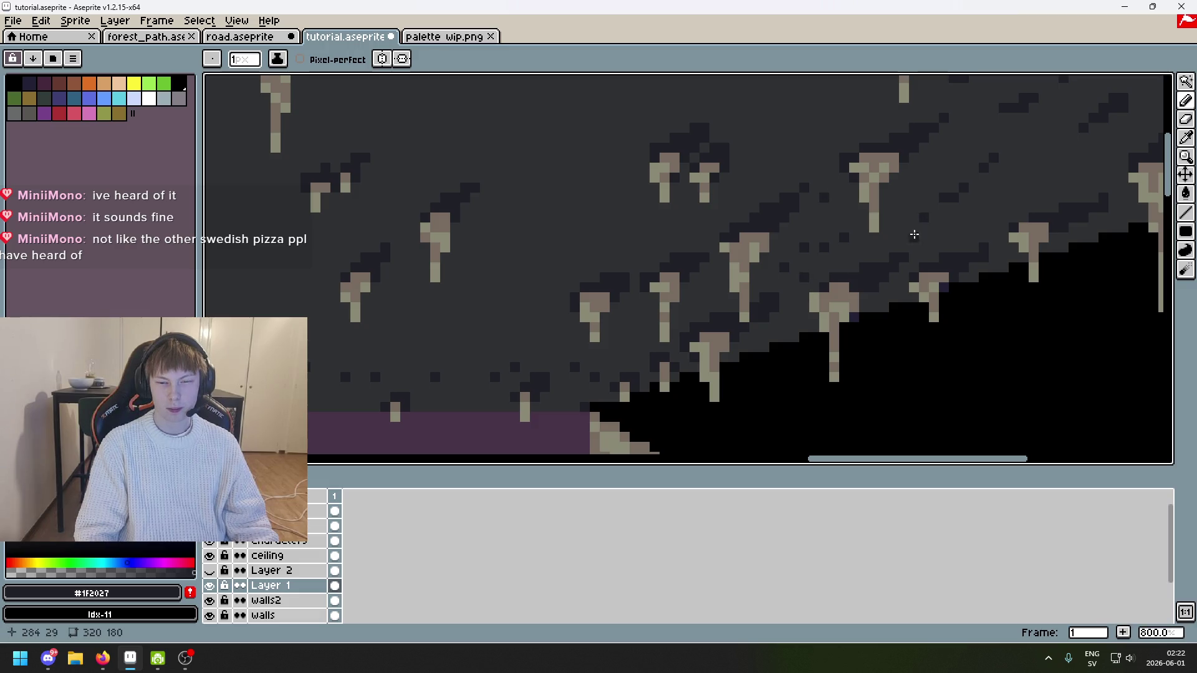
drag(933, 228, 807, 254)
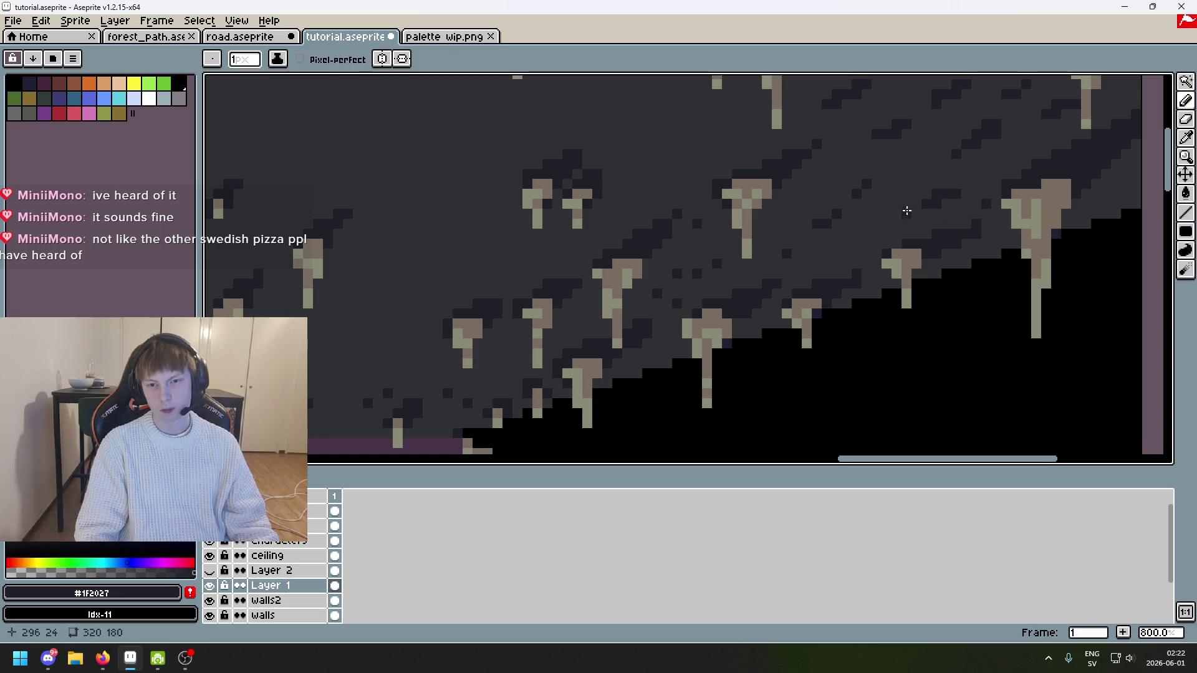
scroll(819, 240, down, 3)
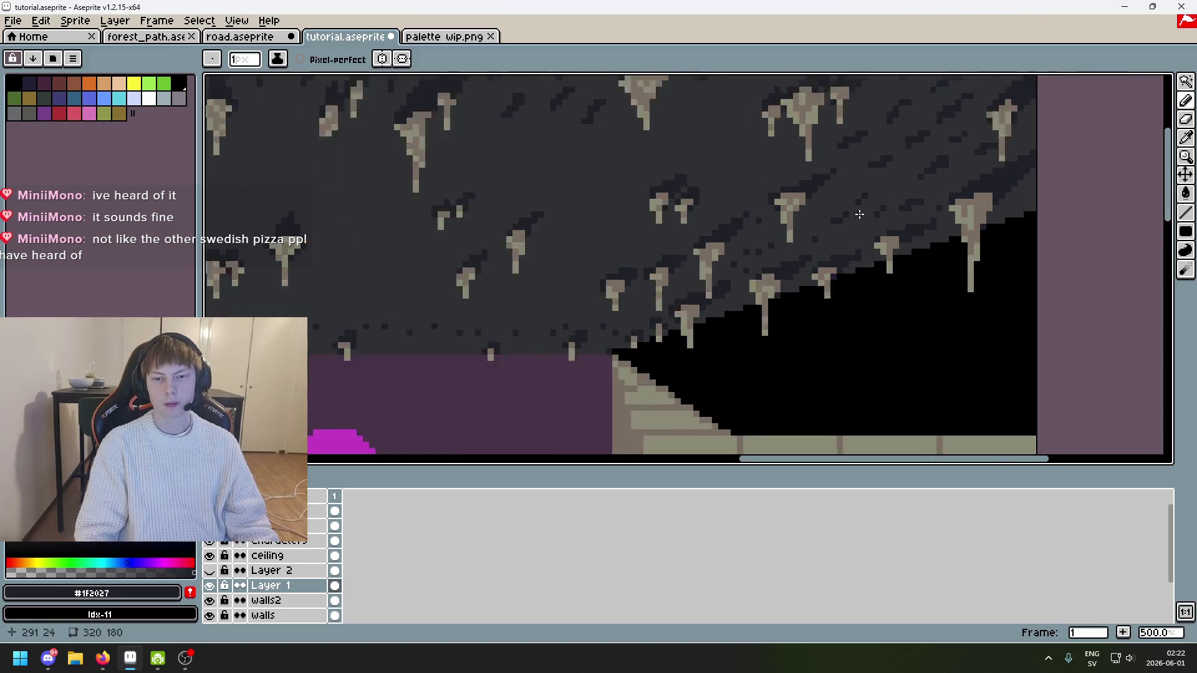
Step: Add a short dark stroke and a dark speckle to the ceiling texture
scroll(781, 176, up, 1)
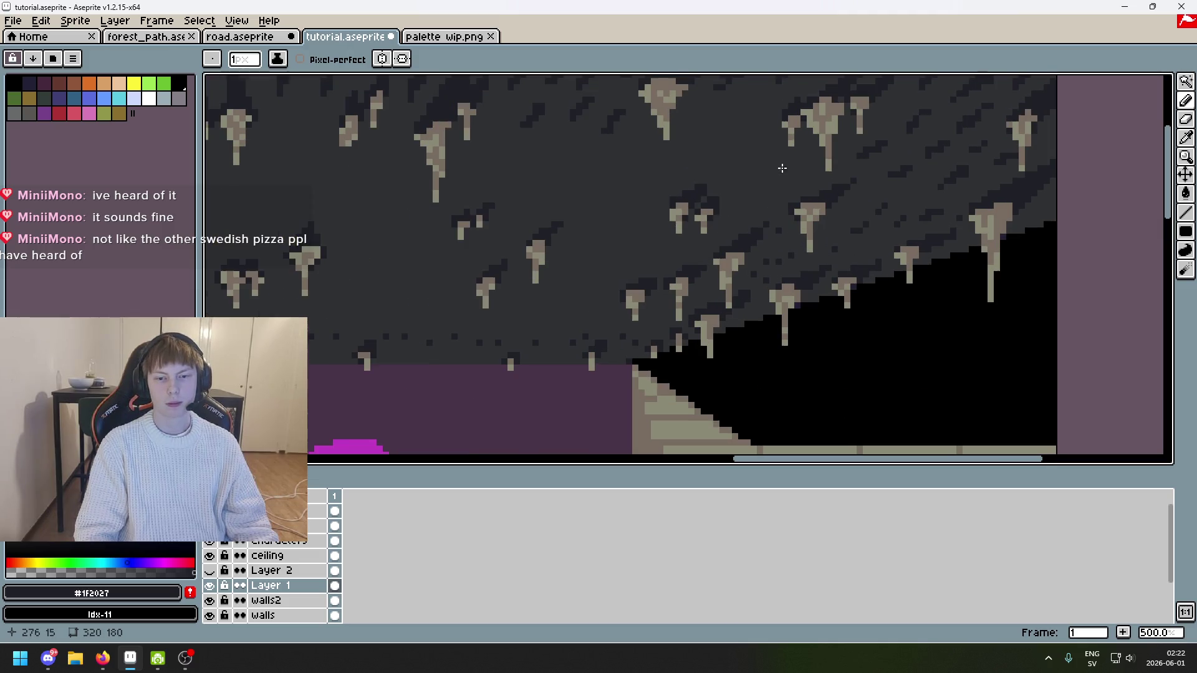
drag(747, 130, 734, 143)
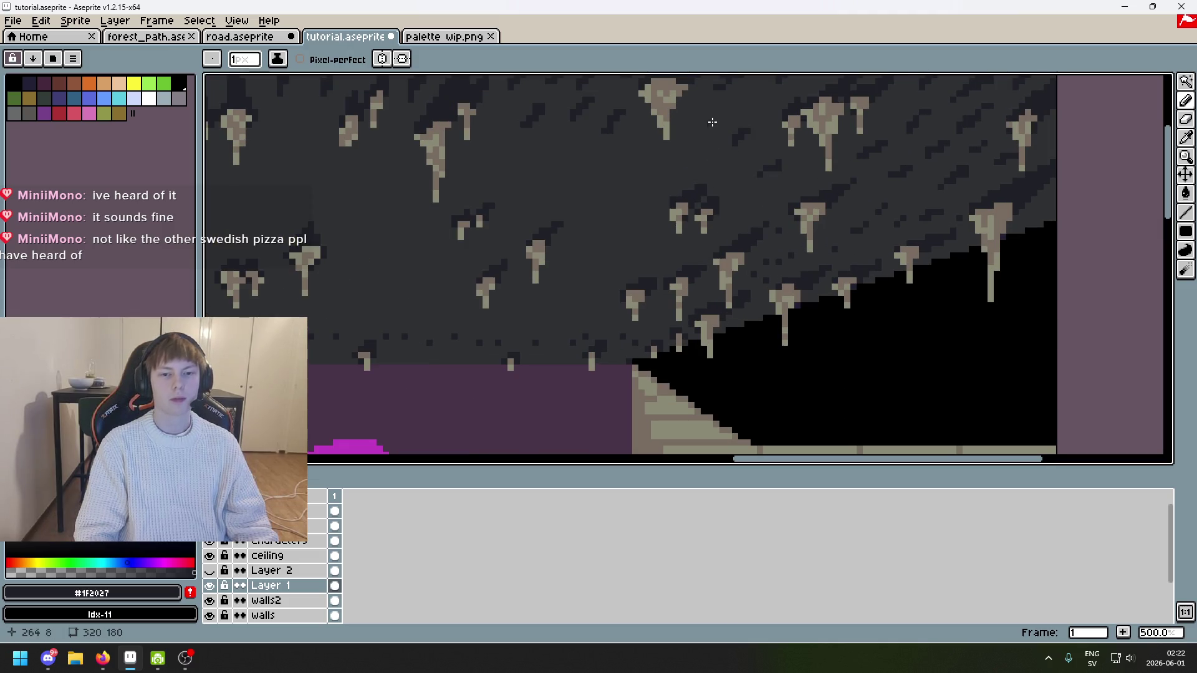
click(727, 169)
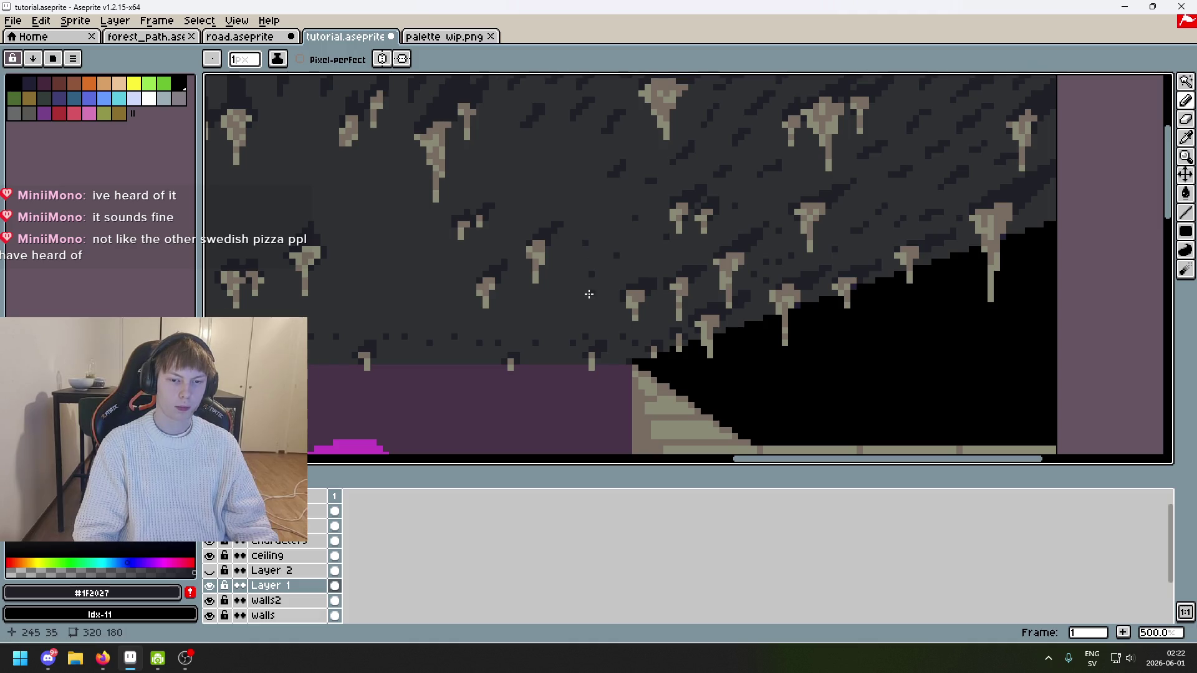
Step: Pan across the cave scene to review the speckled ceiling among the stalactites
scroll(608, 286, left, 5)
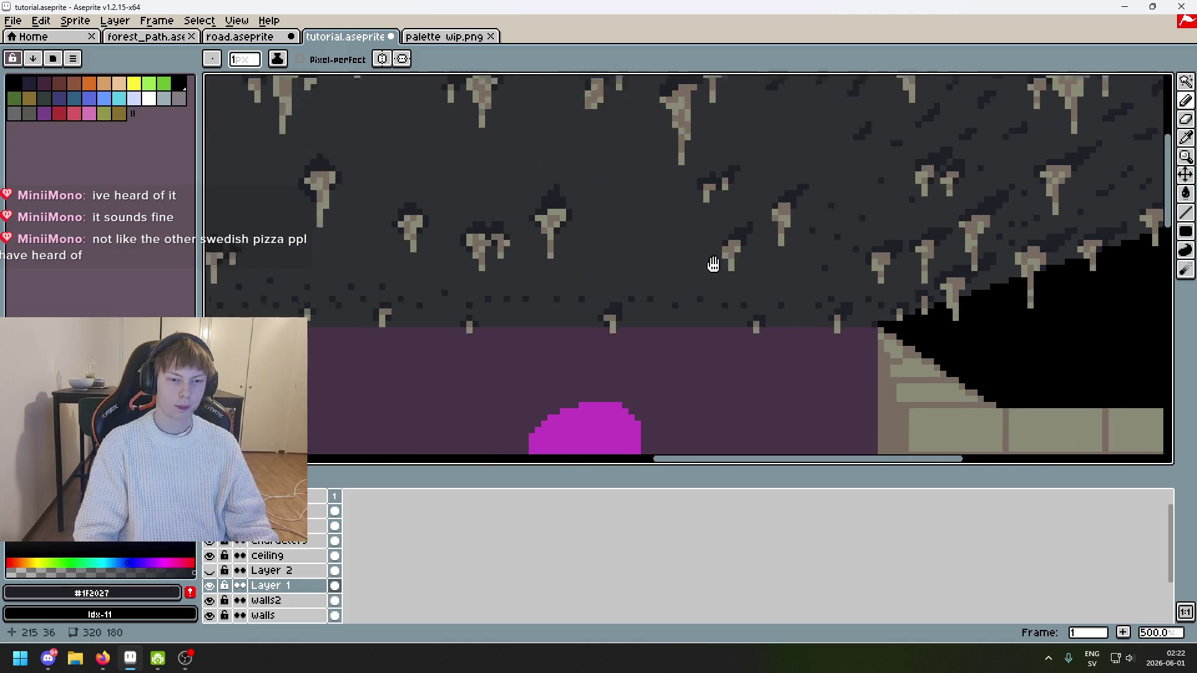
scroll(620, 275, right, 3)
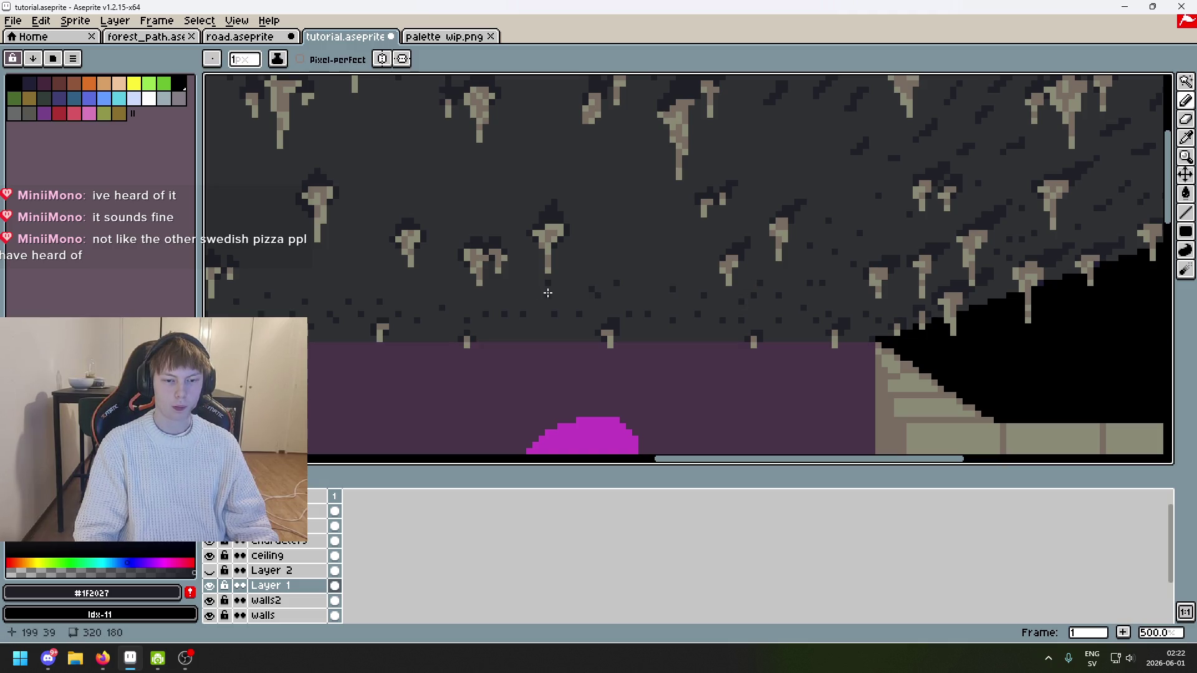
drag(418, 295, 590, 318)
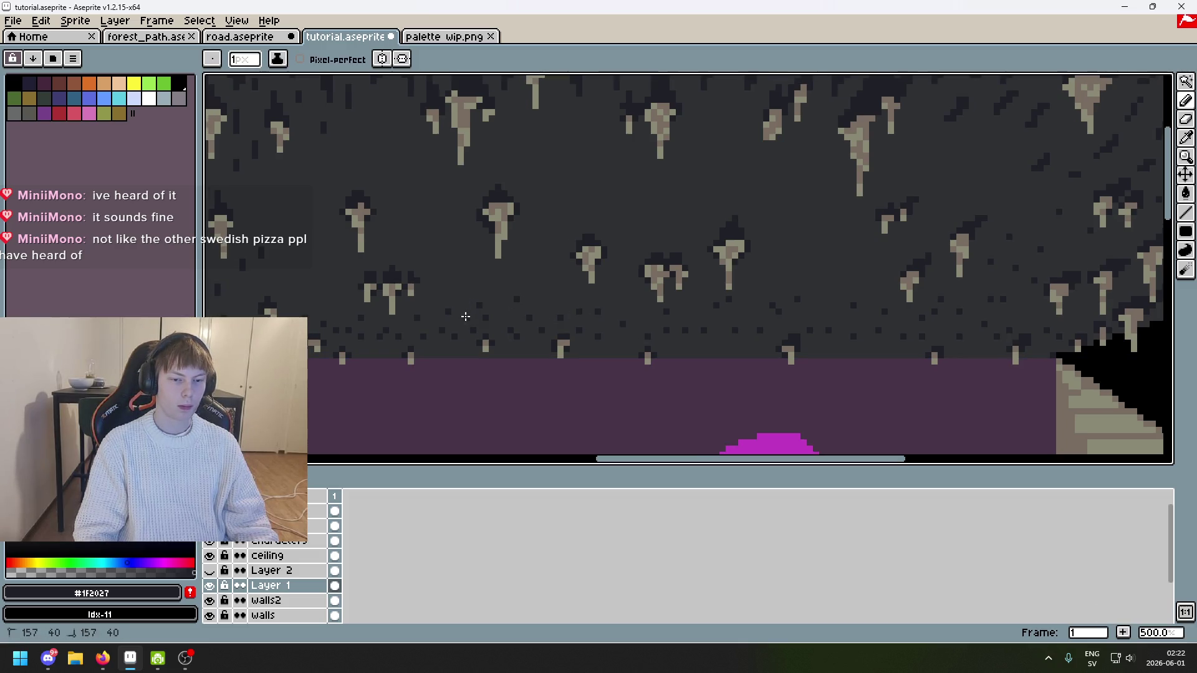
drag(294, 301, 490, 319)
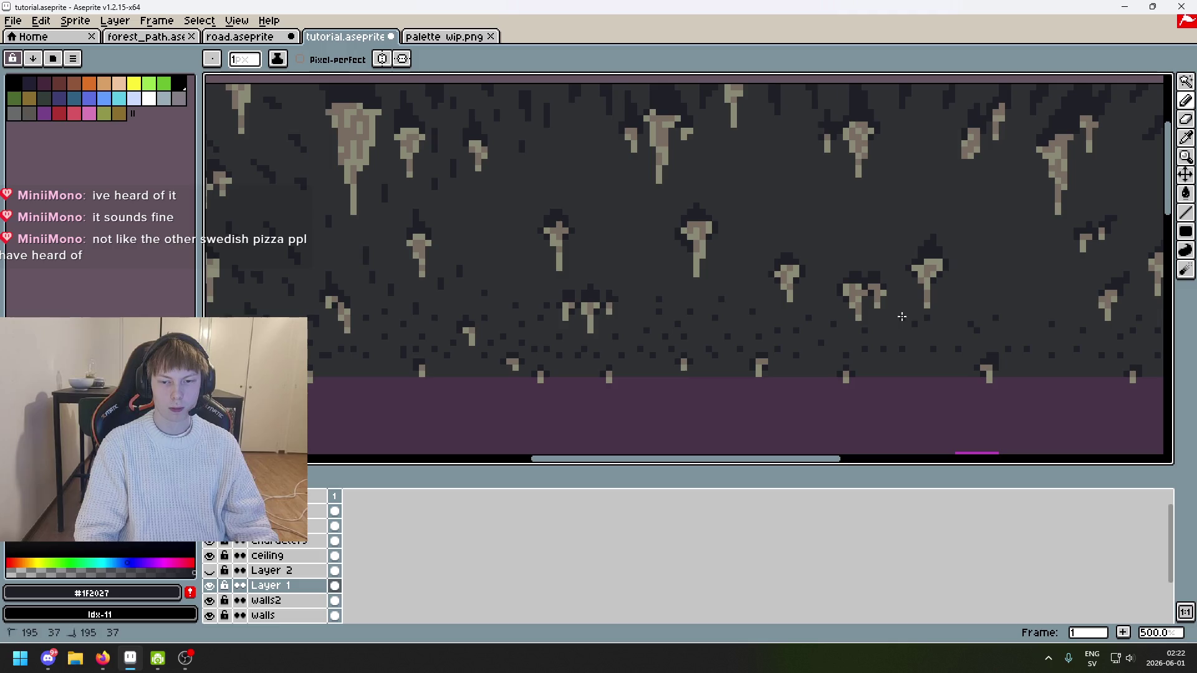
scroll(904, 312, right, 5)
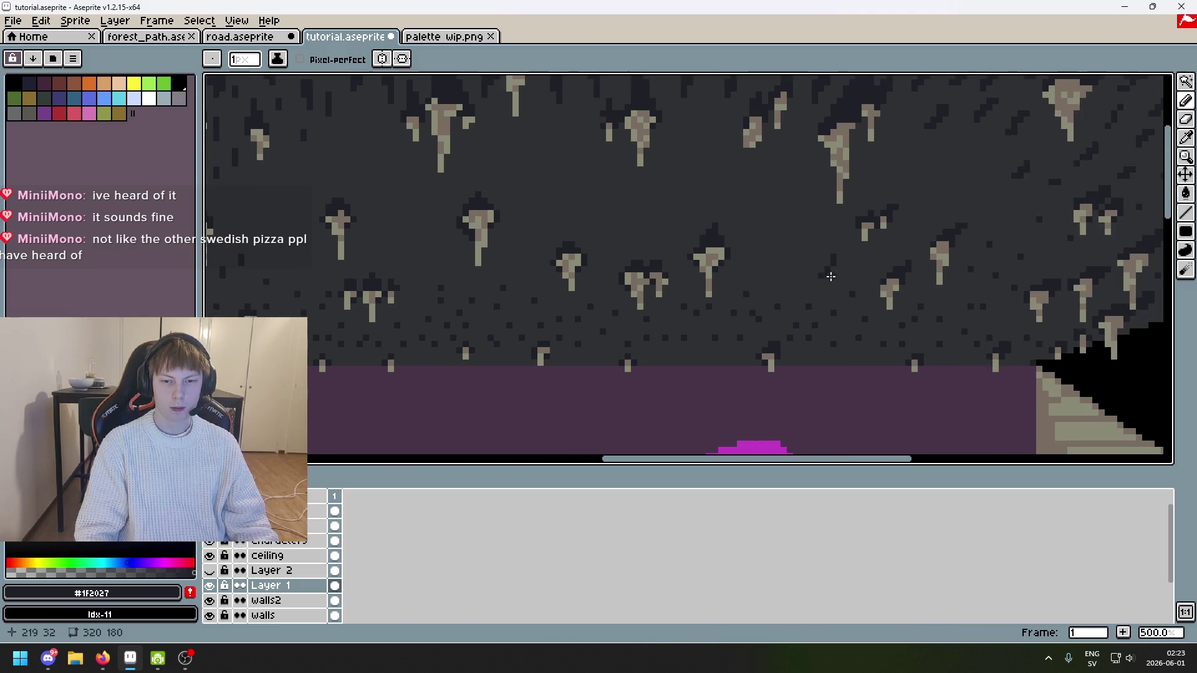
scroll(854, 274, up, 2)
scroll(855, 274, right, 2)
Step: Zoom out to 200% and darken the ceiling's top edge with a broad 11px stroke
scroll(809, 233, down, 3)
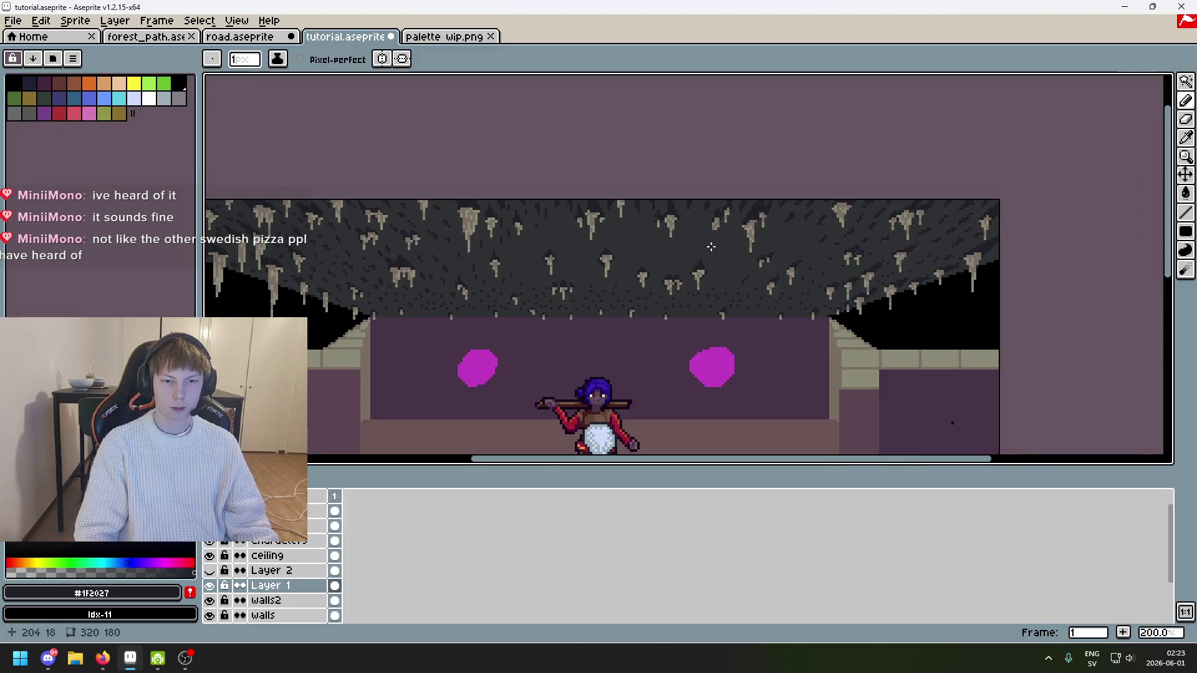
scroll(398, 200, left, 2)
scroll(398, 199, down, 2)
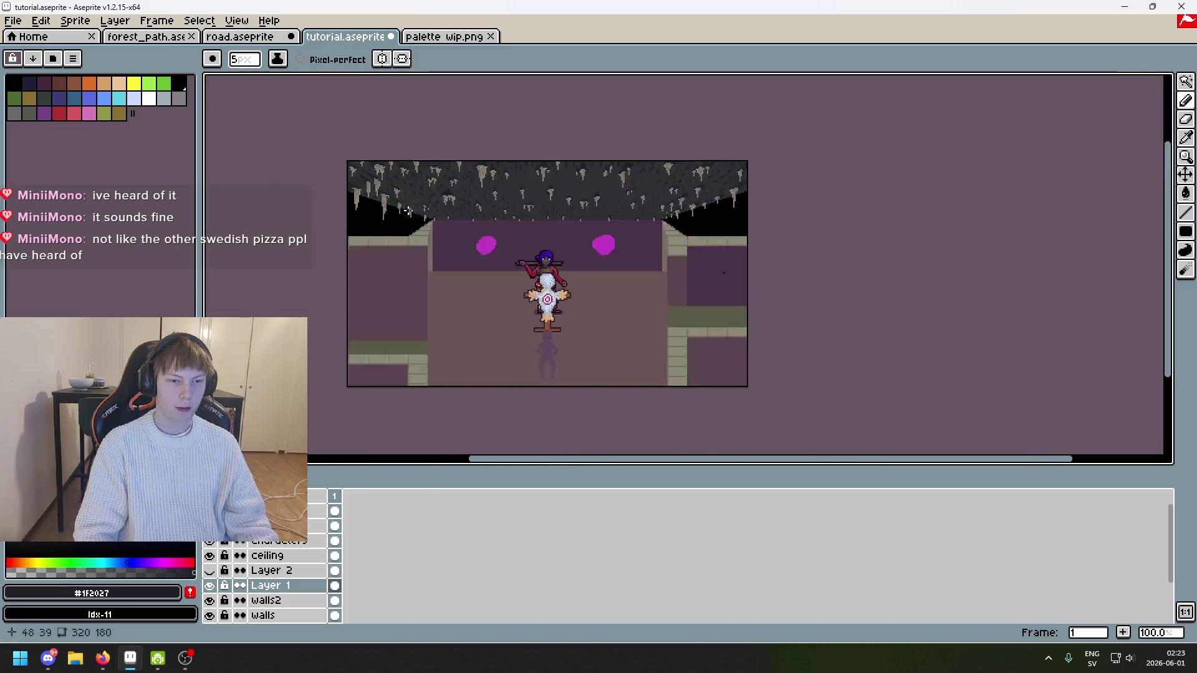
scroll(397, 200, up, 2)
scroll(397, 187, up, 6)
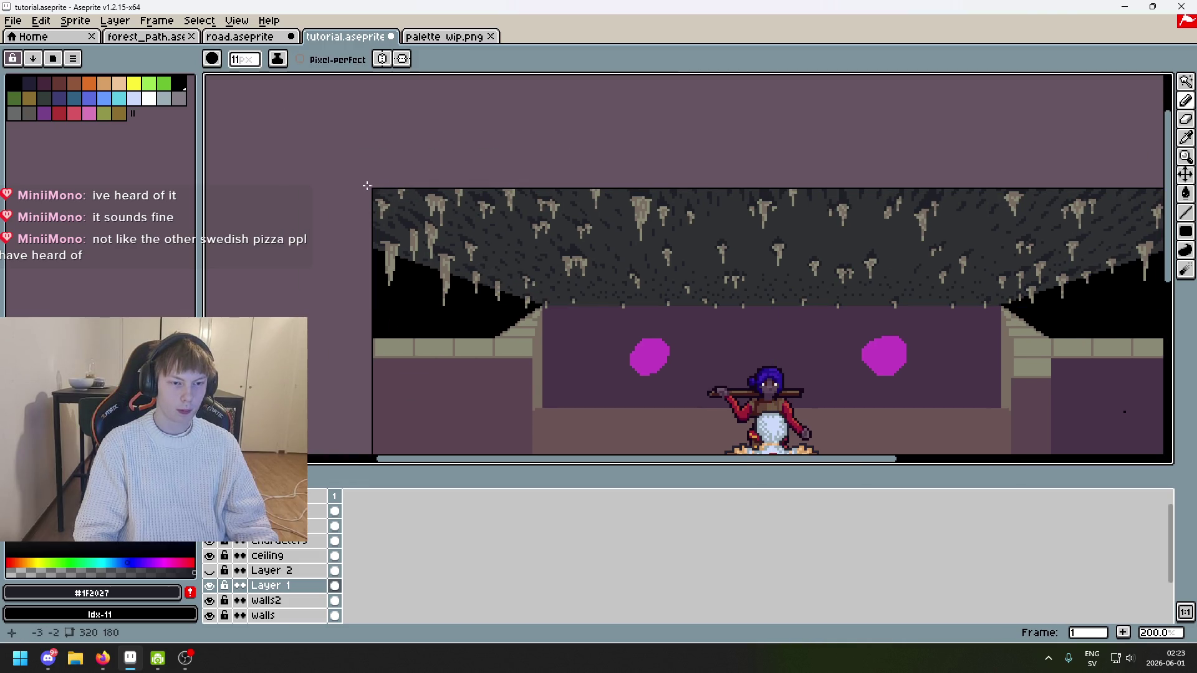
mouse_move(369, 176)
mouse_down()
mouse_move(923, 178)
mouse_move(811, 178)
mouse_up()
Step: Extend the dark band along the rest of the ceiling top, undo once, shrink brush to 5px
scroll(792, 181, right, 2)
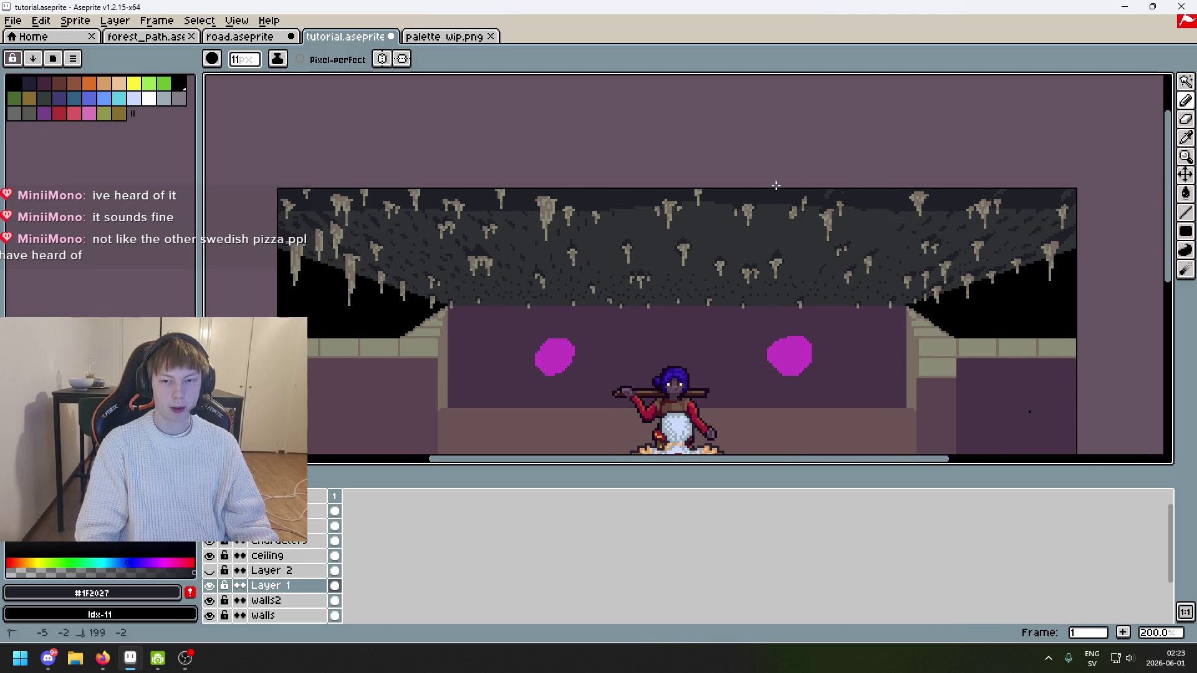
scroll(1061, 203, down, 3)
scroll(1029, 199, right, 2)
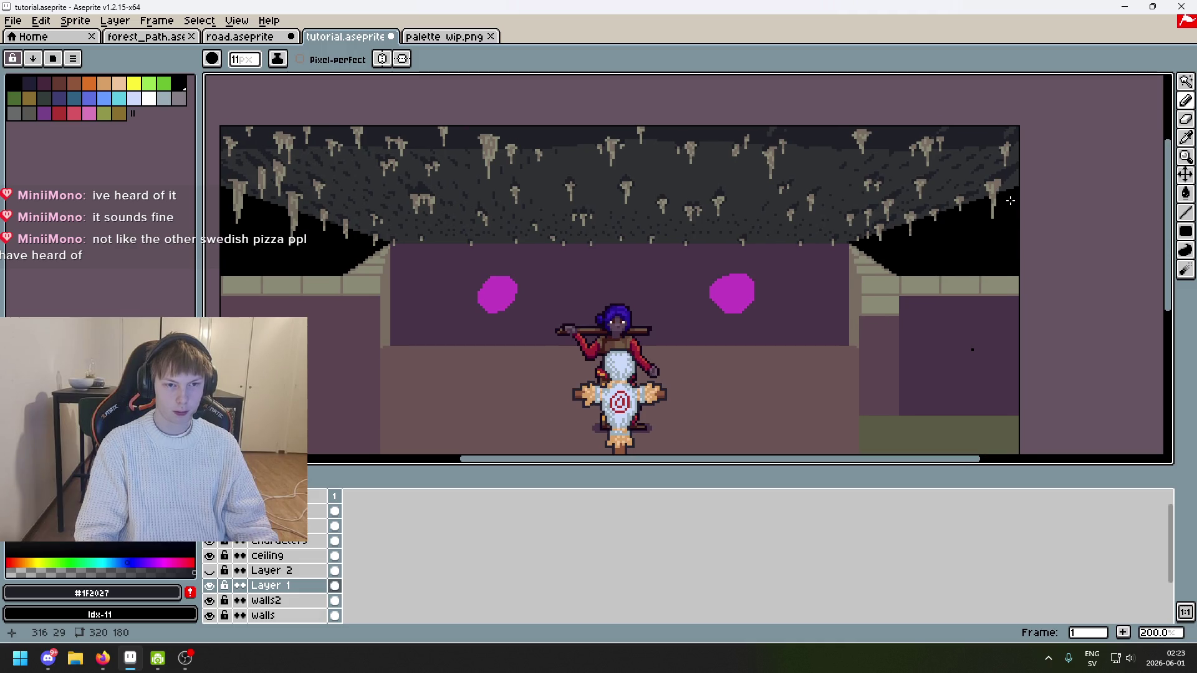
scroll(792, 161, left, 6)
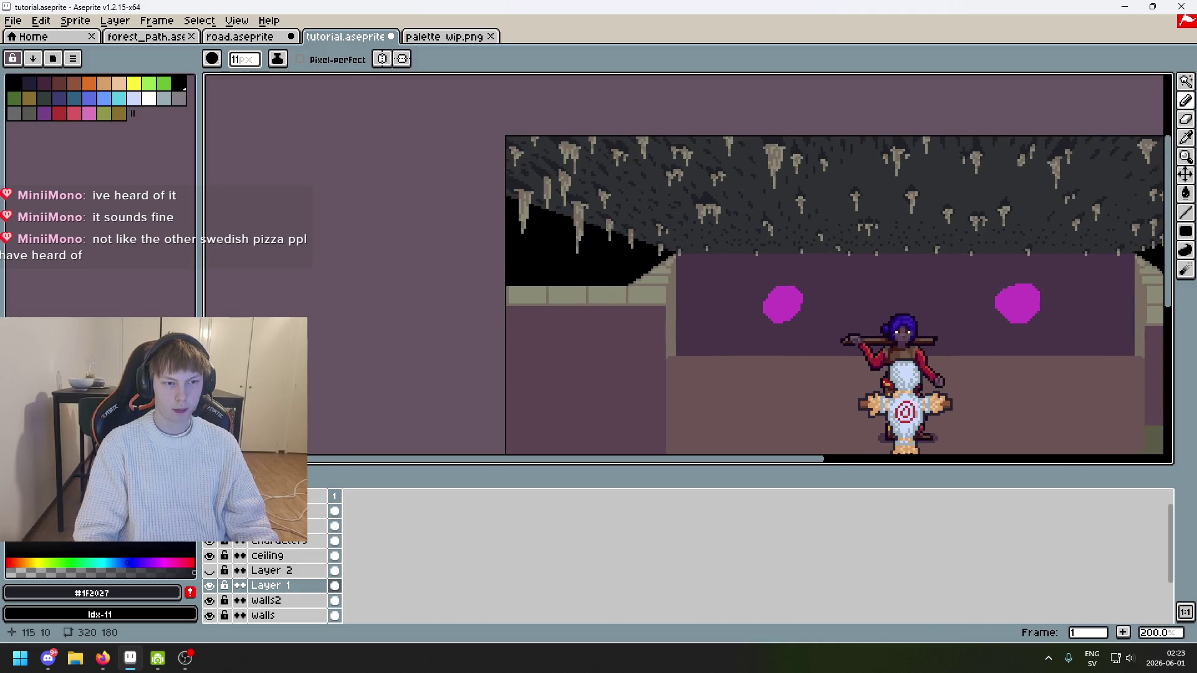
drag(497, 127, 508, 131)
drag(693, 127, 557, 118)
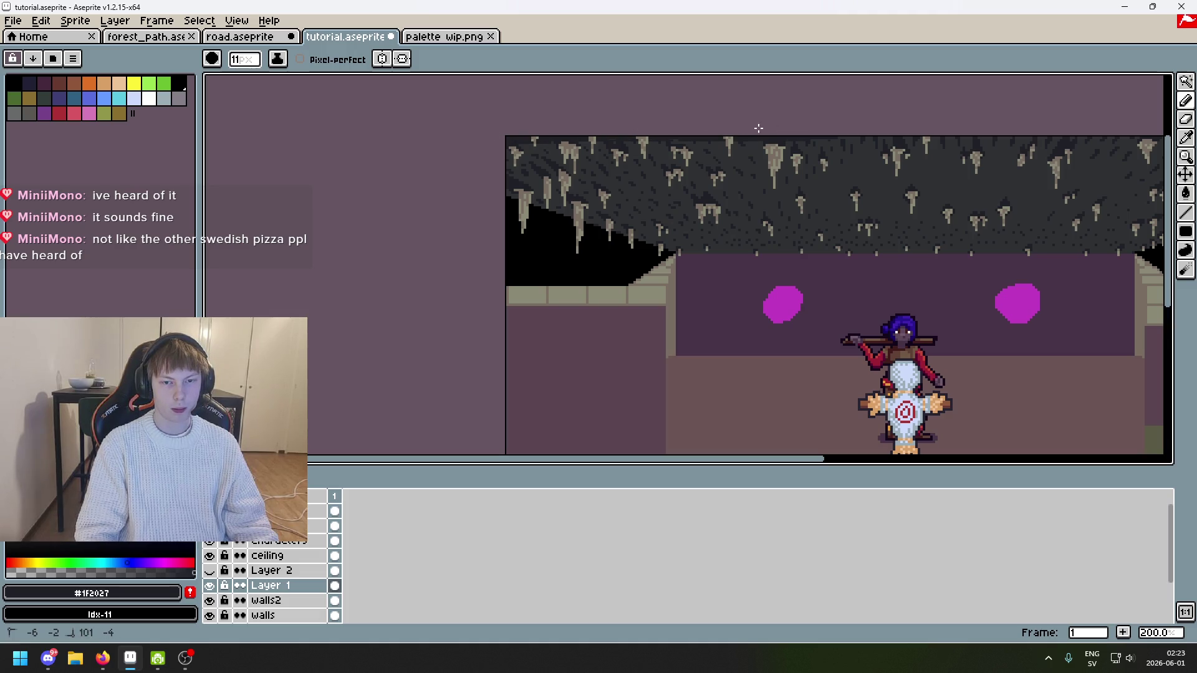
drag(952, 126, 677, 150)
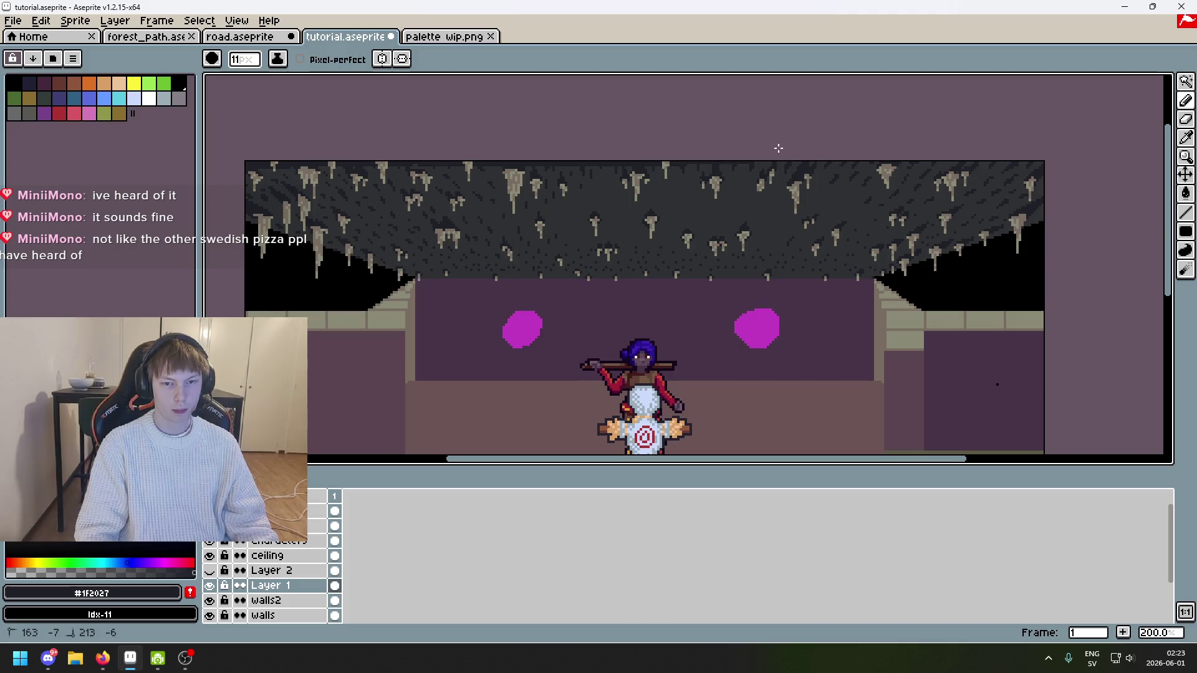
drag(946, 146, 1080, 164)
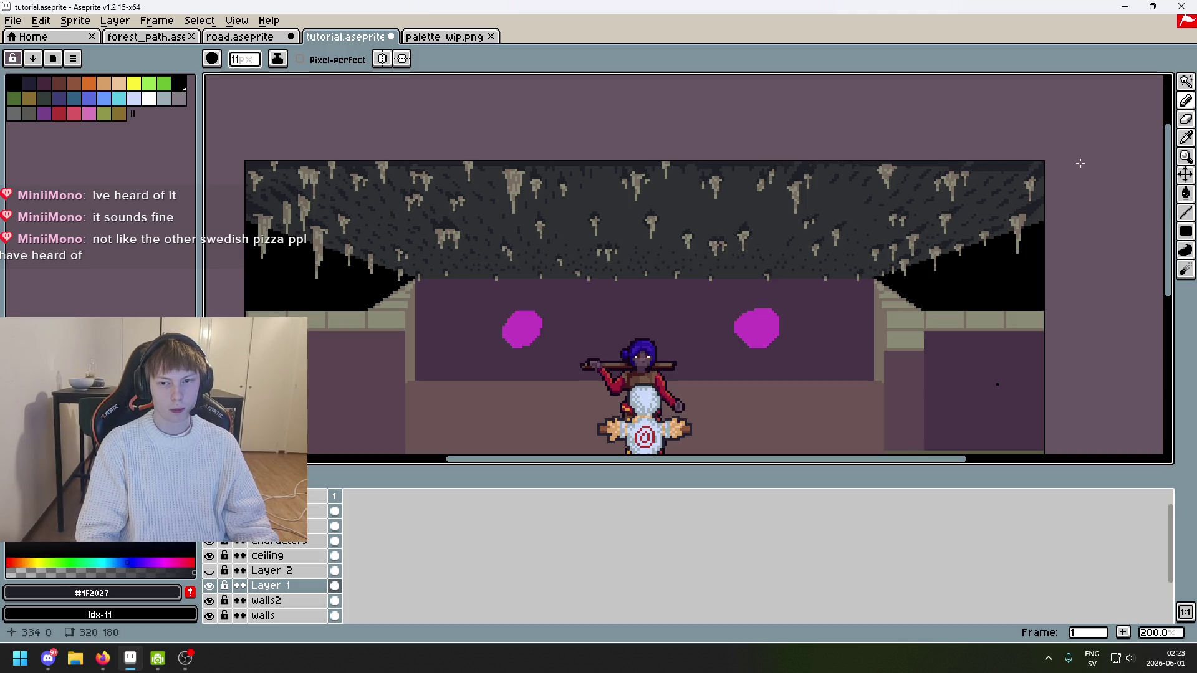
scroll(1060, 200, down, 1)
scroll(1020, 187, up, 1)
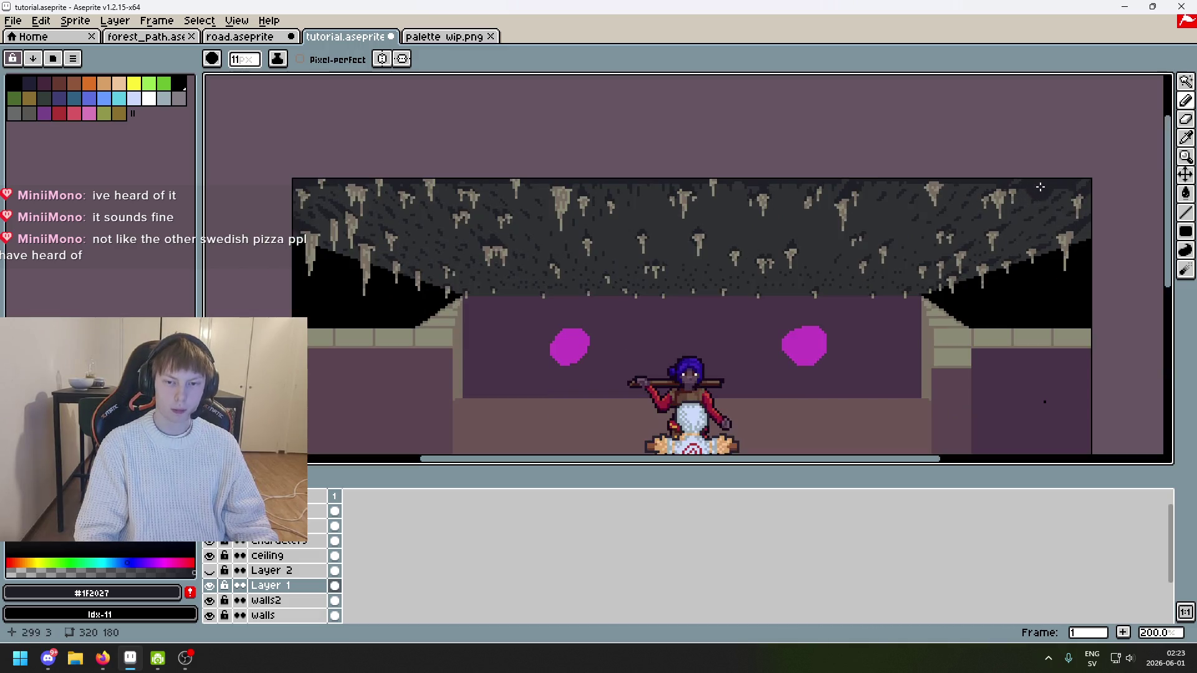
key(ctrl+z)
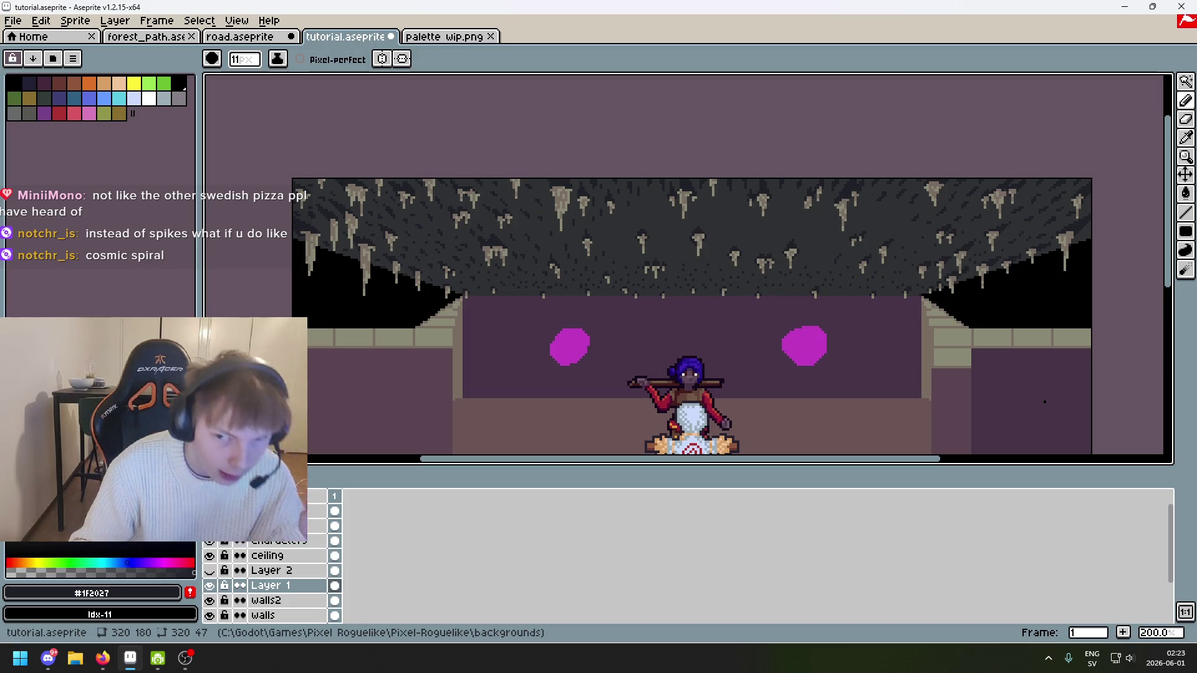
key(minus)
key(minus)
key(minus)
Step: Undo the two most recent pencil strokes on the ceiling
scroll(599, 243, up, 3)
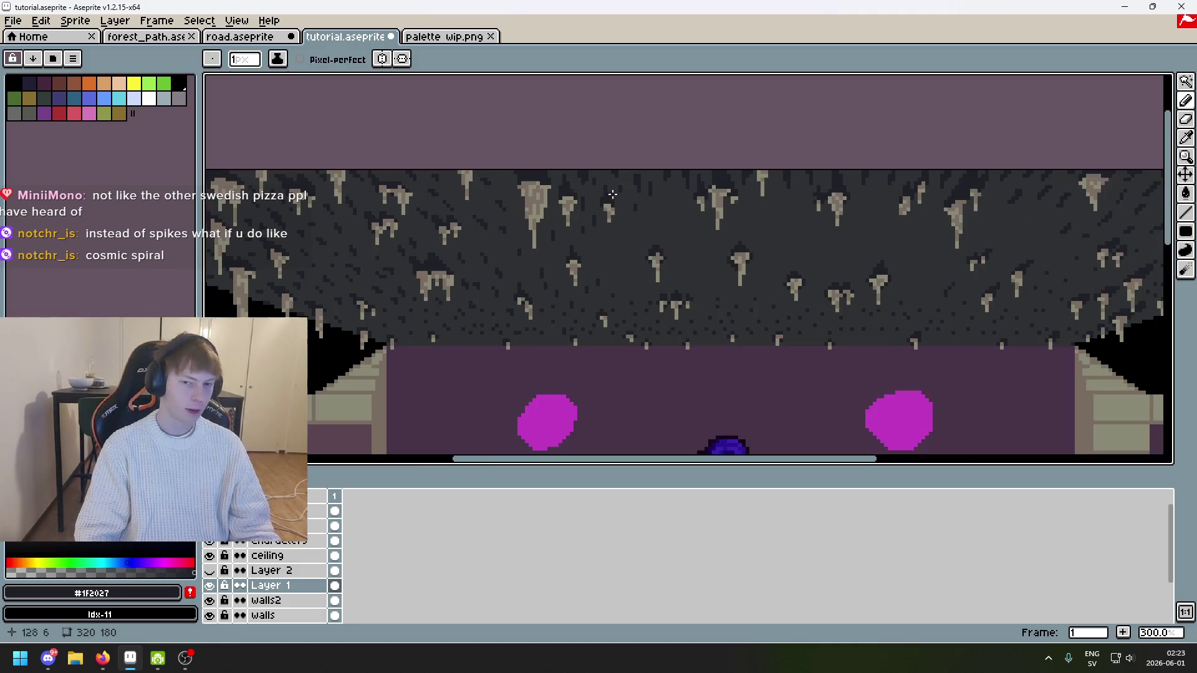
scroll(615, 248, up, 1)
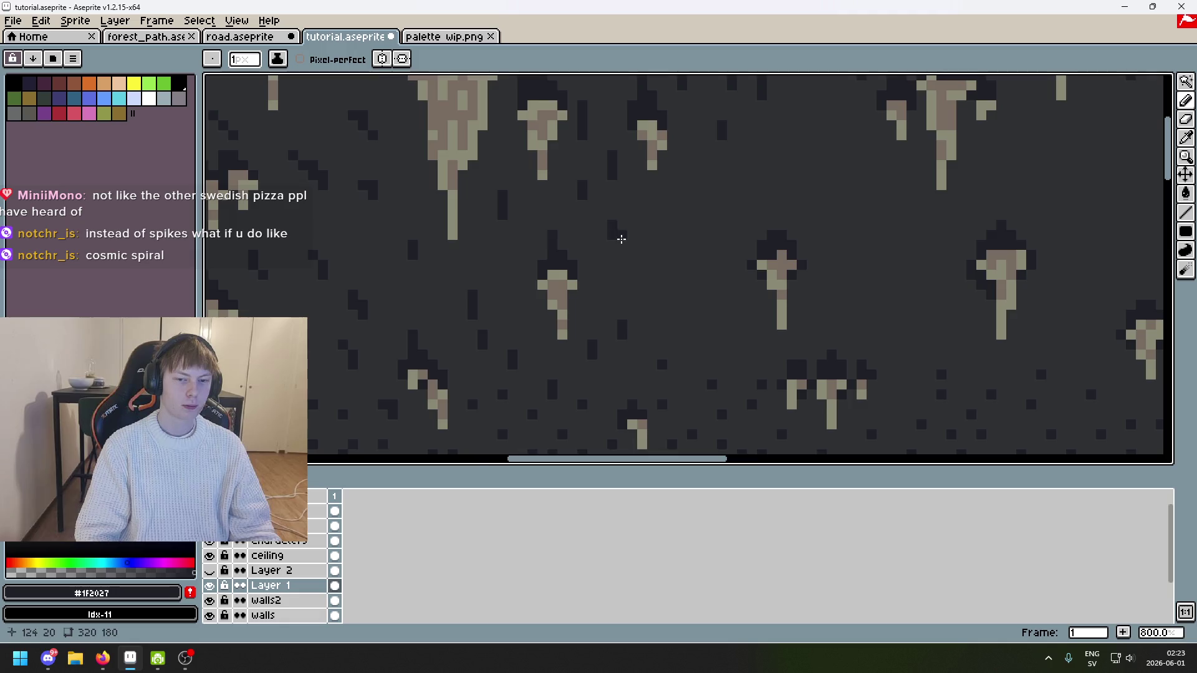
scroll(636, 256, down, 1)
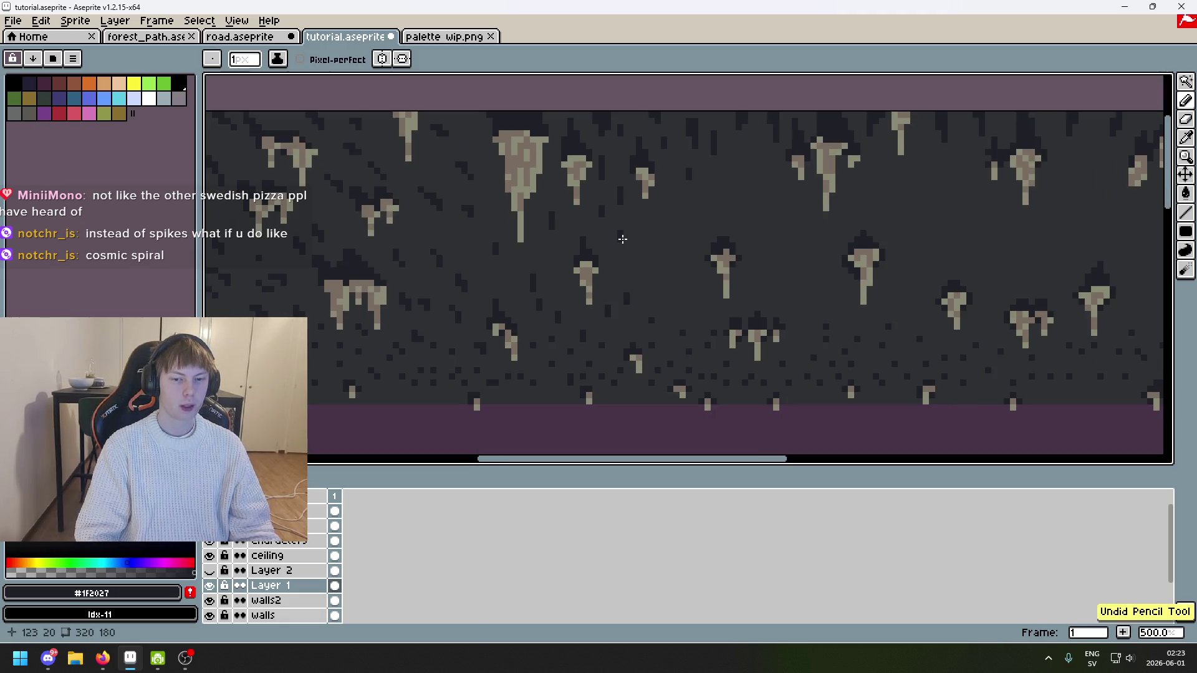
scroll(642, 232, down, 1)
scroll(655, 235, up, 1)
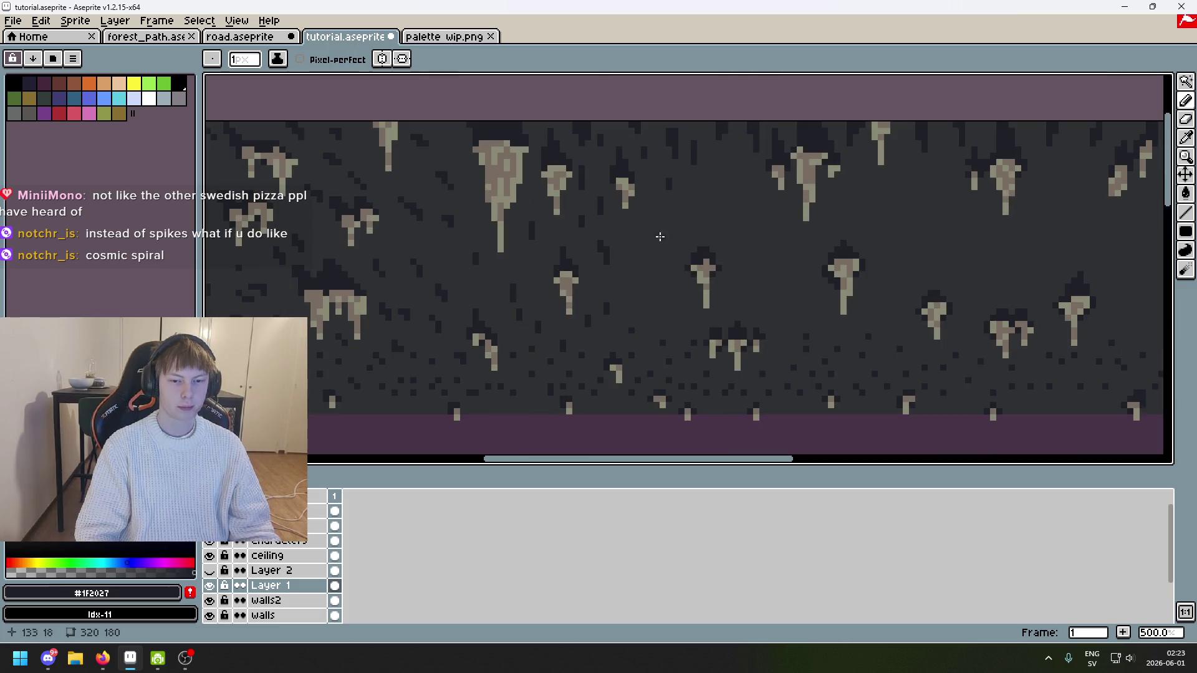
key(ctrl+z)
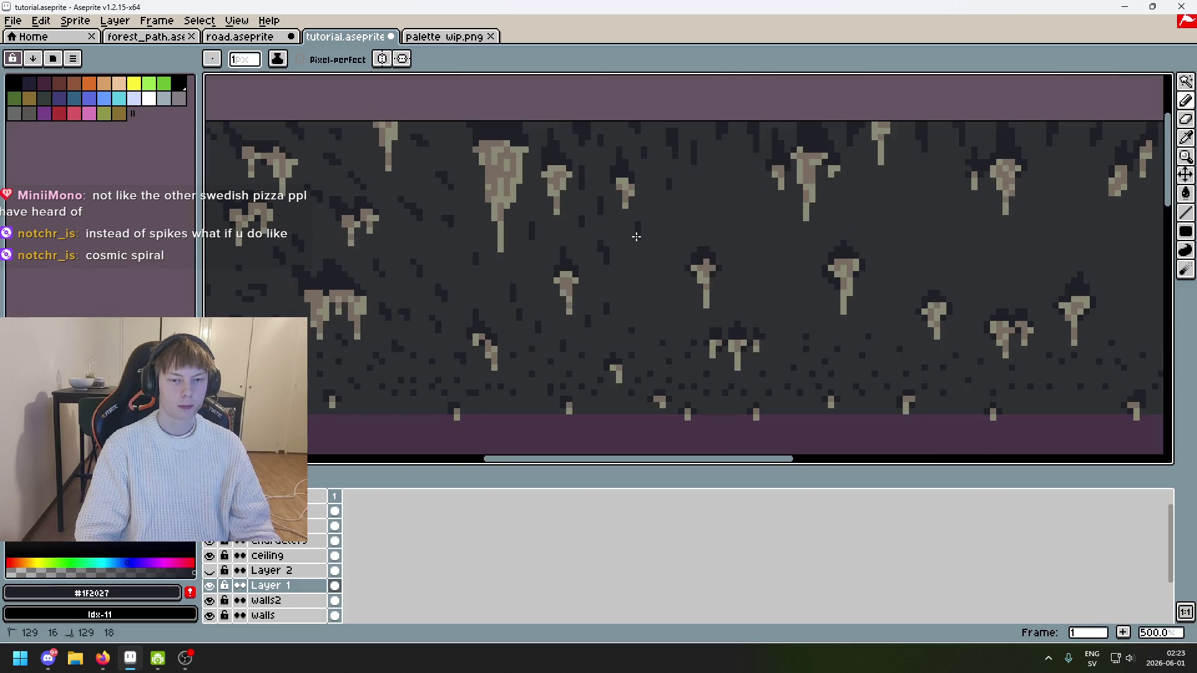
scroll(686, 255, down, 4)
scroll(694, 256, up, 1)
scroll(694, 257, up, 3)
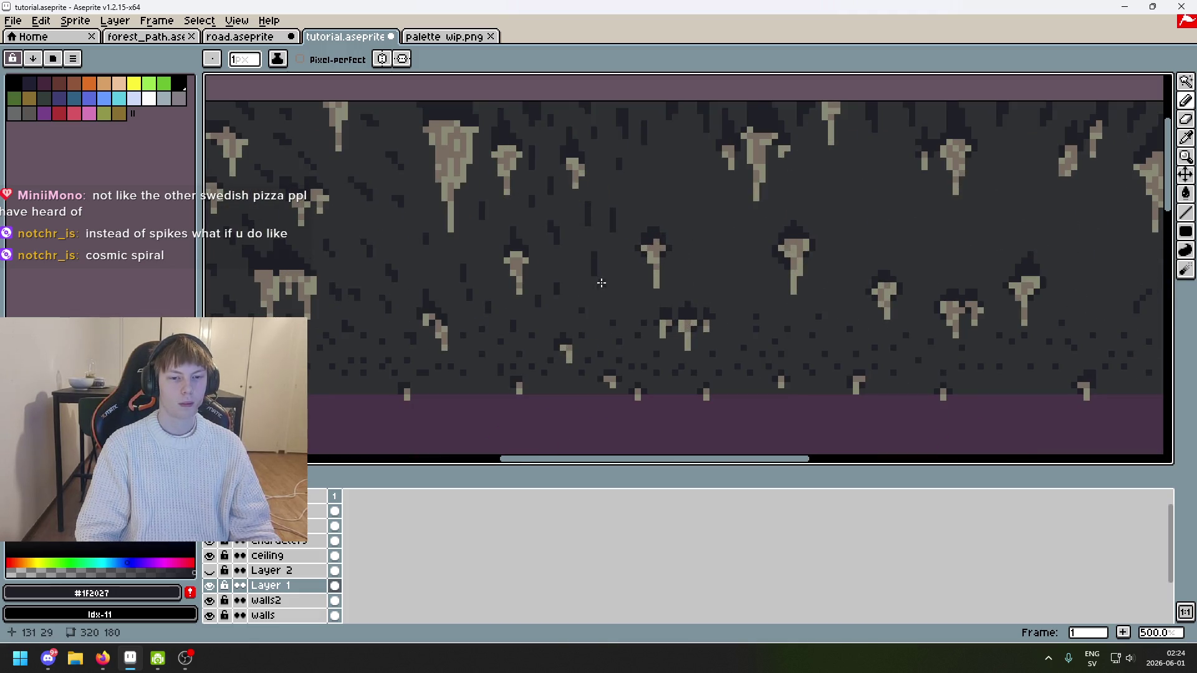
key(ctrl+z)
scroll(669, 258, down, 2)
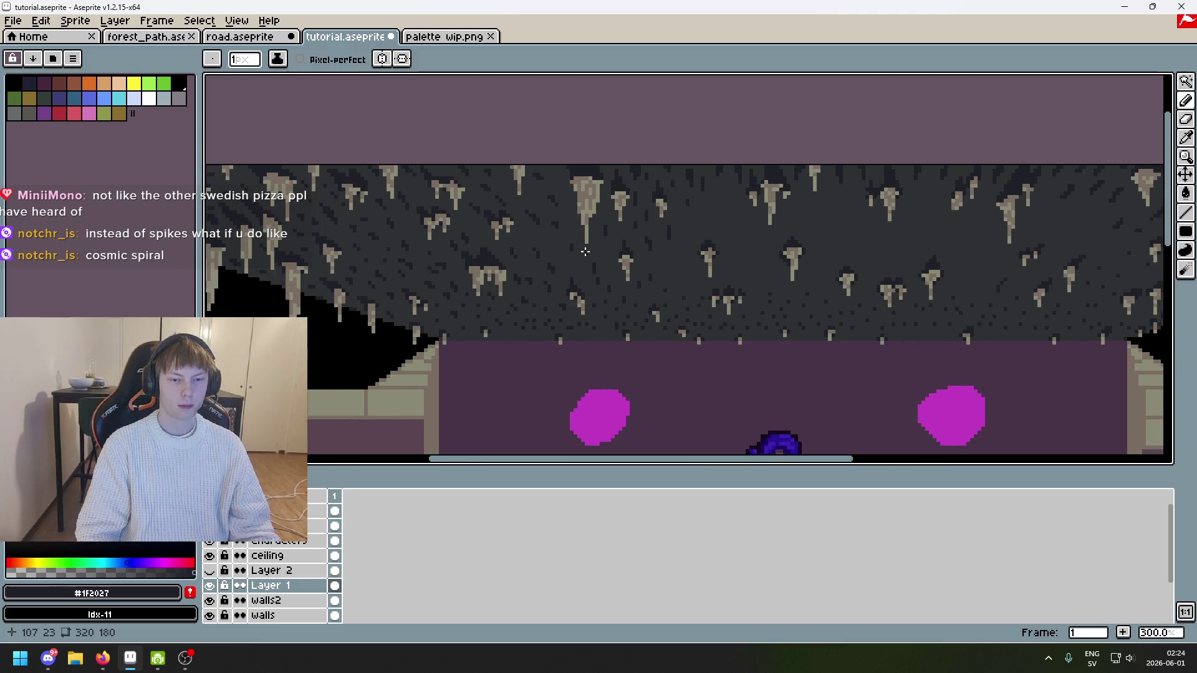
Step: Undo the last pencil dot on the ceiling and inspect the result
key(v)
key(b)
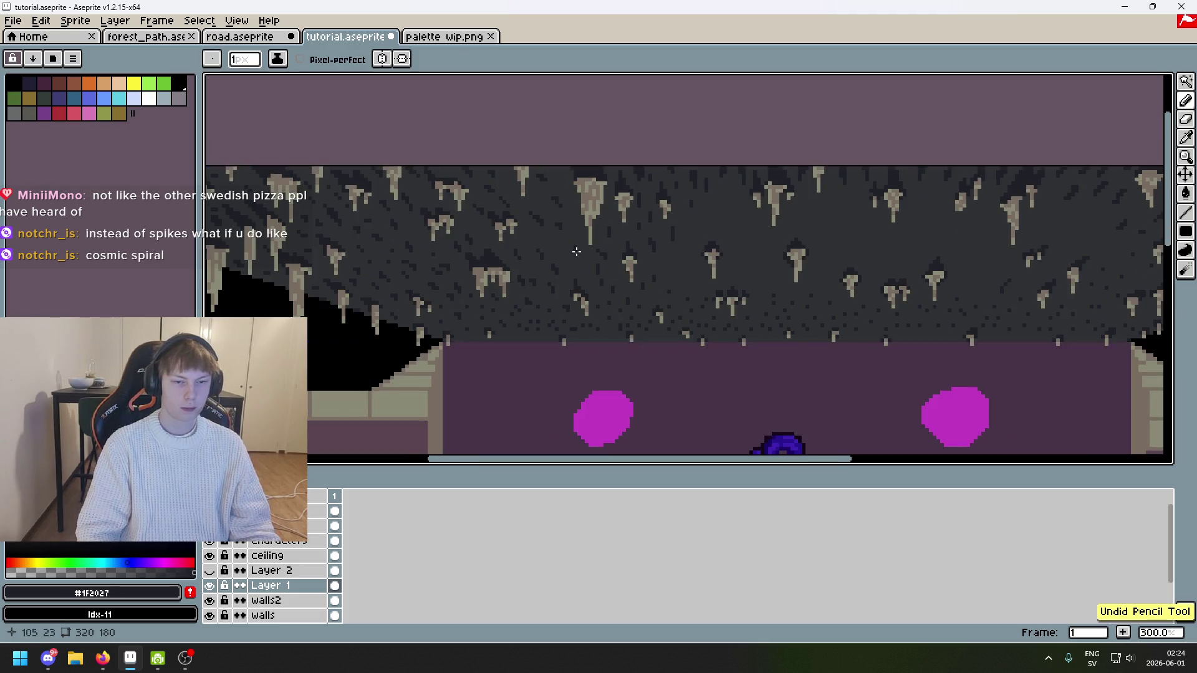
scroll(717, 252, up, 2)
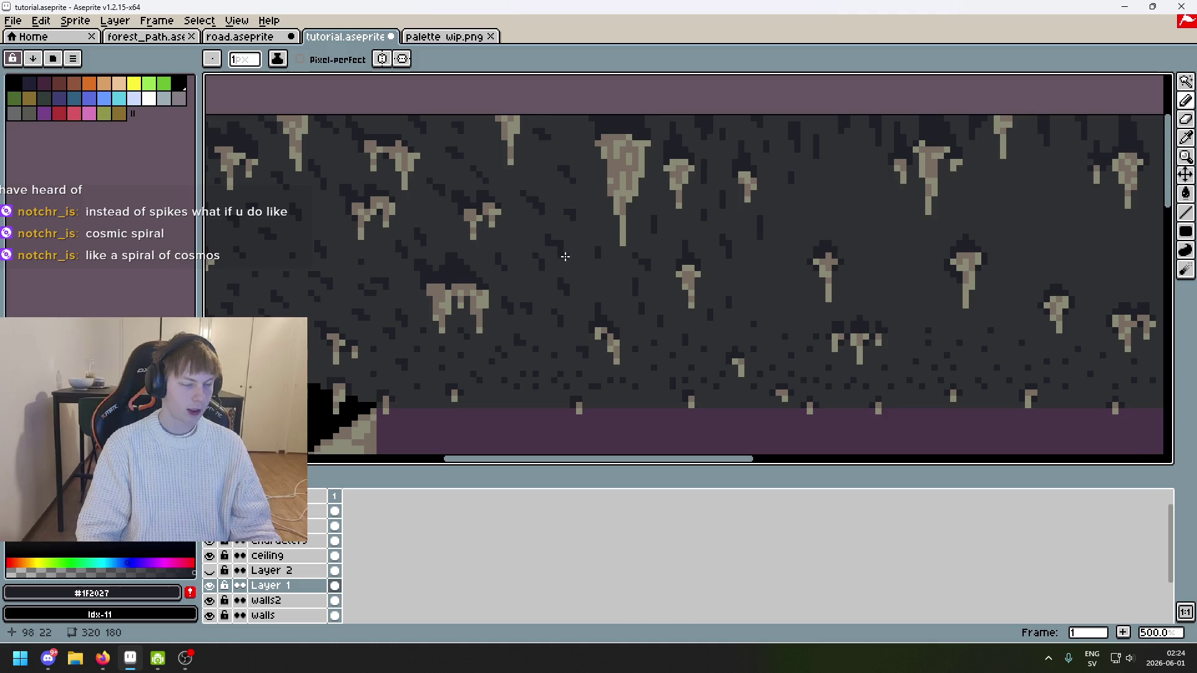
scroll(565, 256, left, 2)
scroll(671, 249, up, 1)
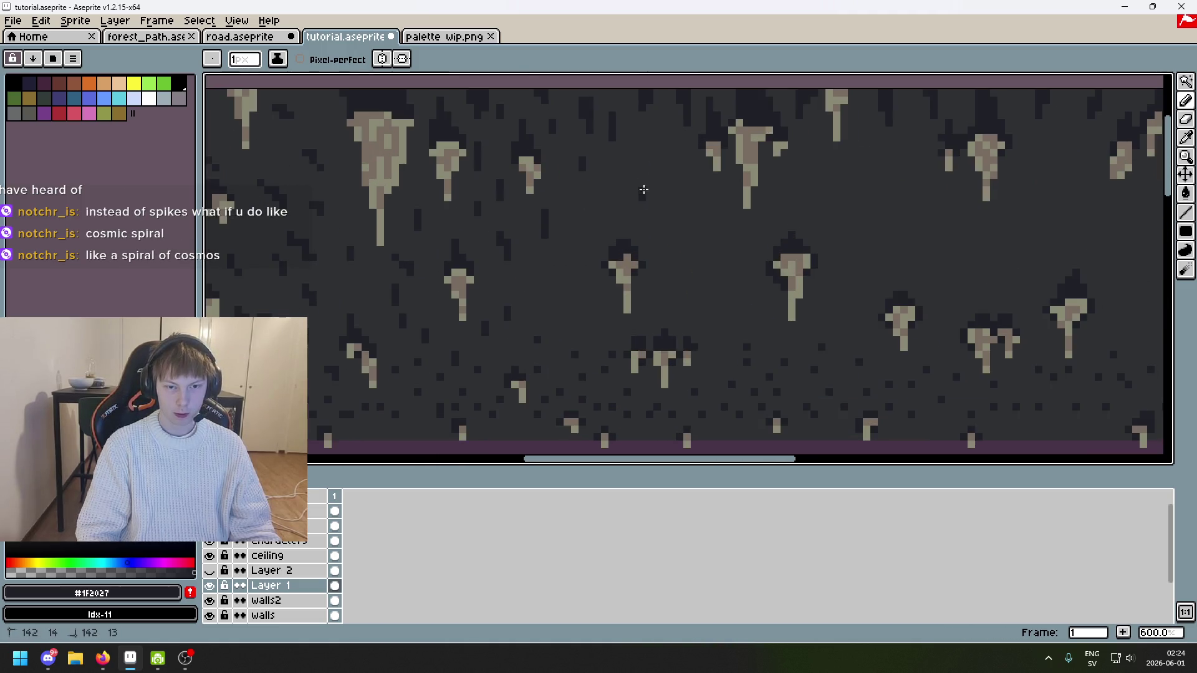
scroll(652, 212, down, 3)
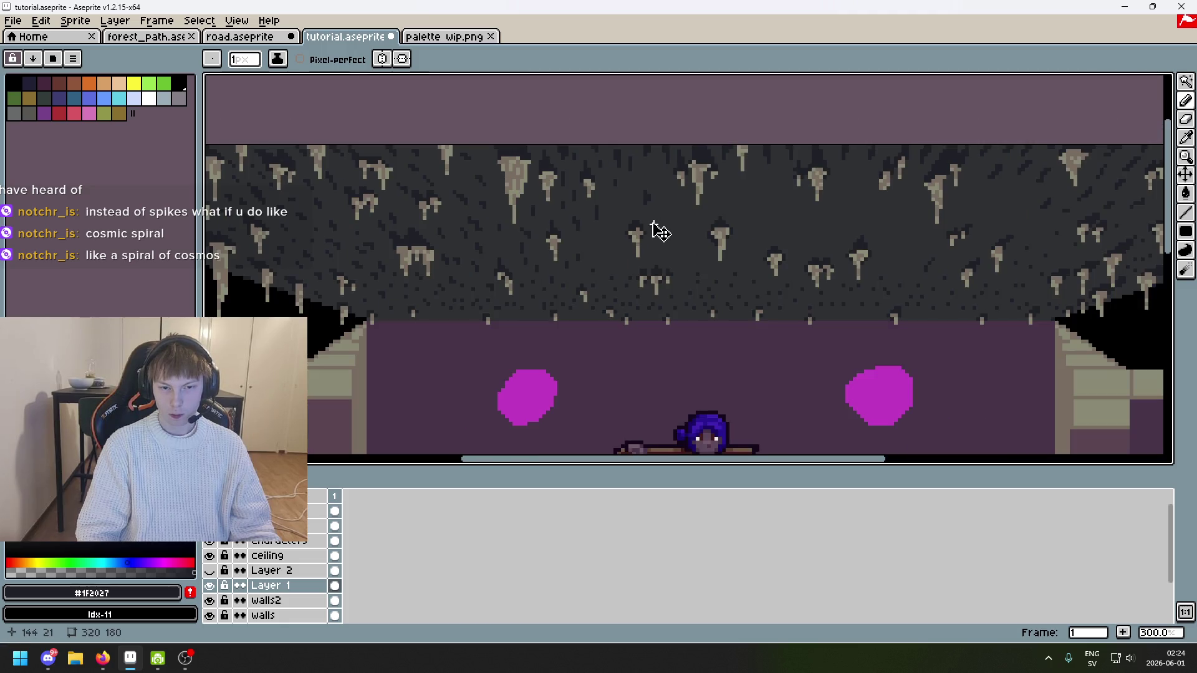
key(ctrl+z)
scroll(629, 206, up, 2)
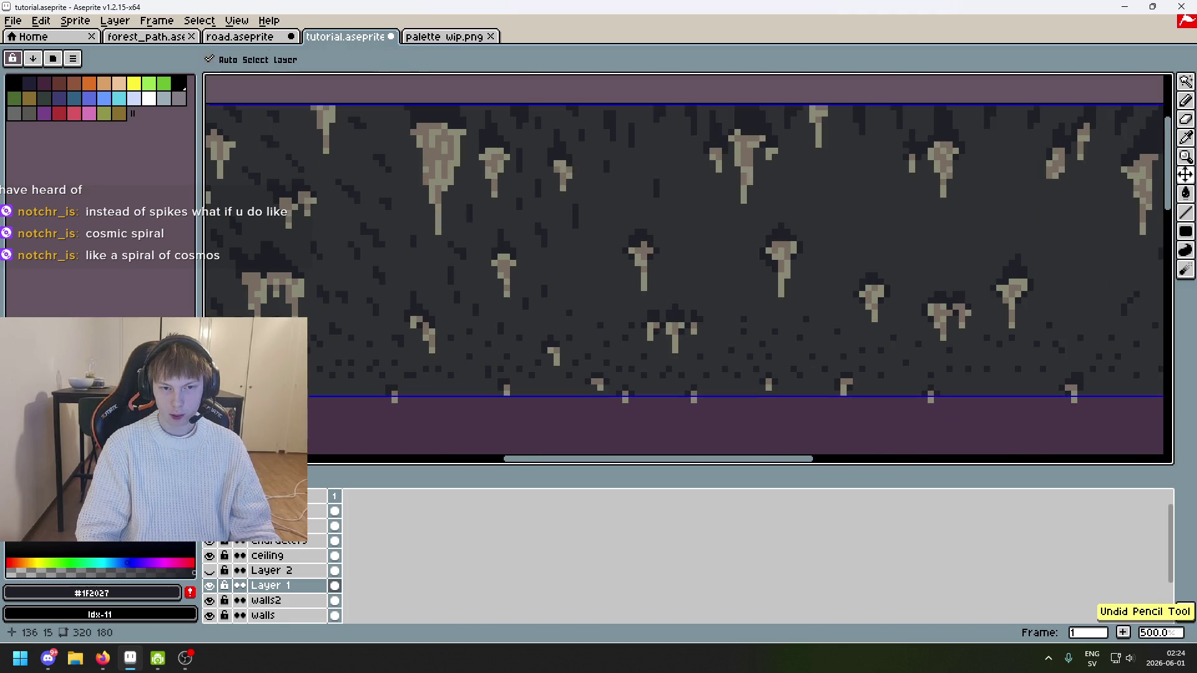
scroll(657, 220, down, 3)
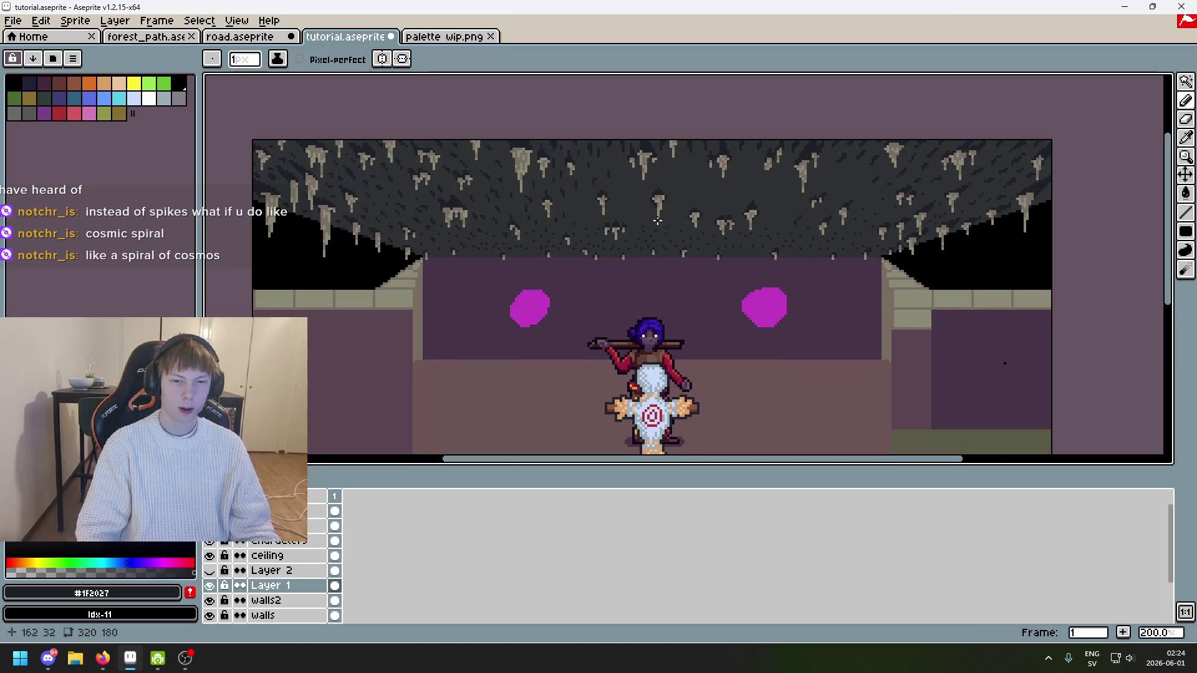
scroll(657, 221, up, 5)
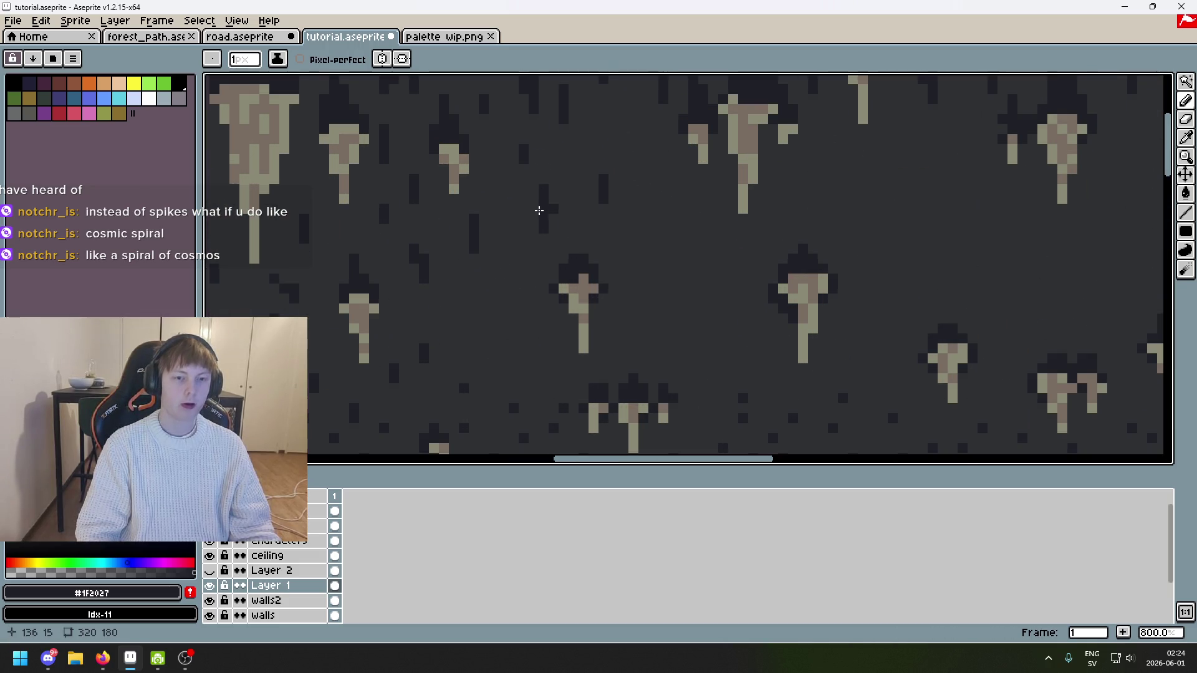
scroll(544, 215, down, 4)
scroll(579, 232, up, 2)
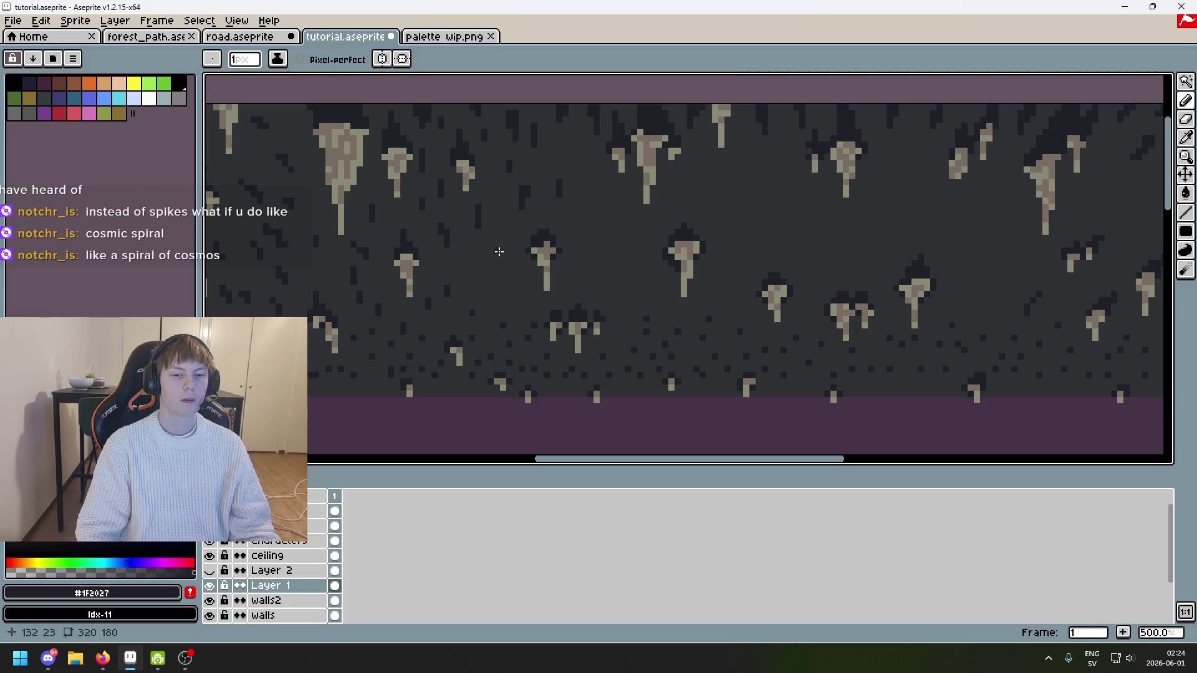
scroll(508, 268, down, 3)
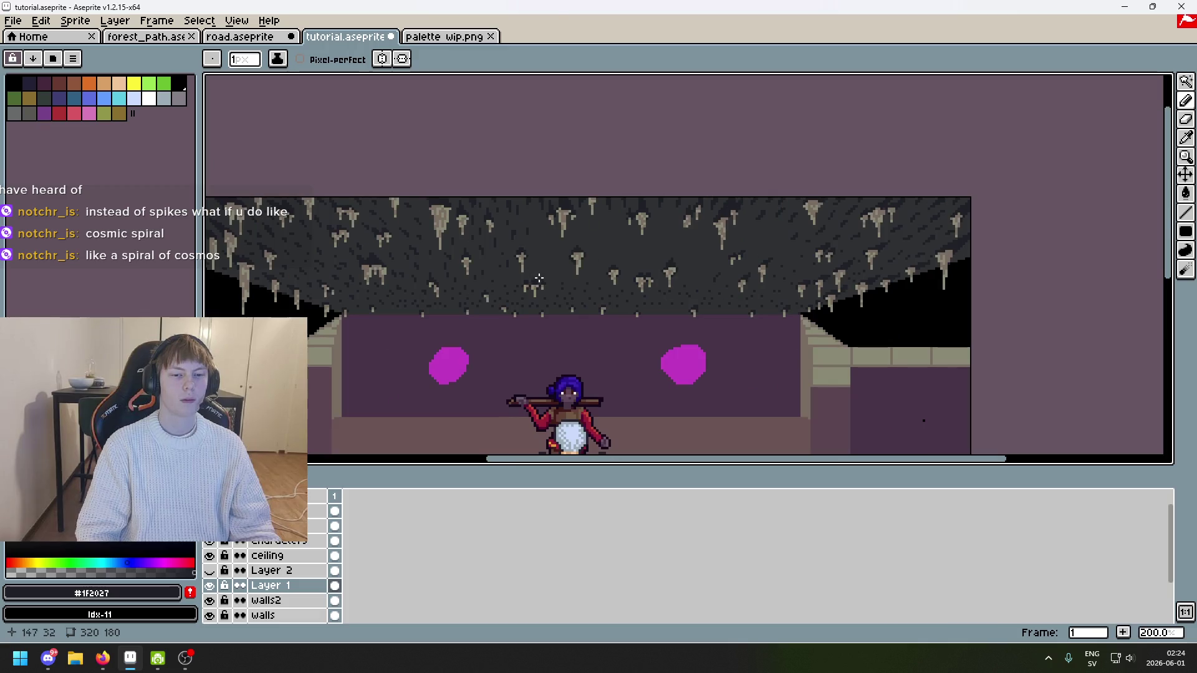
scroll(671, 227, up, 4)
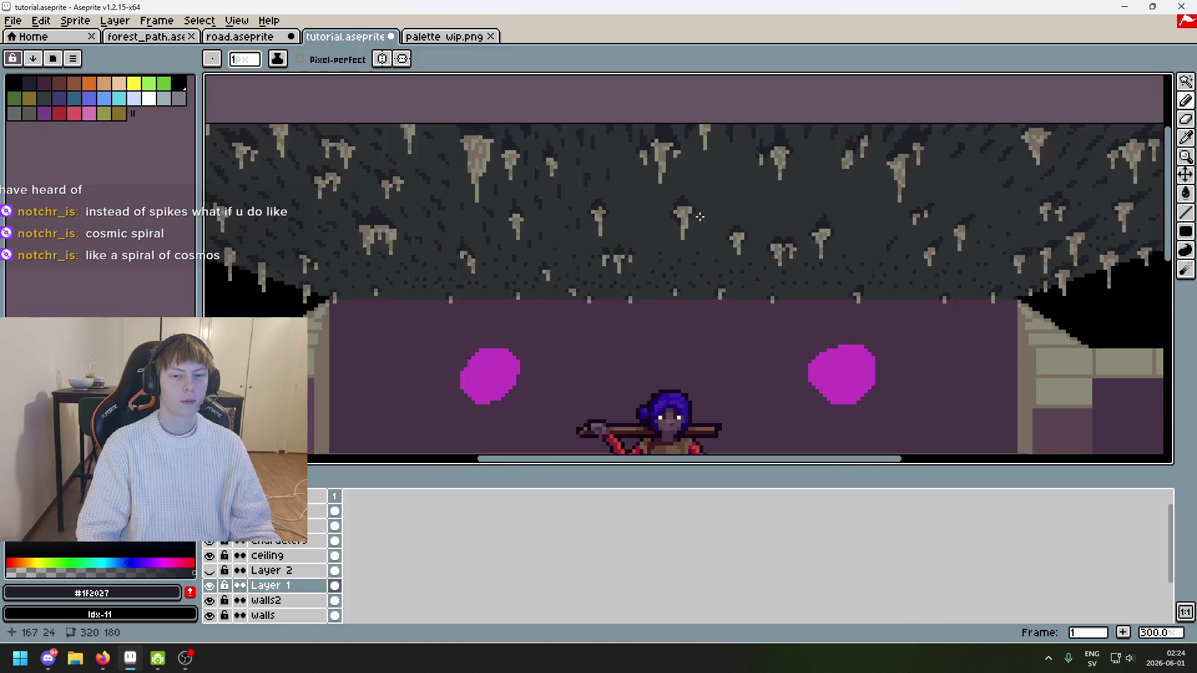
Step: Place a dark speckle on the ceiling with the pencil, then undo it
key(b)
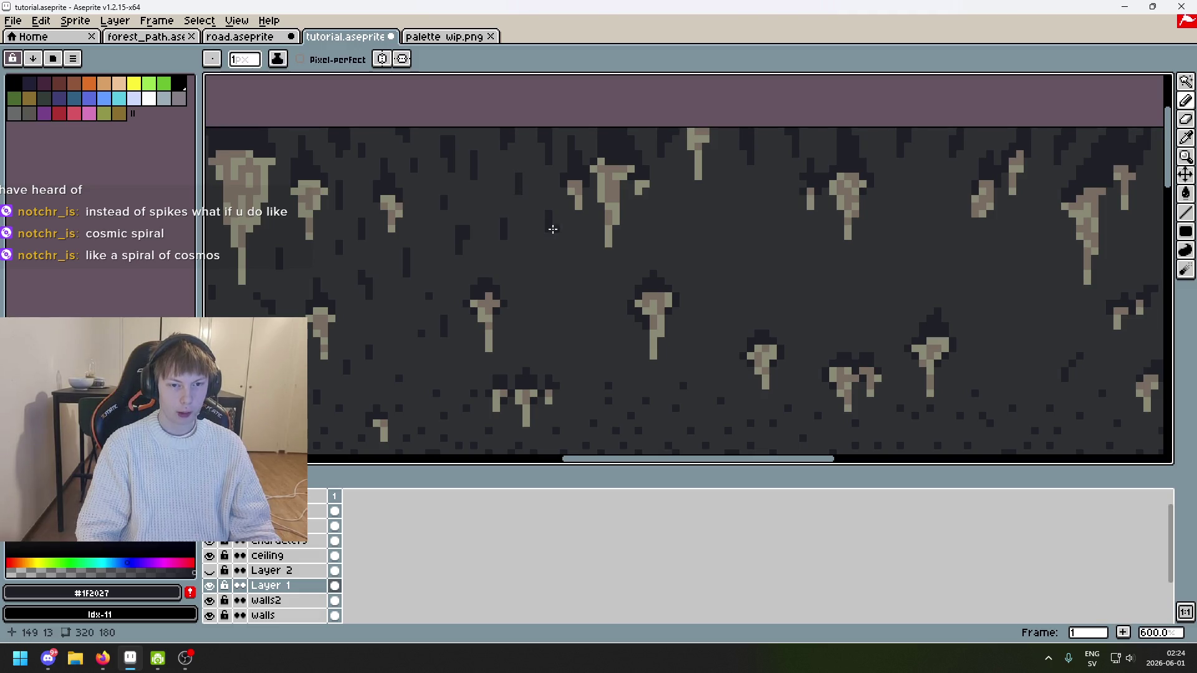
scroll(647, 278, down, 5)
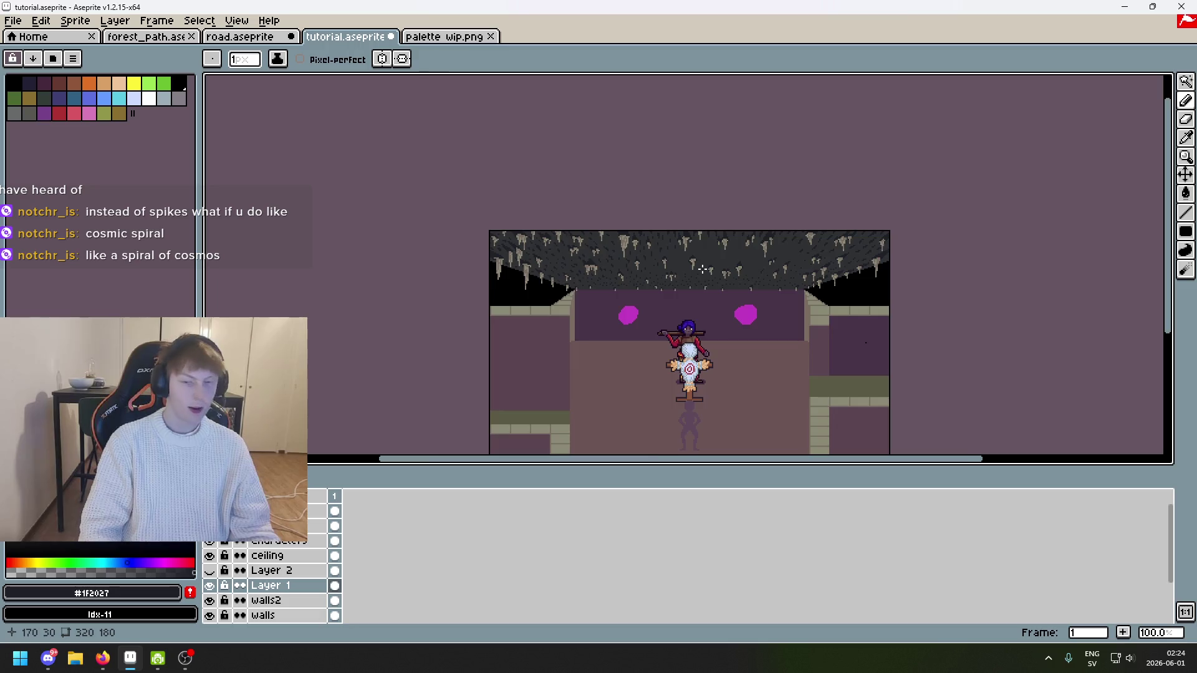
scroll(618, 244, up, 4)
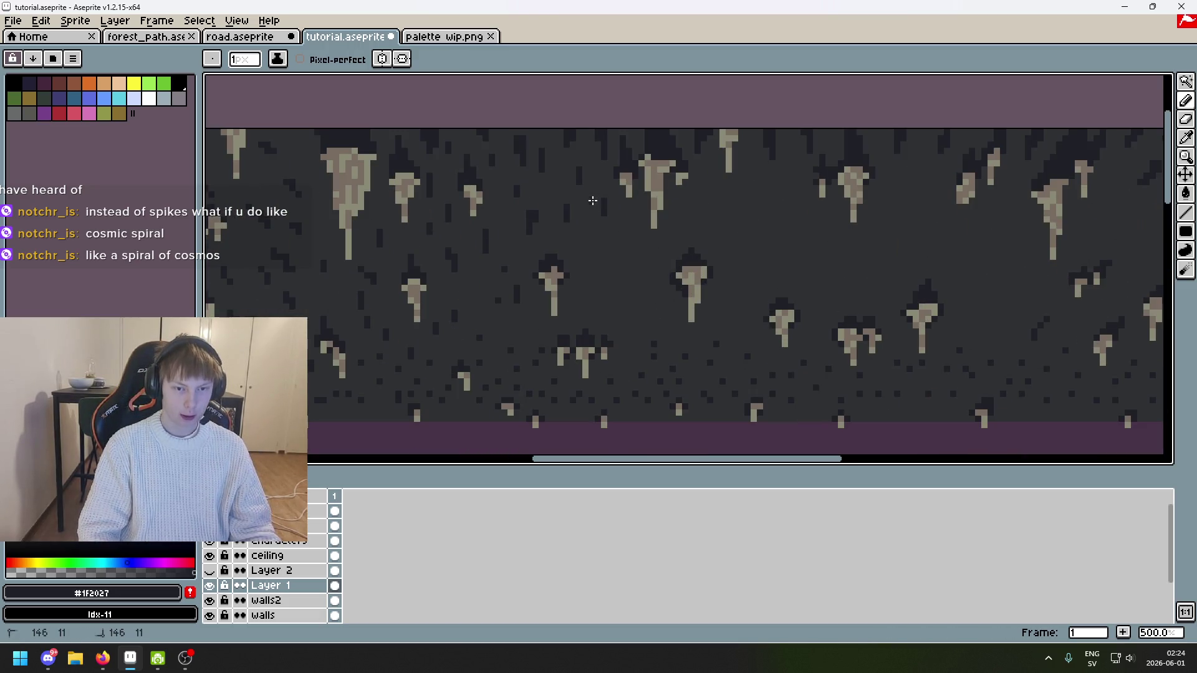
click(601, 194)
scroll(601, 194, down, 1)
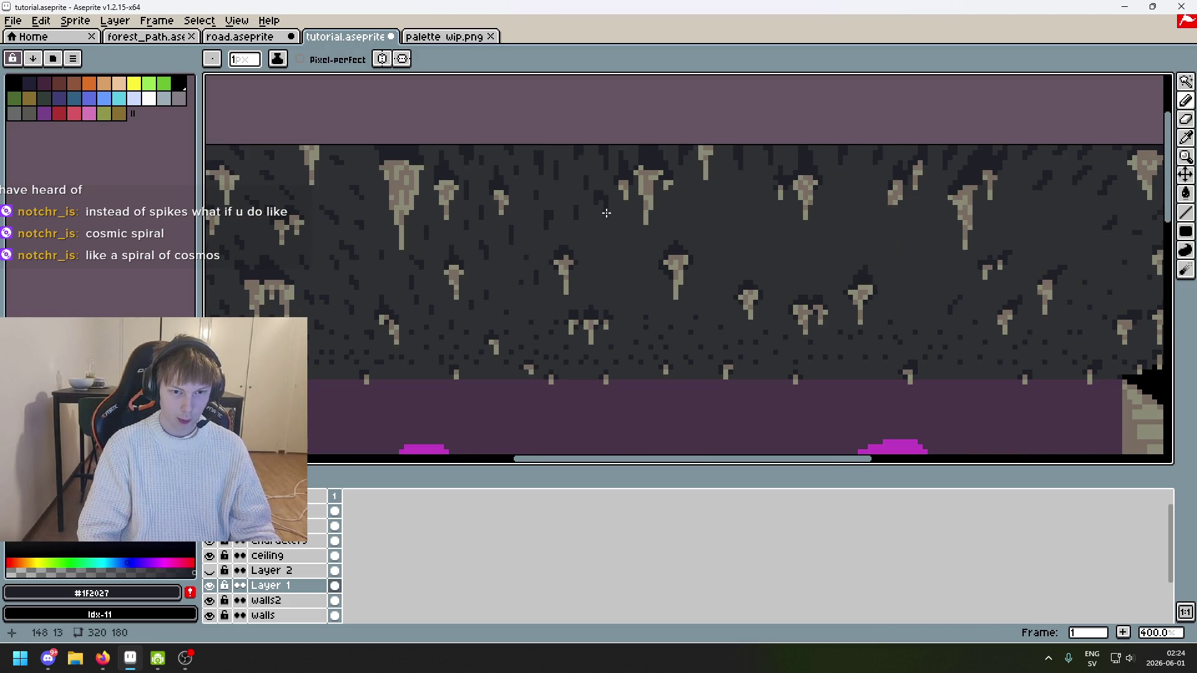
scroll(623, 225, right, 2)
key(ctrl+z)
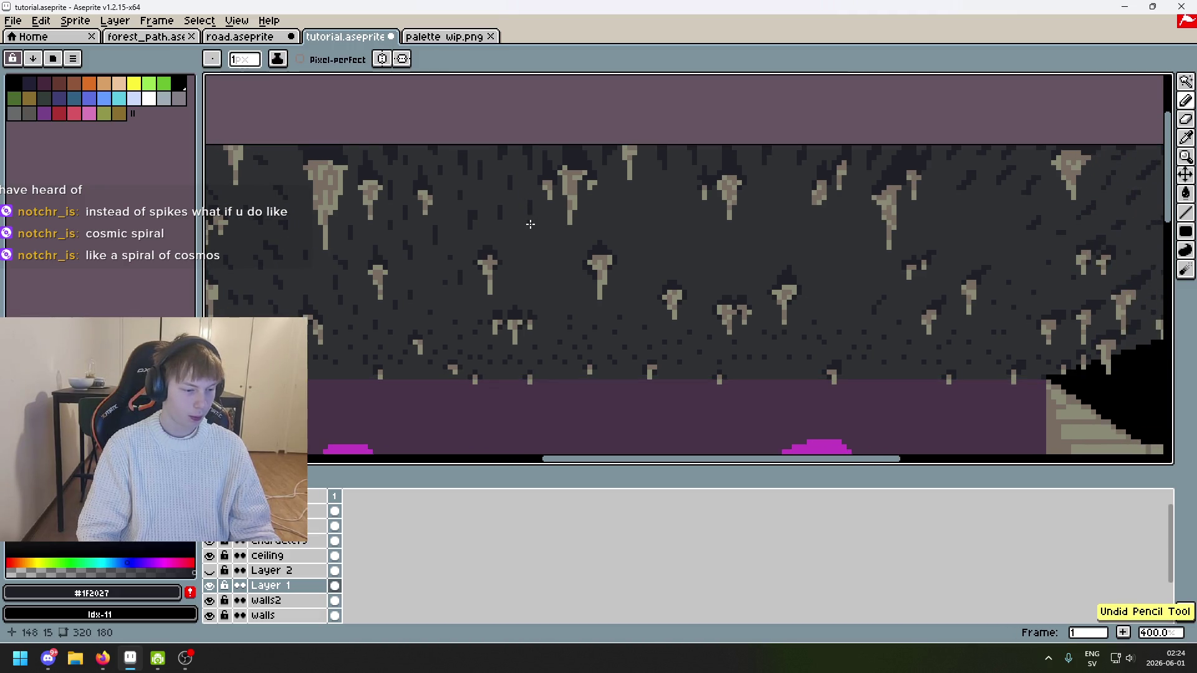
Step: Undo two more recent pencil edits, restoring the earlier speckle pattern
scroll(530, 224, up, 2)
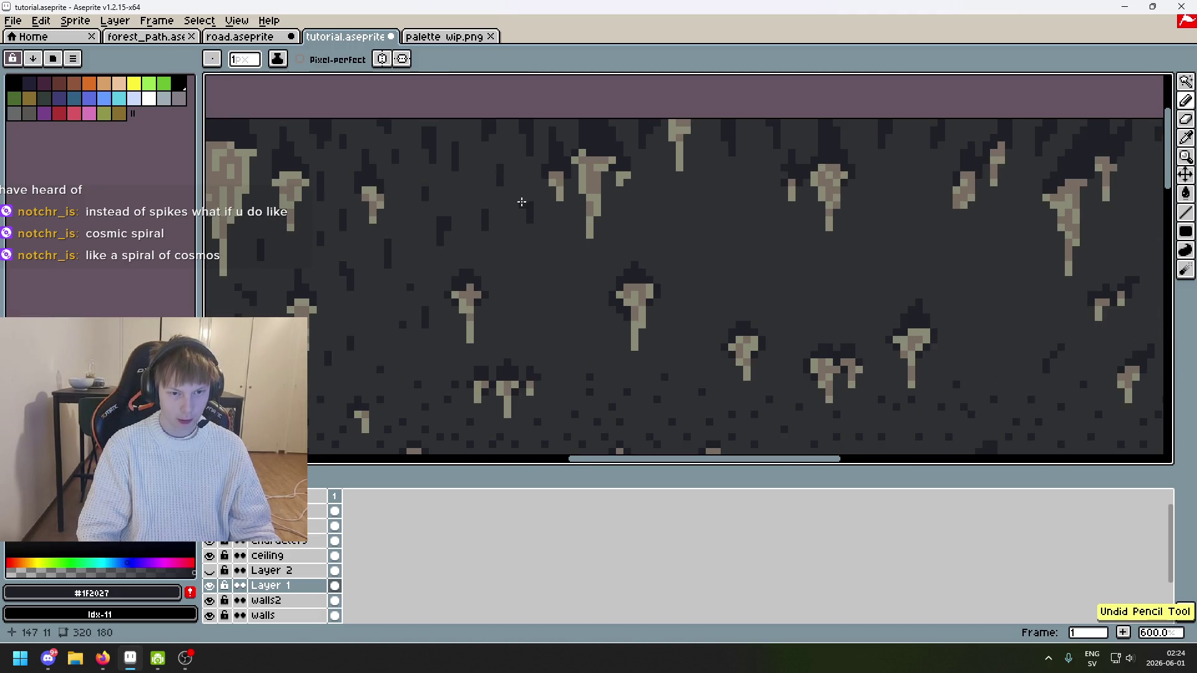
drag(701, 246, 603, 209)
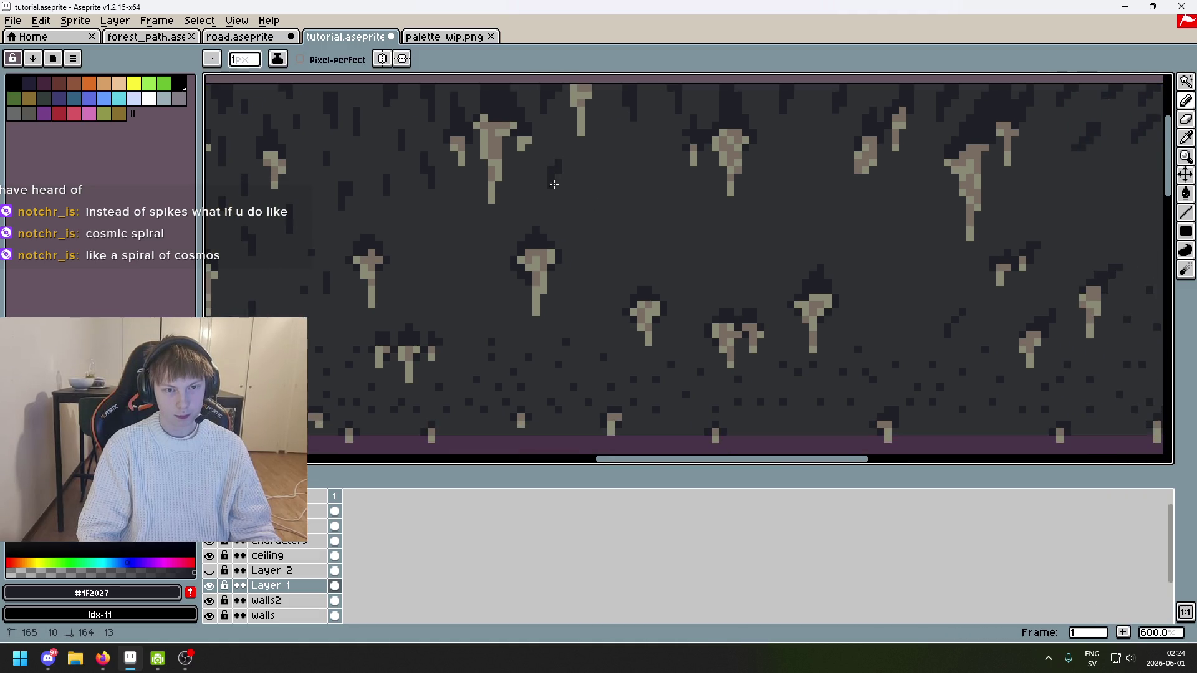
scroll(550, 162, down, 3)
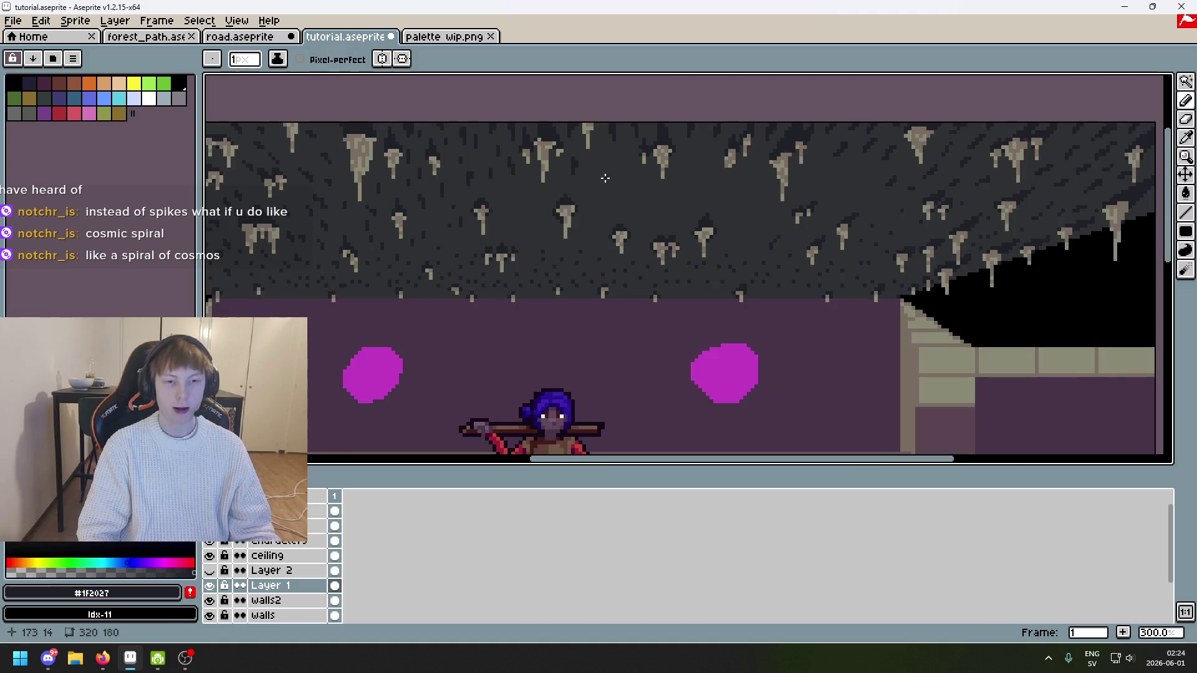
scroll(561, 156, up, 4)
key(ctrl+z)
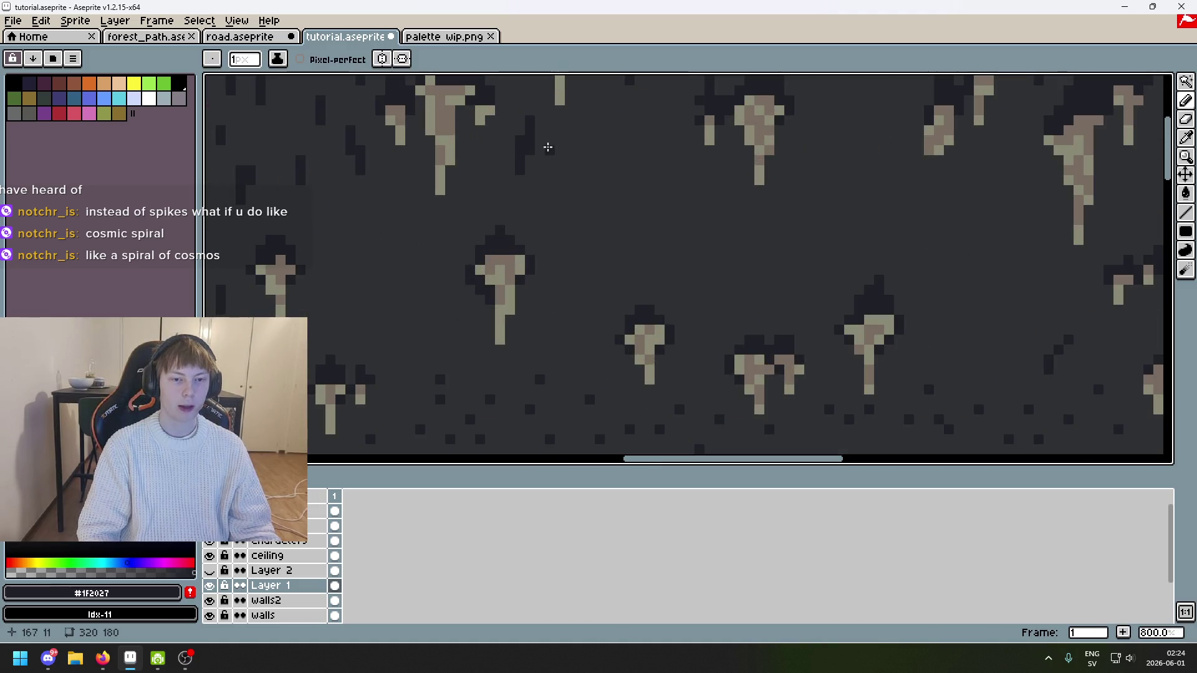
key(ctrl+z)
scroll(569, 159, down, 4)
scroll(745, 133, up, 2)
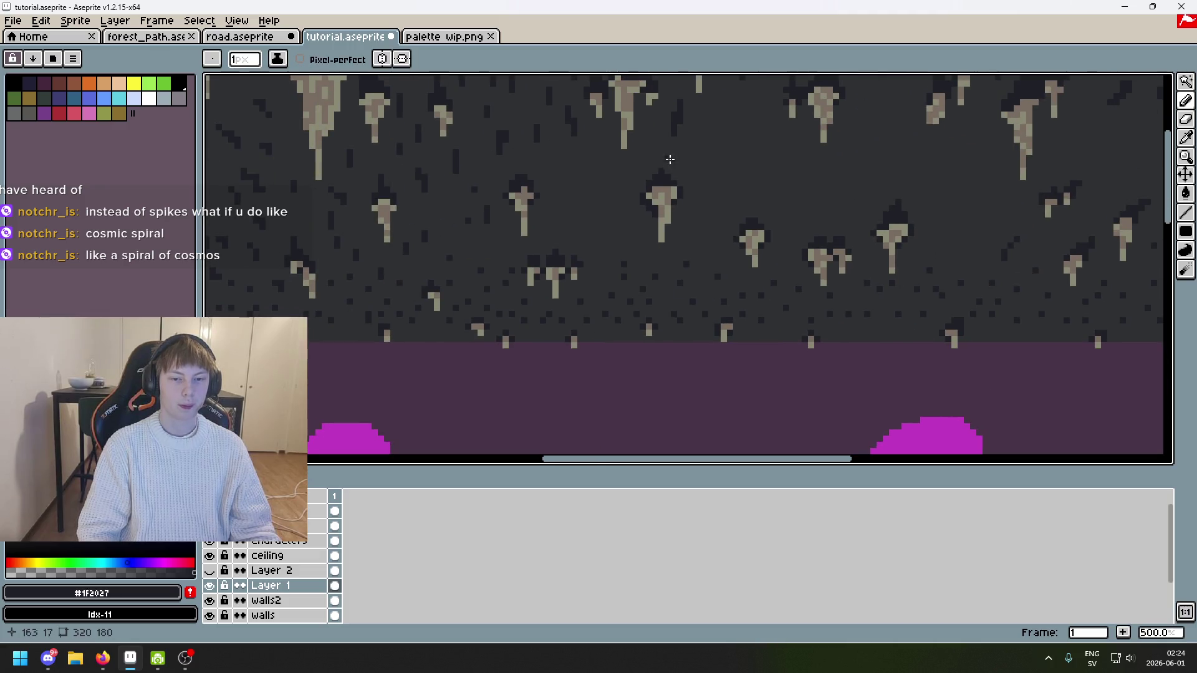
scroll(671, 159, right, 3)
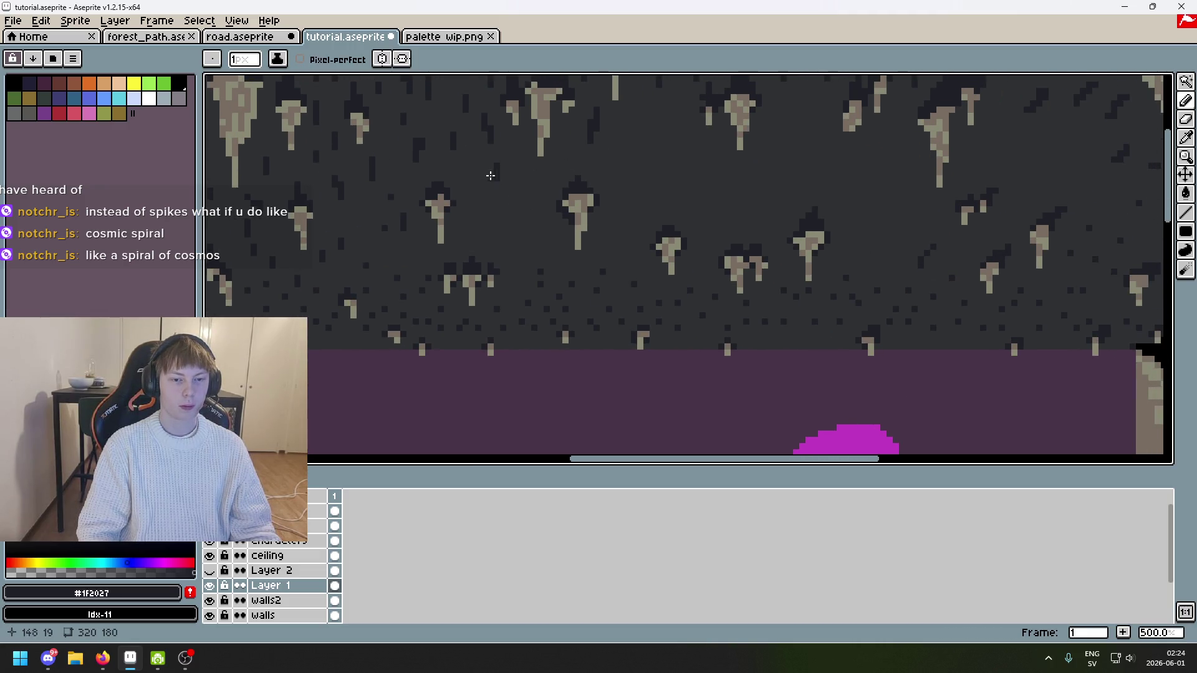
scroll(770, 218, down, 3)
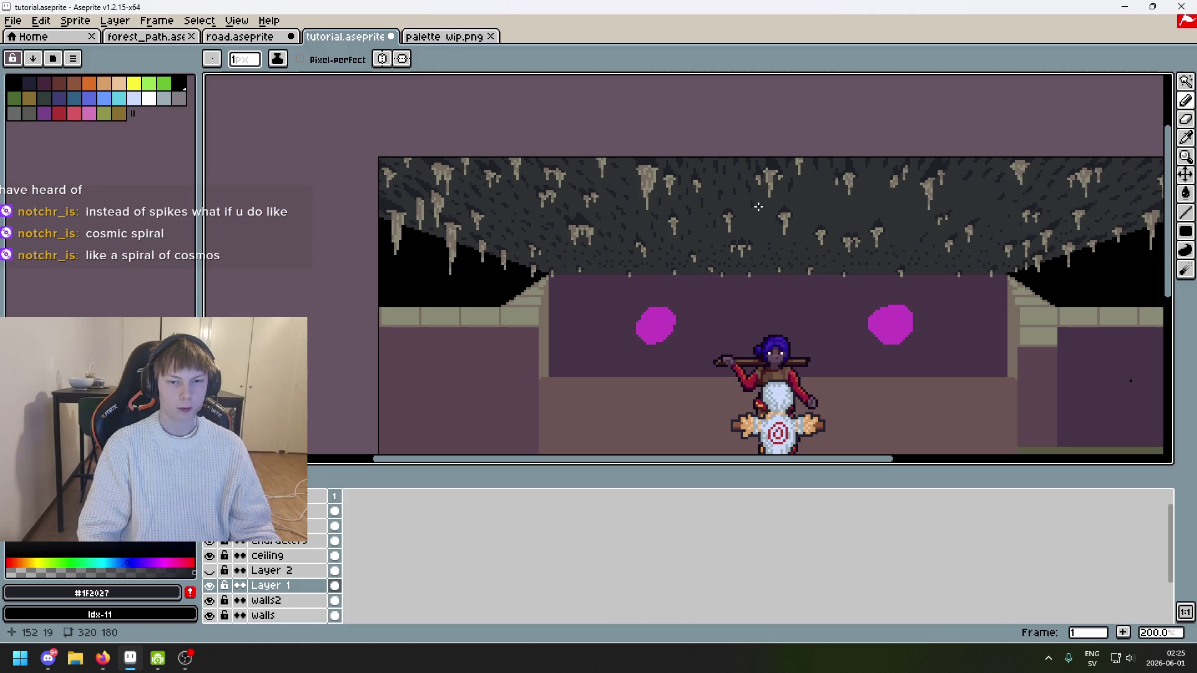
scroll(758, 207, up, 4)
scroll(718, 231, down, 3)
scroll(714, 268, up, 3)
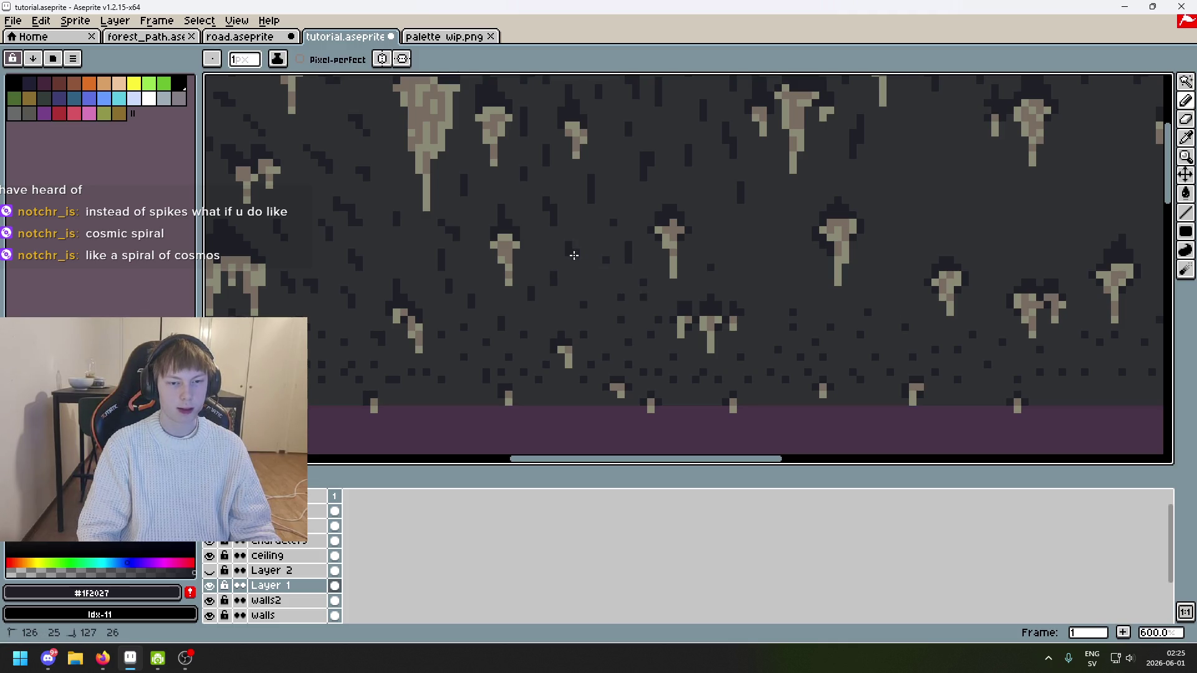
scroll(546, 250, up, 3)
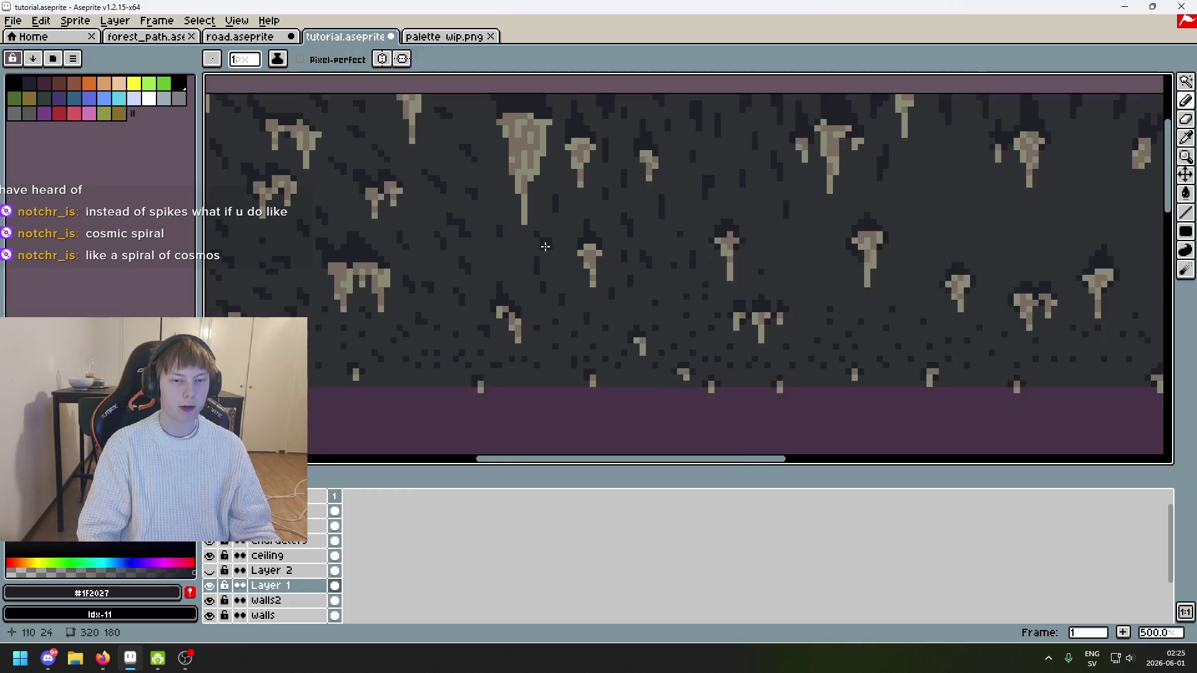
Step: Restore the erased dark ceiling pixels and repaint a #1F2027 speckle slightly lower down
alt+click(585, 233)
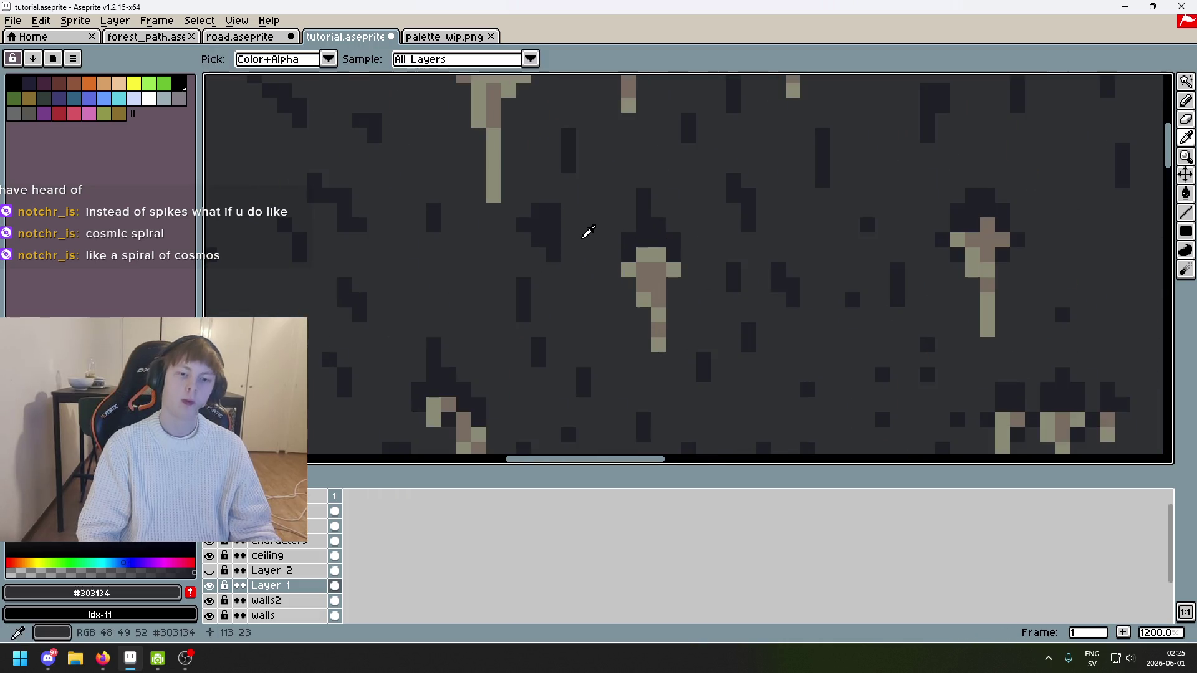
key(ctrl+z)
key(e)
key(ctrl+z)
key(b)
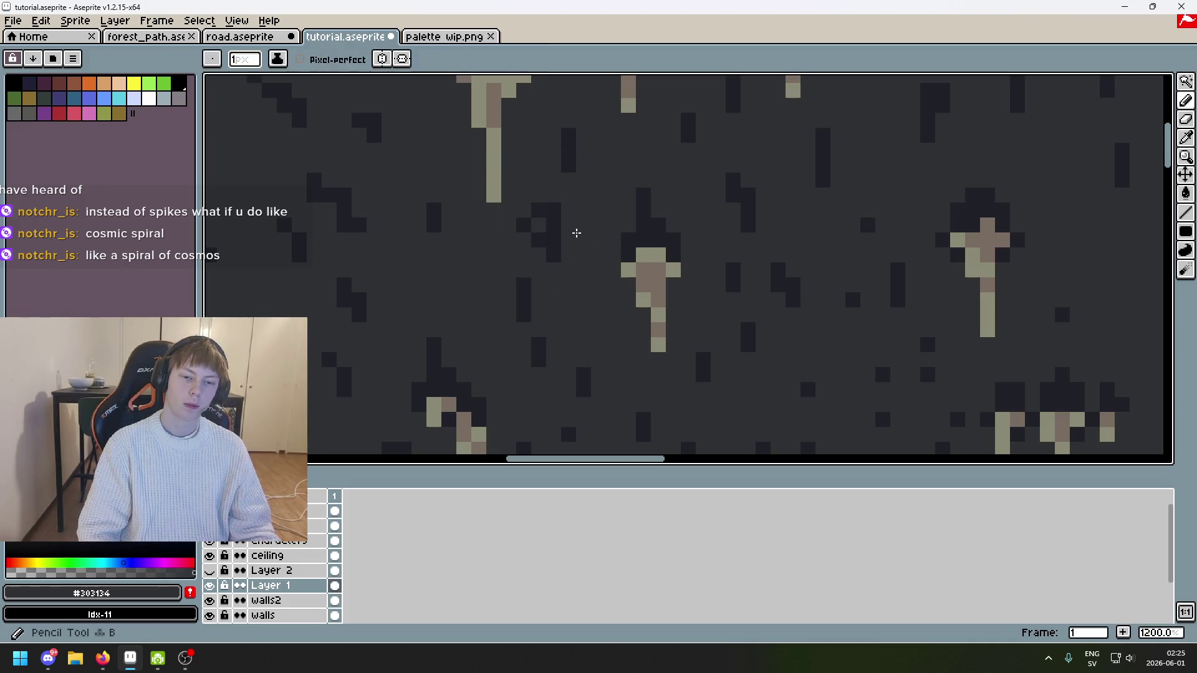
click(538, 209)
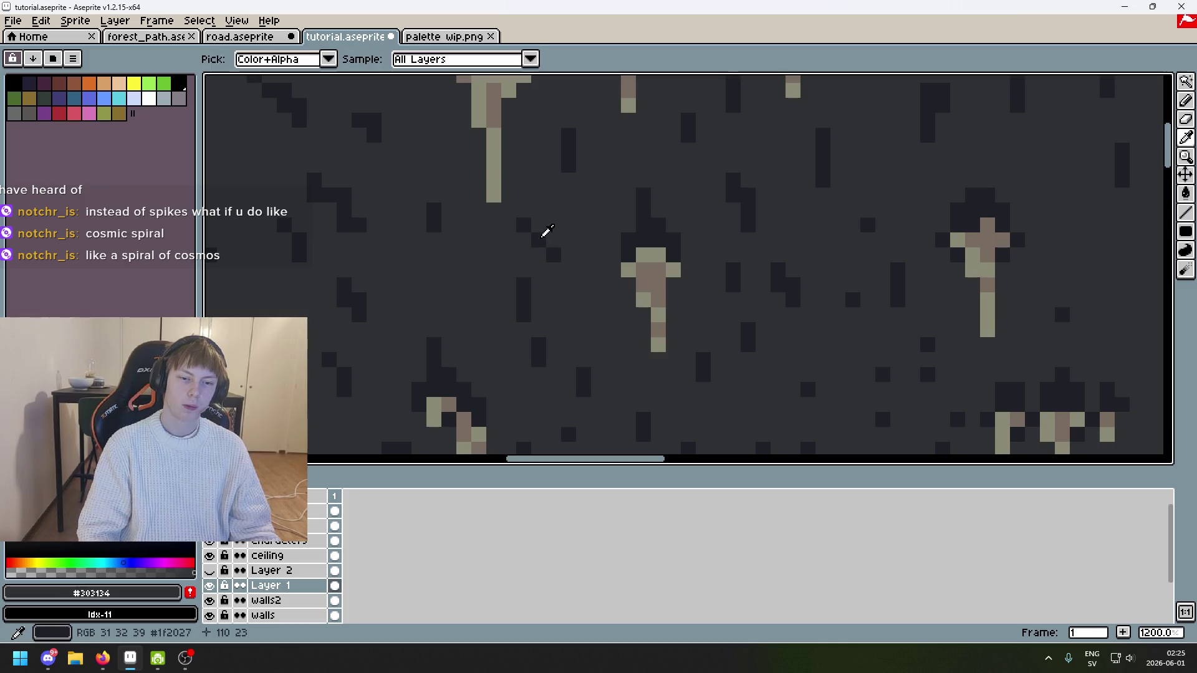
alt+click(546, 234)
click(540, 227)
Step: Sample the ceiling grey #303134 and the dark #1F2027 in turn, ending on #1F2027
scroll(521, 209, down, 3)
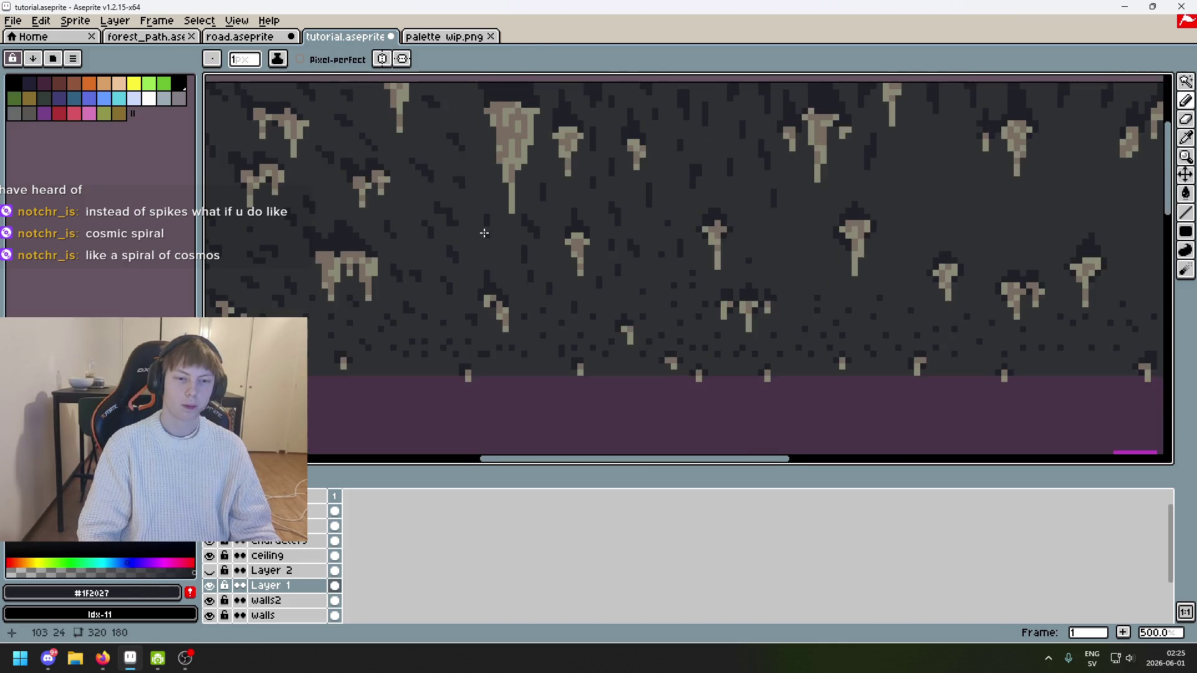
scroll(480, 185, up, 1)
scroll(510, 204, down, 2)
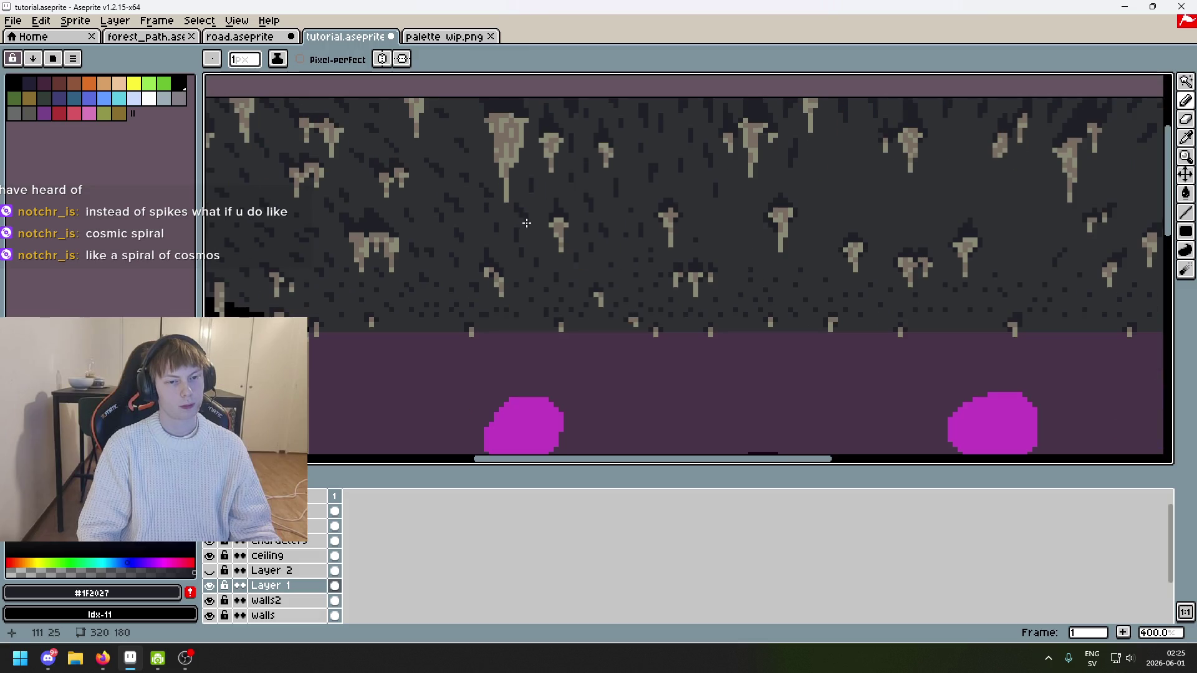
scroll(510, 253, down, 1)
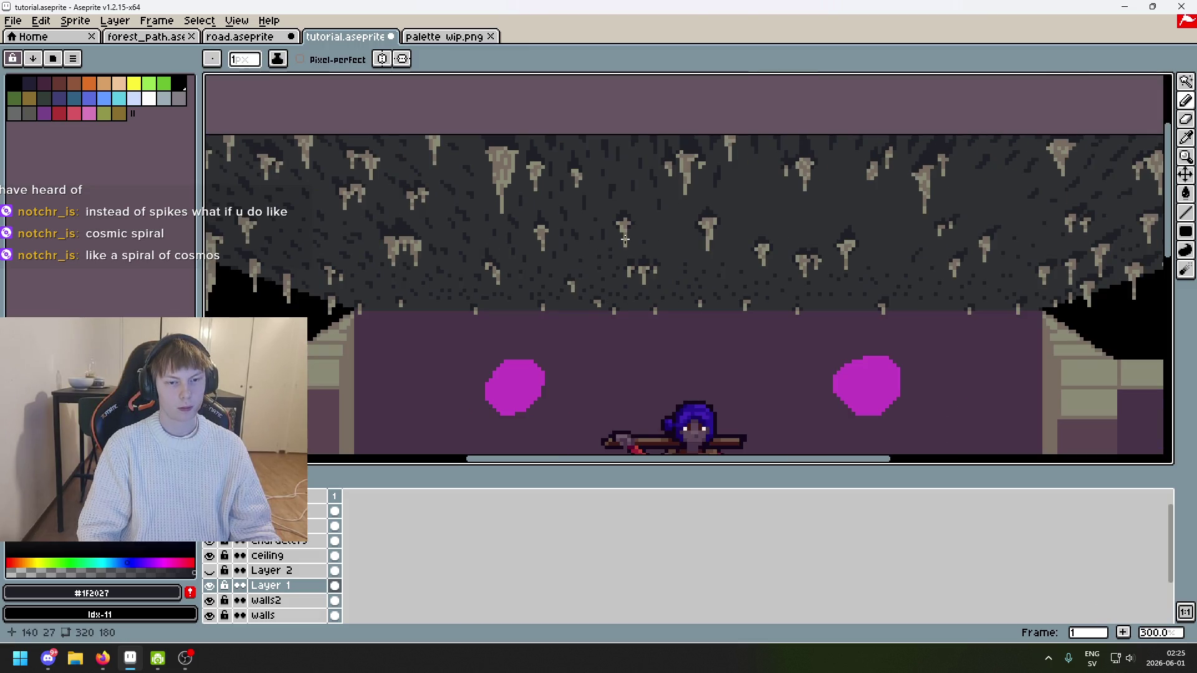
scroll(625, 239, up, 3)
alt+click(536, 208)
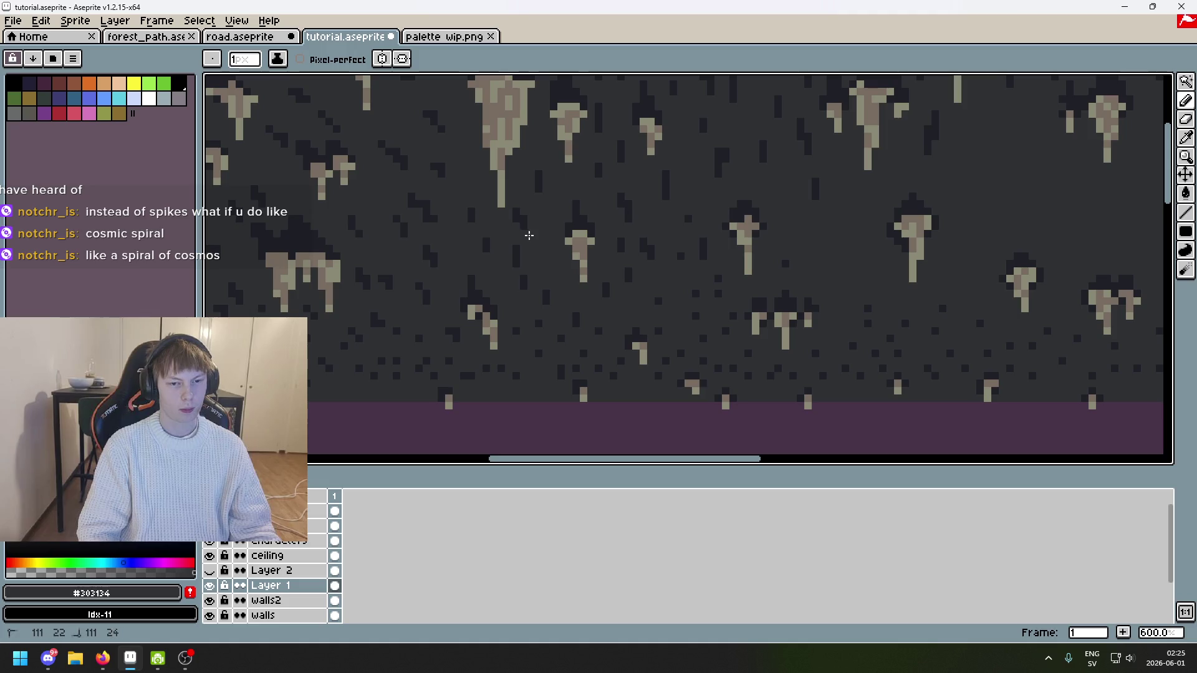
alt+click(522, 228)
alt+click(430, 204)
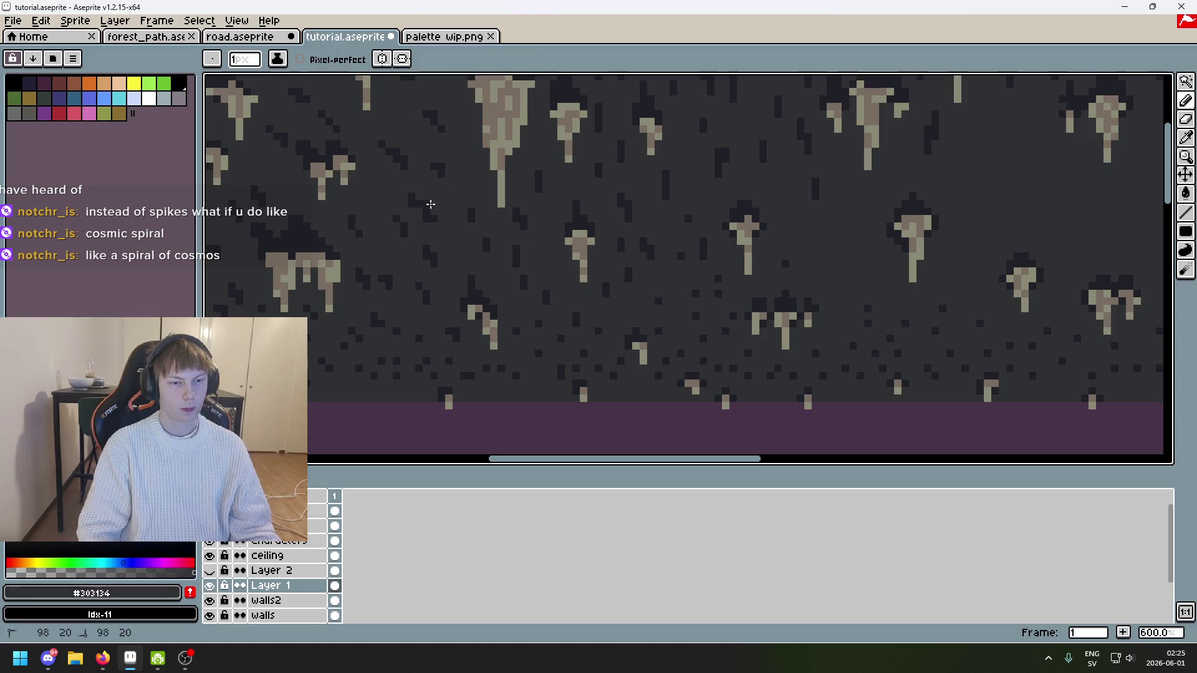
alt+click(414, 198)
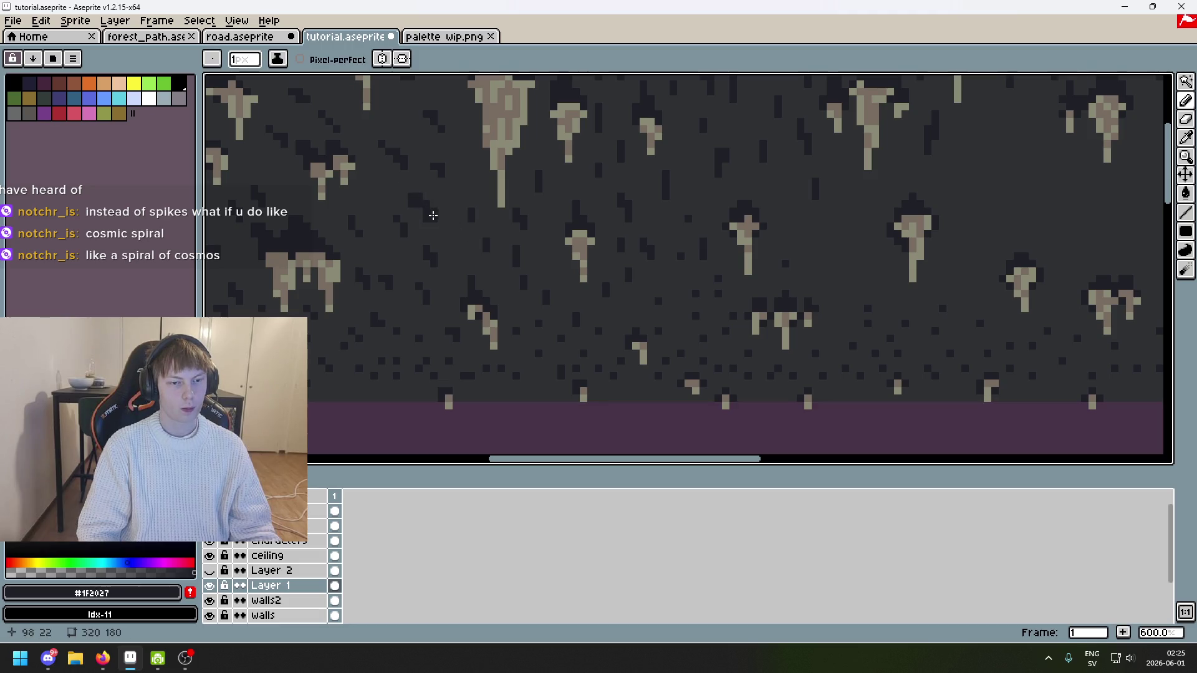
scroll(451, 225, down, 2)
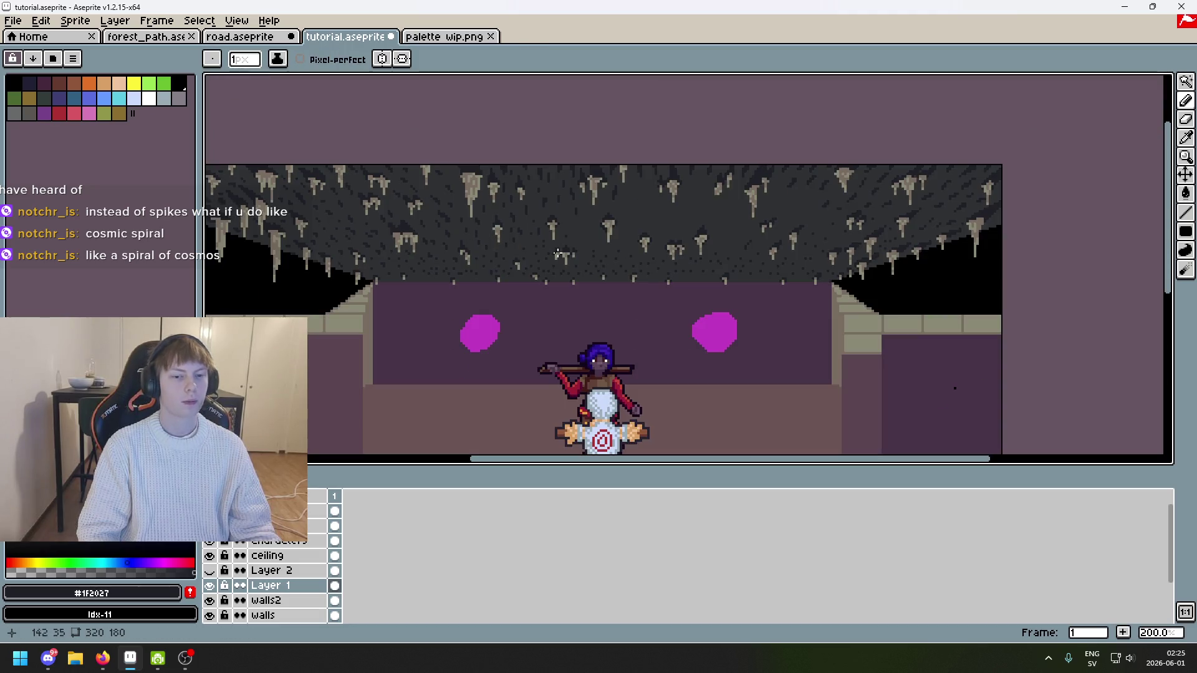
scroll(593, 225, up, 2)
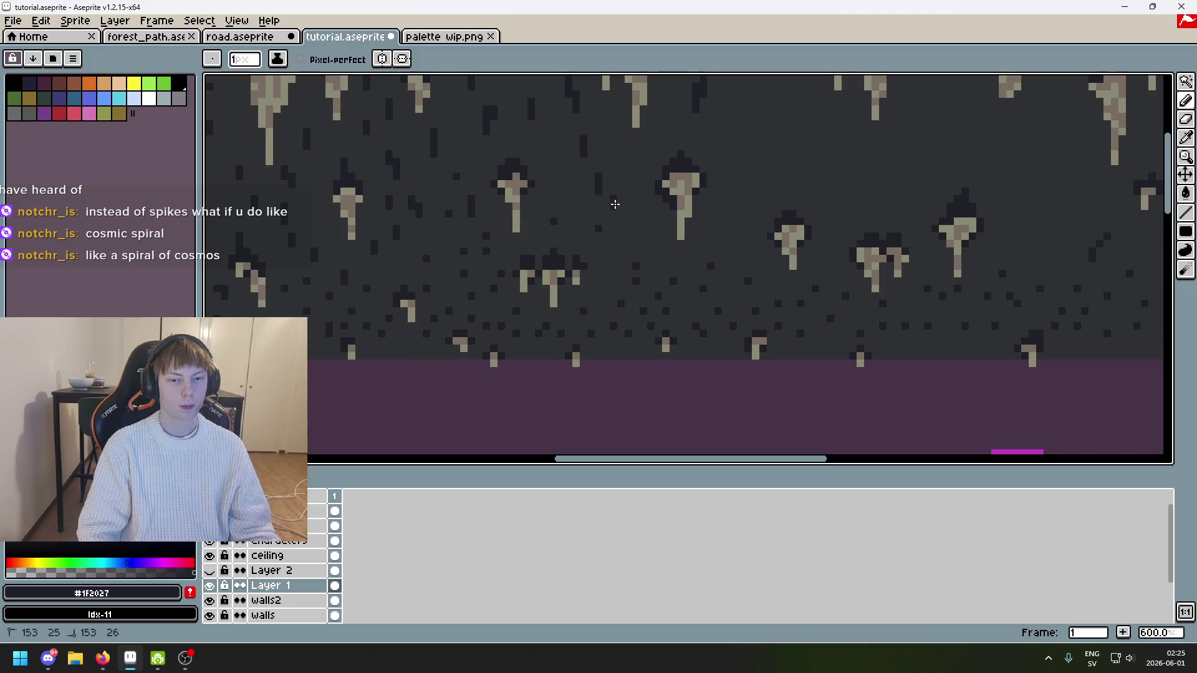
Step: Undo the last two pencil strokes on the ceiling and zoom out to review
key(ctrl+z)
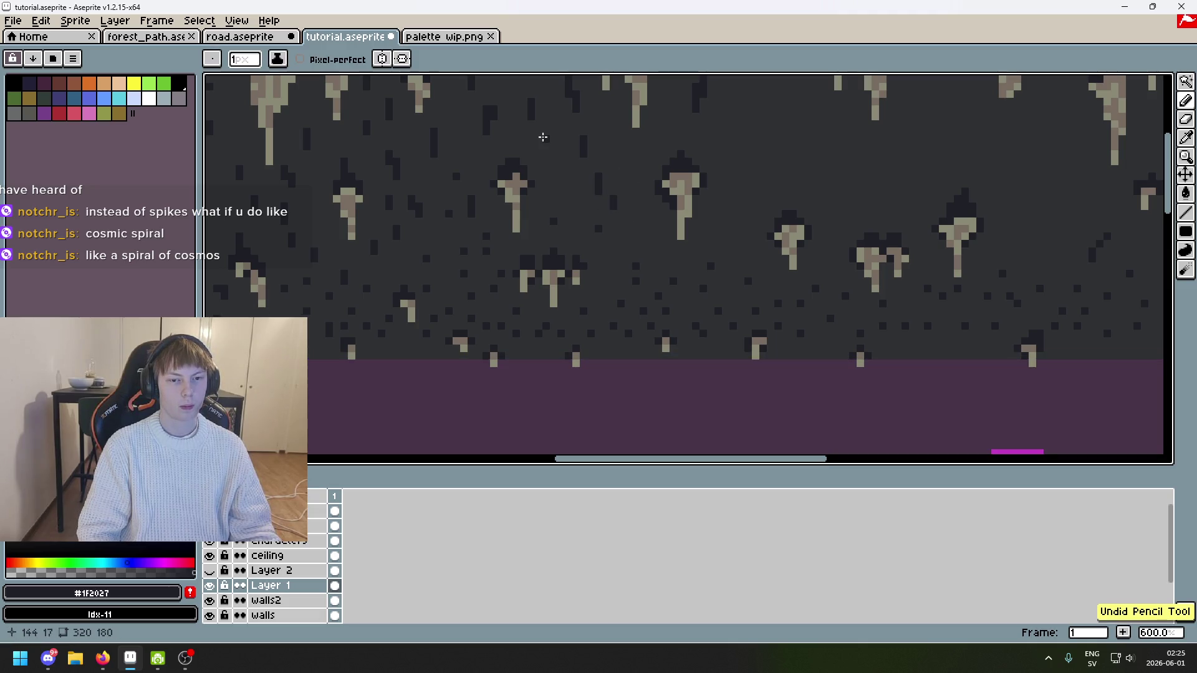
key(ctrl+z)
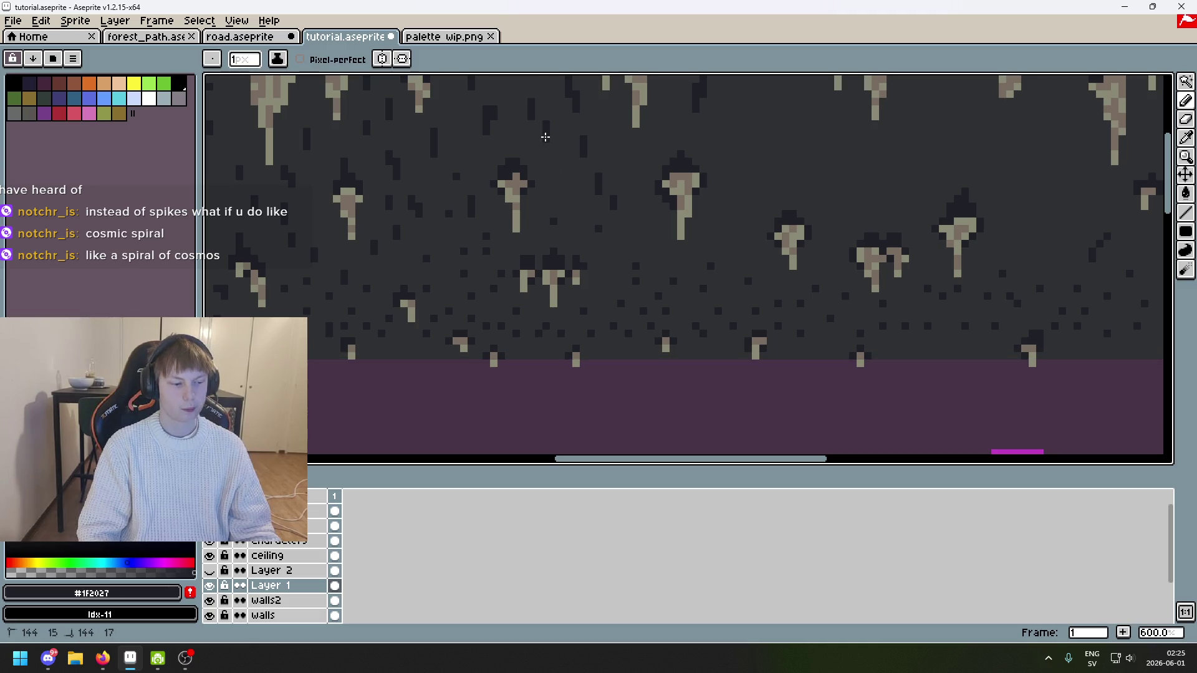
drag(554, 191, 519, 226)
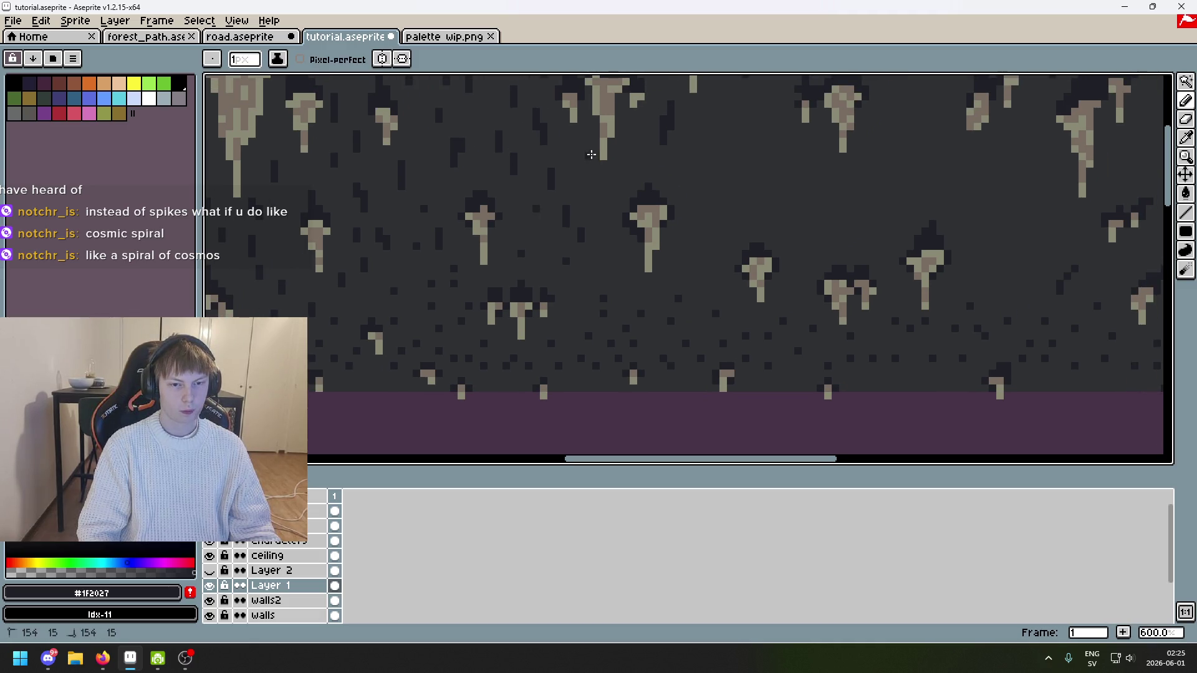
scroll(599, 181, down, 3)
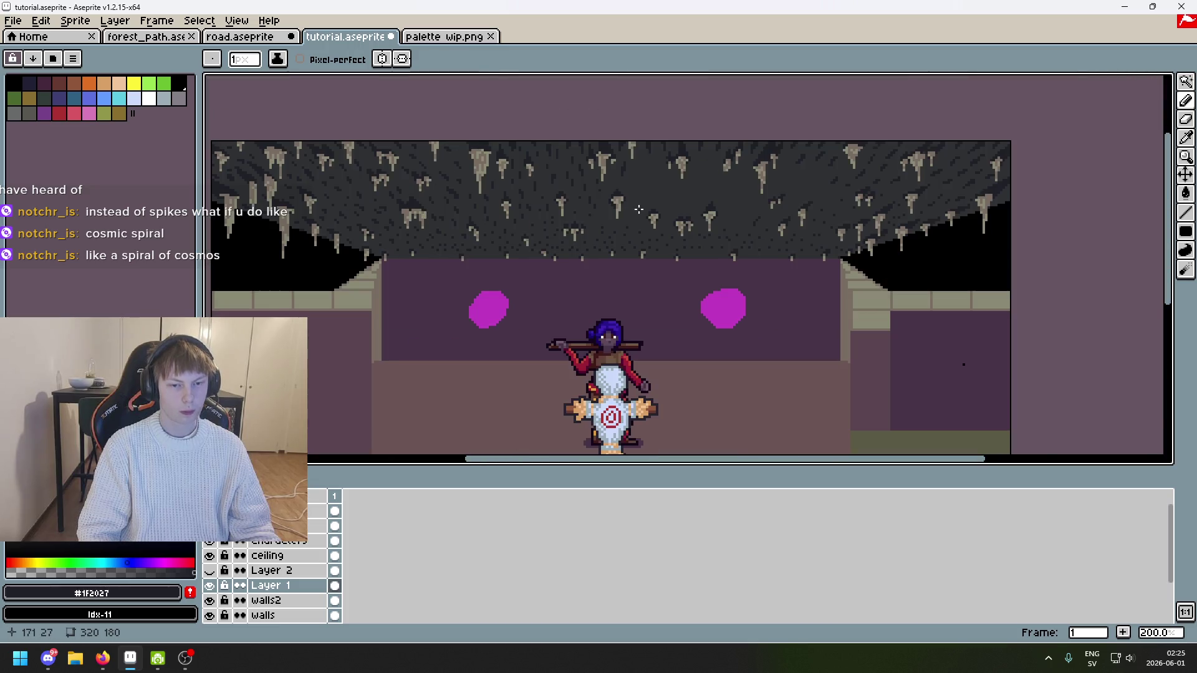
scroll(622, 187, up, 2)
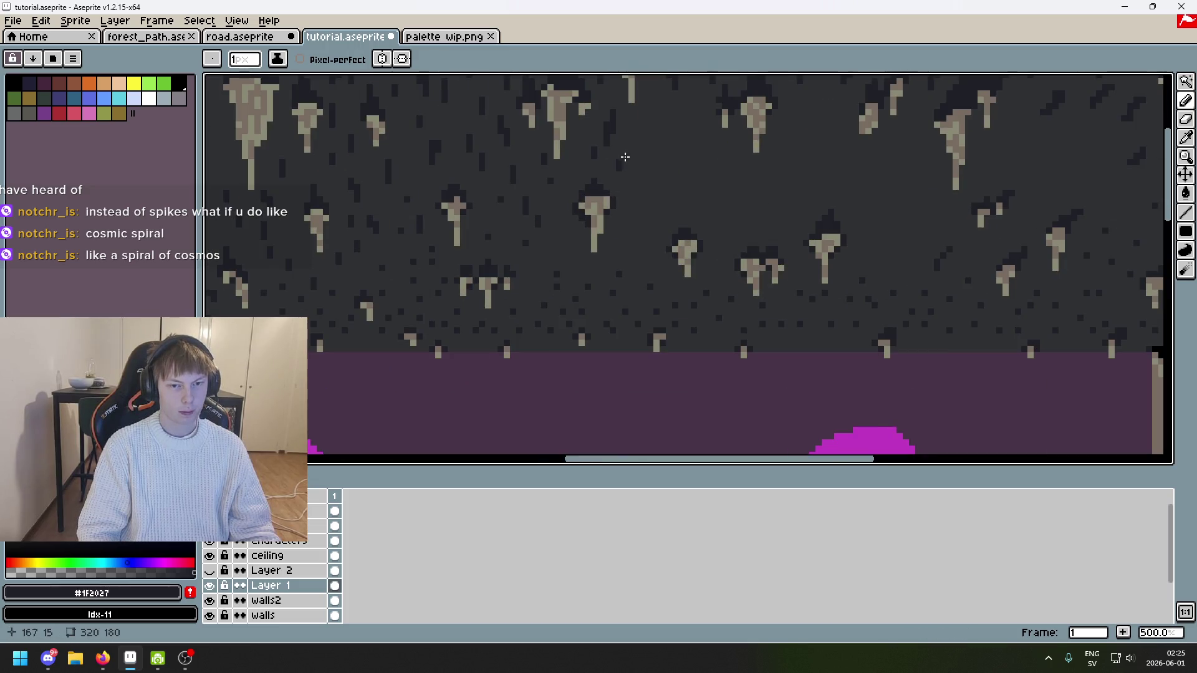
scroll(635, 192, down, 3)
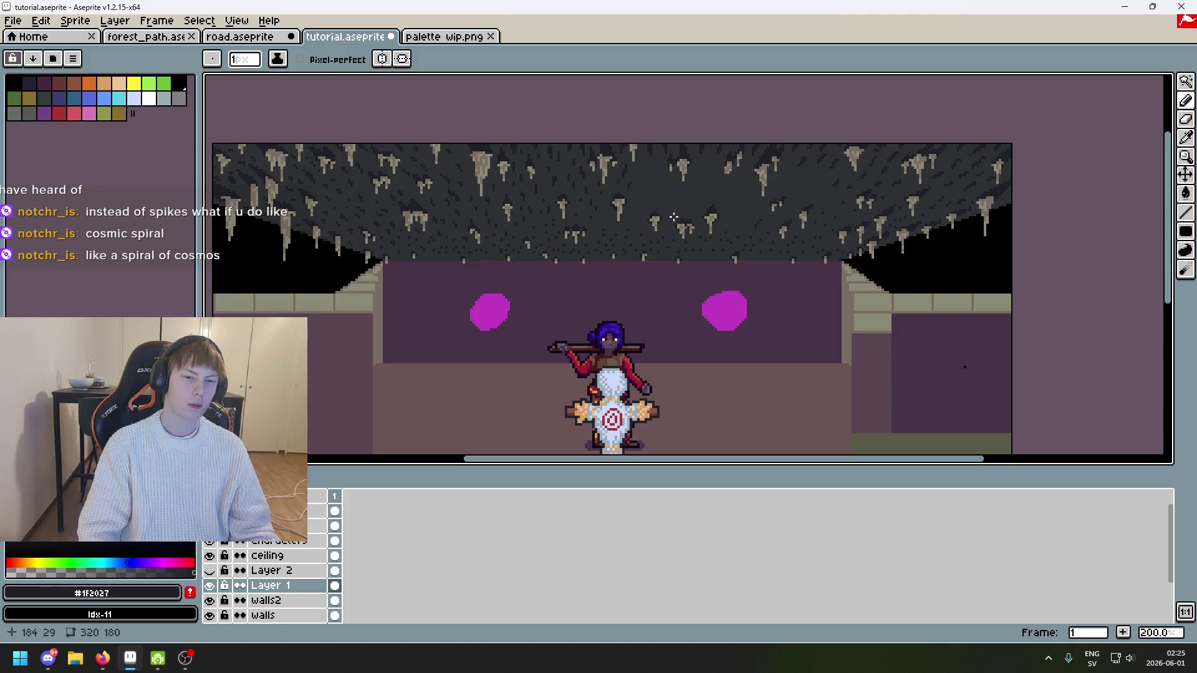
scroll(674, 217, down, 1)
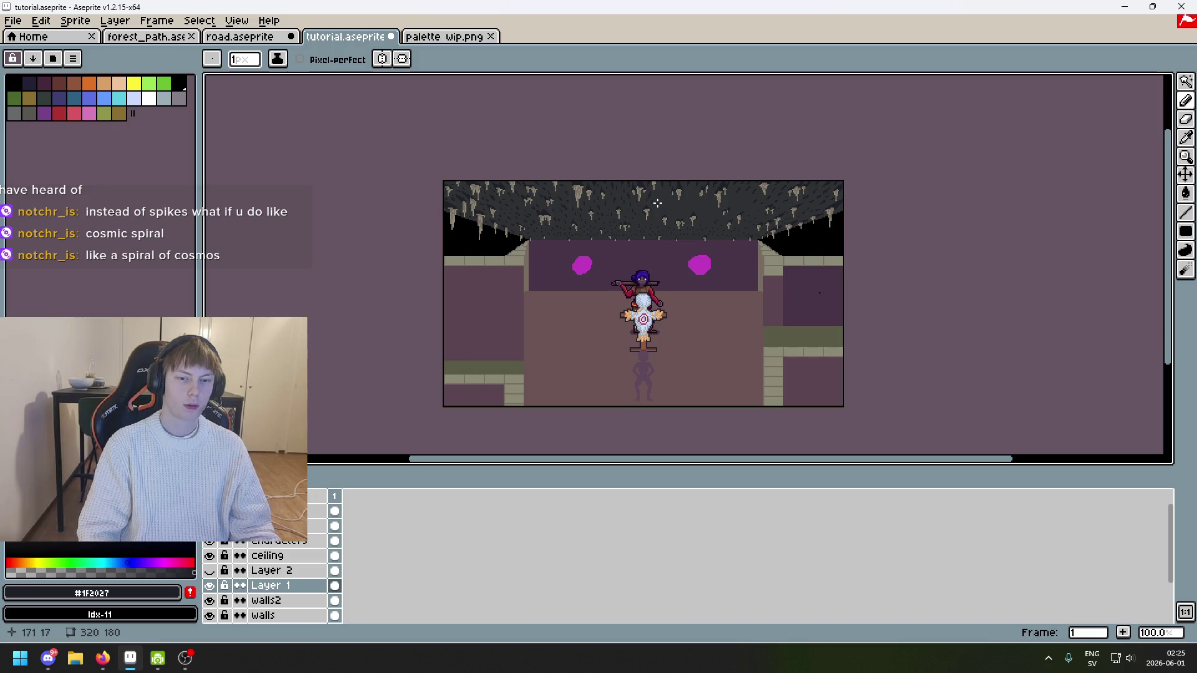
Step: Draw several short dark #1F2027 trial strokes across the stalactite ceiling
scroll(658, 203, up, 4)
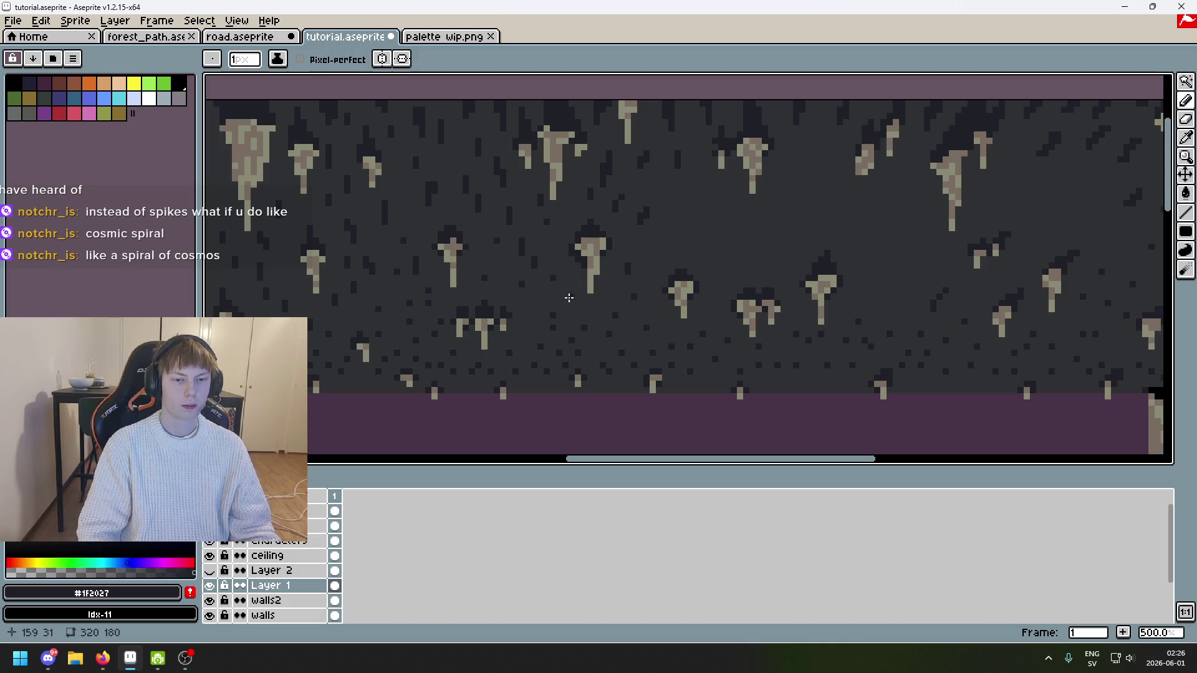
scroll(633, 302, down, 3)
scroll(633, 302, up, 3)
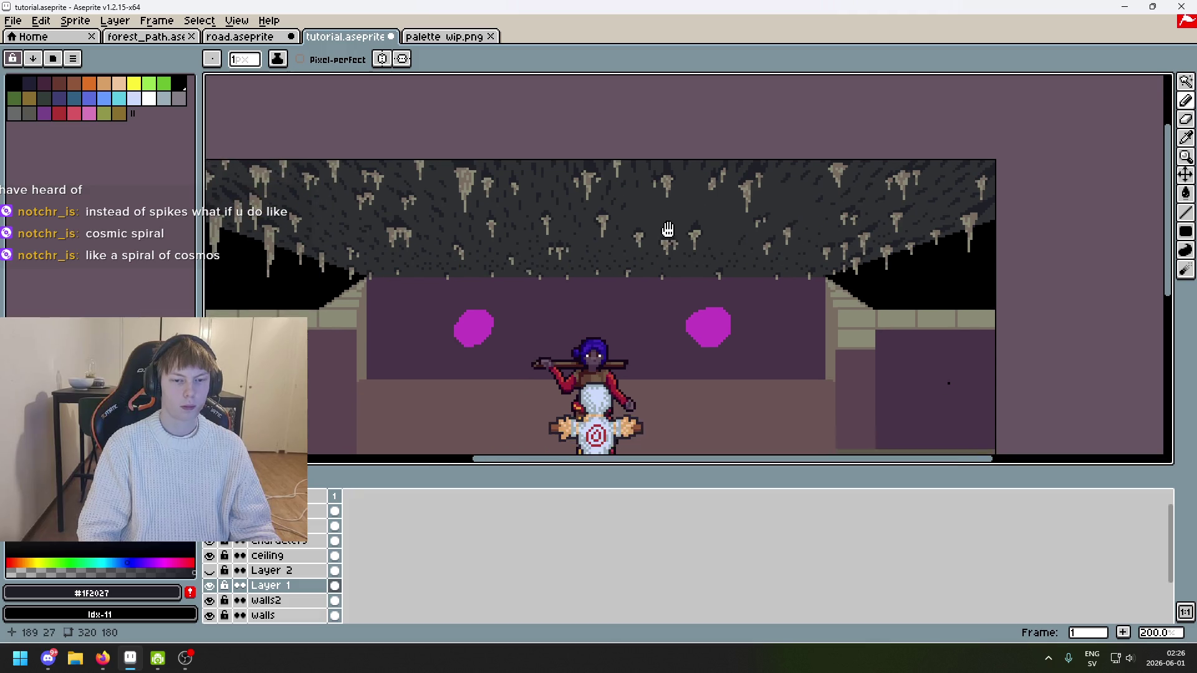
click(683, 169)
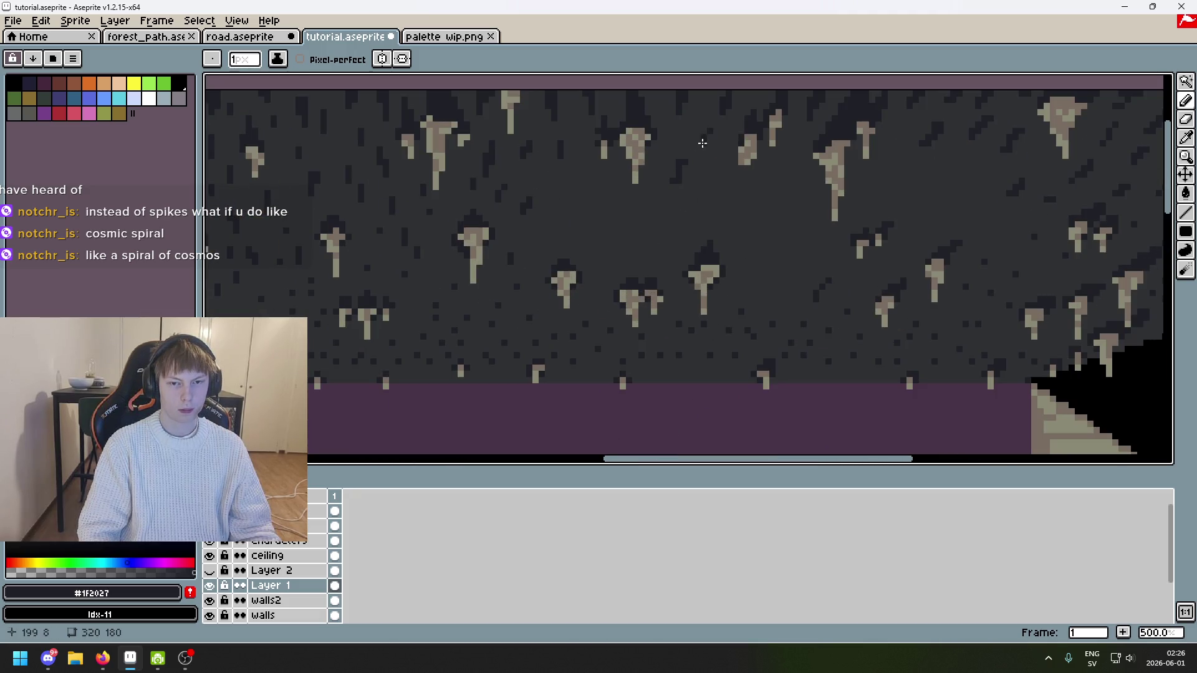
drag(666, 181, 665, 184)
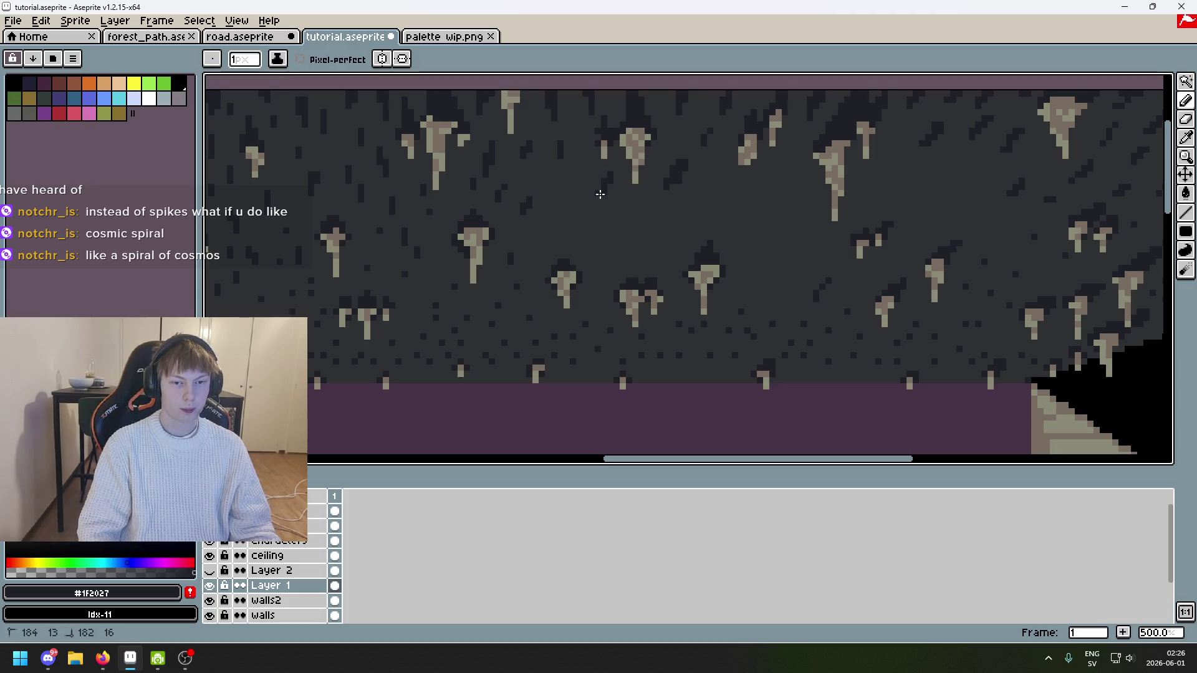
key(ctrl)
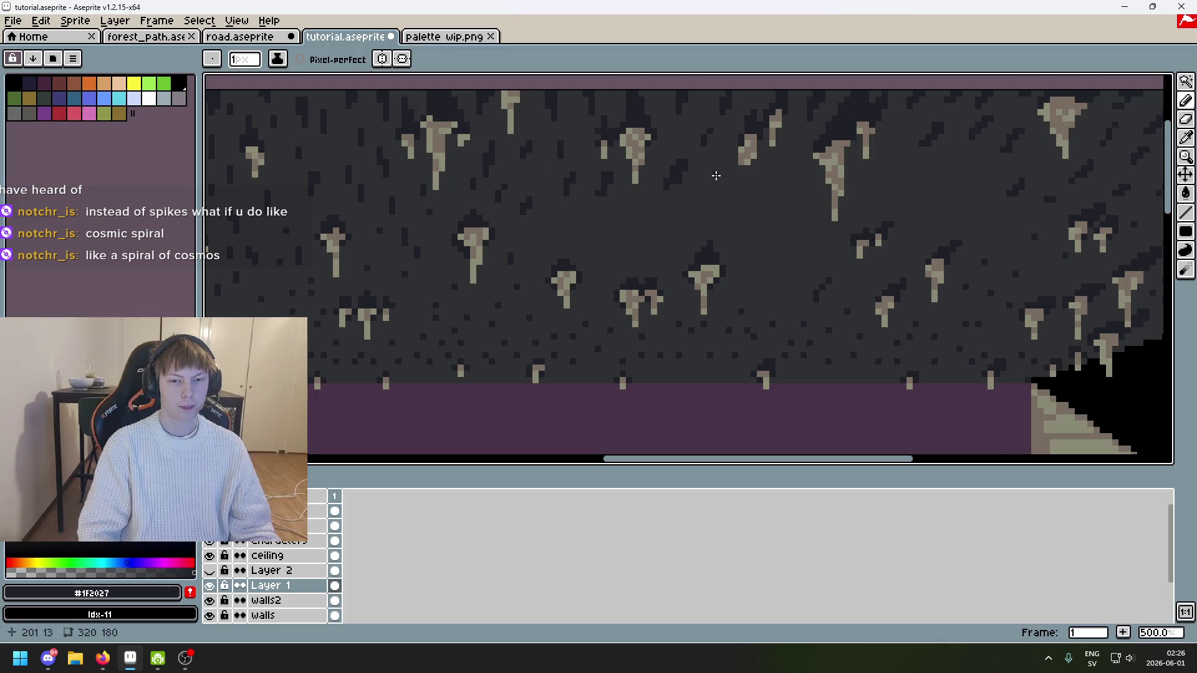
drag(793, 153, 787, 176)
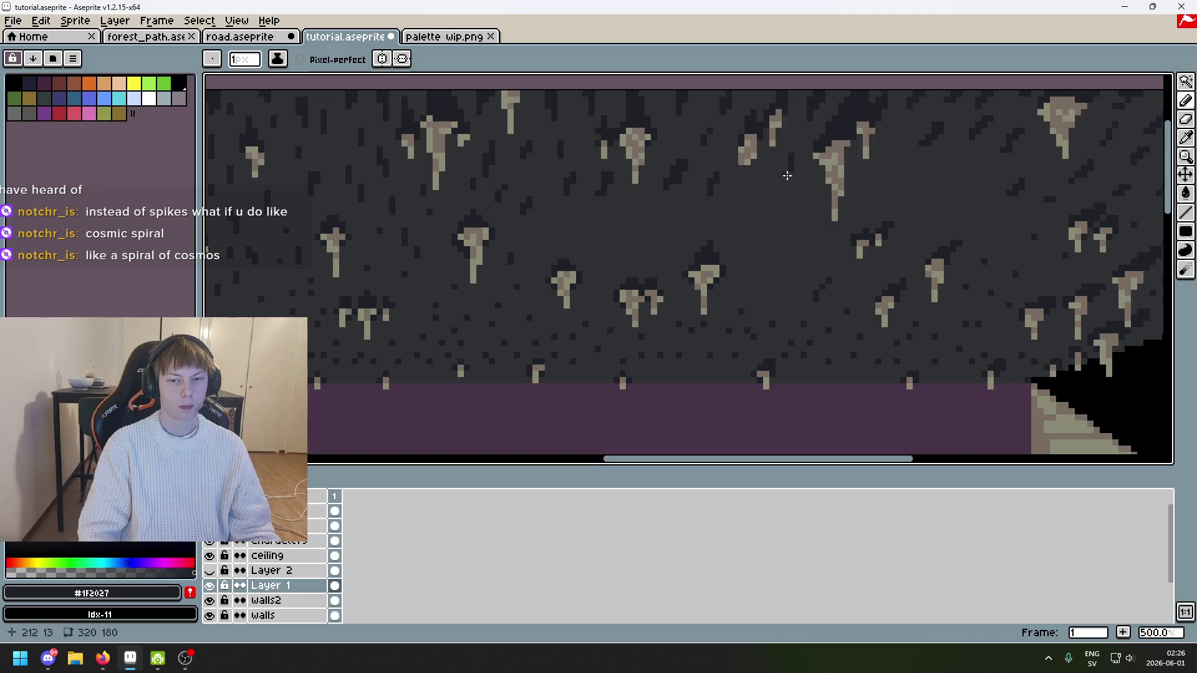
key(shift)
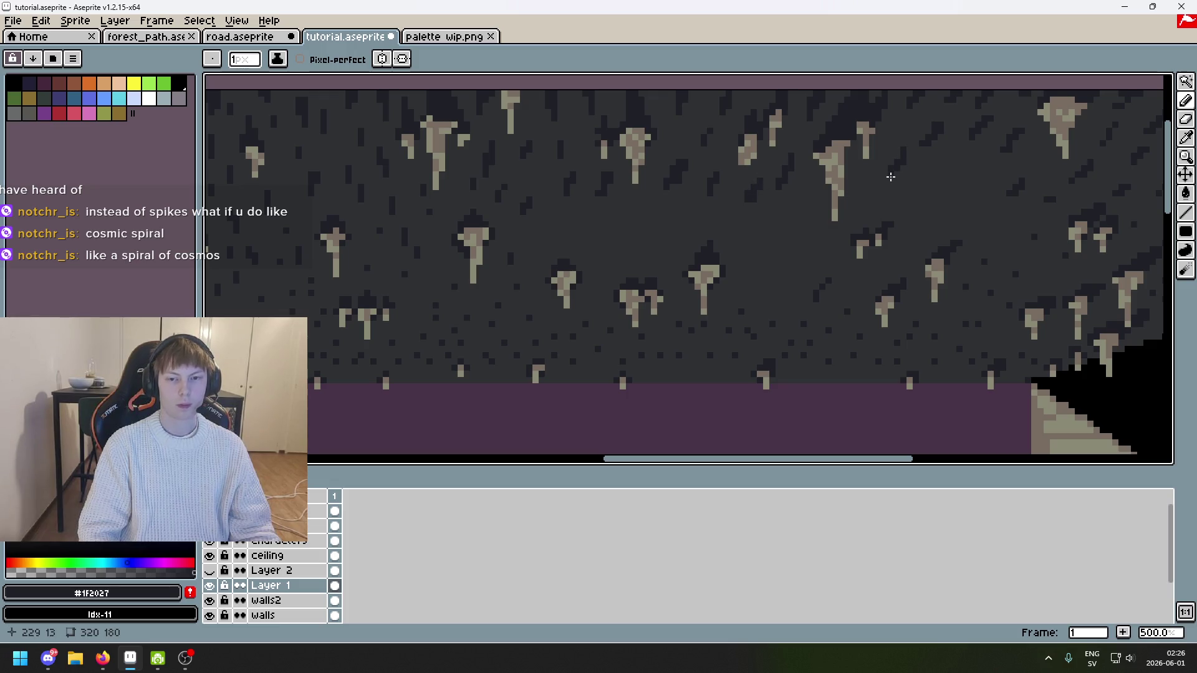
drag(922, 182, 836, 195)
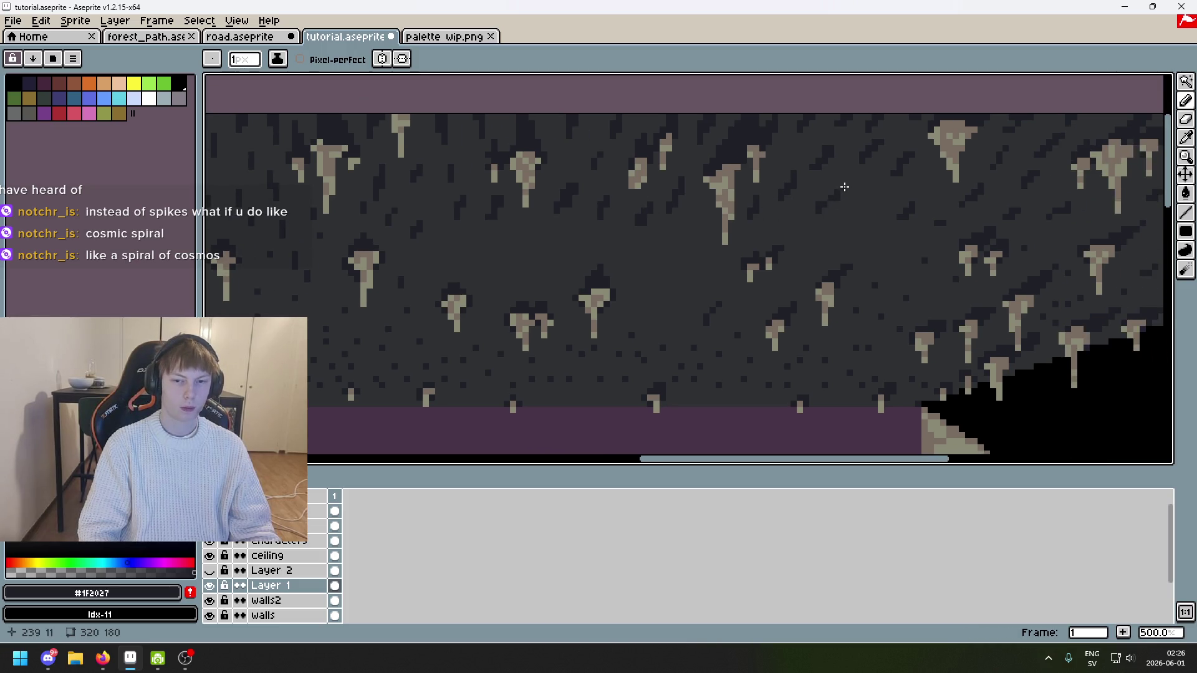
key(ctrl)
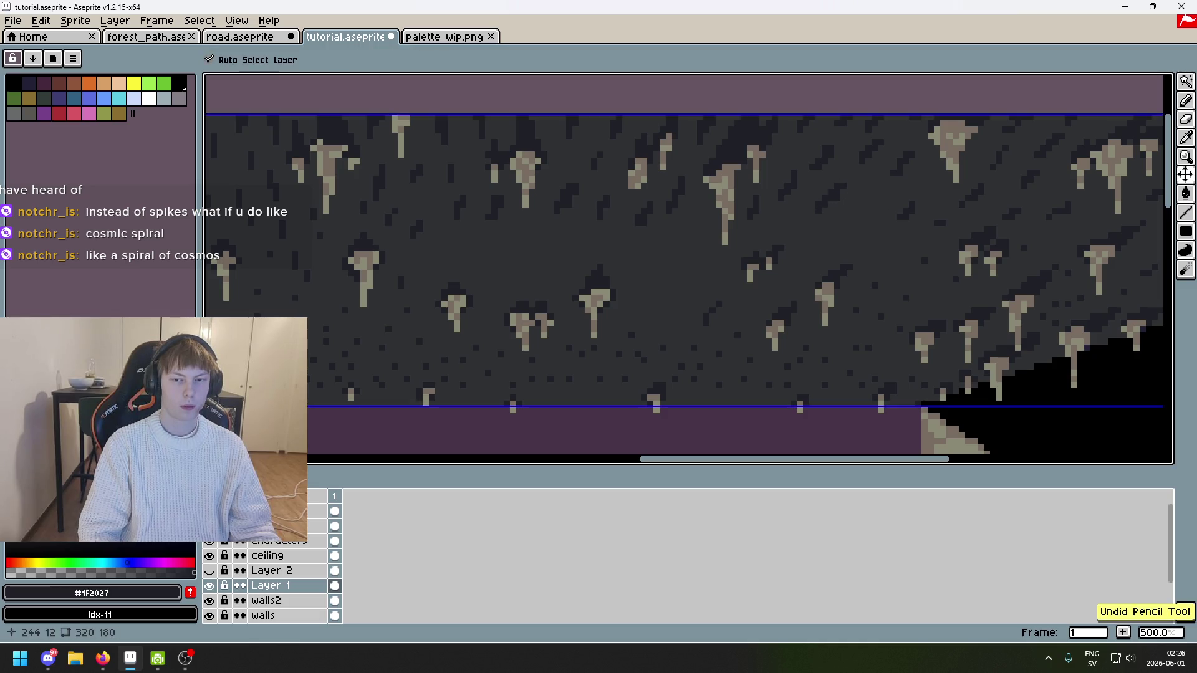
key(ctrl)
key(ctrl)
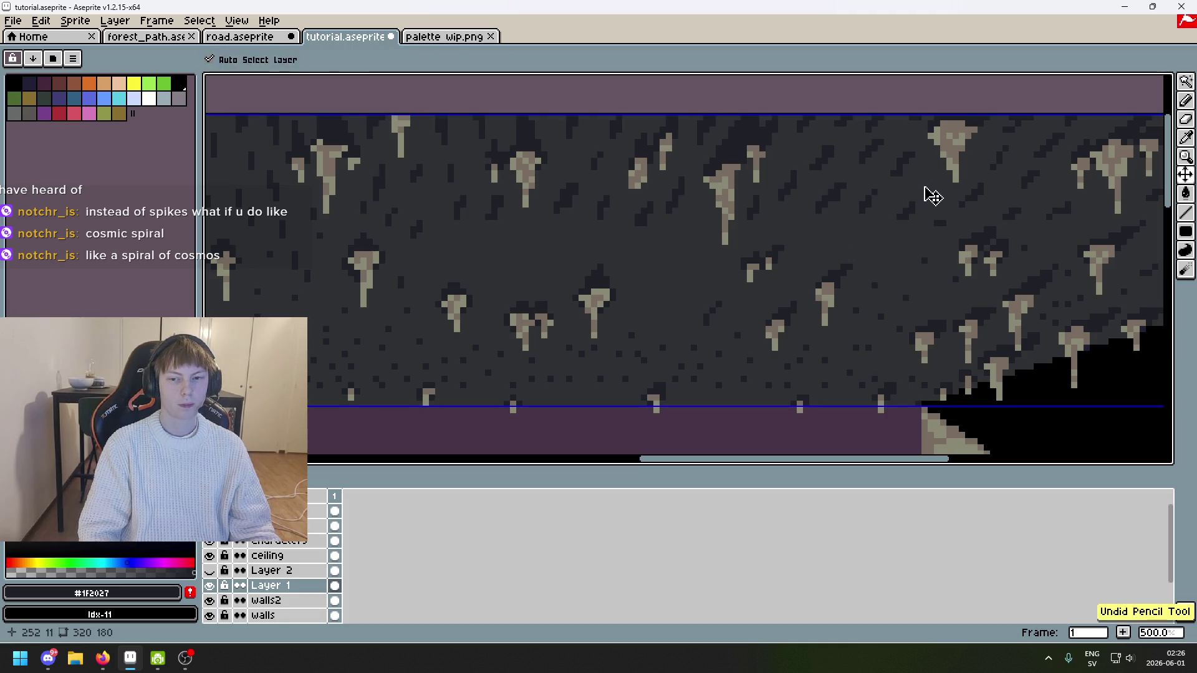
Step: Undo four of the trial strokes and place a single dark pixel on the ceiling
scroll(929, 193, down, 4)
scroll(945, 197, up, 2)
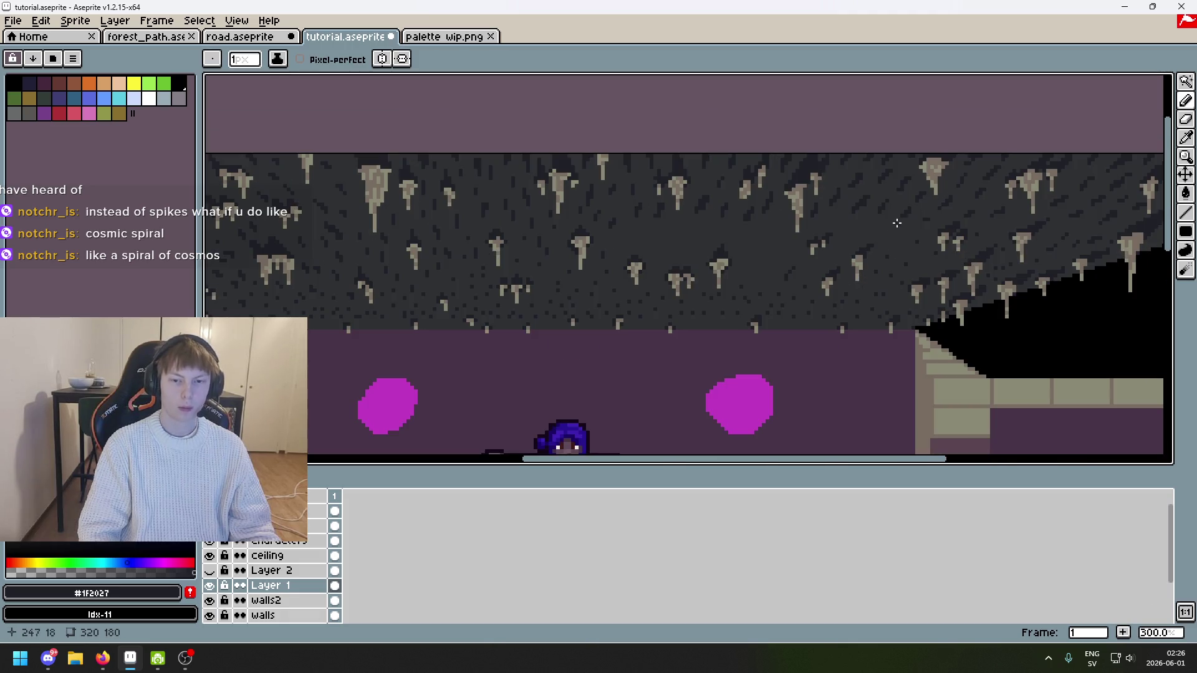
scroll(856, 230, up, 1)
key(ctrl+z)
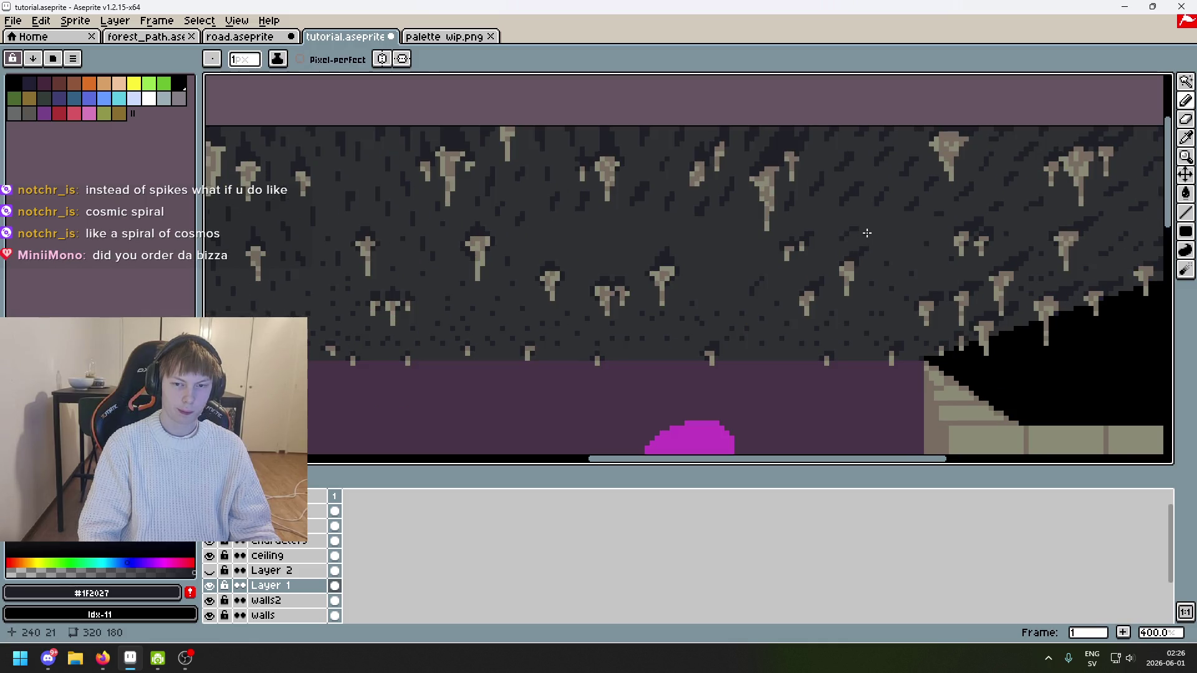
key(ctrl+z)
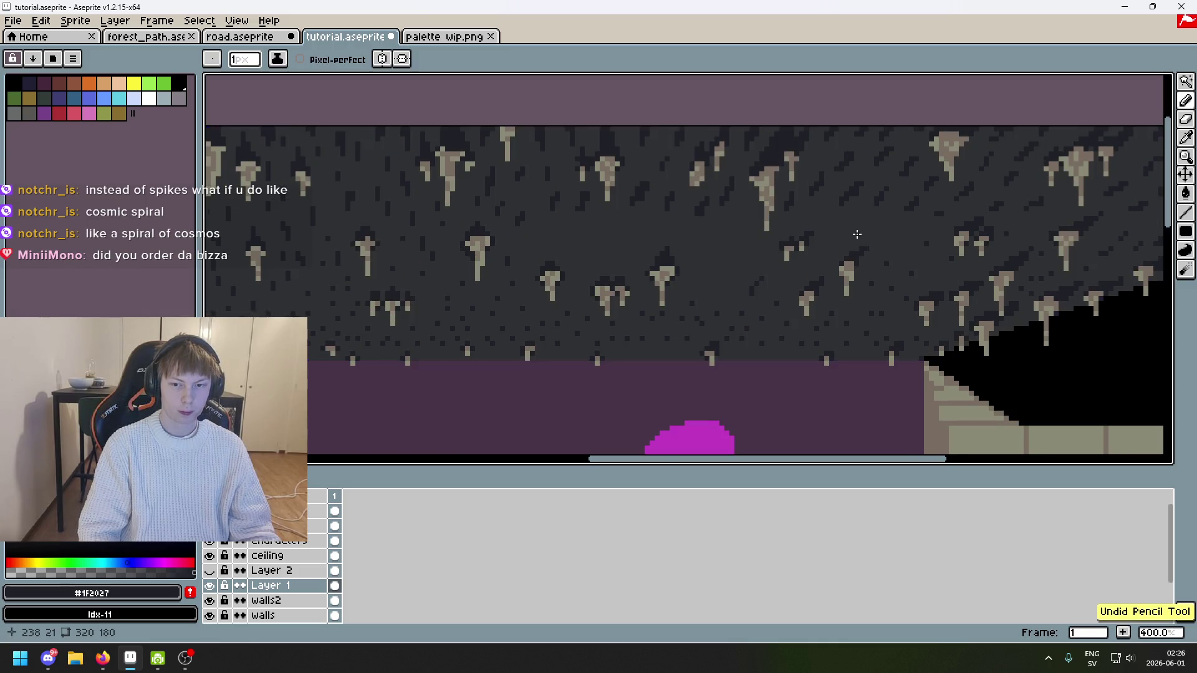
scroll(880, 249, up, 2)
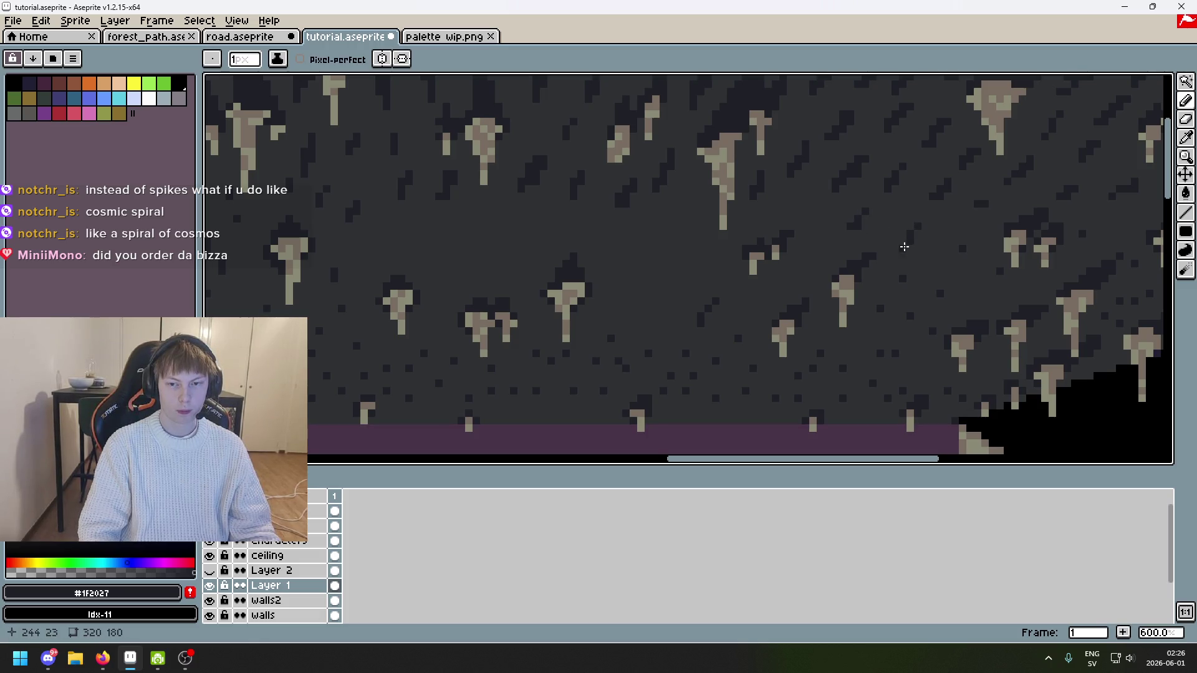
key(ctrl+z)
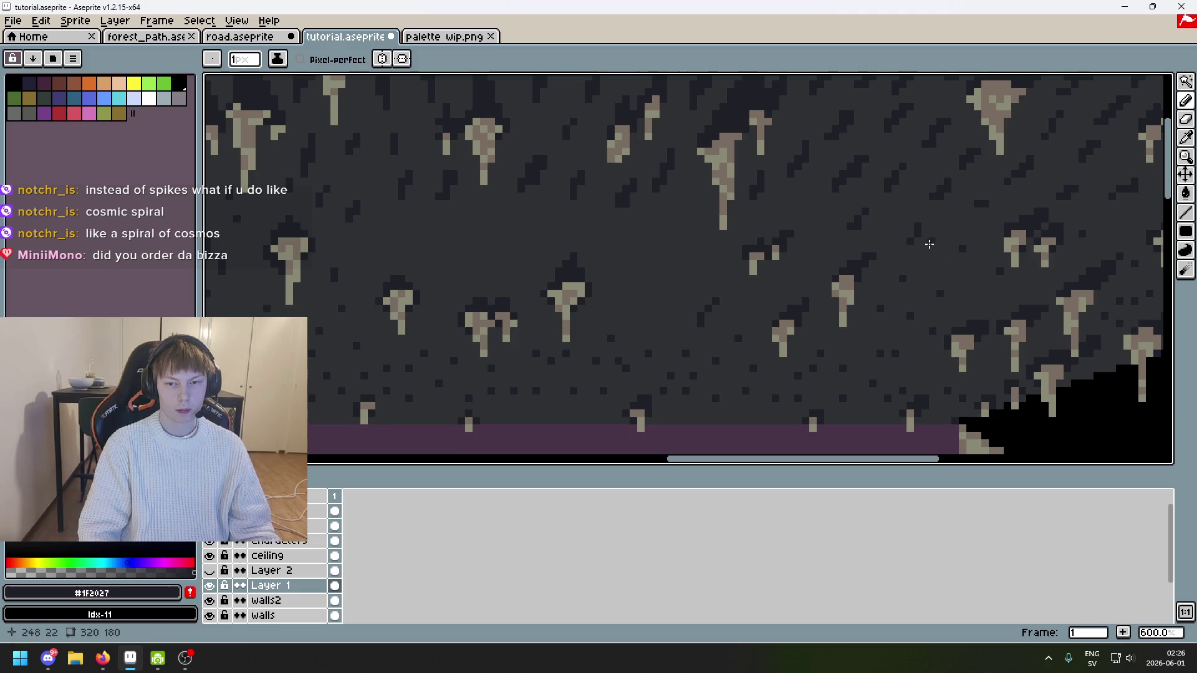
key(ctrl+z)
click(920, 239)
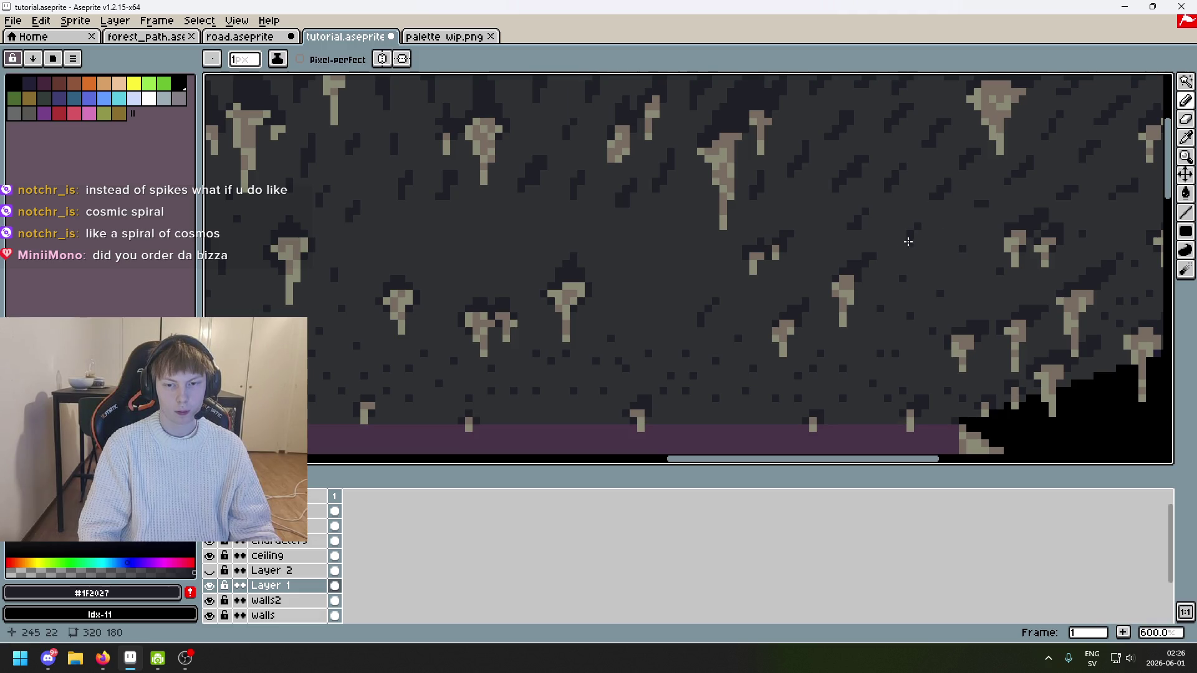
scroll(900, 239, up, 3)
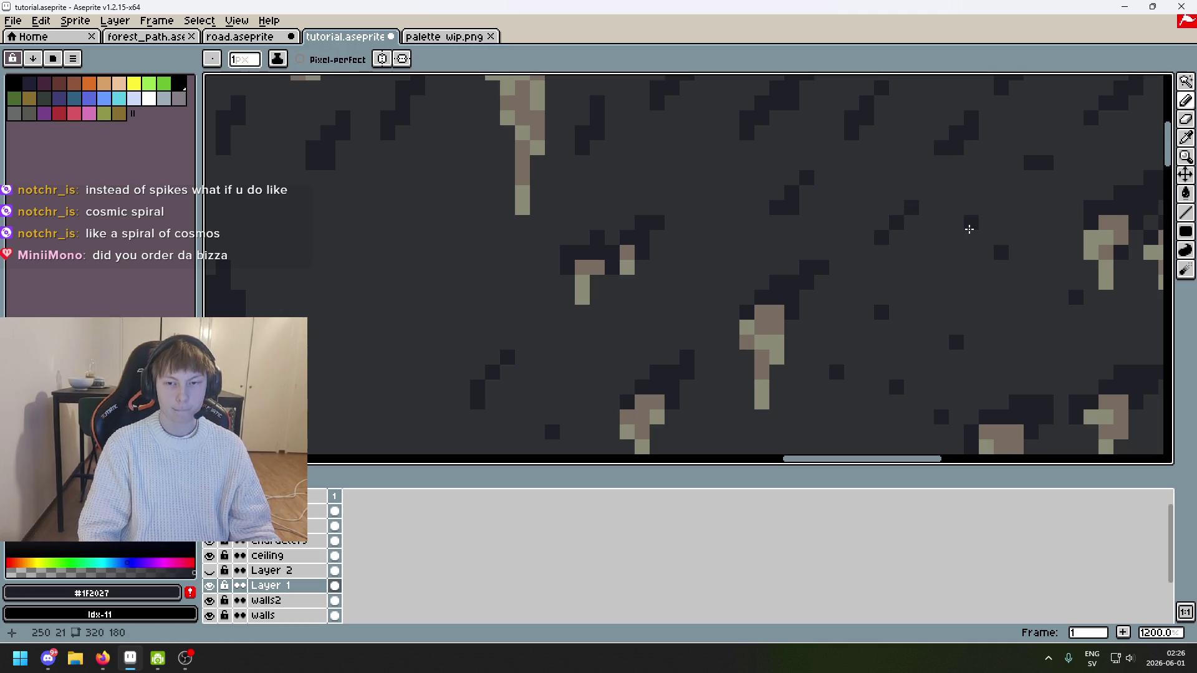
scroll(949, 236, down, 2)
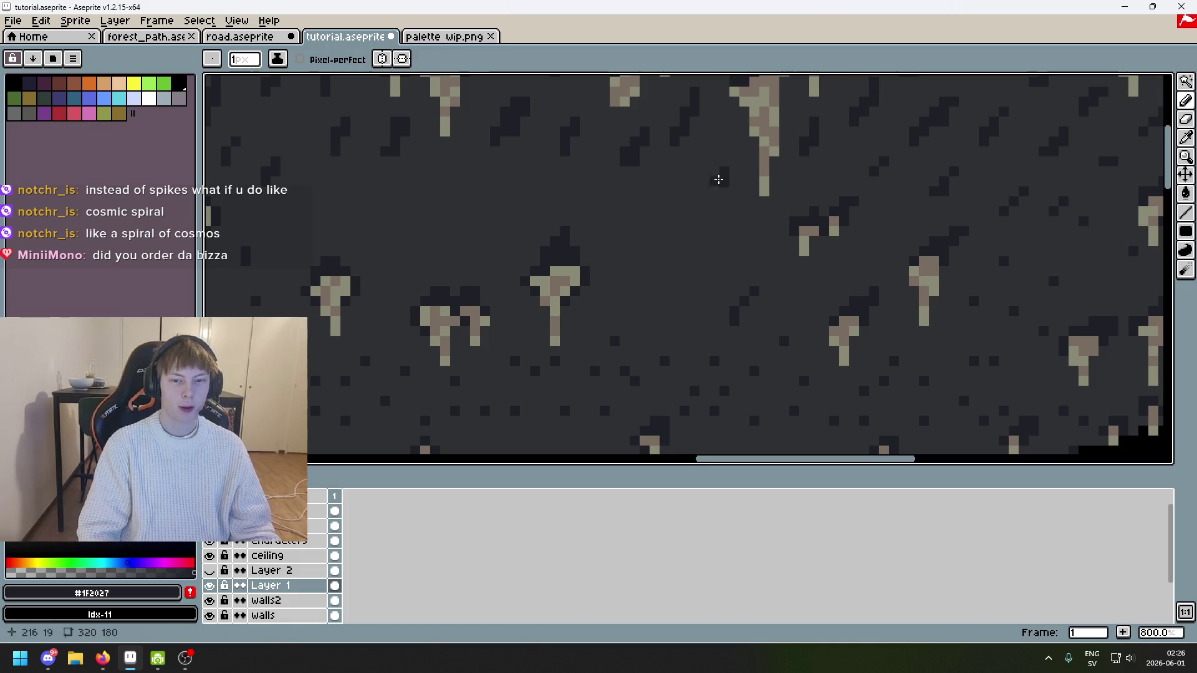
Step: Undo the last stroke, return to the Pencil, and zoom in to check the ceiling
key(z)
key(ctrl+z)
key(b)
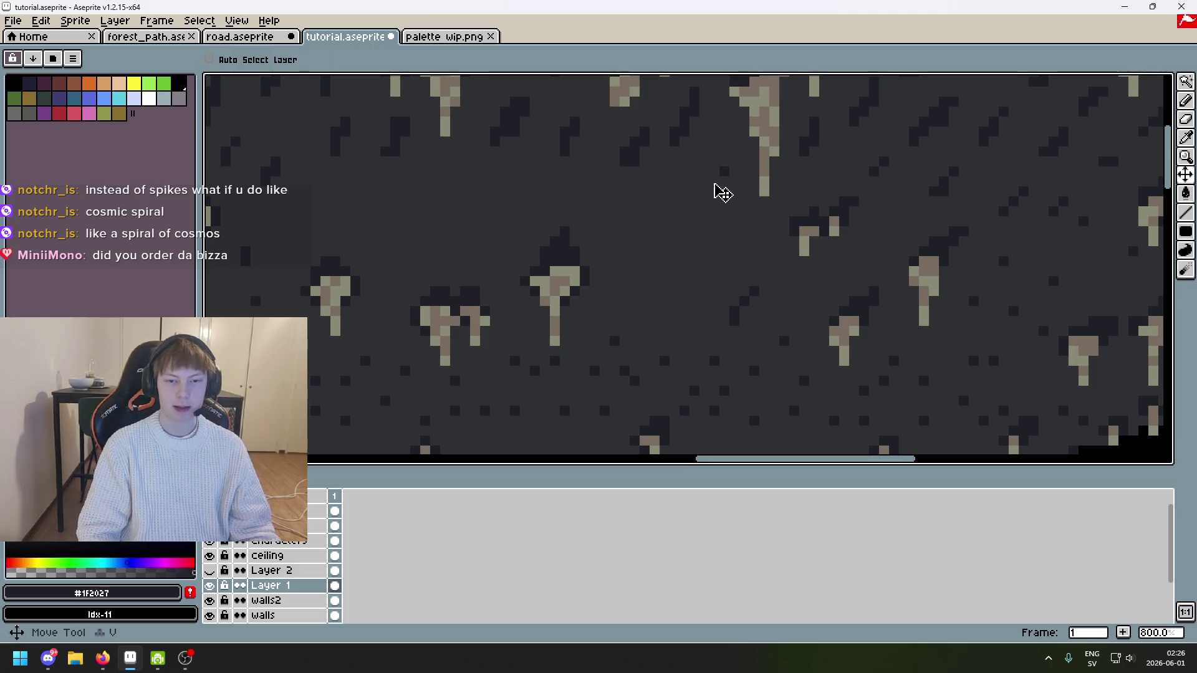
scroll(717, 195, up, 2)
scroll(717, 195, down, 3)
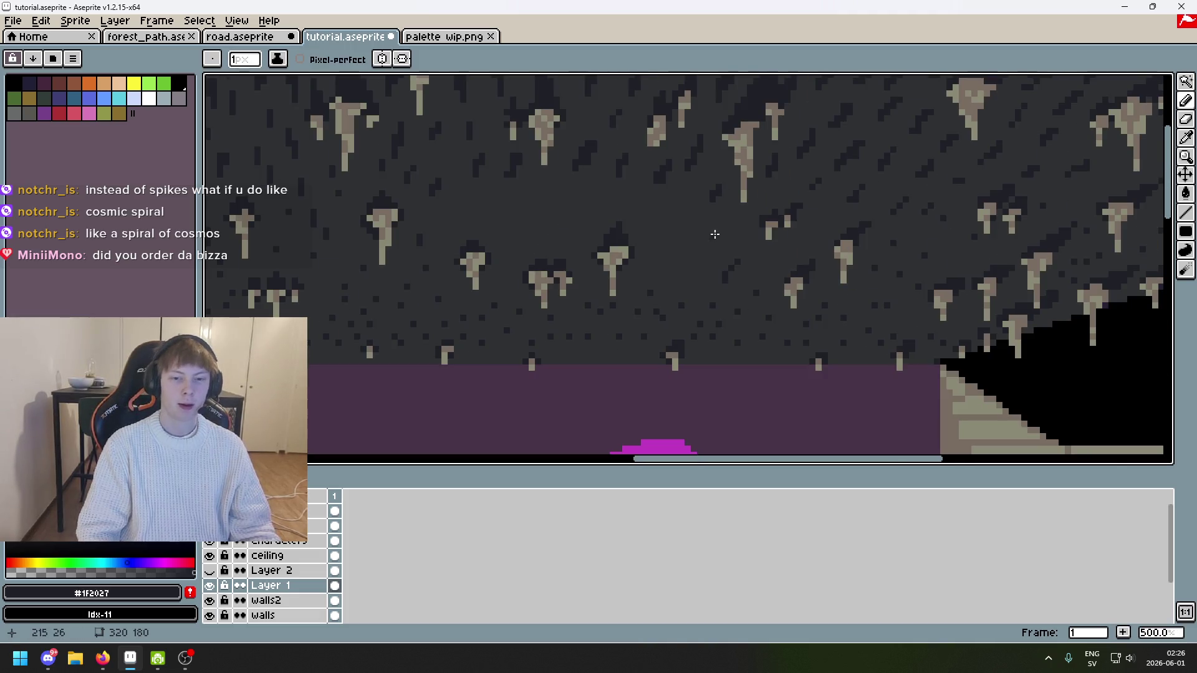
scroll(705, 187, up, 3)
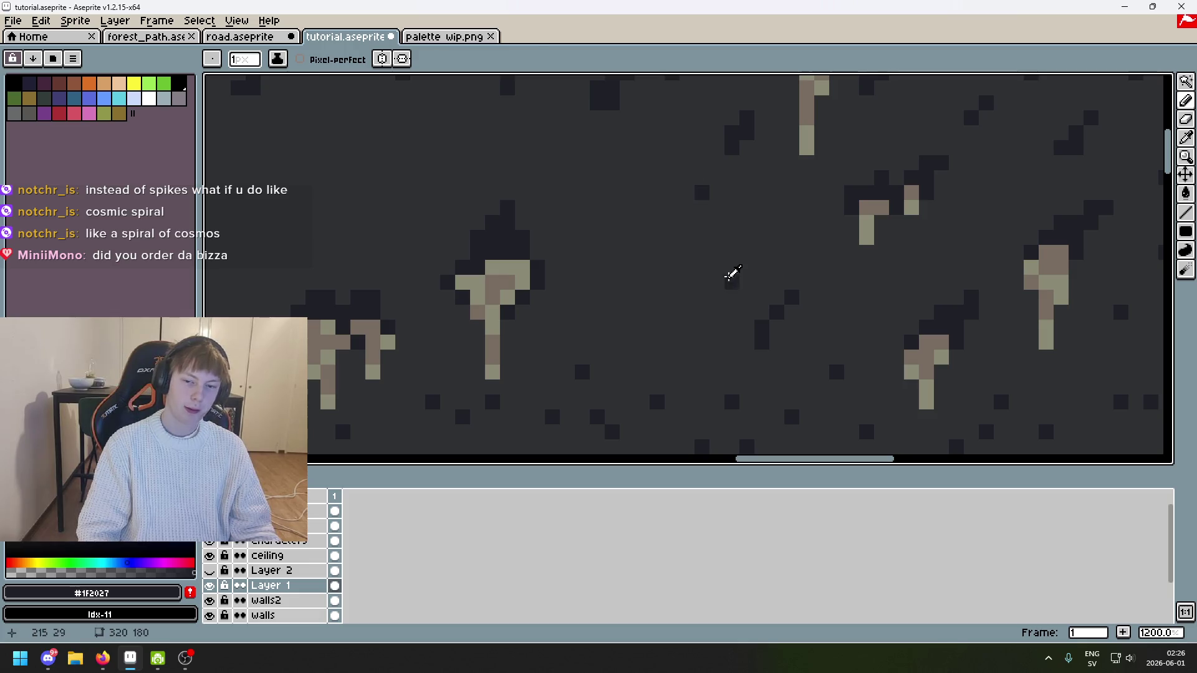
Step: Pencil dark #1F2027 speckles and shadow pixels beside and under the stalactites
key(alt)
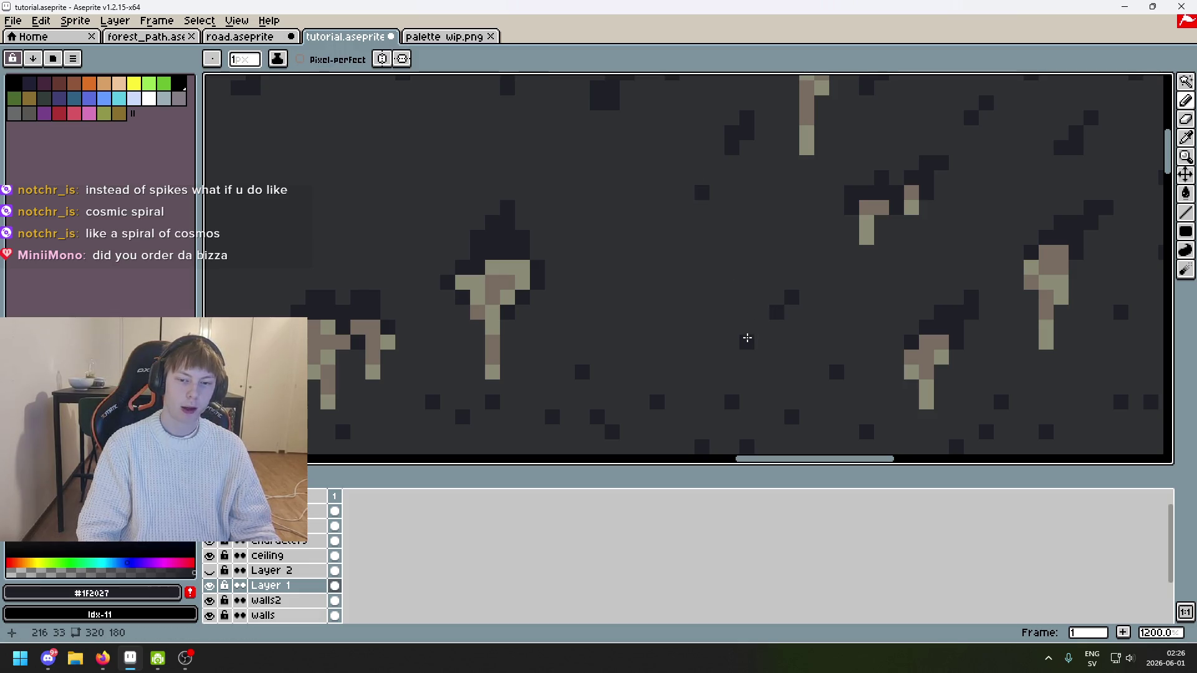
click(688, 312)
mouse_move(639, 267)
mouse_down()
mouse_move(640, 251)
mouse_move(598, 296)
mouse_move(824, 261)
mouse_up()
click(605, 274)
click(553, 326)
click(623, 297)
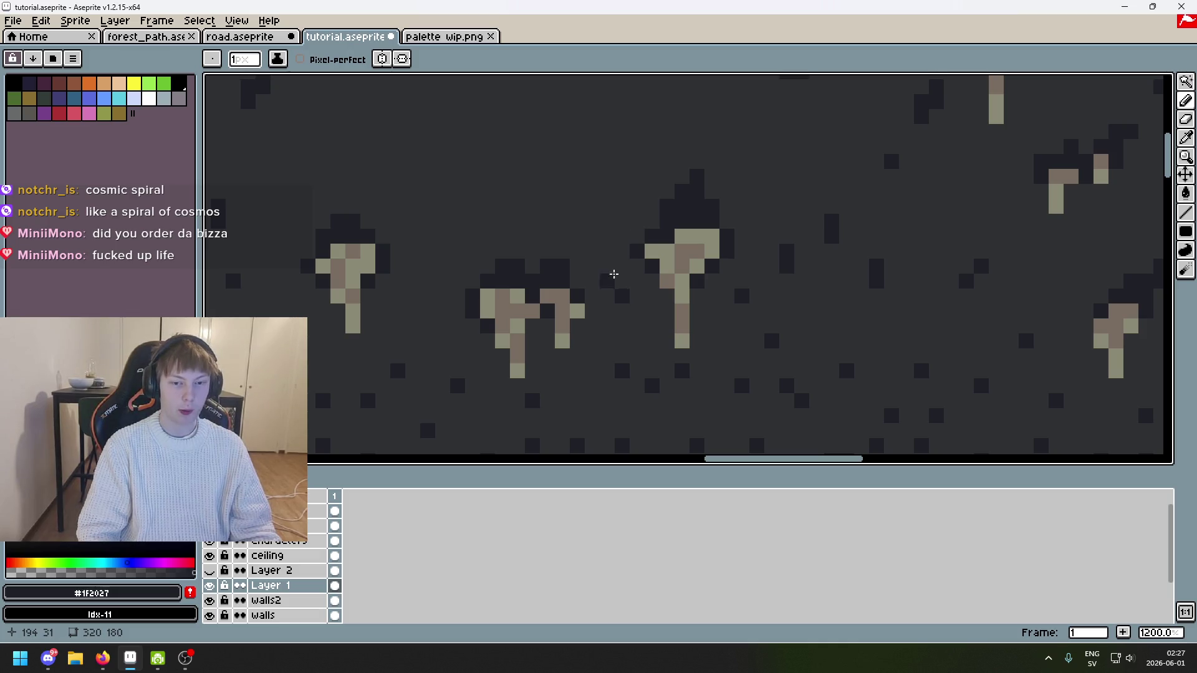
click(758, 131)
click(758, 146)
drag(759, 150, 736, 242)
click(781, 214)
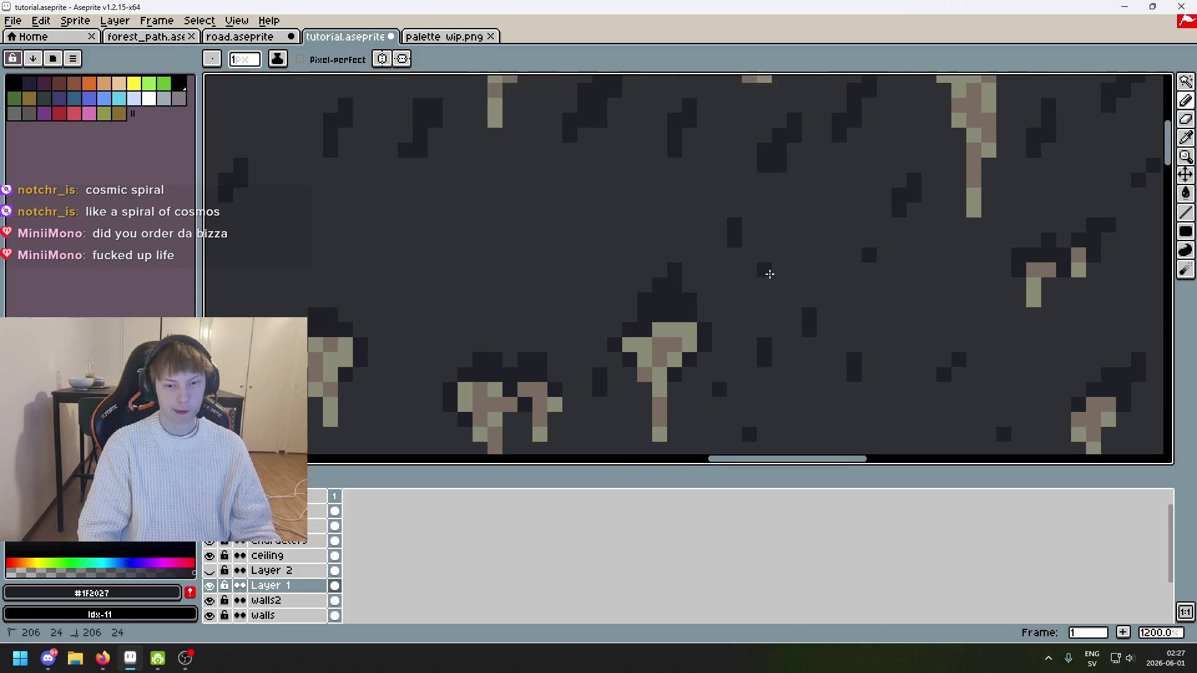
Step: Add a few more dark speckles across the ceiling, undoing the last misplaced one
scroll(699, 297, down, 2)
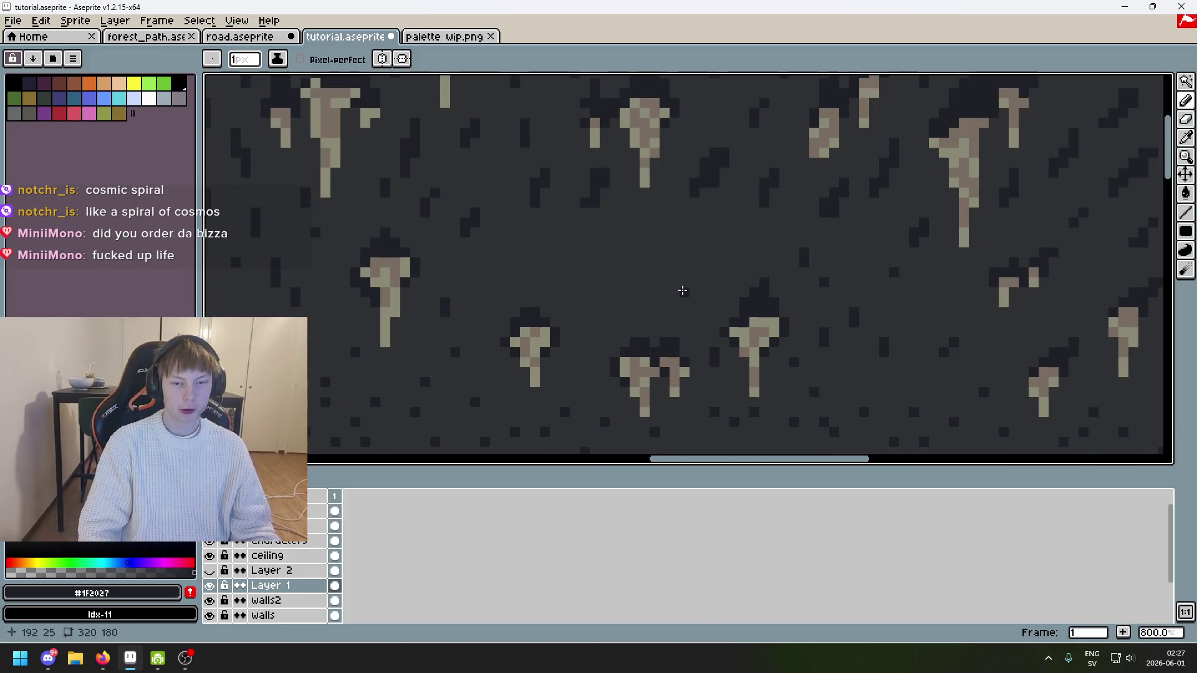
scroll(690, 281, up, 3)
click(682, 259)
scroll(717, 262, up, 2)
click(702, 176)
scroll(703, 209, down, 3)
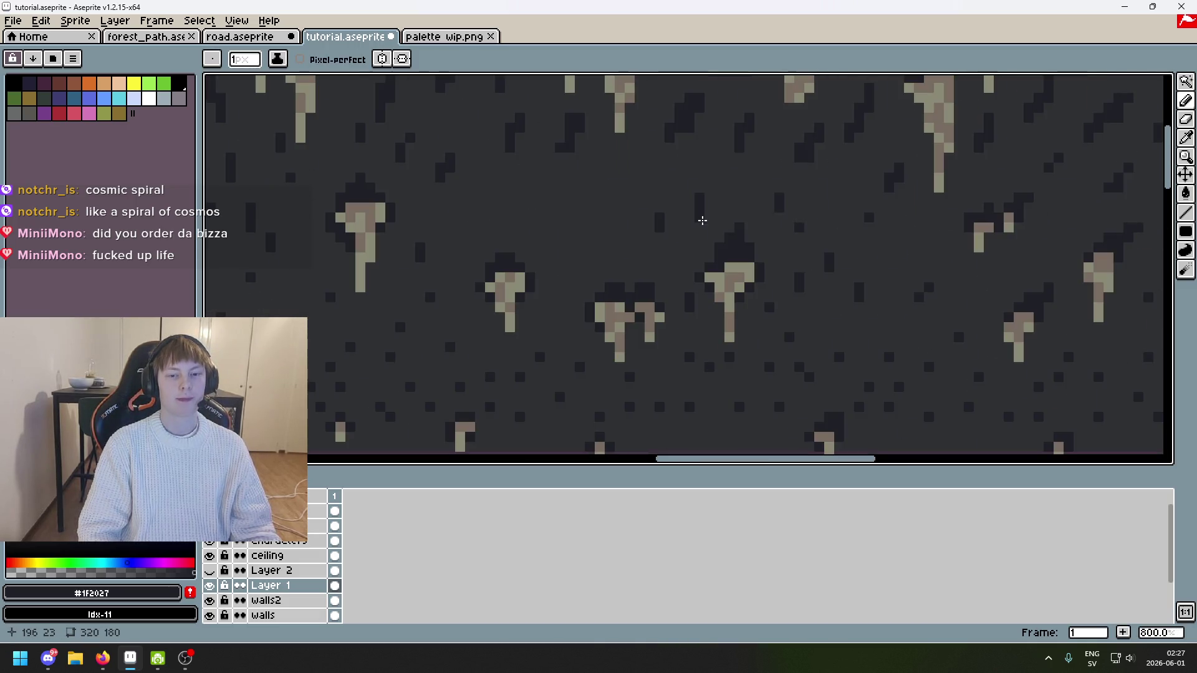
click(592, 260)
click(559, 290)
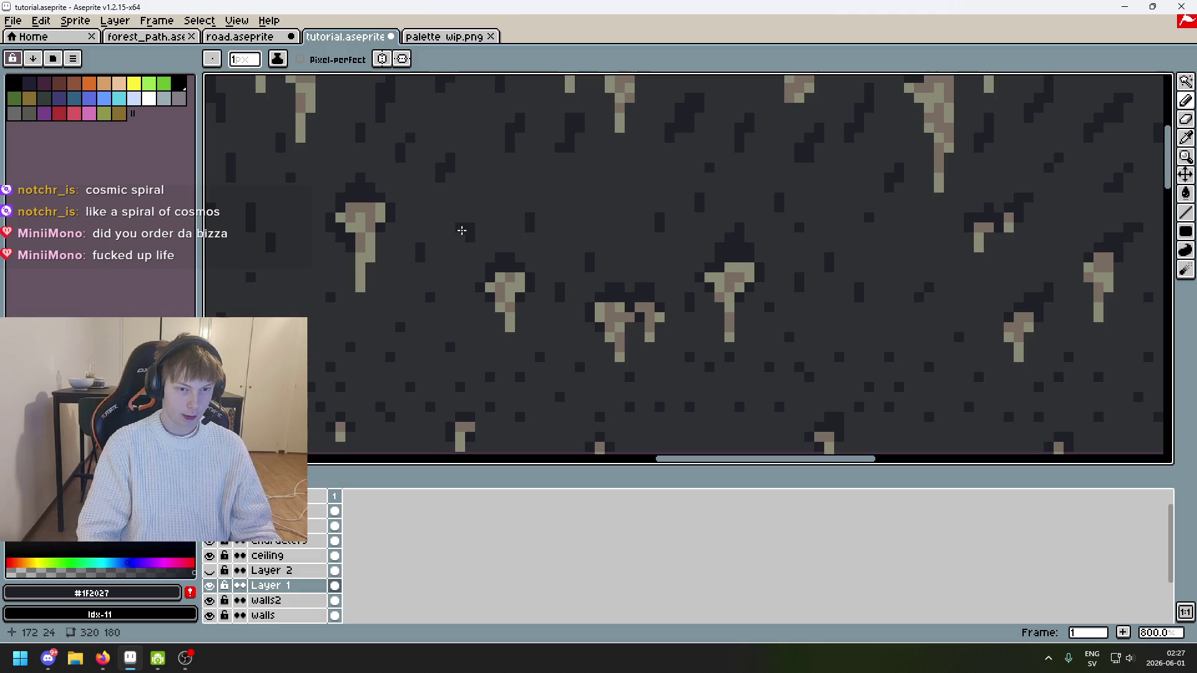
scroll(532, 247, down, 4)
scroll(531, 247, up, 3)
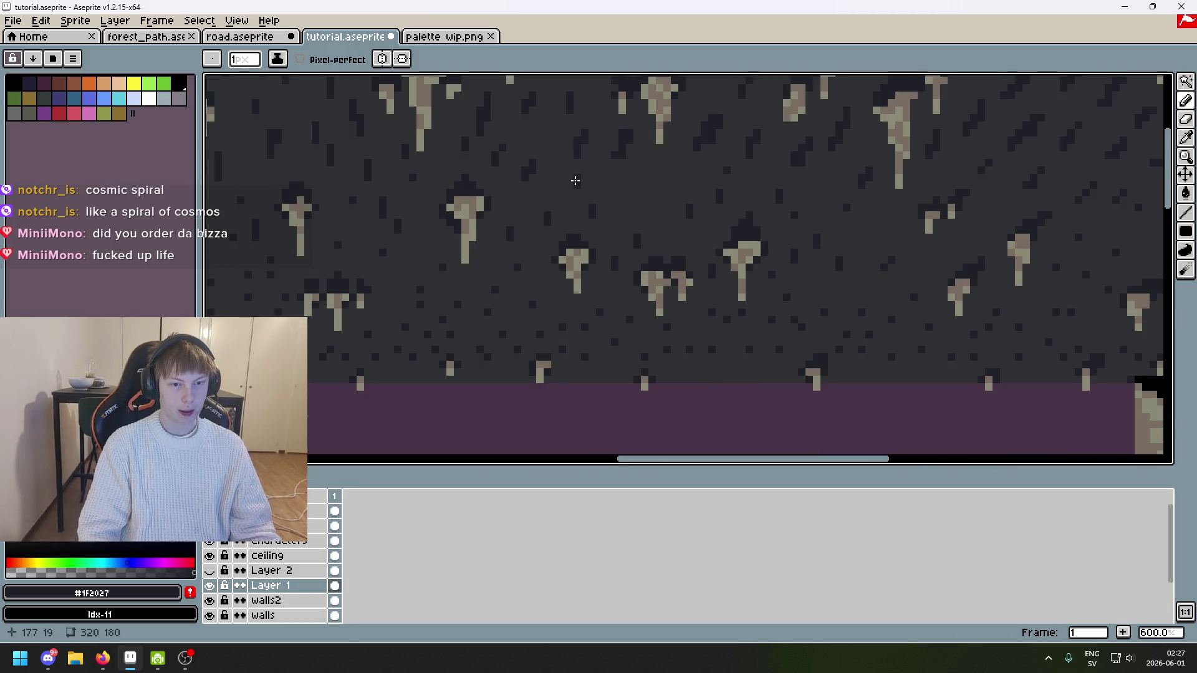
key(ctrl+z)
key(ctrl+z)
key(ctrl+z)
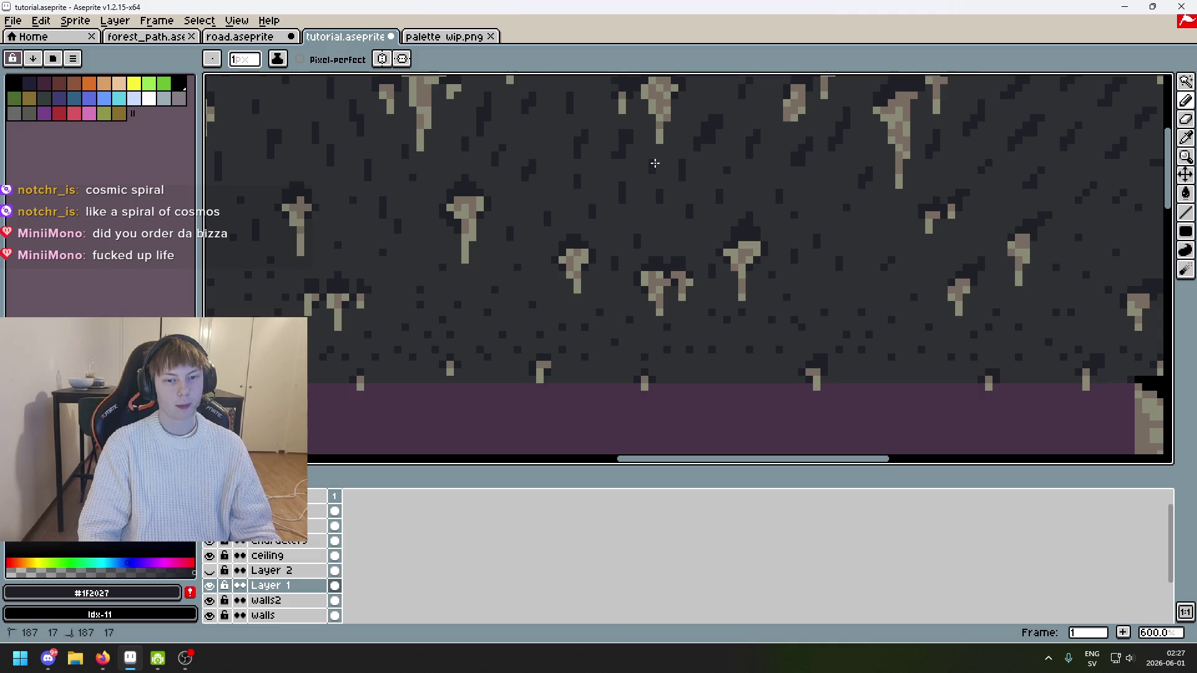
scroll(634, 248, down, 1)
scroll(666, 242, up, 4)
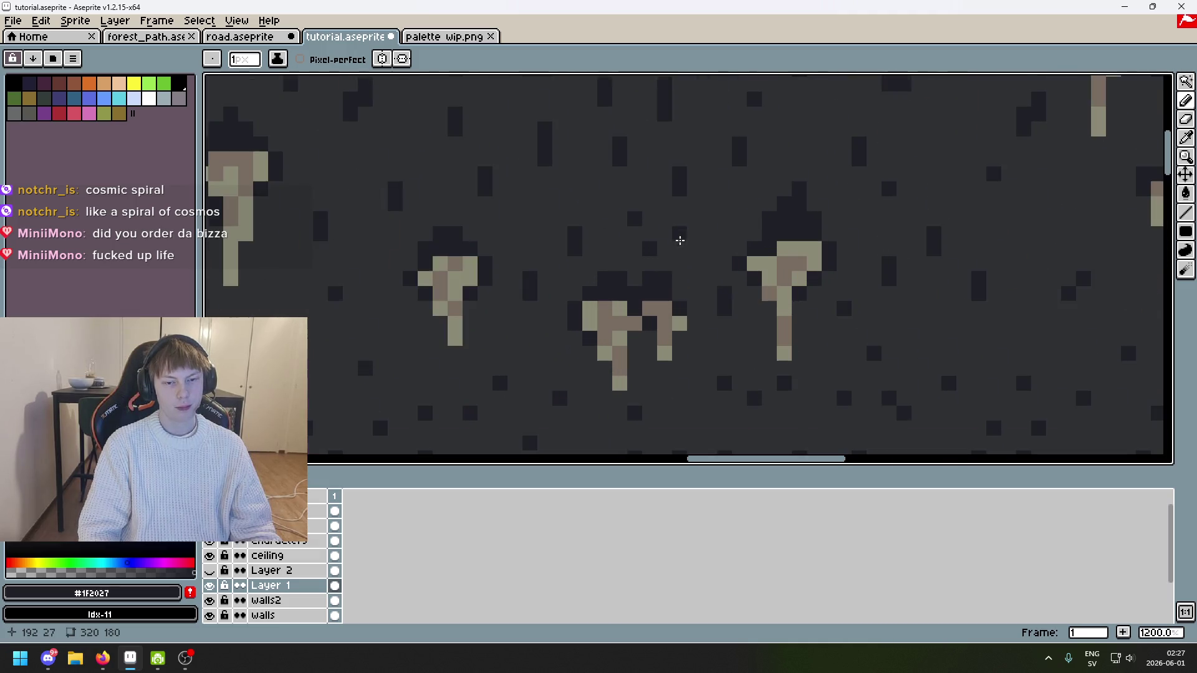
scroll(689, 275, down, 5)
scroll(766, 262, up, 3)
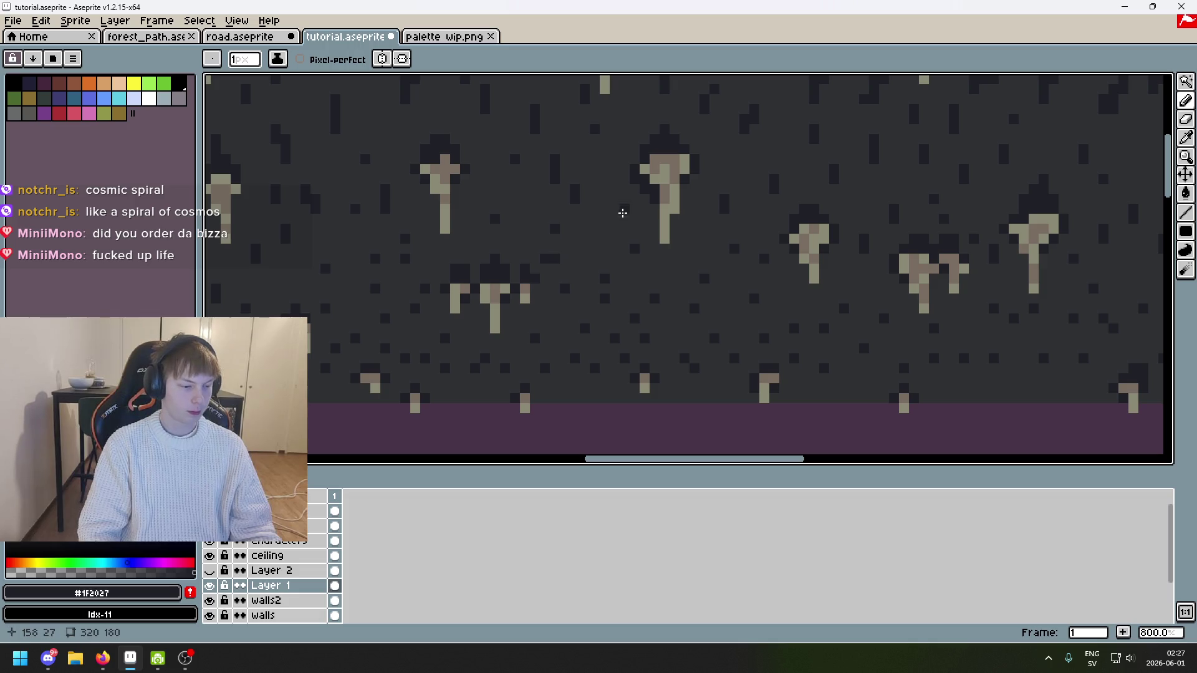
scroll(649, 238, down, 2)
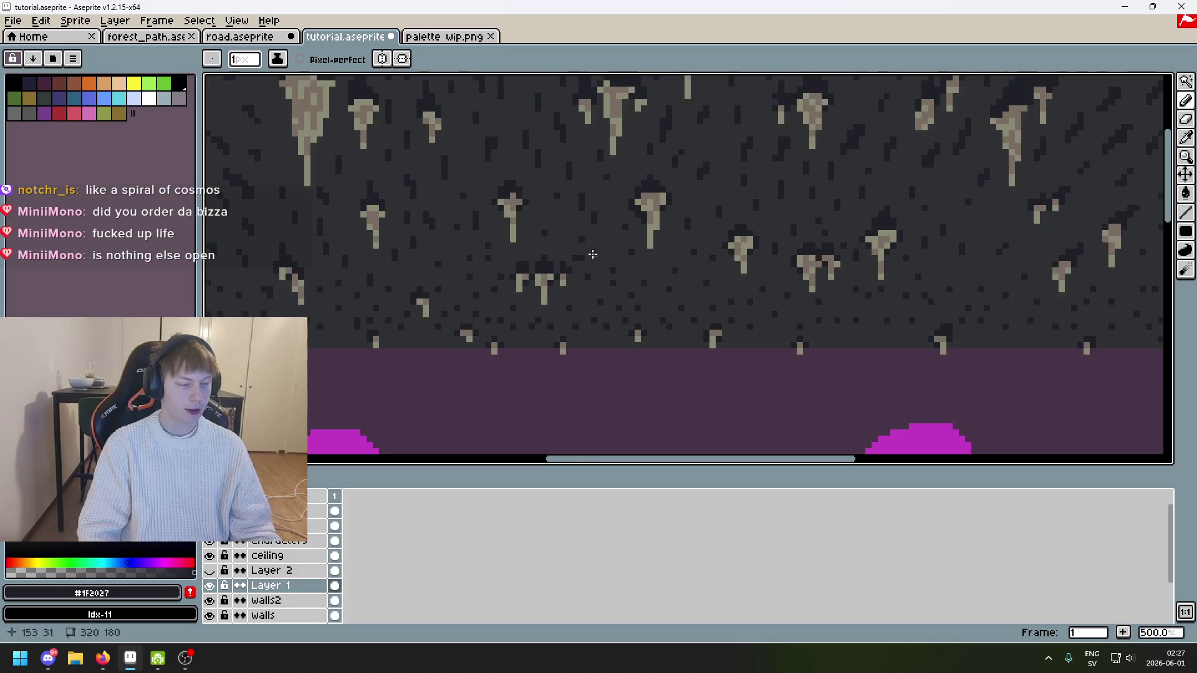
scroll(655, 227, up, 4)
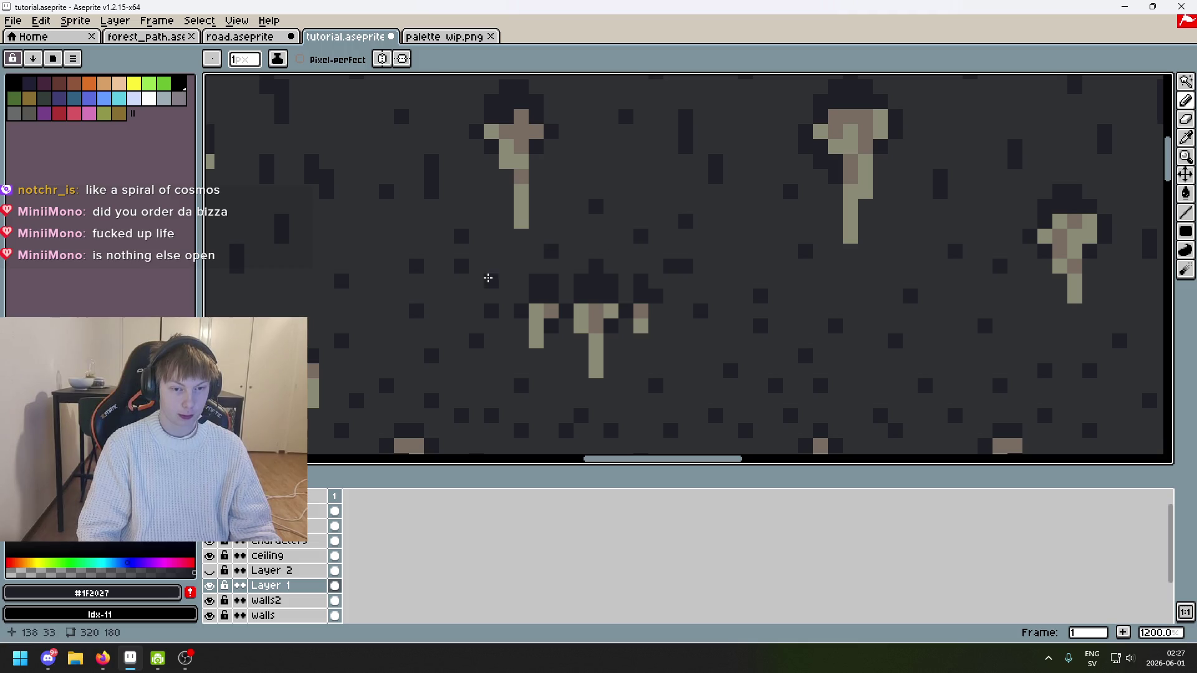
scroll(370, 238, down, 4)
scroll(450, 288, up, 3)
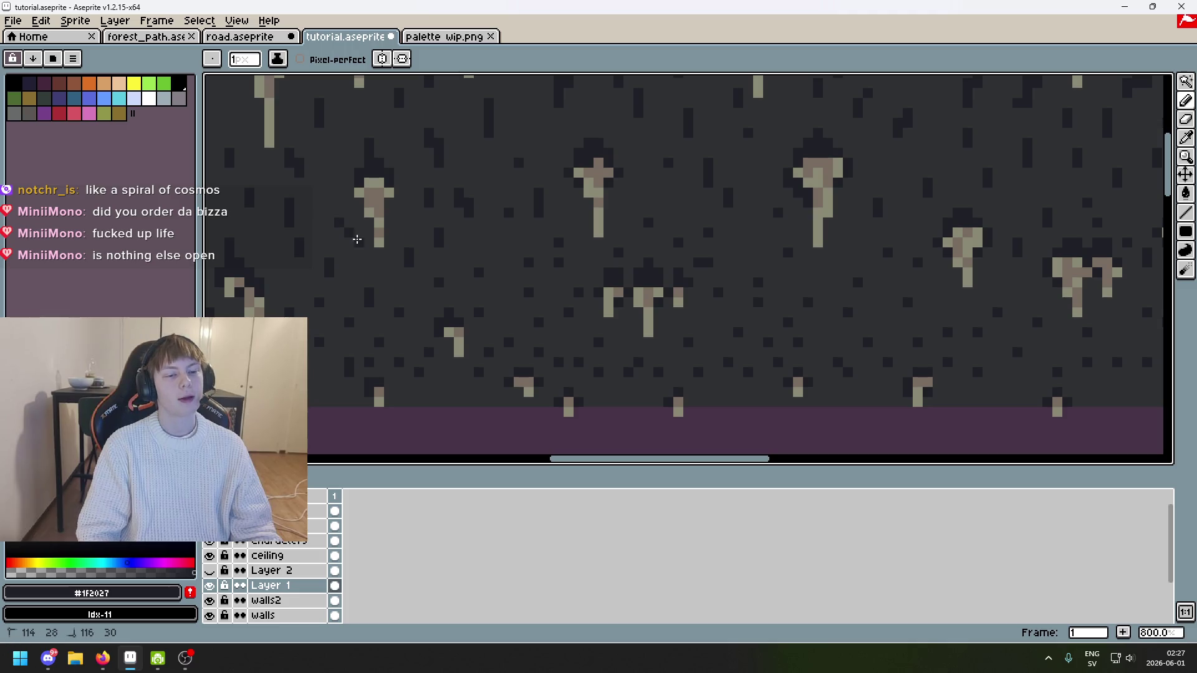
scroll(415, 258, down, 2)
scroll(354, 239, up, 2)
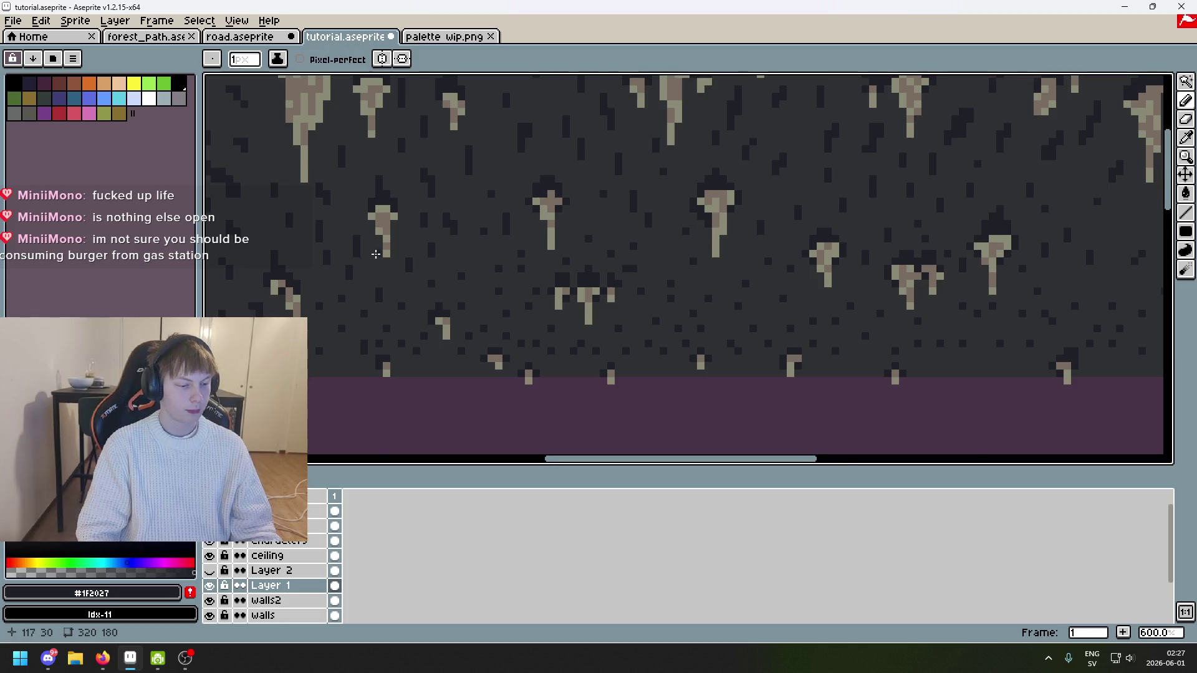
scroll(375, 254, down, 2)
scroll(453, 249, up, 3)
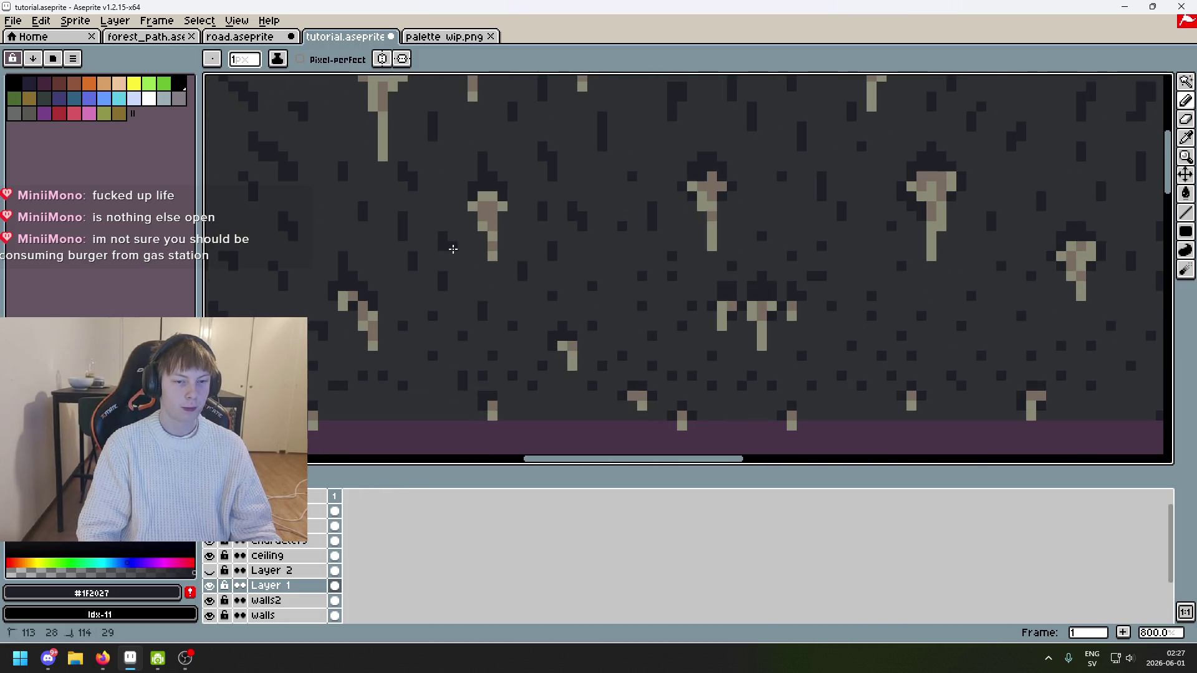
scroll(476, 285, down, 2)
scroll(520, 270, down, 2)
scroll(480, 270, up, 4)
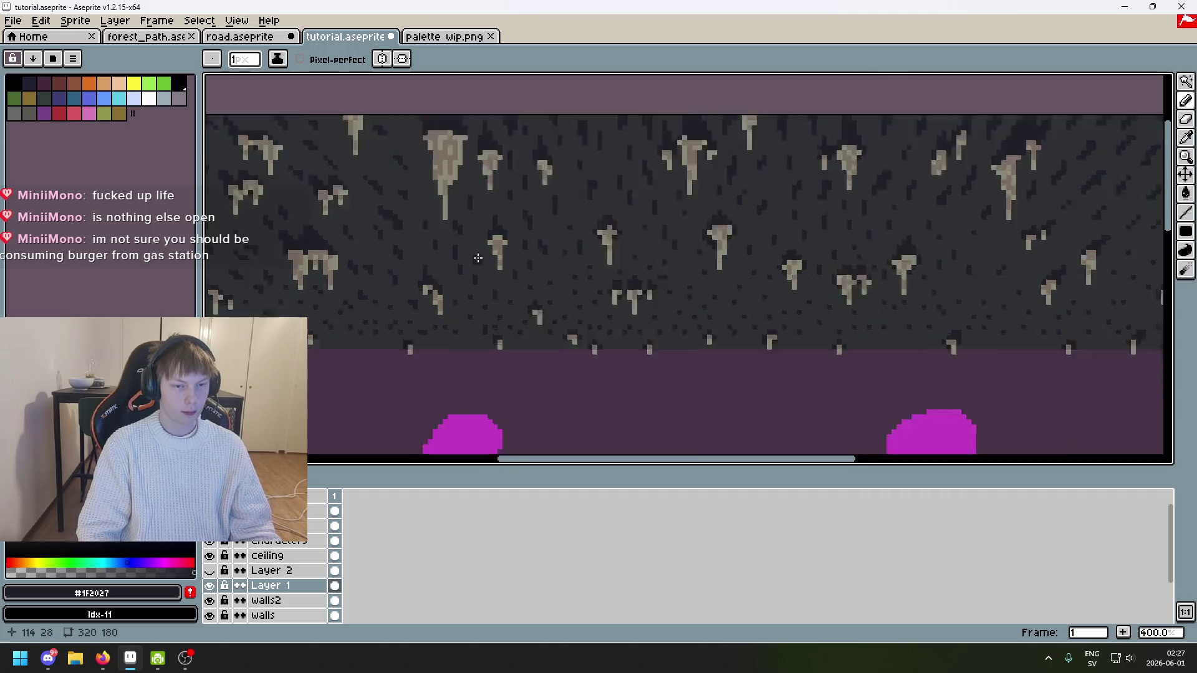
alt+click(470, 258)
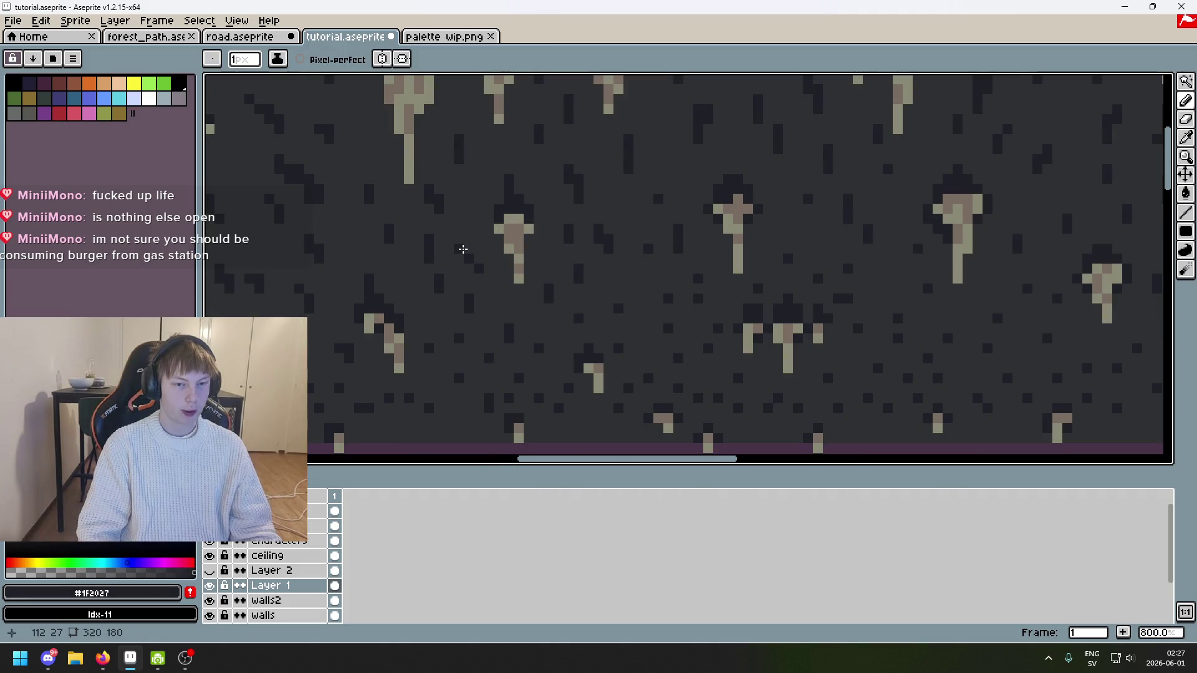
scroll(463, 249, down, 4)
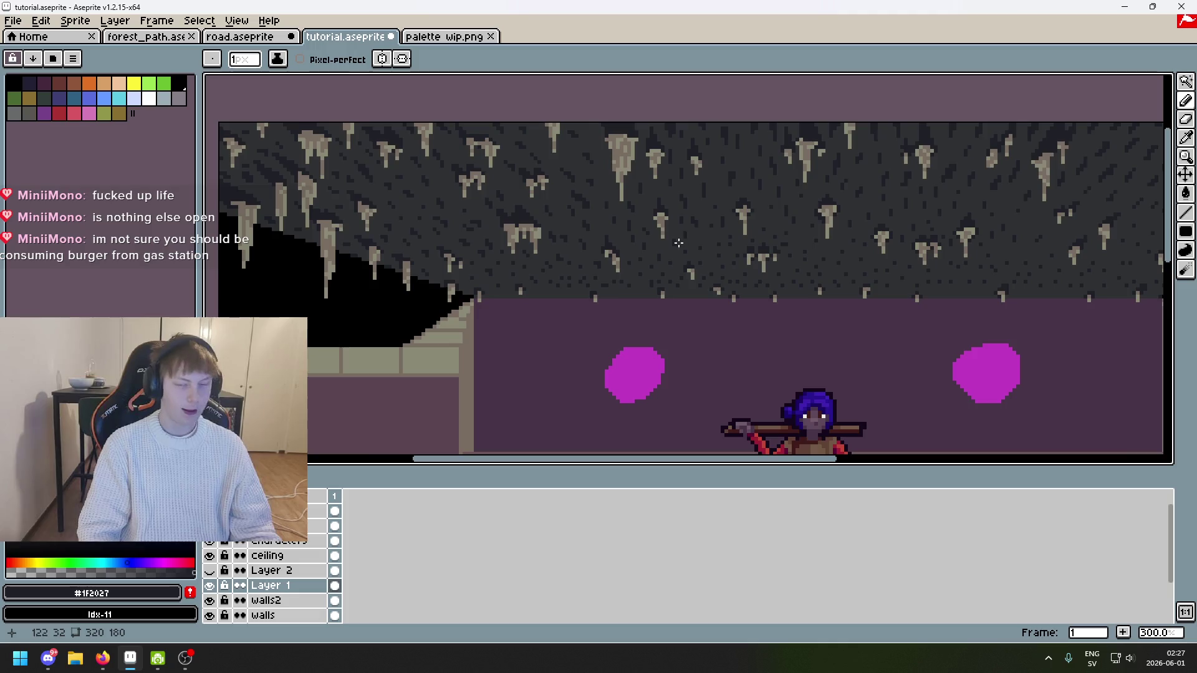
Step: Undo the last pencil stroke, try a short run of dark pixels, then undo it
scroll(679, 242, up, 3)
scroll(590, 204, up, 4)
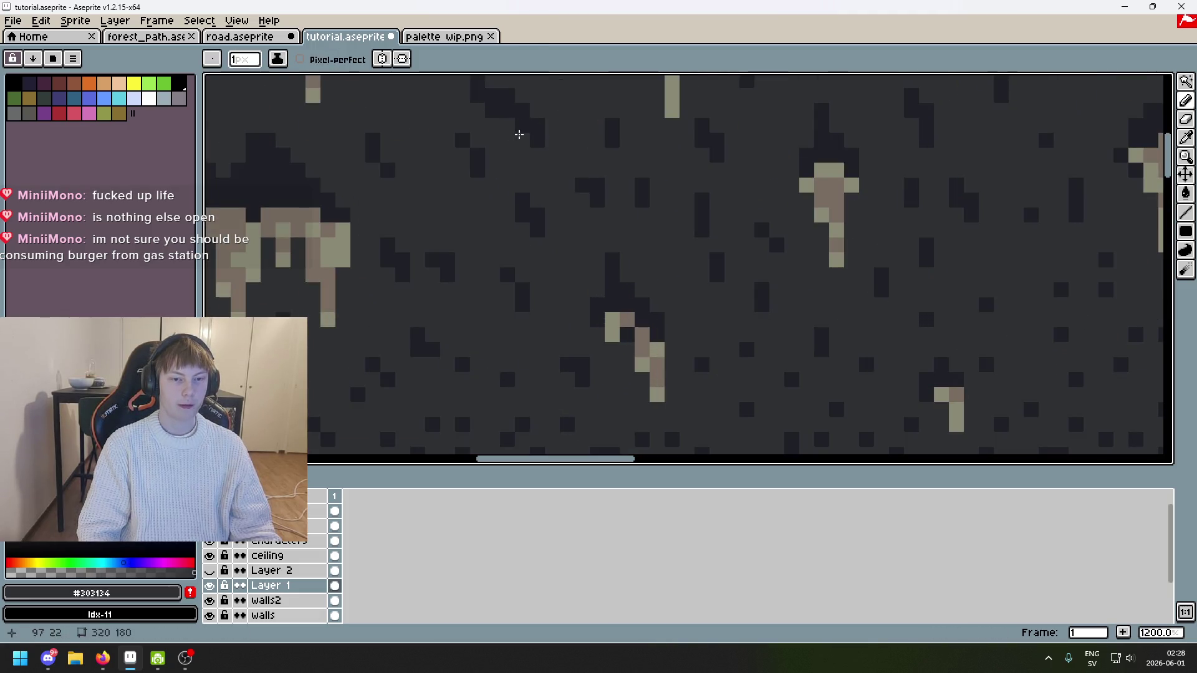
key(ctrl+z)
drag(584, 181, 572, 174)
scroll(569, 183, down, 4)
key(ctrl+z)
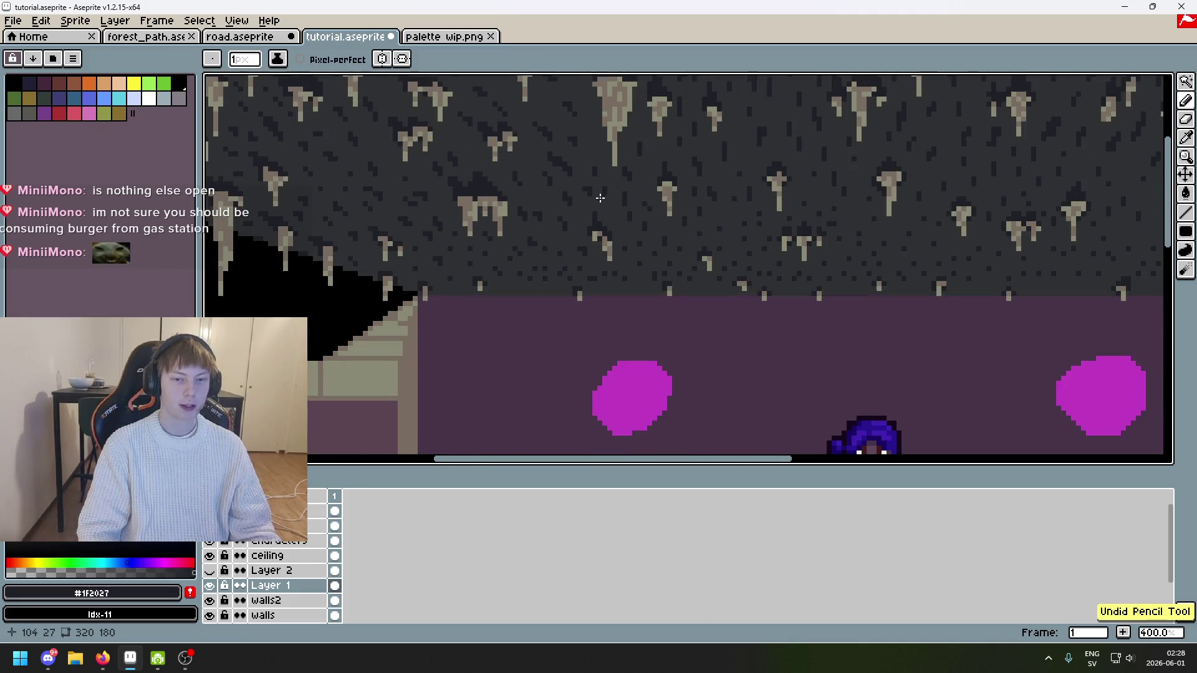
scroll(561, 147, up, 4)
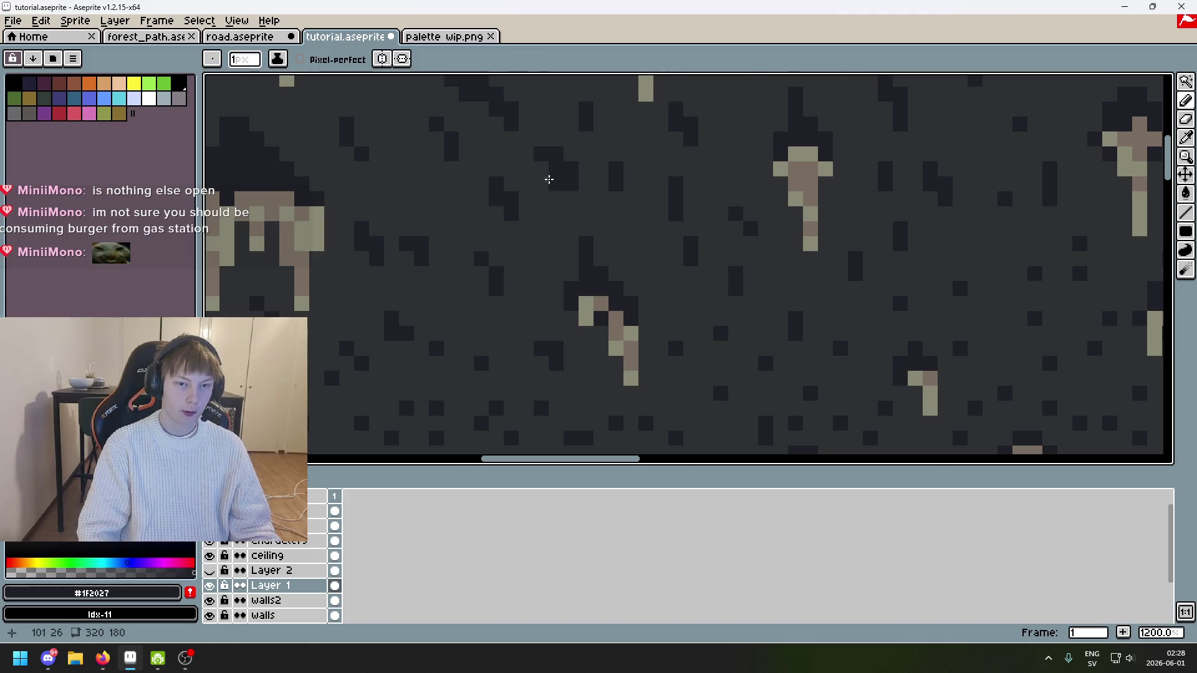
scroll(552, 162, down, 4)
scroll(555, 173, up, 2)
scroll(556, 173, up, 1)
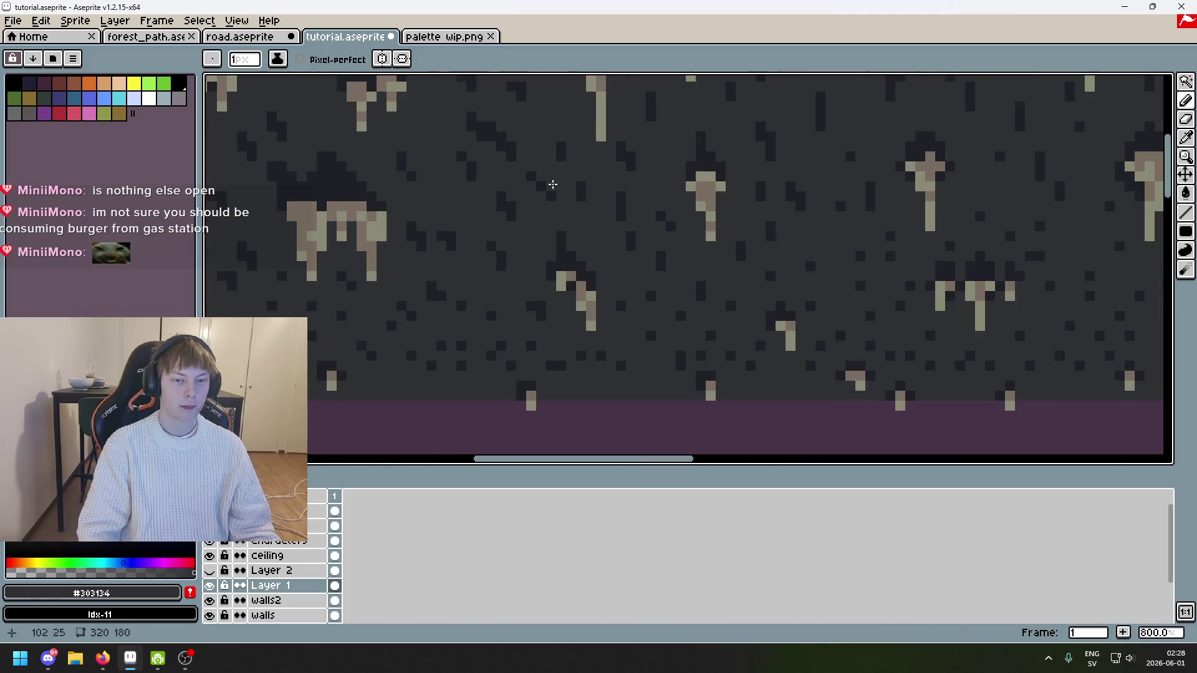
Step: Resample #303134 and #1F2027 from the ceiling, add one dark speckle, then undo it
alt+click(542, 167)
alt+click(548, 182)
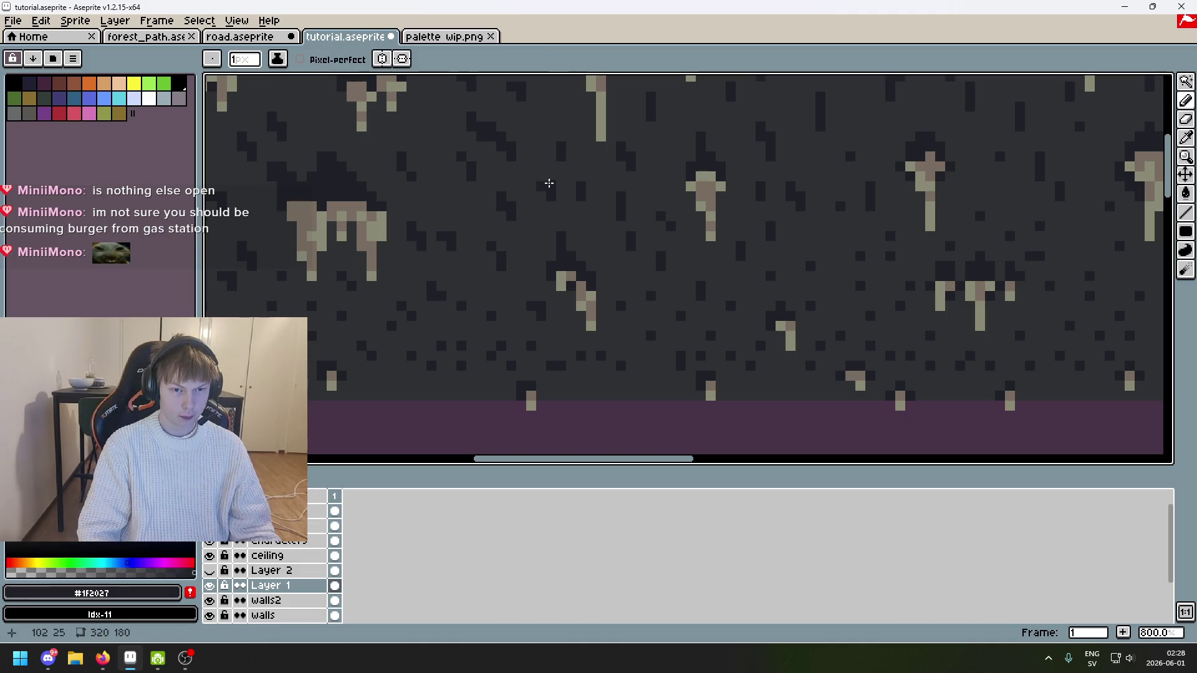
scroll(559, 203, down, 5)
scroll(541, 190, up, 4)
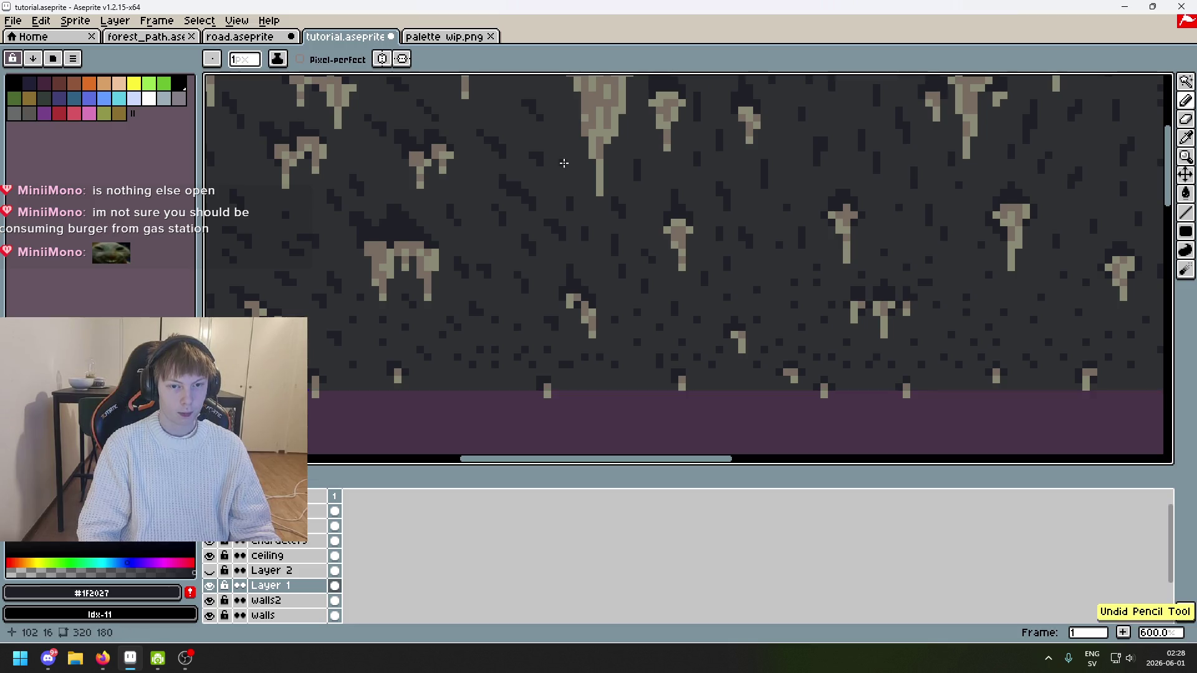
drag(571, 172, 573, 220)
alt+click(580, 182)
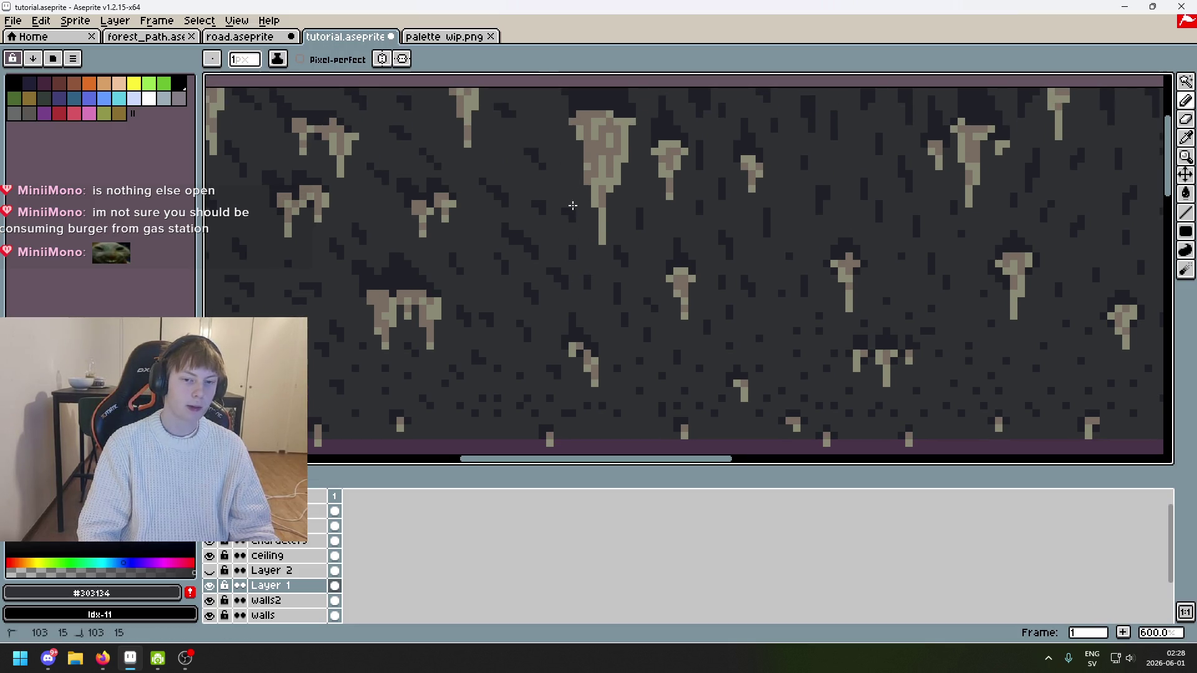
scroll(570, 212, up, 3)
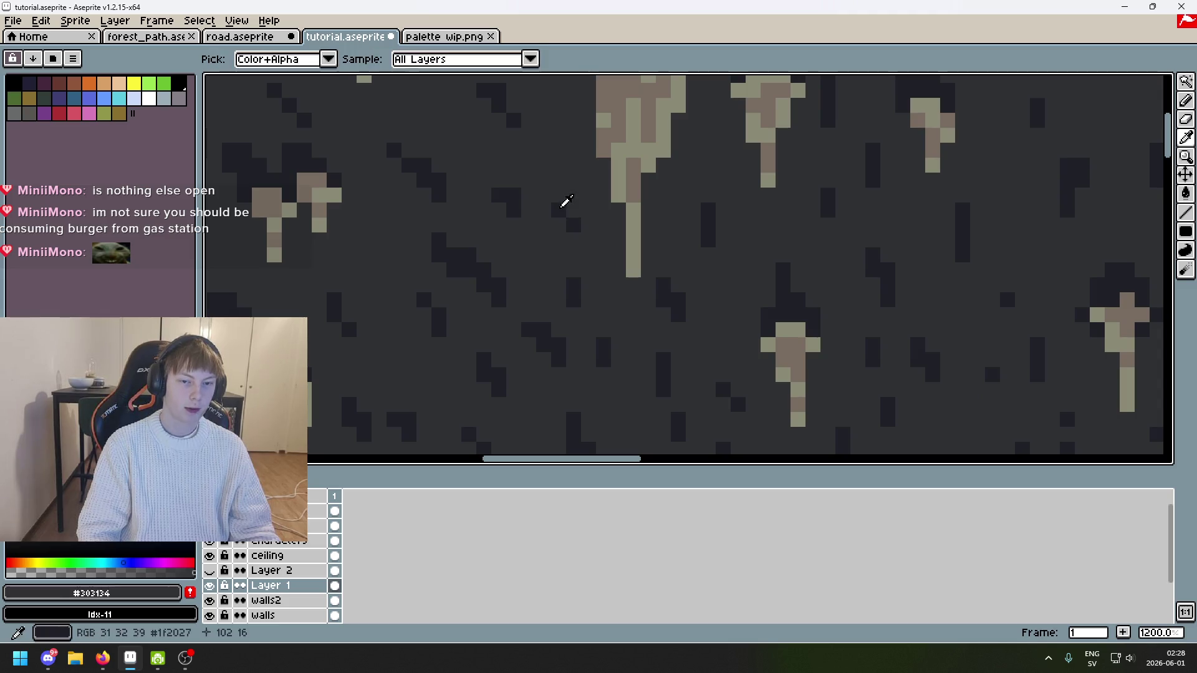
alt+click(561, 206)
click(587, 163)
key(ctrl+z)
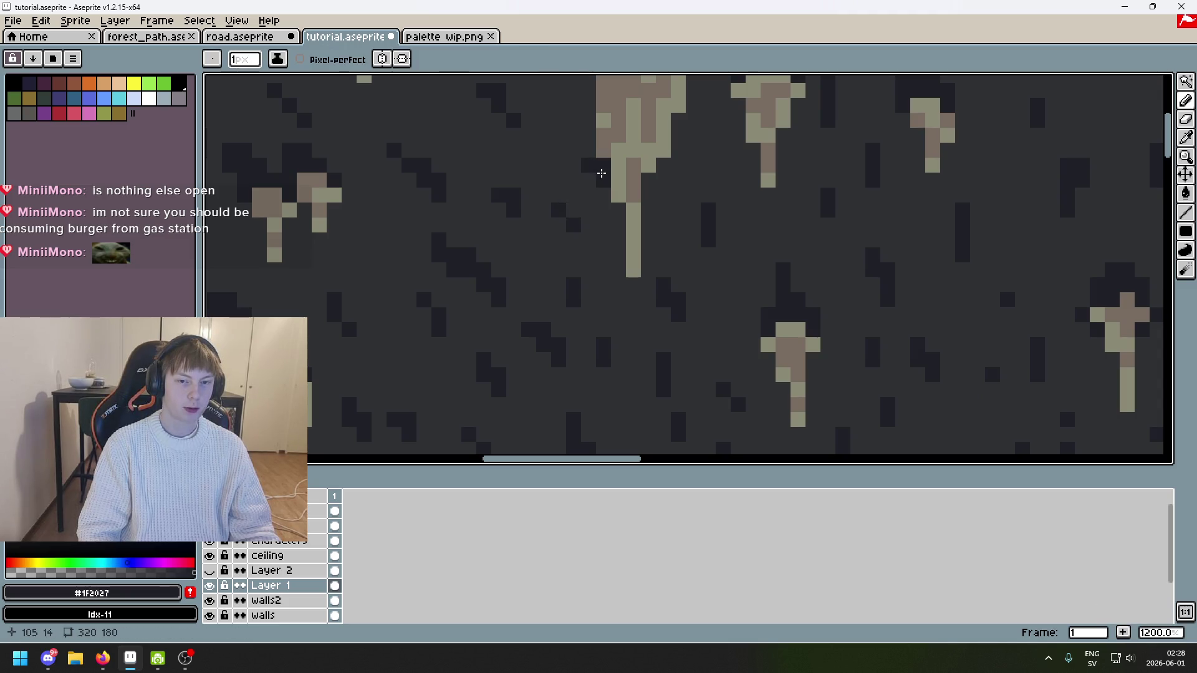
scroll(571, 152, down, 3)
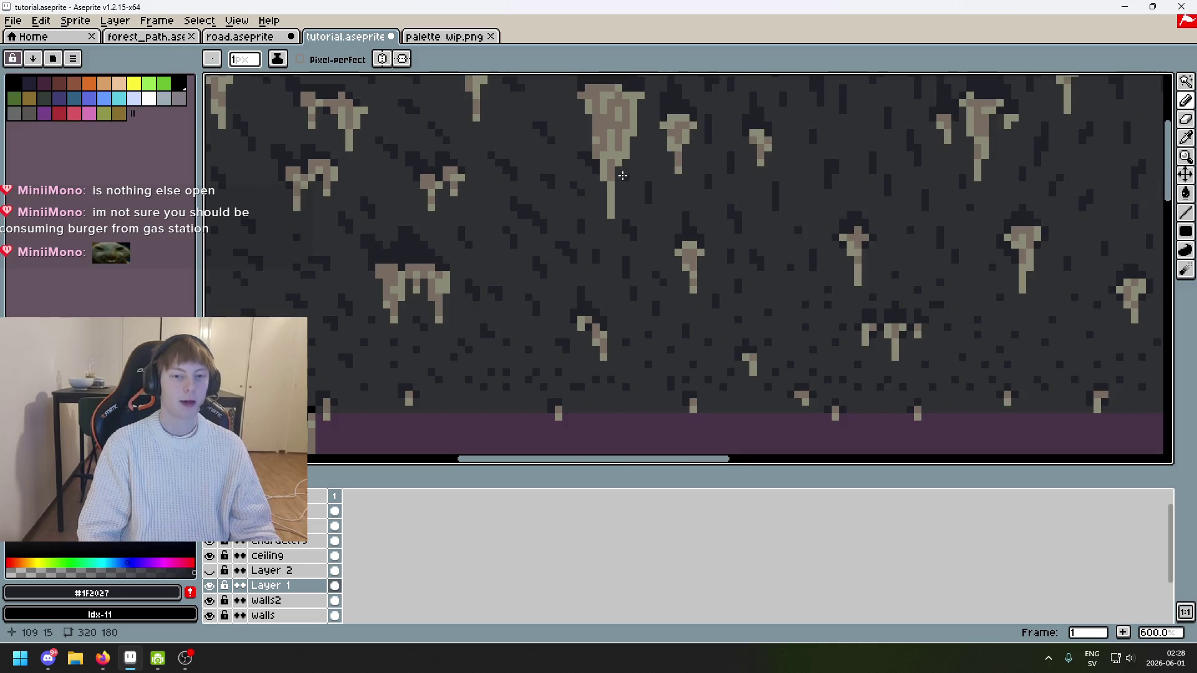